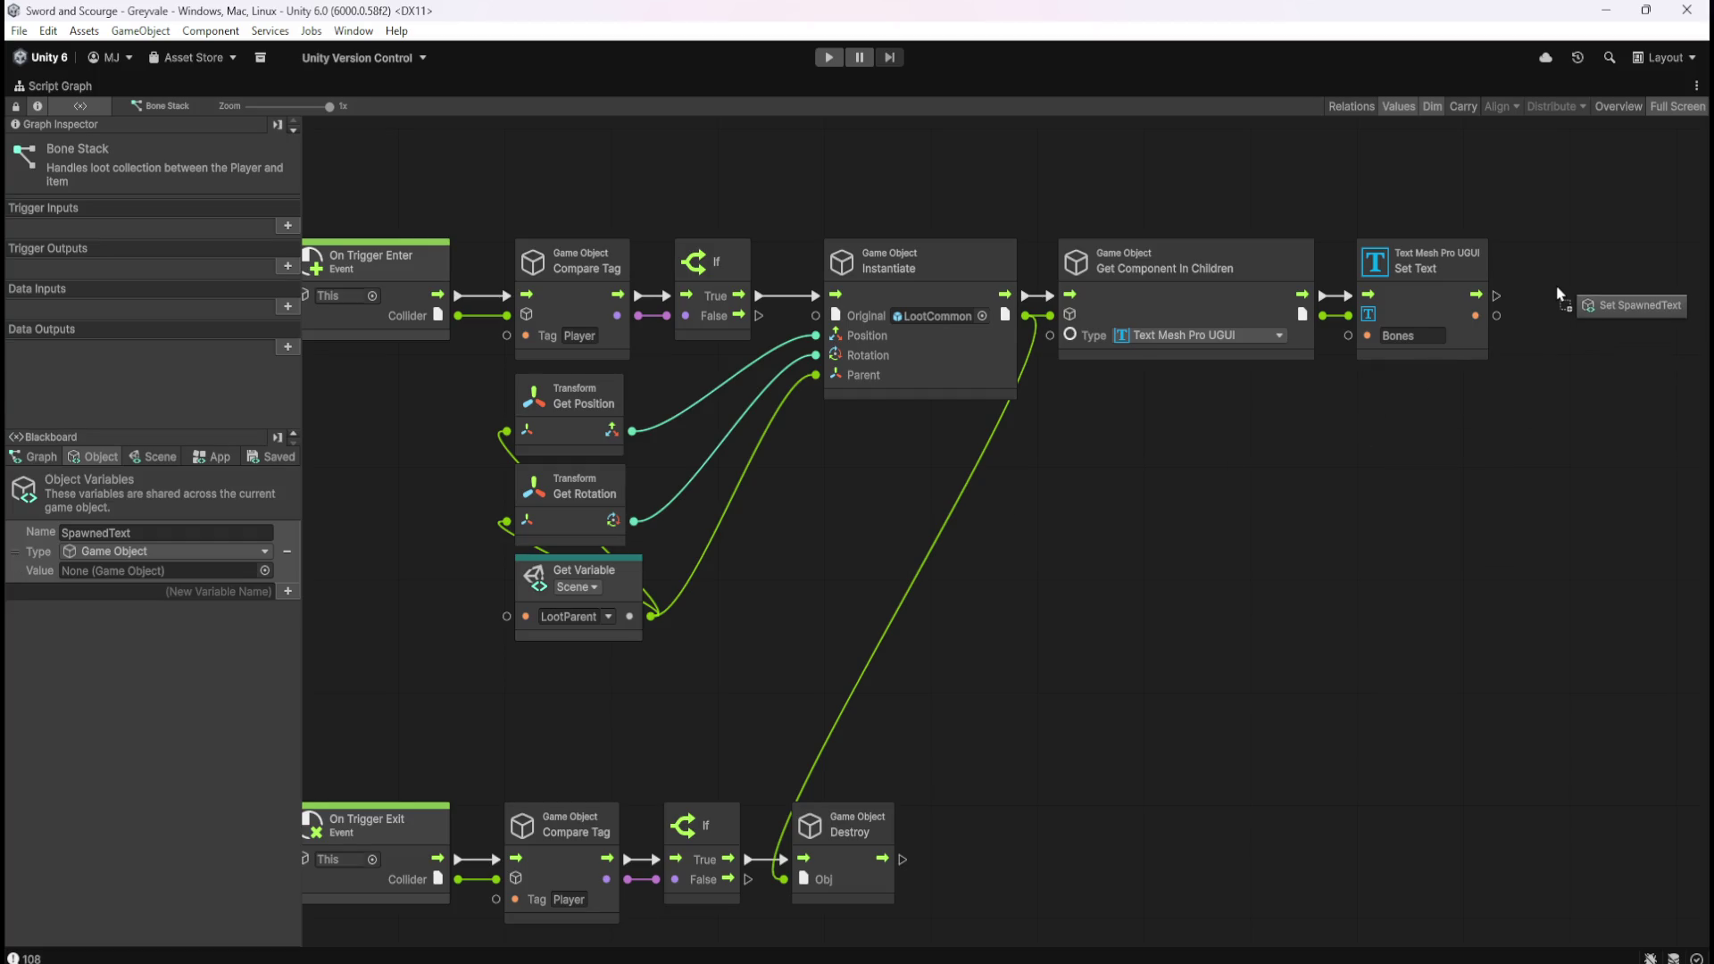
Place a Set Variable (SpawnedText) after Set Text, storing Instantiate's output on trigger enter.
drag(1637, 411, 1630, 362)
drag(1496, 295, 1540, 300)
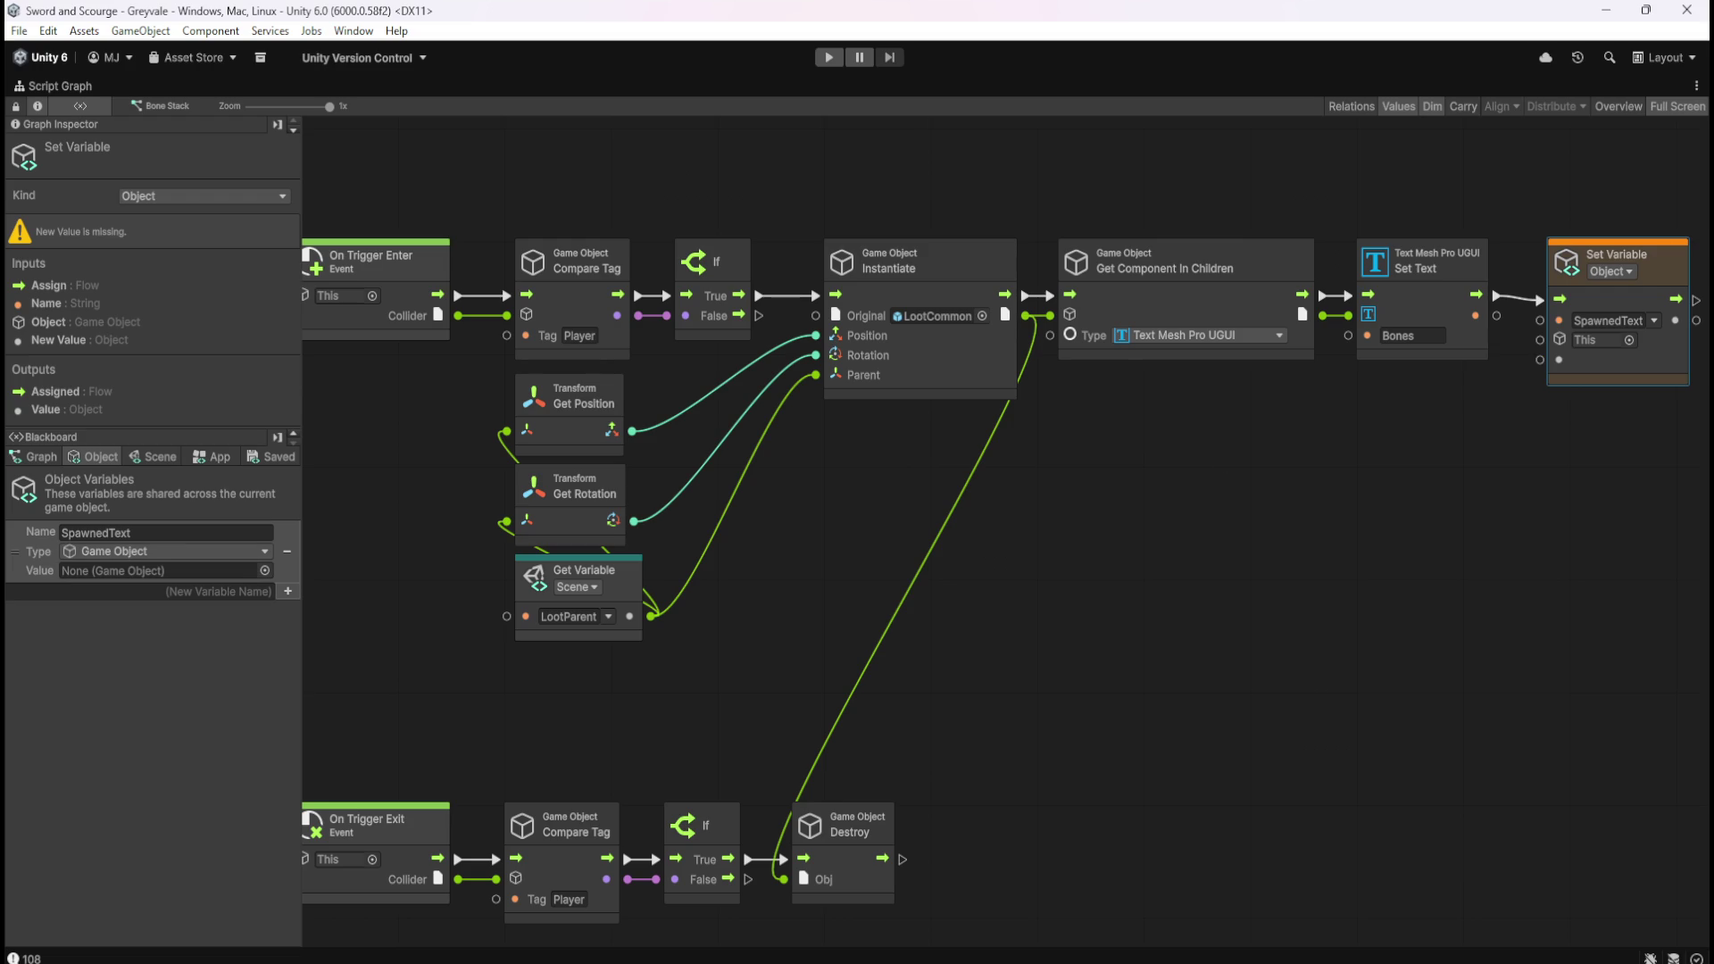
mouse_move(1541, 339)
mouse_down()
mouse_move(1396, 378)
mouse_move(1027, 316)
mouse_up()
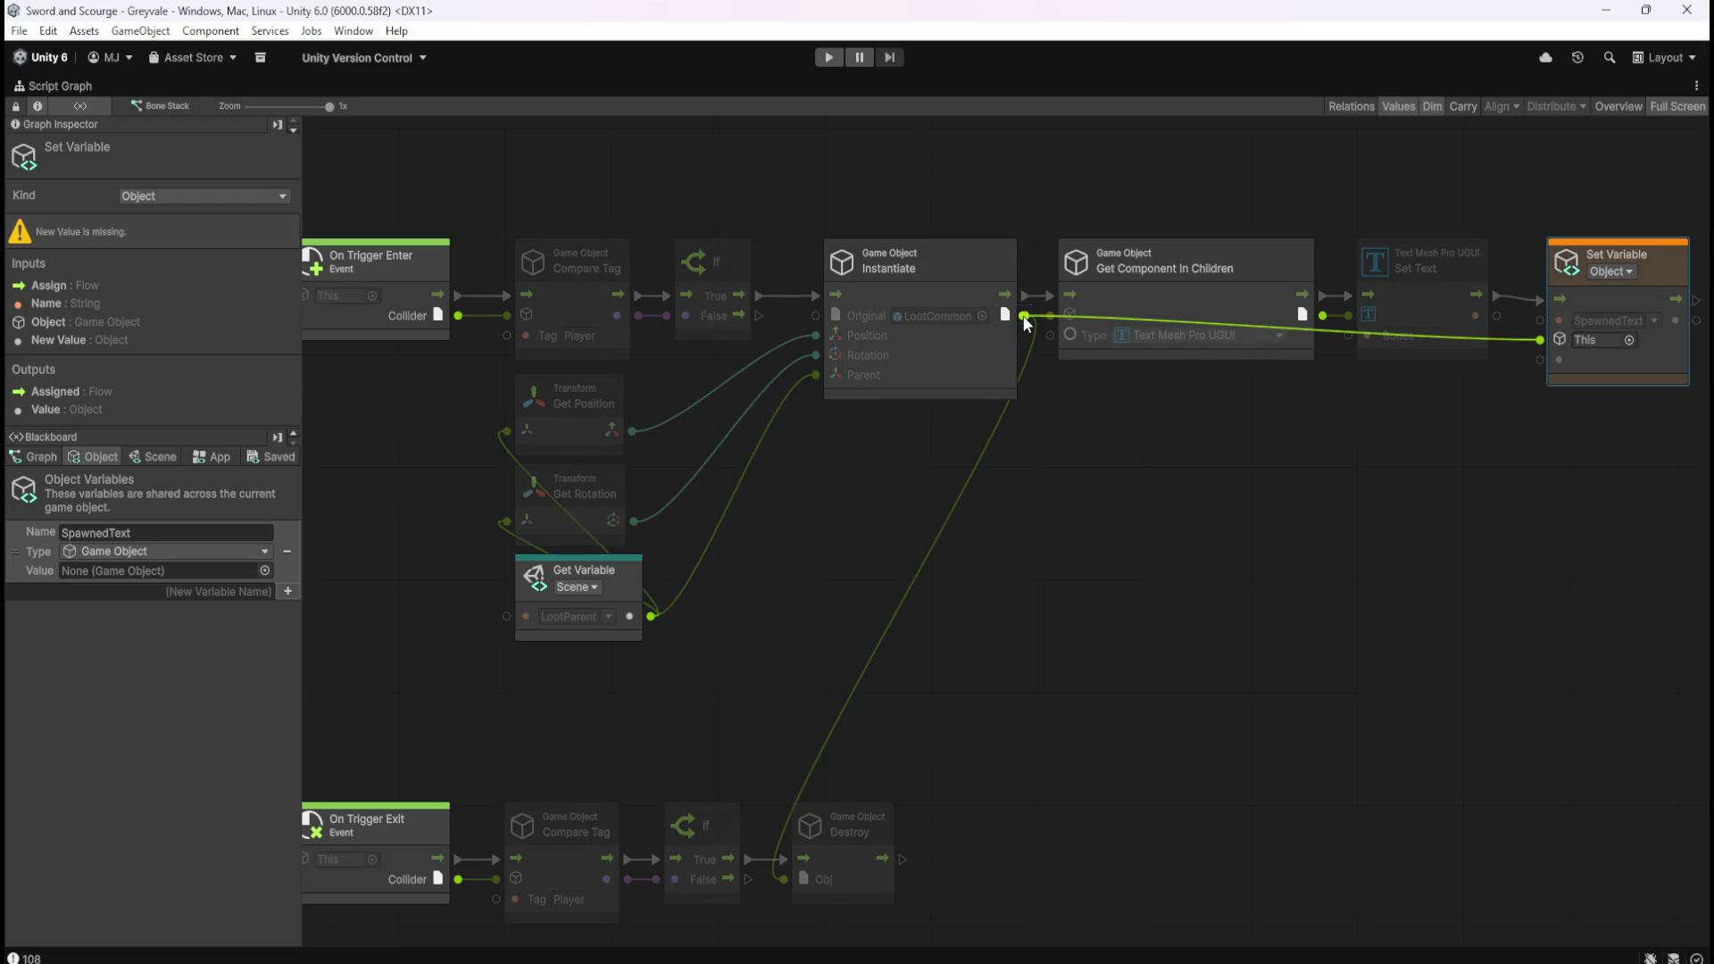
Wire a SpawnedText Get Variable from the Blackboard into Destroy's Obj input on trigger exit.
drag(944, 730, 1016, 639)
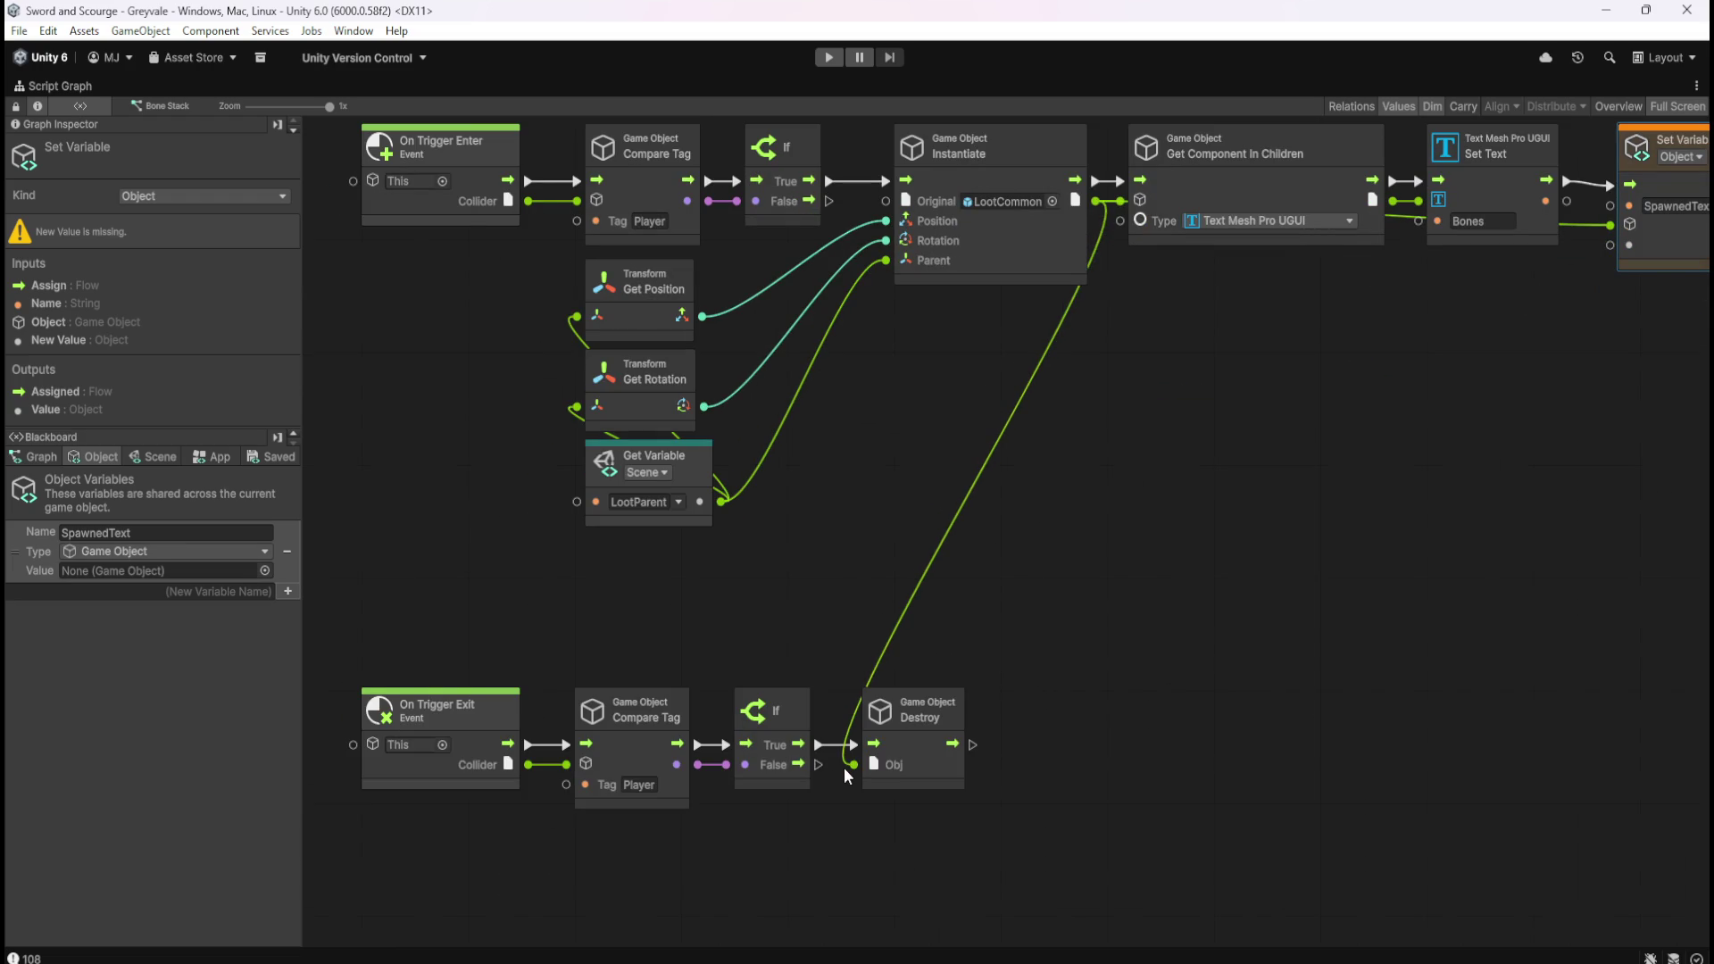
drag(844, 770, 850, 774)
mouse_move(20, 562)
mouse_down()
mouse_move(666, 844)
mouse_move(705, 844)
mouse_move(689, 838)
mouse_up()
drag(836, 893, 854, 765)
drag(818, 860, 793, 854)
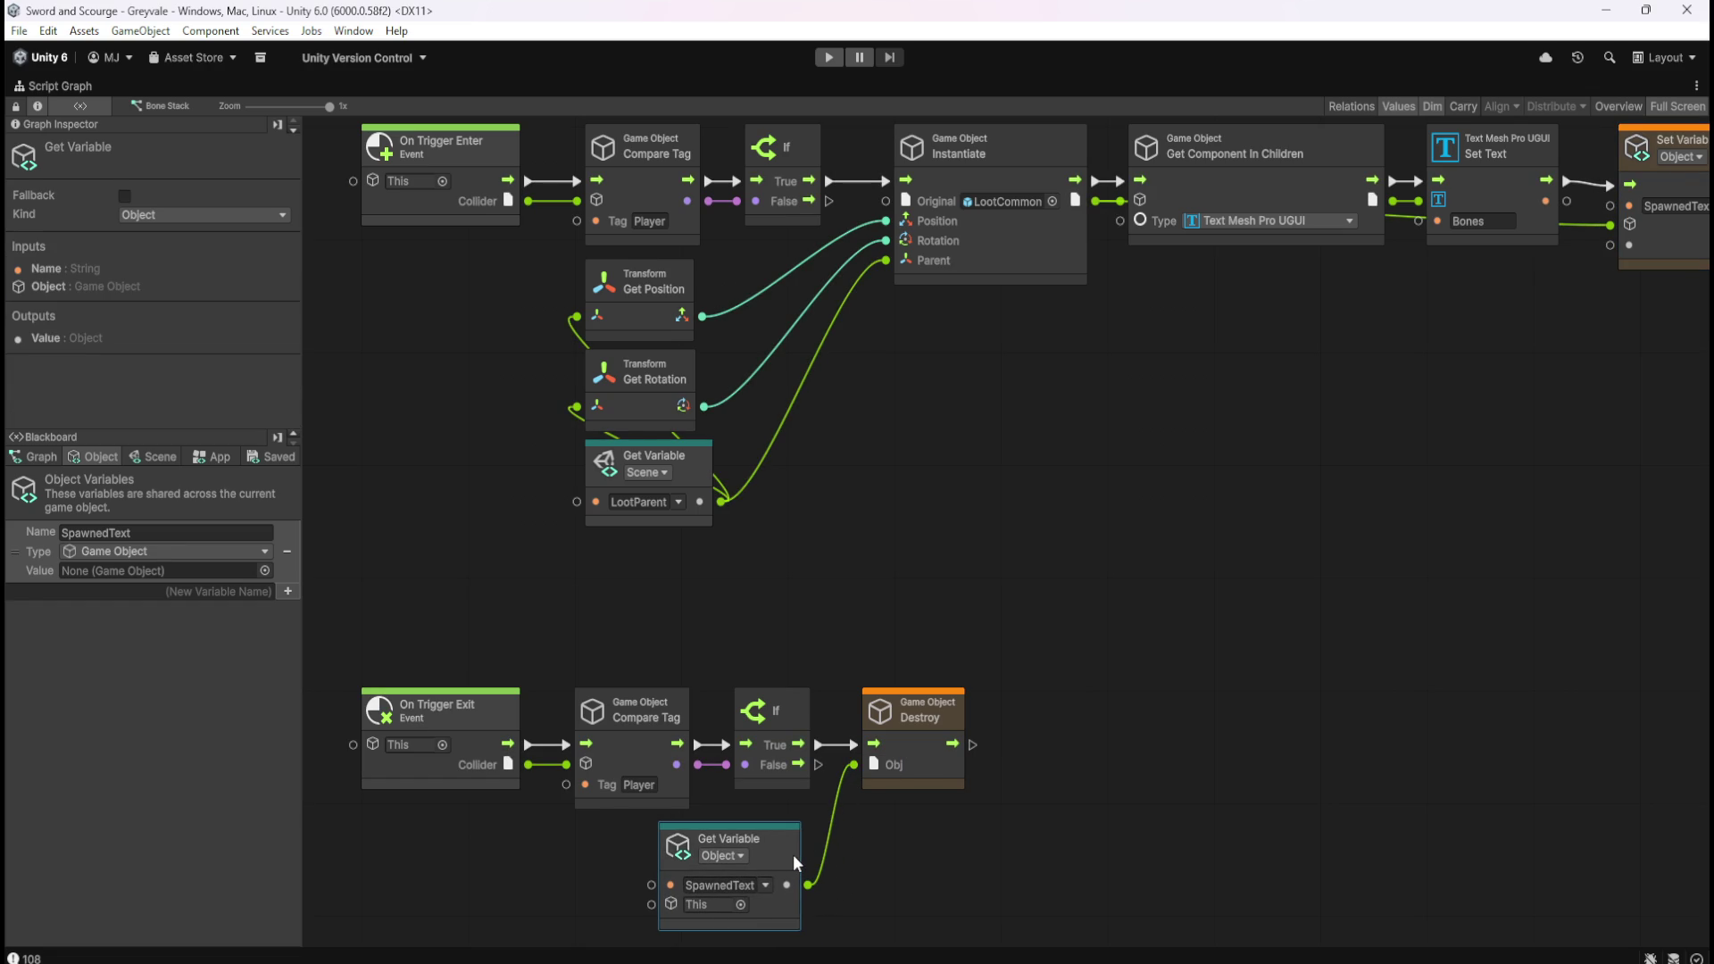
click(919, 848)
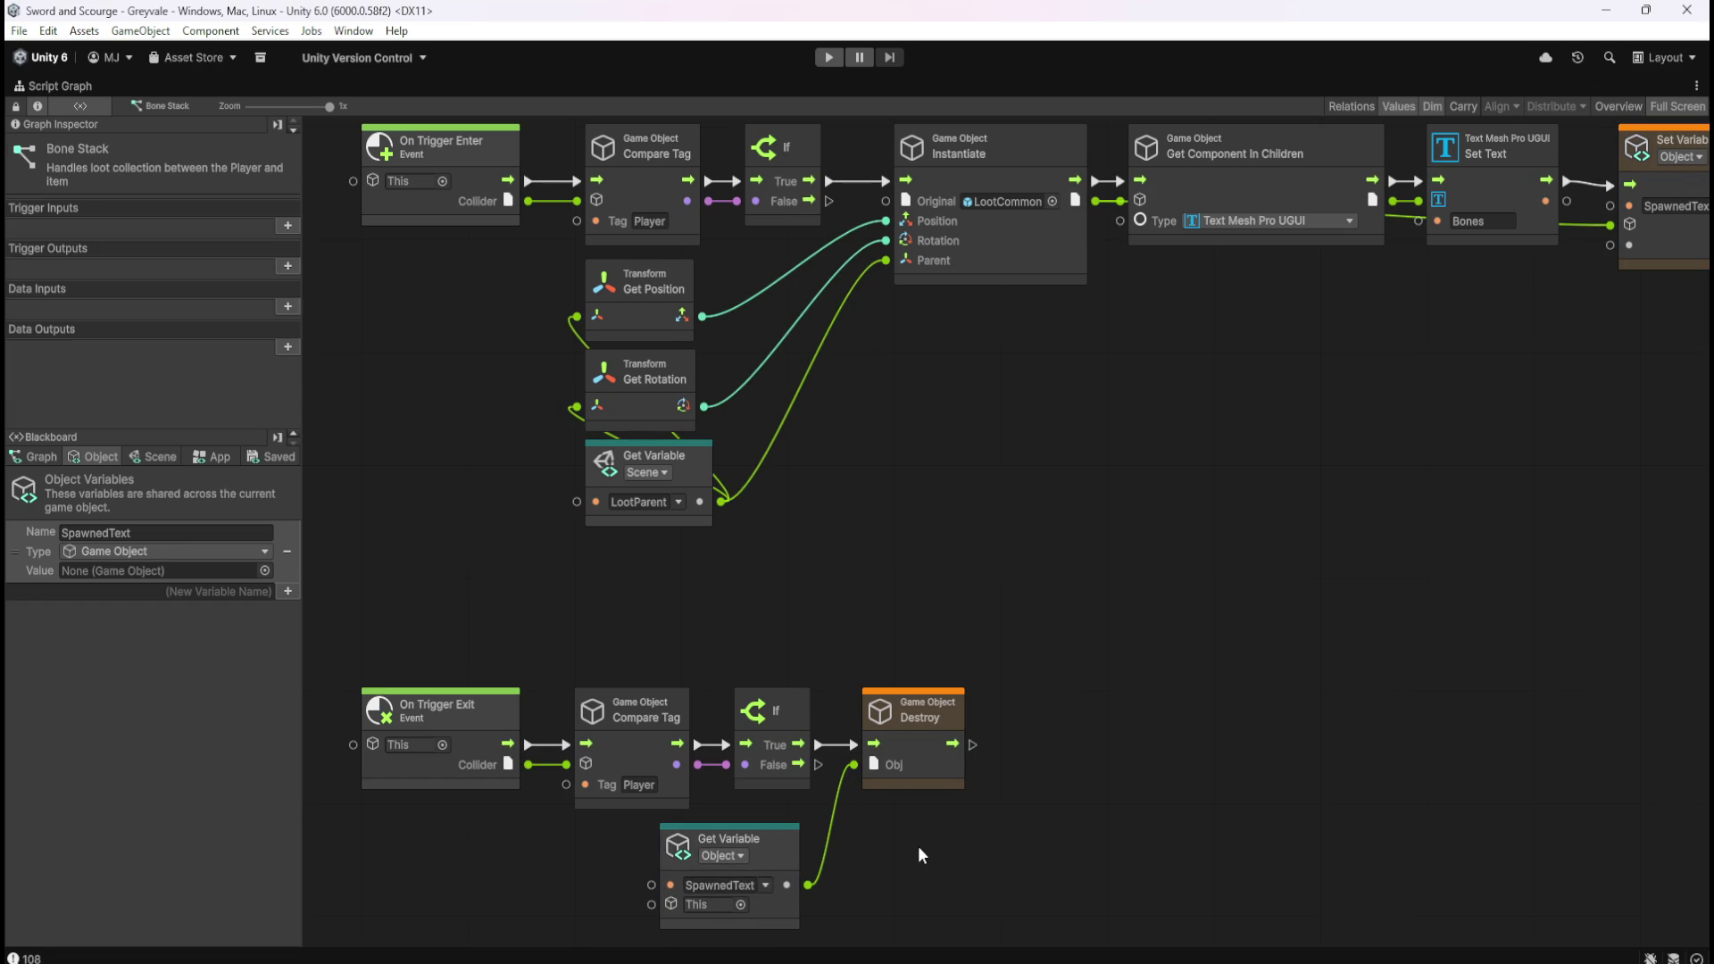
Move the Instantiate wire from Set Variable's object input to its New Value port.
drag(1157, 692, 1019, 729)
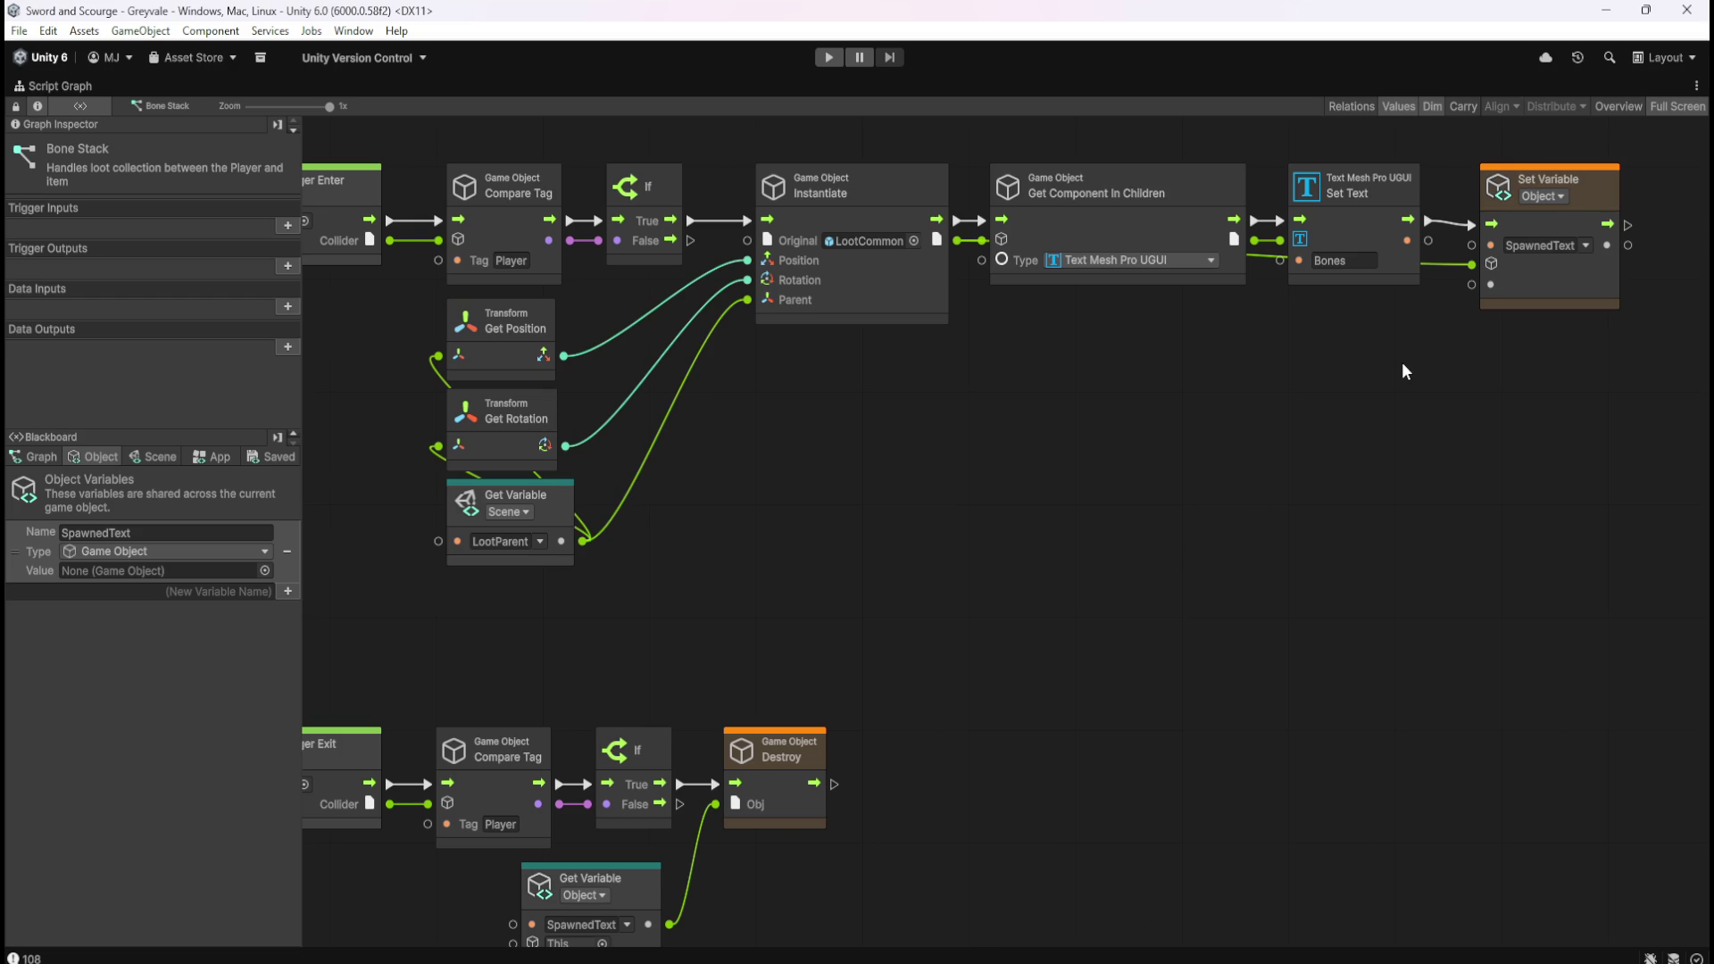
drag(1463, 268, 1450, 297)
drag(1051, 661, 1089, 615)
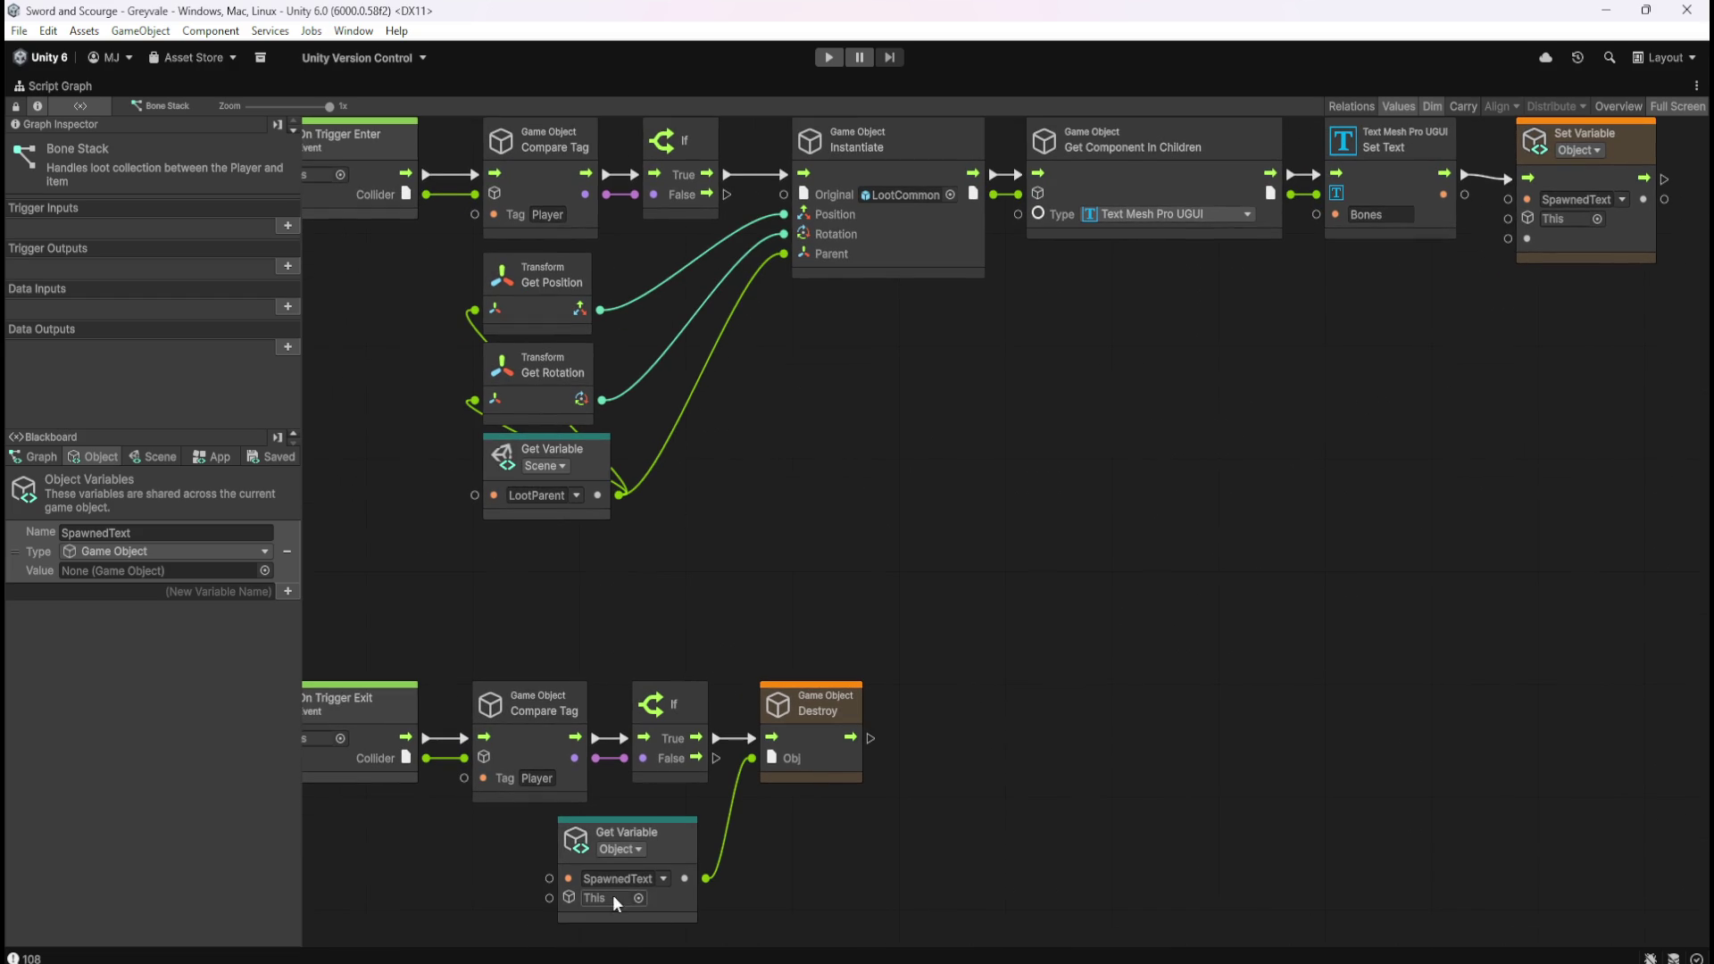
scroll(1437, 383, up, 2)
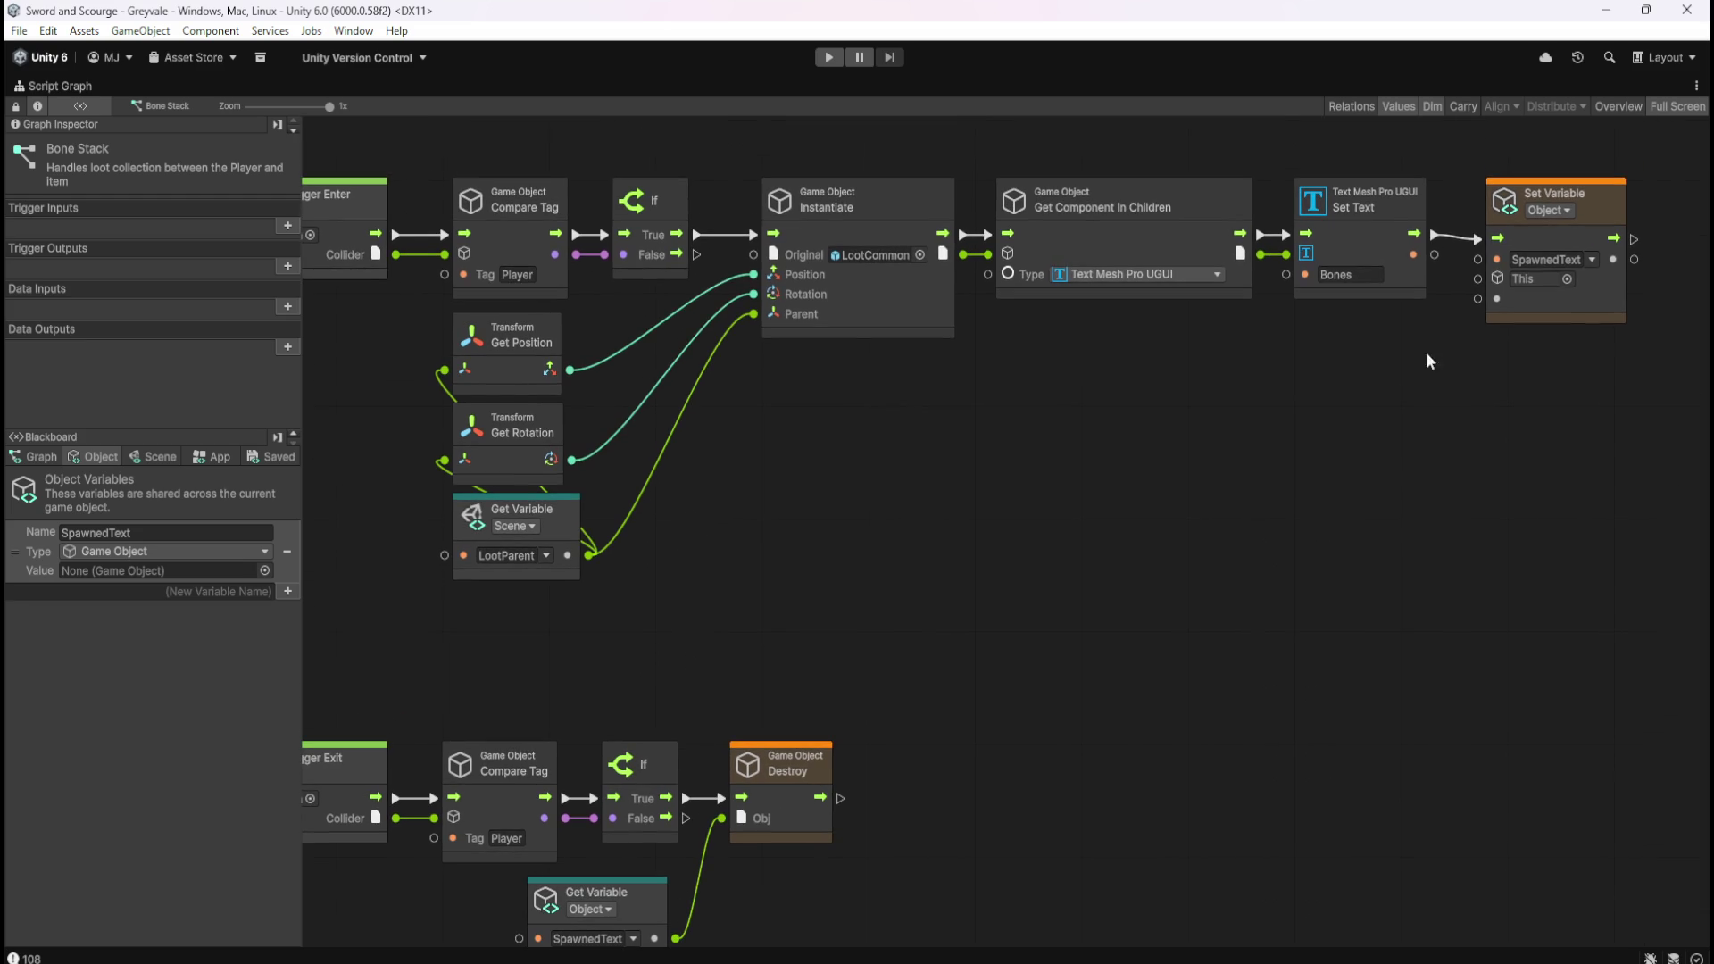
click(1577, 314)
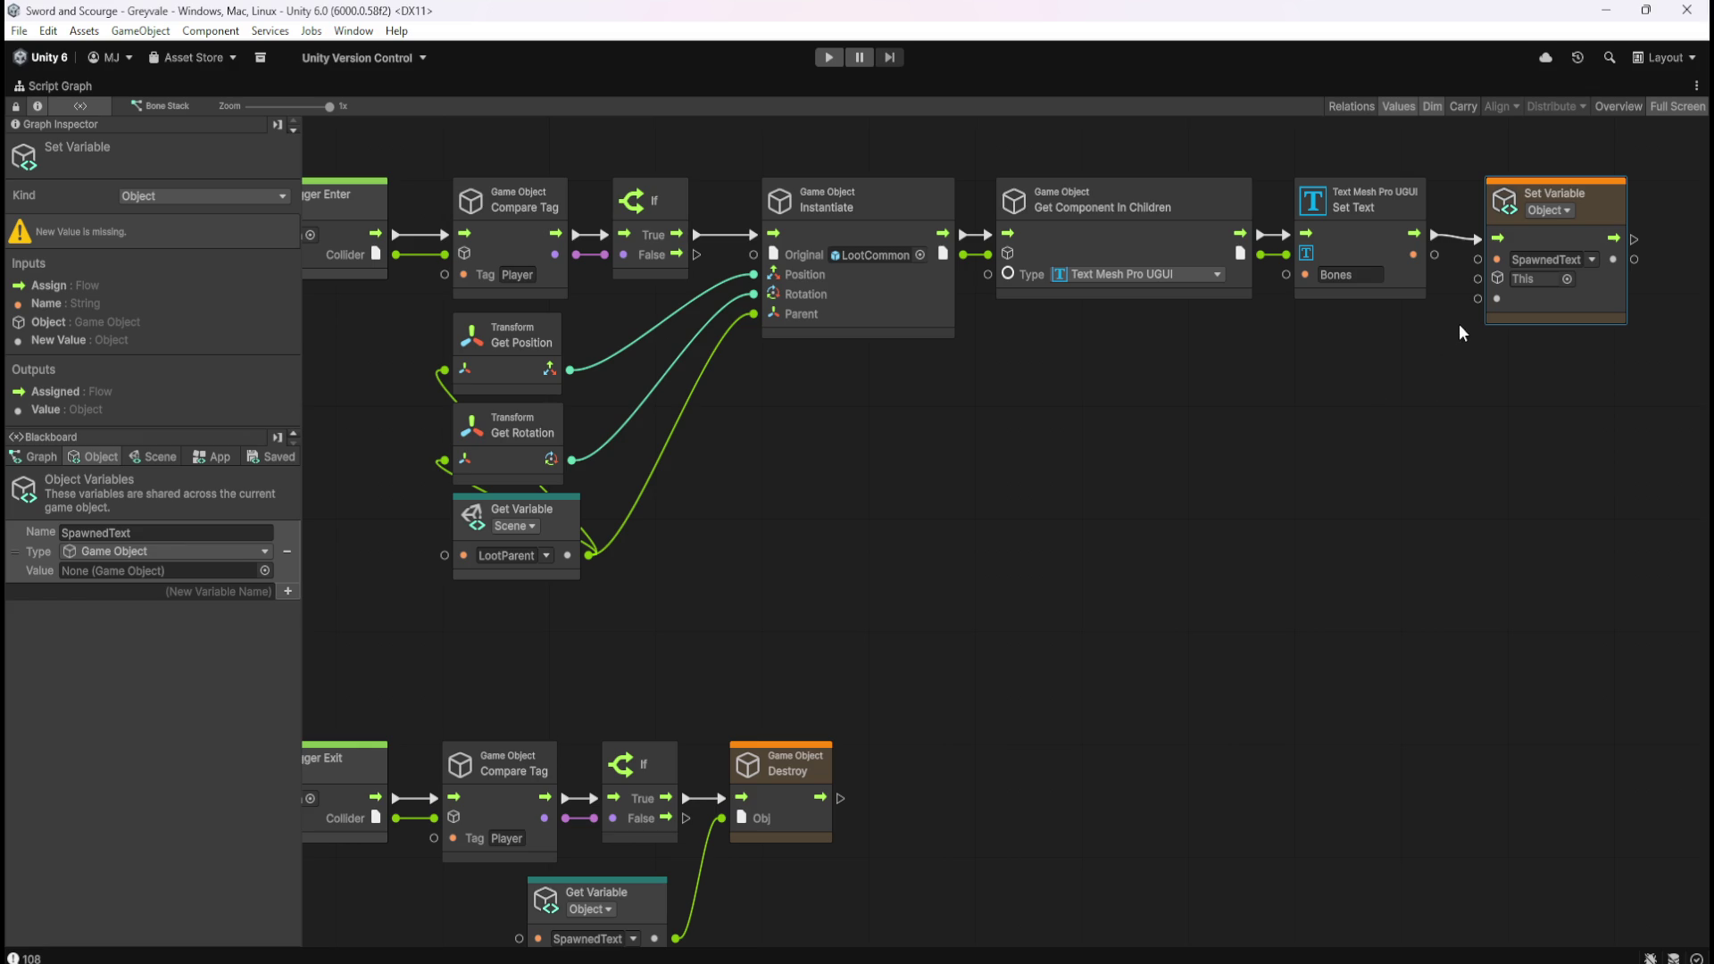
click(1138, 464)
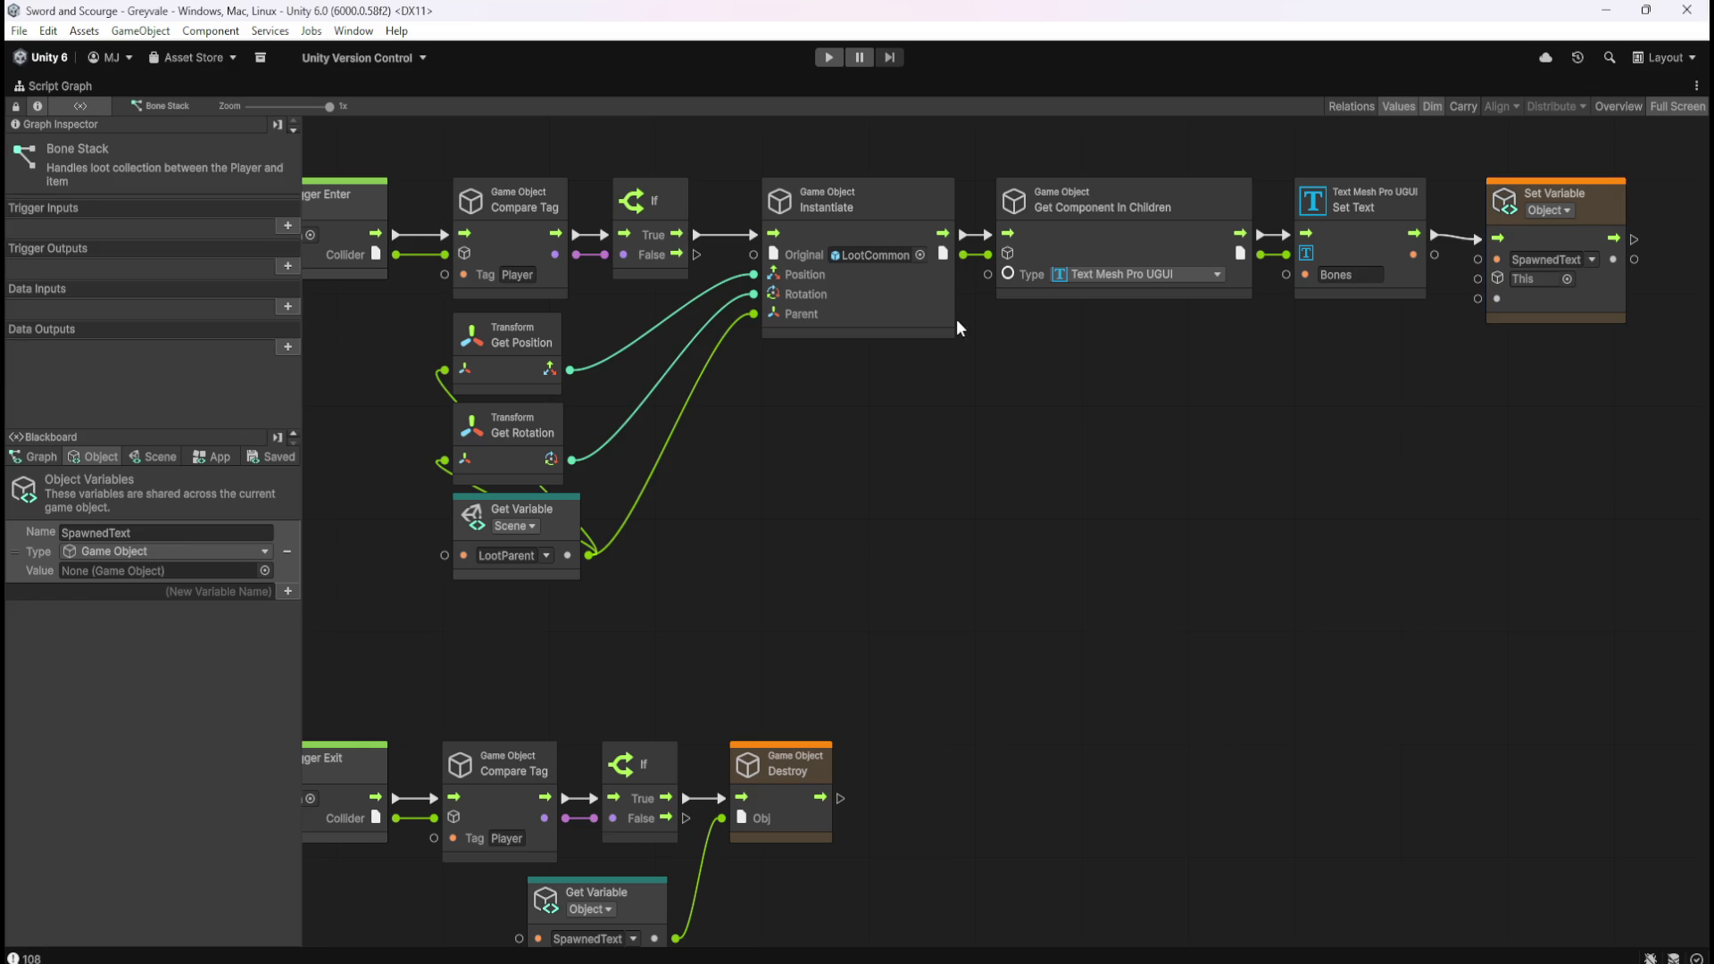
mouse_move(965, 255)
mouse_down()
mouse_move(1105, 302)
mouse_move(1478, 299)
mouse_up()
Frame the whole graph, recheck Set Variable, and unmaximize back to the editor layout.
key(Home)
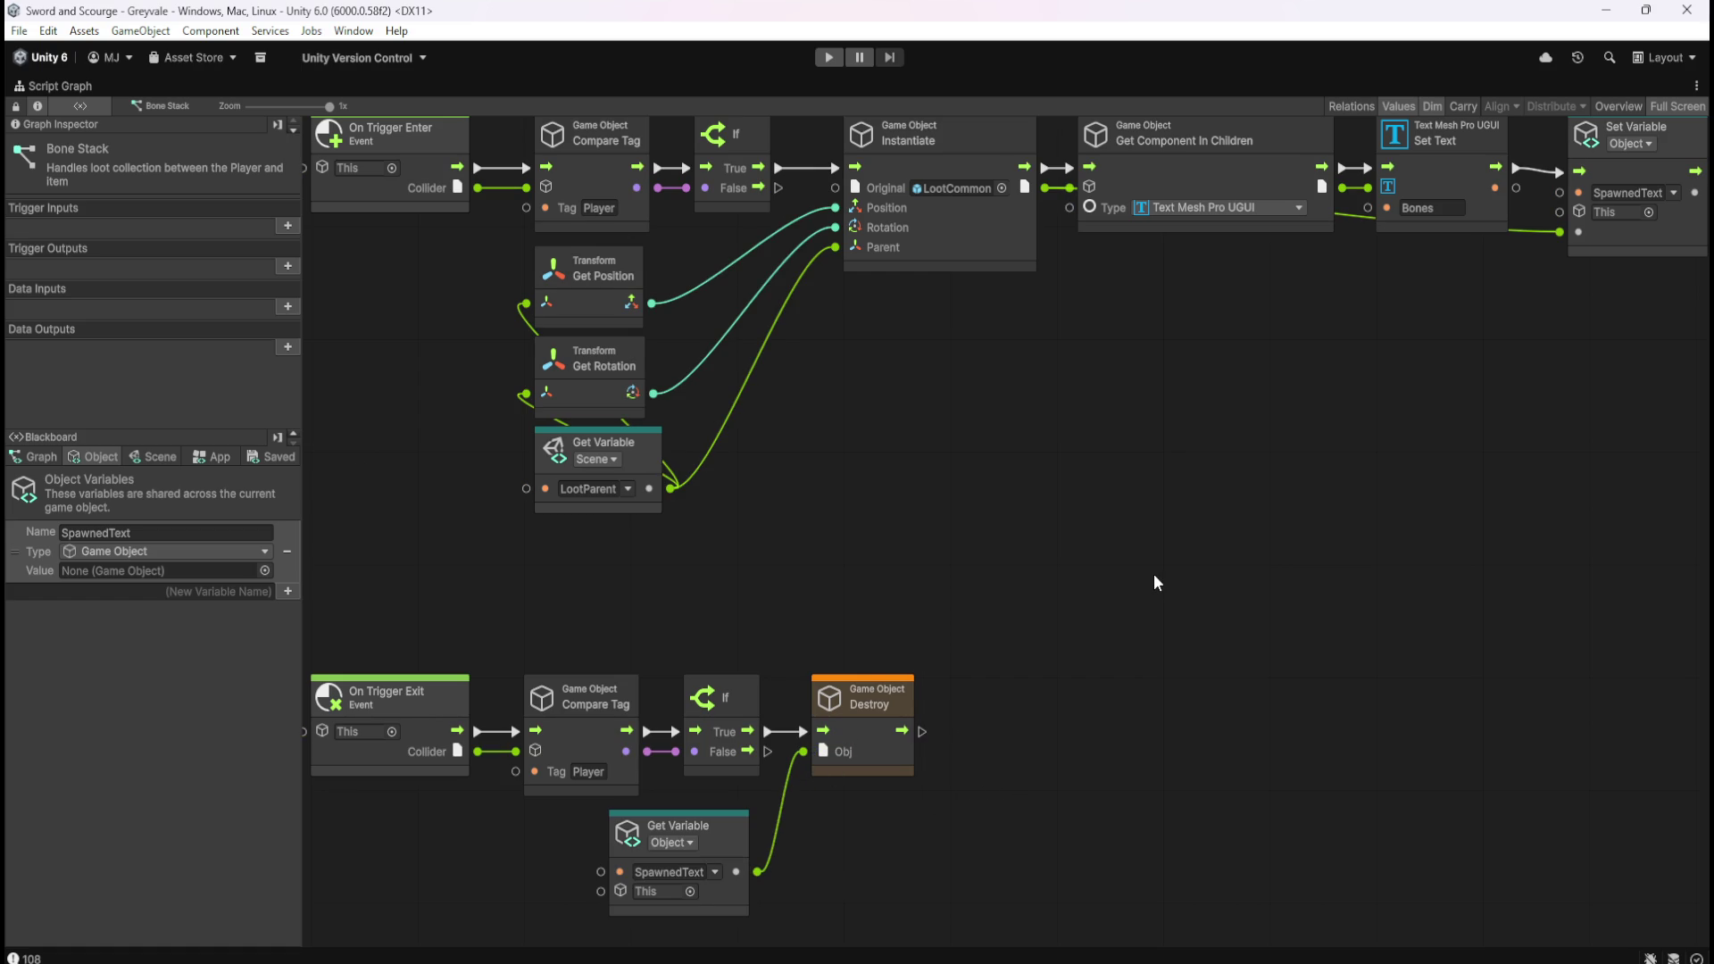
drag(1166, 545, 1093, 577)
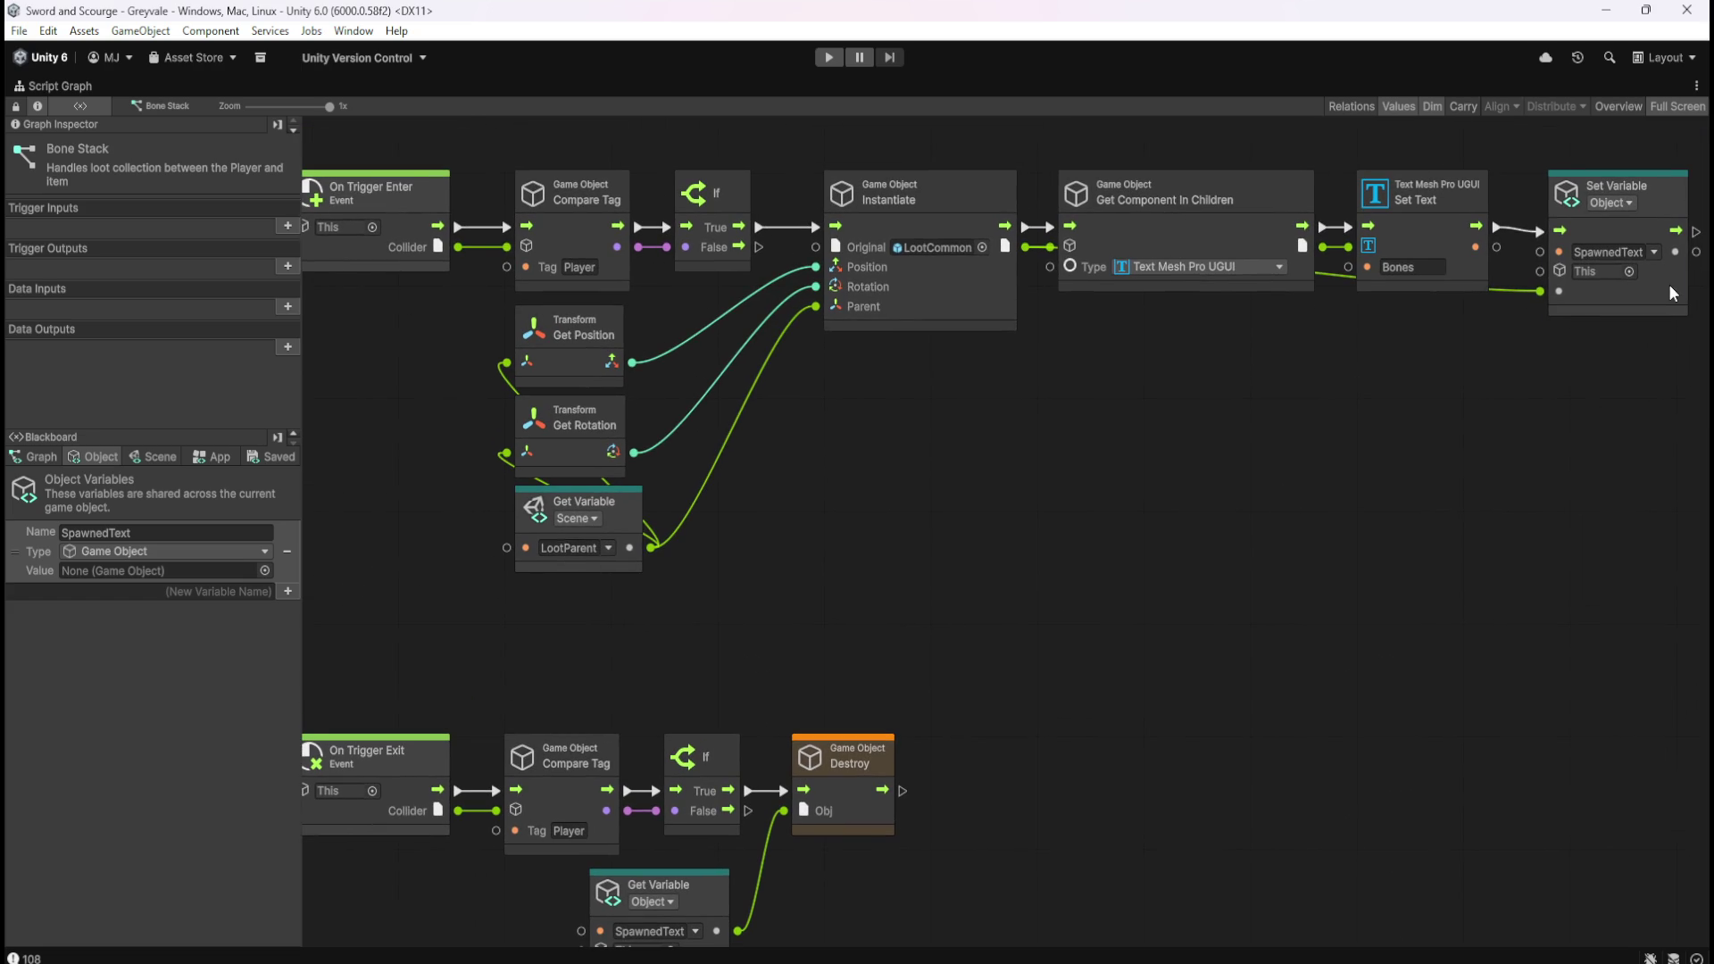
click(1637, 294)
click(1040, 548)
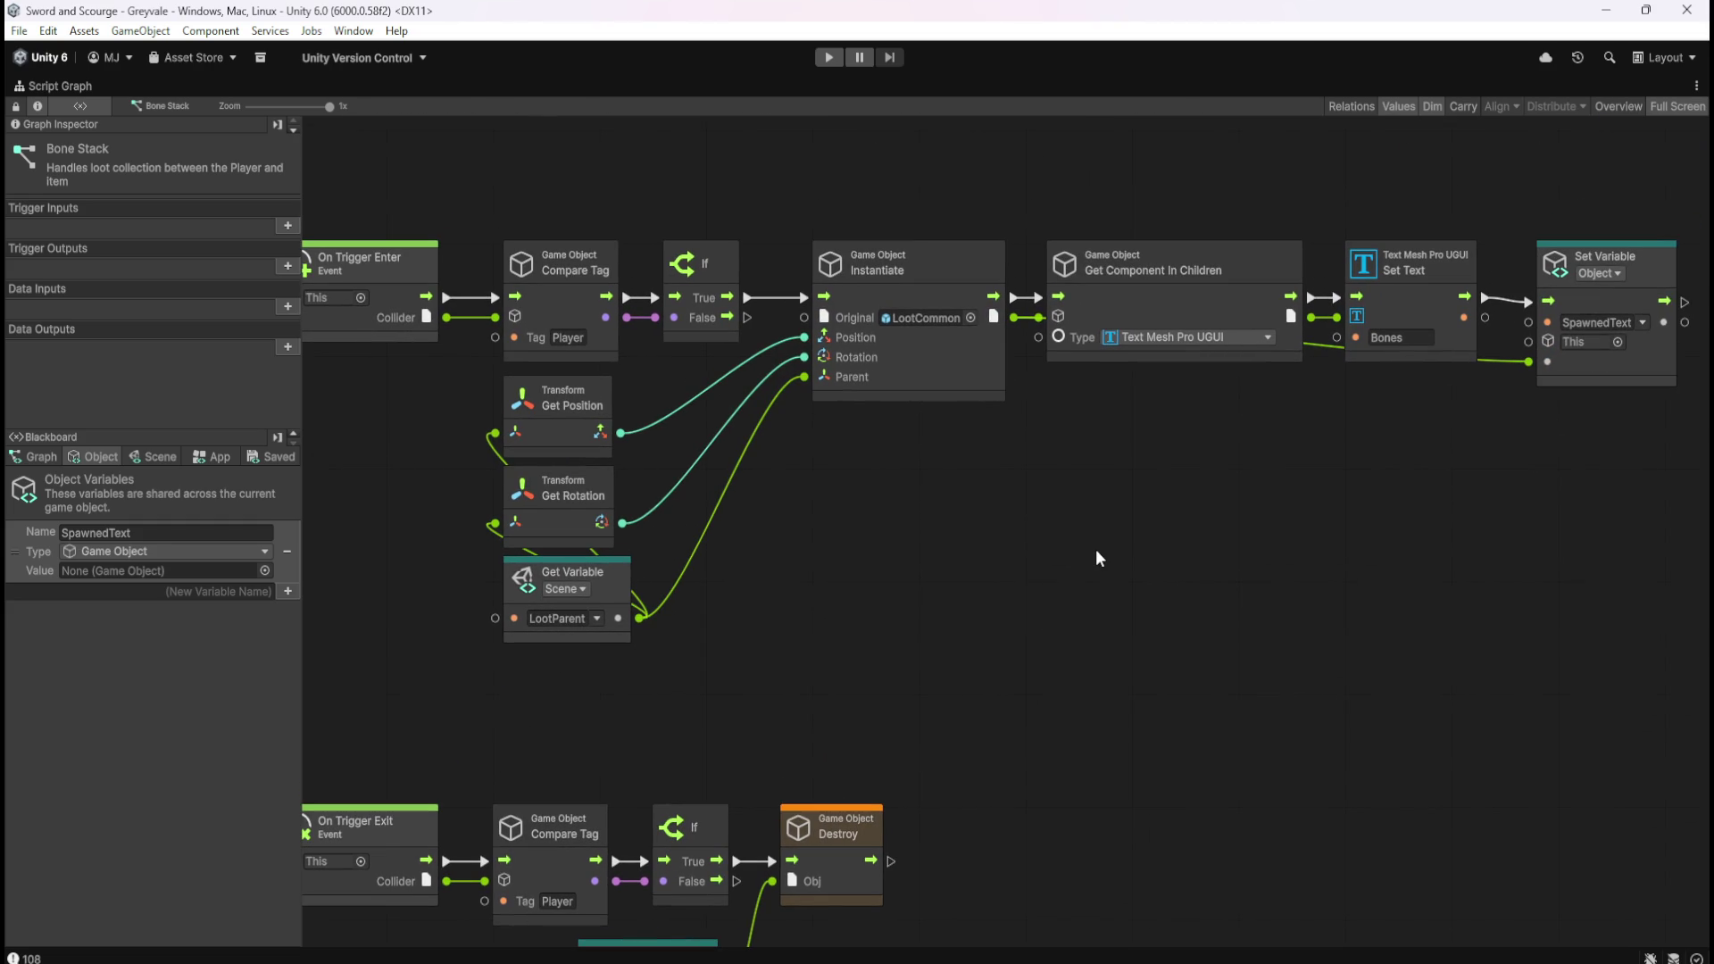
key(shift+space)
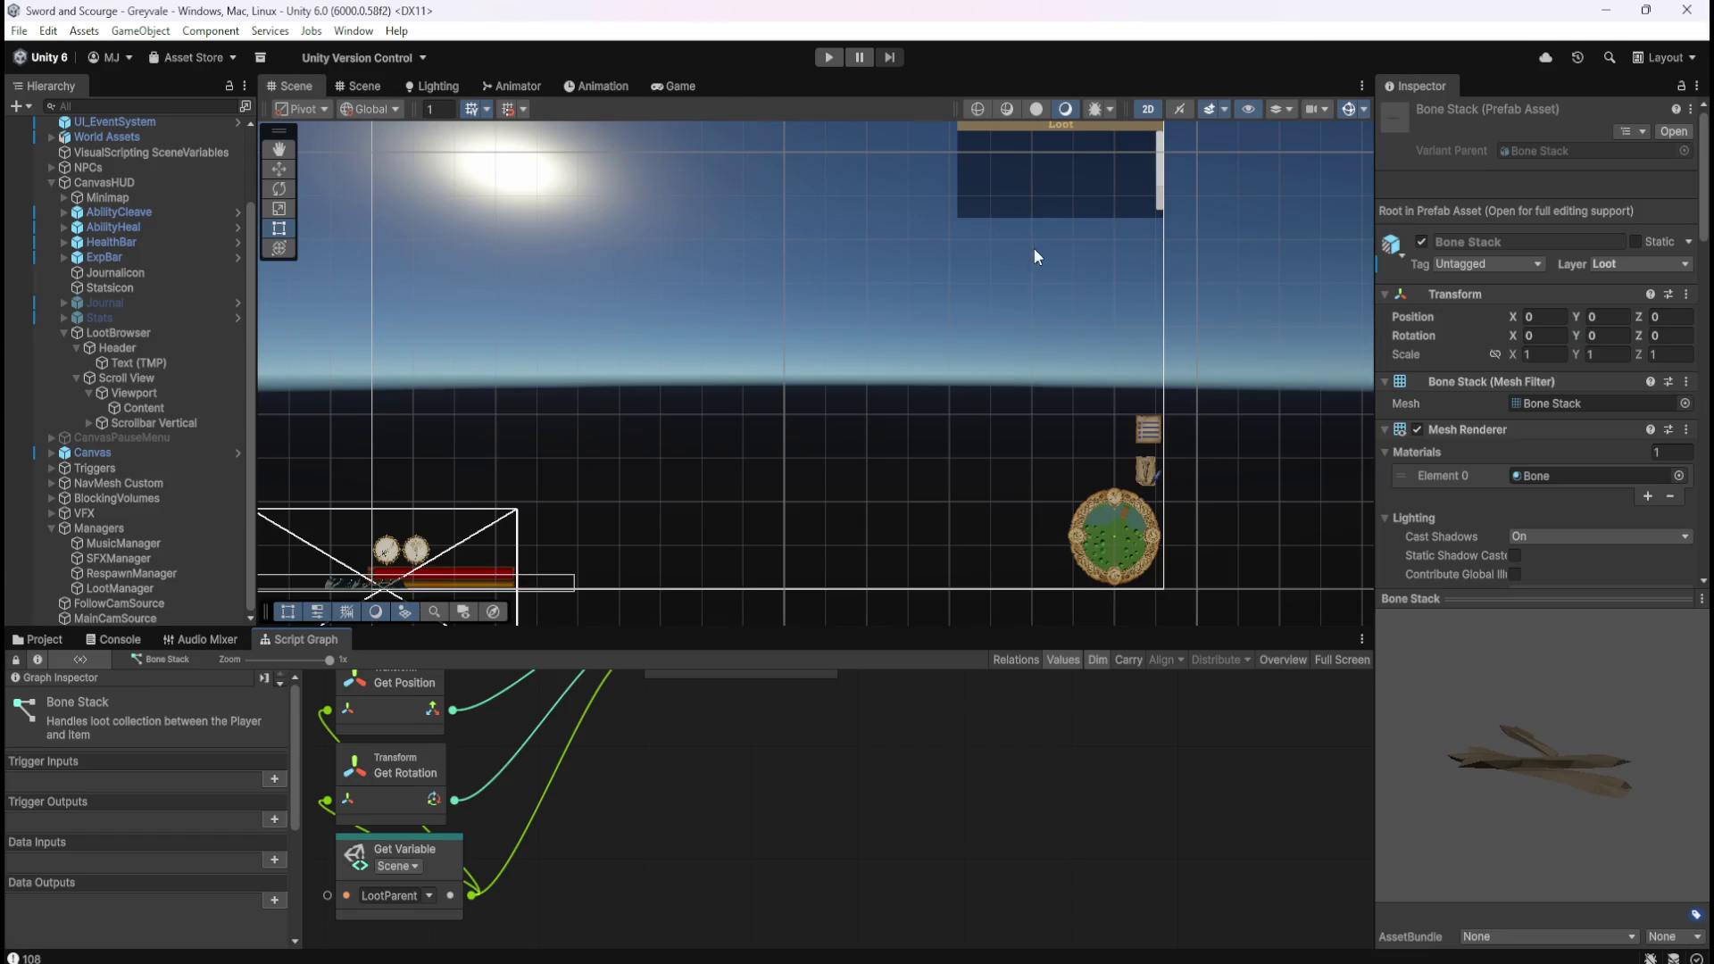
Enter Play mode and run the character forward with W to a bone pickup.
click(834, 63)
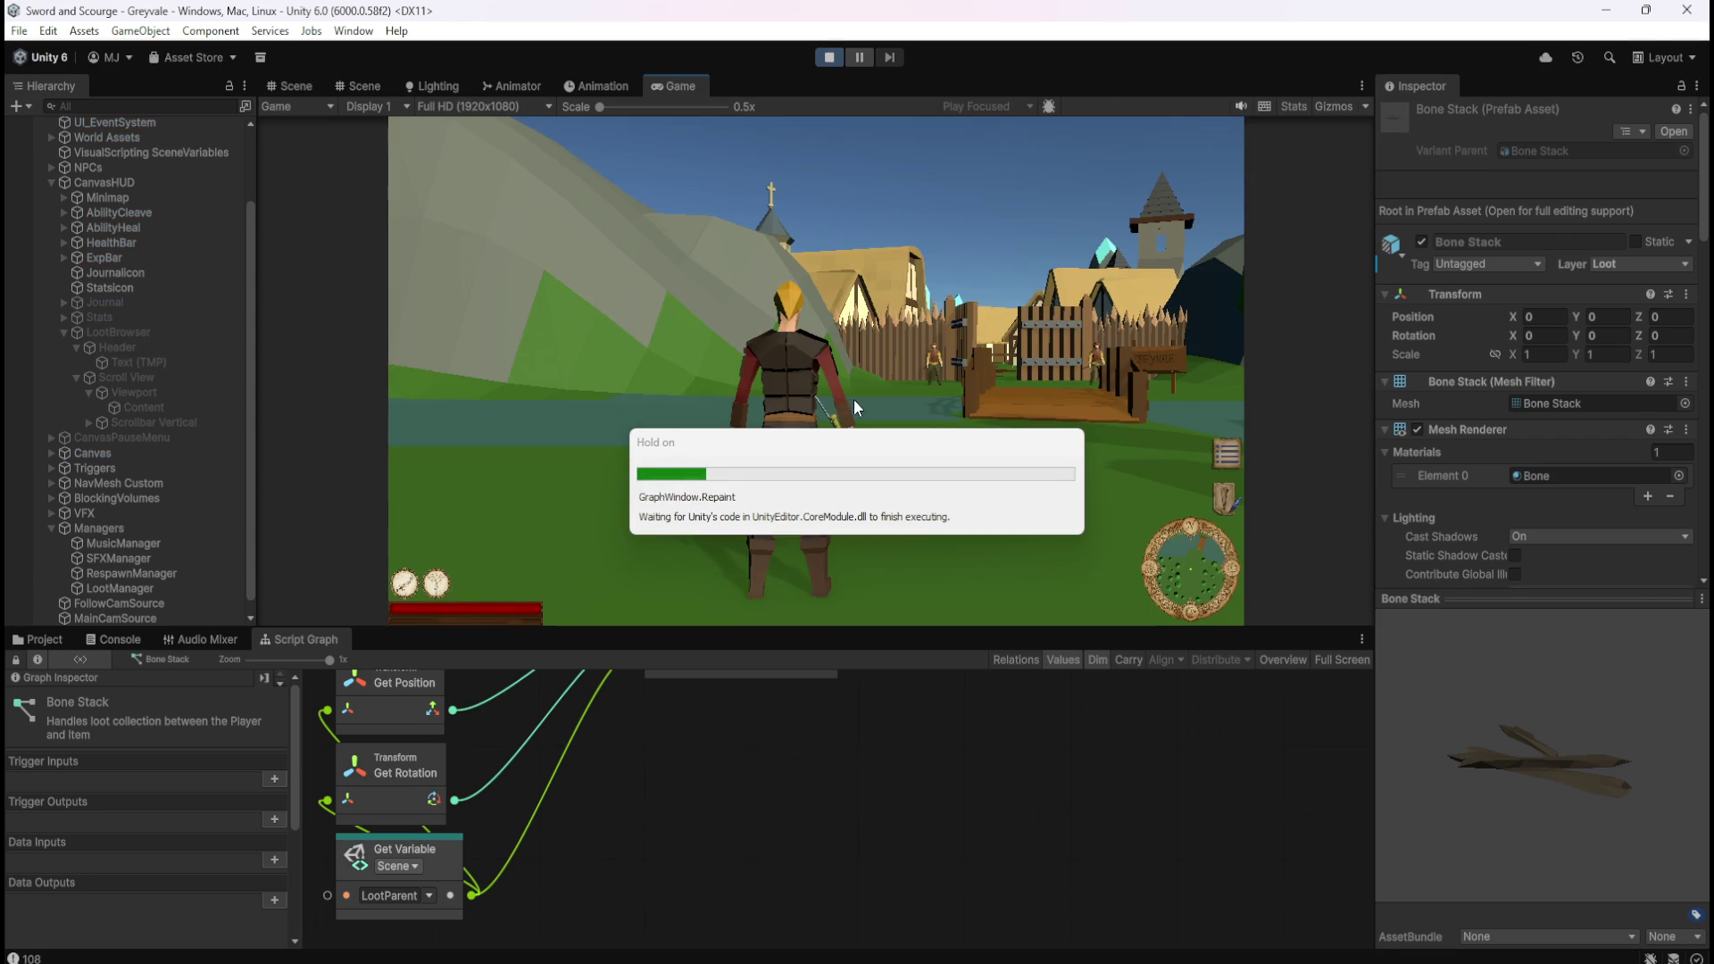
click(871, 402)
key(w)
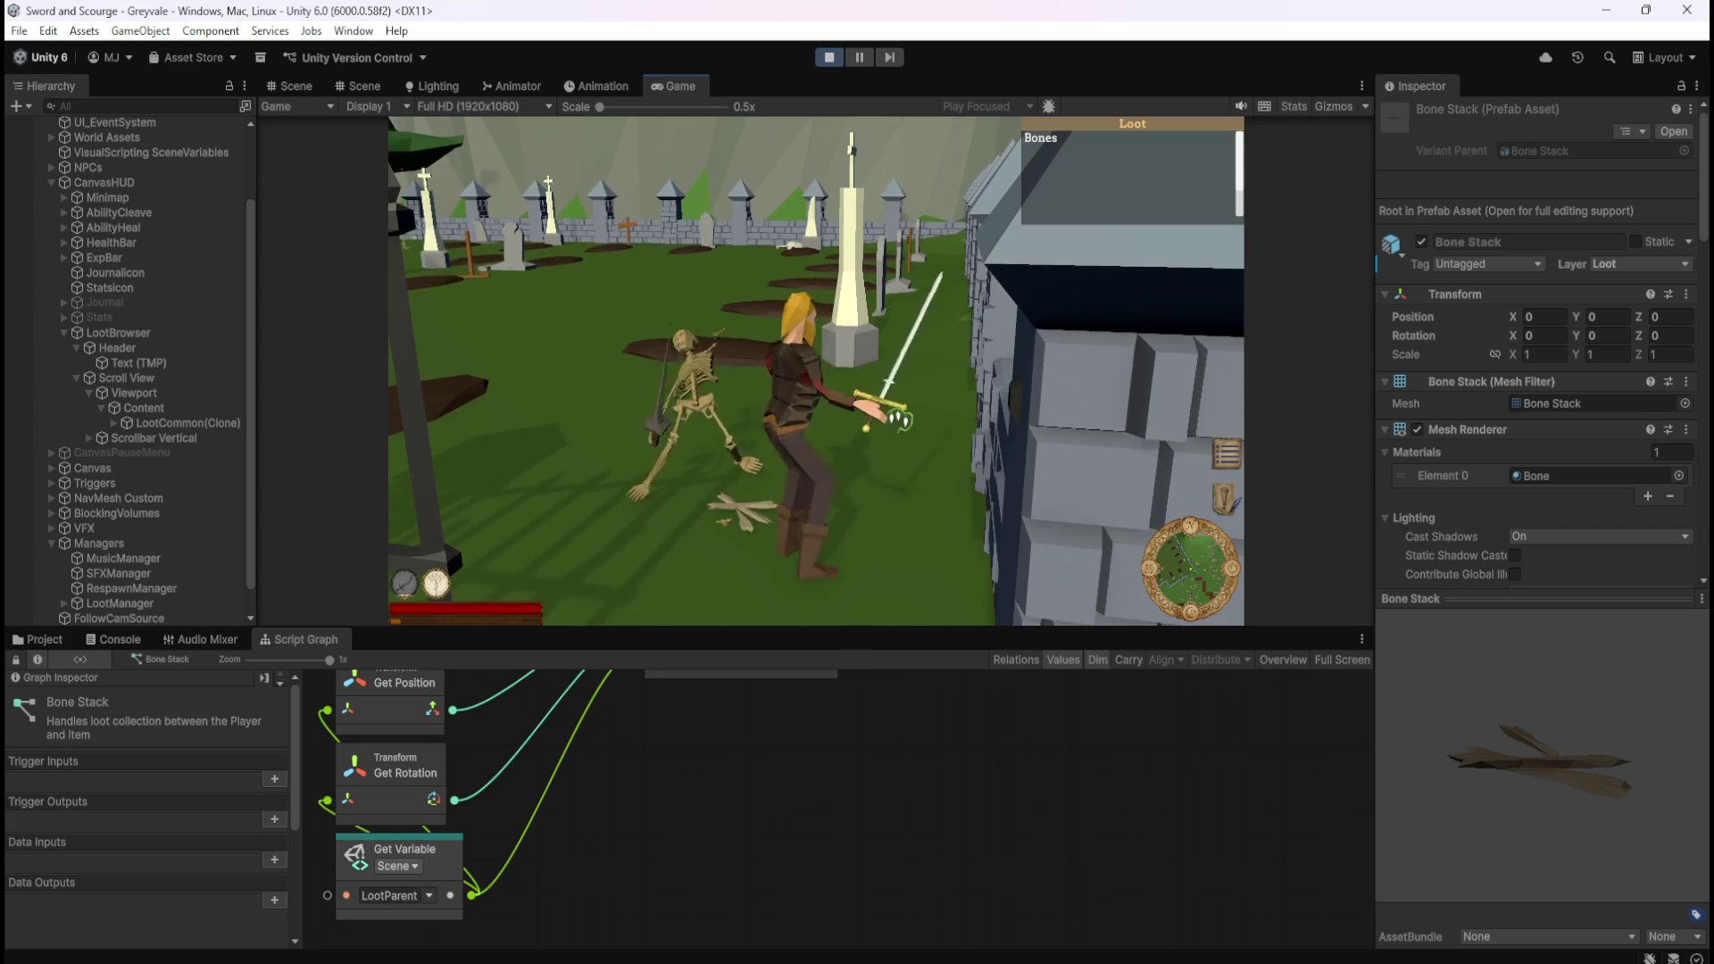
Steer with WASD through the gate and graveyard, running over bones to collect them.
key(w)
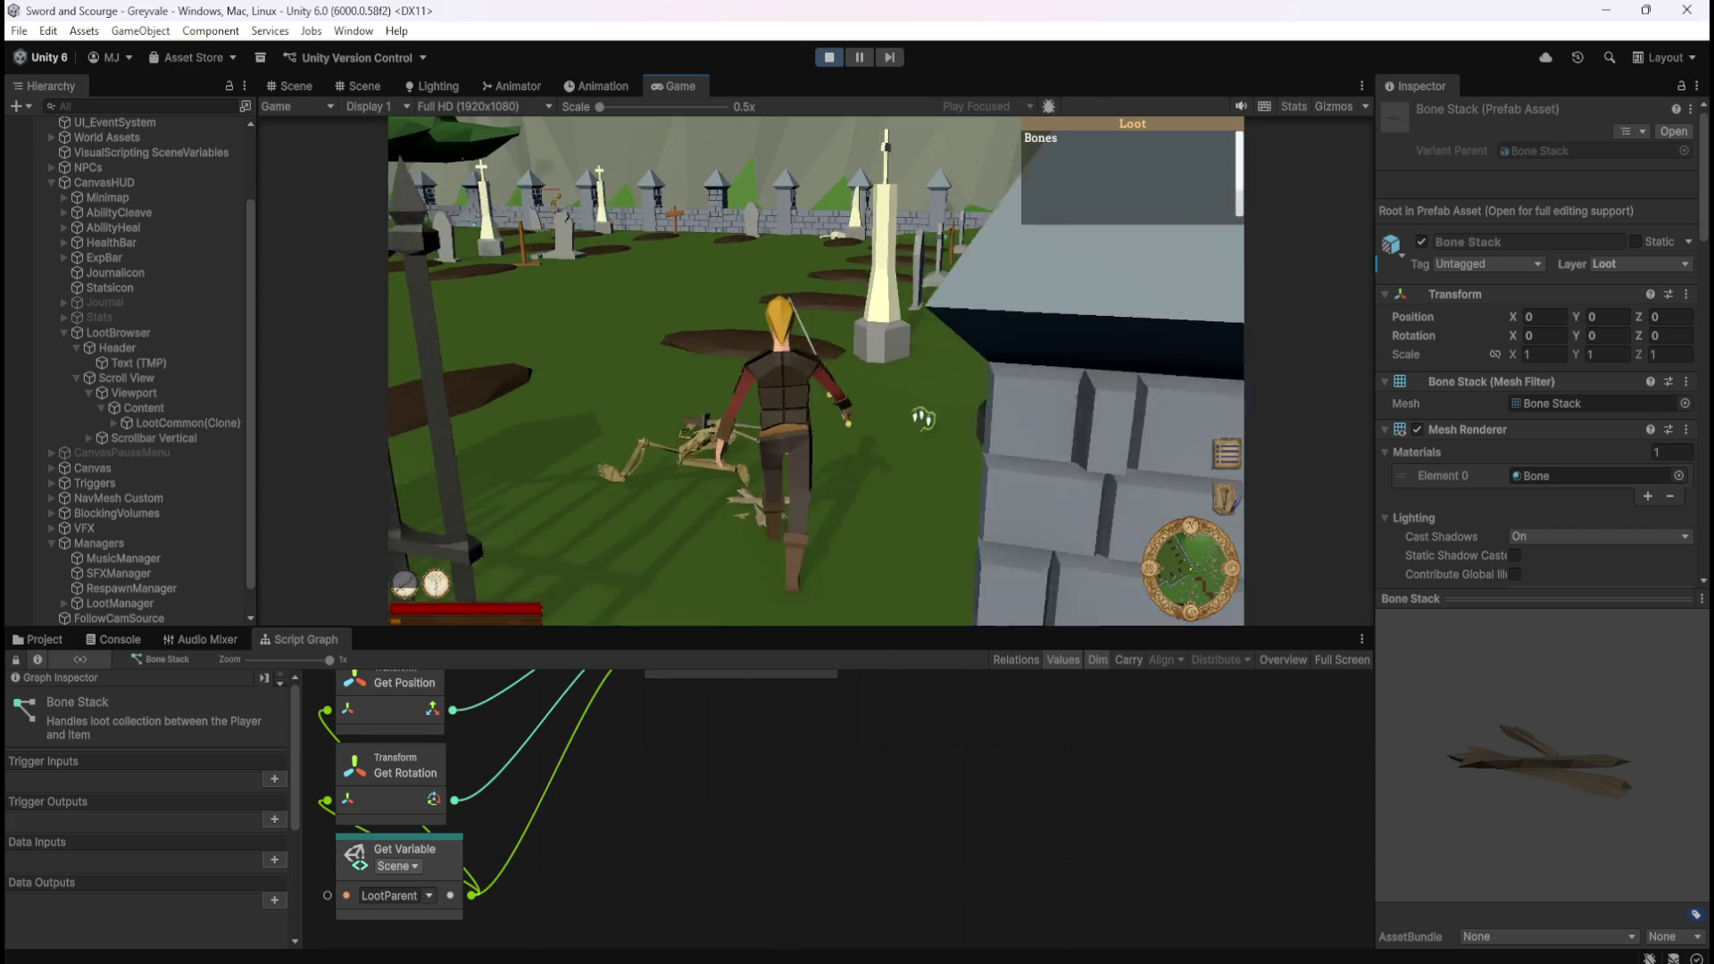
key(a)
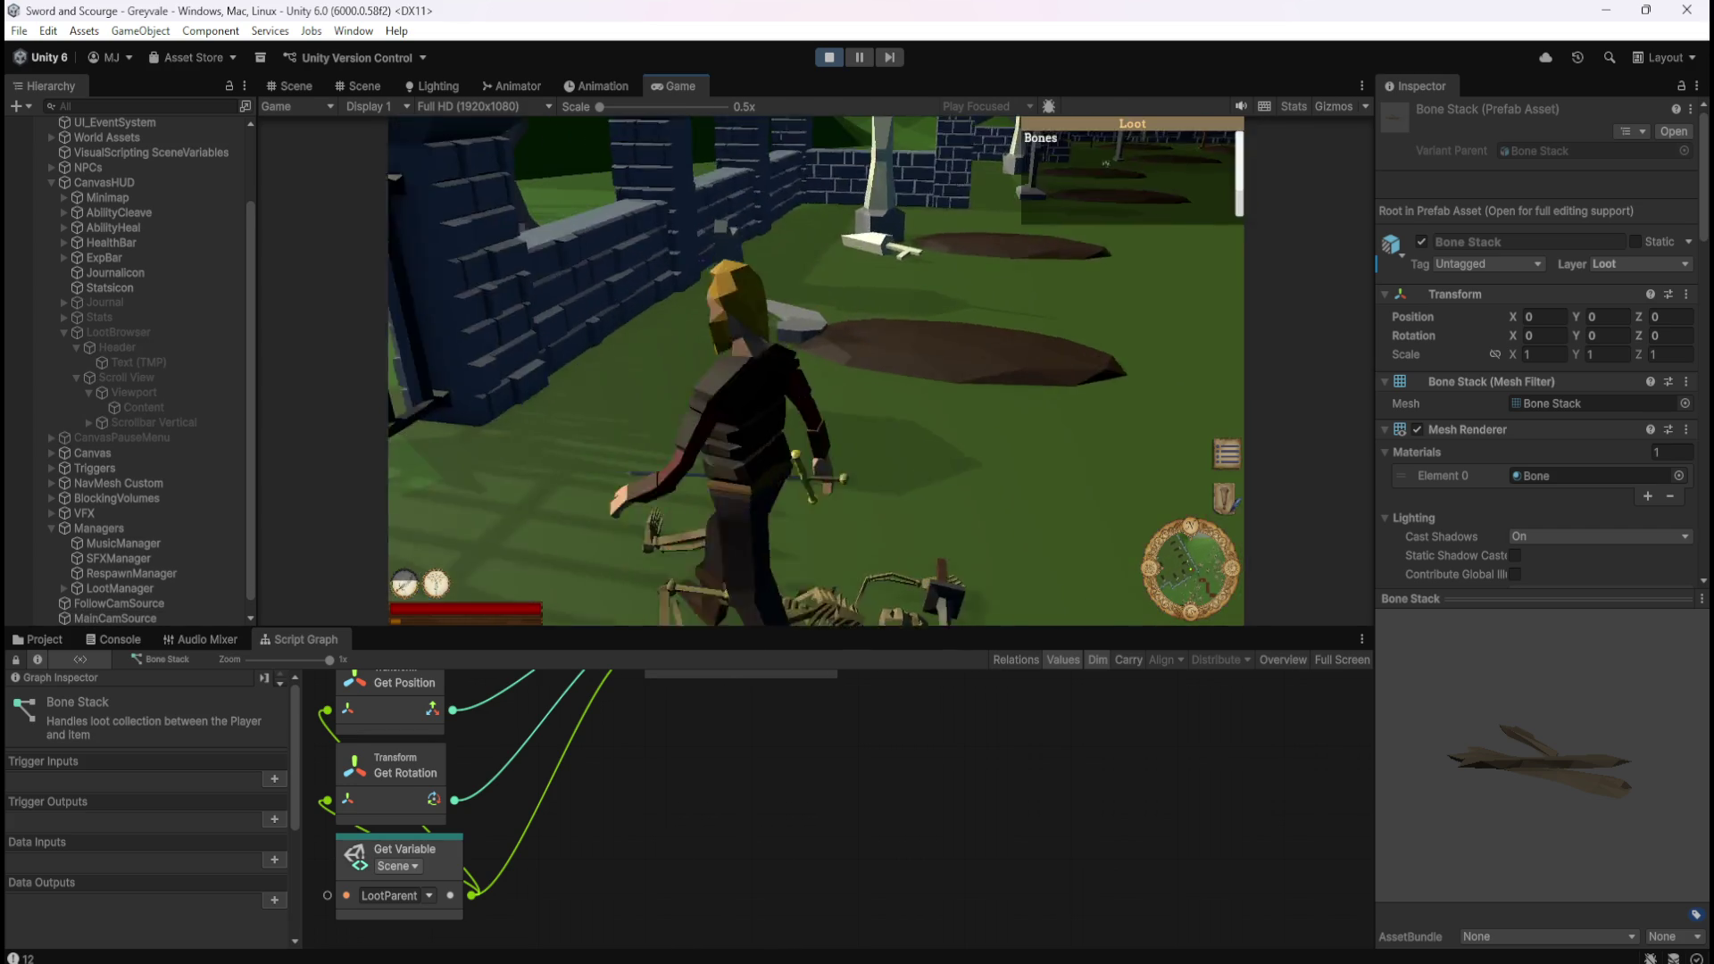
key(w)
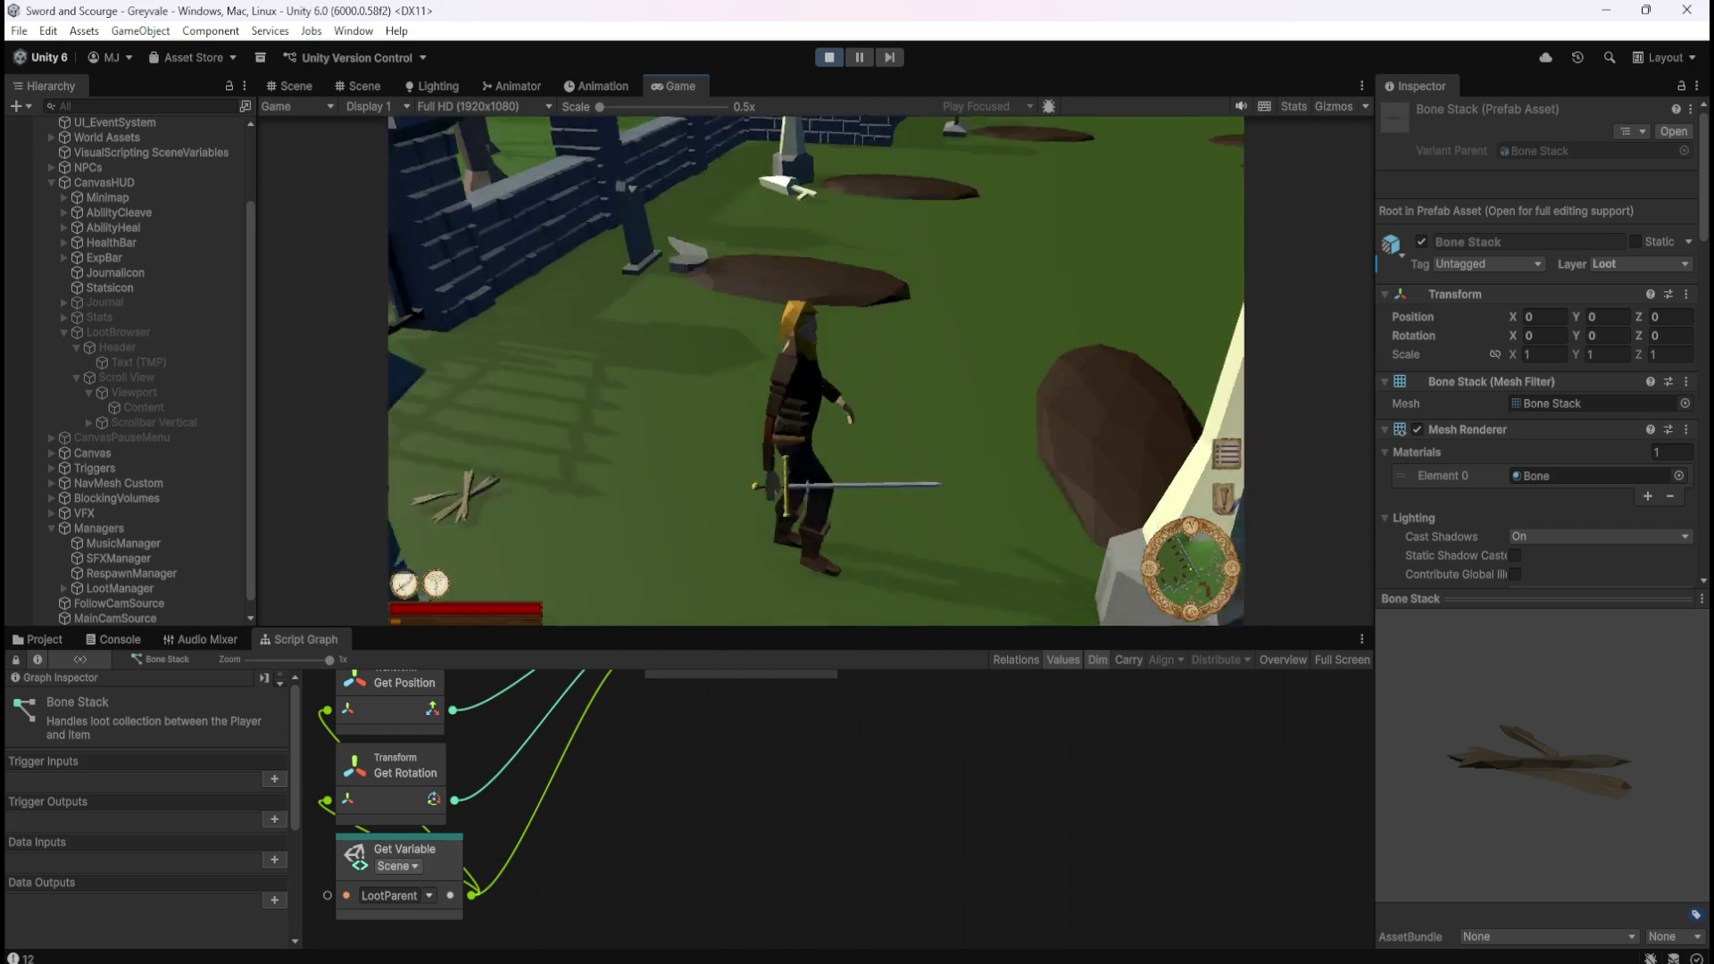
key(d)
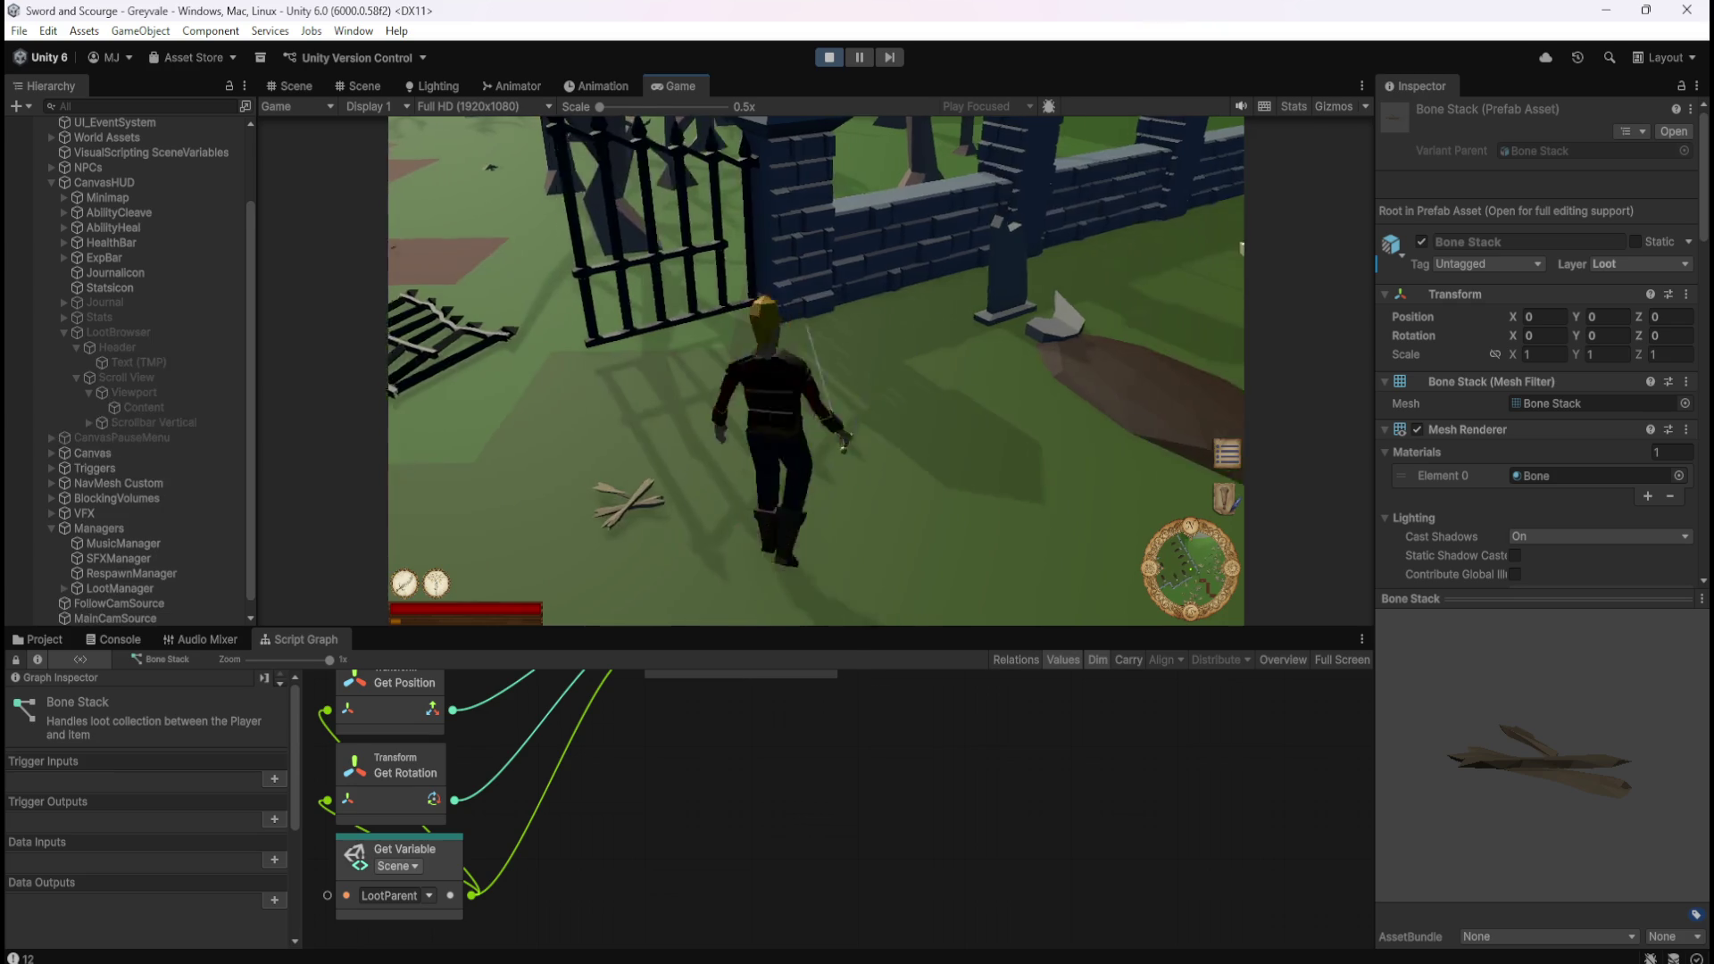
key(w)
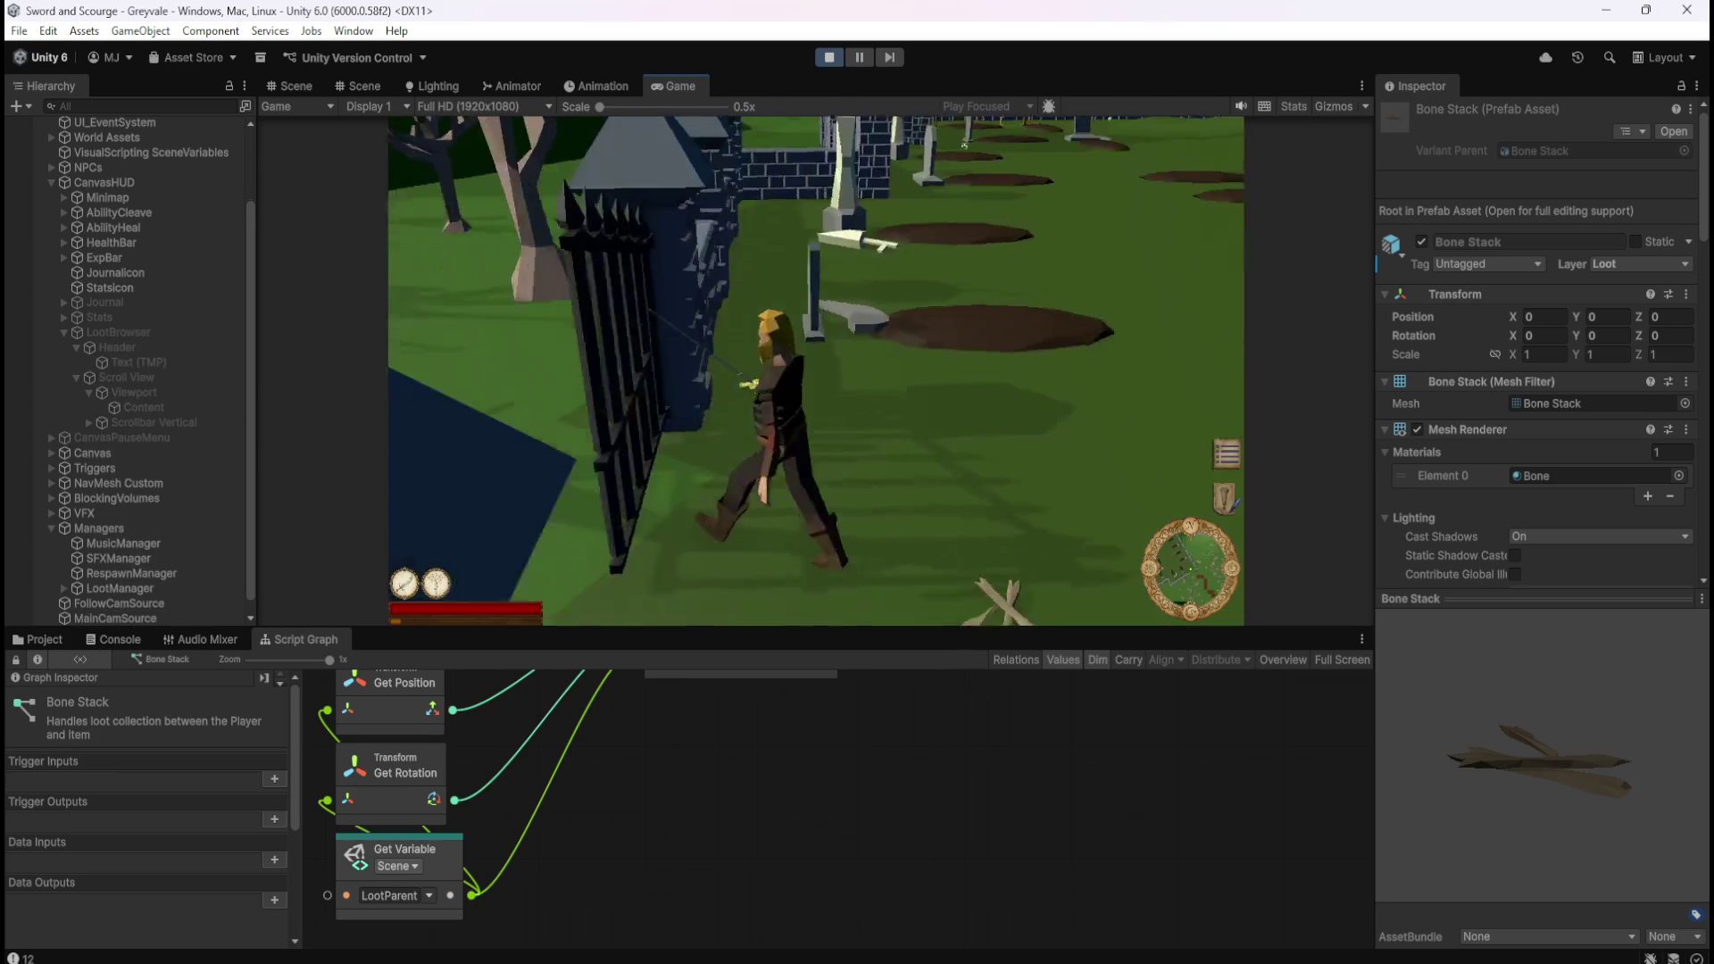
key(w)
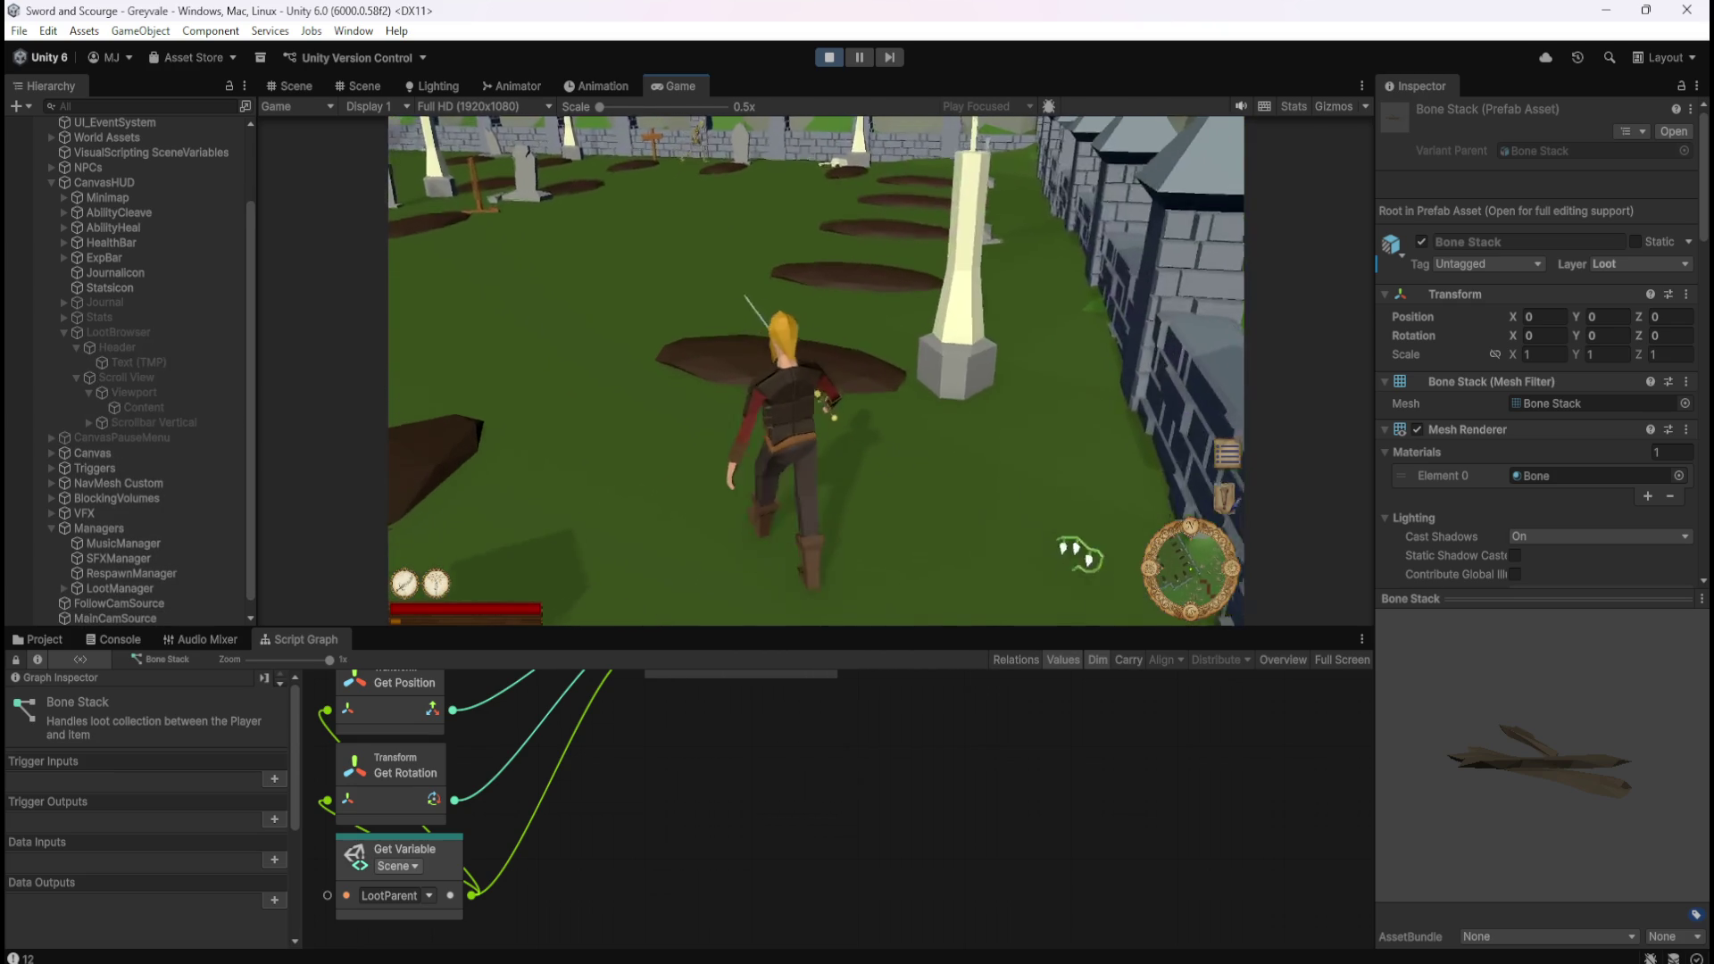
key(w)
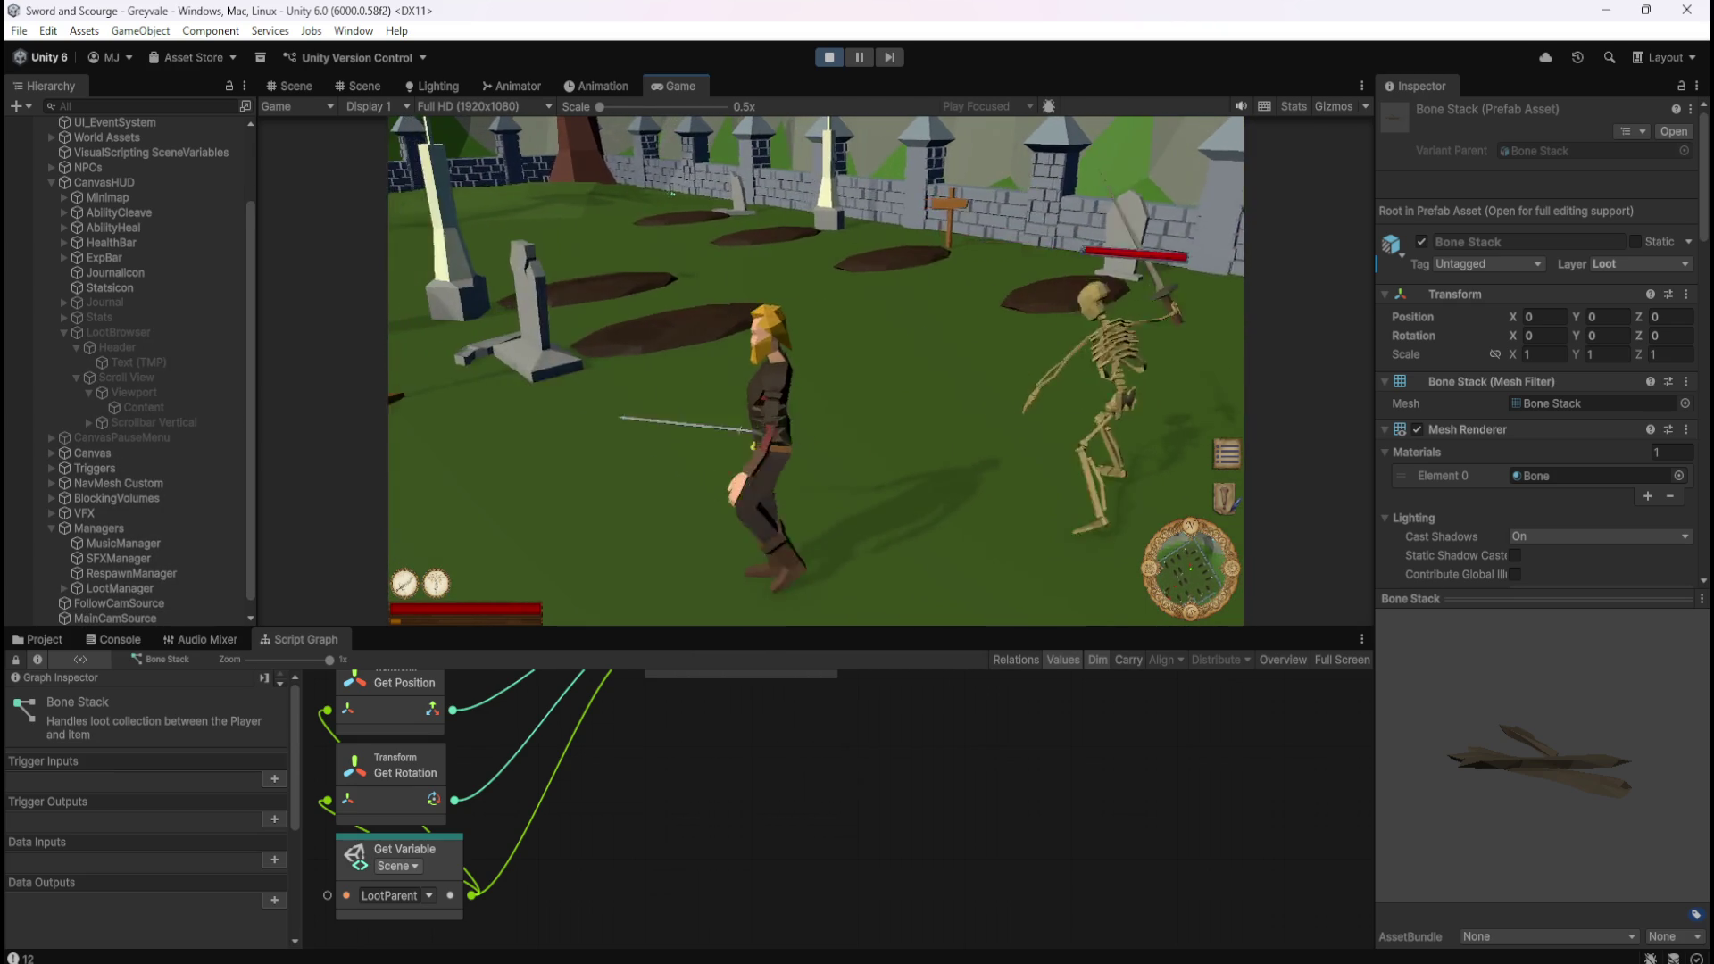
Fight the skeletons with sword and Q ability, then pause with Esc and stop Play mode.
key(s)
key(d)
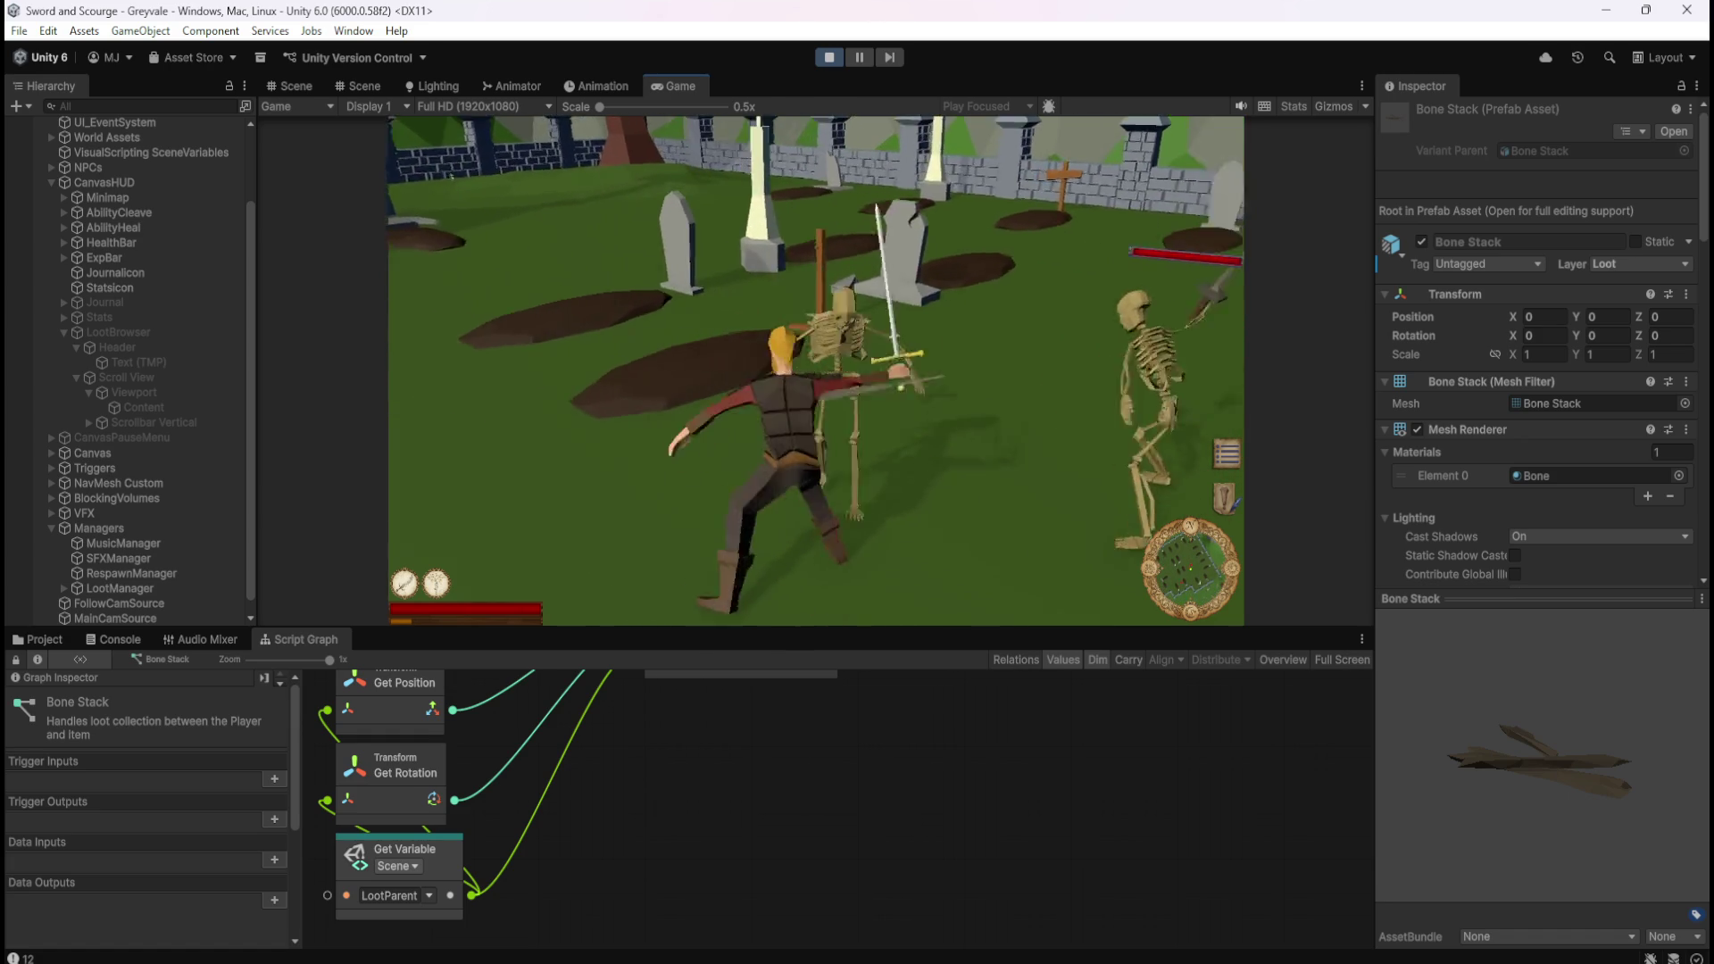
key(a)
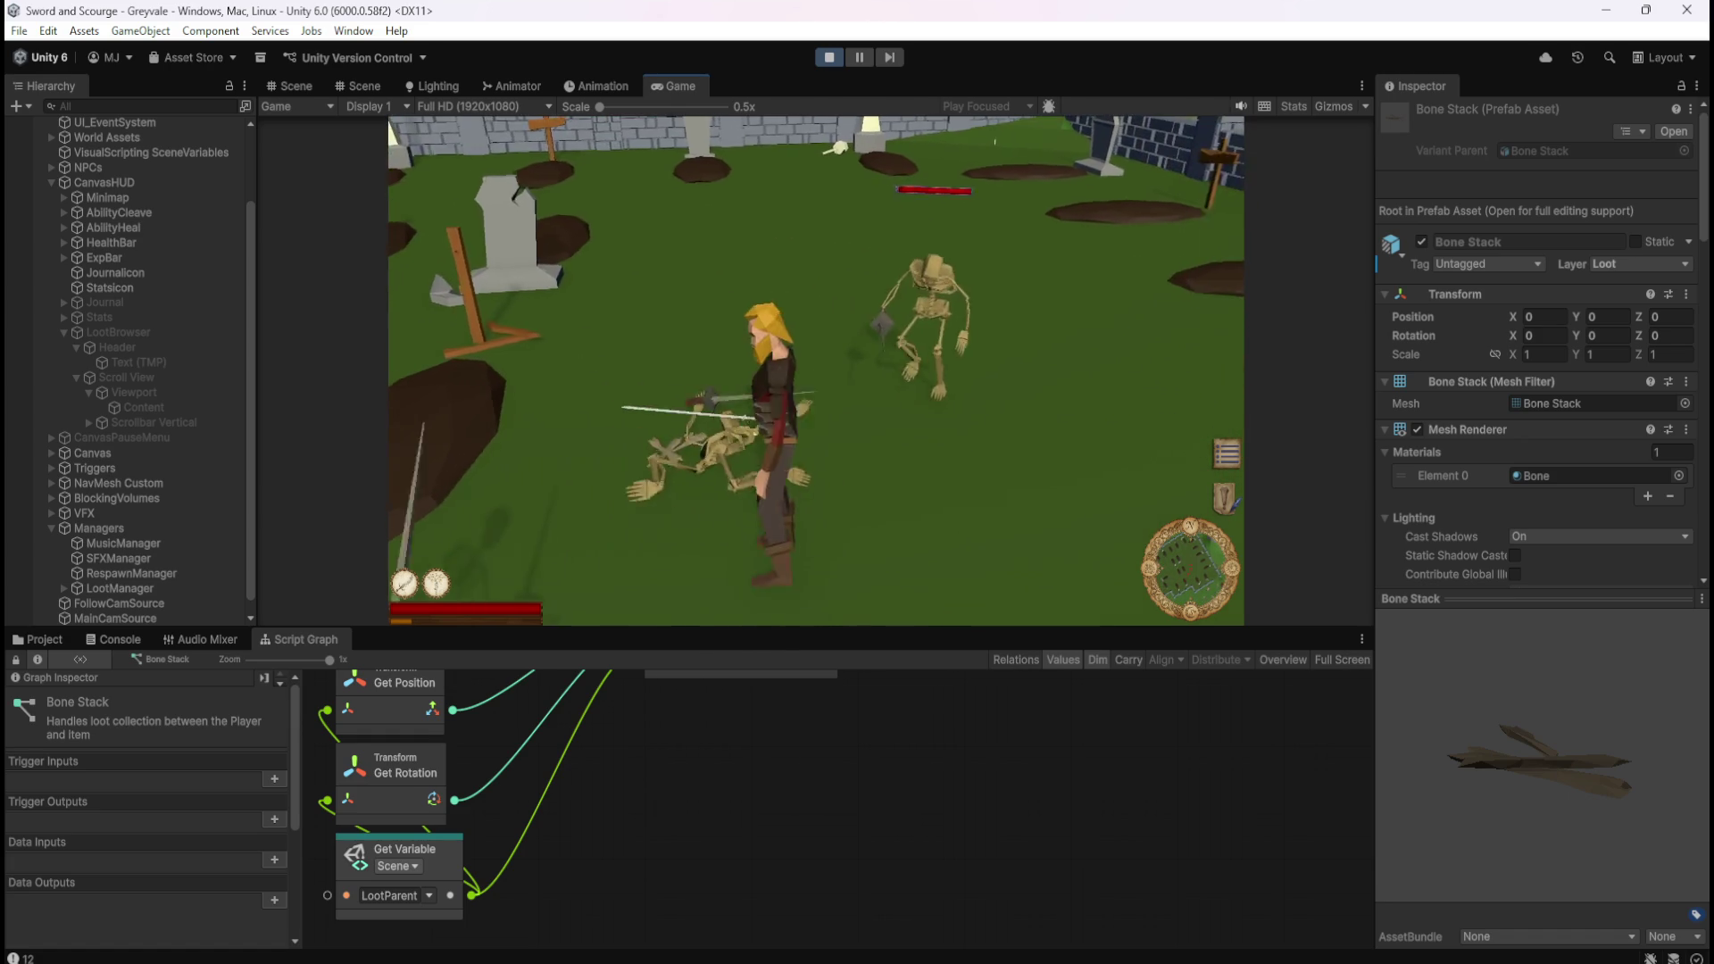
key(w)
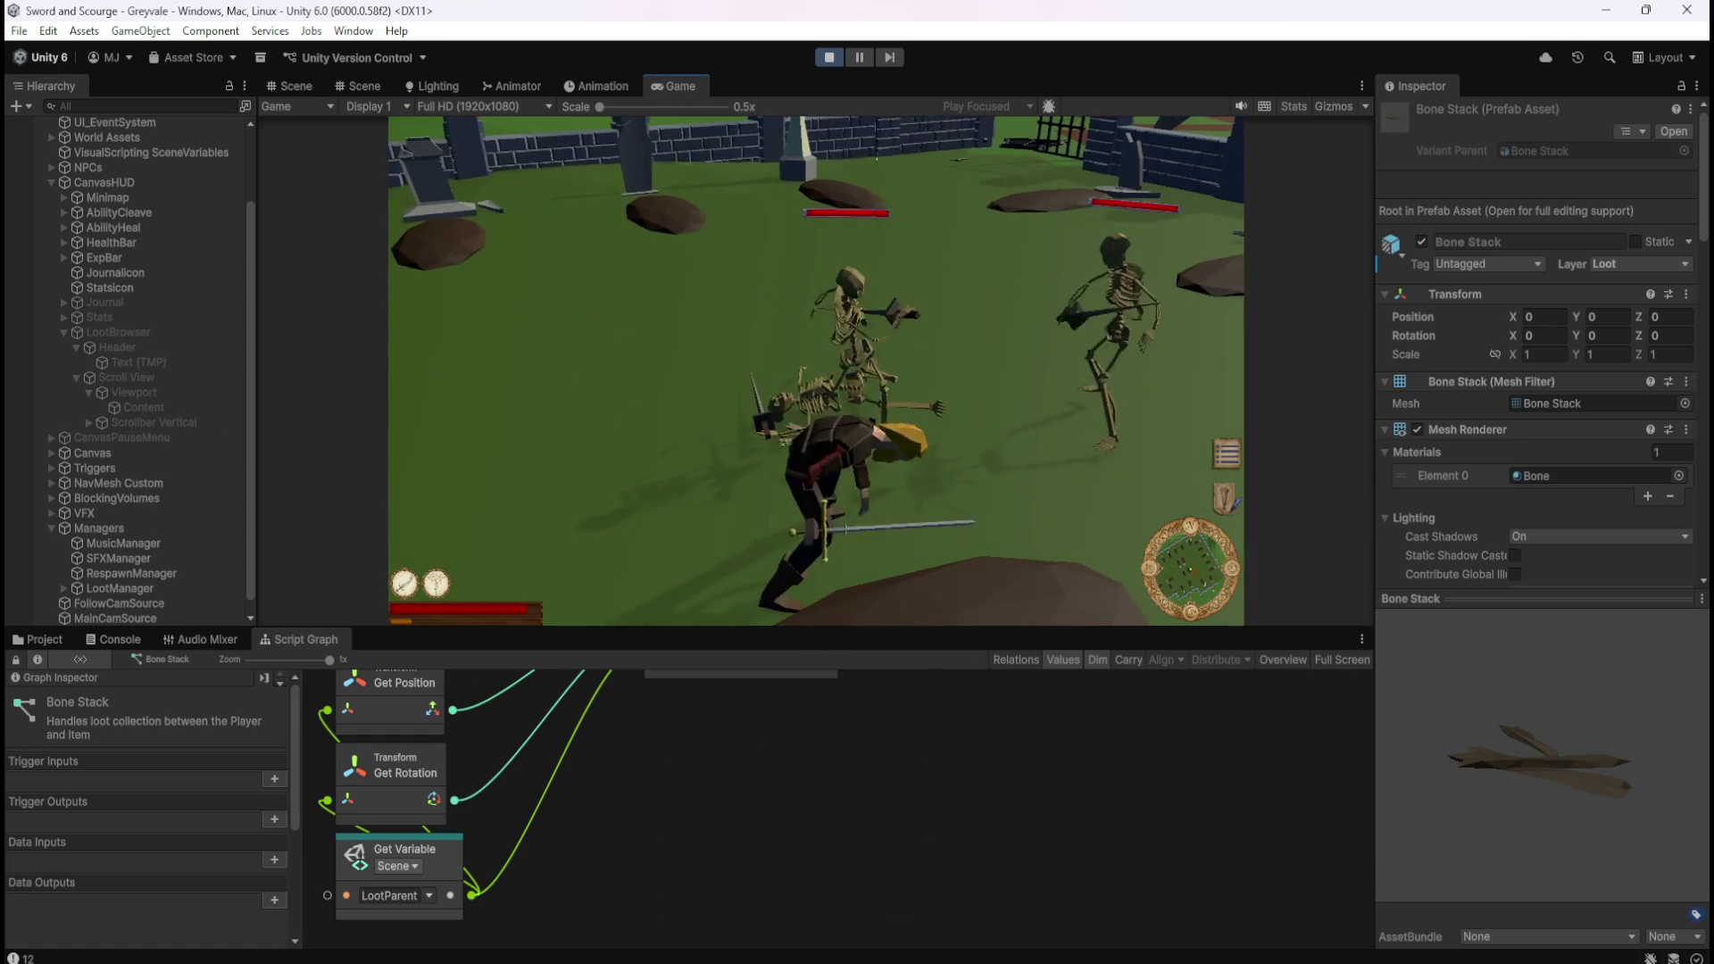
key(q)
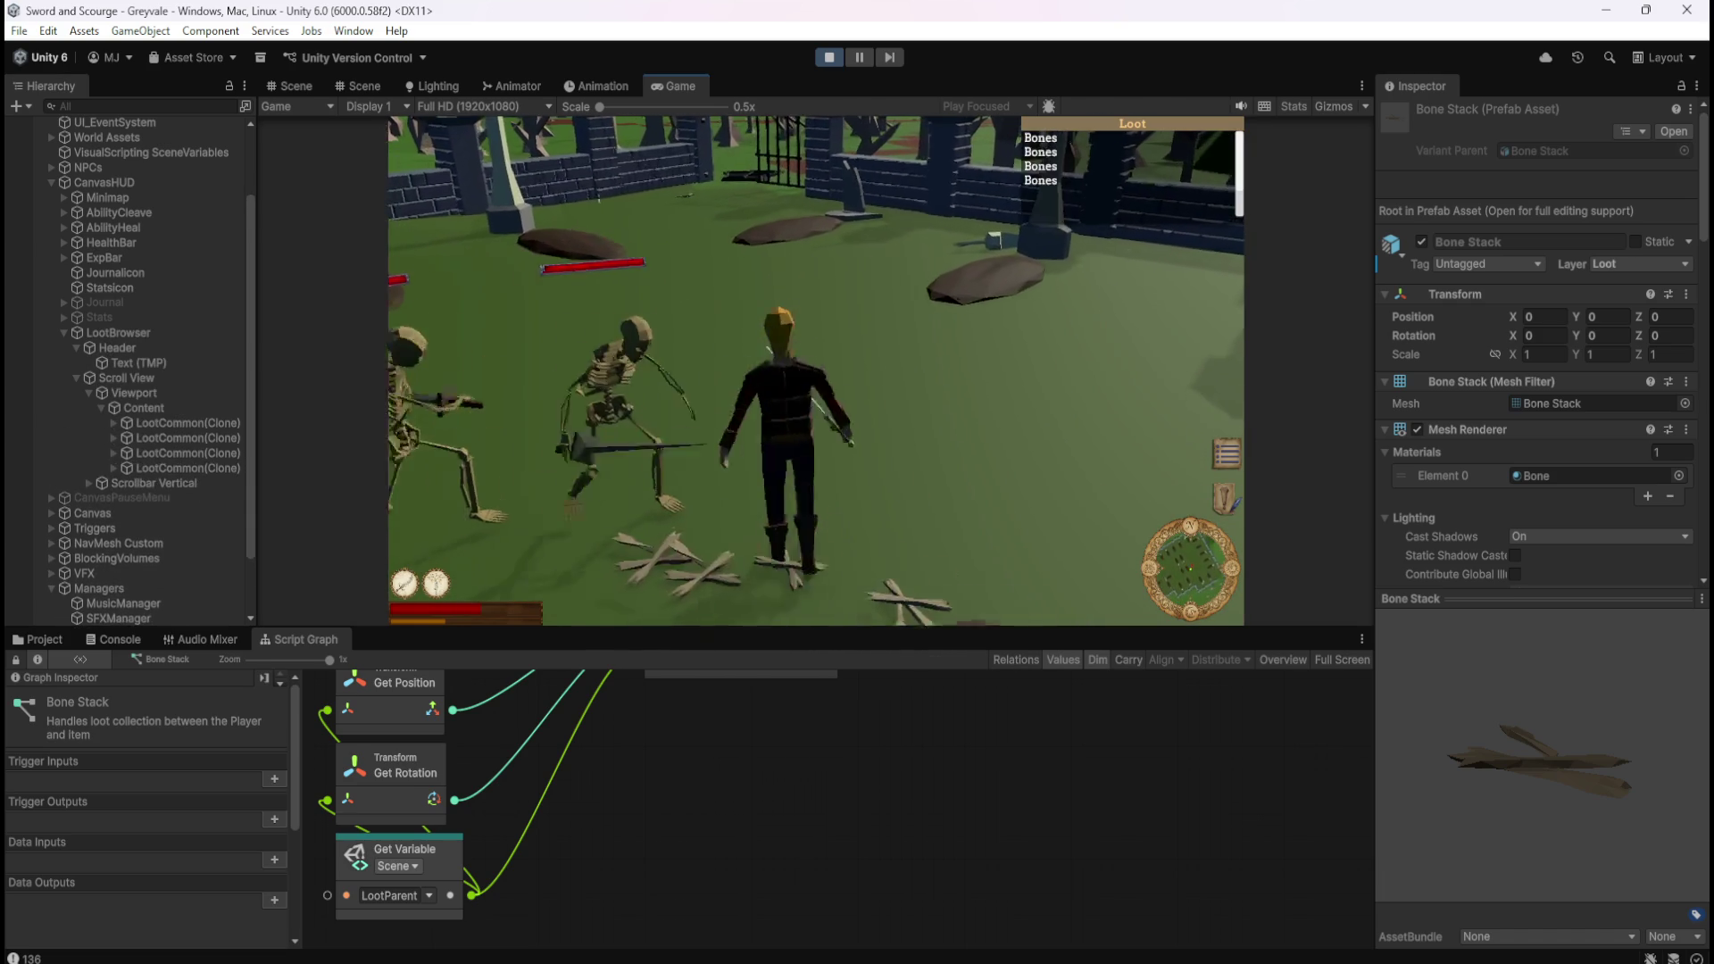
key(Escape)
click(828, 57)
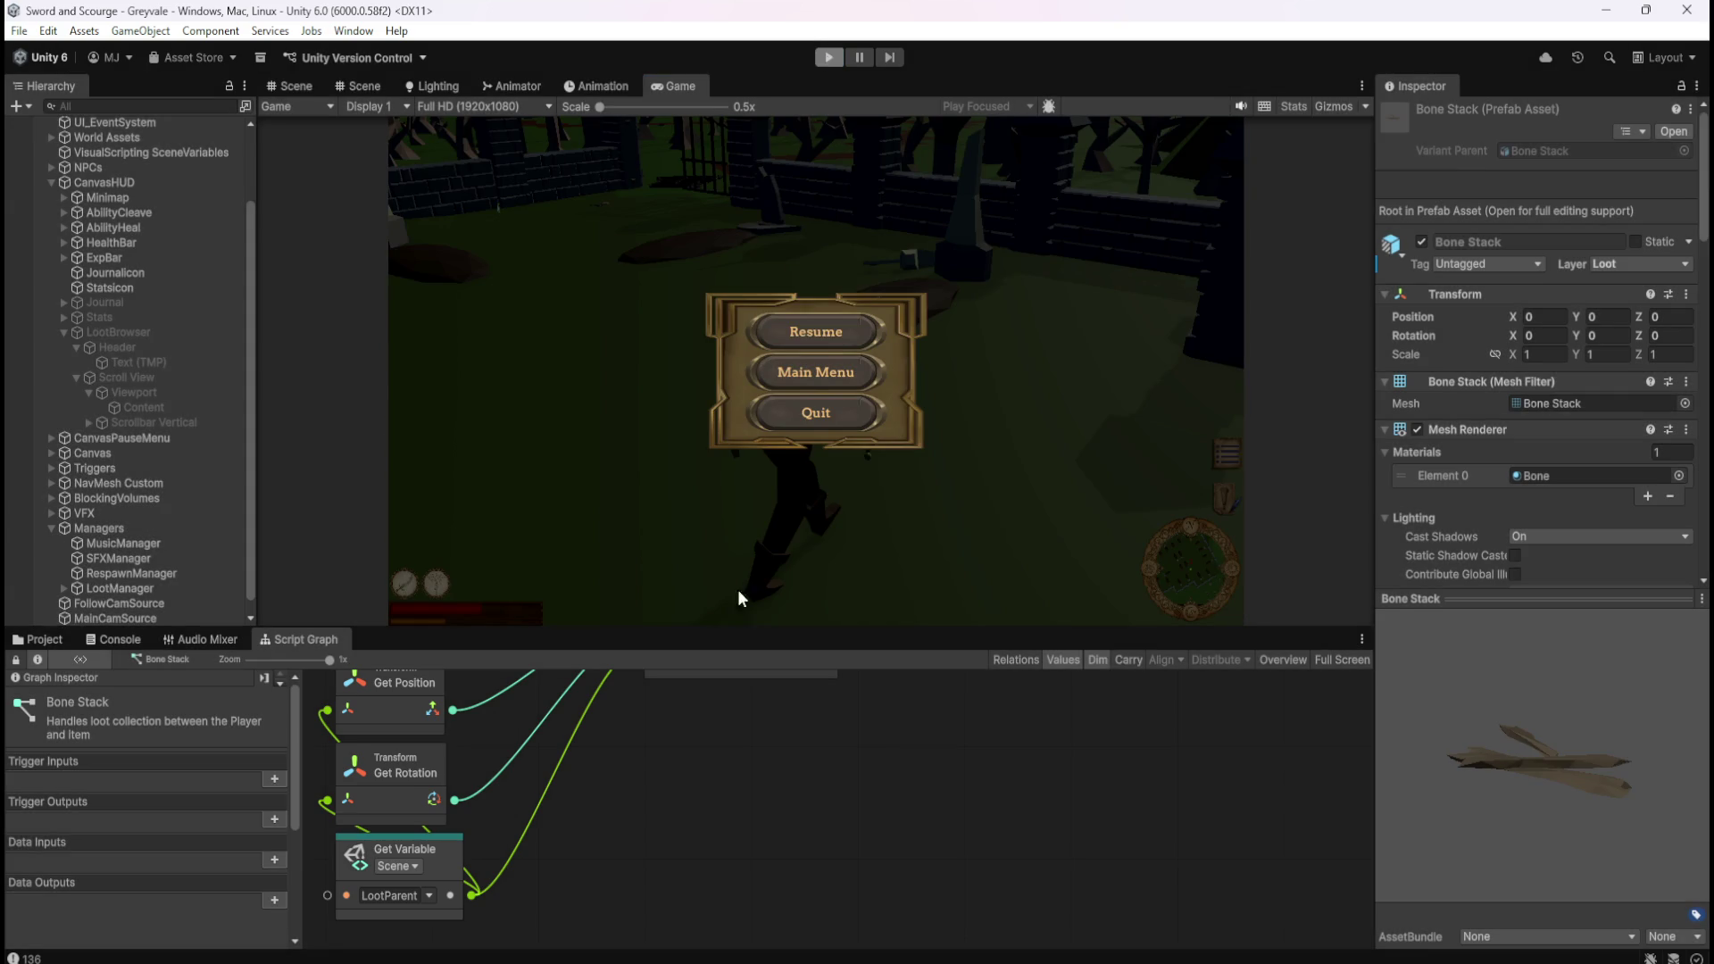
Maximize the Bone Stack Script Graph and box-select the Set Variable node storing SpawnedText.
key(shift+space)
drag(984, 630, 1036, 479)
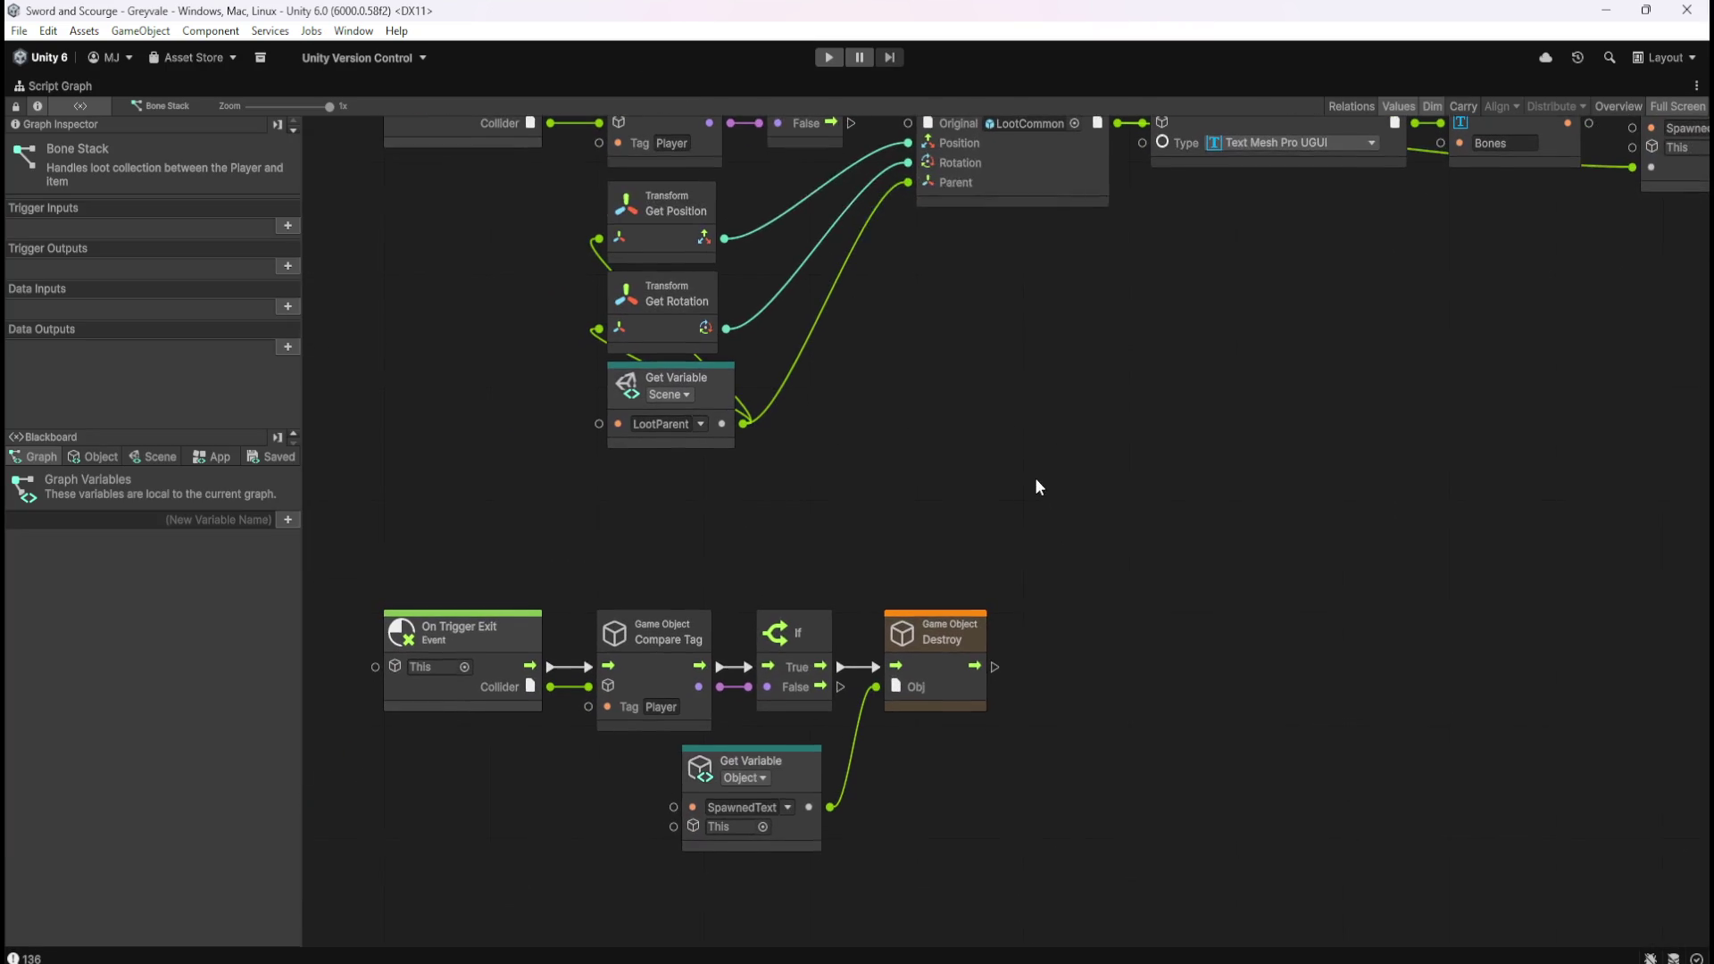
drag(1006, 390, 902, 483)
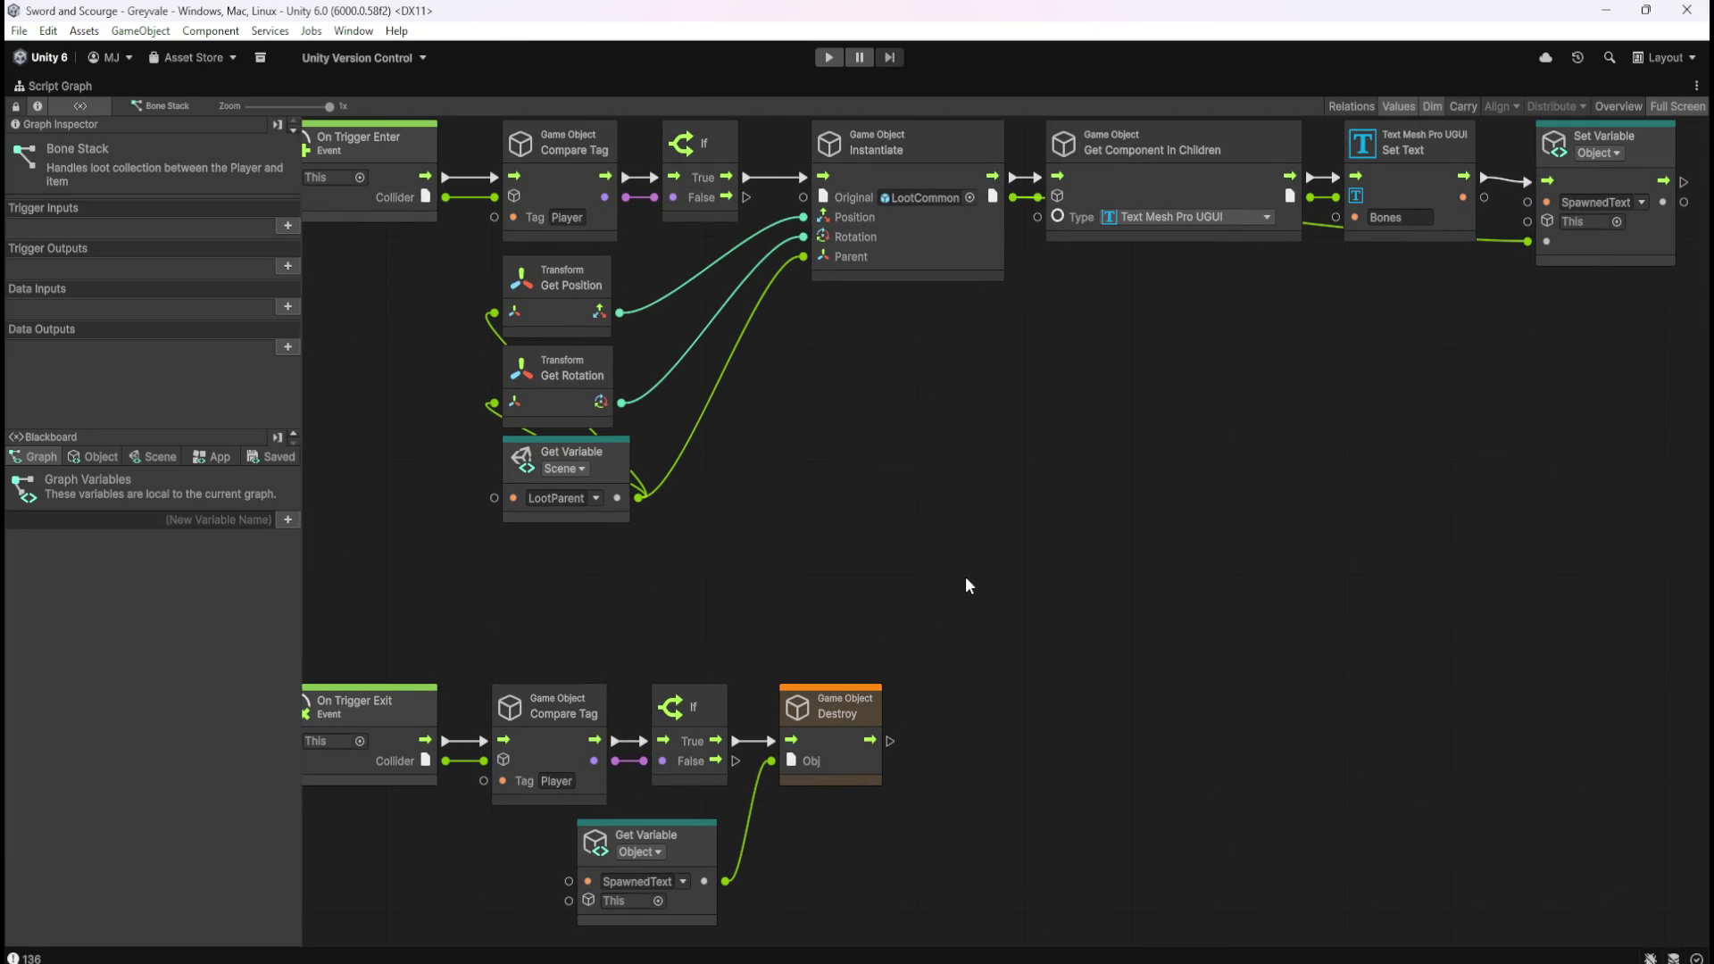
mouse_move(1095, 509)
mouse_down()
mouse_move(1074, 544)
mouse_move(1108, 555)
mouse_up()
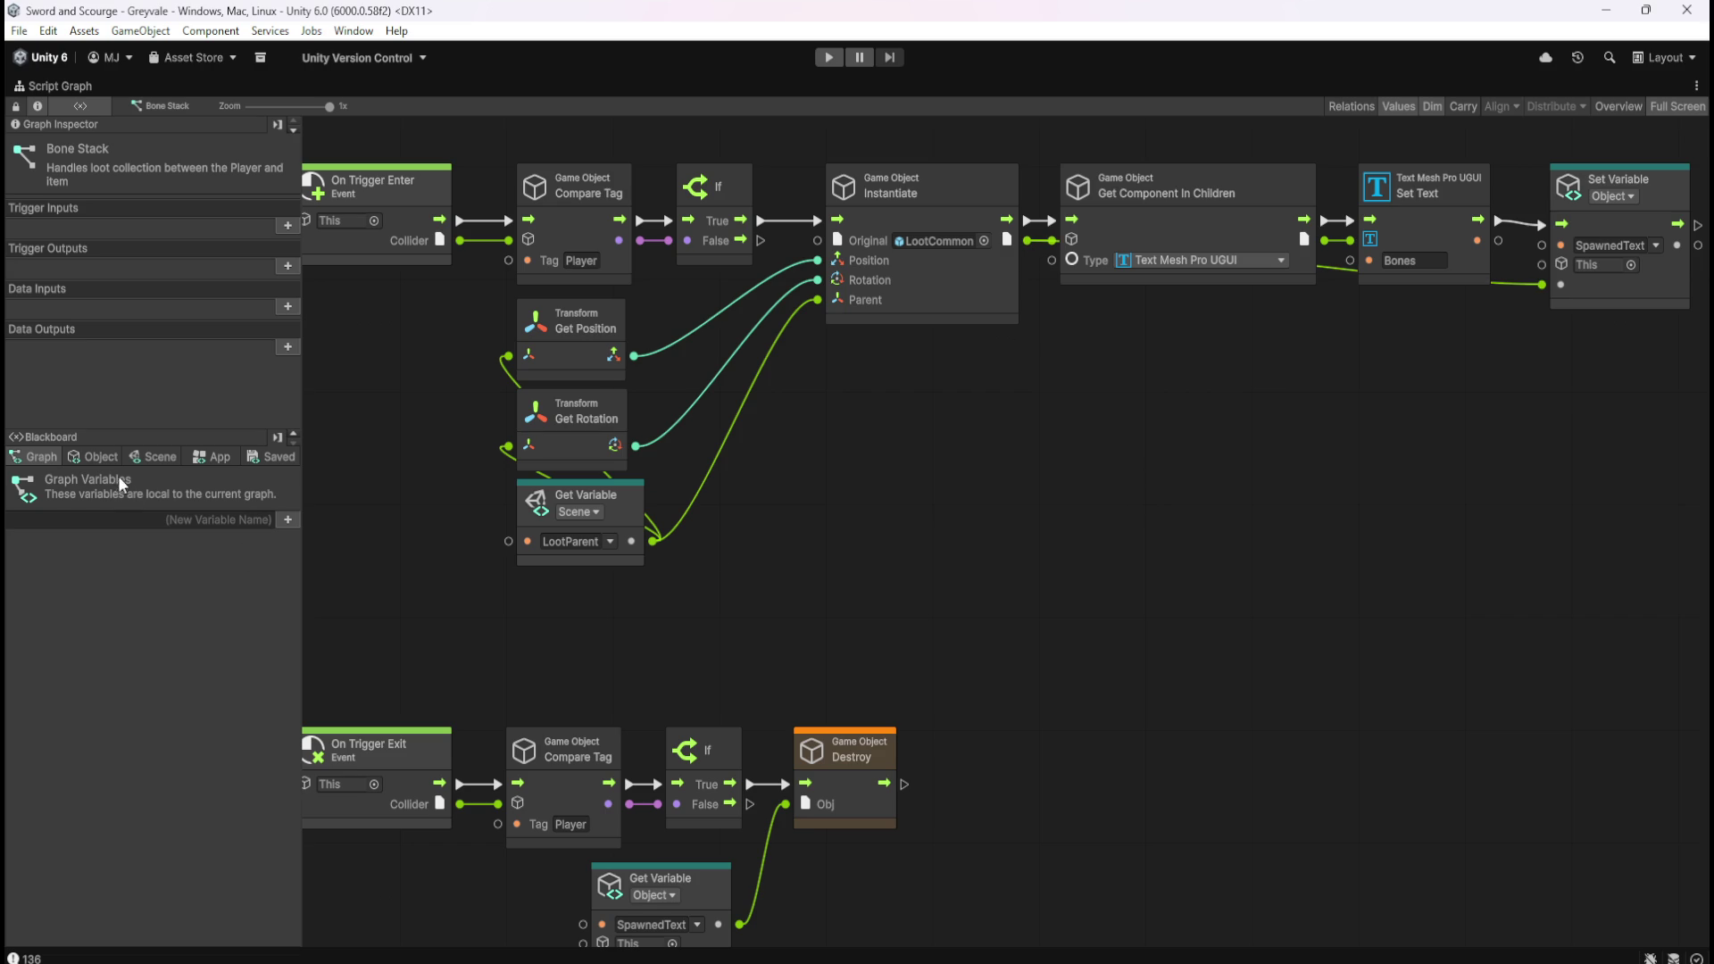
drag(1337, 393, 1289, 425)
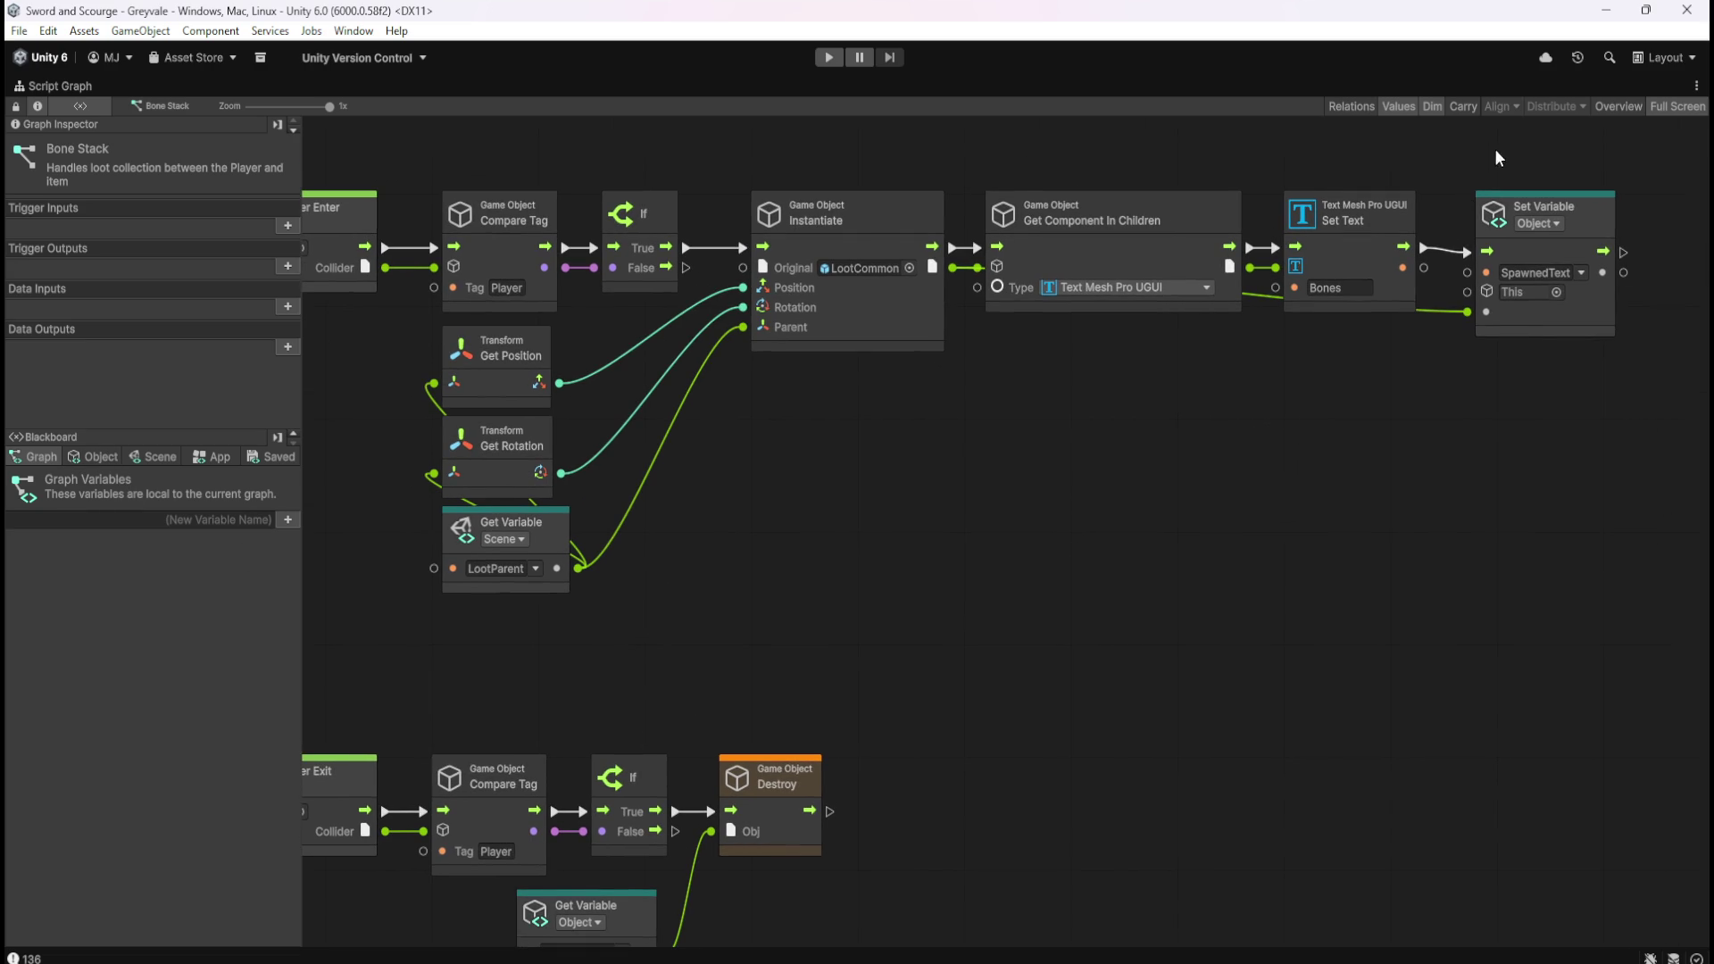
mouse_move(1466, 155)
mouse_down()
mouse_move(1630, 400)
mouse_move(1662, 419)
mouse_up()
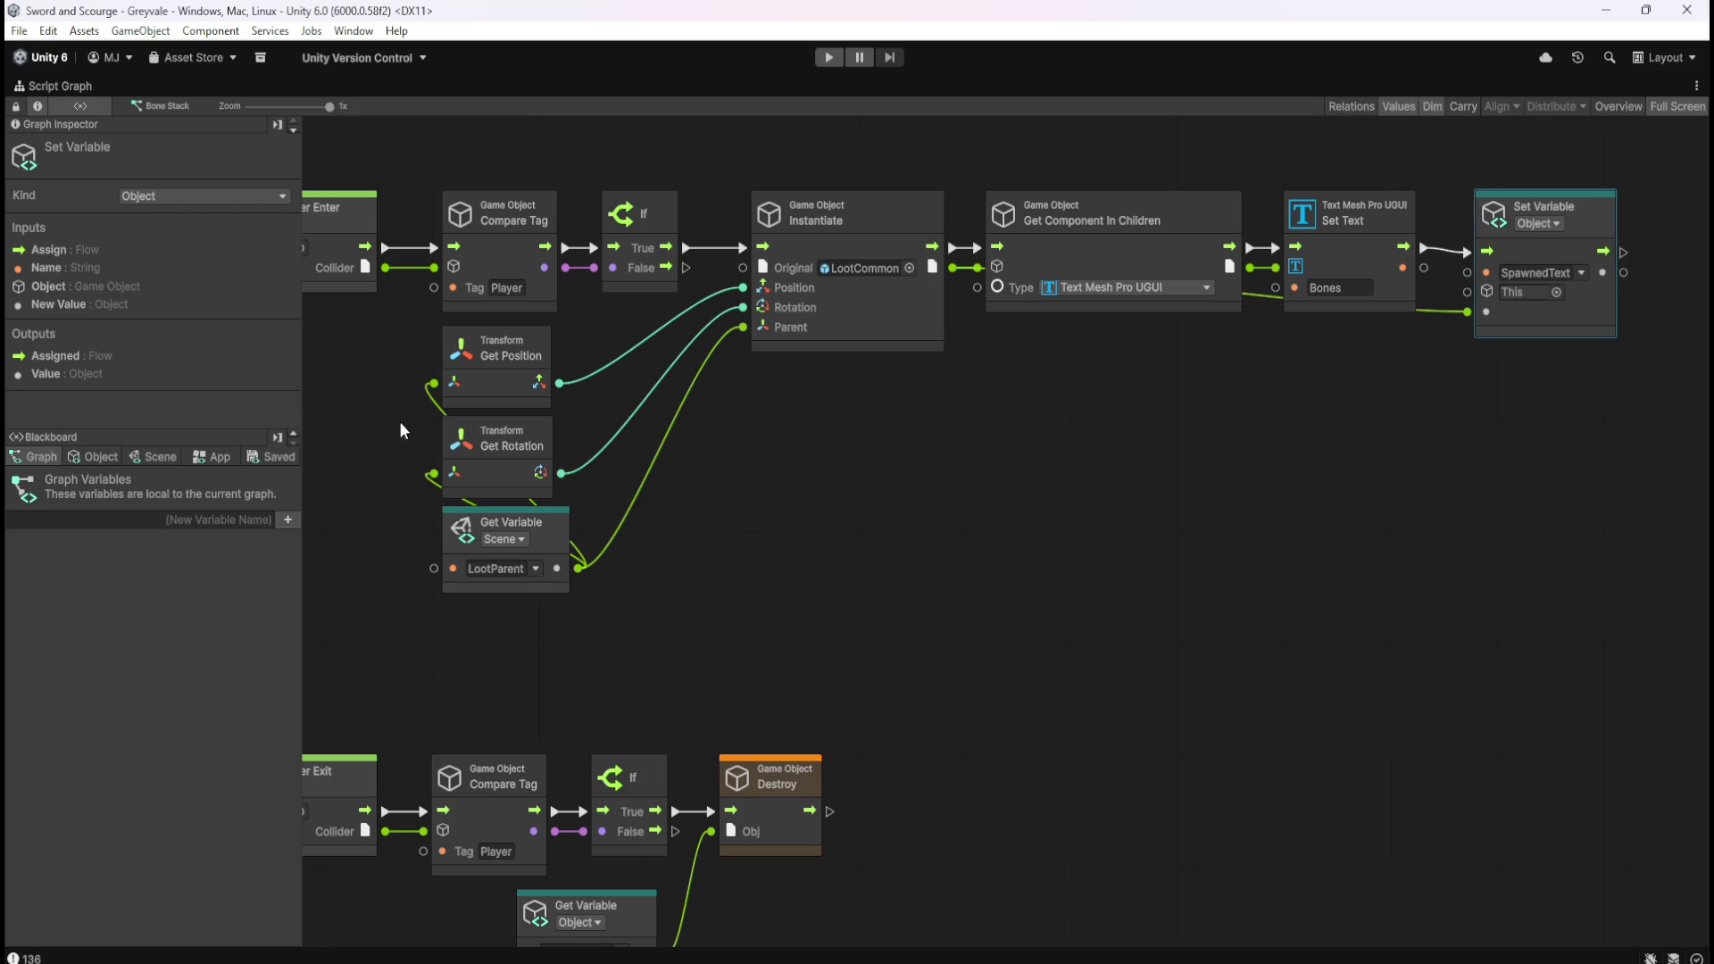
Rename the SpawnedText object variable to SpawnedObject in the Blackboard.
click(96, 458)
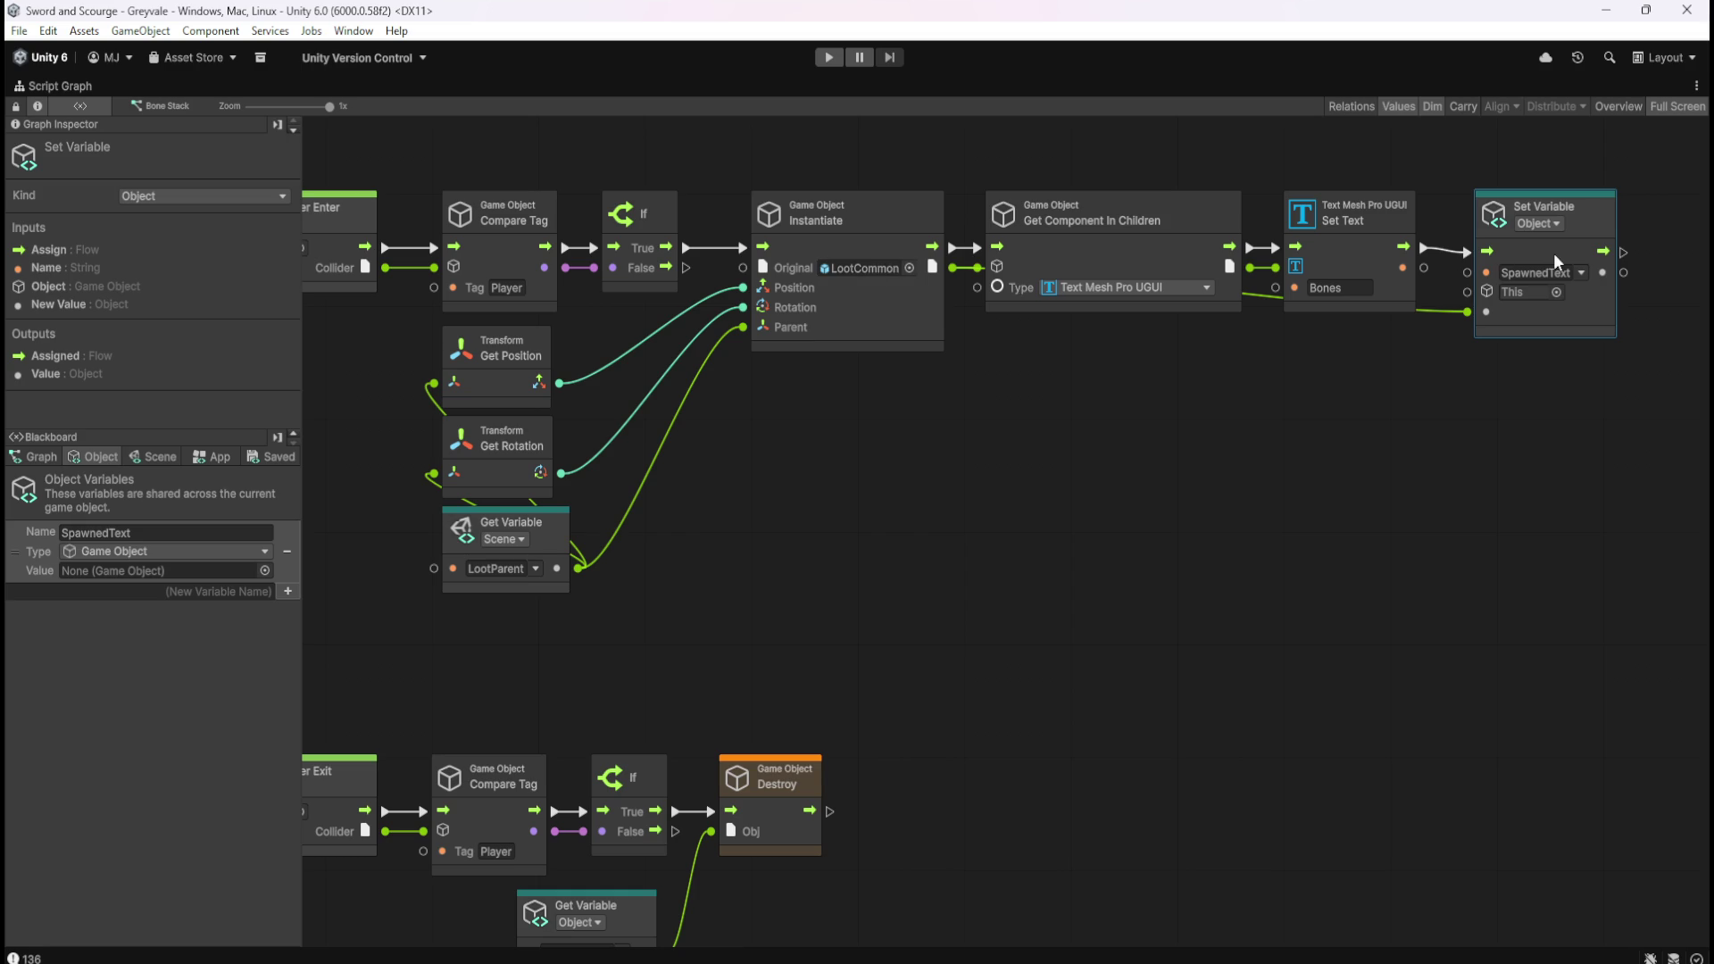
drag(1055, 549, 1191, 465)
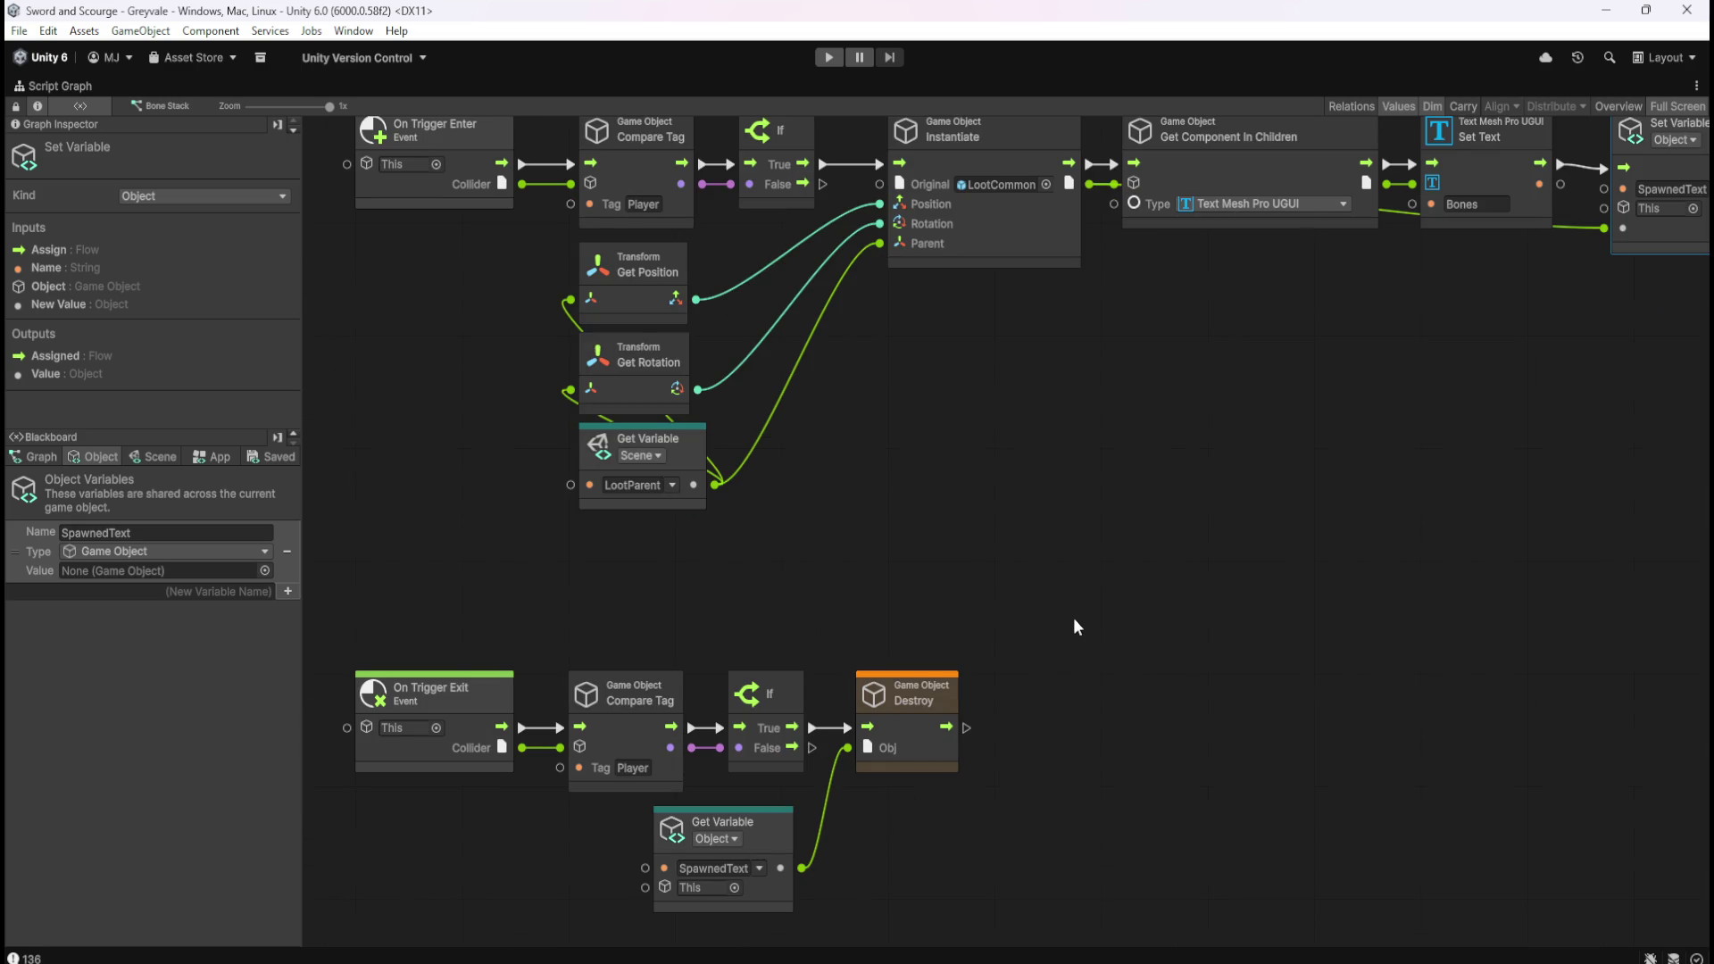
key(f)
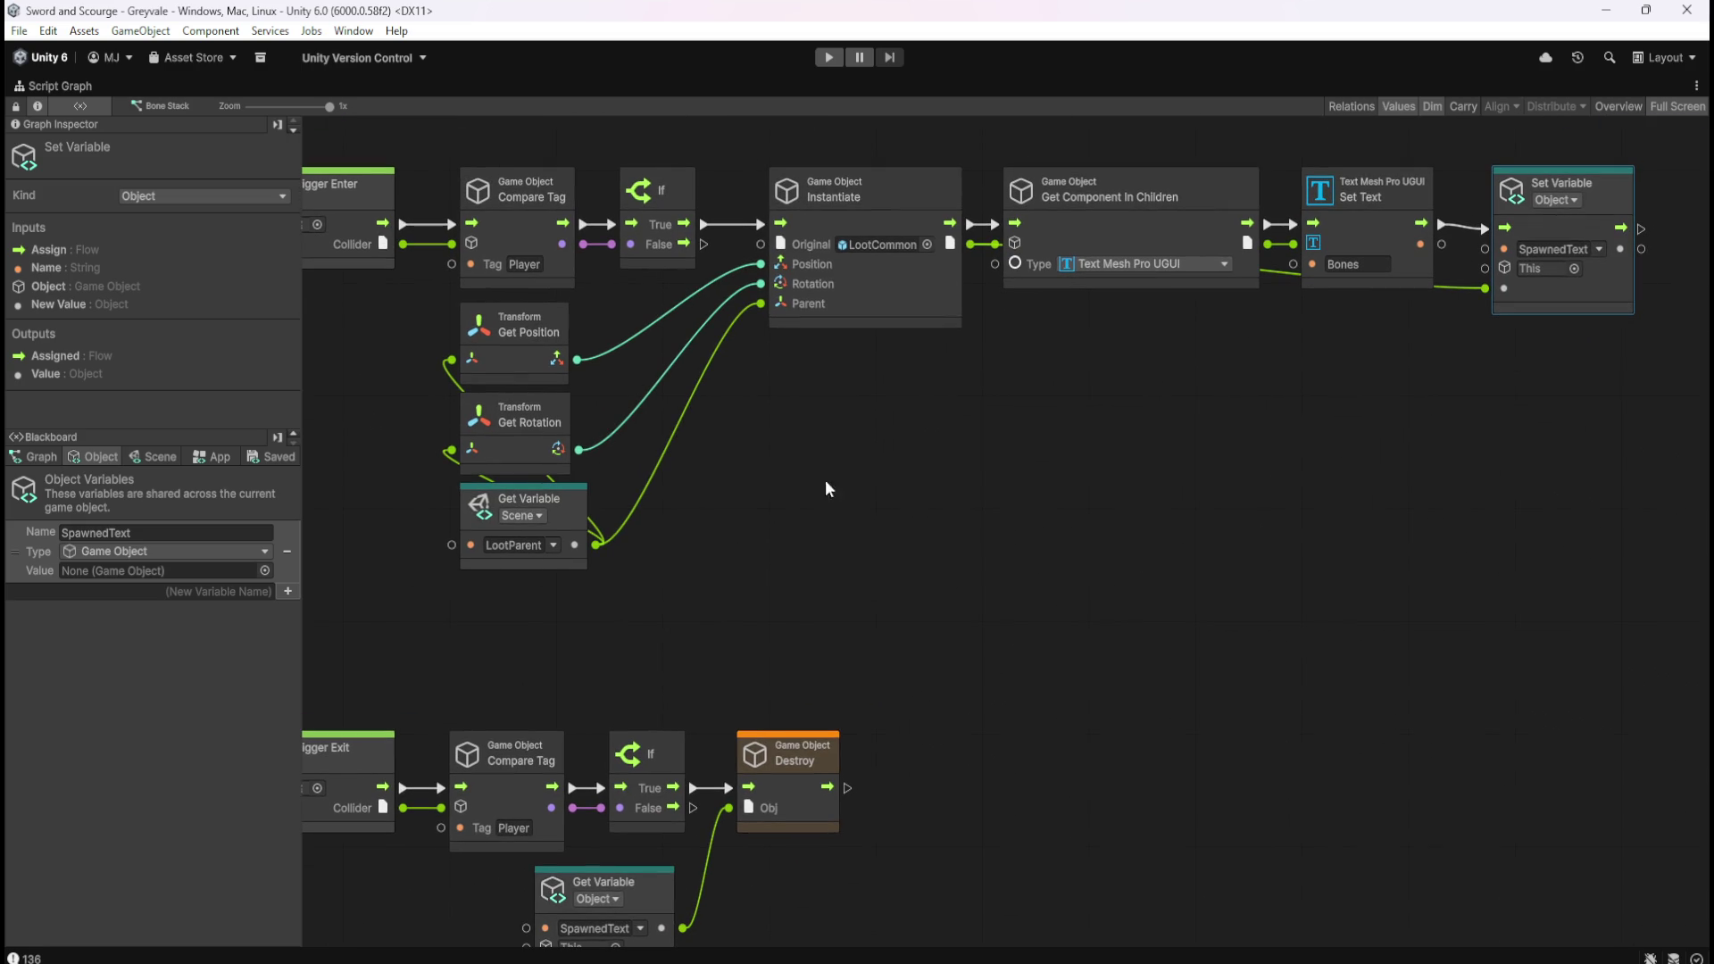
click(156, 526)
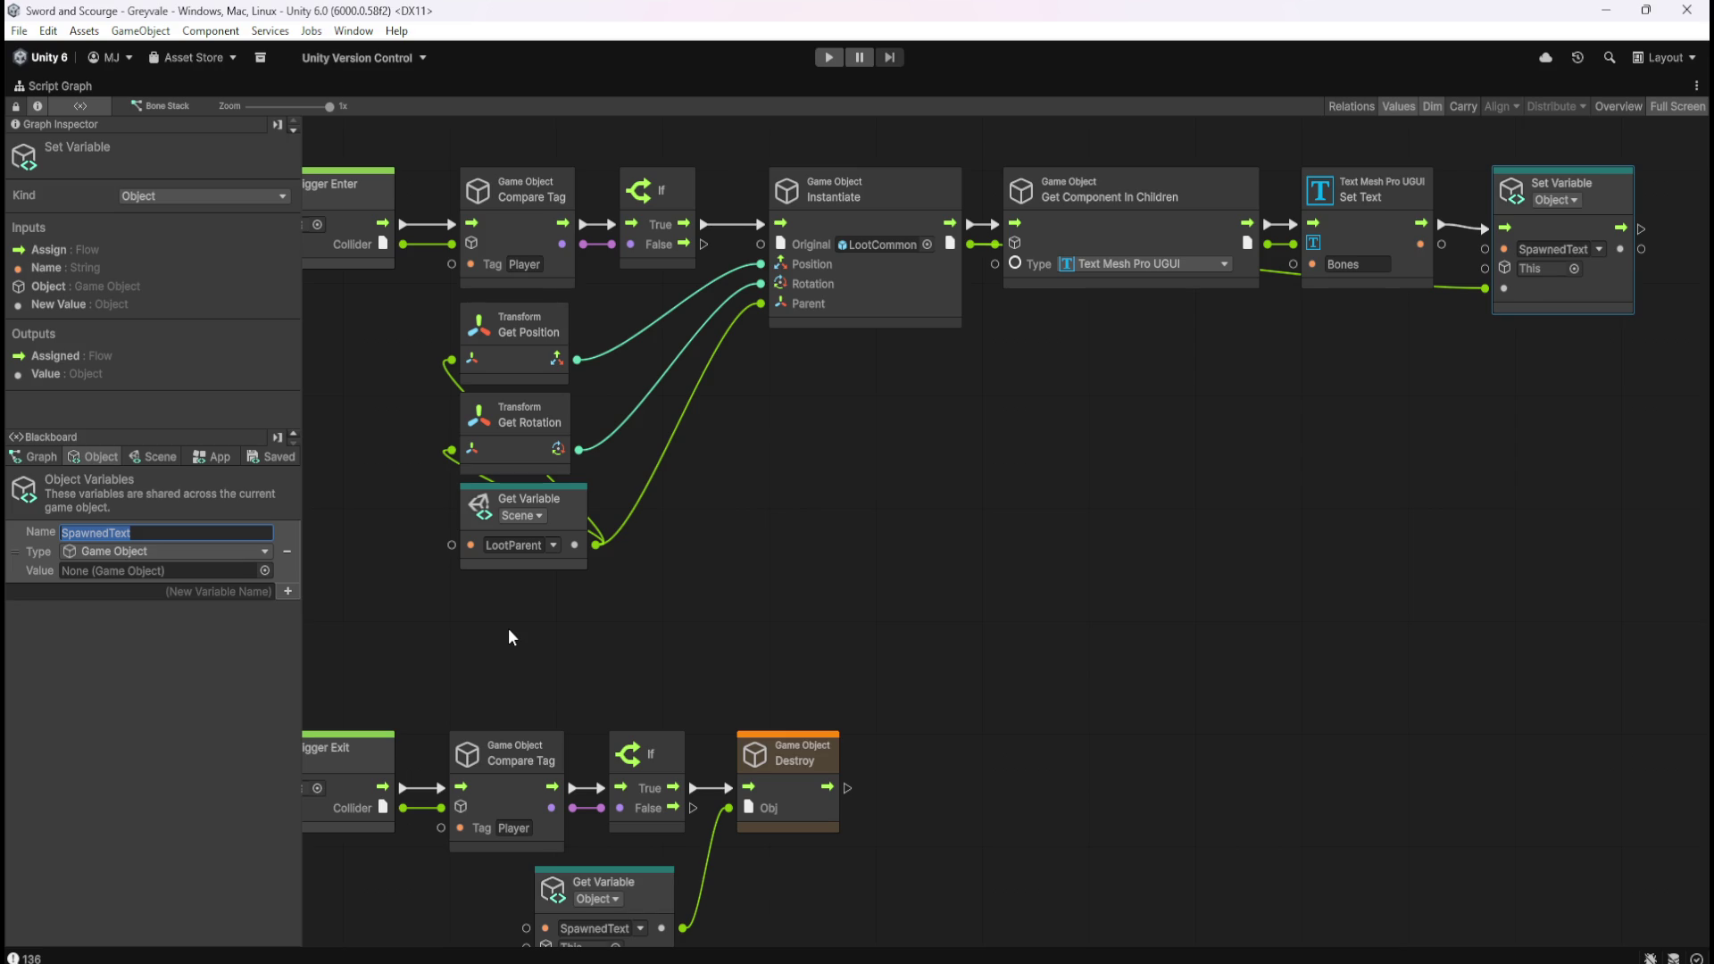
key(End)
key(BackSpace)
key(BackSpace)
key(BackSpace)
text(Object)
click(1360, 354)
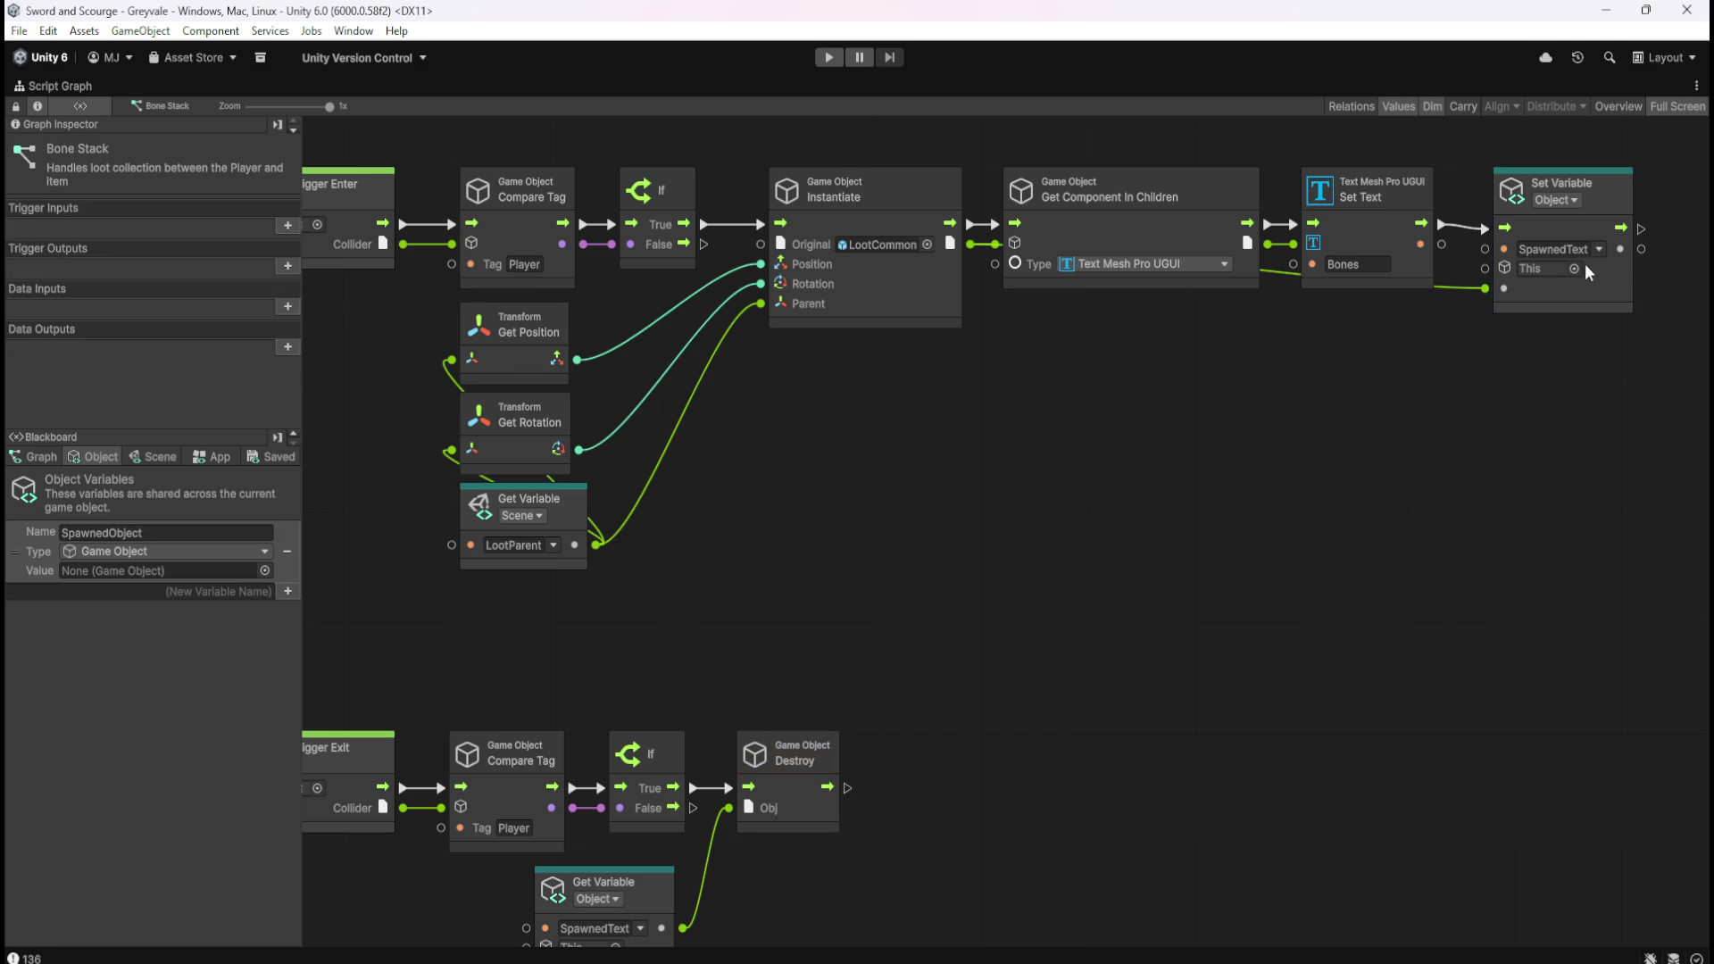
Switch both the Set Variable and Get Variable nodes to SpawnedObject.
click(1589, 249)
click(1618, 267)
click(640, 928)
click(715, 903)
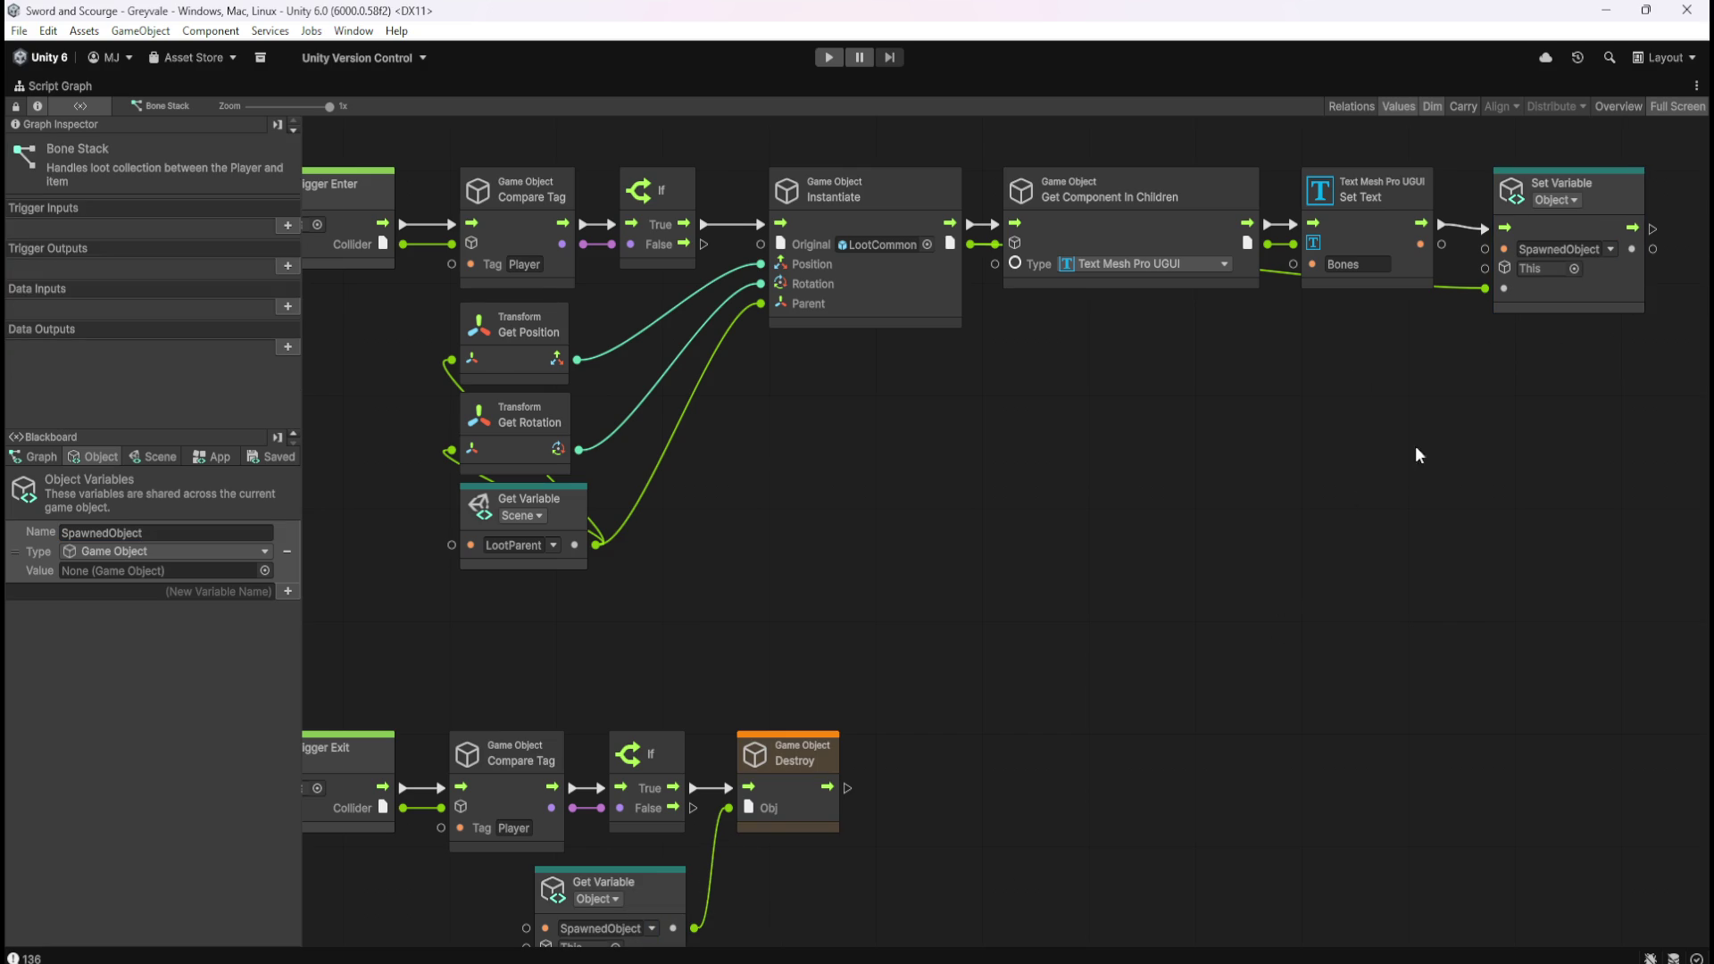
drag(924, 662, 1109, 500)
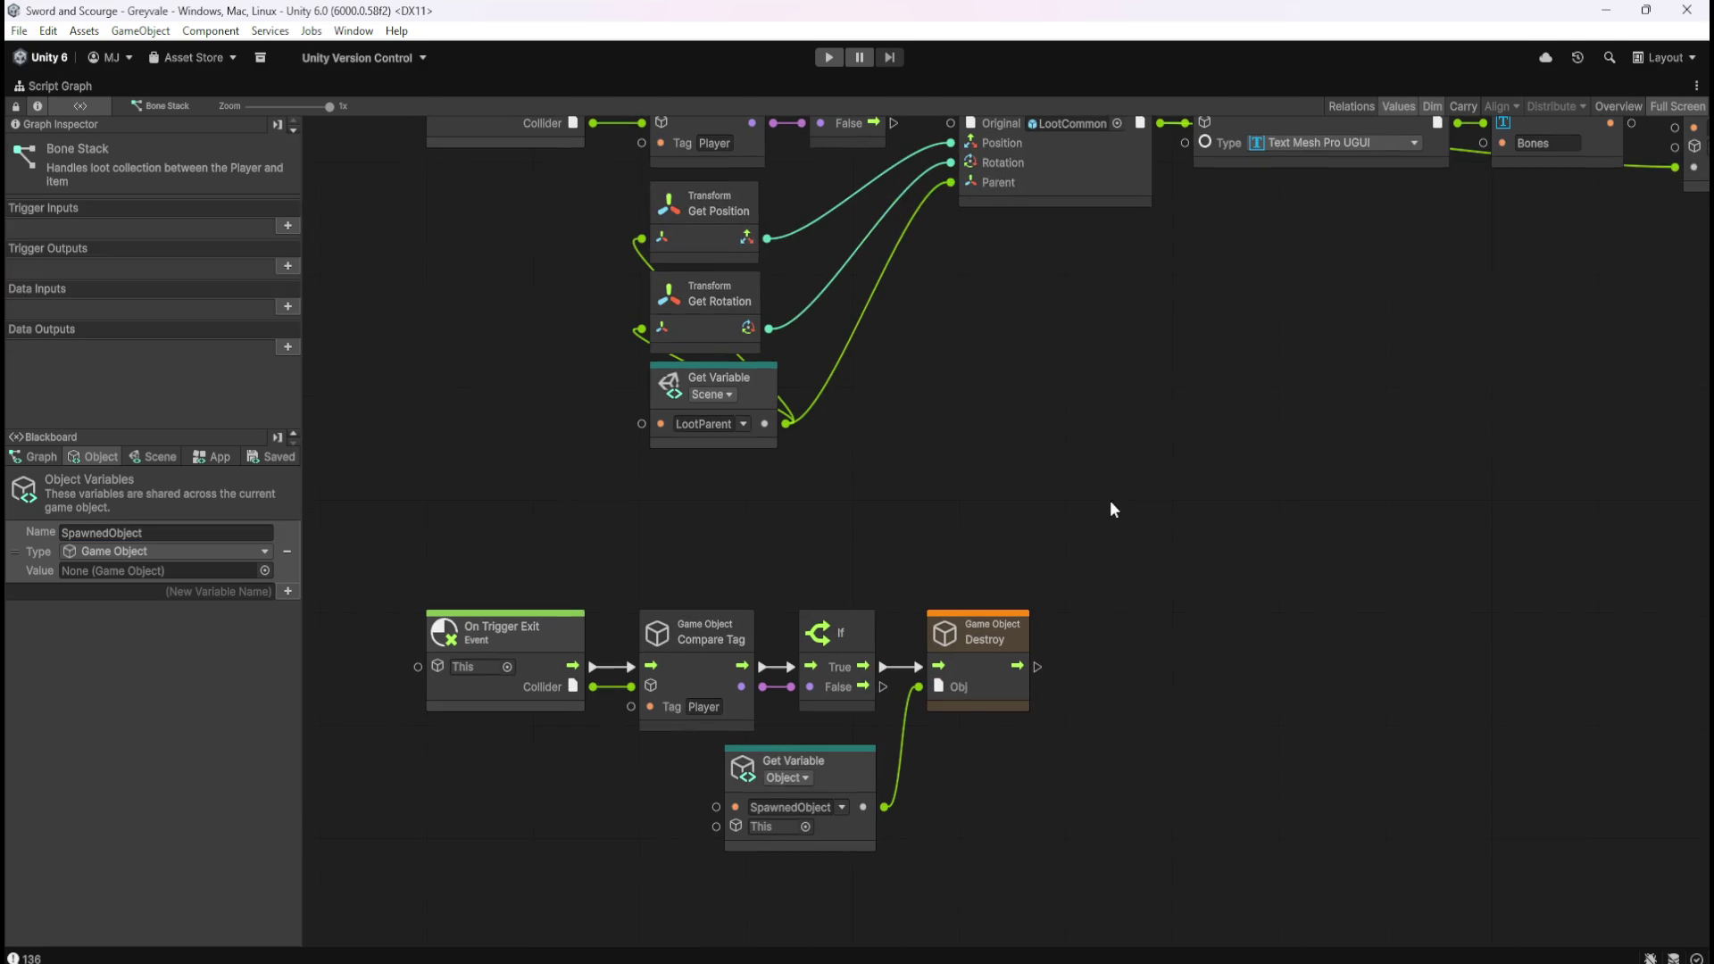
mouse_move(1106, 431)
mouse_down()
mouse_move(1122, 443)
mouse_move(988, 507)
mouse_move(1014, 472)
mouse_up()
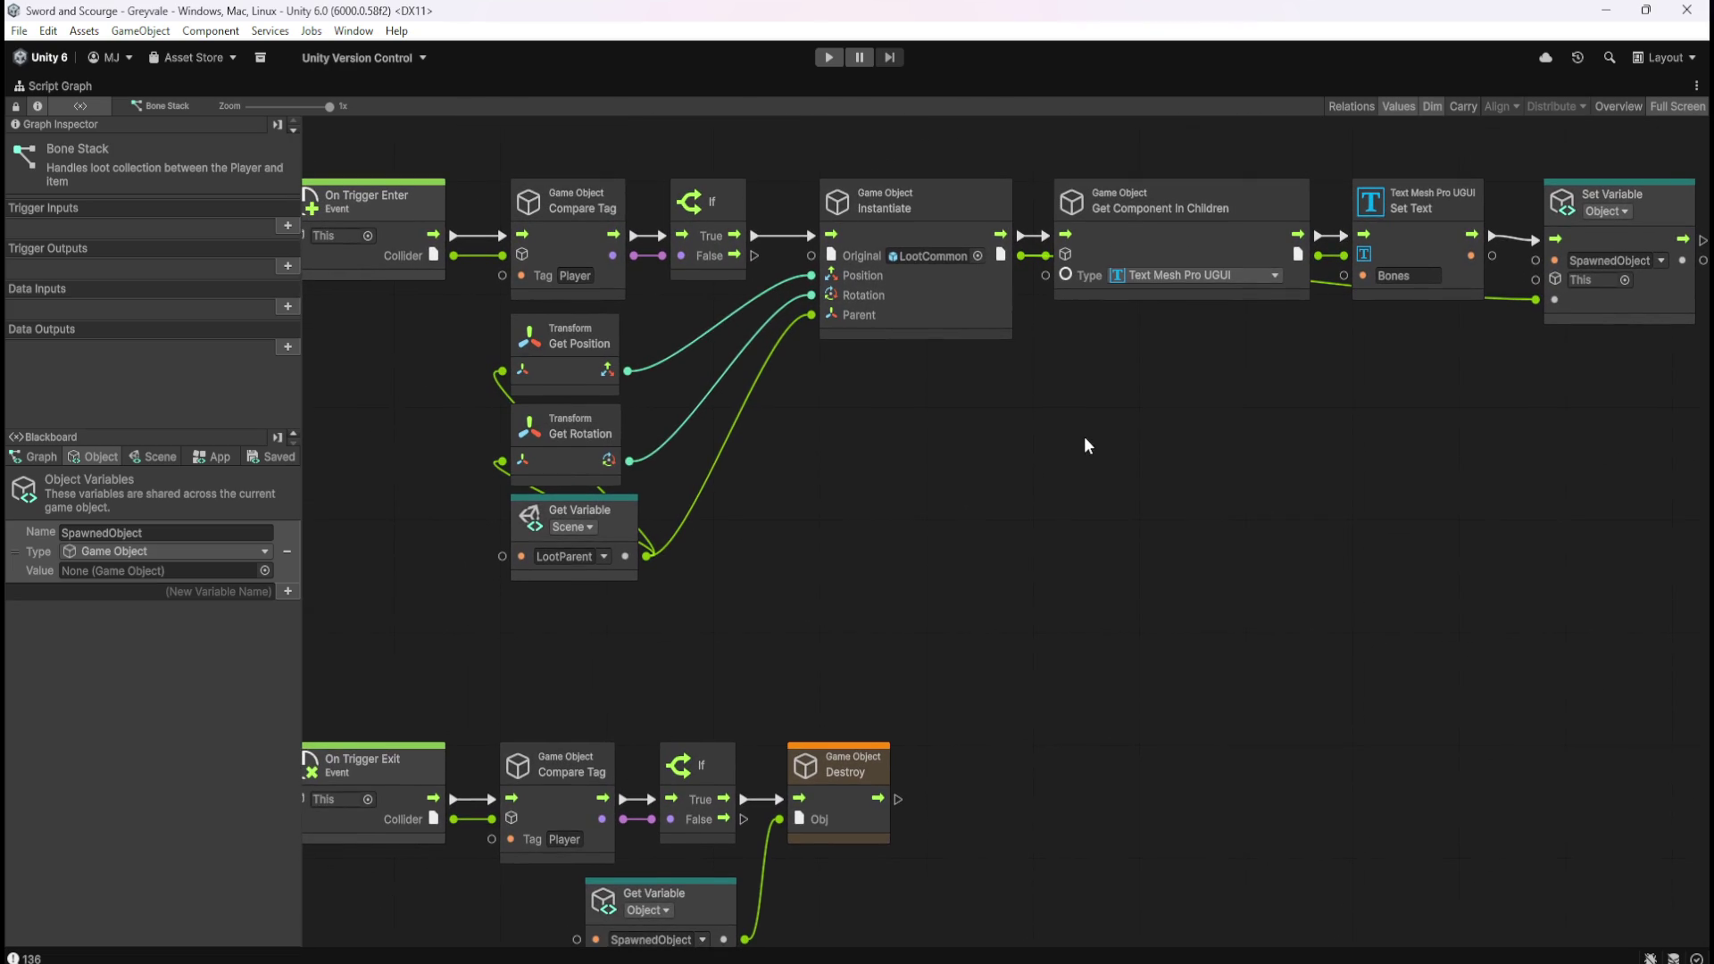
scroll(1082, 438, down, 1)
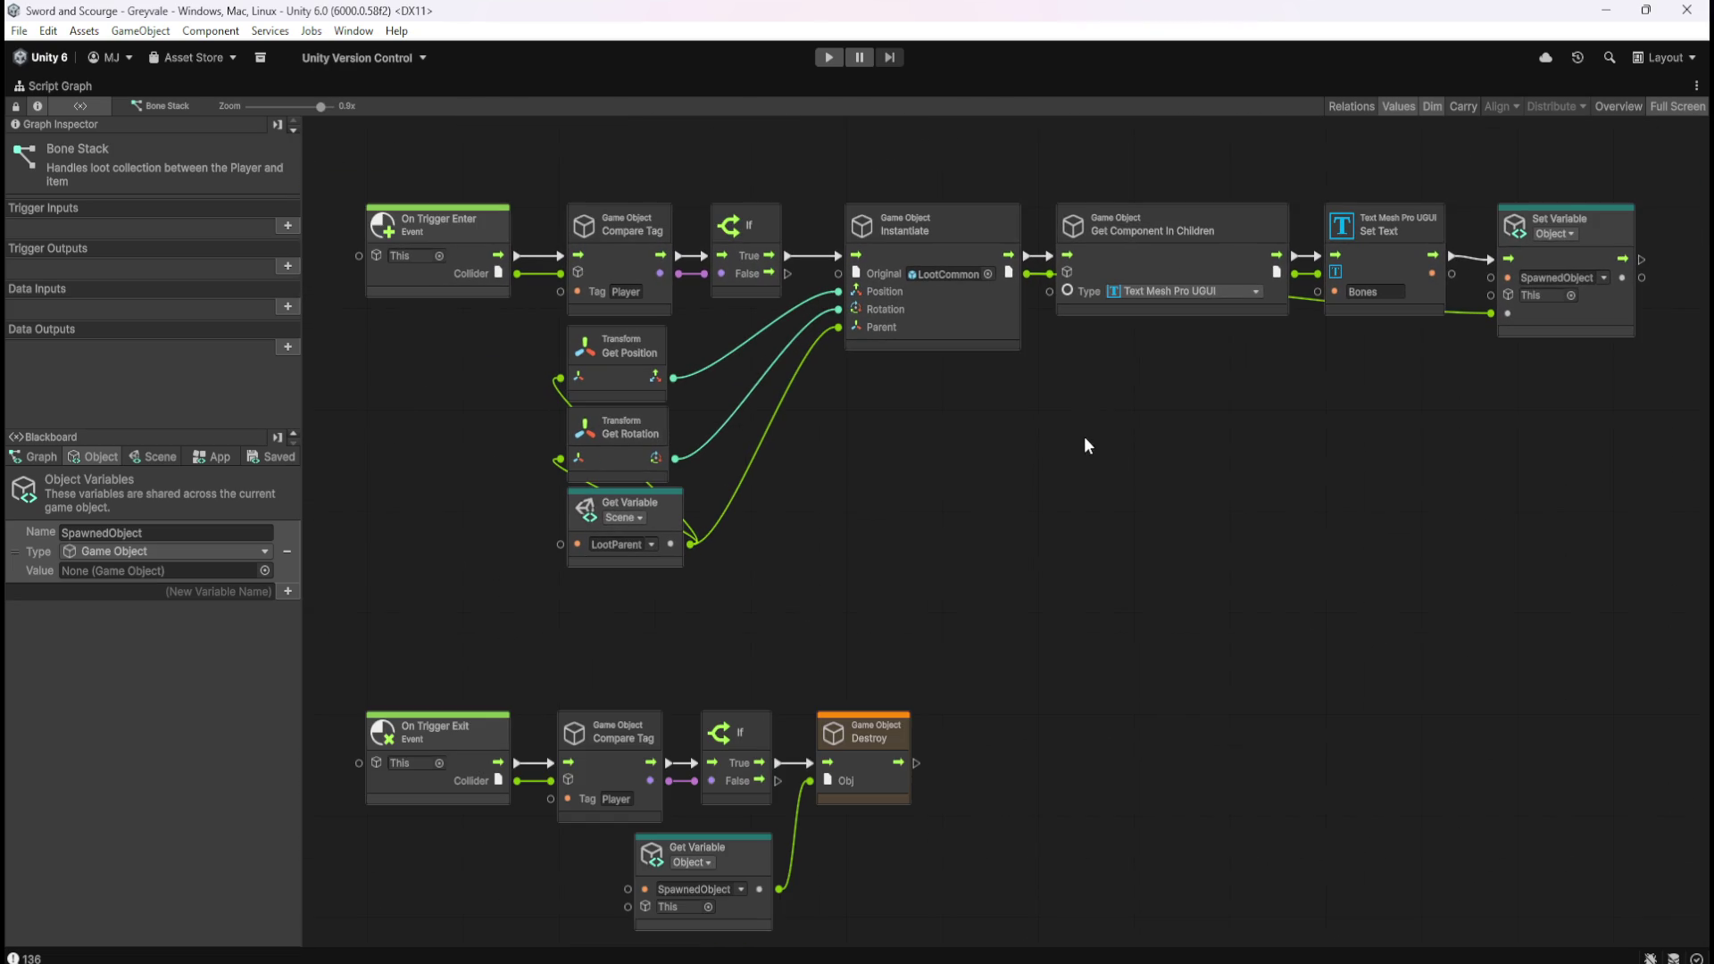
click(136, 457)
Restore the editor layout and inspect the Gem Blood Ruby, Gem Emerald and Gem Topaz prefabs.
click(108, 458)
key(shift+space)
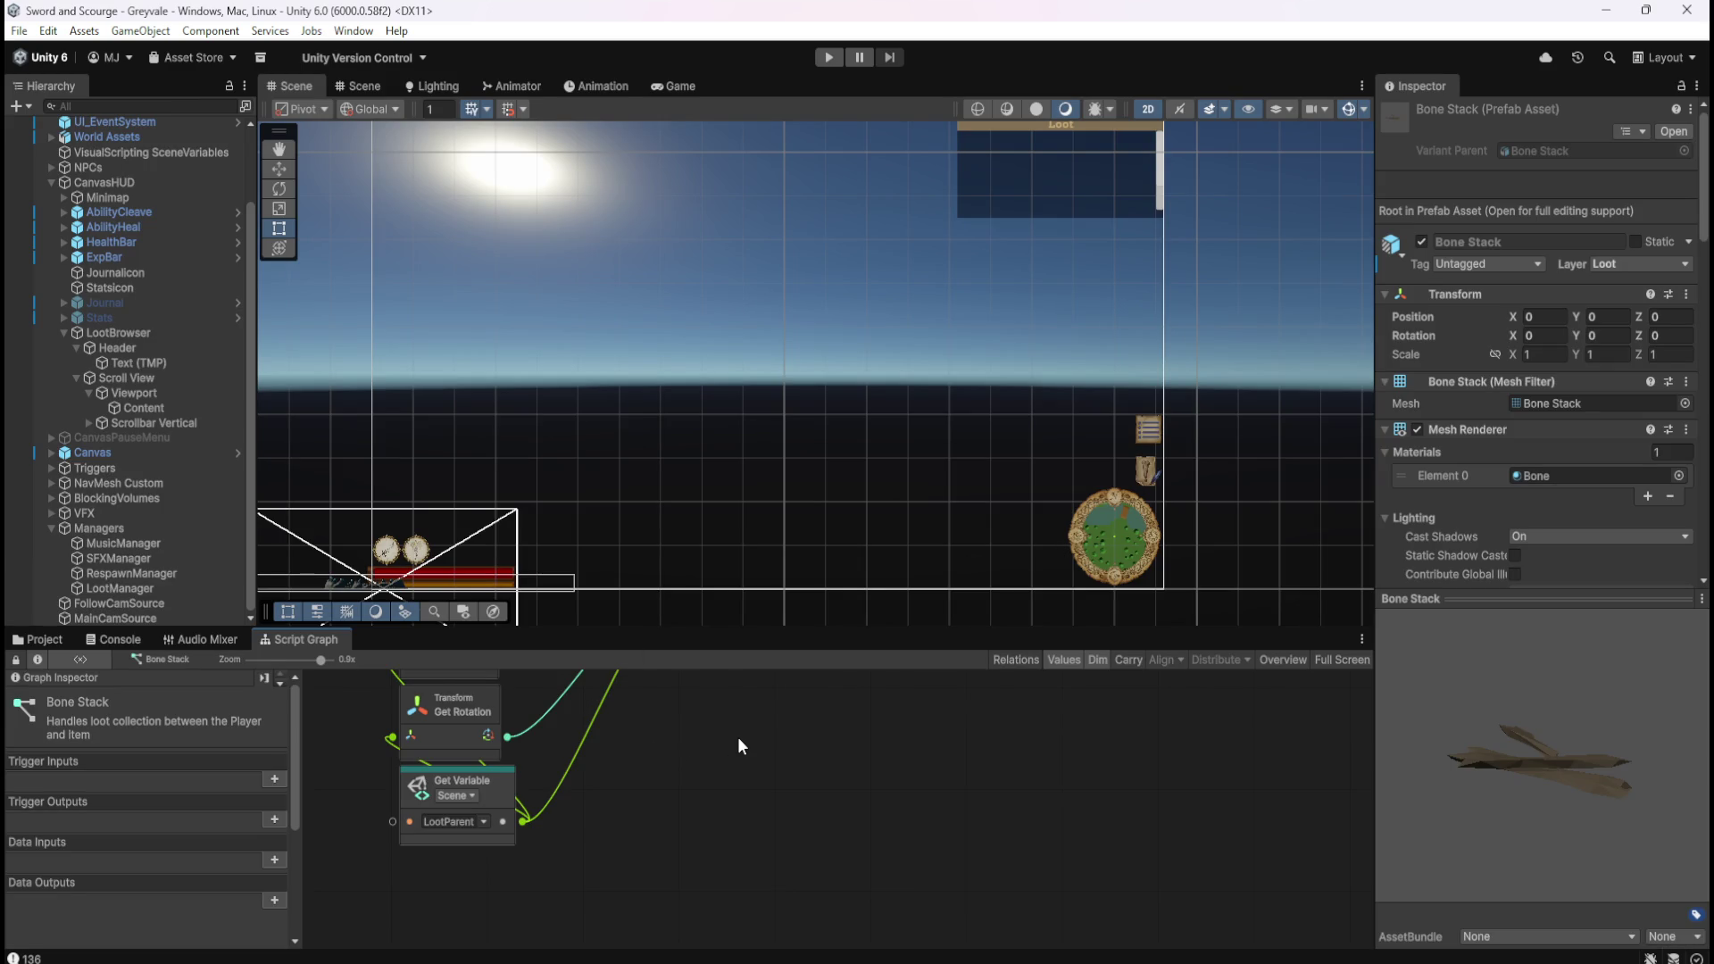
click(46, 641)
click(359, 741)
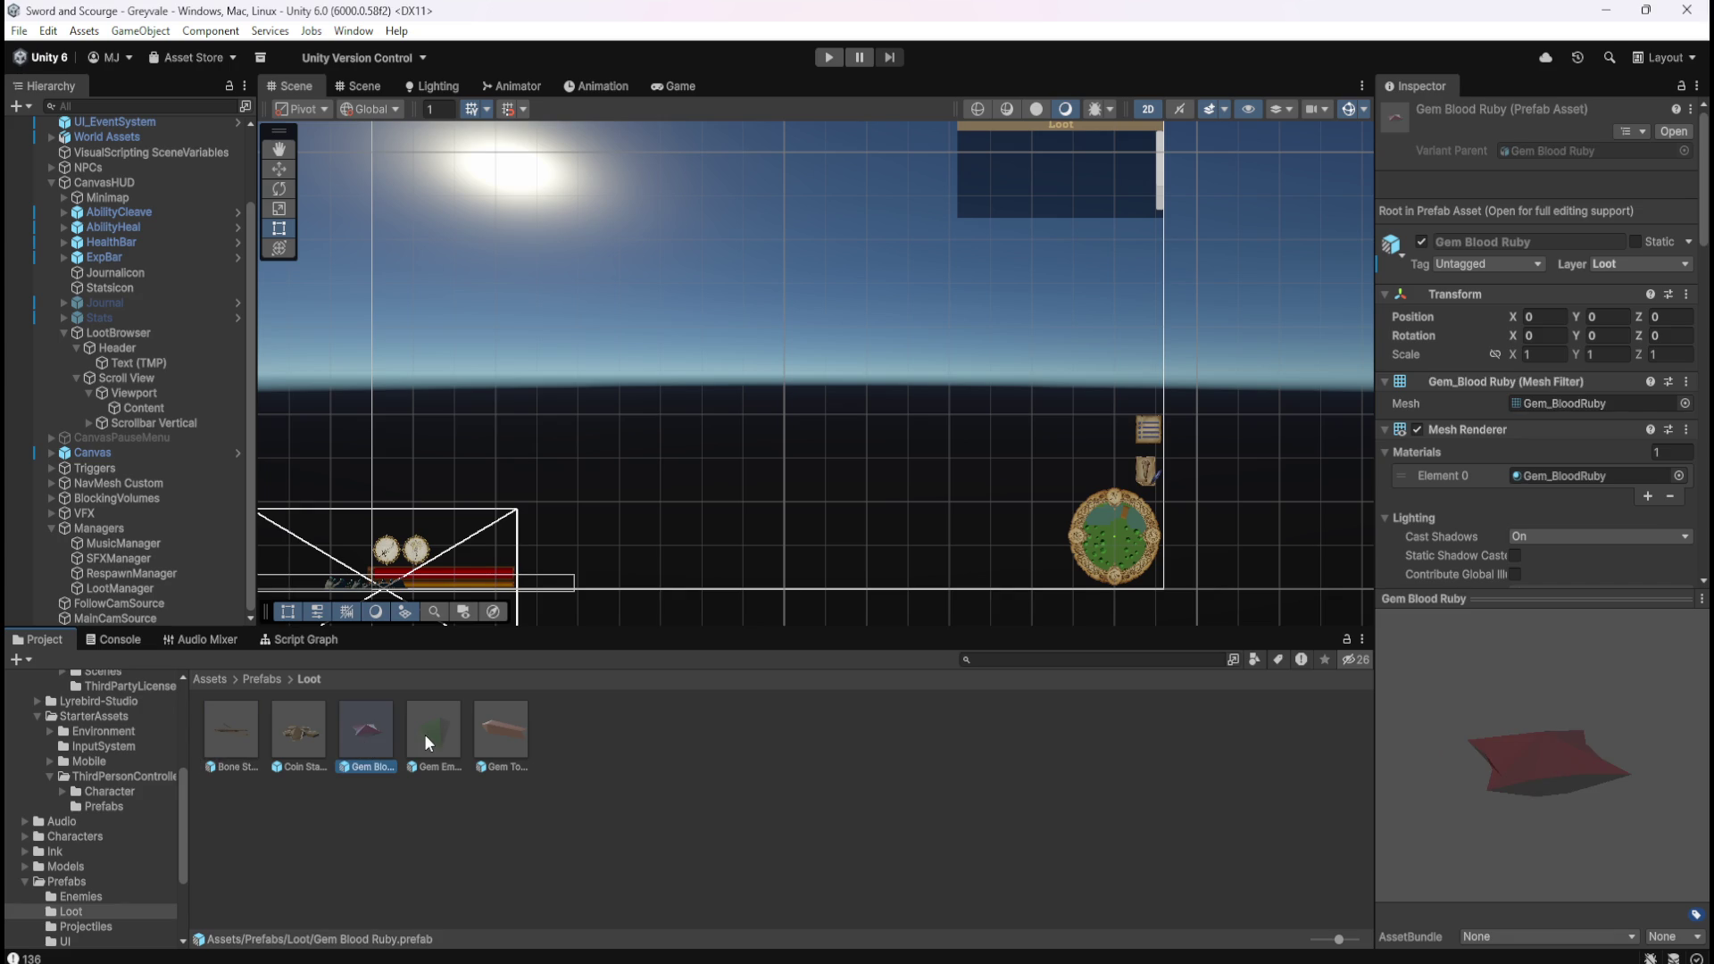
click(426, 735)
click(506, 738)
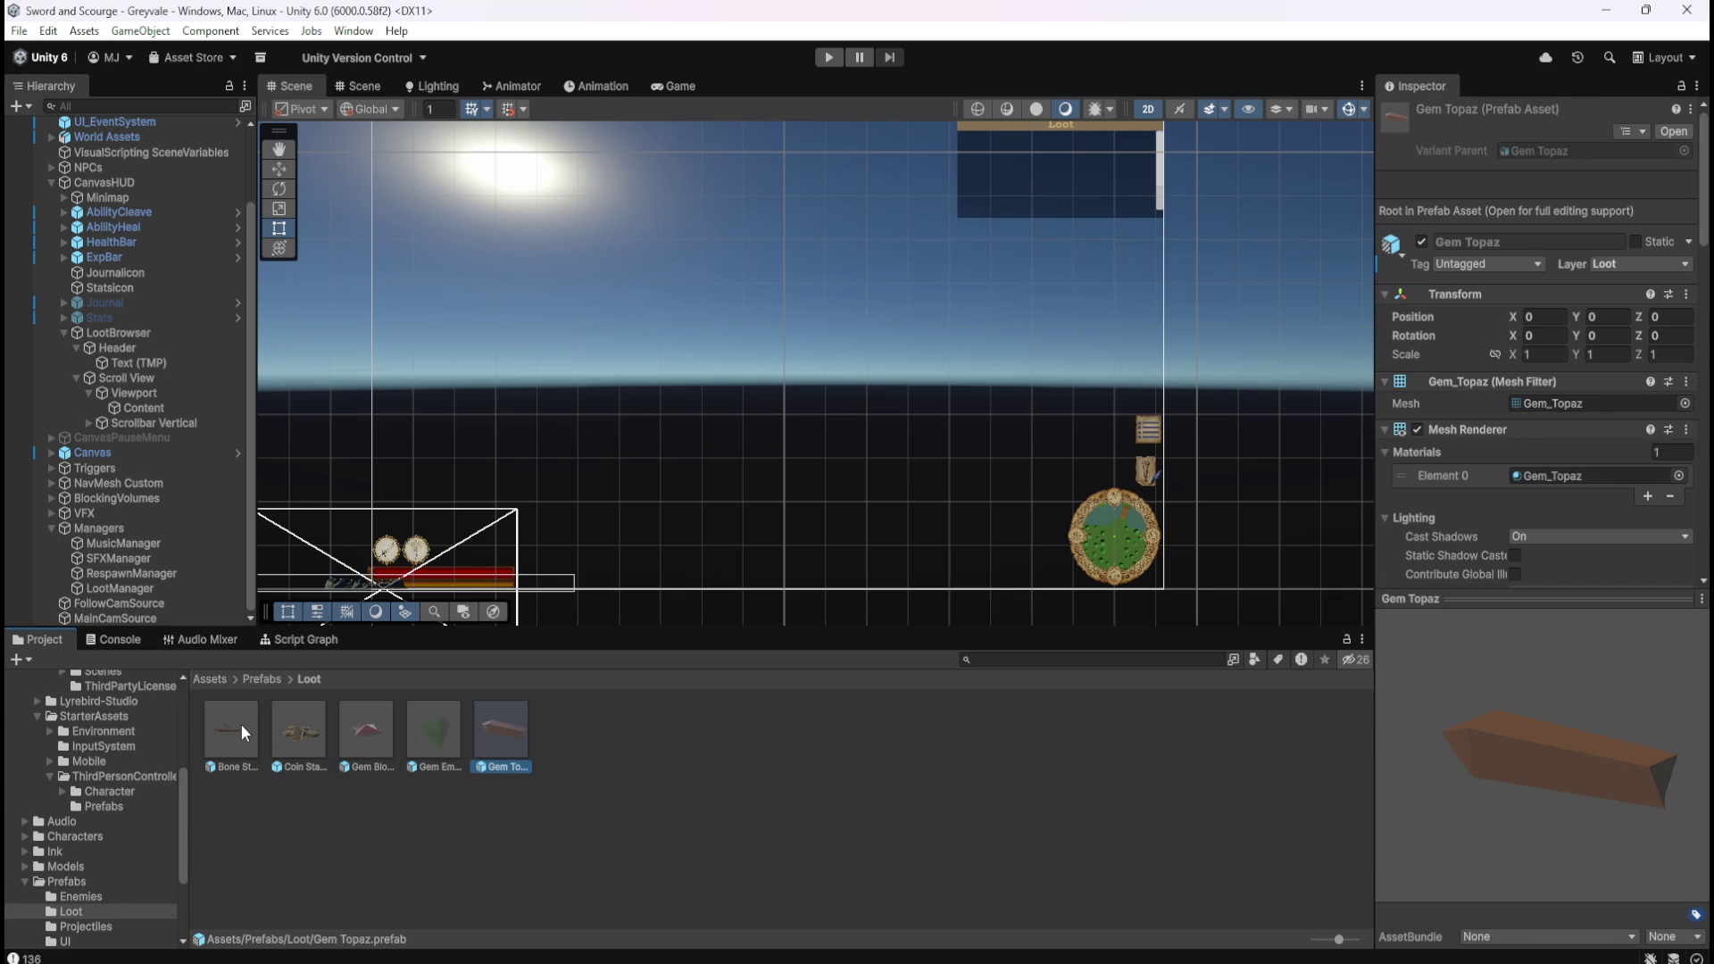
Open Gem Blood Ruby in Prefab Mode and compare it with Gem Emerald and Gem Topaz.
double_click(380, 727)
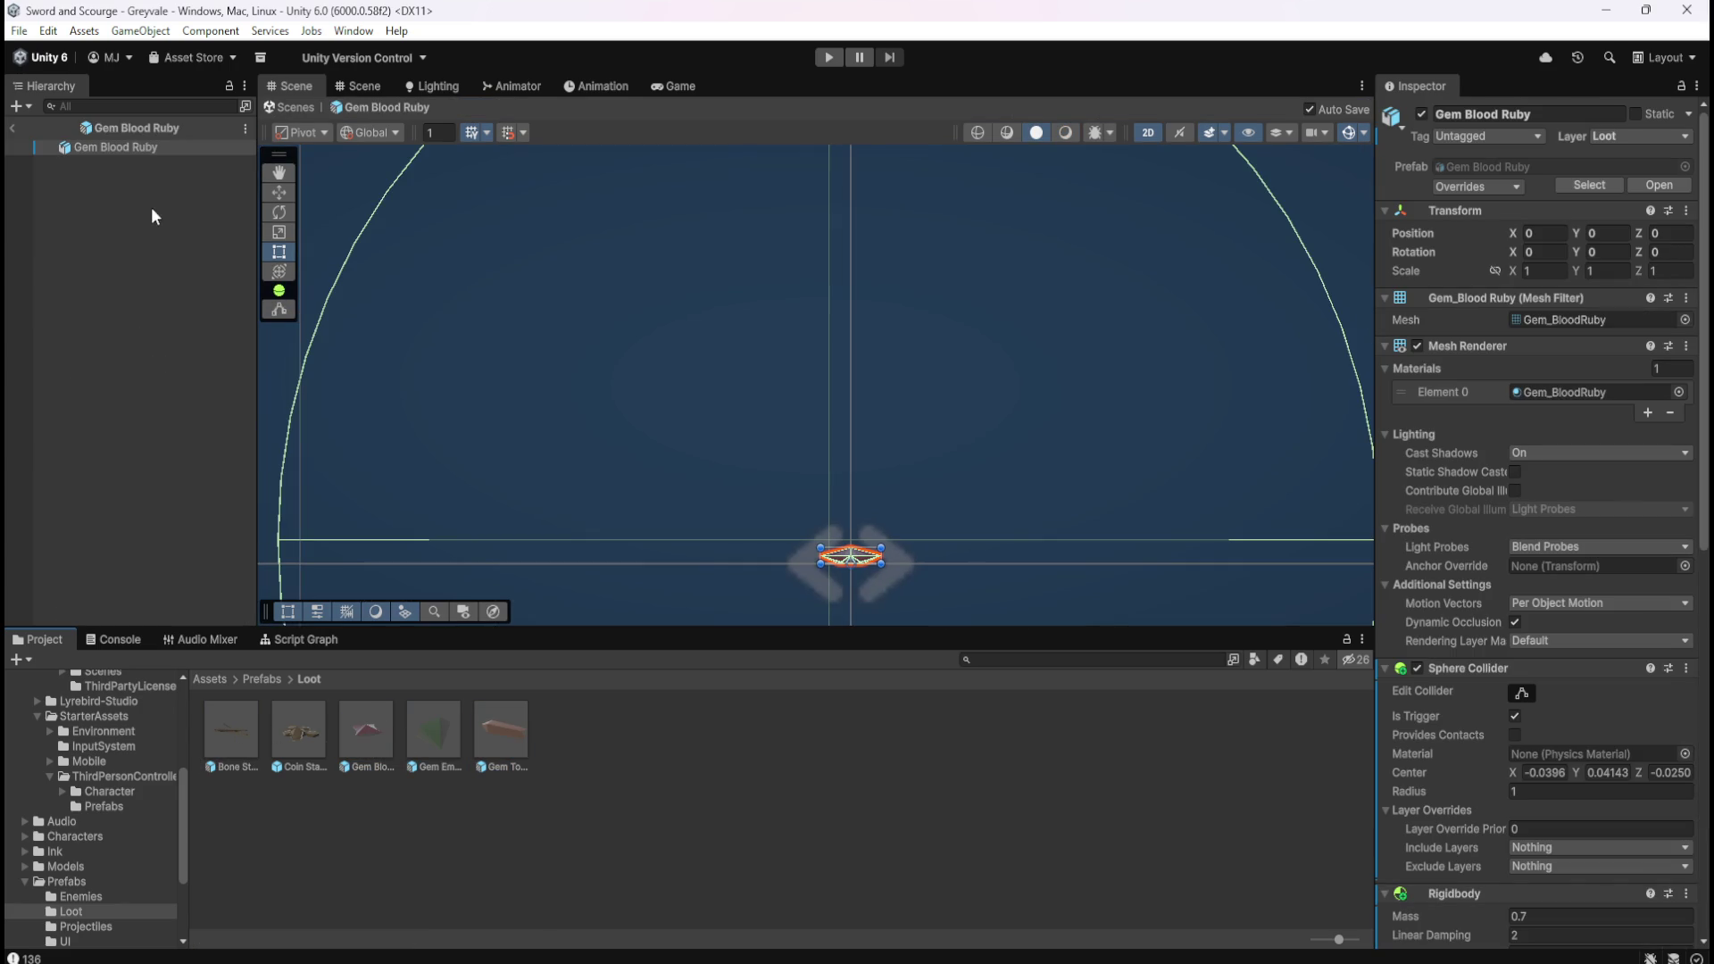
click(416, 733)
click(383, 736)
click(421, 741)
click(493, 747)
click(371, 748)
Compare Bone Stack, Coin Stack and the three gem prefabs, ending on Bone Stack.
click(244, 741)
click(293, 726)
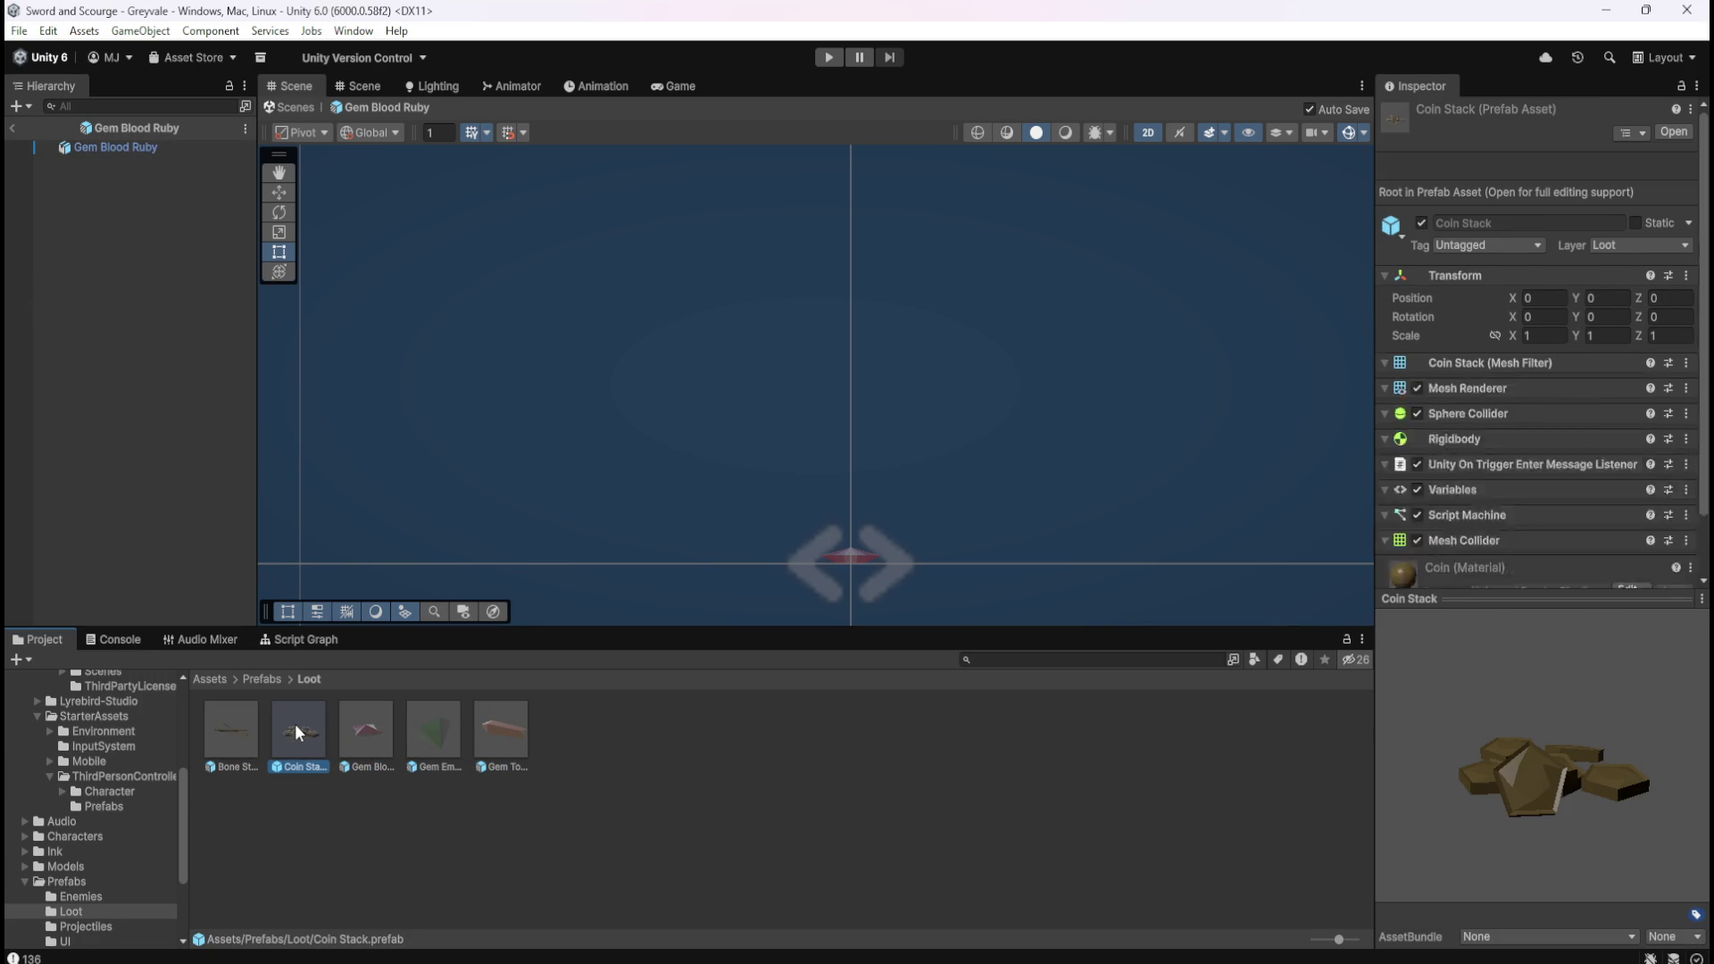
click(238, 730)
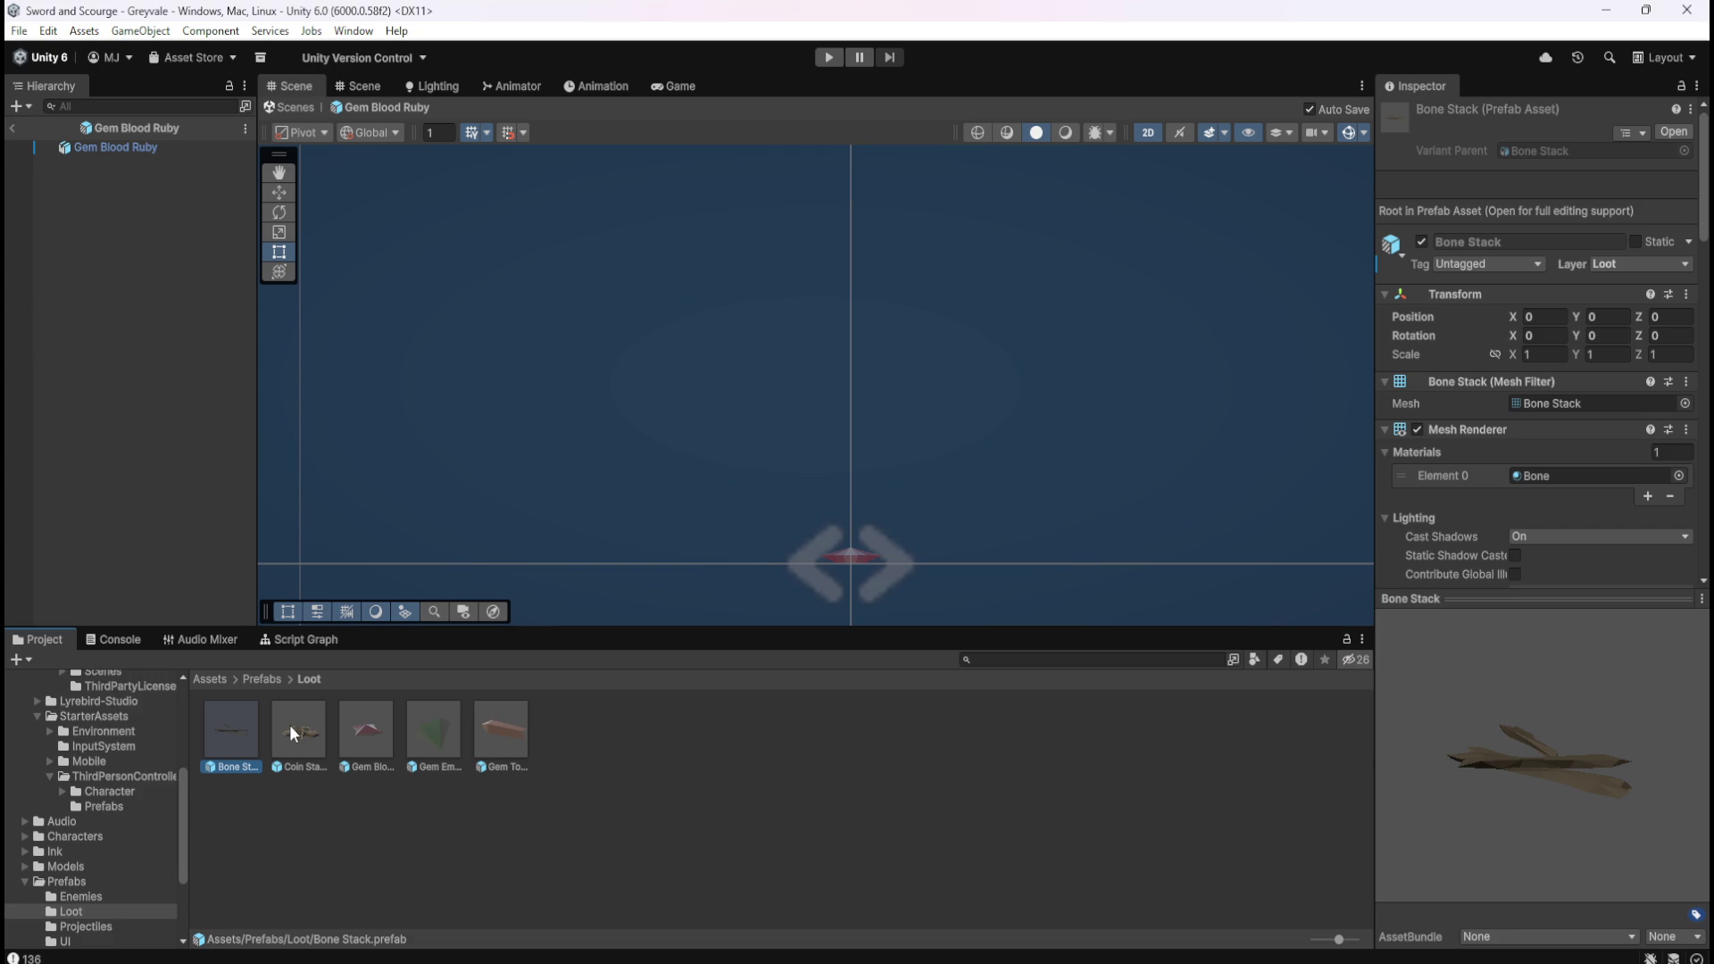
click(291, 723)
click(252, 736)
click(361, 731)
click(420, 723)
click(484, 720)
click(354, 725)
click(434, 726)
click(480, 723)
click(366, 736)
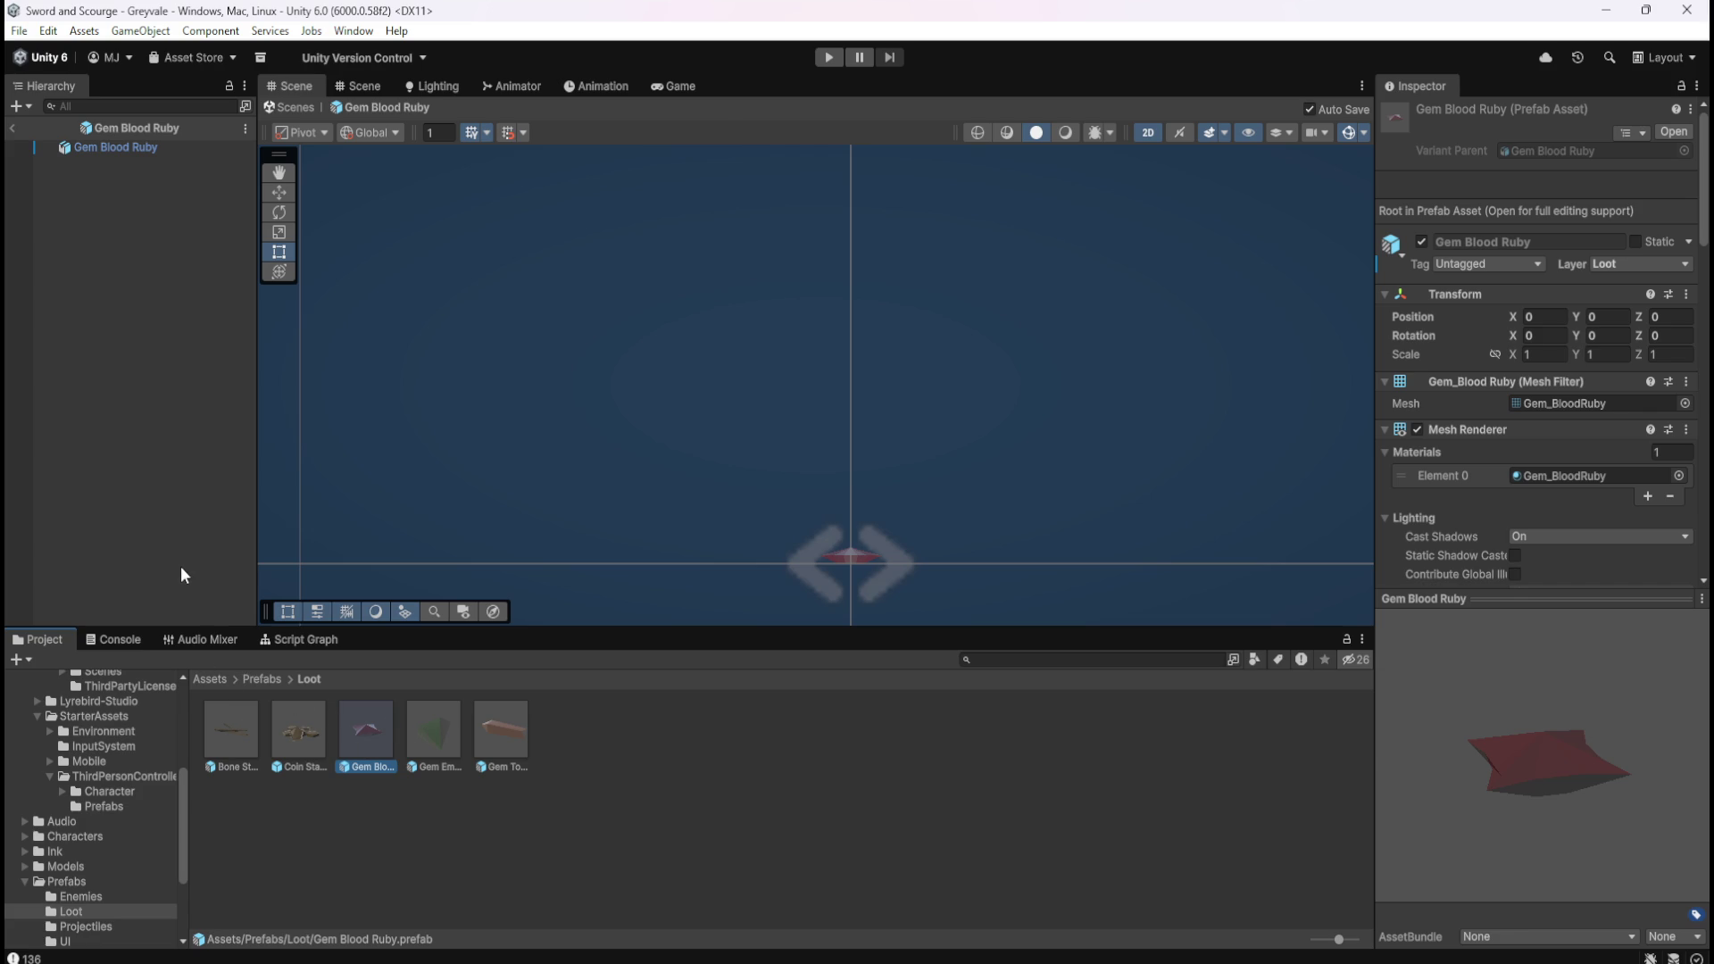
click(254, 740)
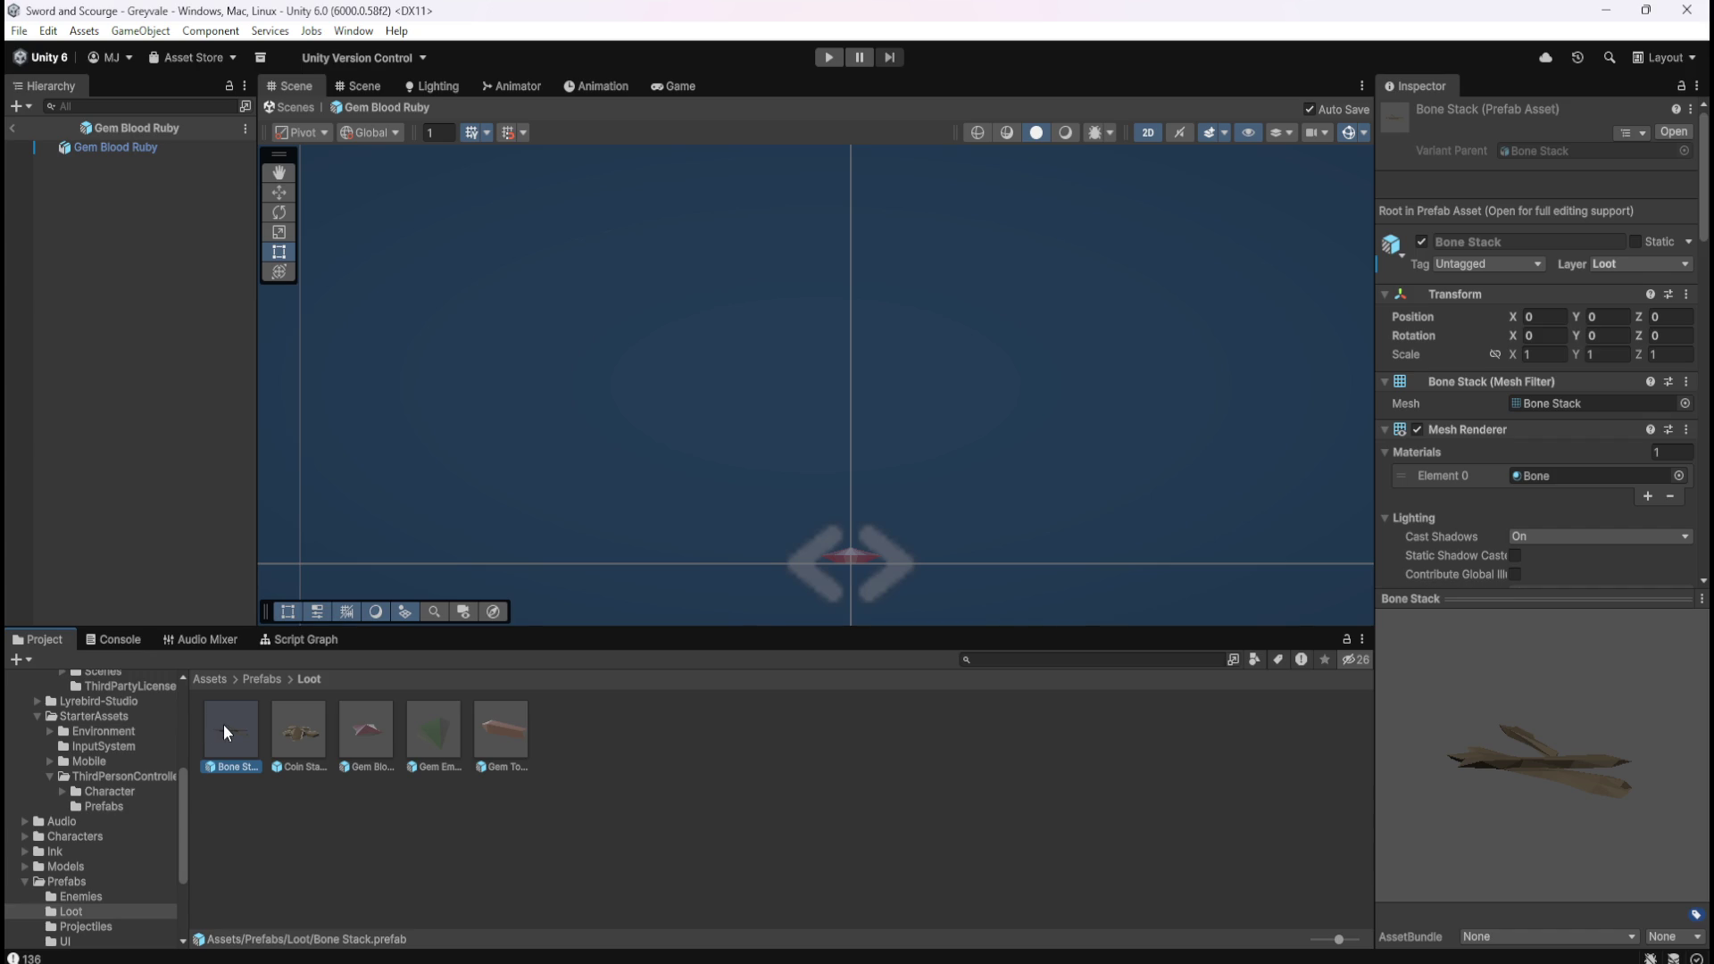
Open Bone Stack in Prefab Mode, zoom out and select all its Script Graph nodes.
double_click(223, 725)
click(298, 639)
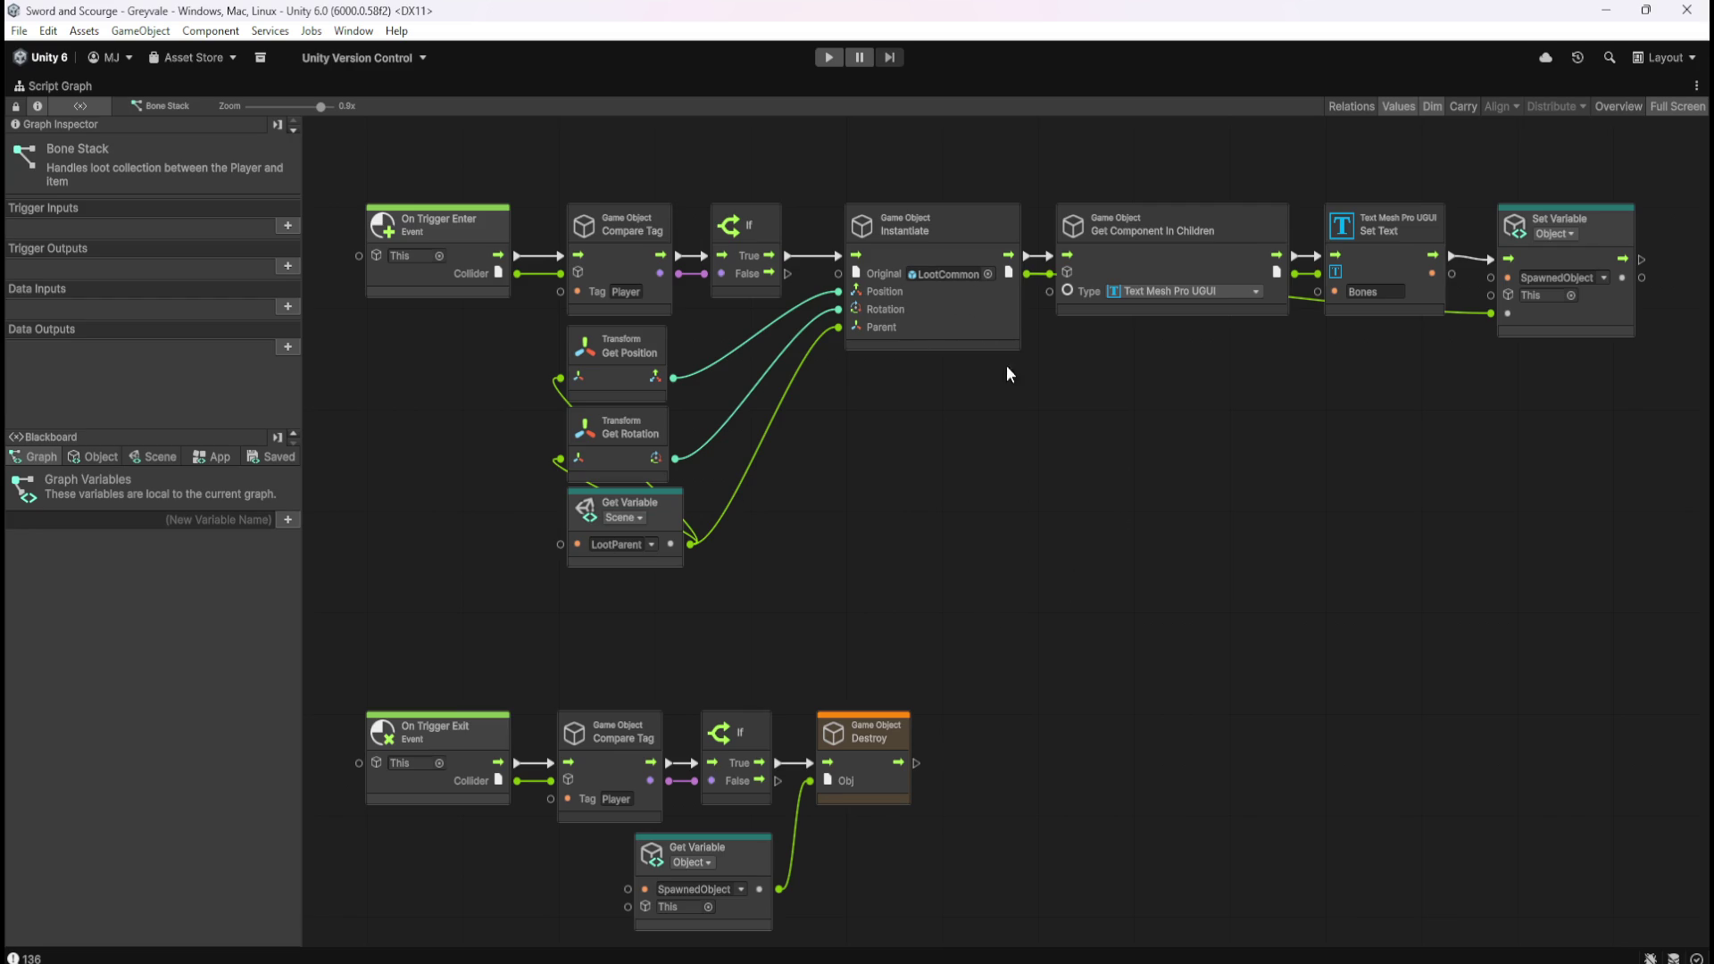
scroll(1131, 558, down, 1)
scroll(1132, 557, down, 1)
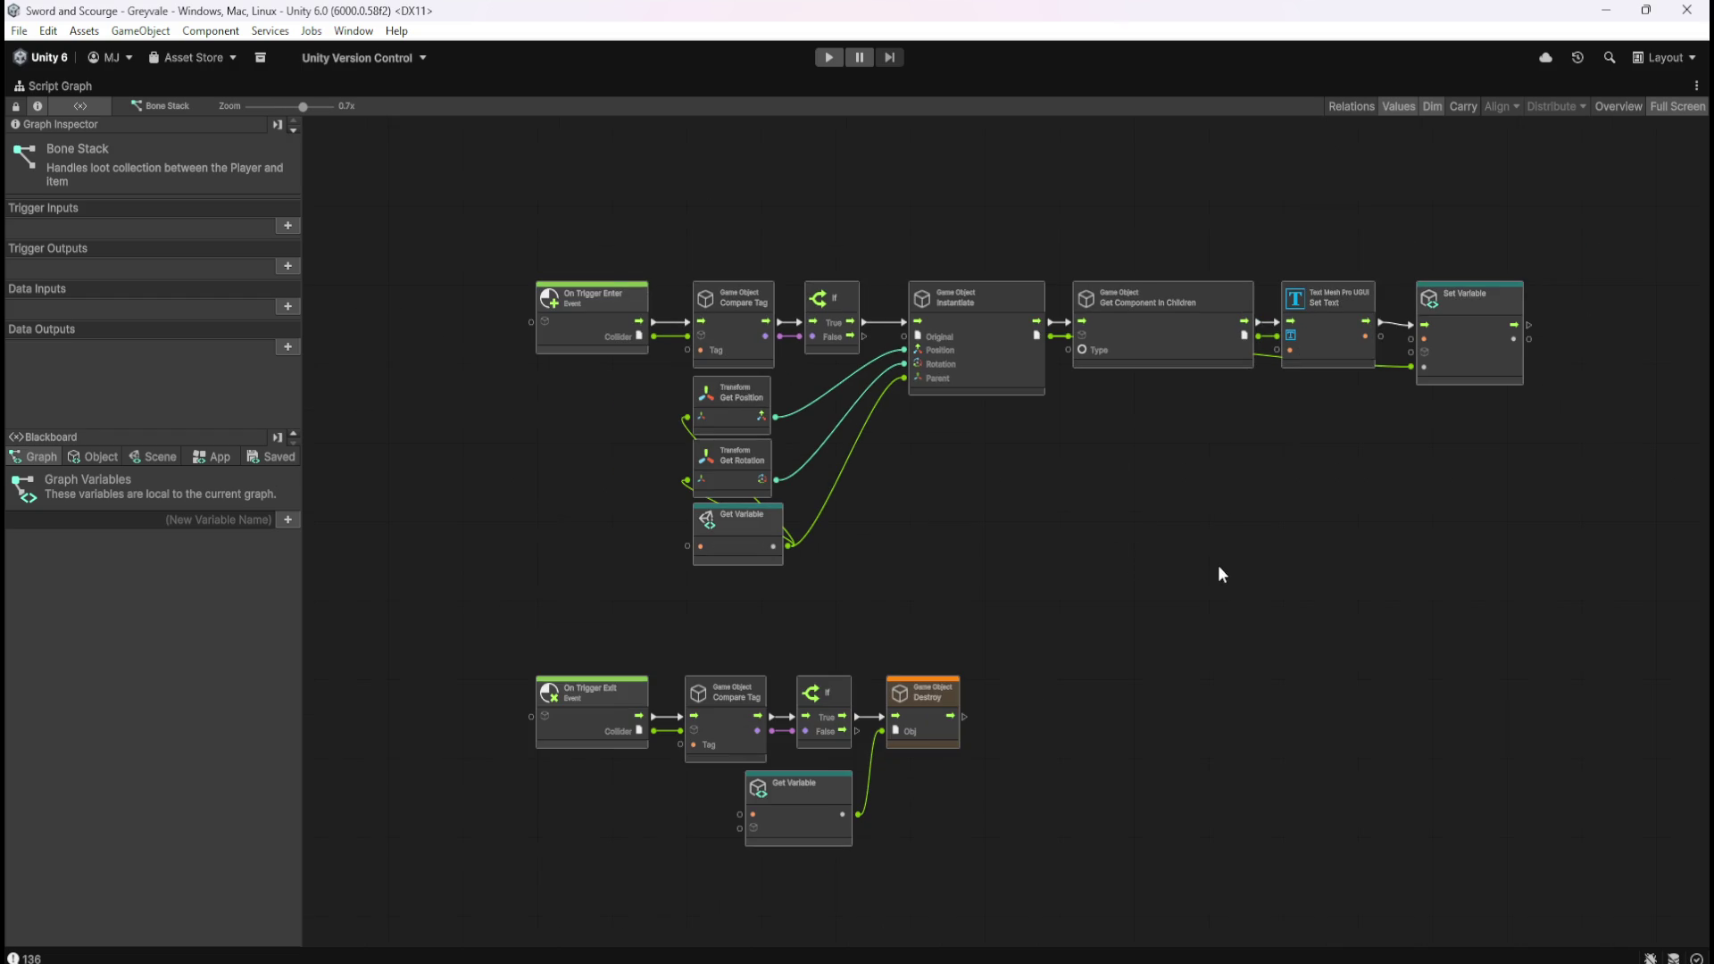
mouse_move(446, 194)
mouse_down()
mouse_move(1470, 712)
mouse_move(1599, 818)
mouse_move(1615, 891)
mouse_up()
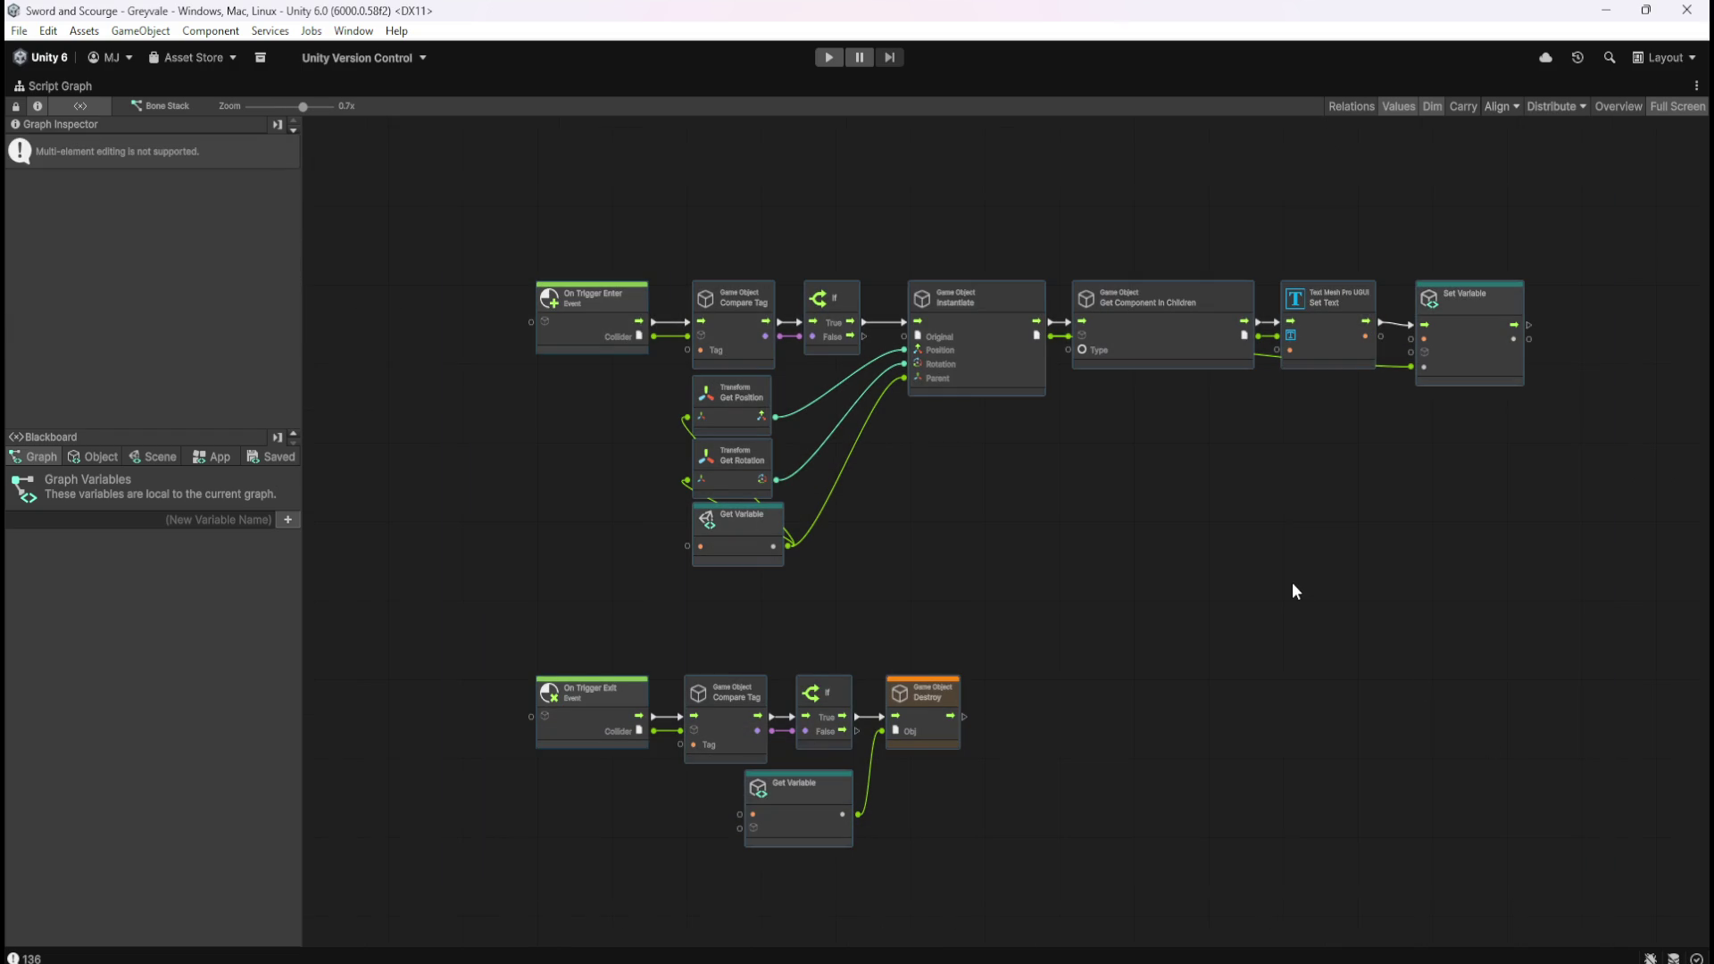
click(1102, 548)
key(shift+space)
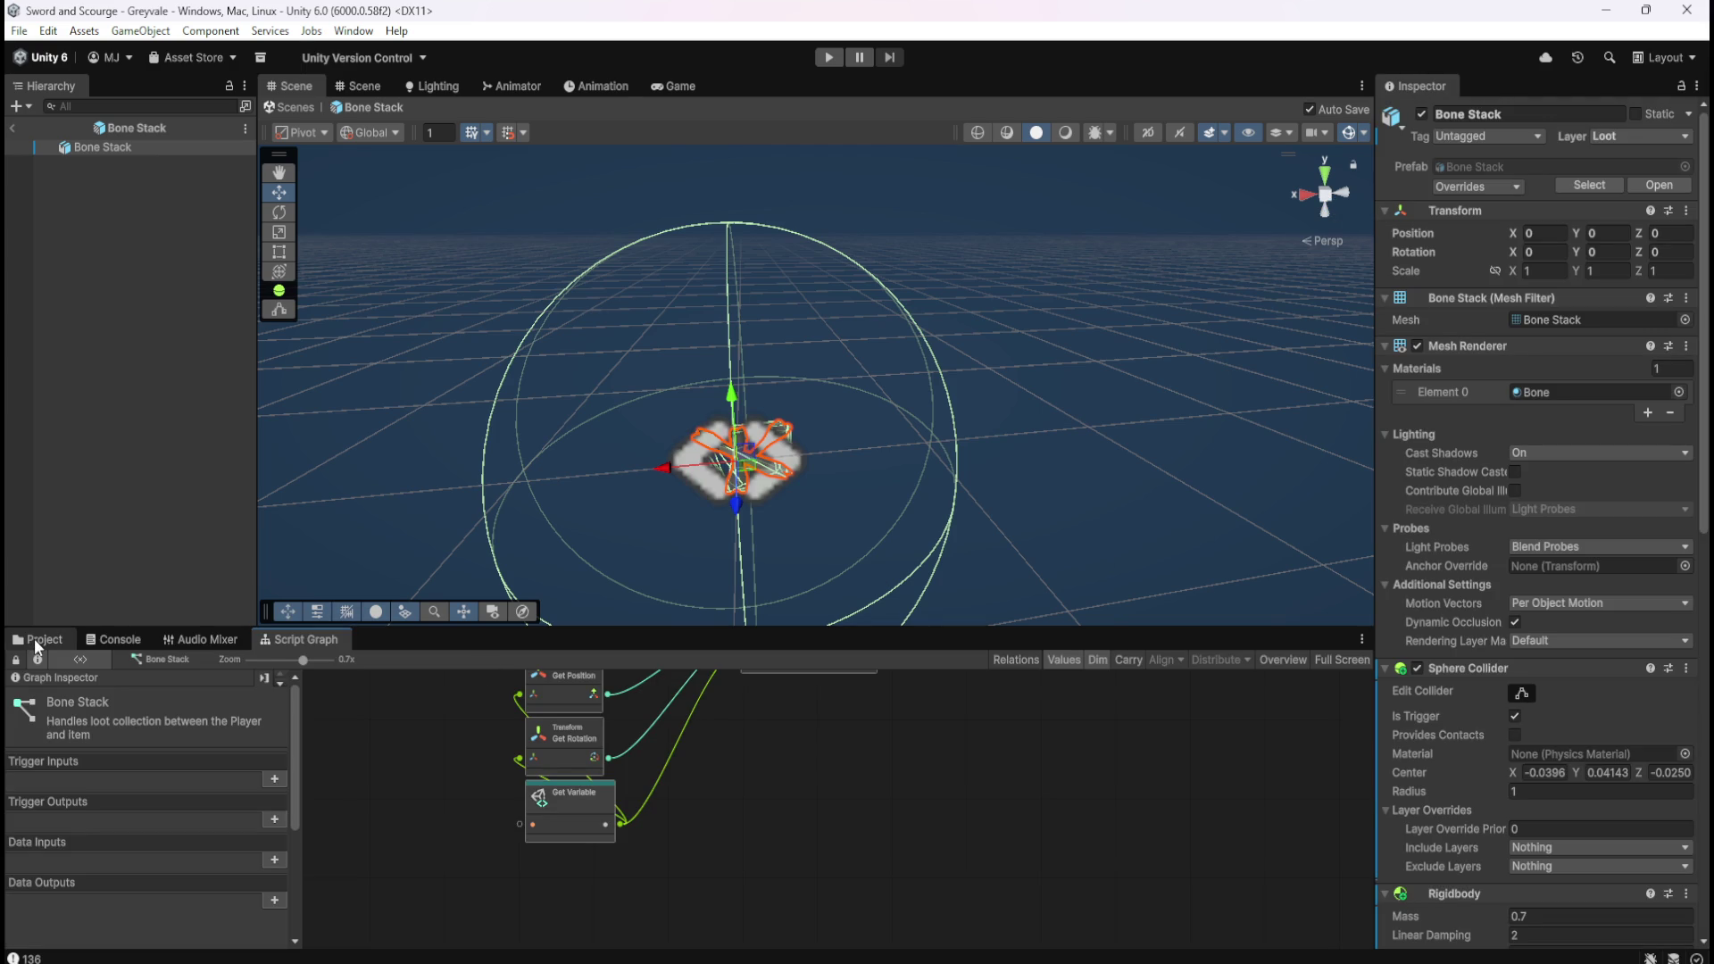
Recheck the graph's object variables, then open Gem Blood Ruby from the Loot folder in Prefab Mode.
key(shift+space)
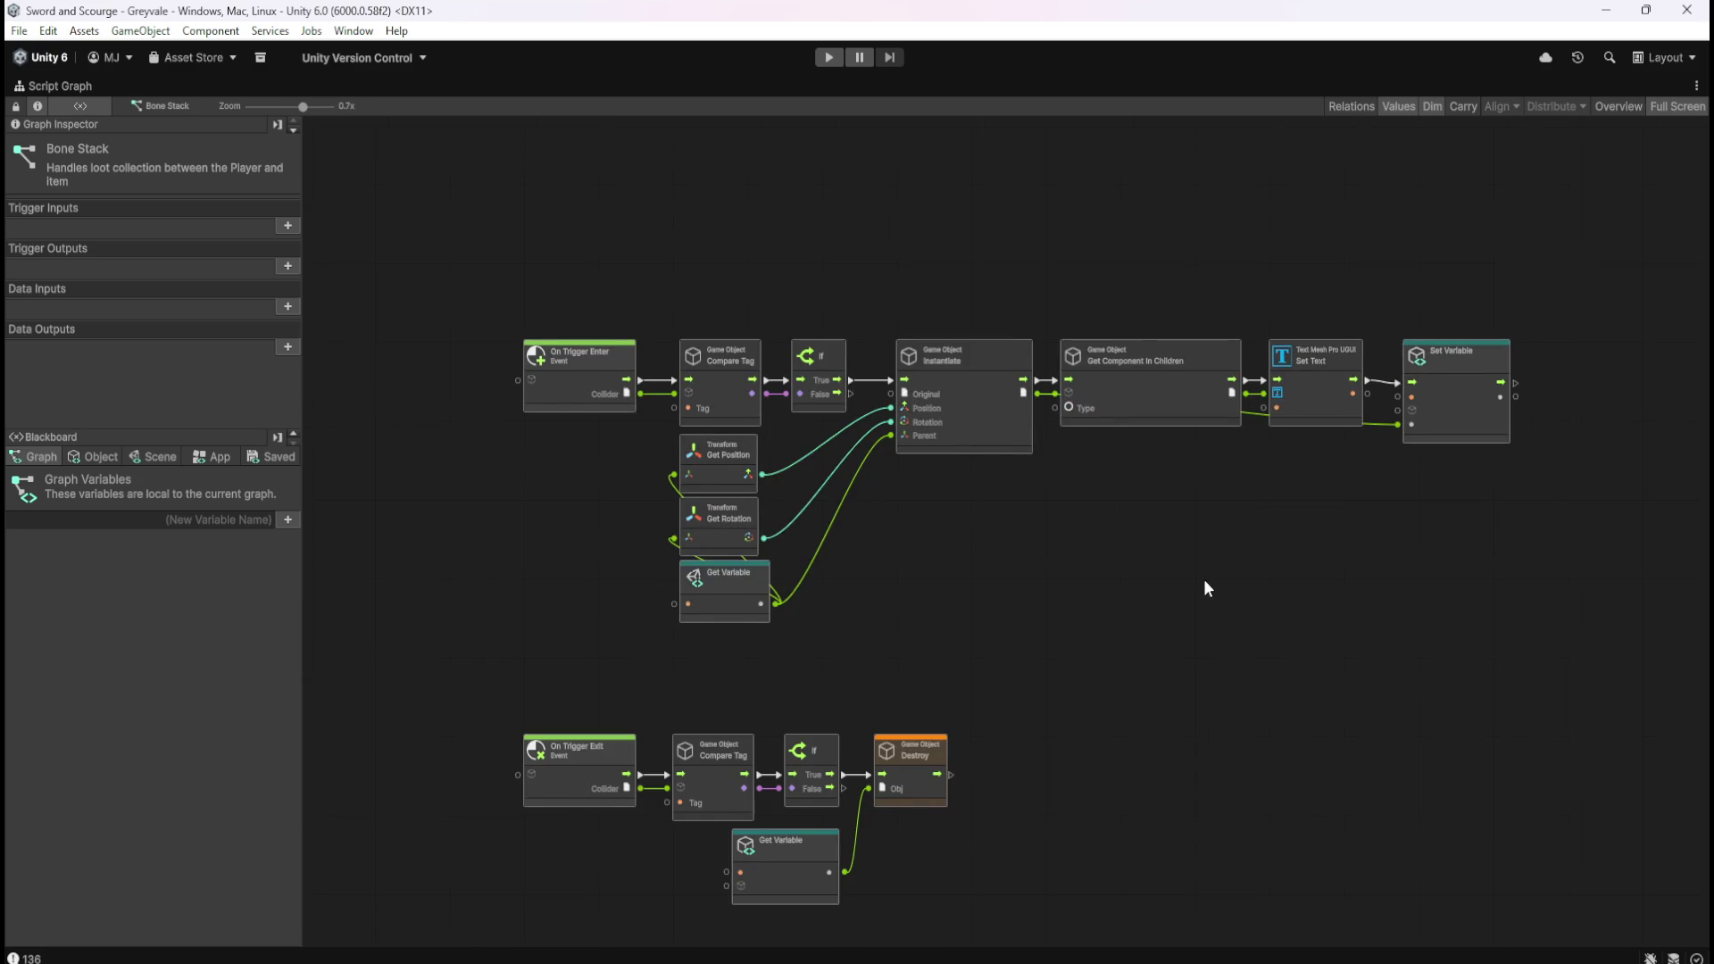
drag(1205, 587, 1210, 537)
click(93, 456)
click(35, 457)
key(shift+space)
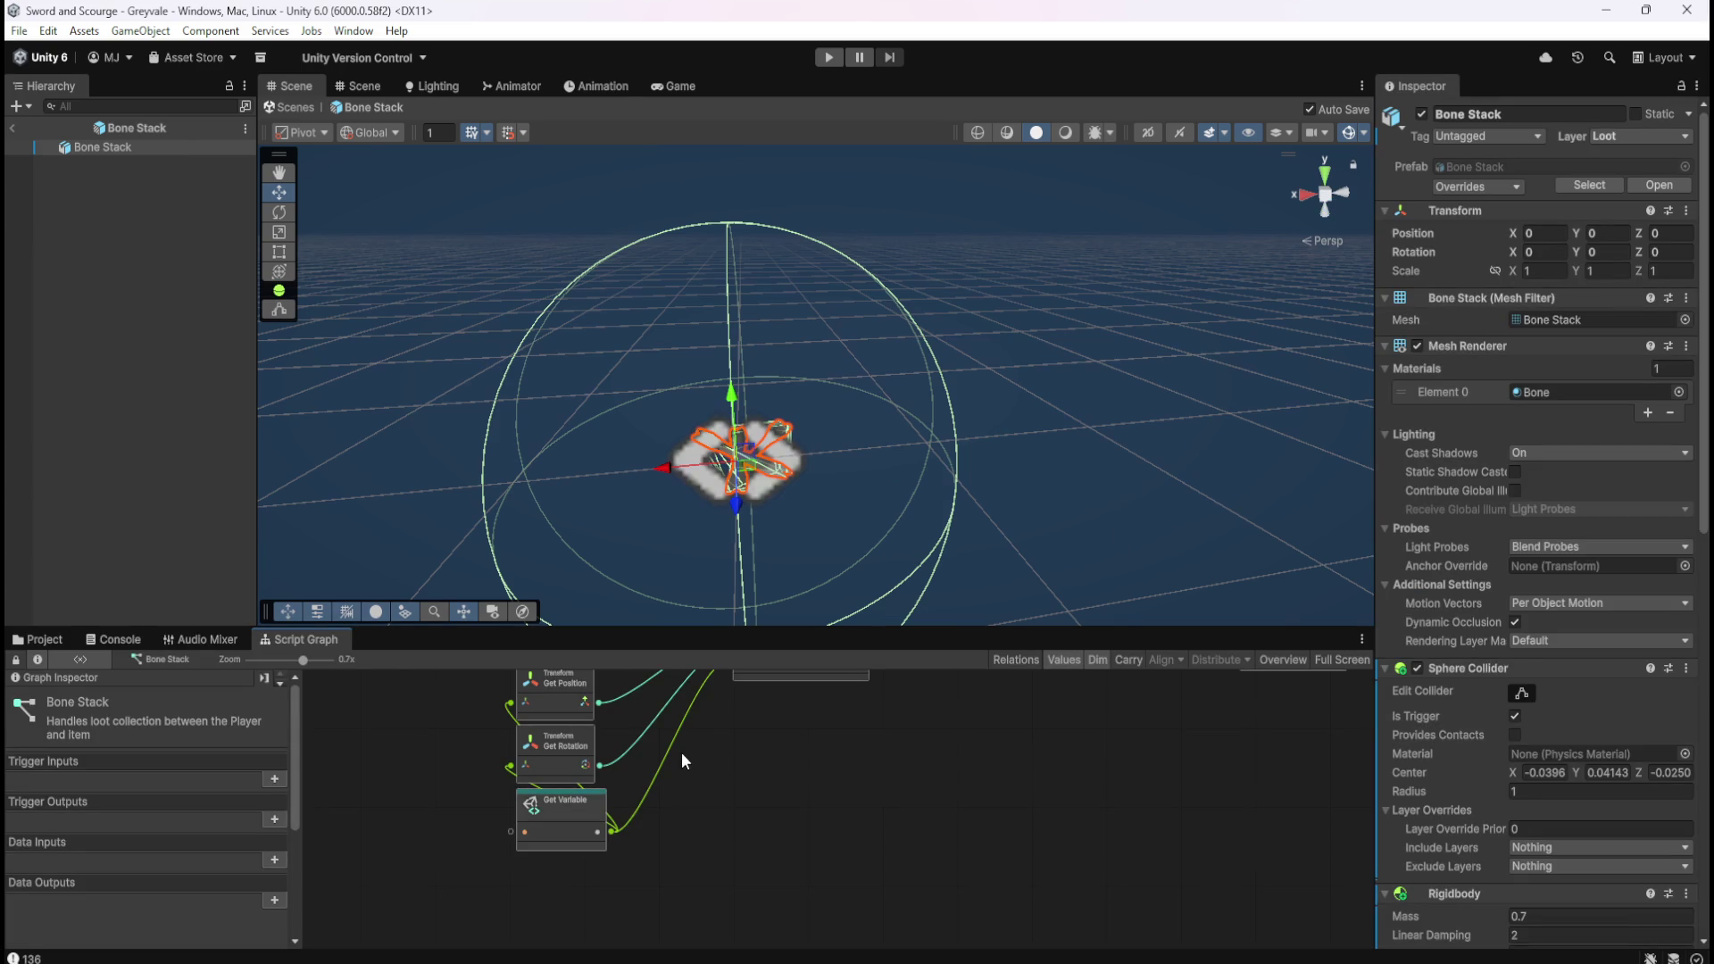
click(45, 640)
double_click(361, 727)
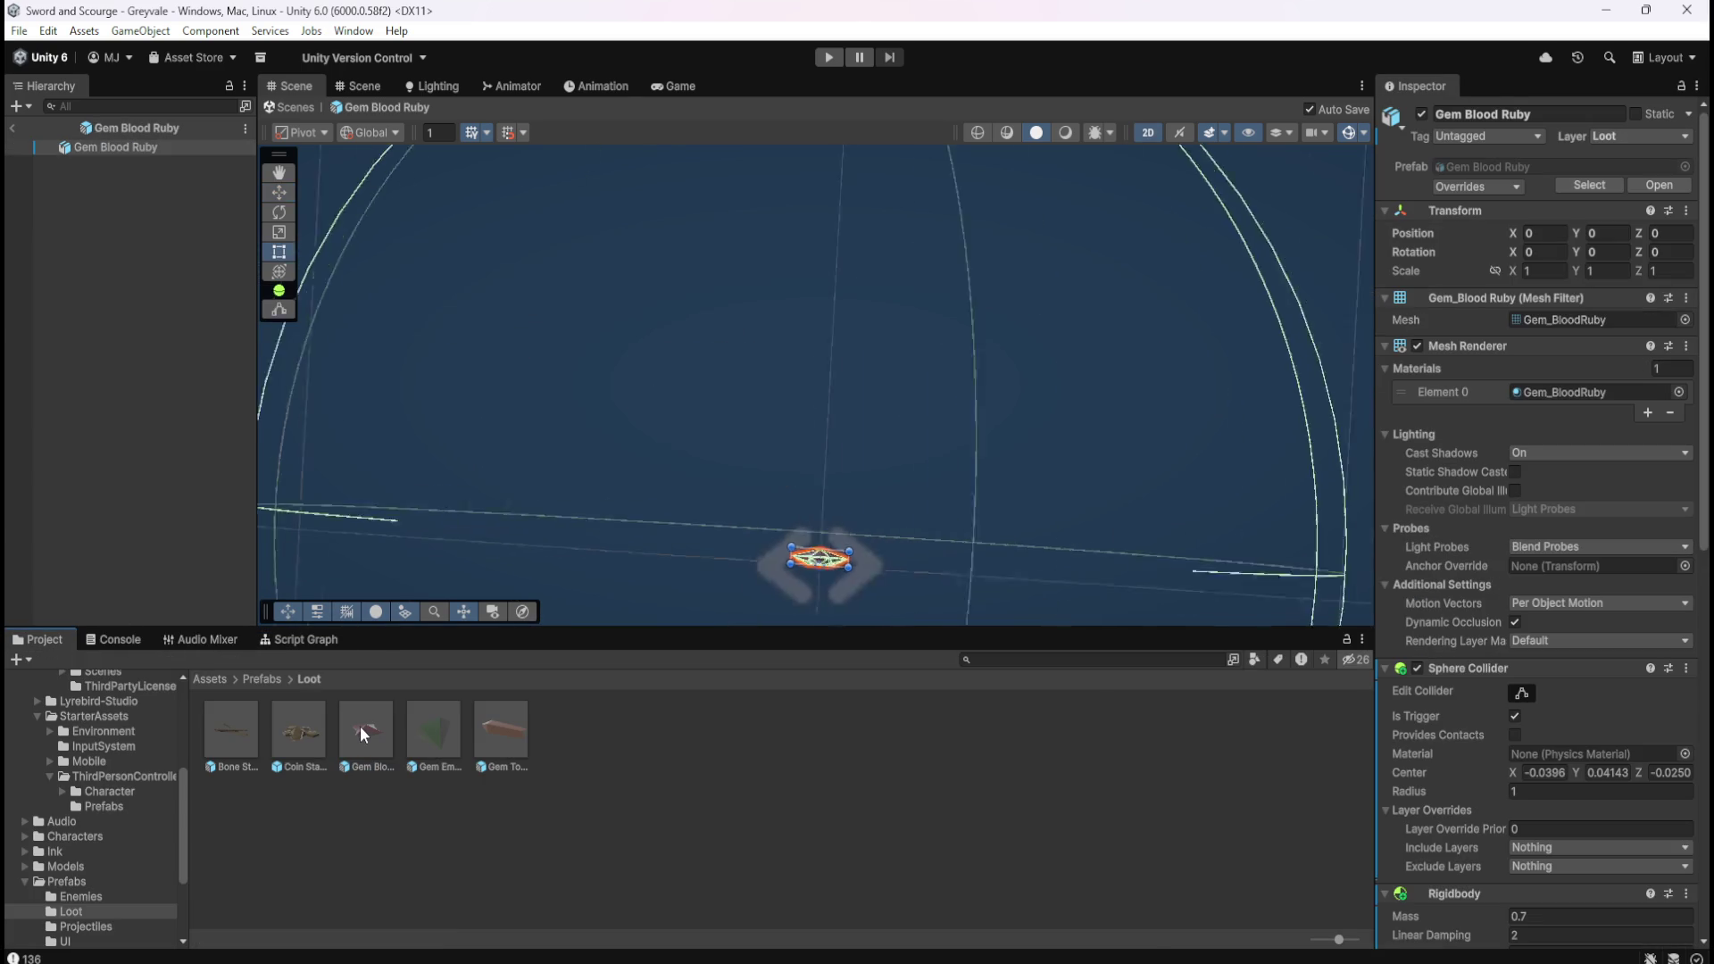
Maximize Gem Blood Ruby's Script Graph, select both node chains and show its object variables.
click(314, 641)
key(shift+space)
drag(512, 309, 1121, 790)
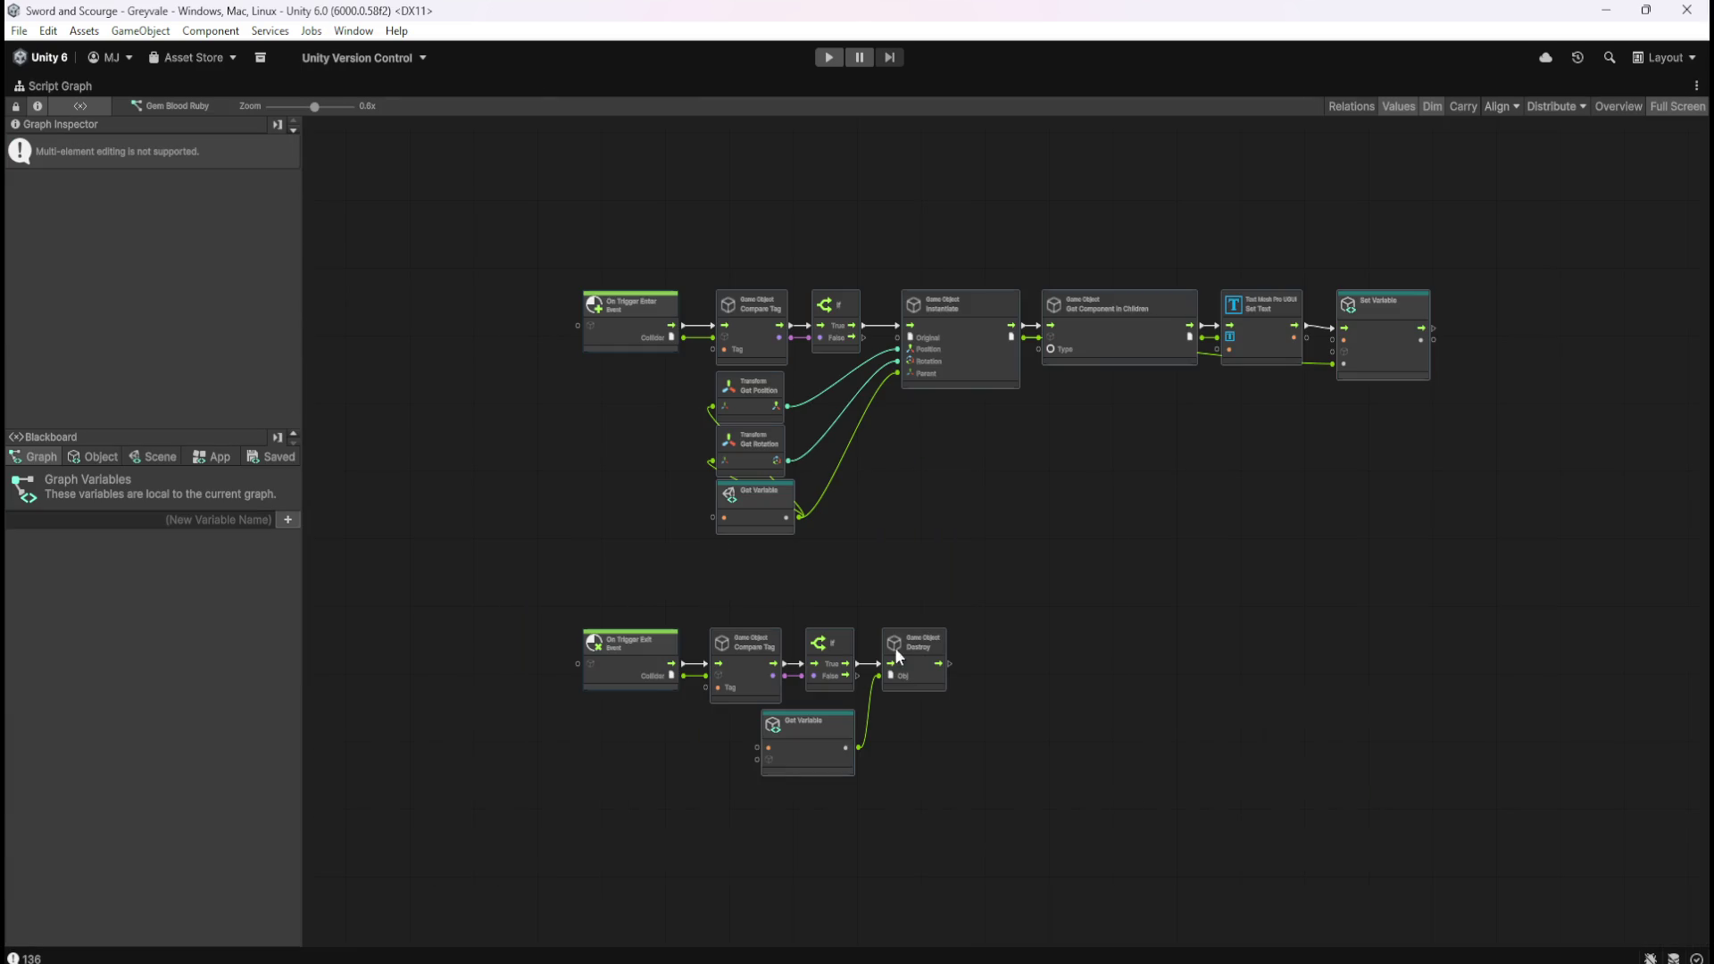
scroll(1006, 360, up, 3)
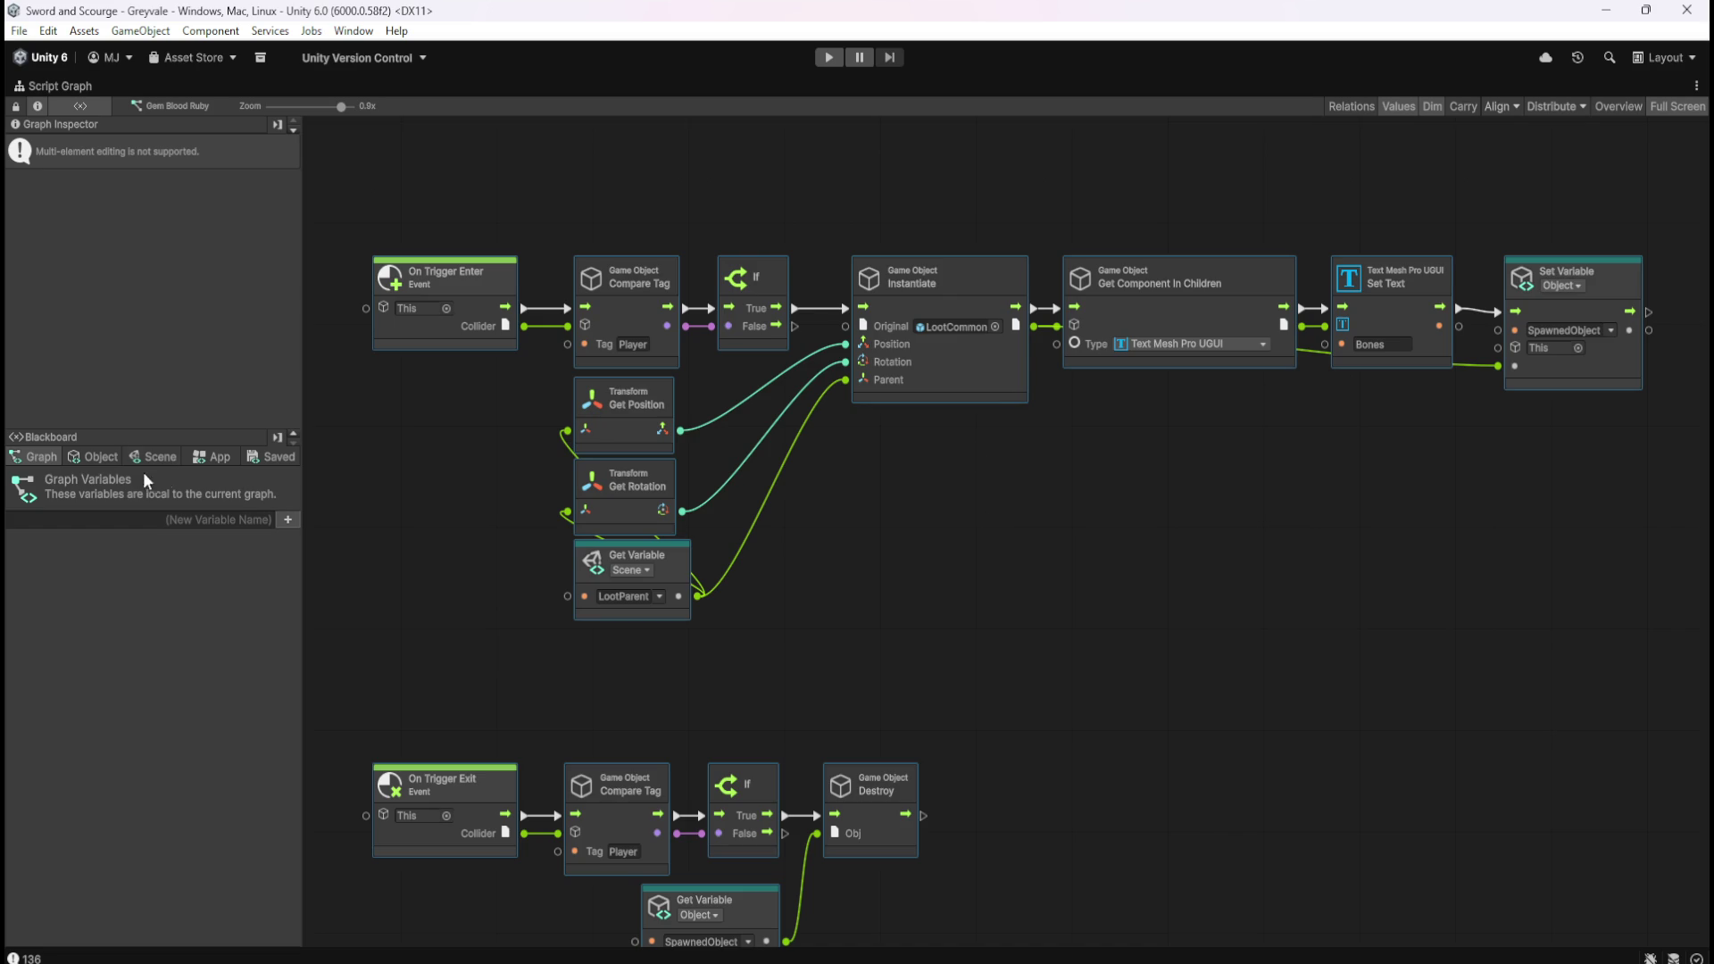
click(94, 457)
Add a SpawnedObject object variable, name copied from Set Variable, and type it Game Object.
click(1575, 332)
key(ctrl+c)
click(263, 530)
key(ctrl+v)
key(Return)
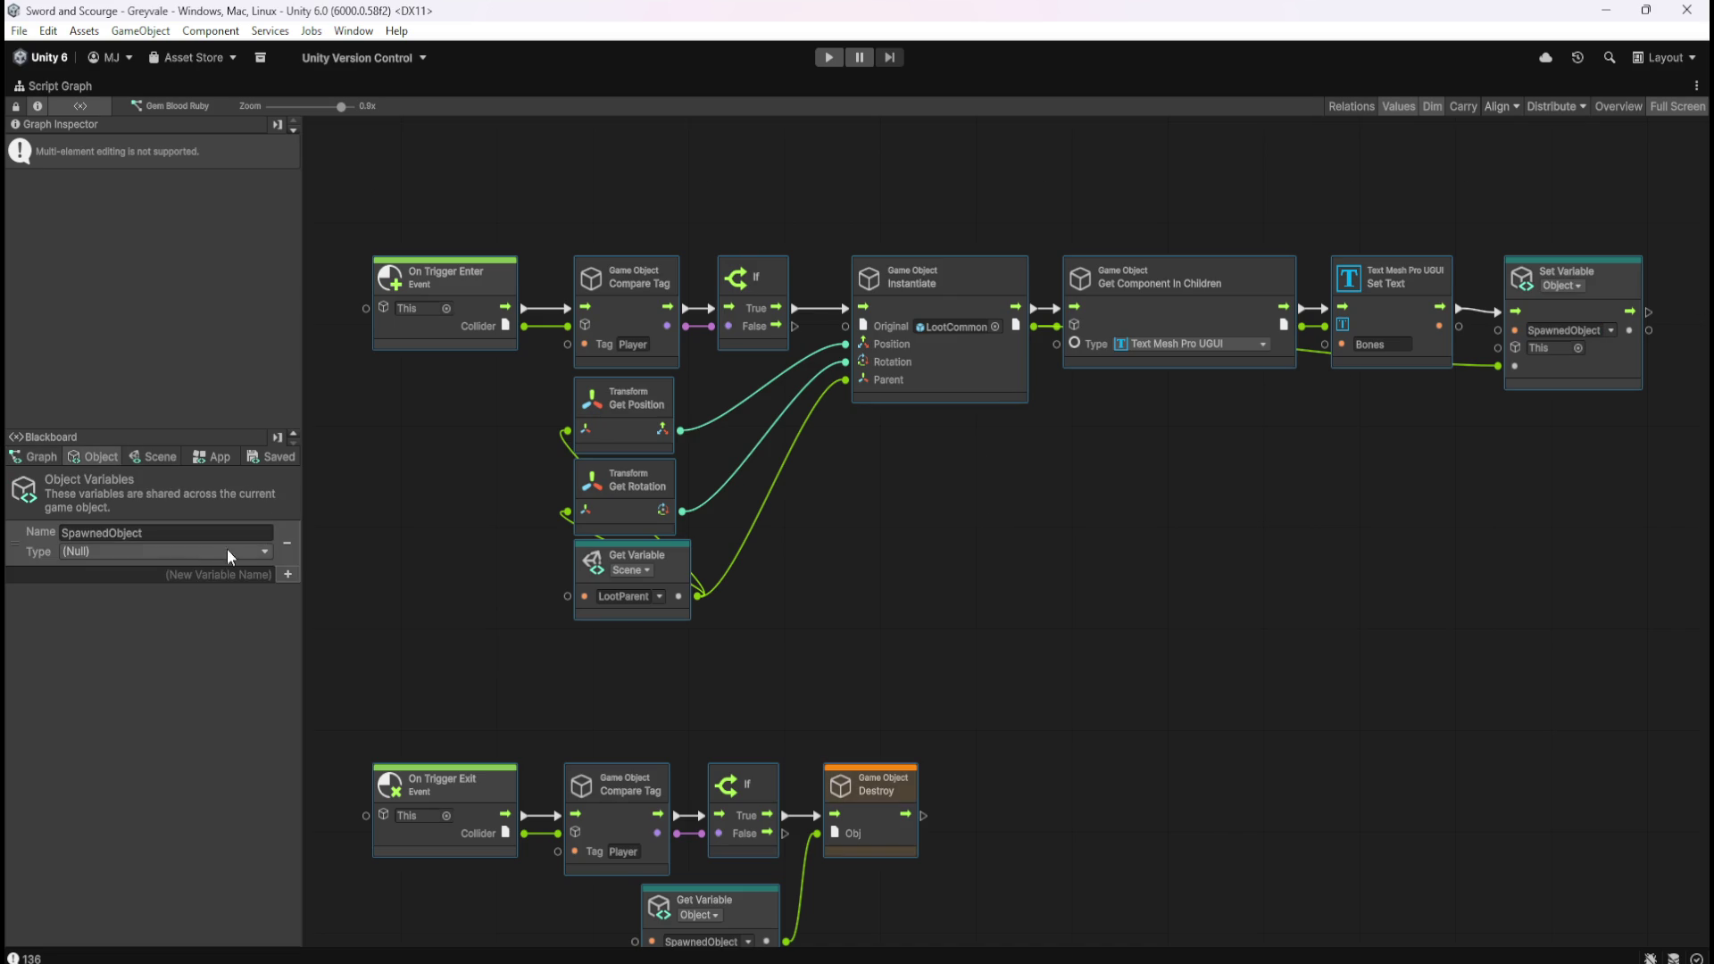
click(223, 551)
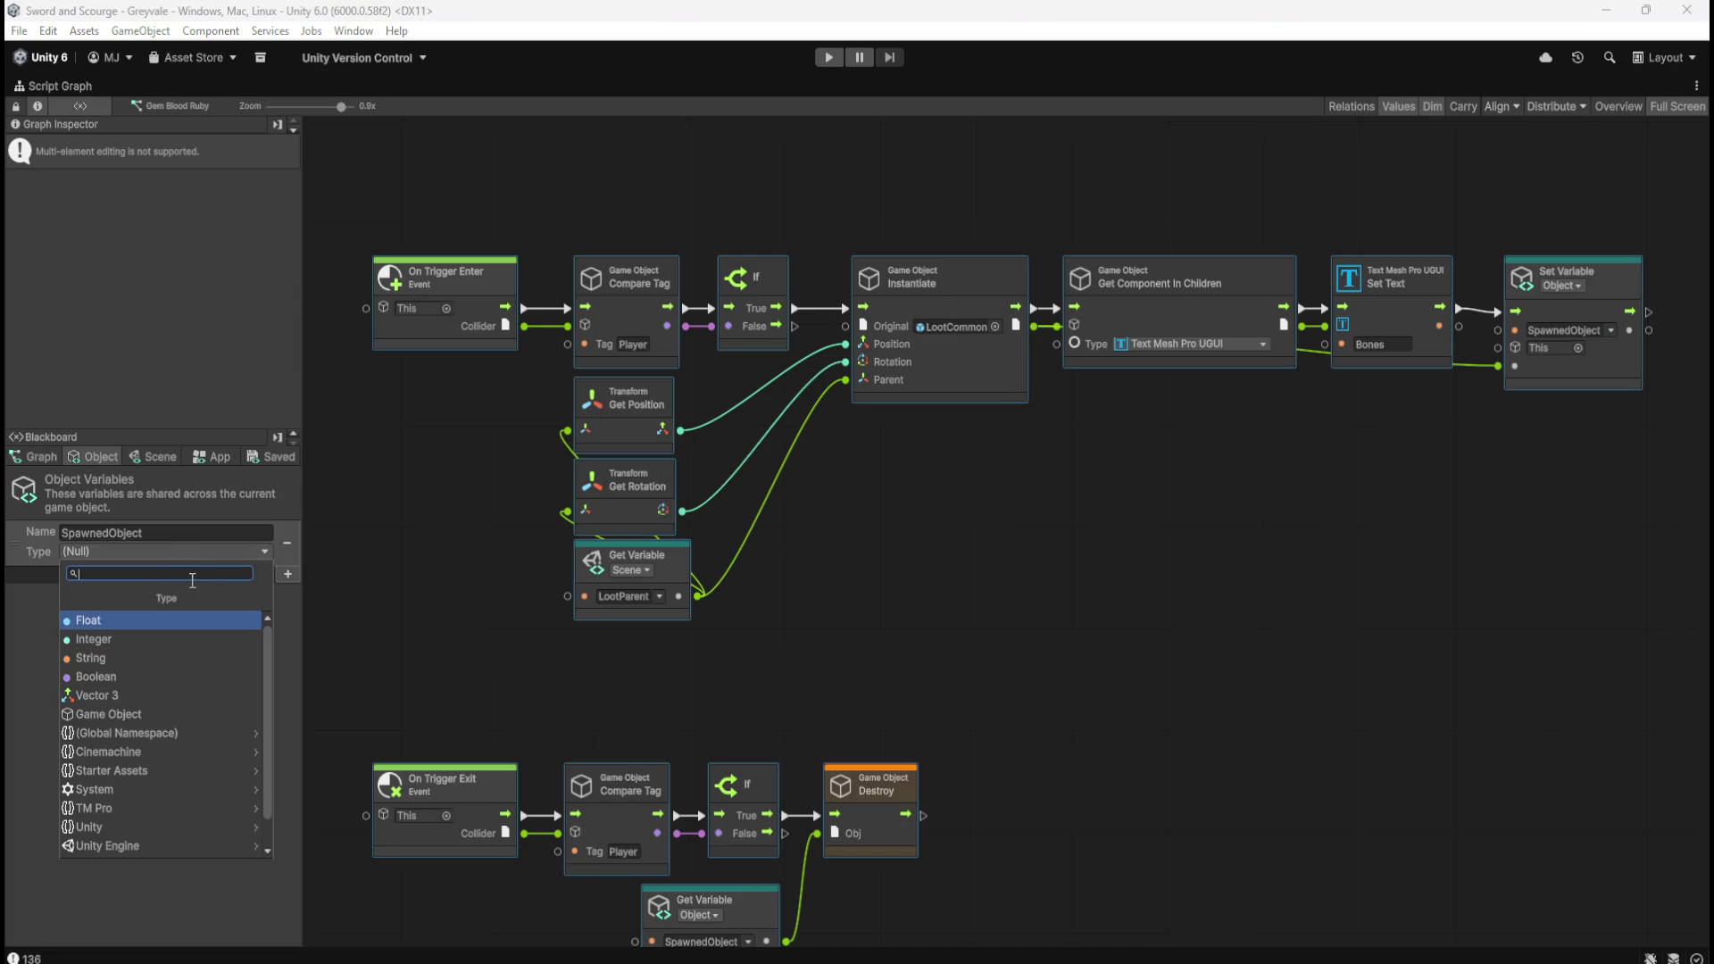
click(132, 714)
click(1066, 548)
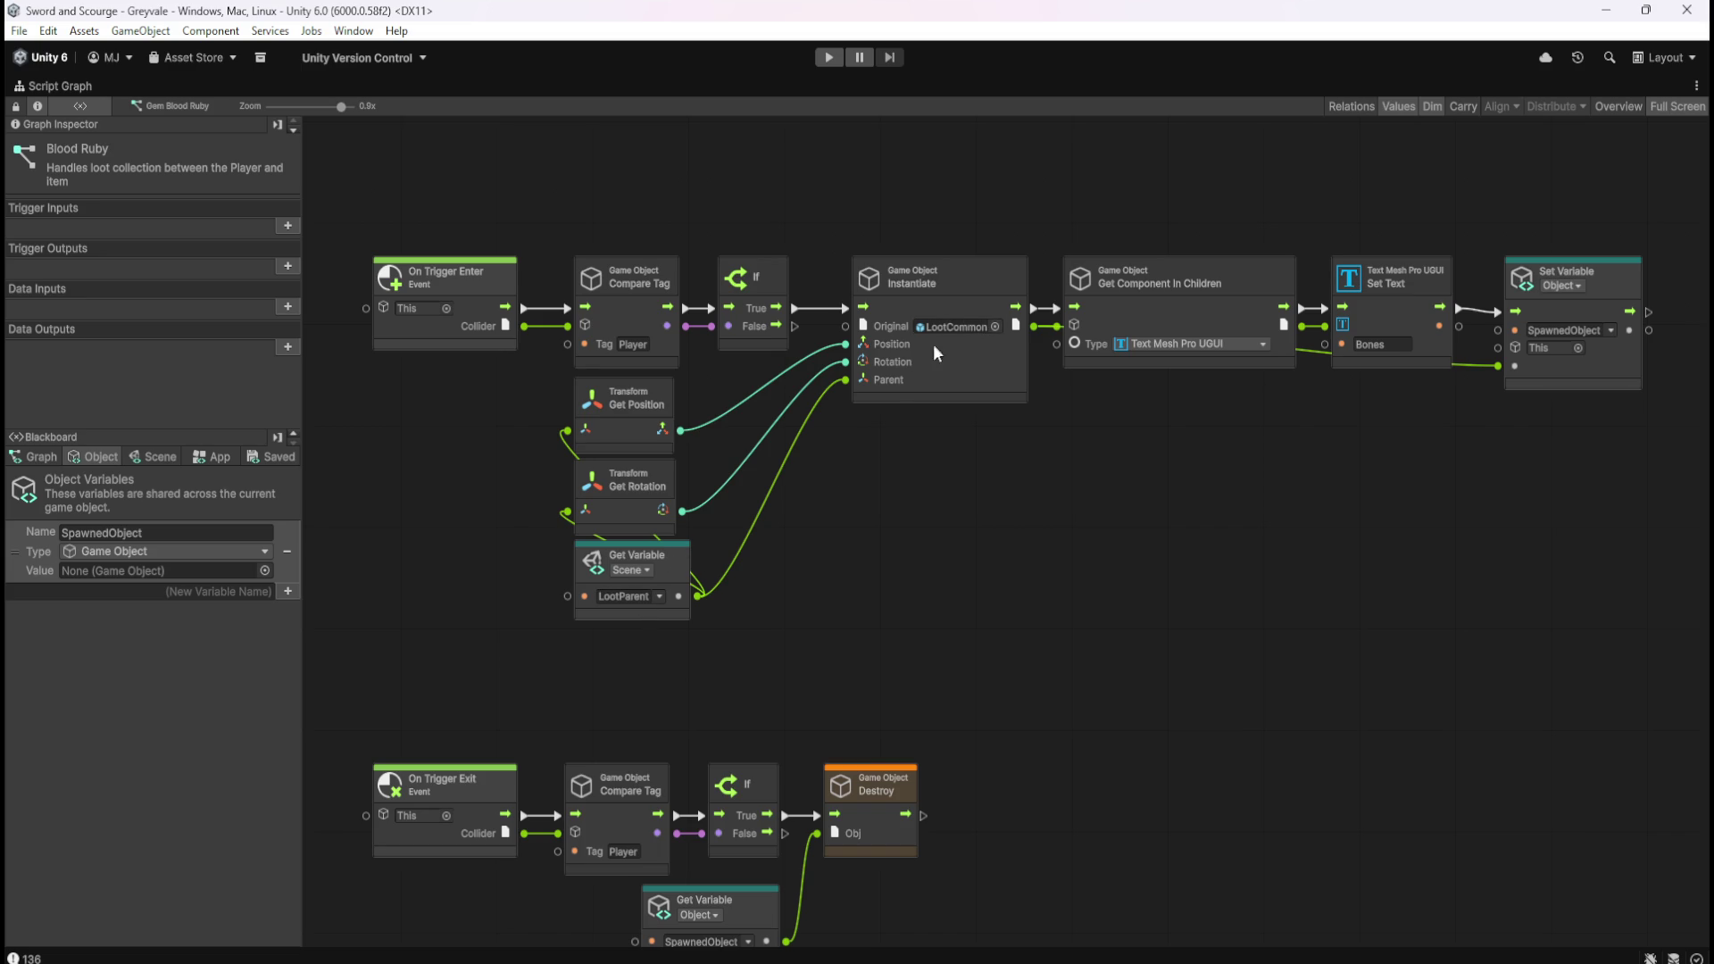
Make the Instantiate node spawn the LootUncommon prefab instead of LootCommon.
click(995, 328)
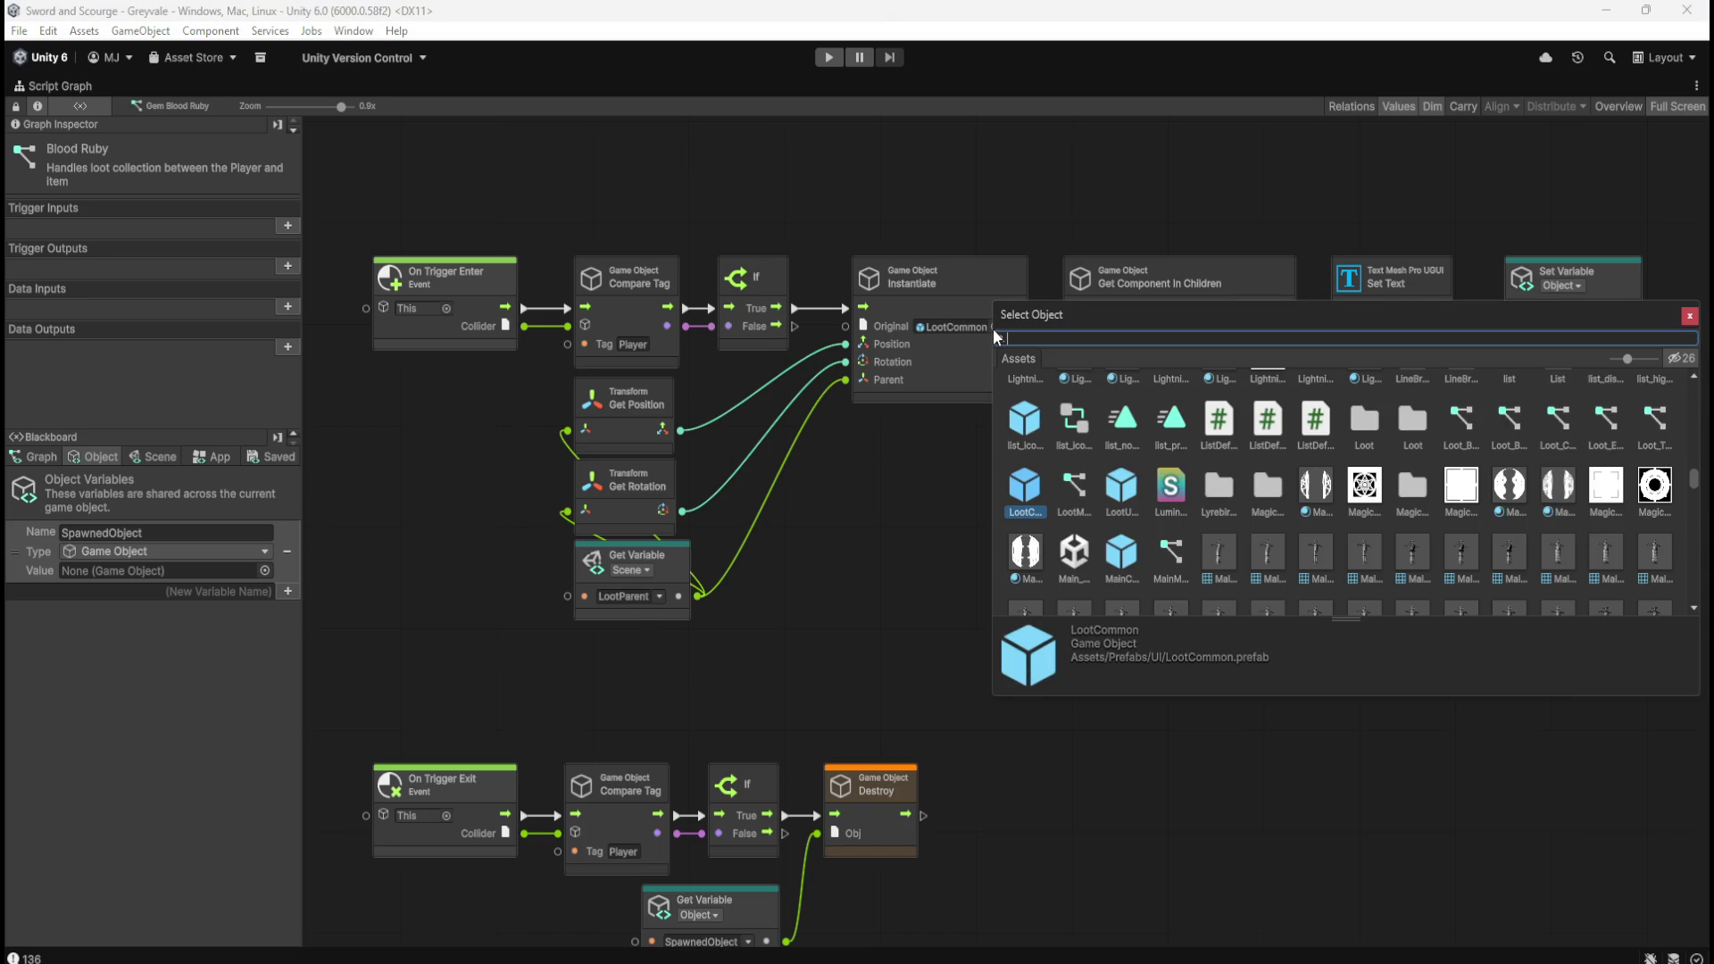
click(1117, 492)
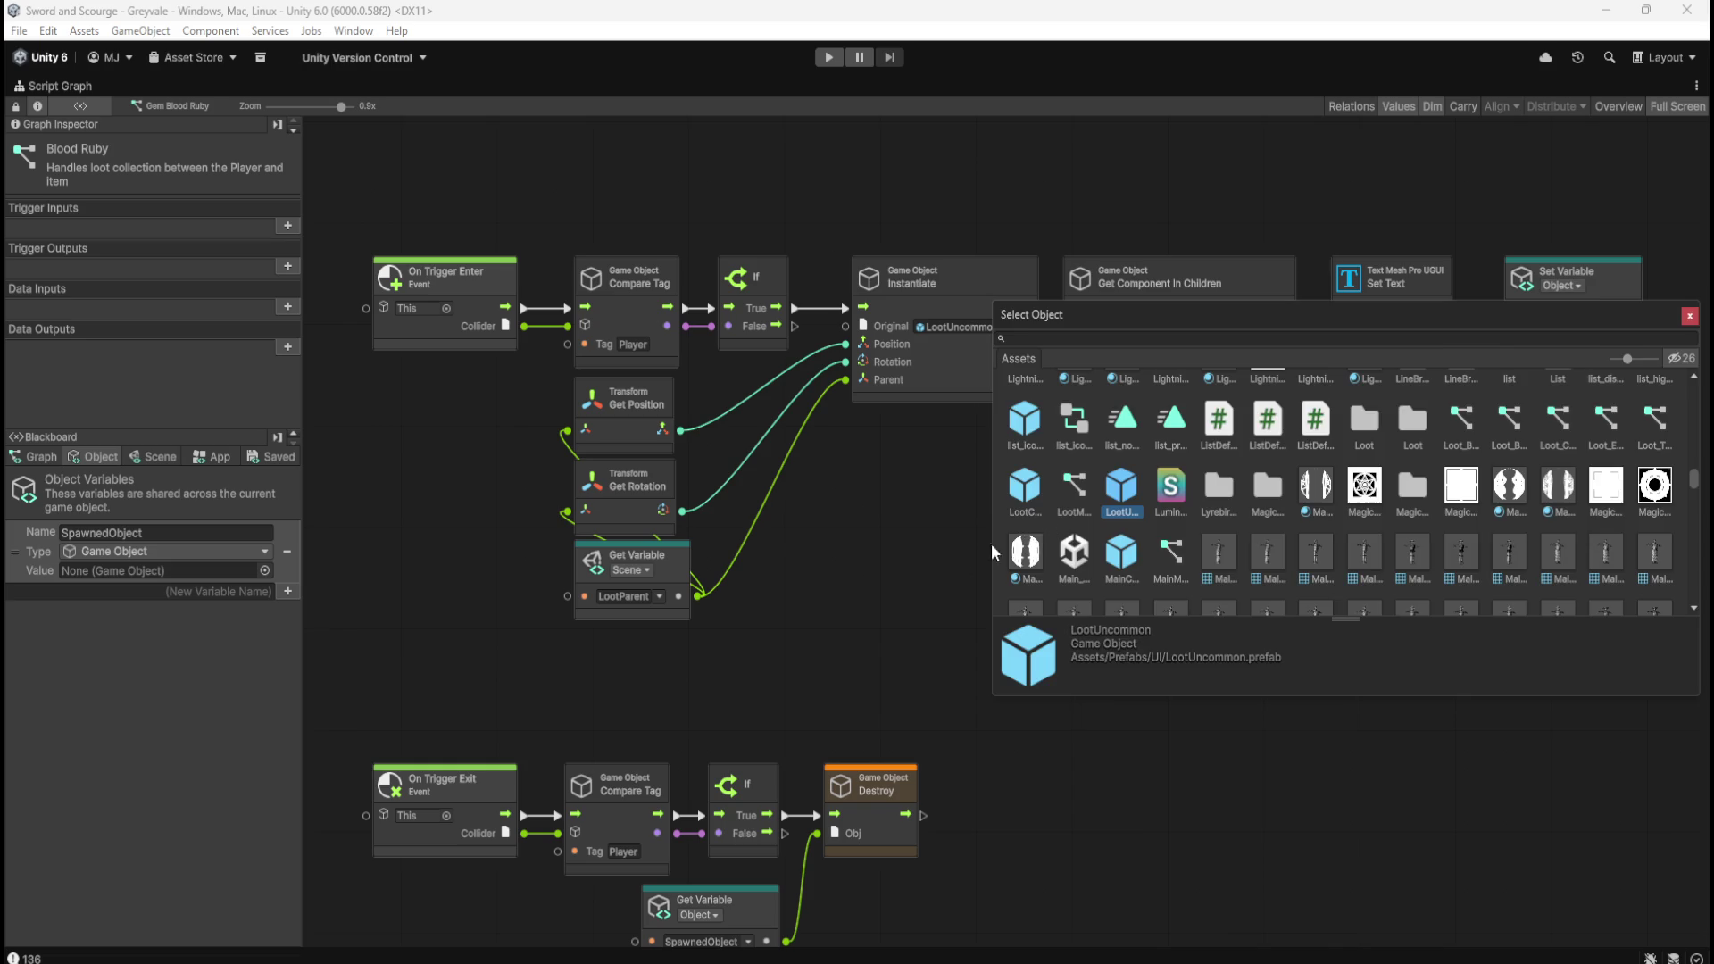
click(931, 552)
Shift the Get Component, Set Text and Set Variable nodes slightly right for spacing.
drag(1241, 212, 1574, 413)
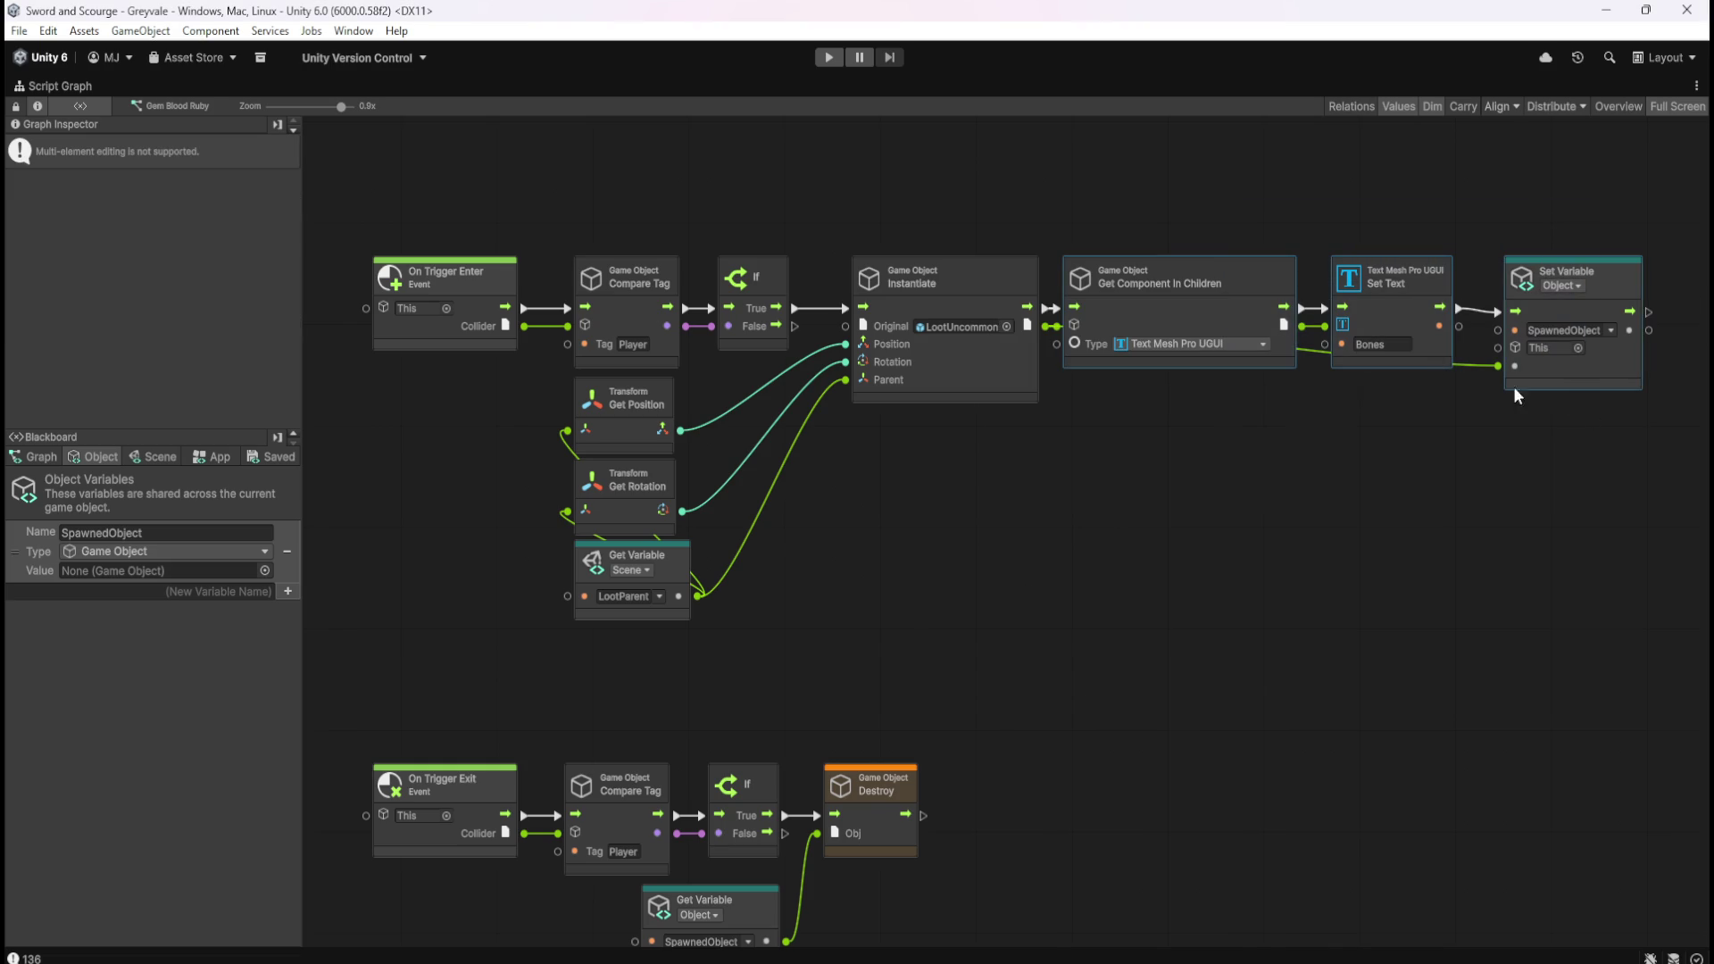
drag(1160, 315, 1177, 317)
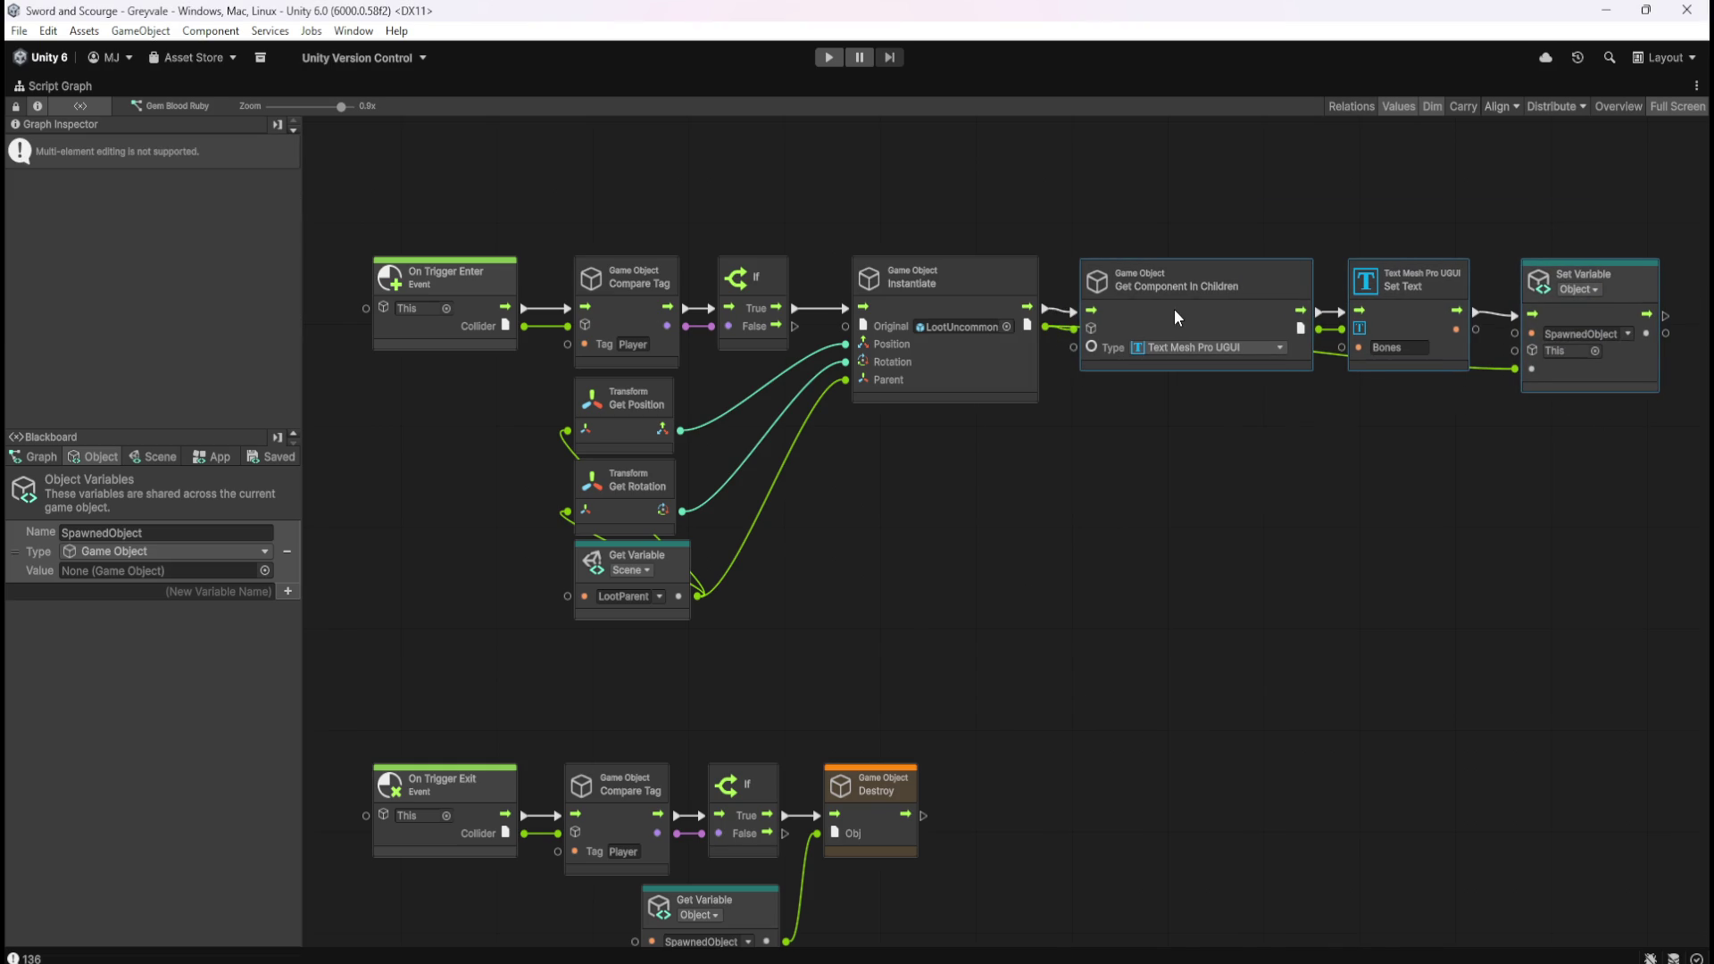
key(ctrl+z)
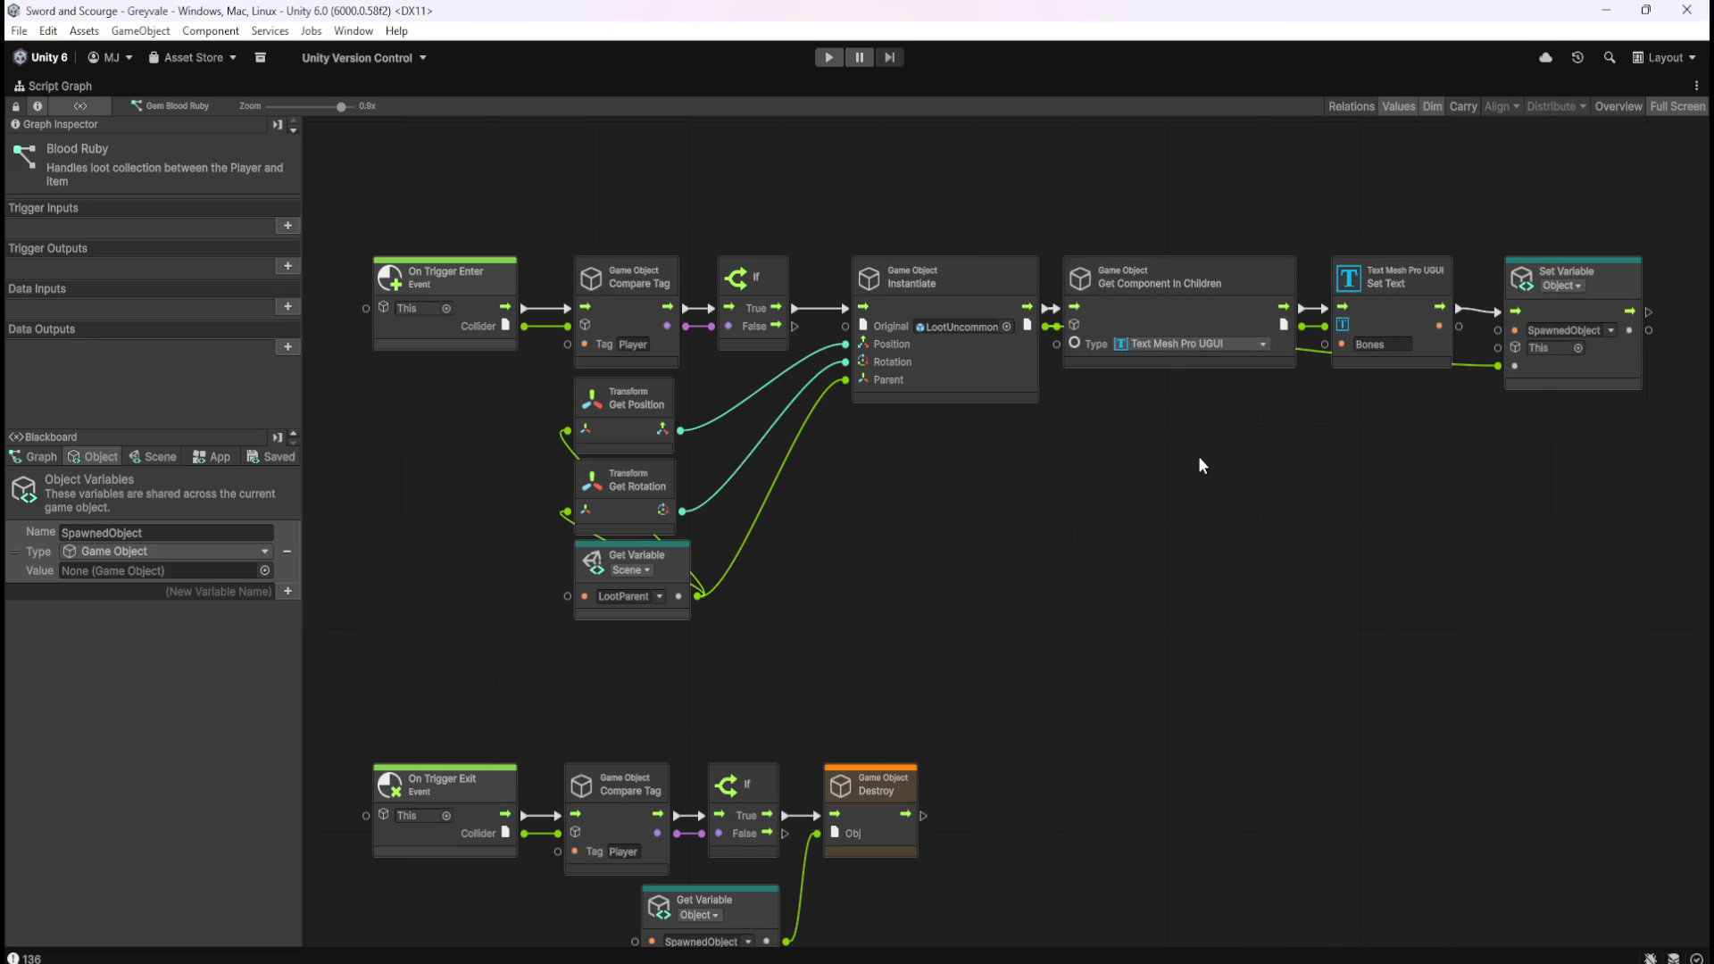
drag(1220, 191, 1660, 390)
drag(1179, 308, 1194, 318)
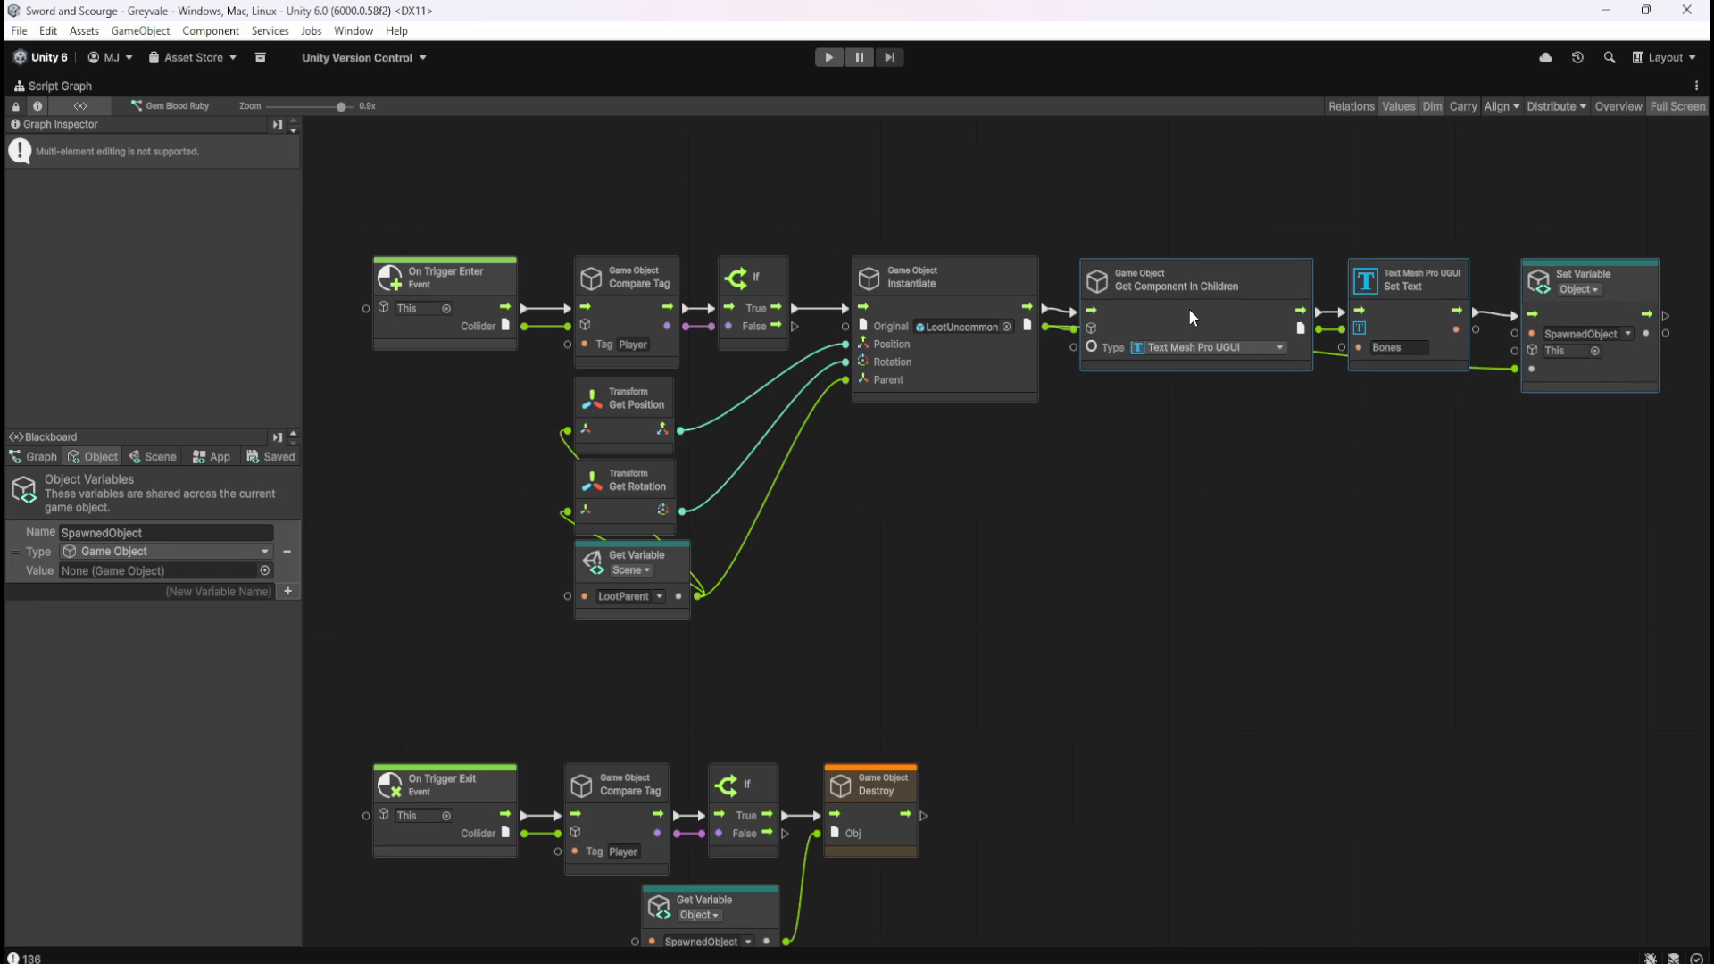
click(1286, 471)
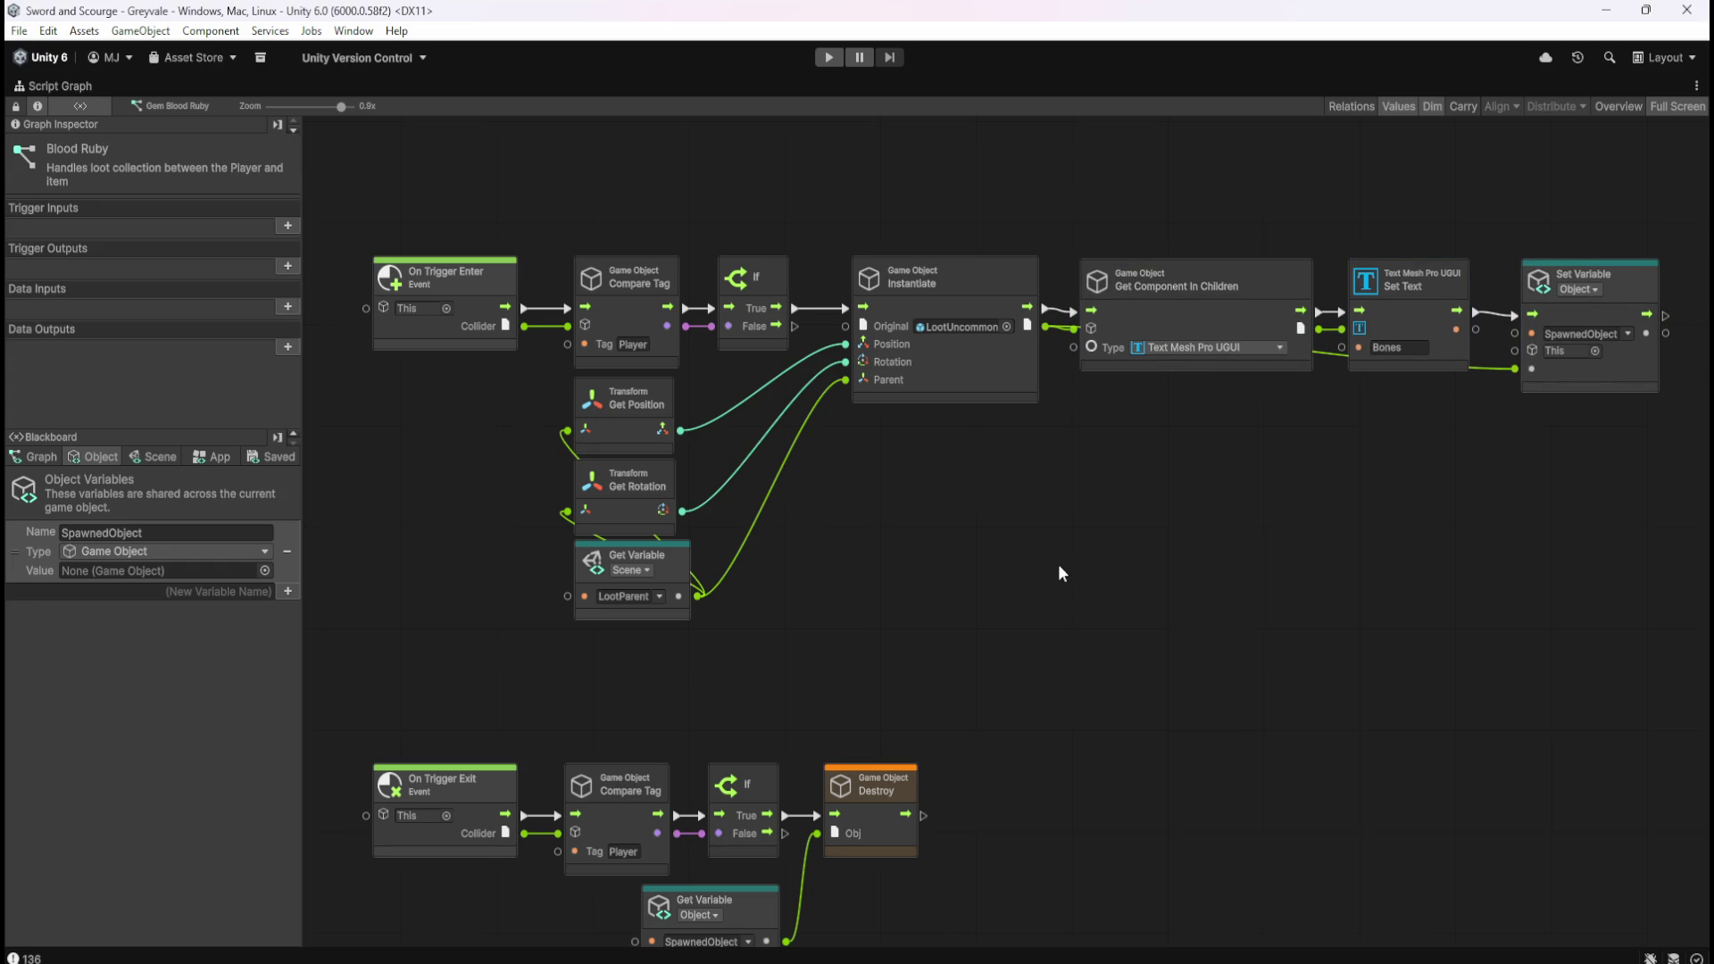
drag(1010, 657, 1034, 603)
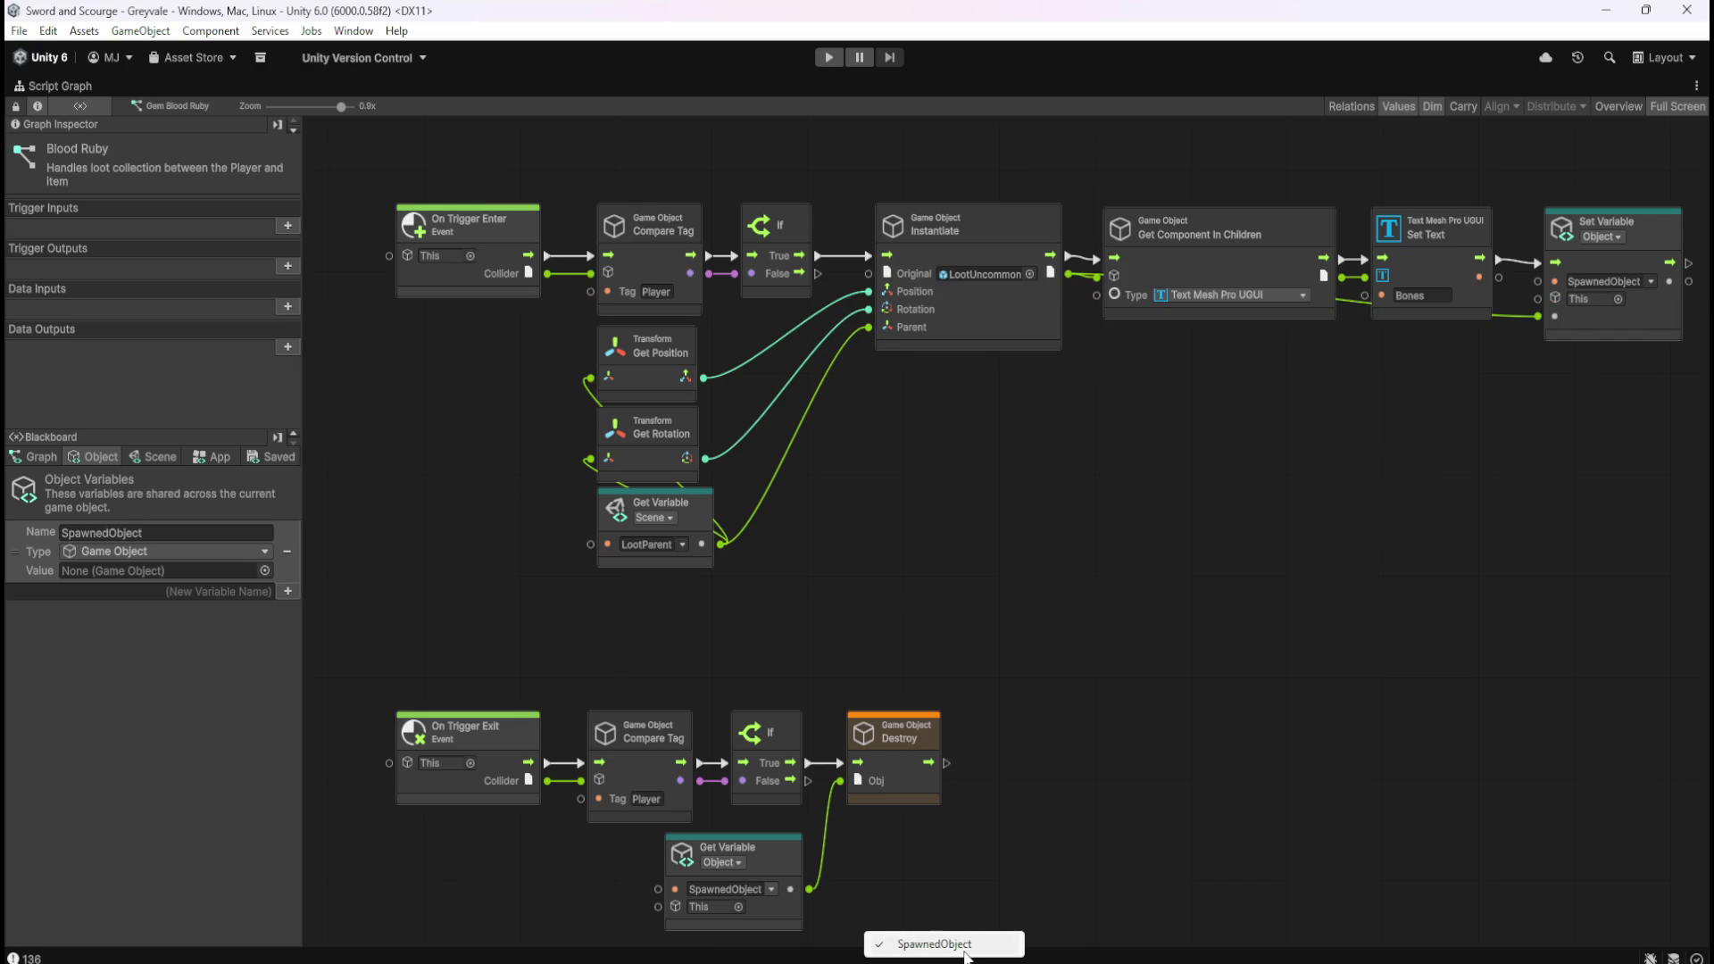
drag(1288, 567, 1244, 601)
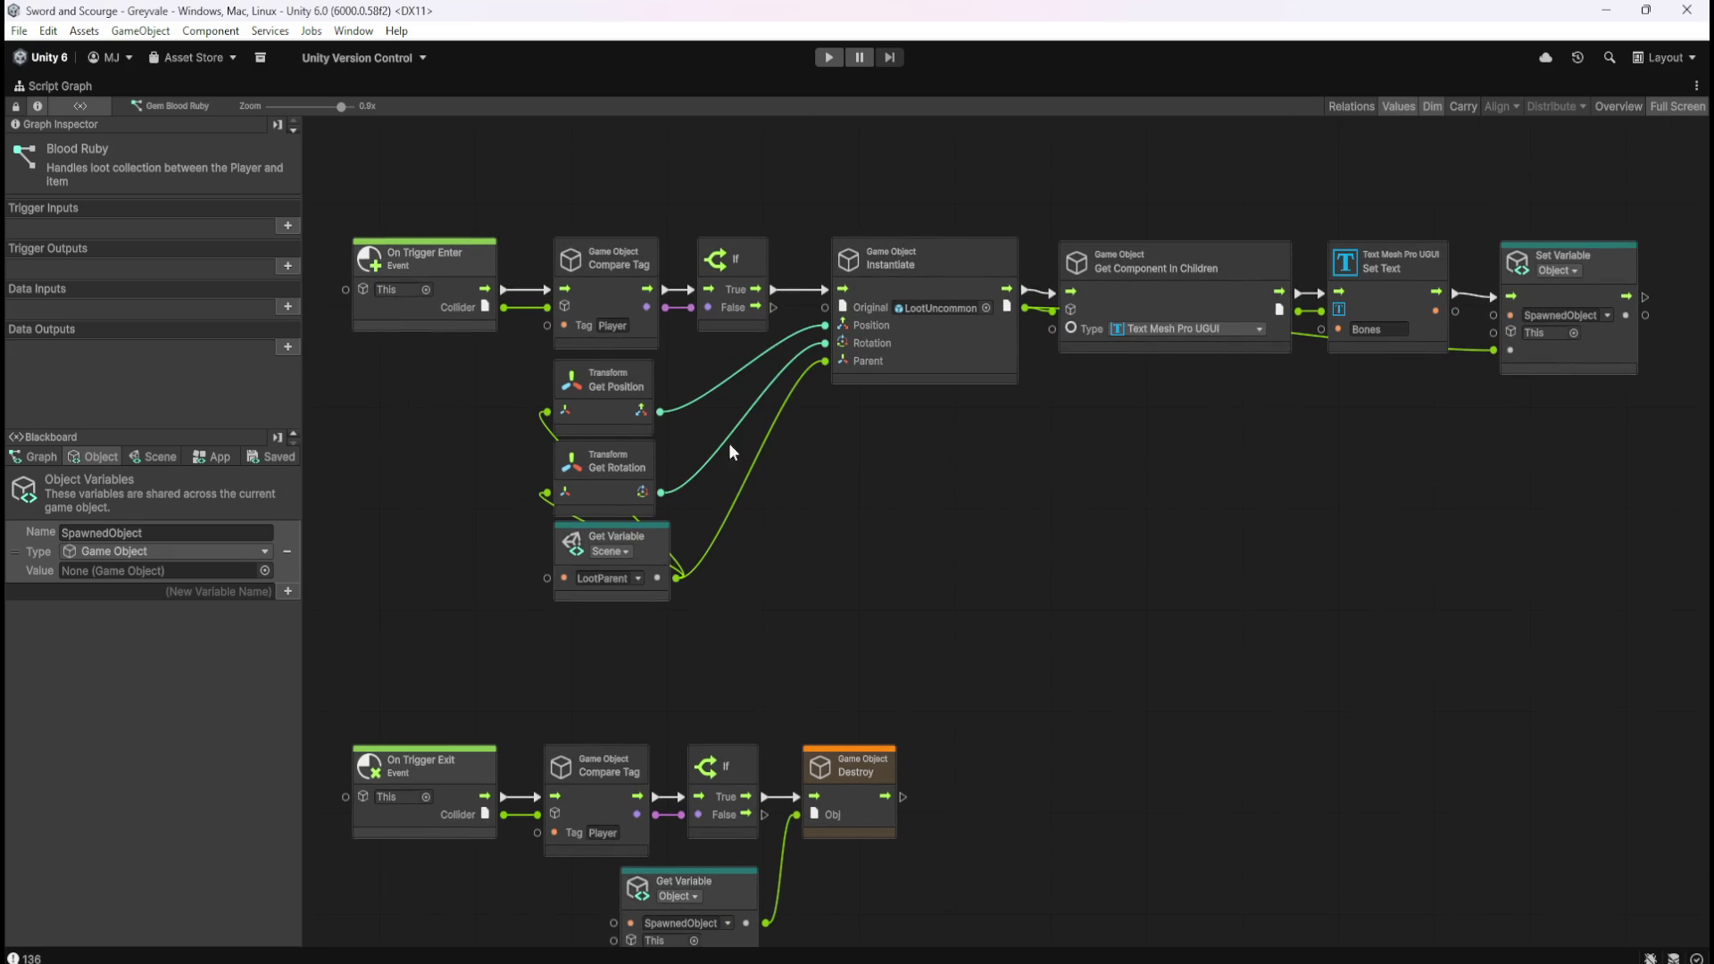
Change the Set Text node's string from Bones to 'Blood Ruby'.
click(1398, 335)
text(Blood Rub)
text(y)
key(Return)
scroll(1177, 469, down, 1)
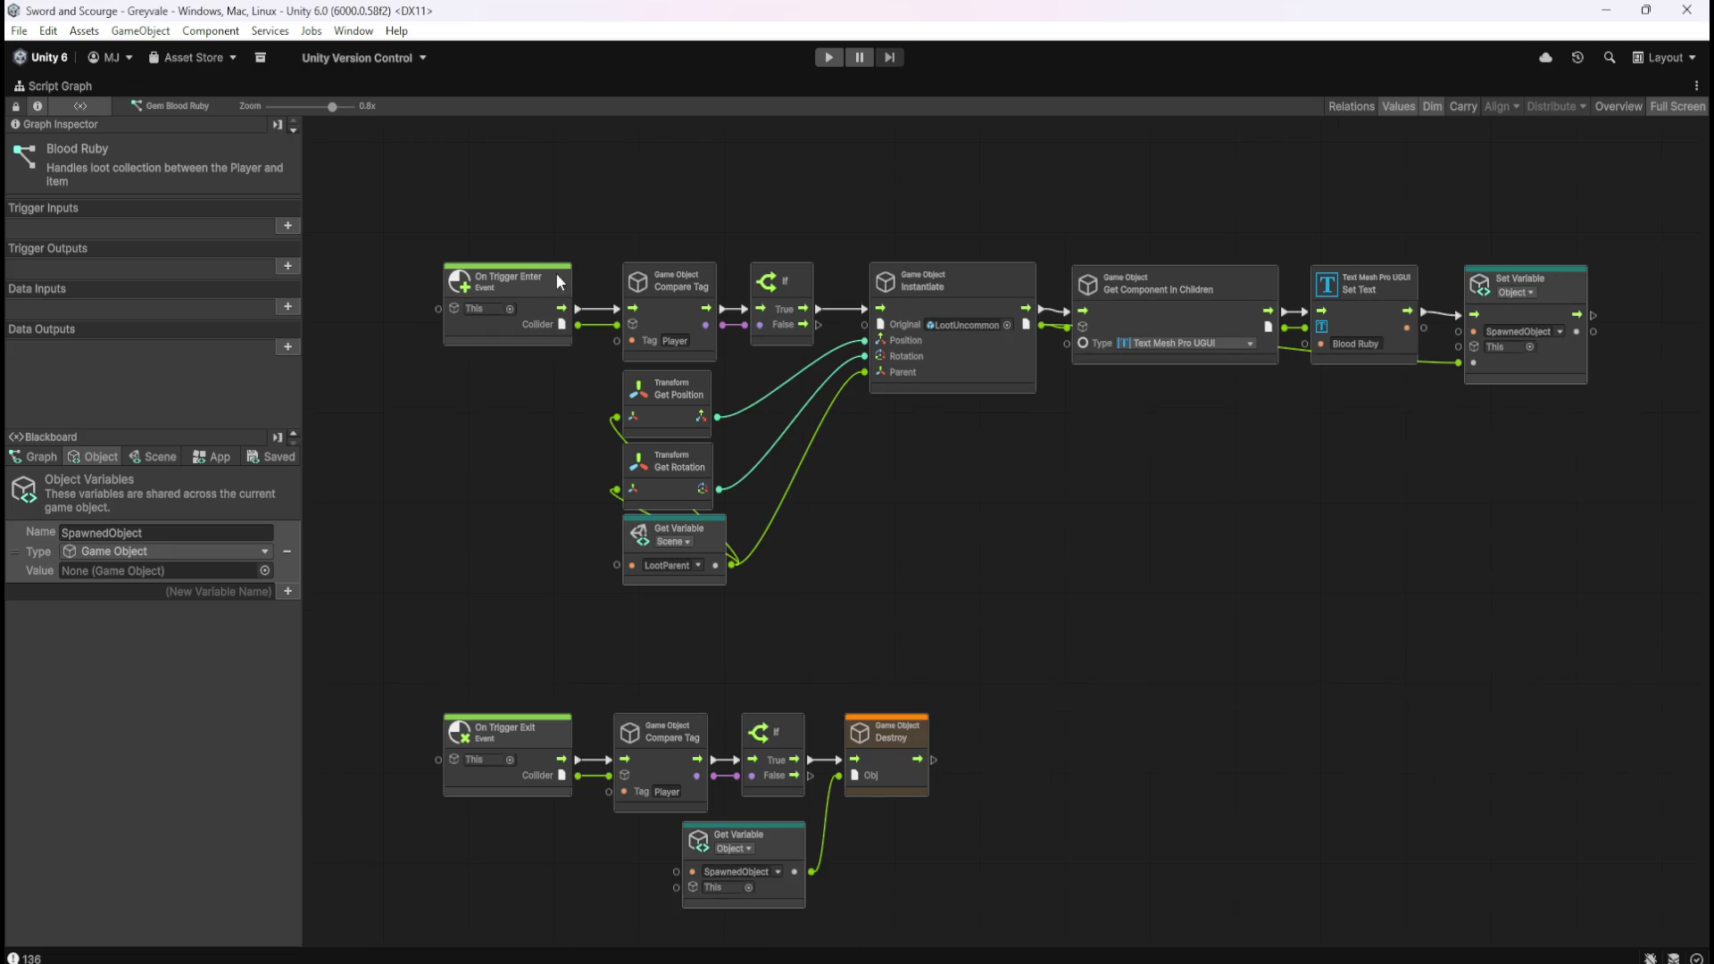
mouse_move(335, 189)
mouse_down()
mouse_move(1189, 561)
mouse_move(1573, 759)
mouse_move(1641, 929)
mouse_up()
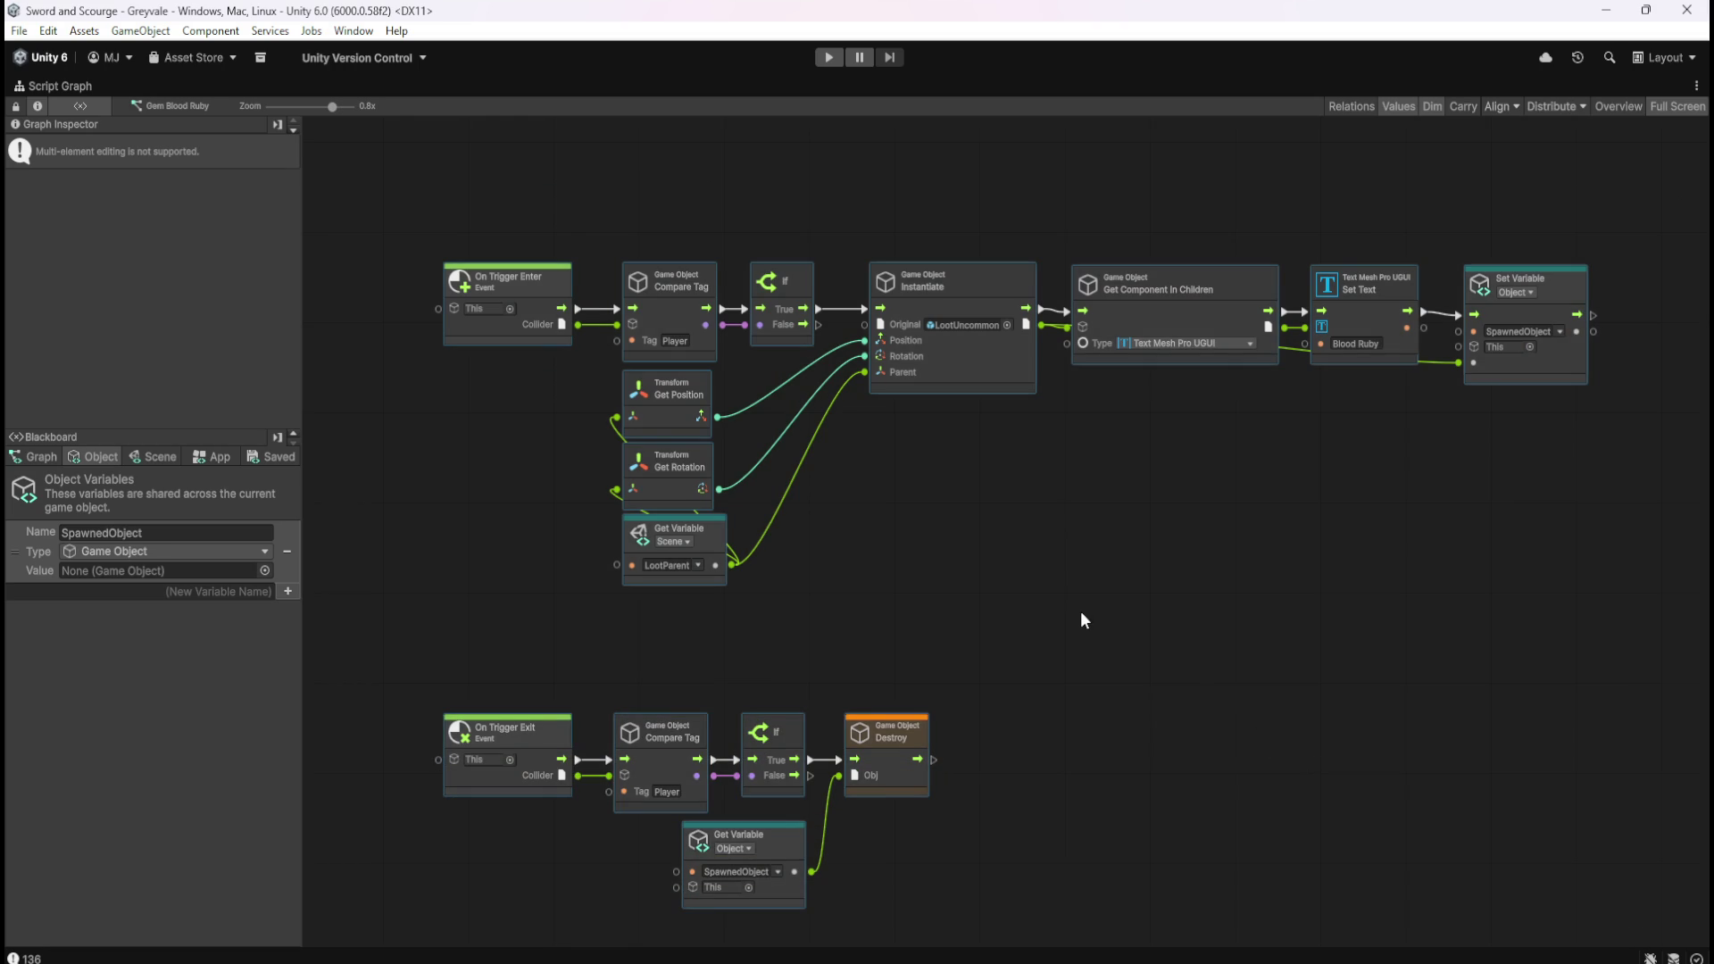
click(1057, 533)
In Gem Emerald's graph, replace the nodes with the copied loot-spawning nodes labelled Emerald.
key(shift+space)
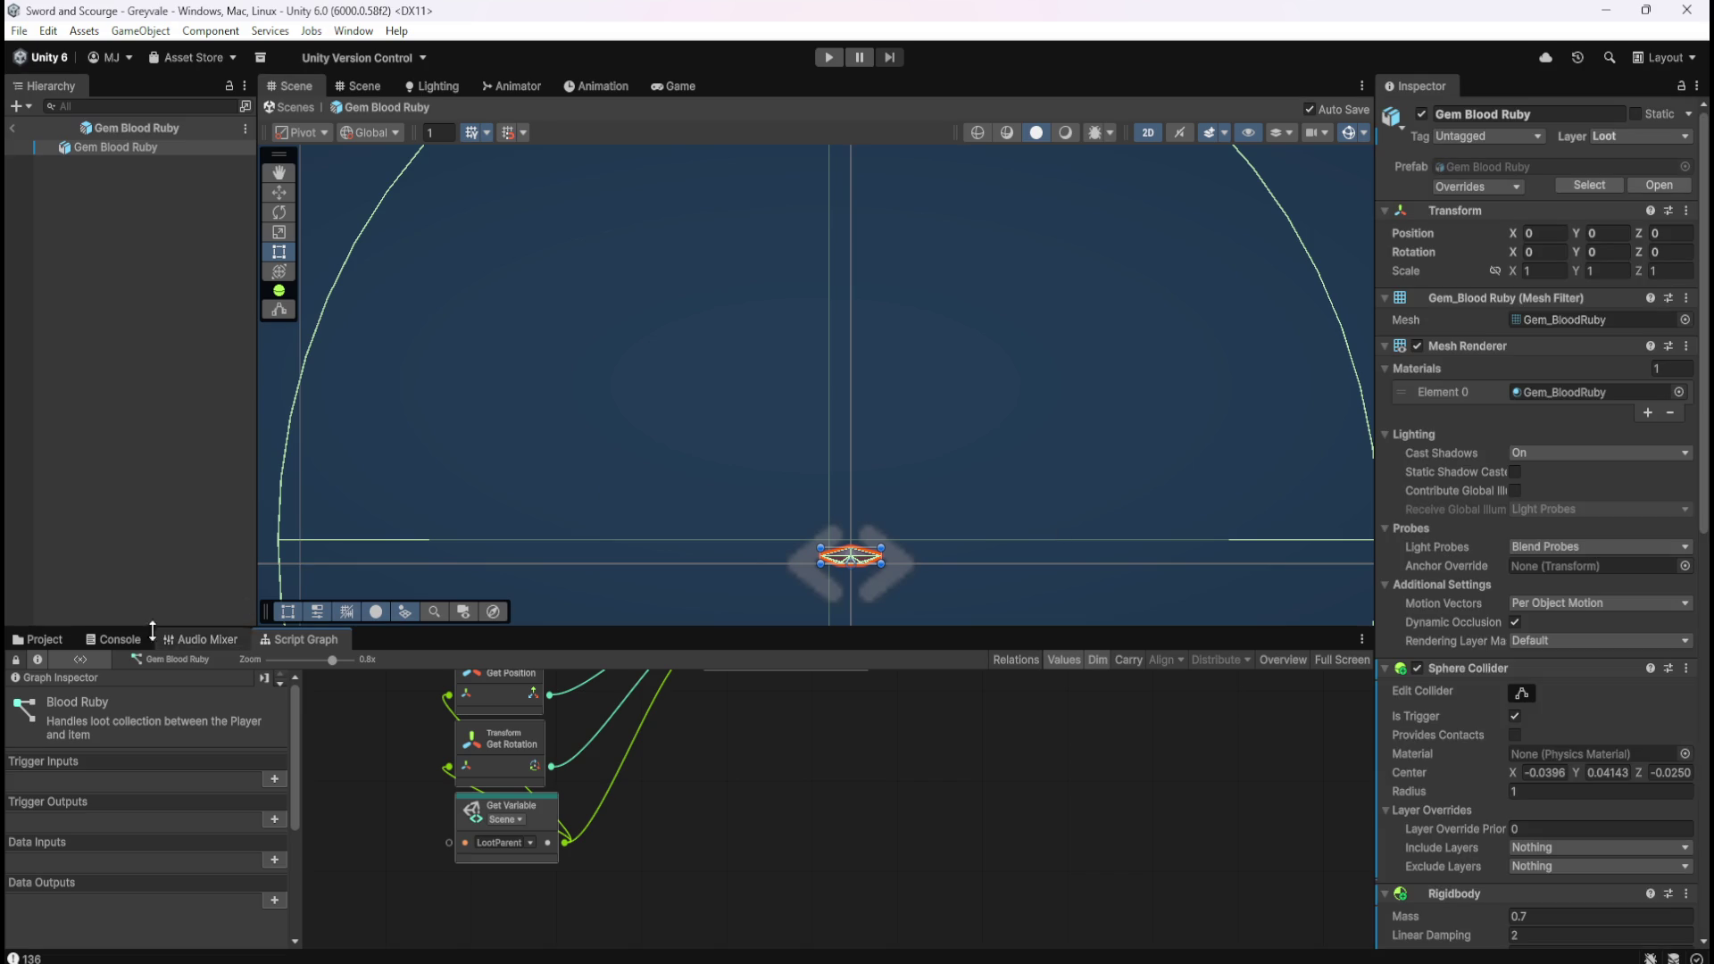
click(46, 639)
double_click(441, 731)
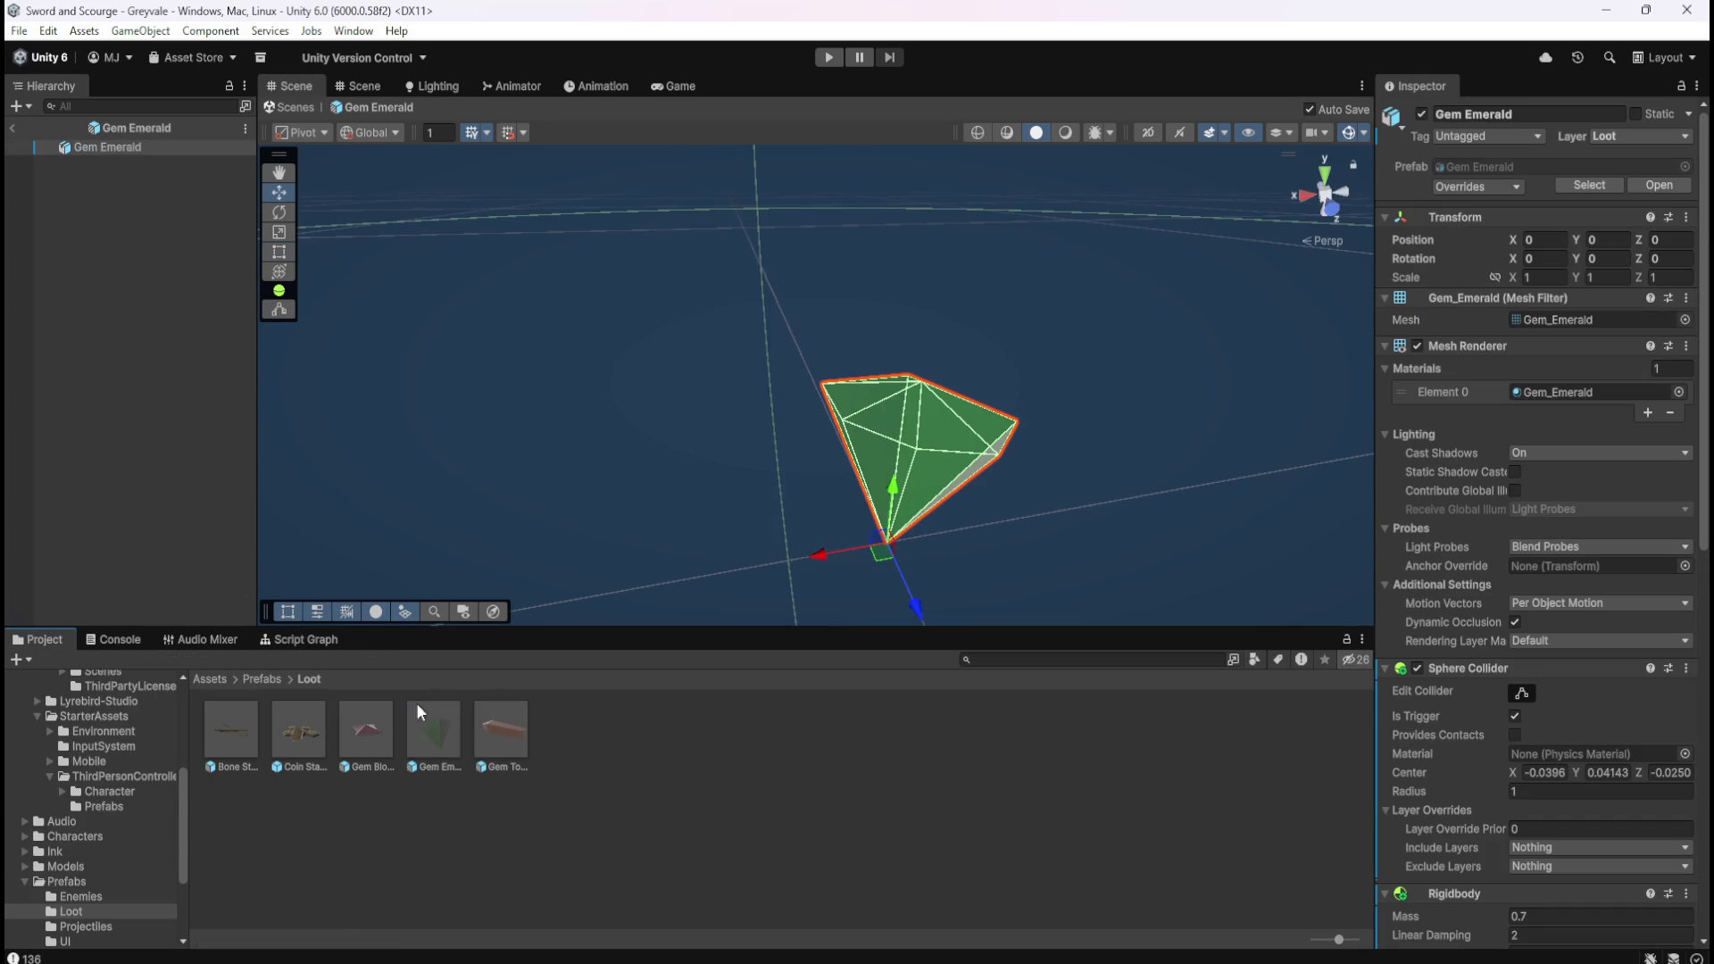
click(317, 640)
key(shift+space)
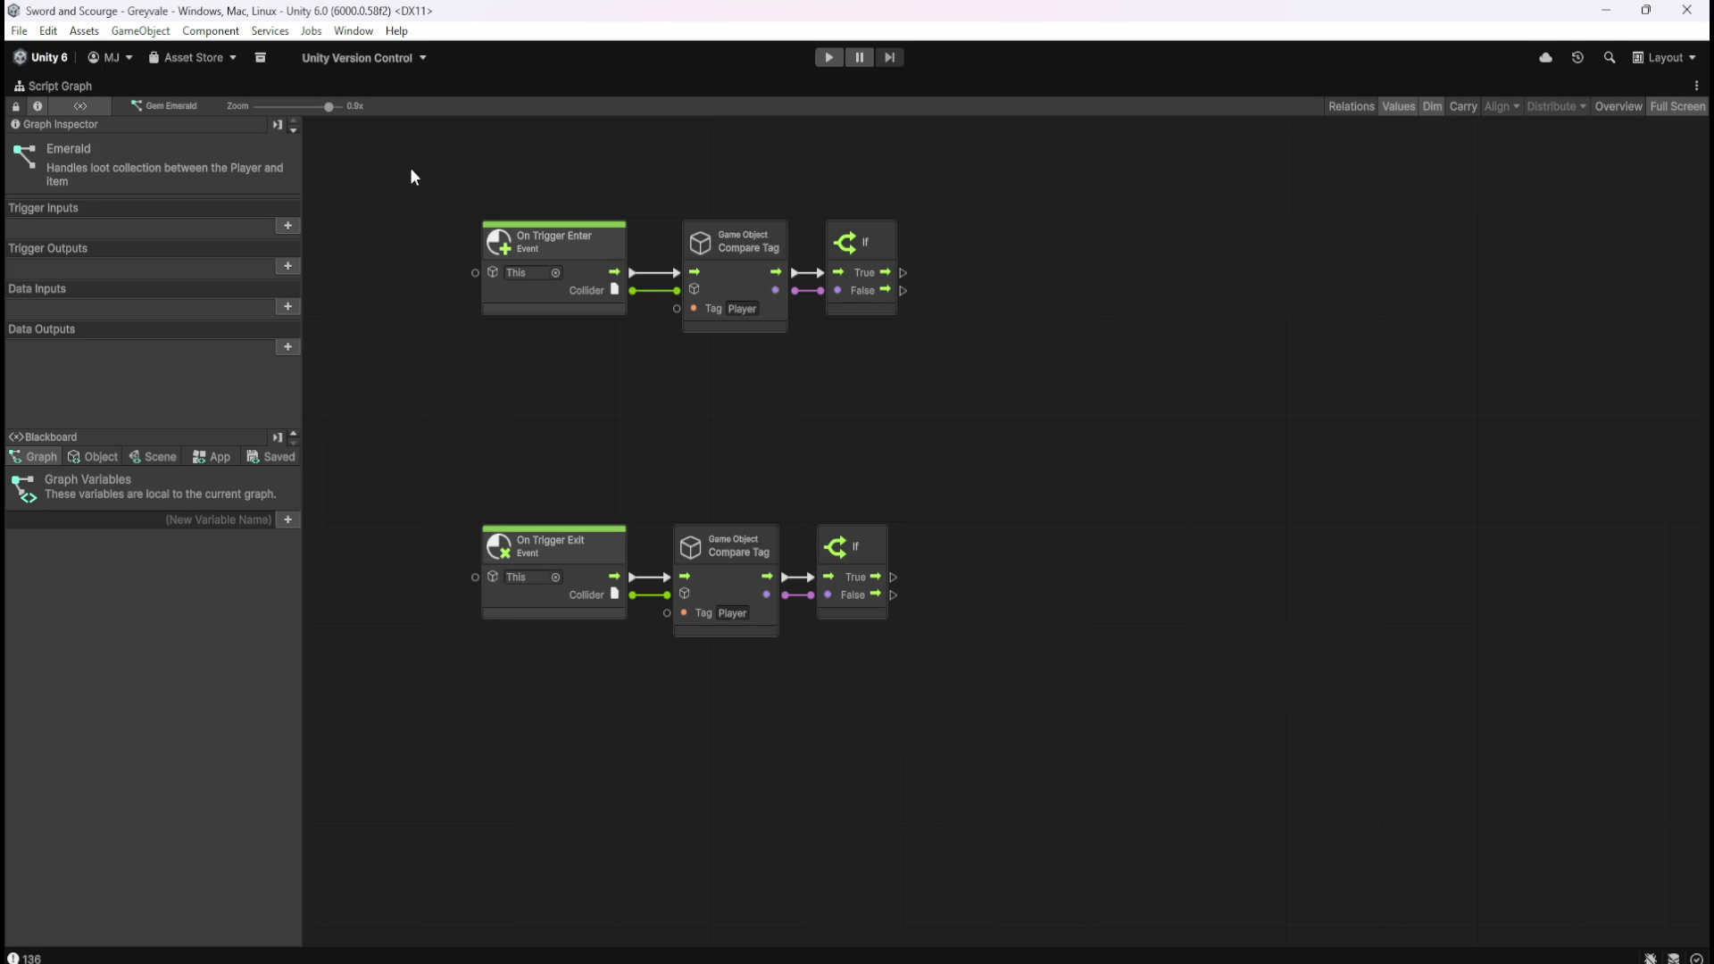
drag(413, 169, 1055, 707)
key(ctrl+z)
text(Emerald)
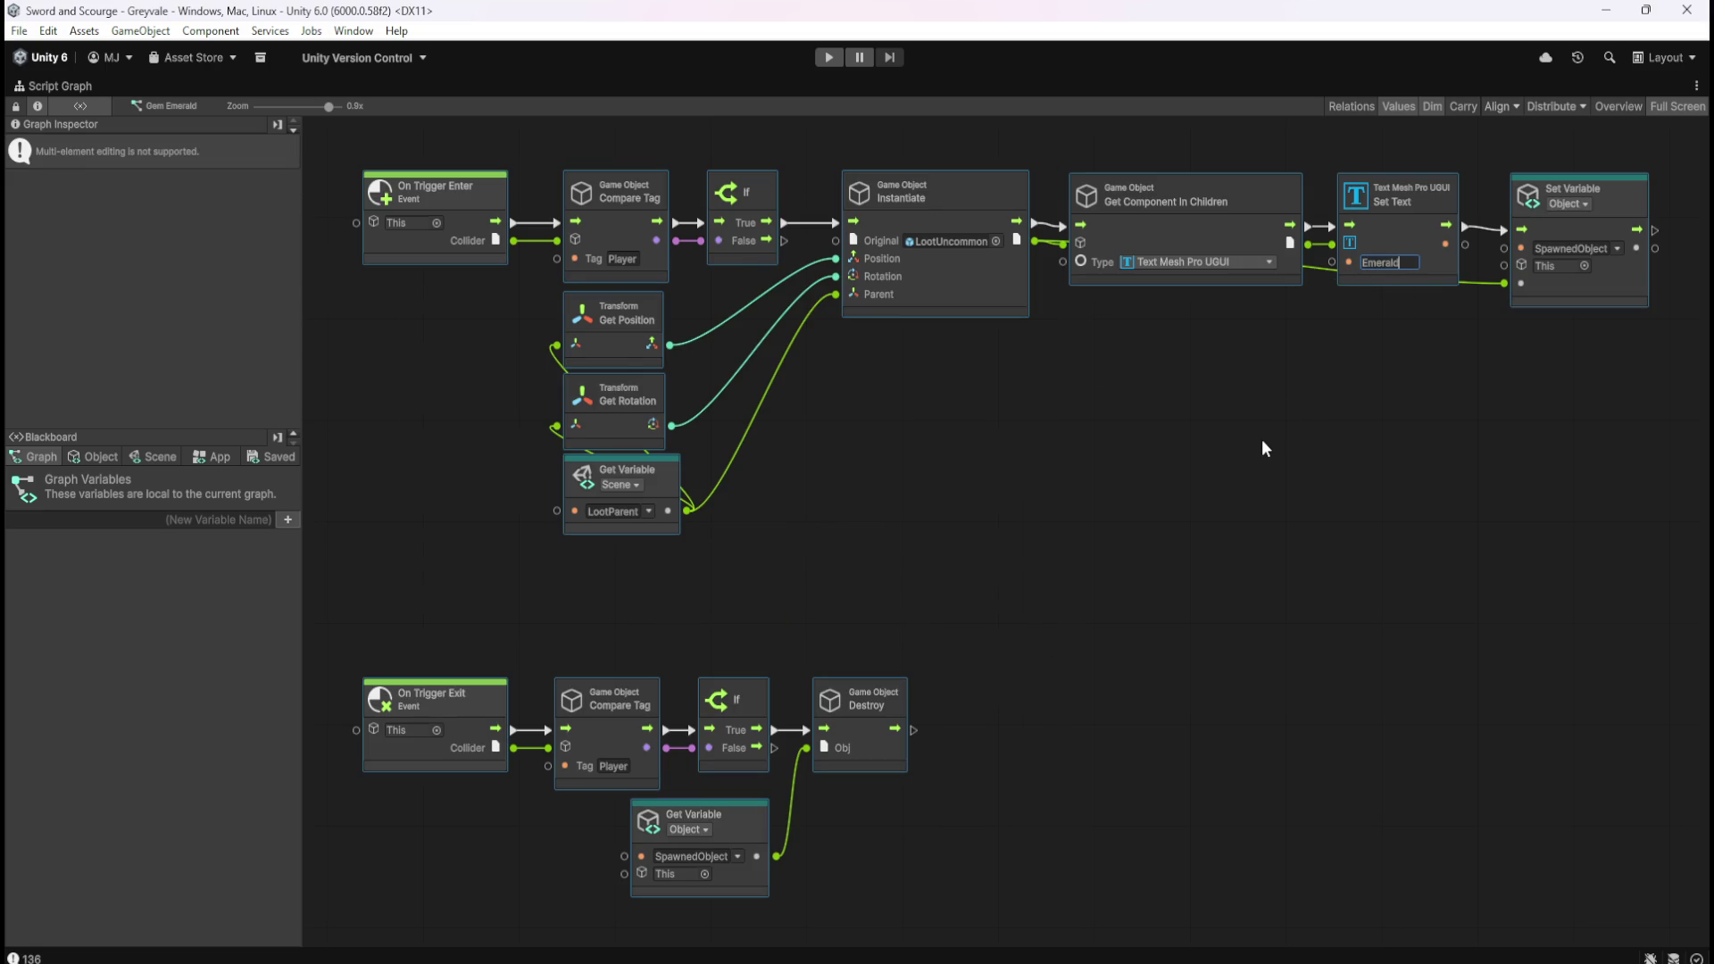
click(1265, 449)
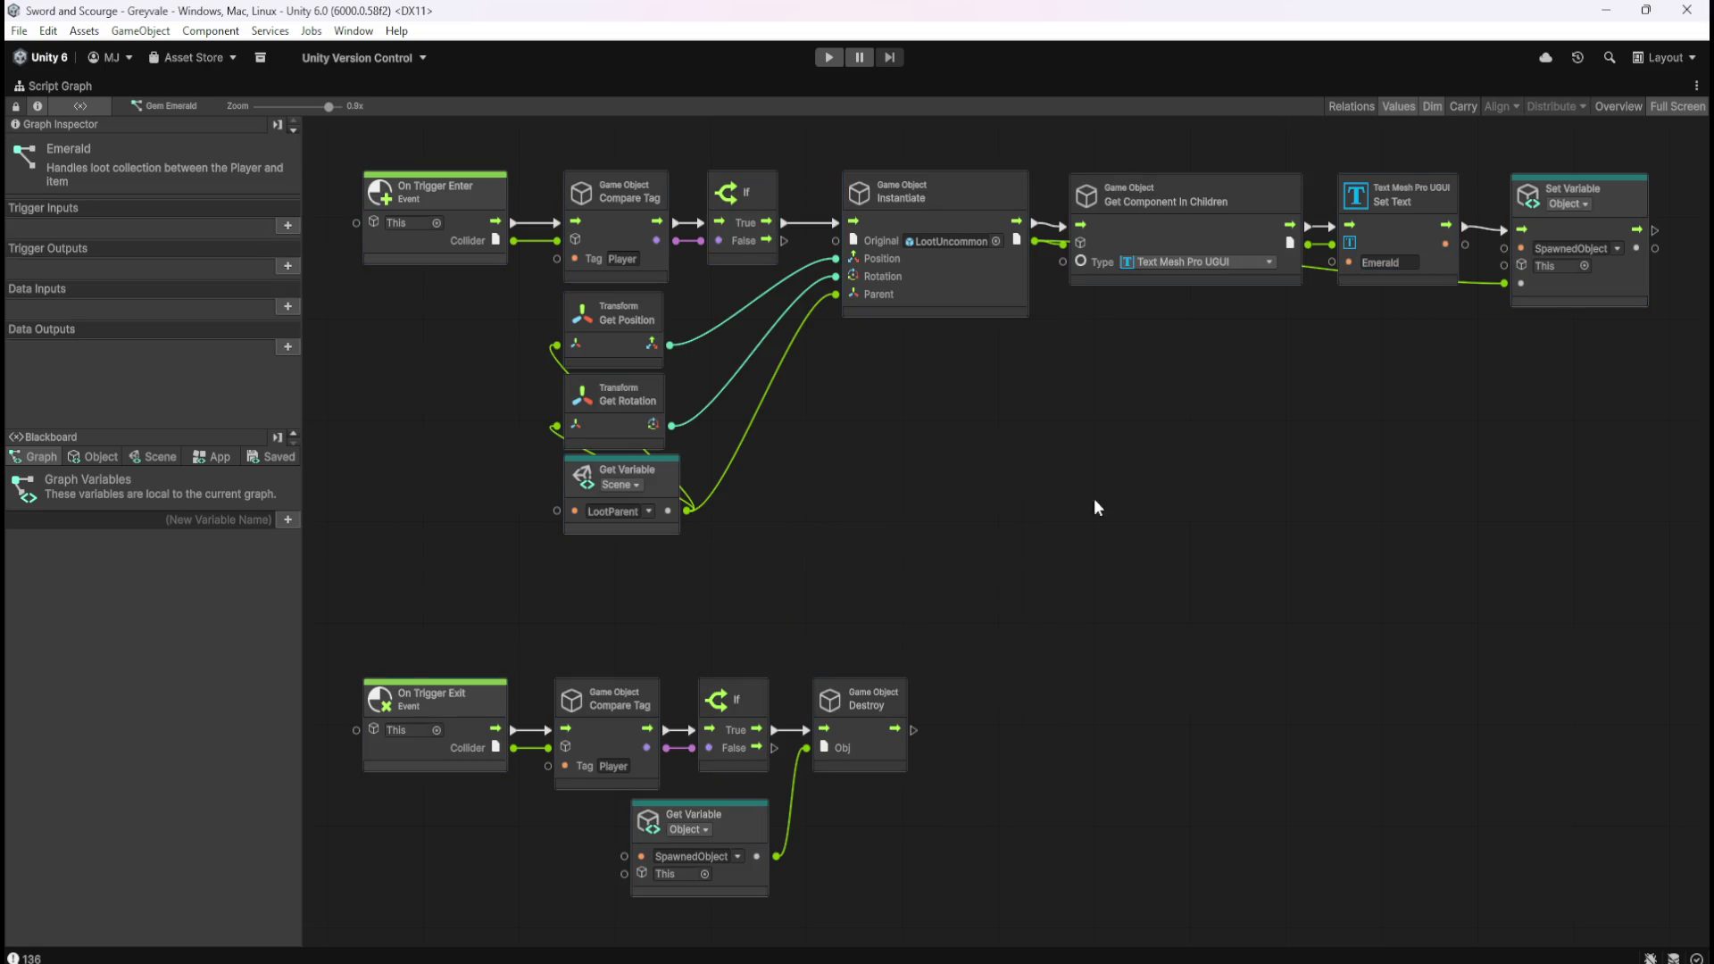
Add an object variable SpawnedObject of type Game Object to the Emerald graph.
click(100, 457)
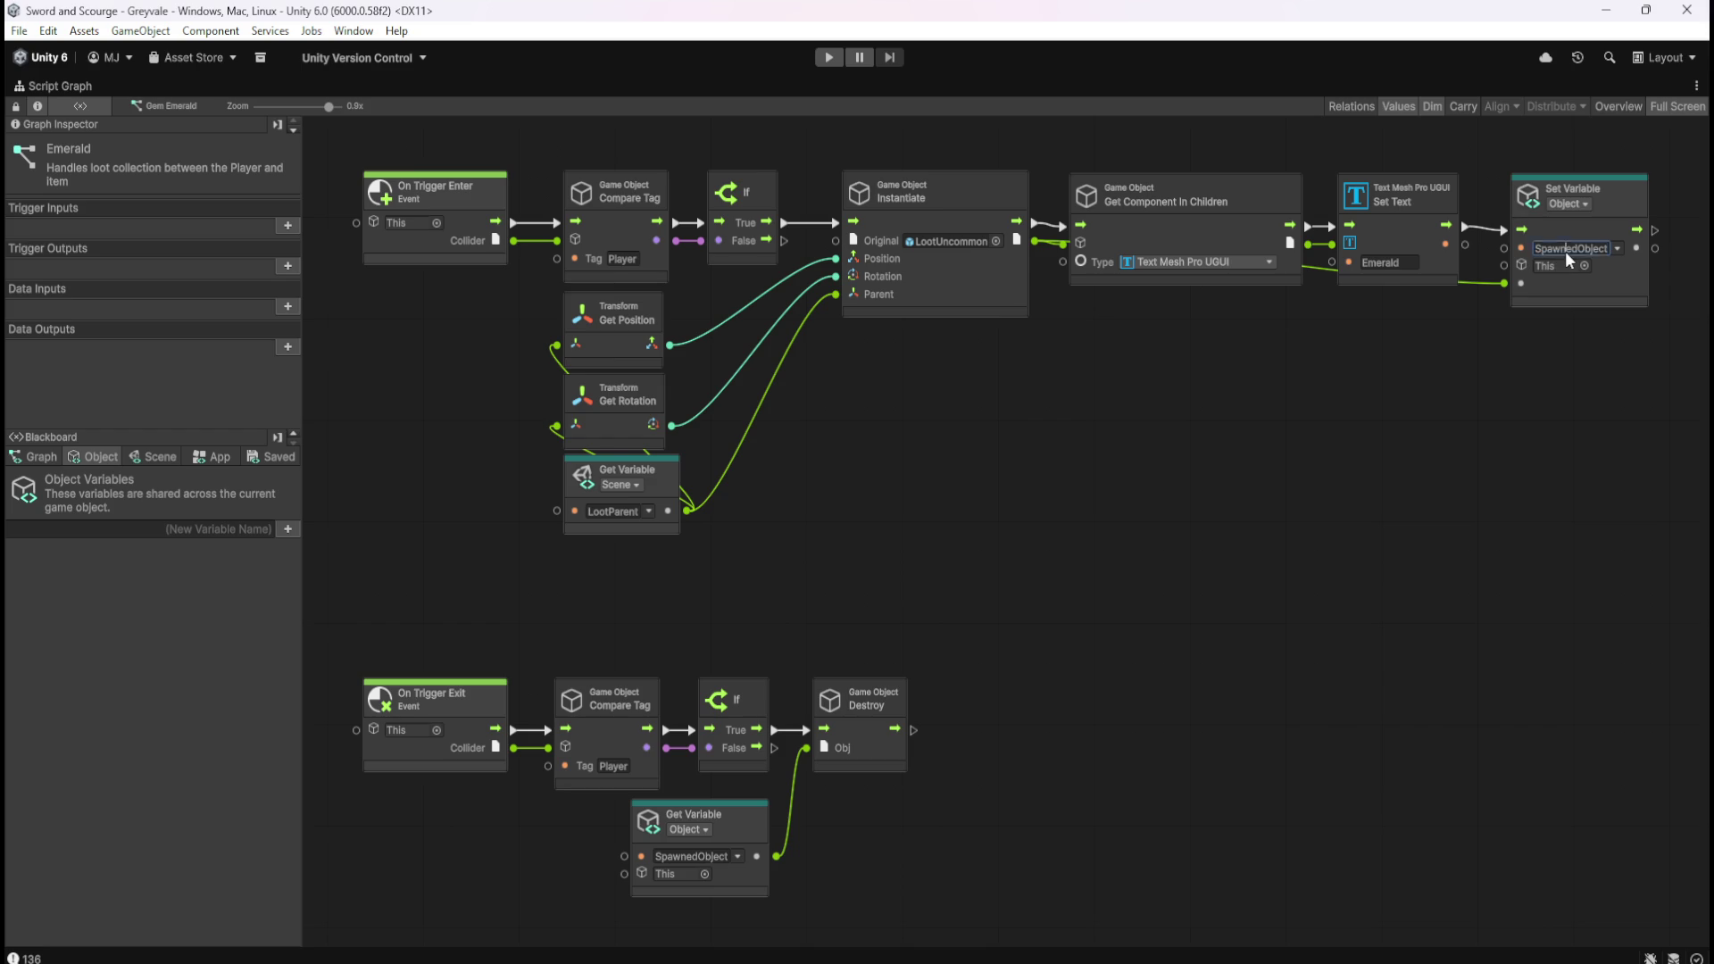
click(288, 529)
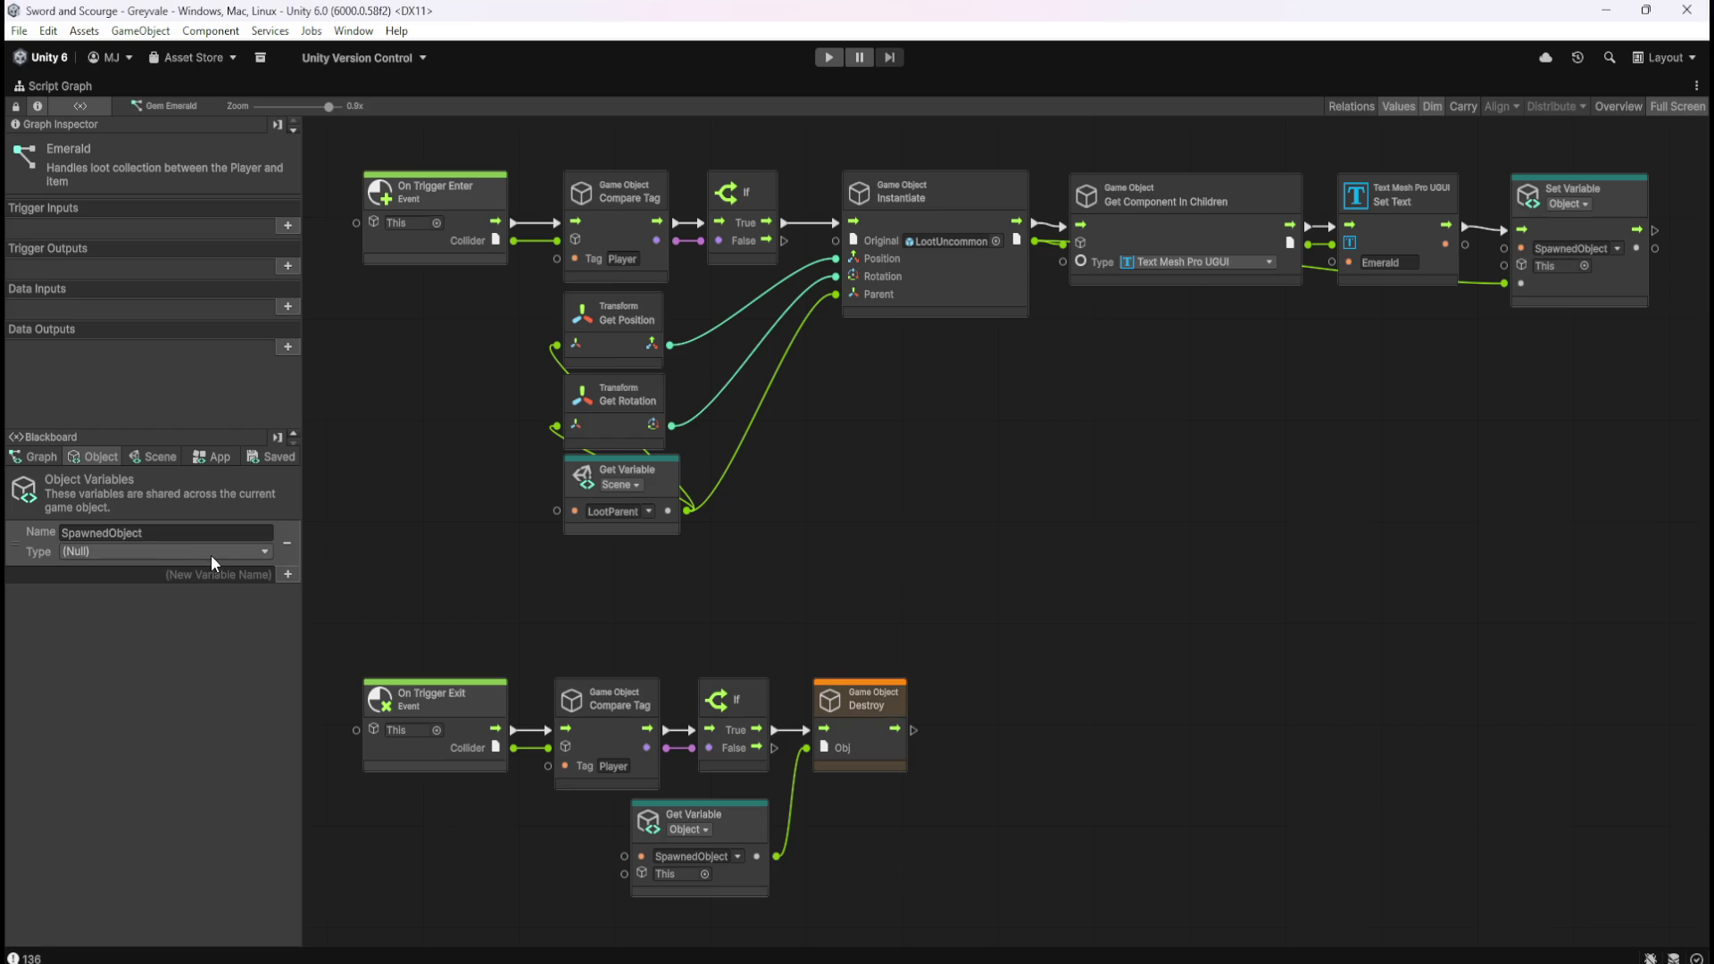
click(196, 556)
click(182, 715)
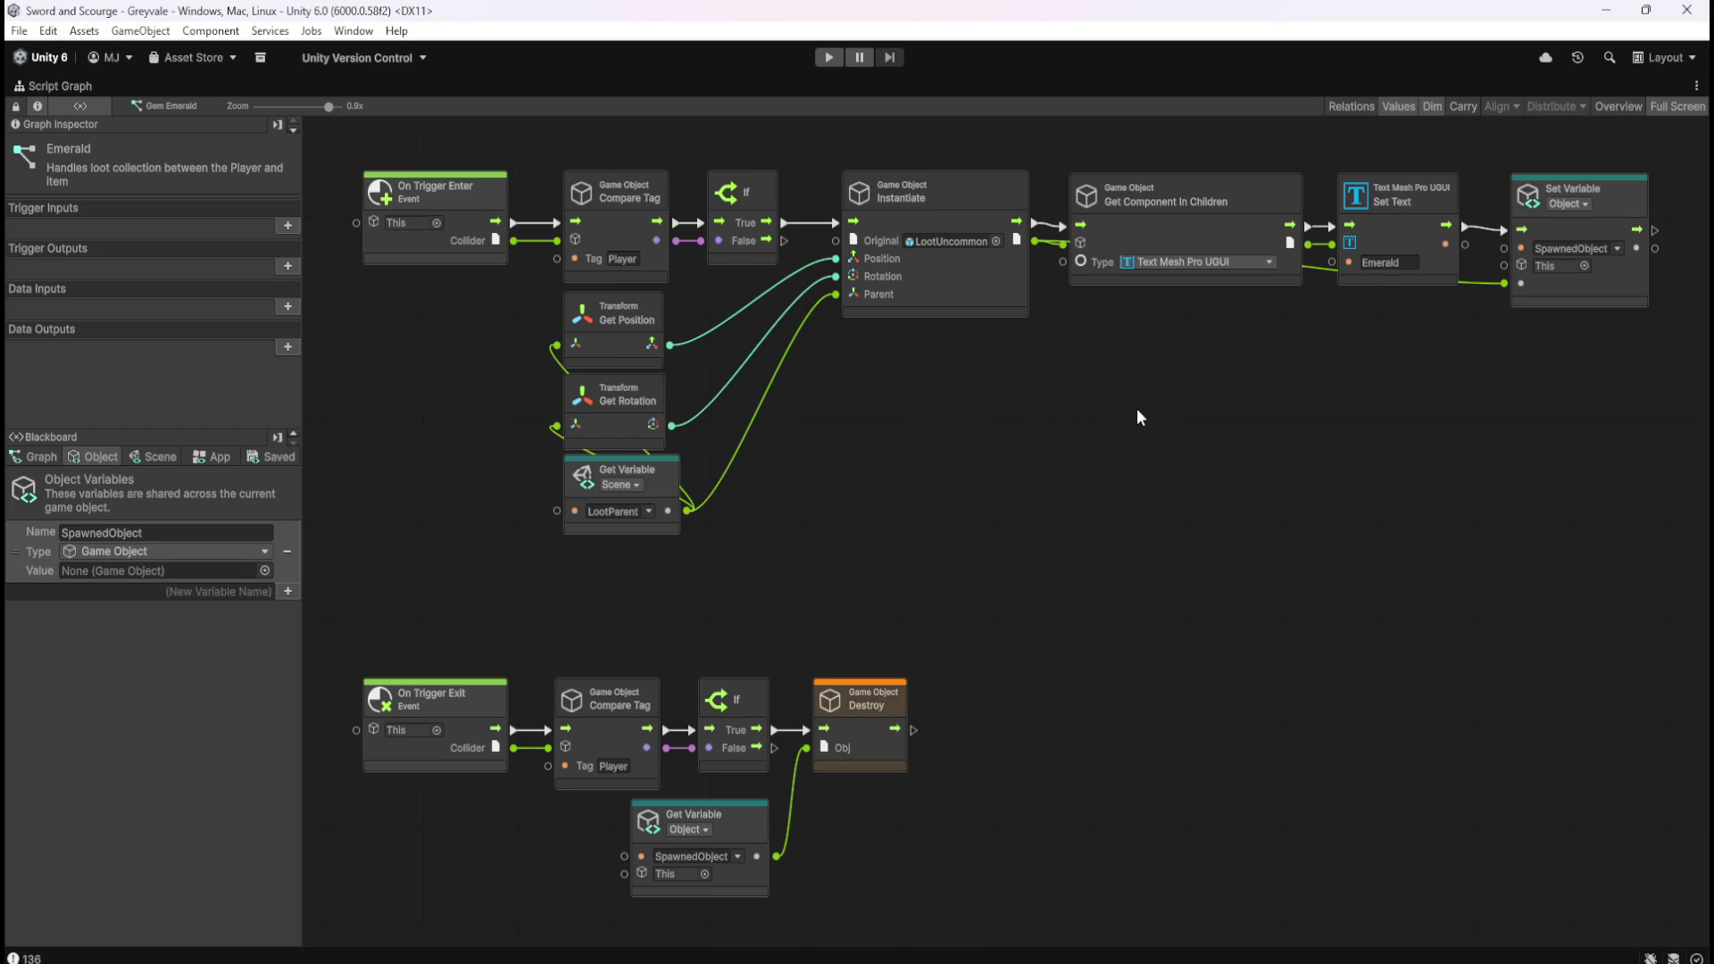
Recentre the Emerald graph, restore the editor layout and return to the Loot prefab folder.
key(shift+space)
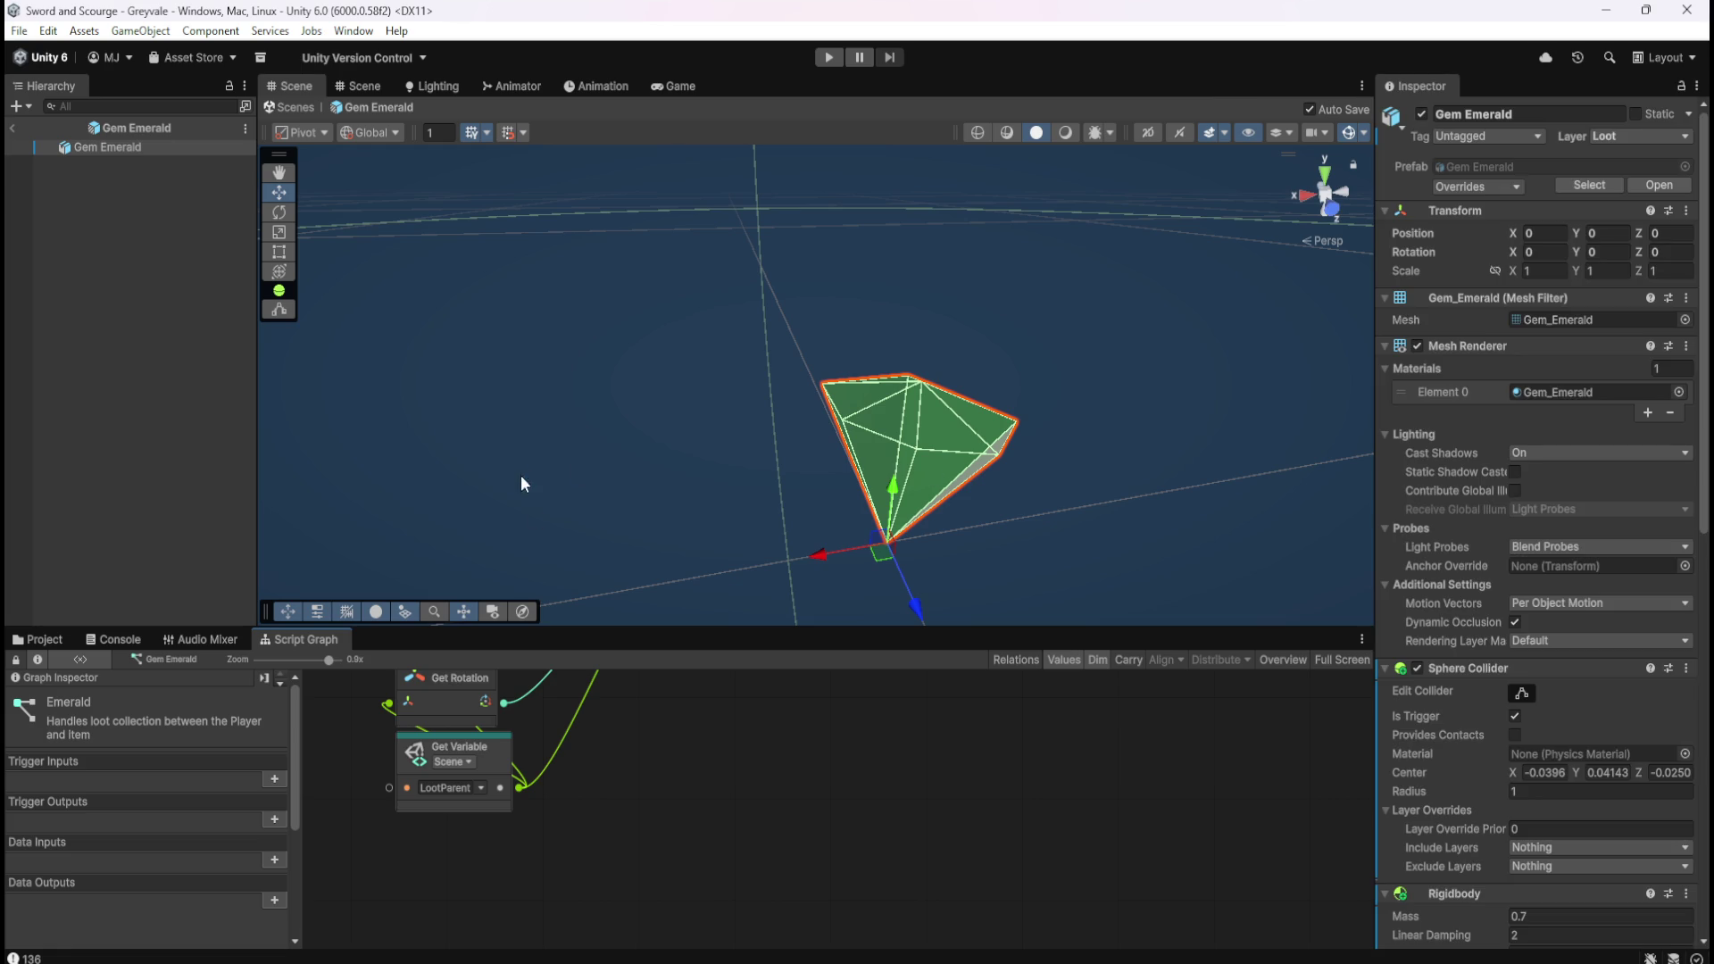
key(shift+space)
scroll(458, 176, down, 4)
mouse_move(417, 166)
mouse_down()
mouse_move(1219, 647)
mouse_move(1245, 683)
mouse_up()
drag(953, 436, 1048, 581)
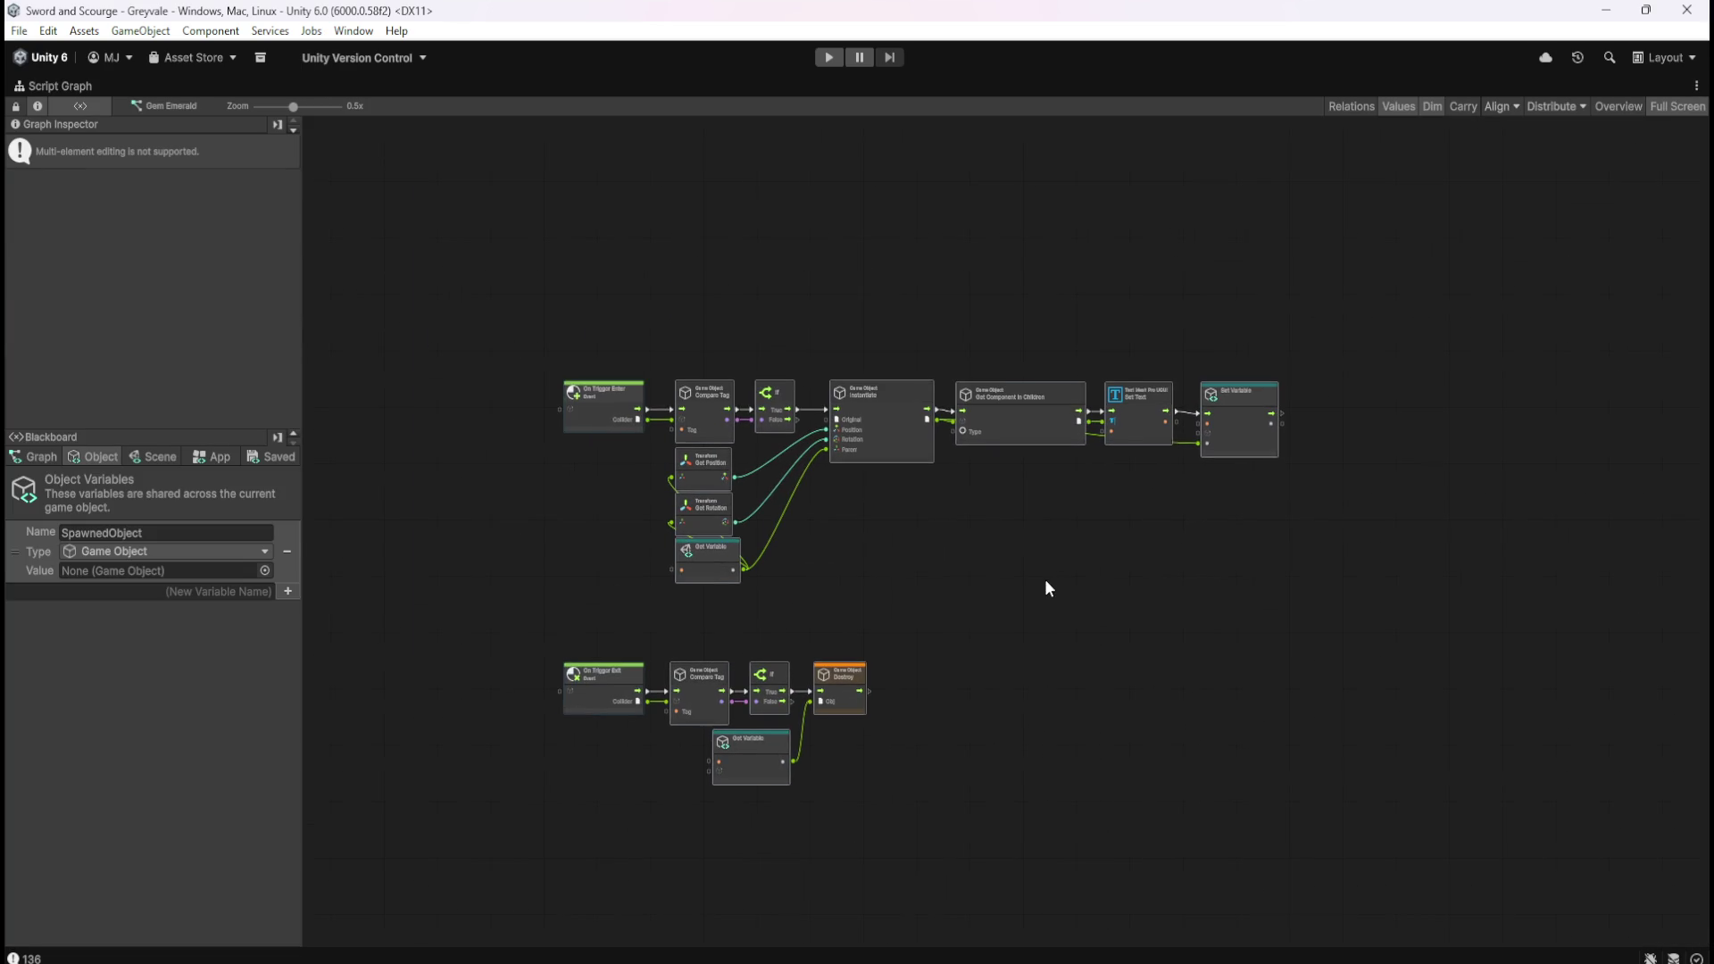
click(1036, 581)
key(shift+space)
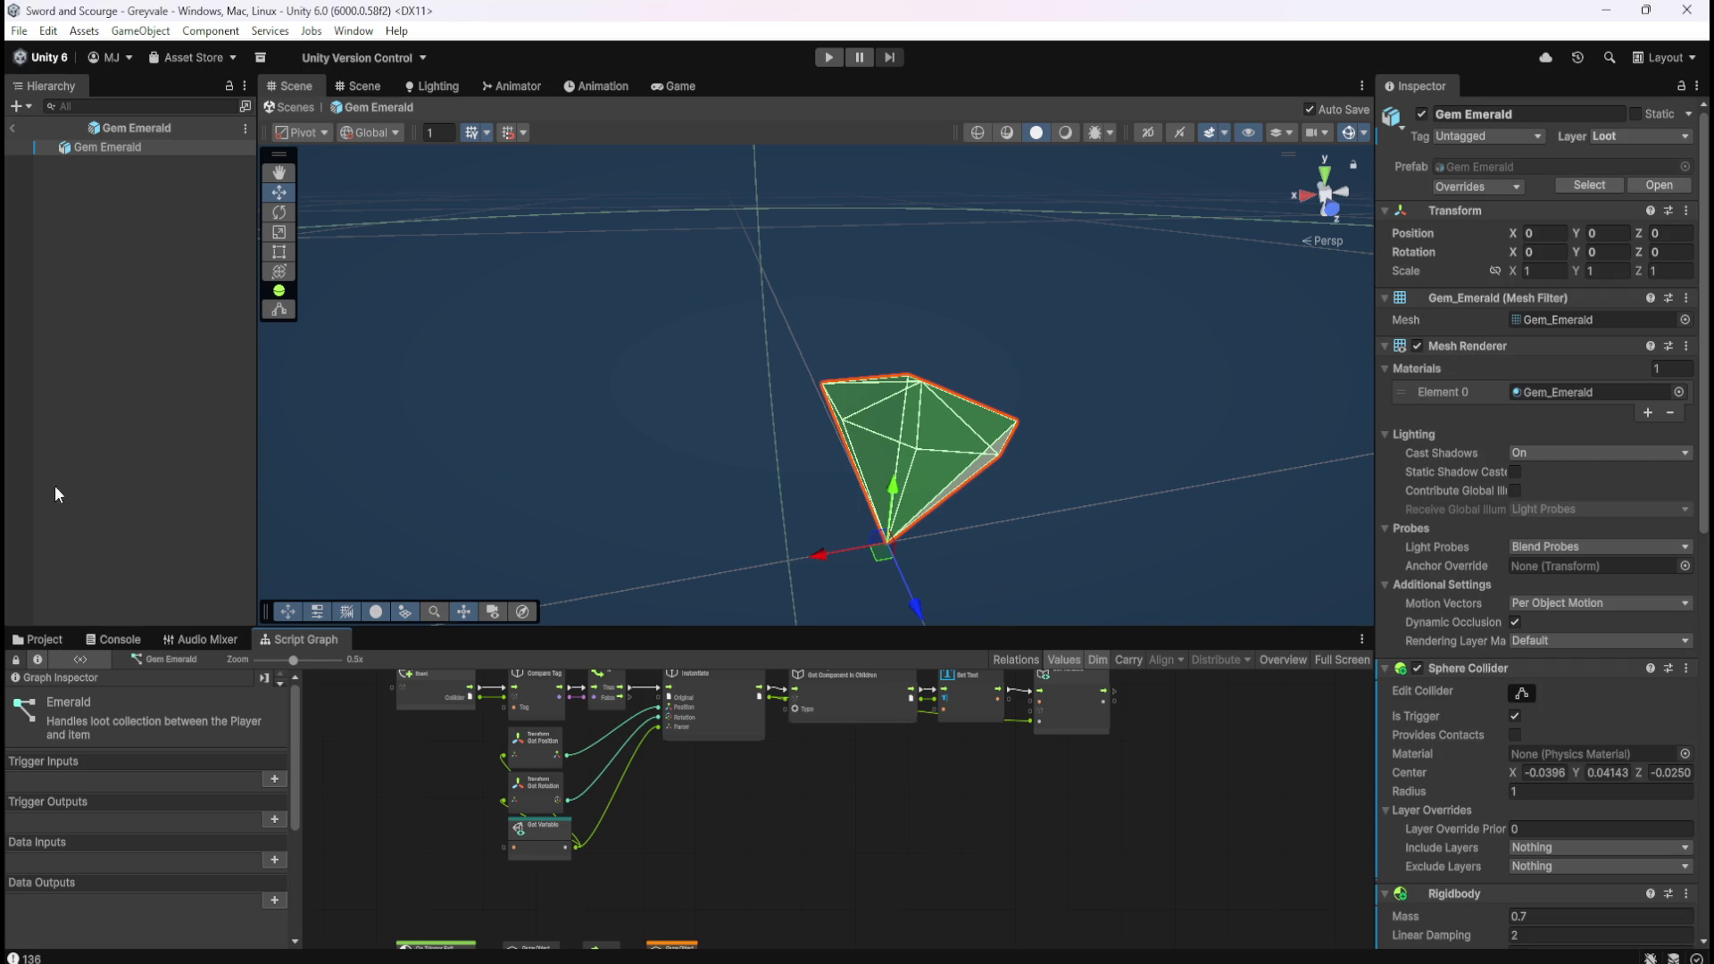
click(45, 640)
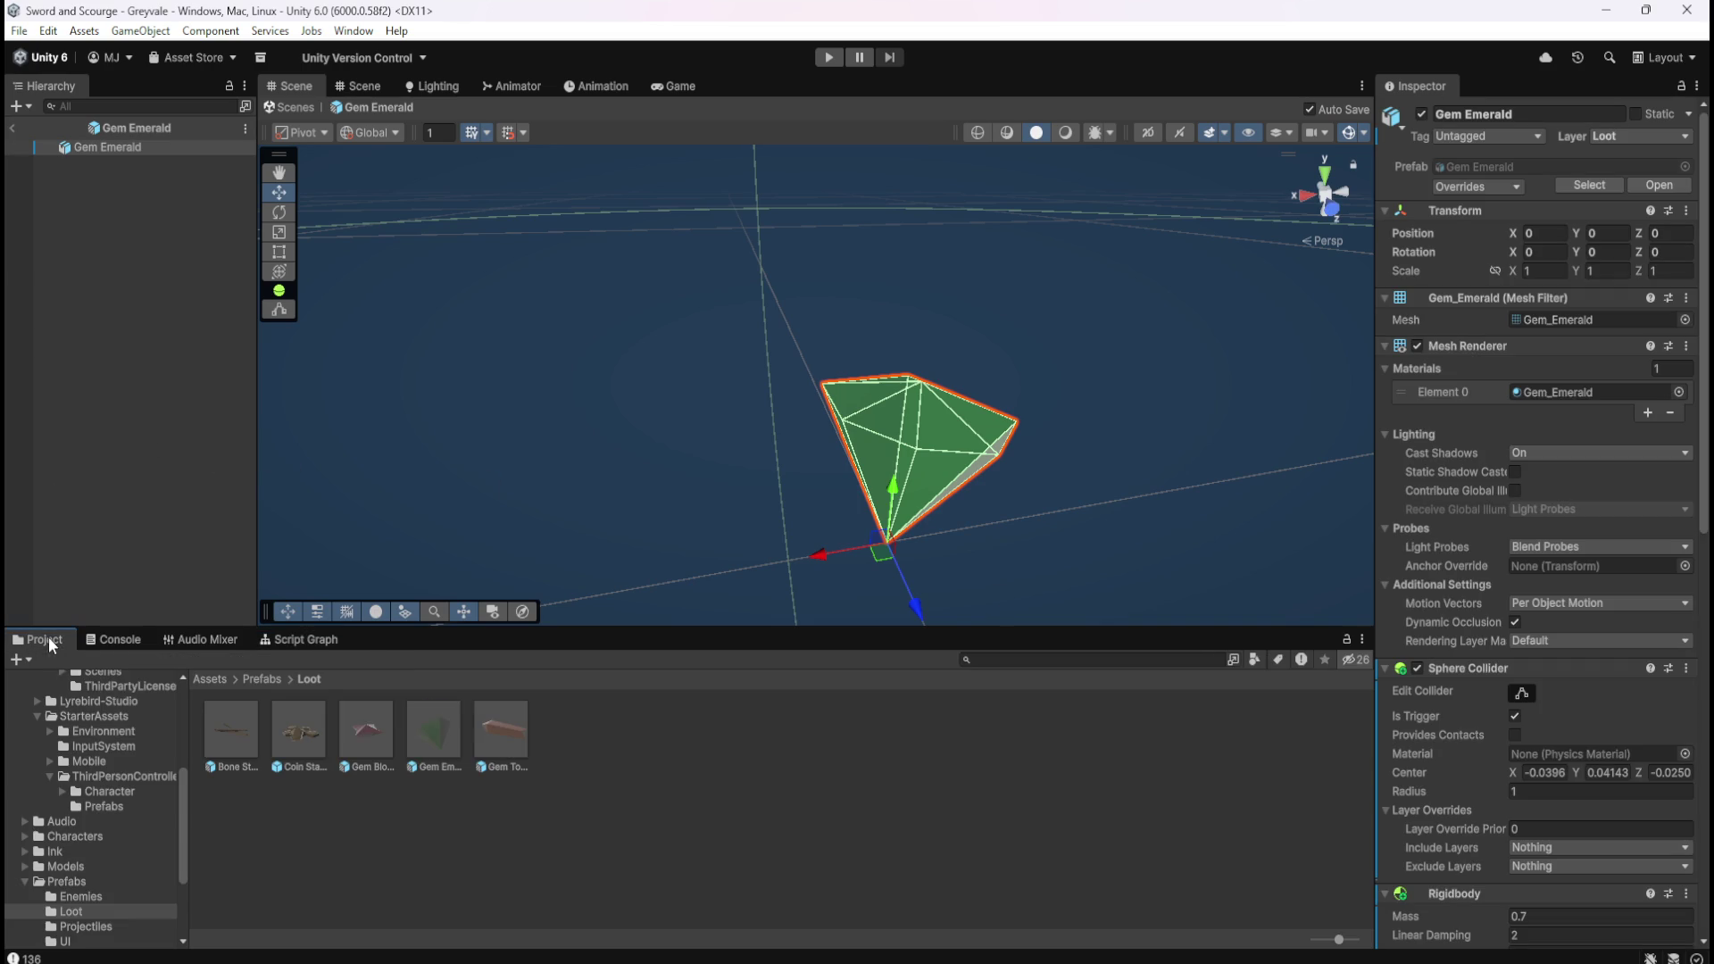
In Gem Topaz's graph, swap the six old nodes for the copied loot-spawning nodes labelled Topaz.
double_click(507, 727)
click(318, 635)
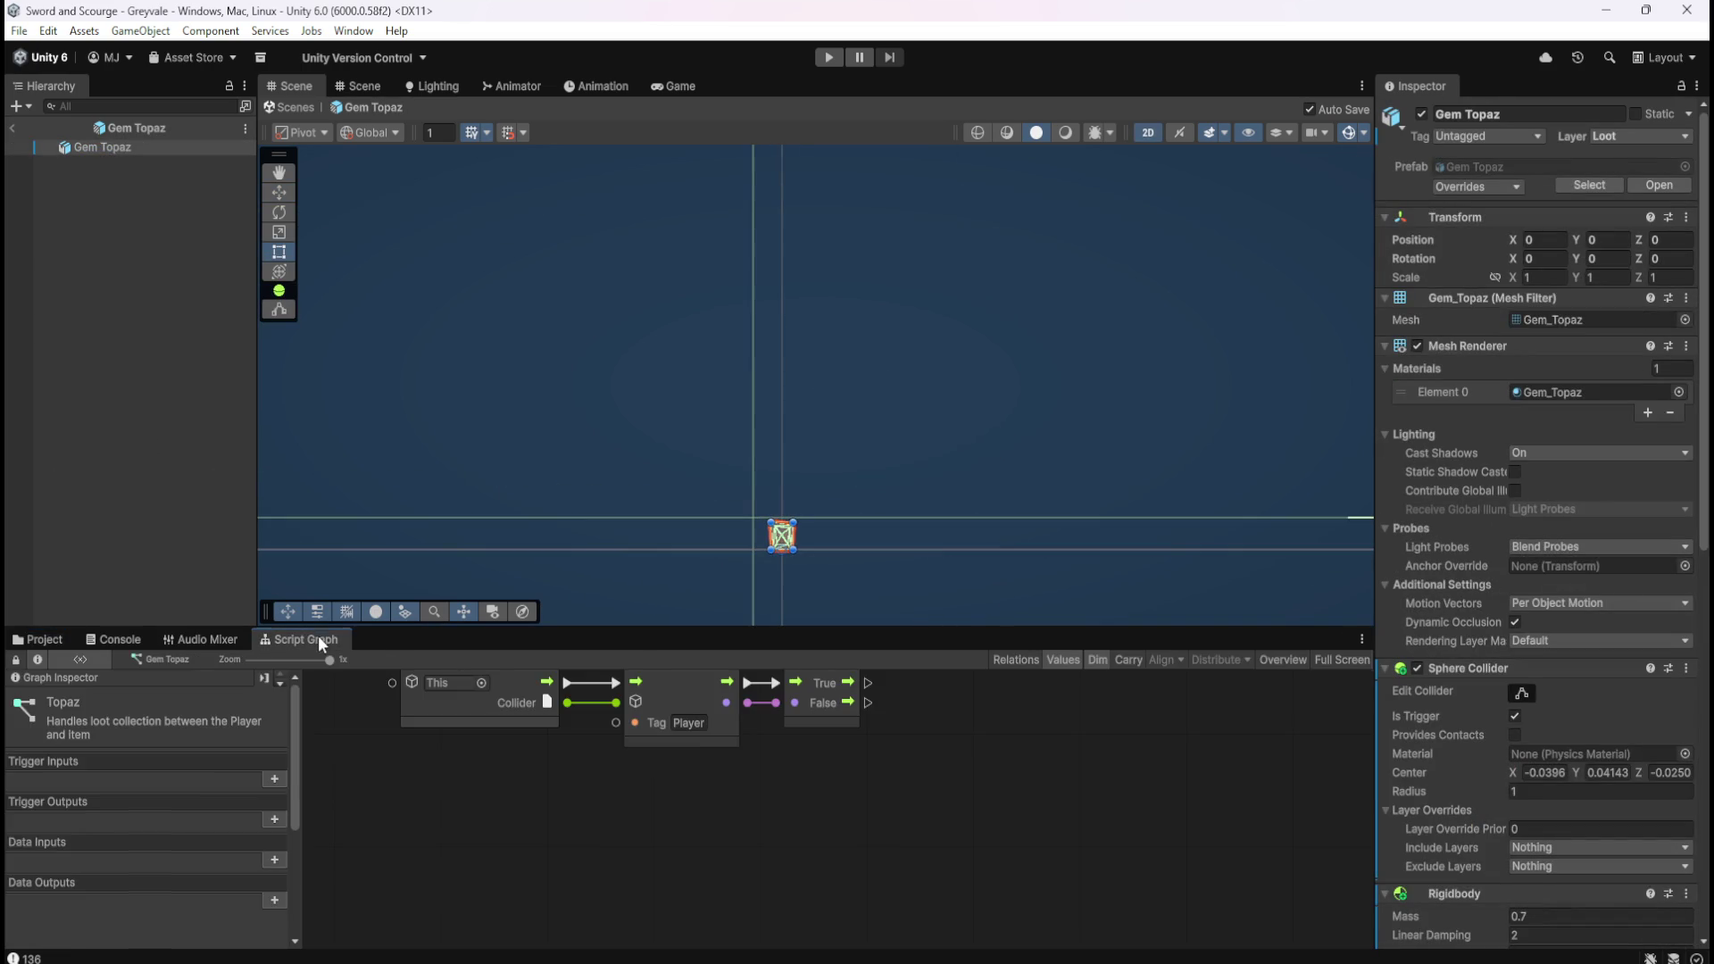
key(shift+space)
drag(442, 193, 1191, 855)
key(Delete)
key(ctrl+v)
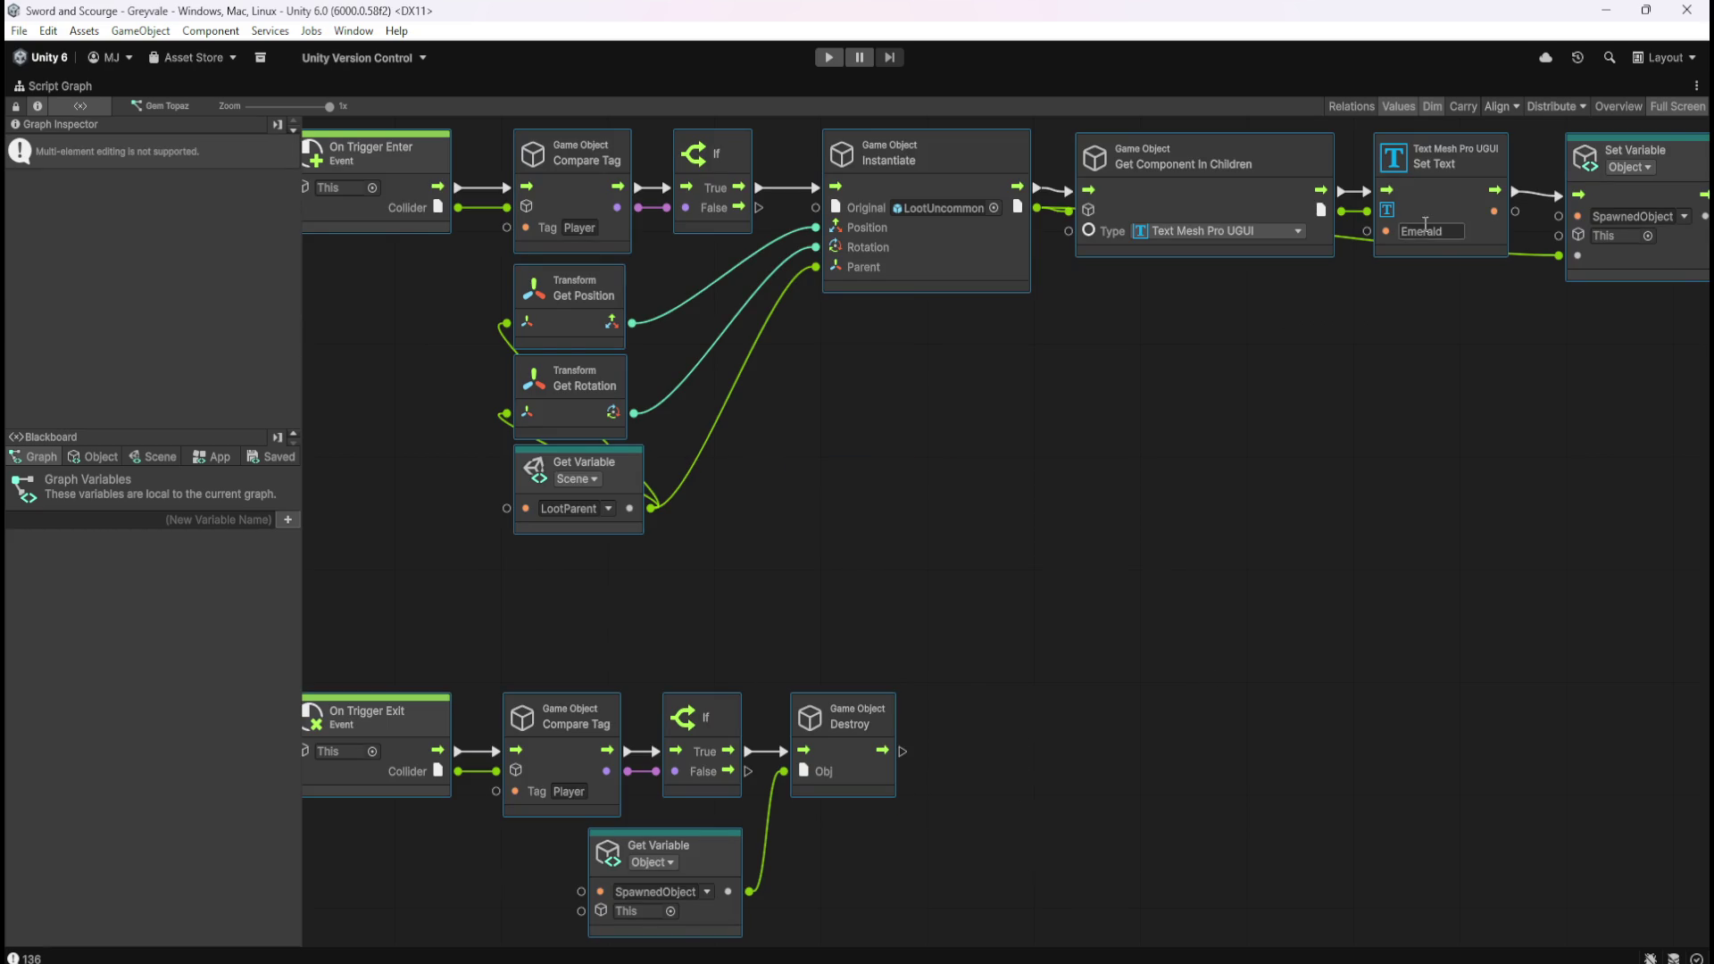
text(Topaz)
click(1348, 318)
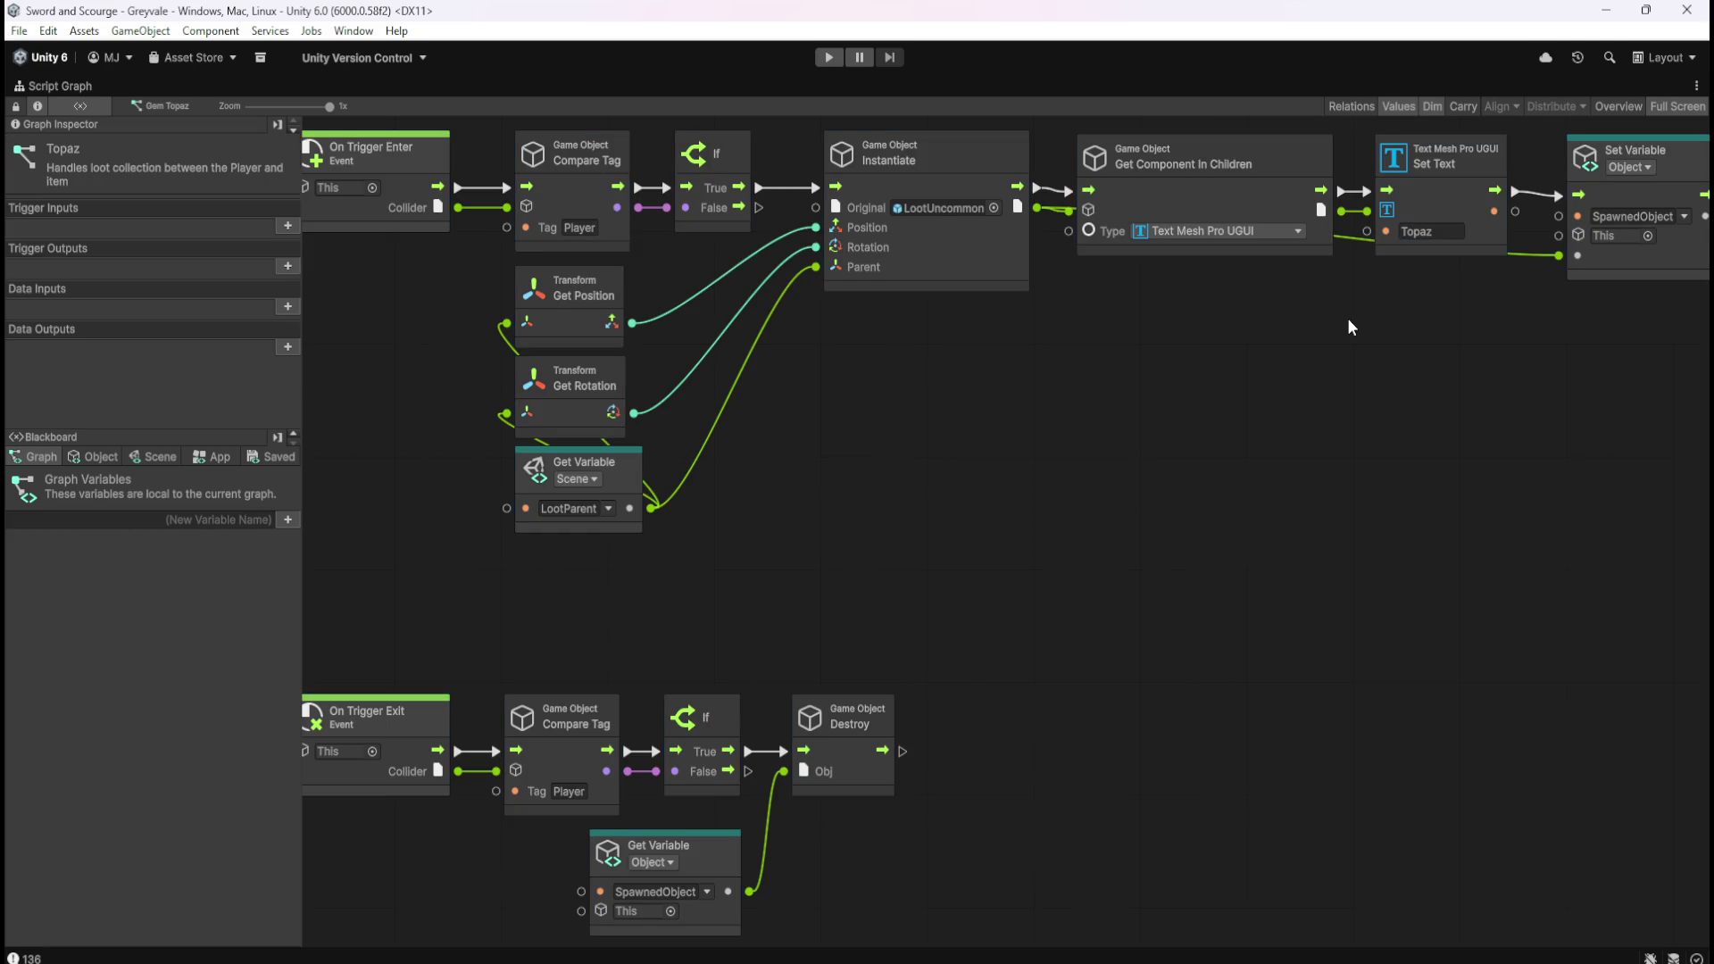
key(Home)
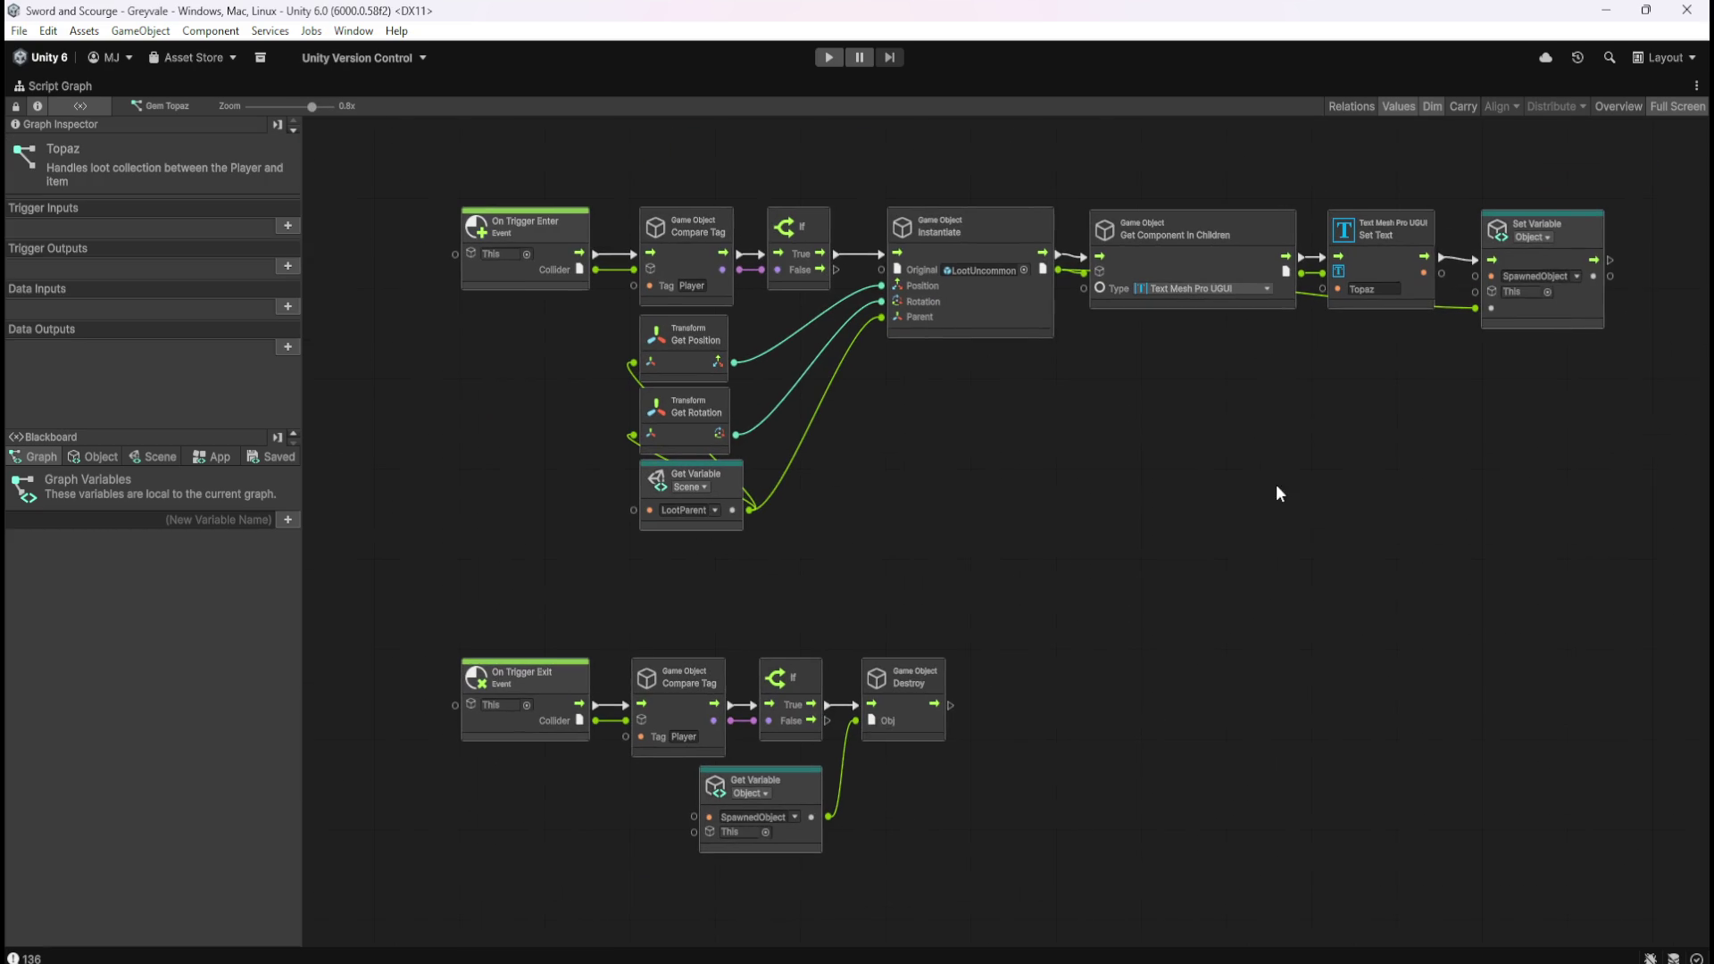
Add a Game Object object variable named SpawnedObject to the Topaz graph.
click(94, 456)
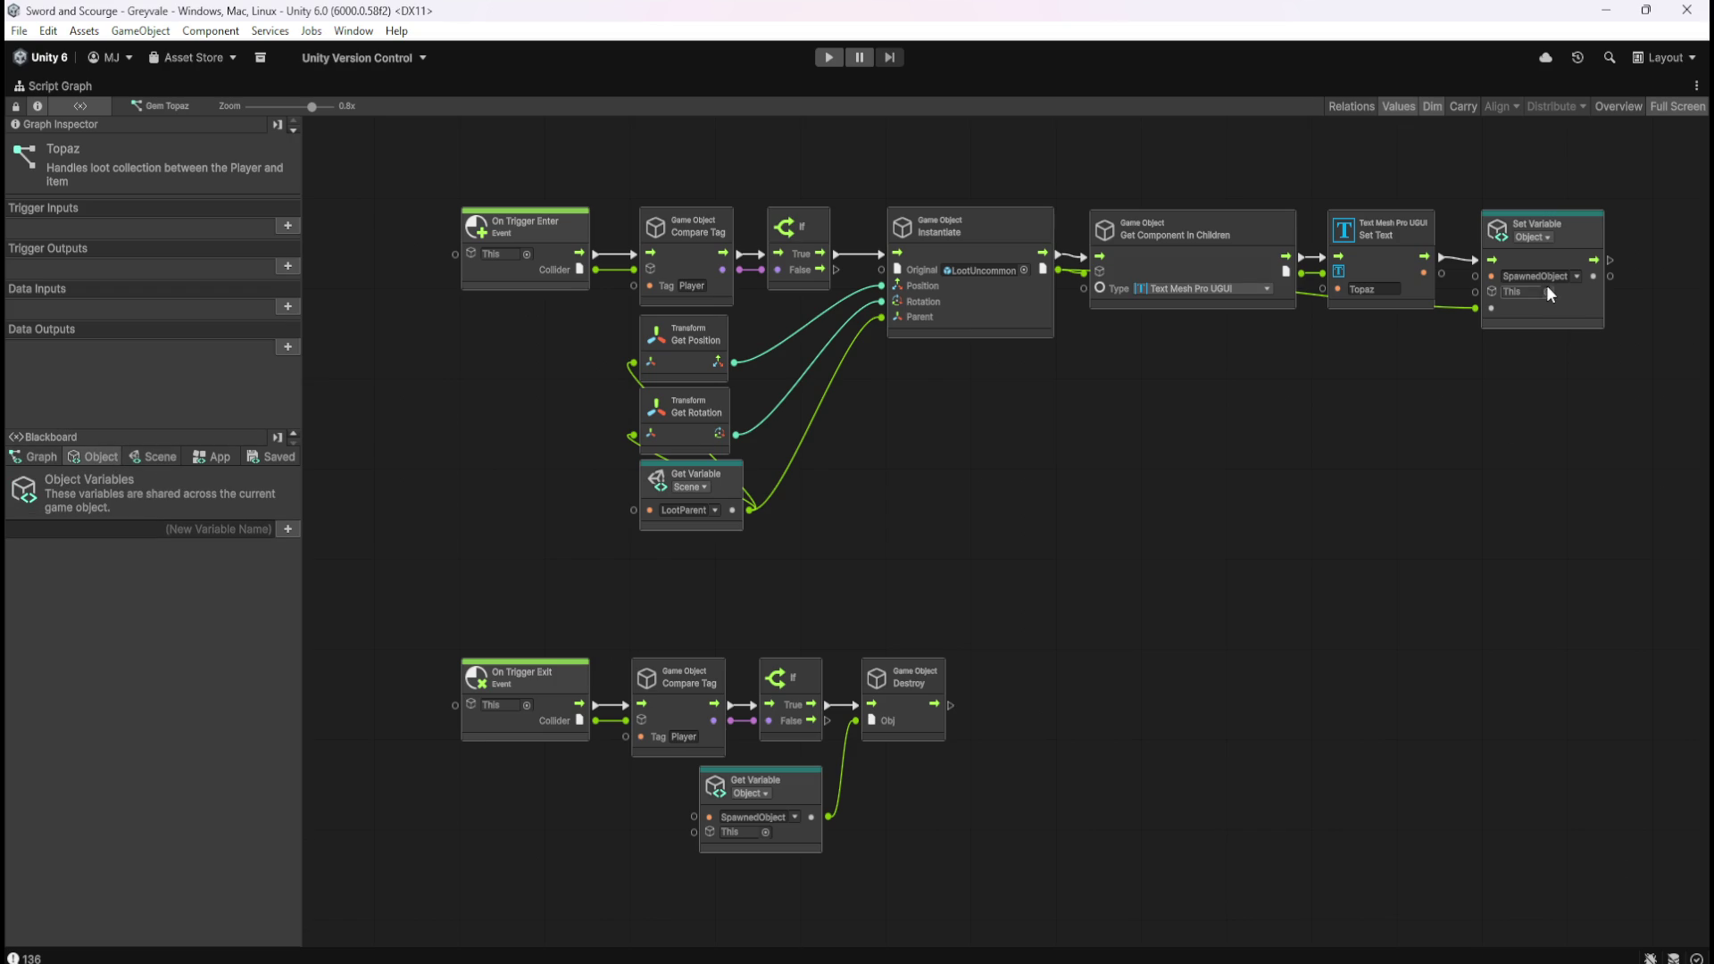
click(288, 532)
click(160, 551)
click(126, 713)
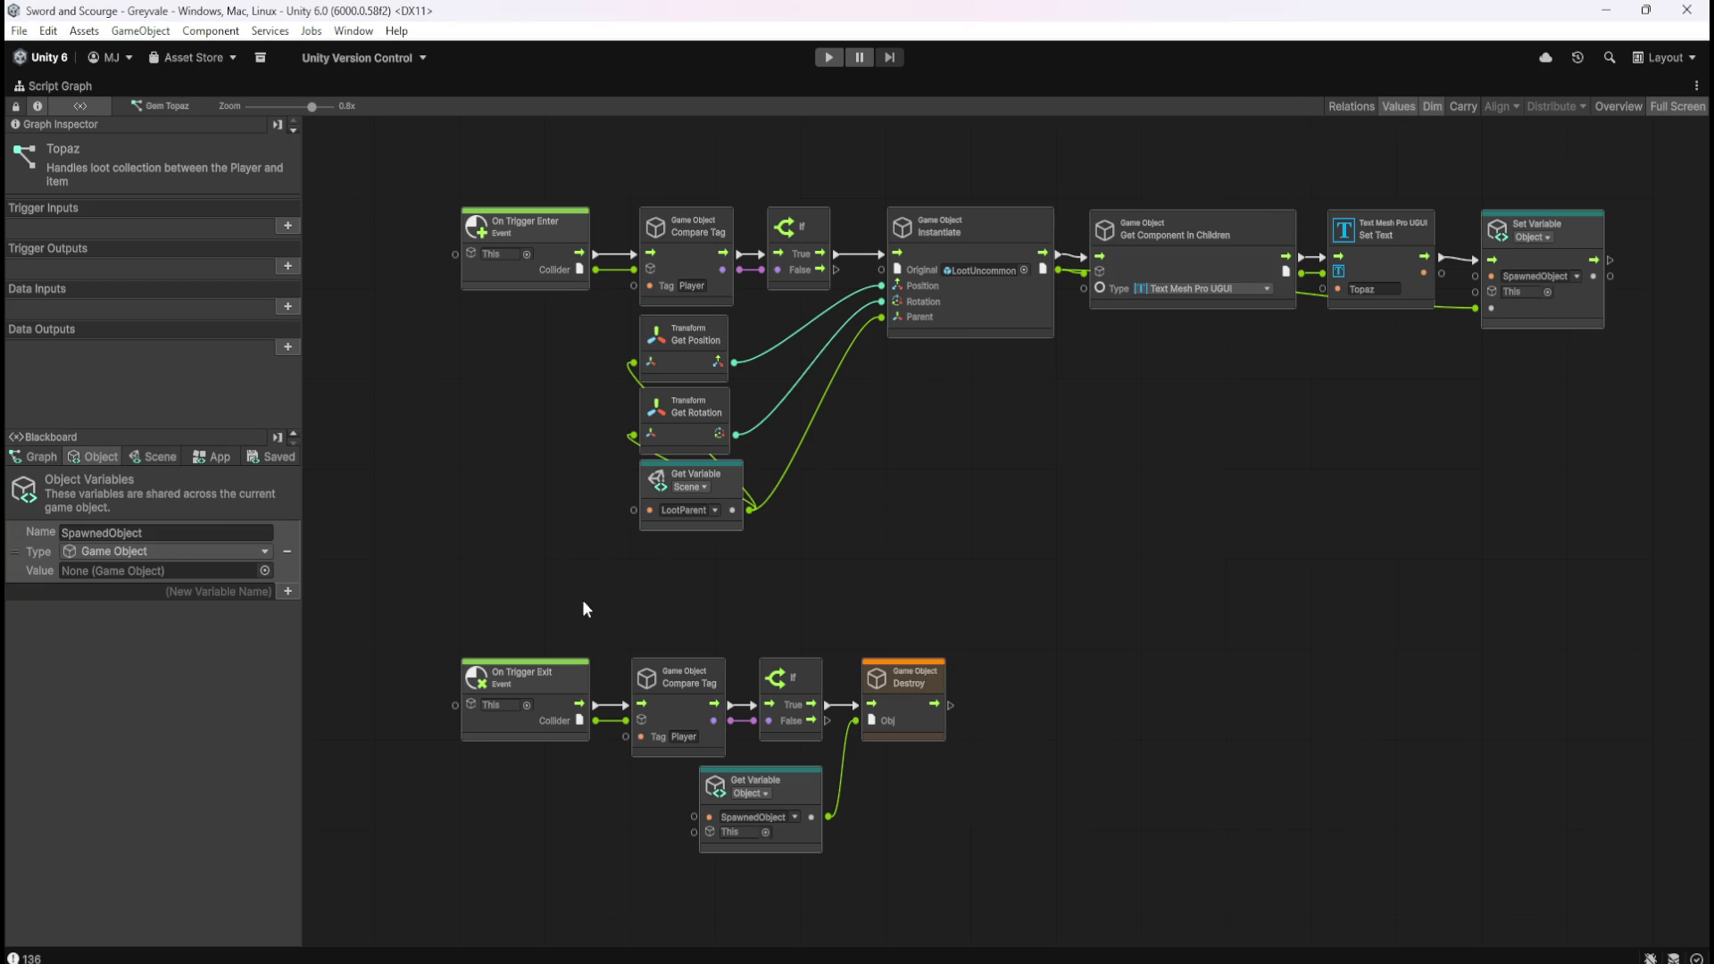
Restore the layout, exit the Gem Topaz prefab to the scene and start the game.
key(shift+space)
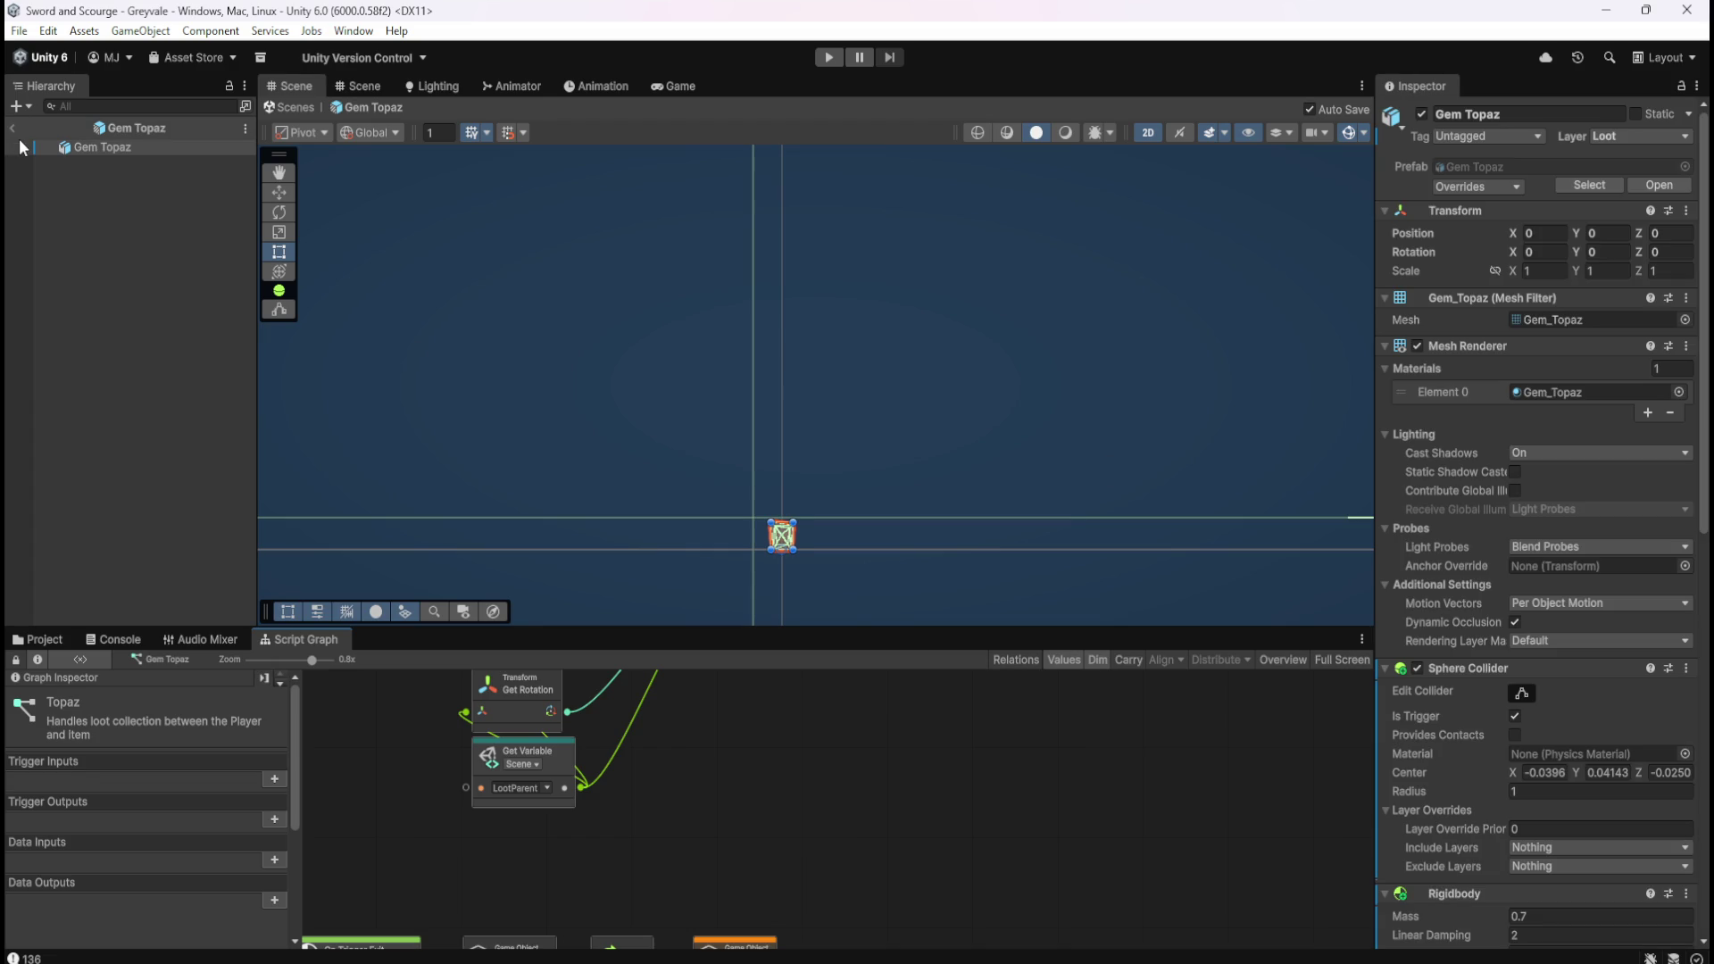
click(15, 129)
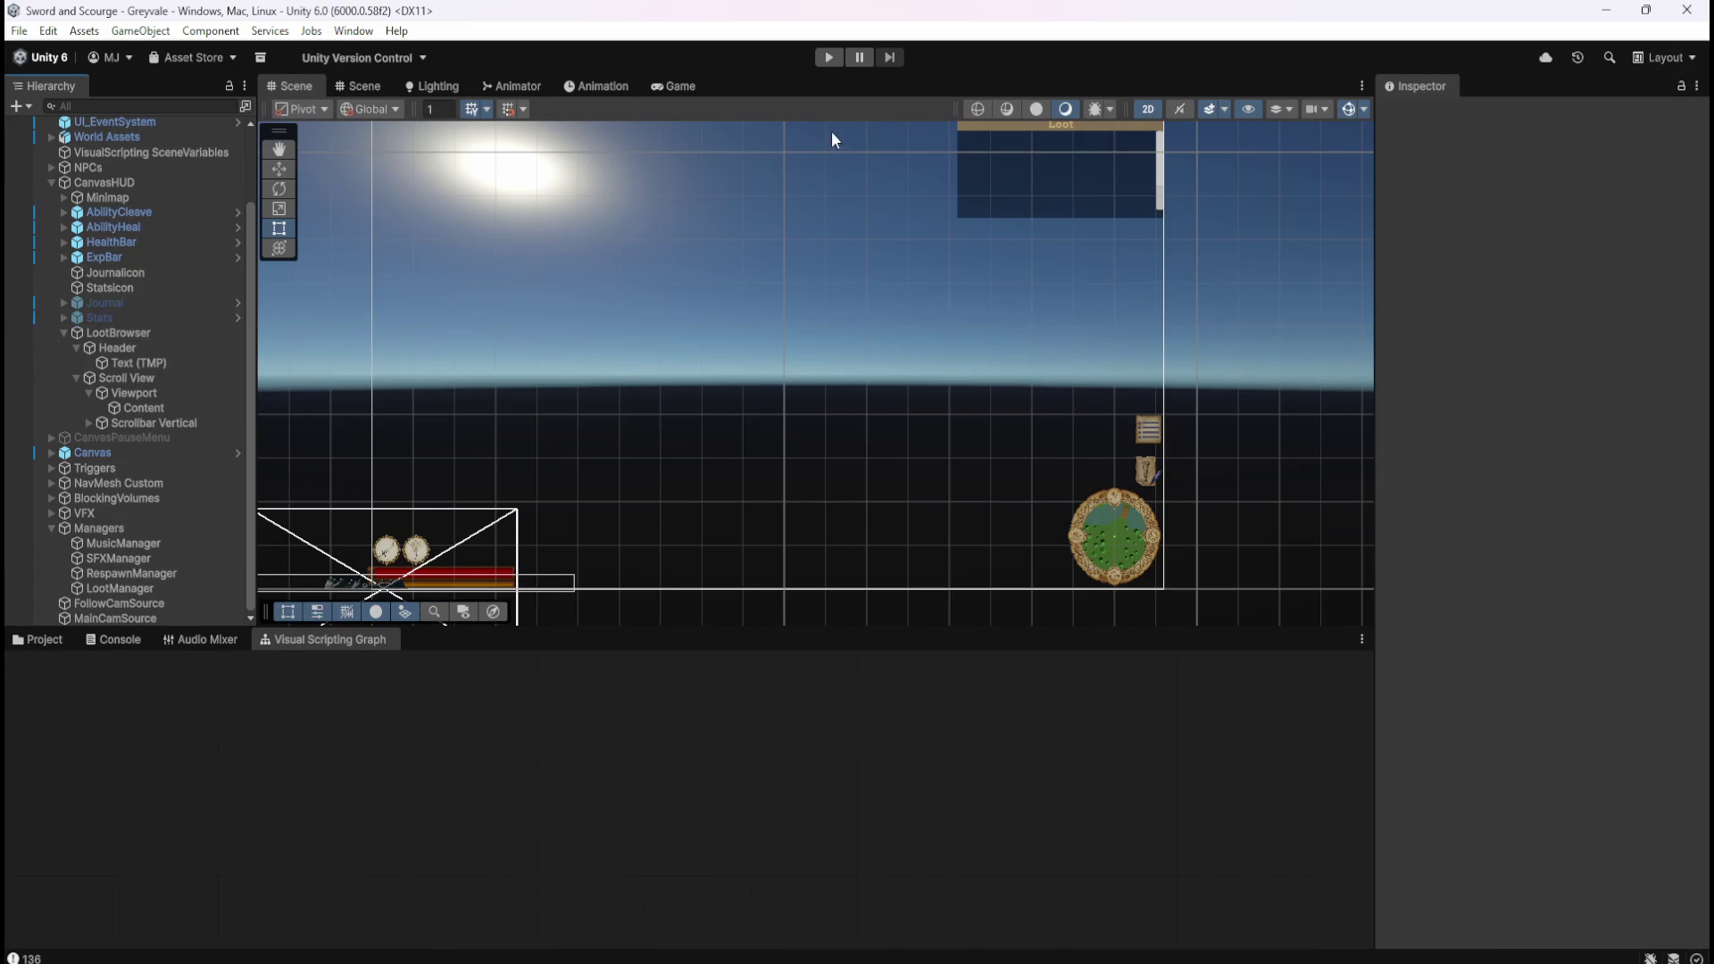
click(826, 57)
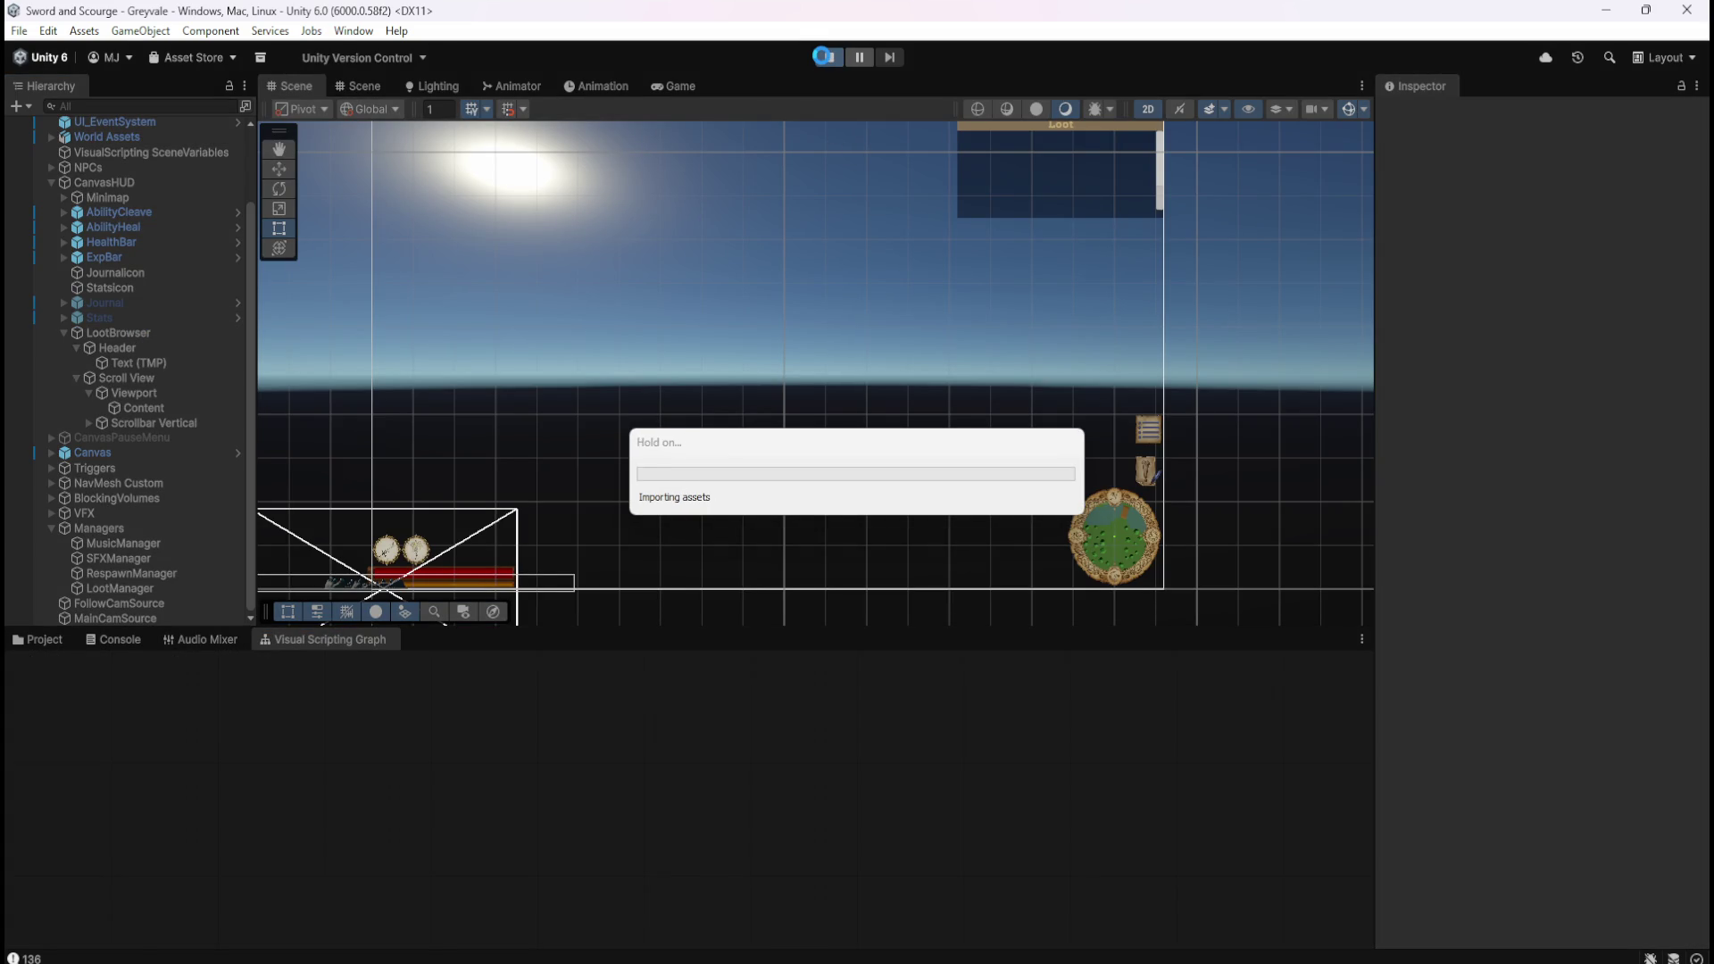
Test-run the game briefly, opening the pause menu, then stop Play mode.
key(w)
key(Escape)
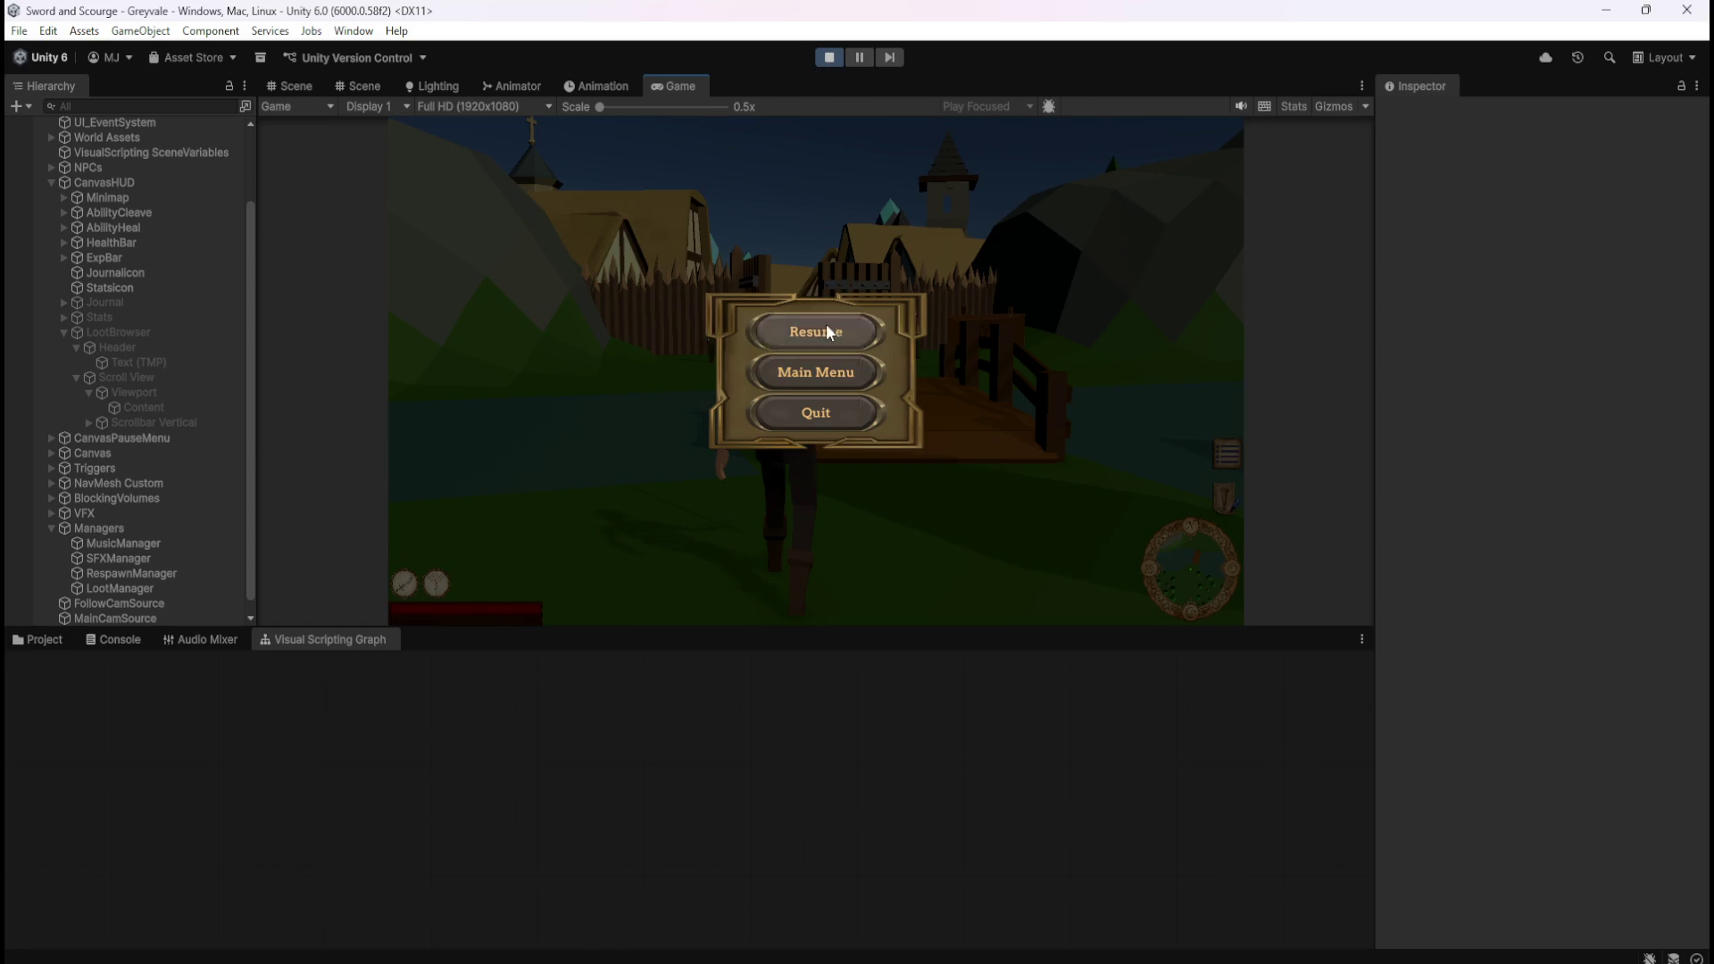
click(832, 57)
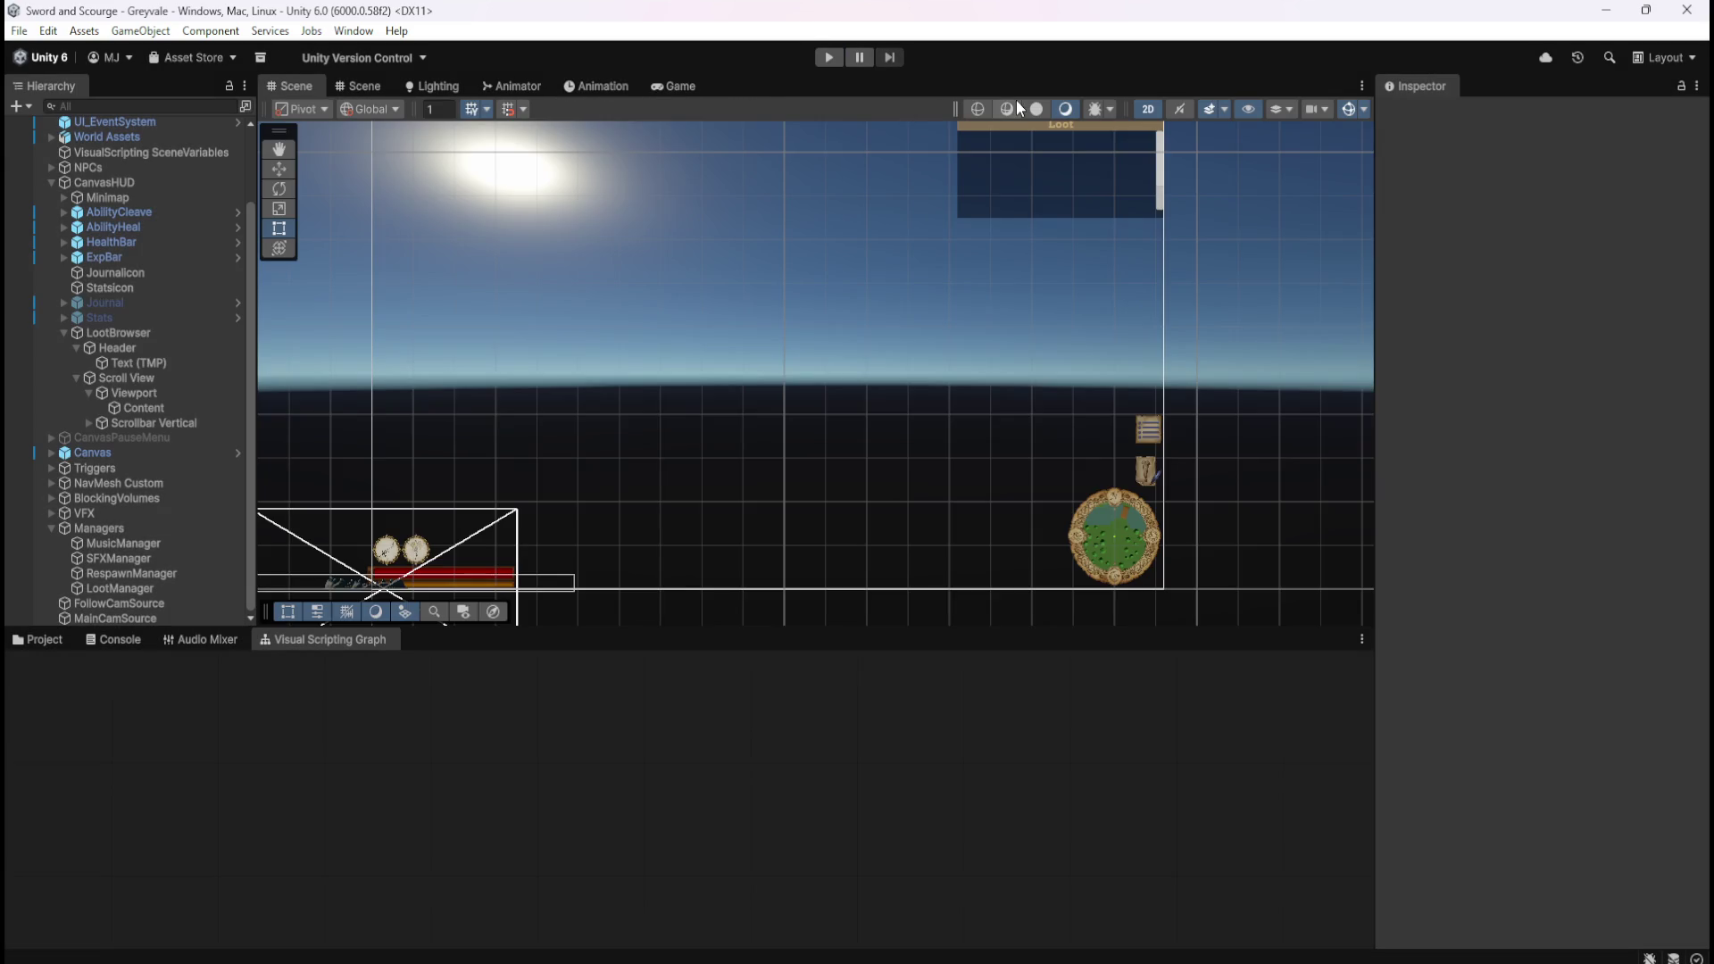
Set the Game view to Play Maximized and start the game again.
click(678, 85)
click(1020, 108)
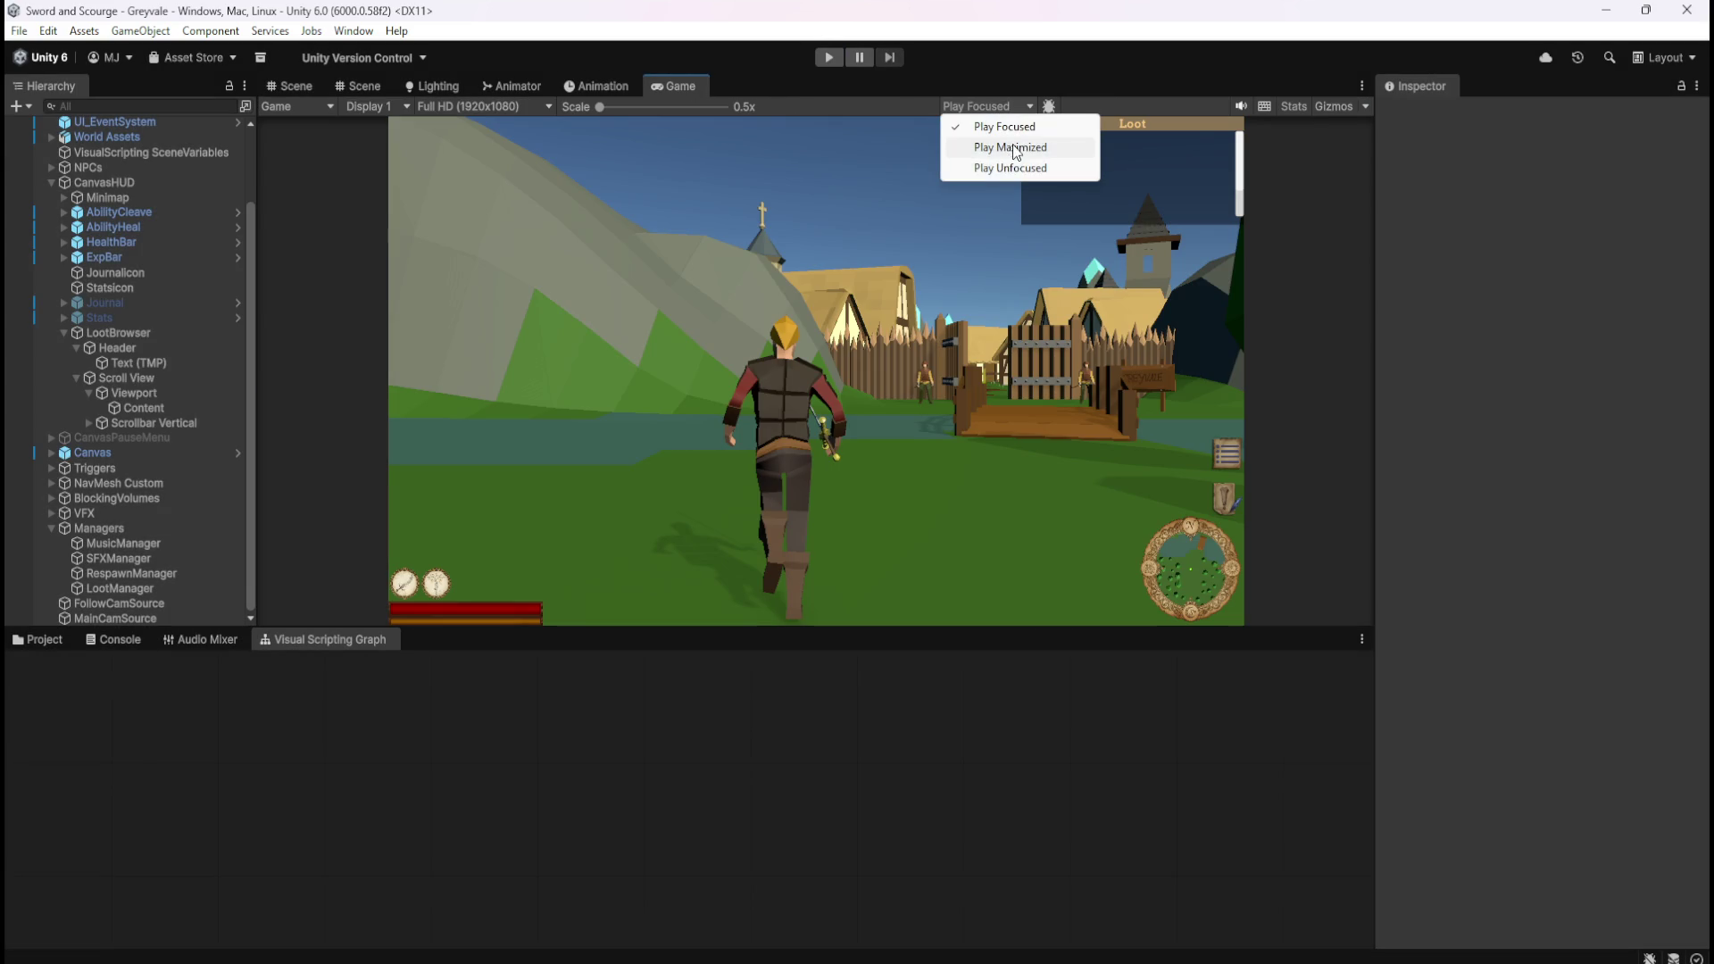
click(1016, 148)
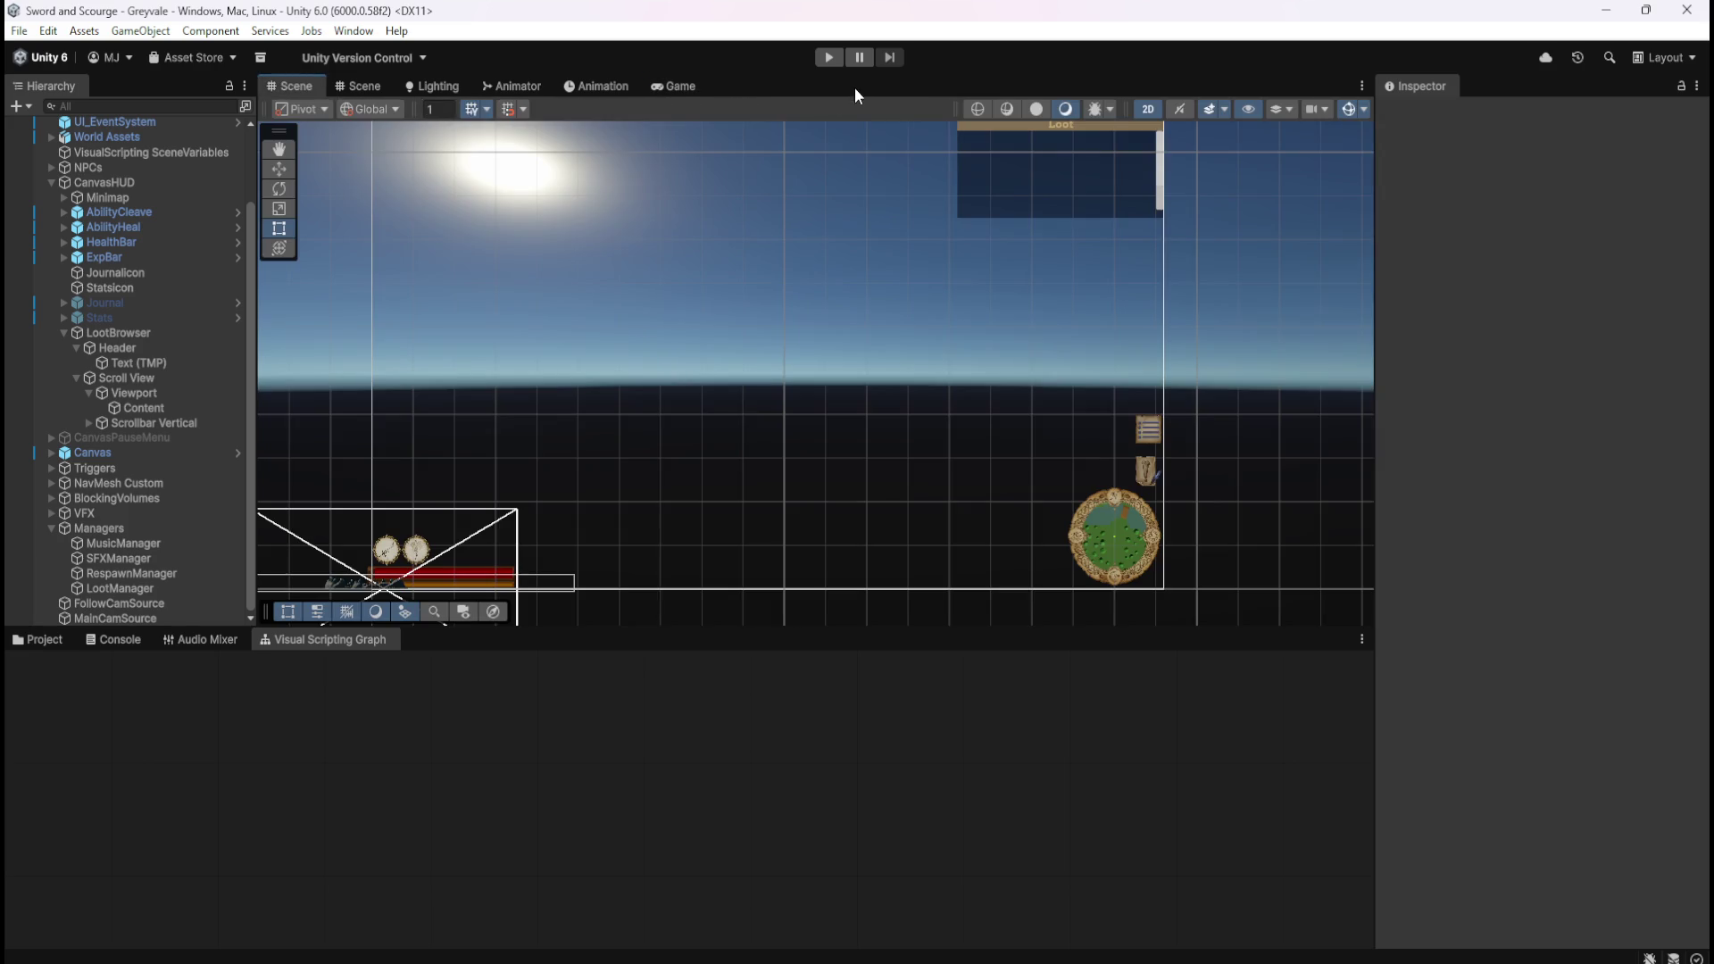
click(826, 58)
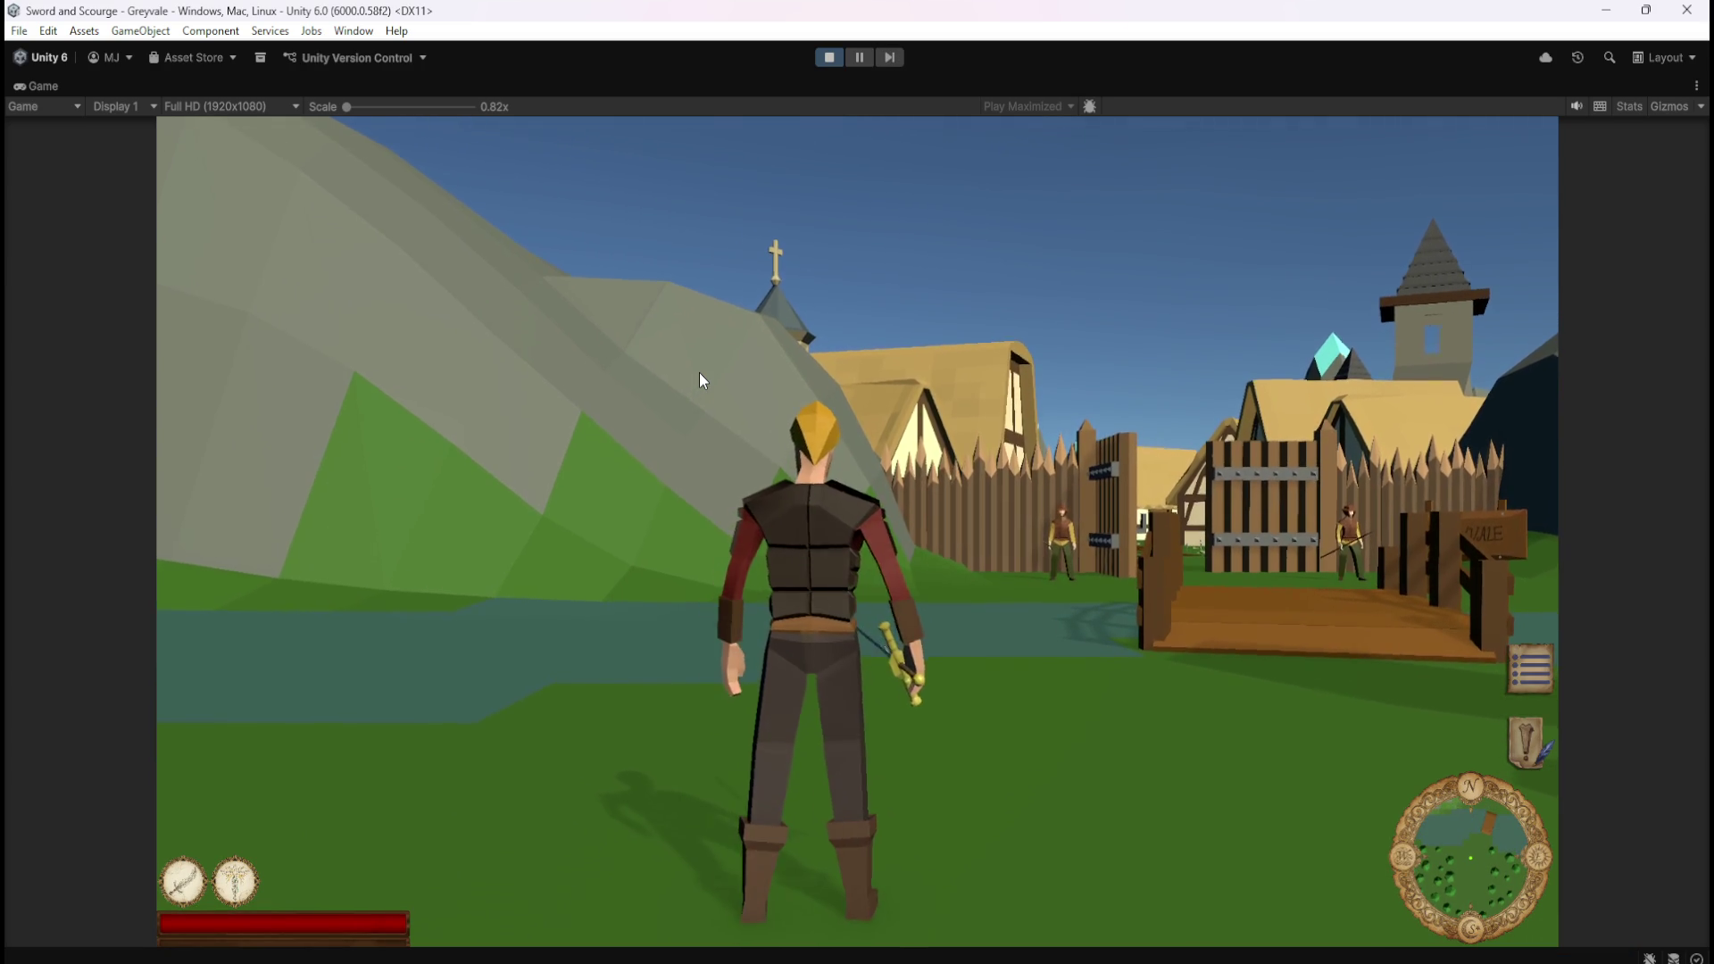
Run the character forward toward the bridge and the graveyard.
key(w)
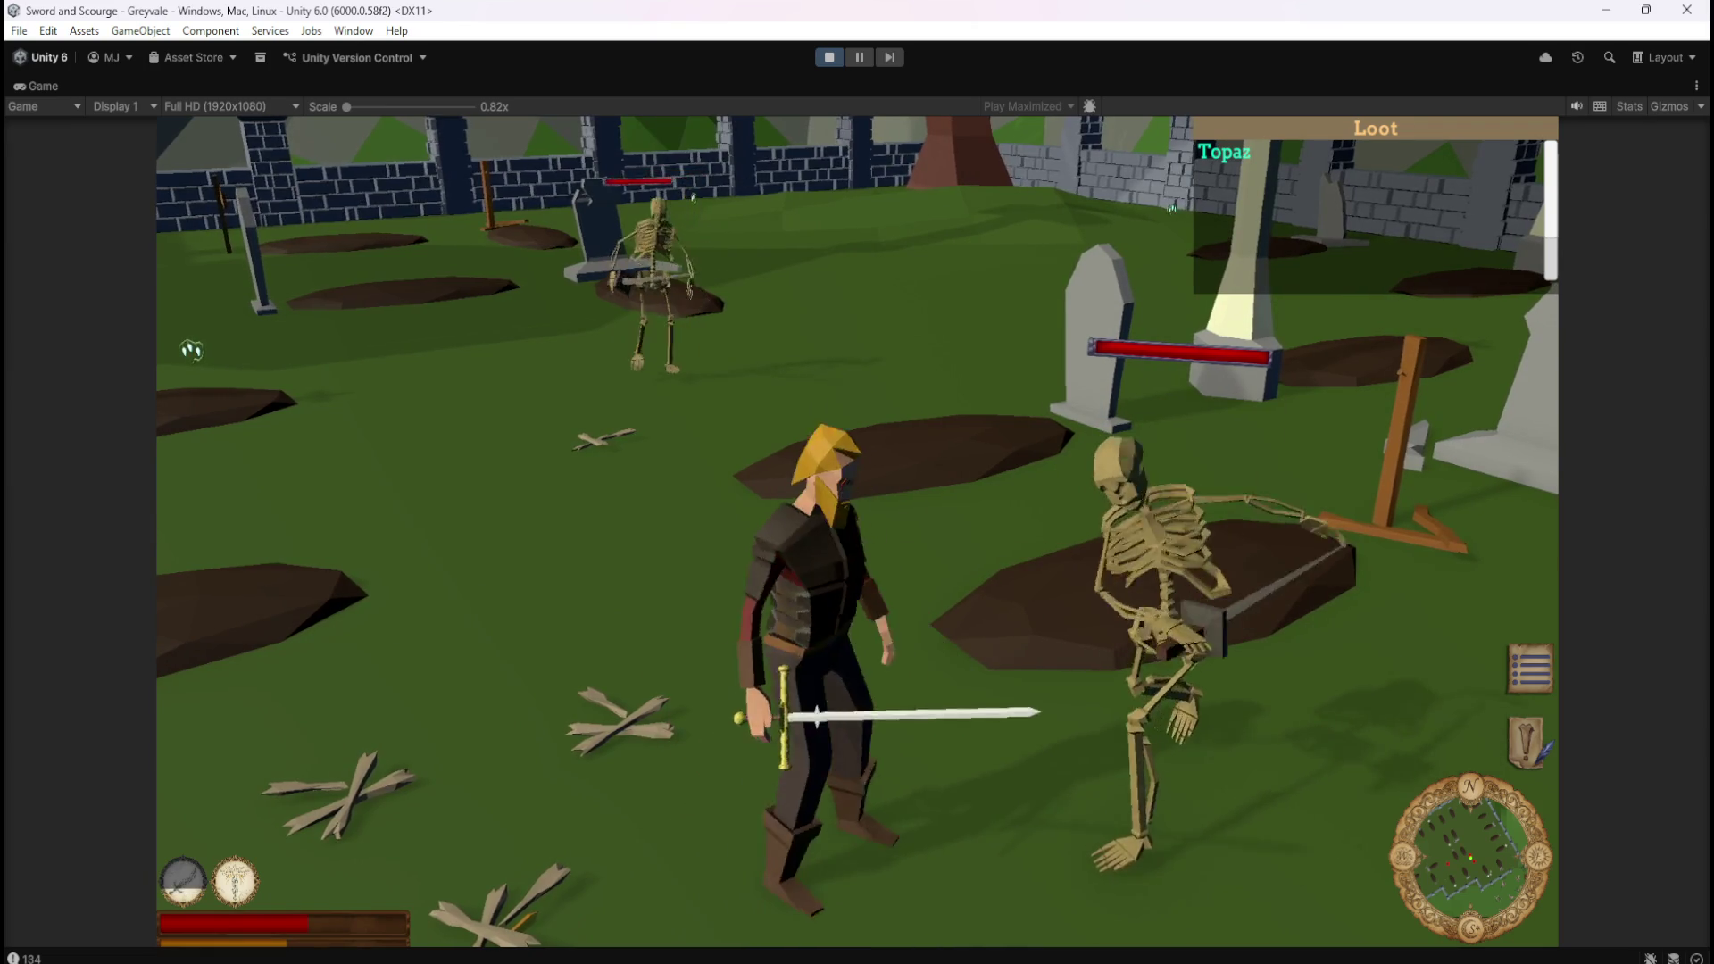
Defeat a skeleton with the light-ray spell and gather its dropped loot.
key(2)
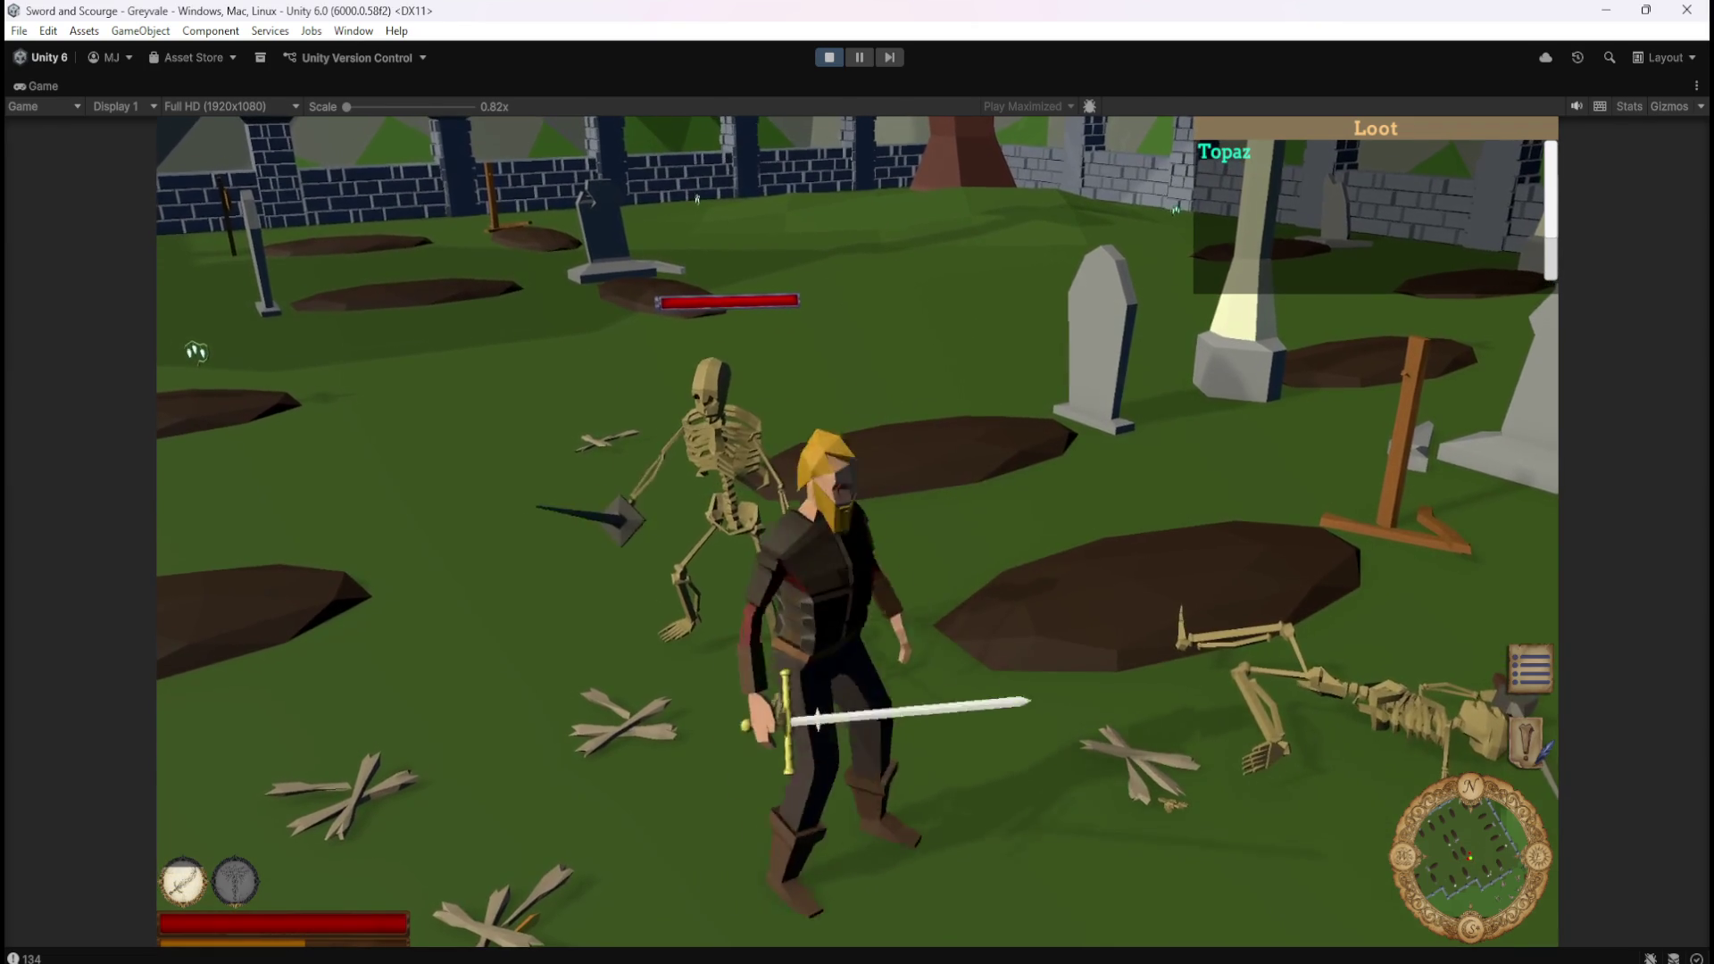
key(w)
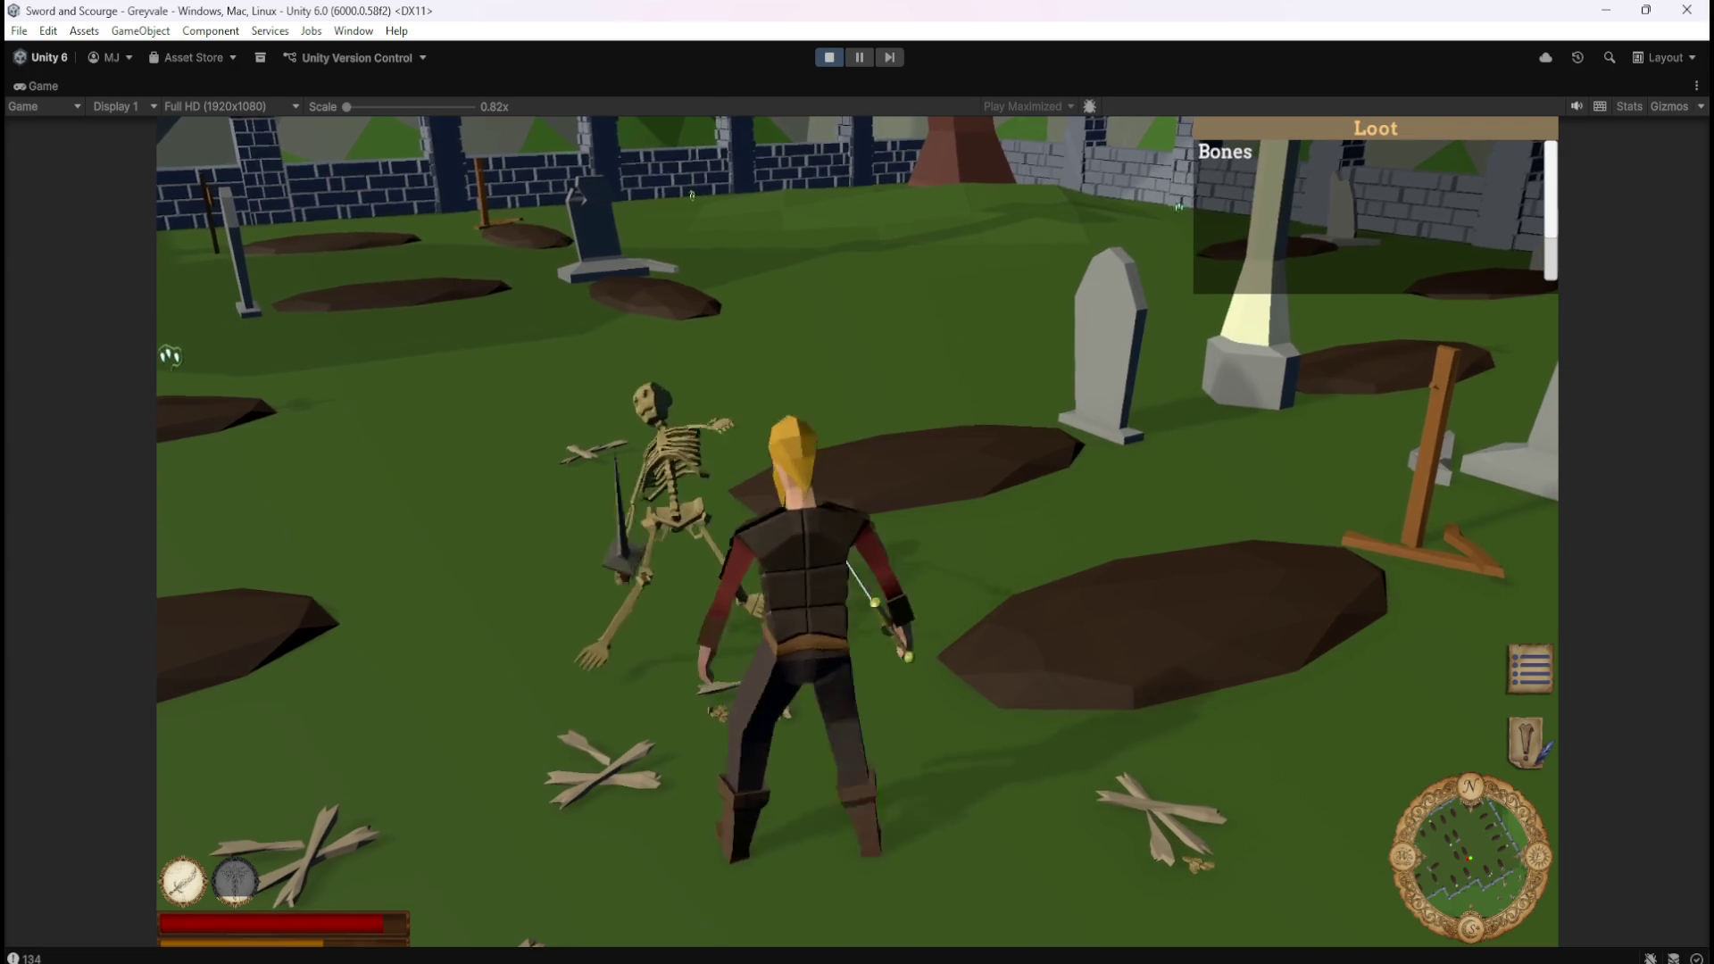
key(s)
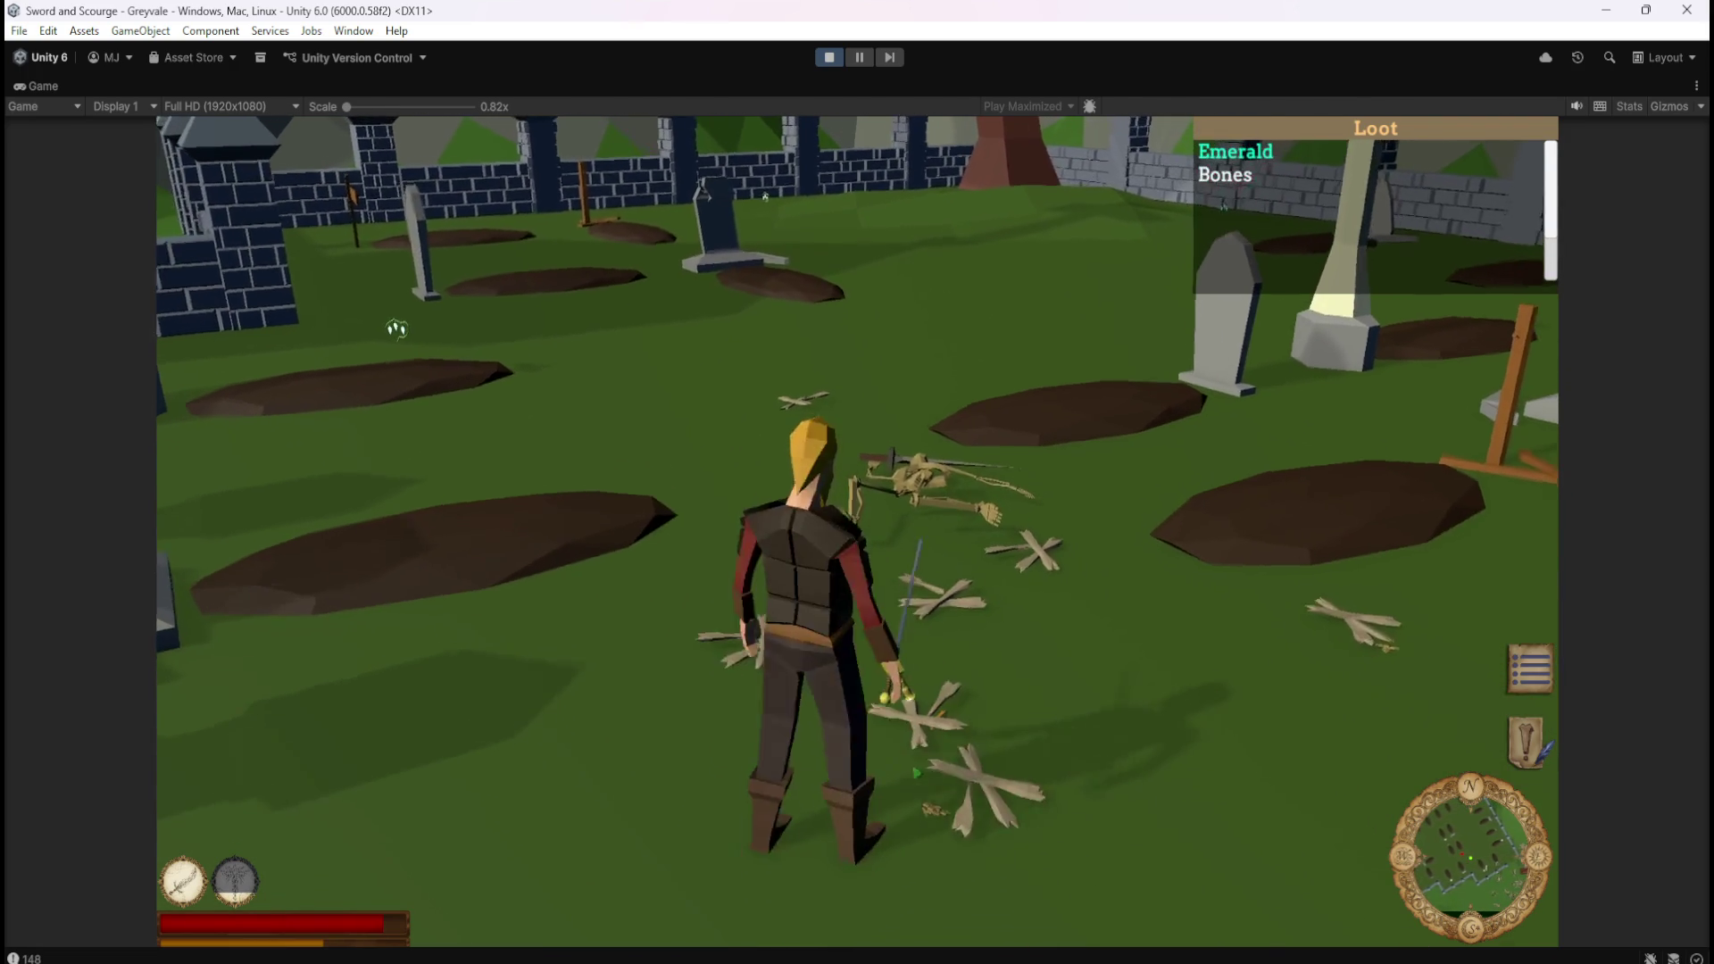
key(w)
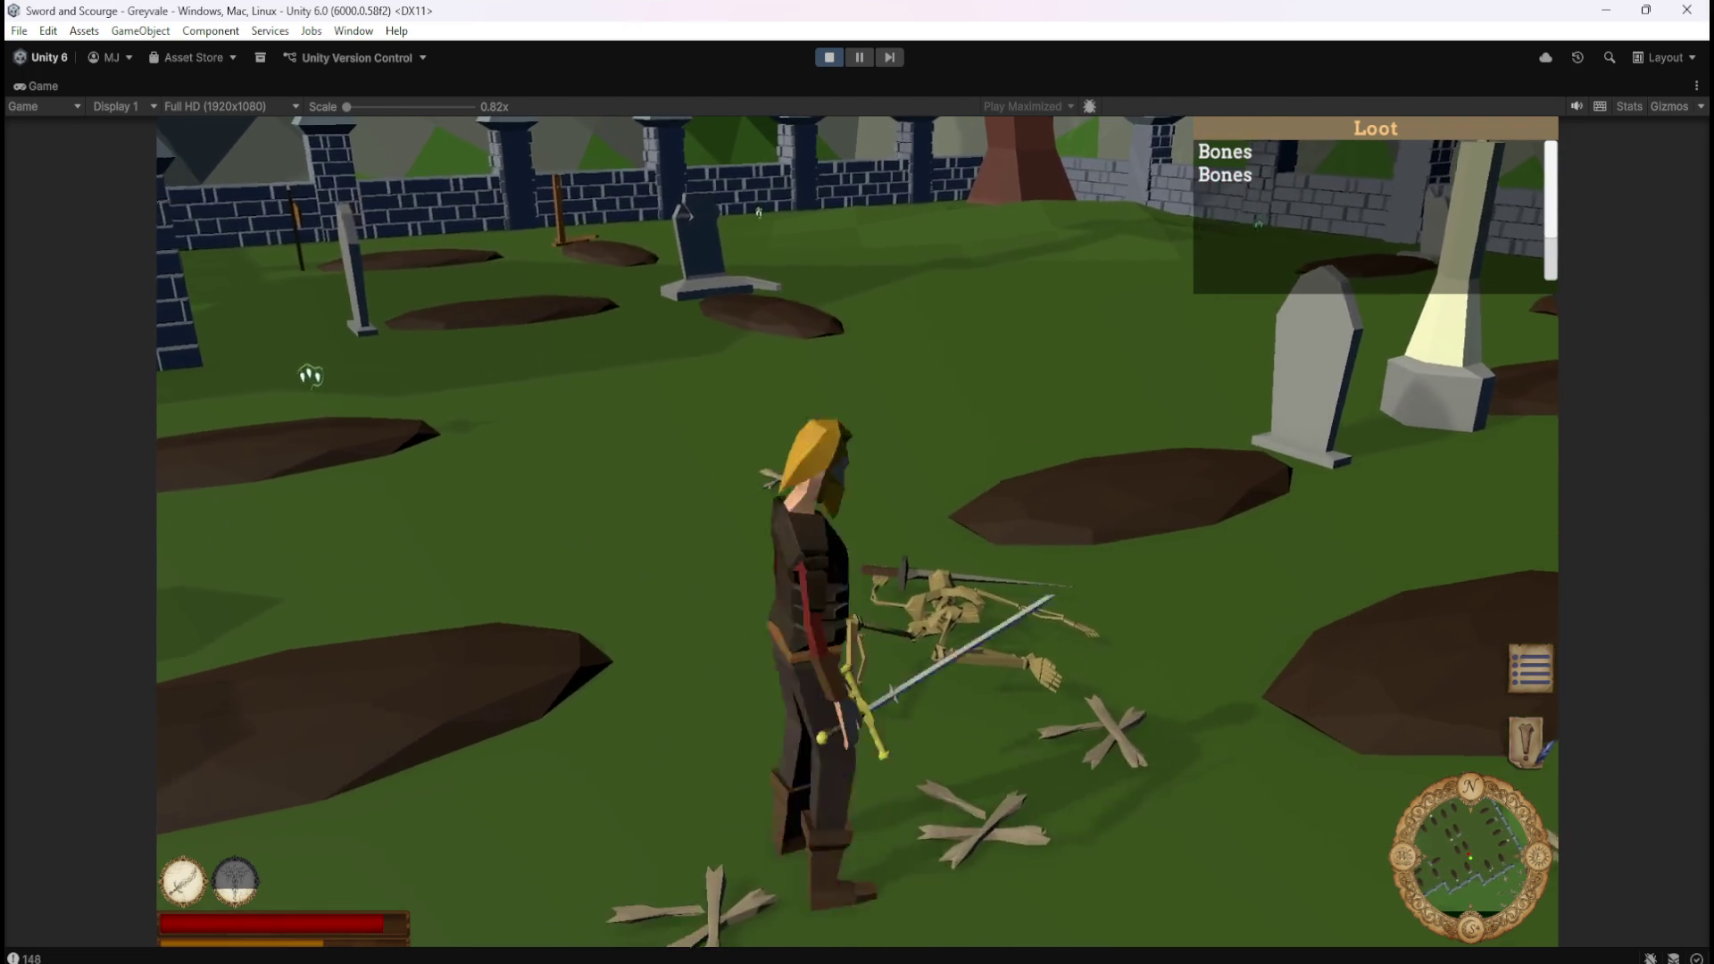
key(s)
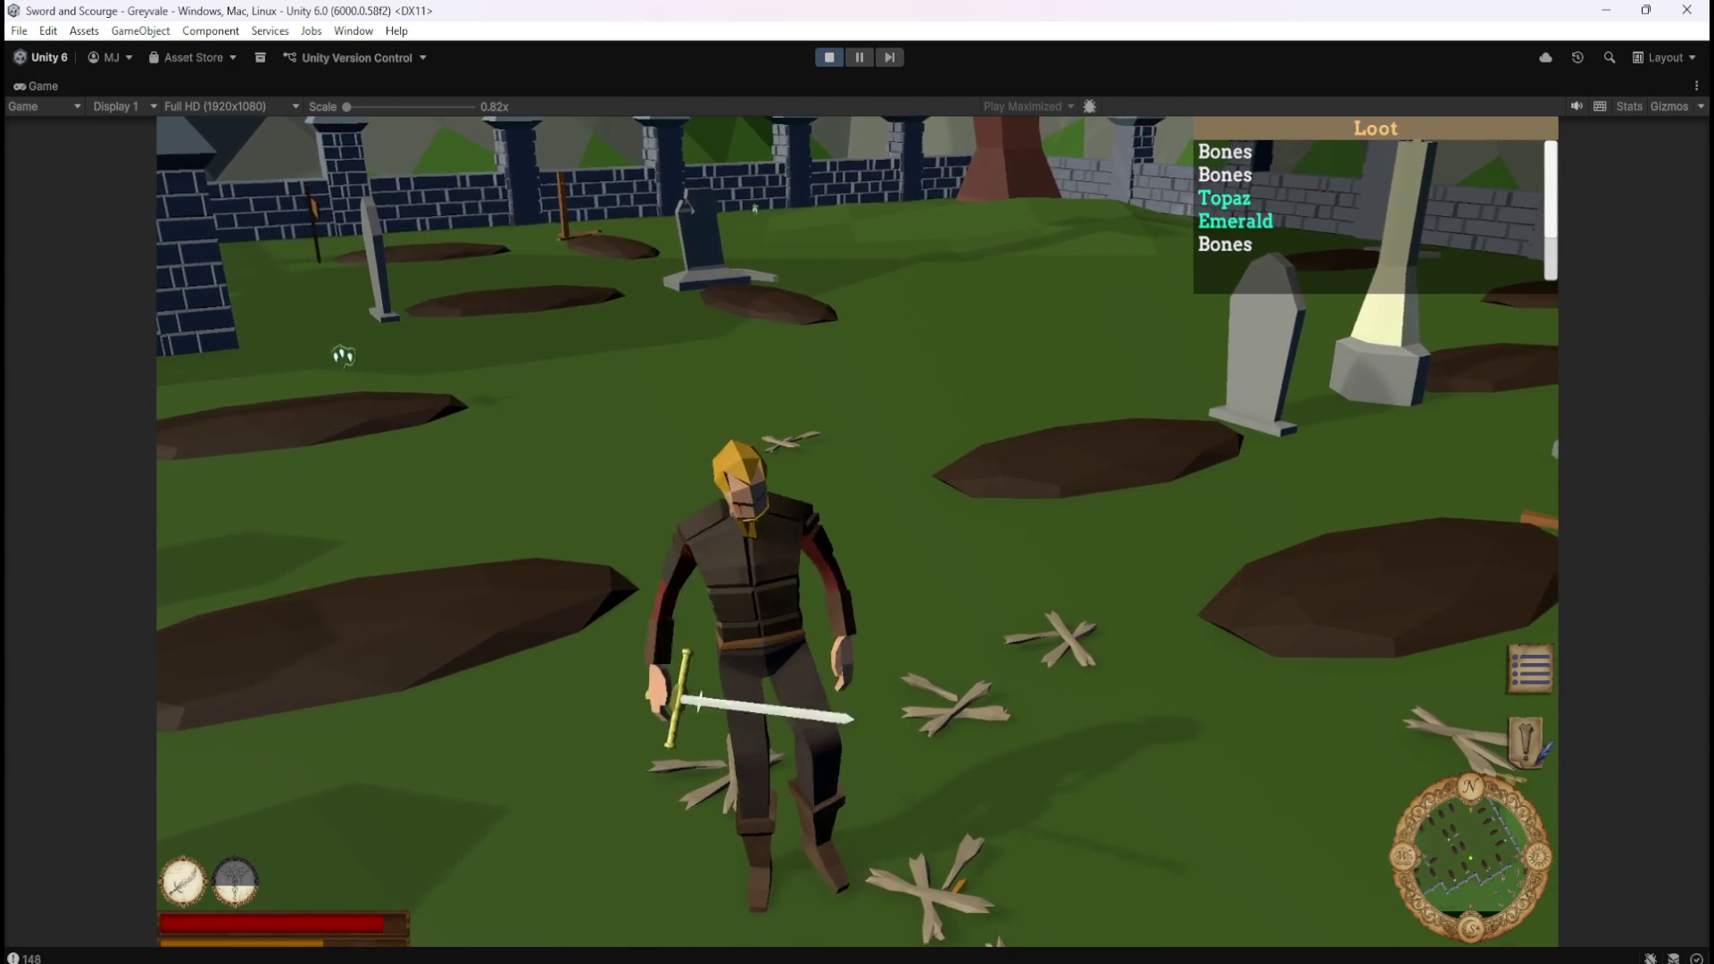
key(d)
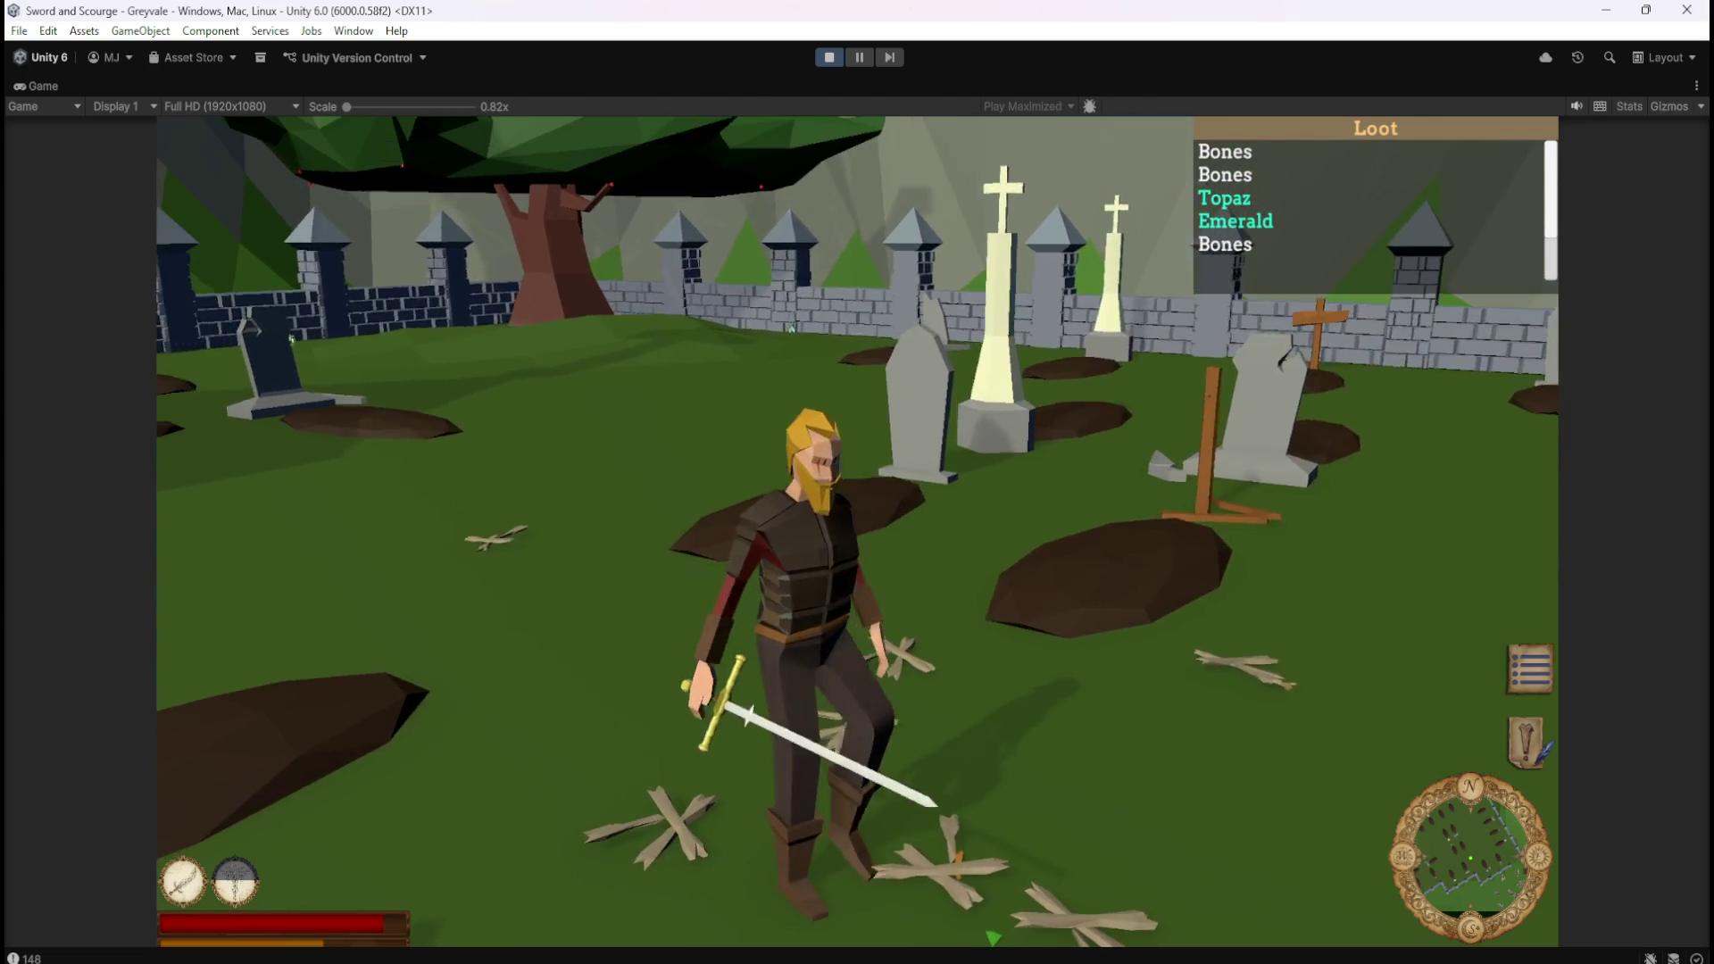
key(a)
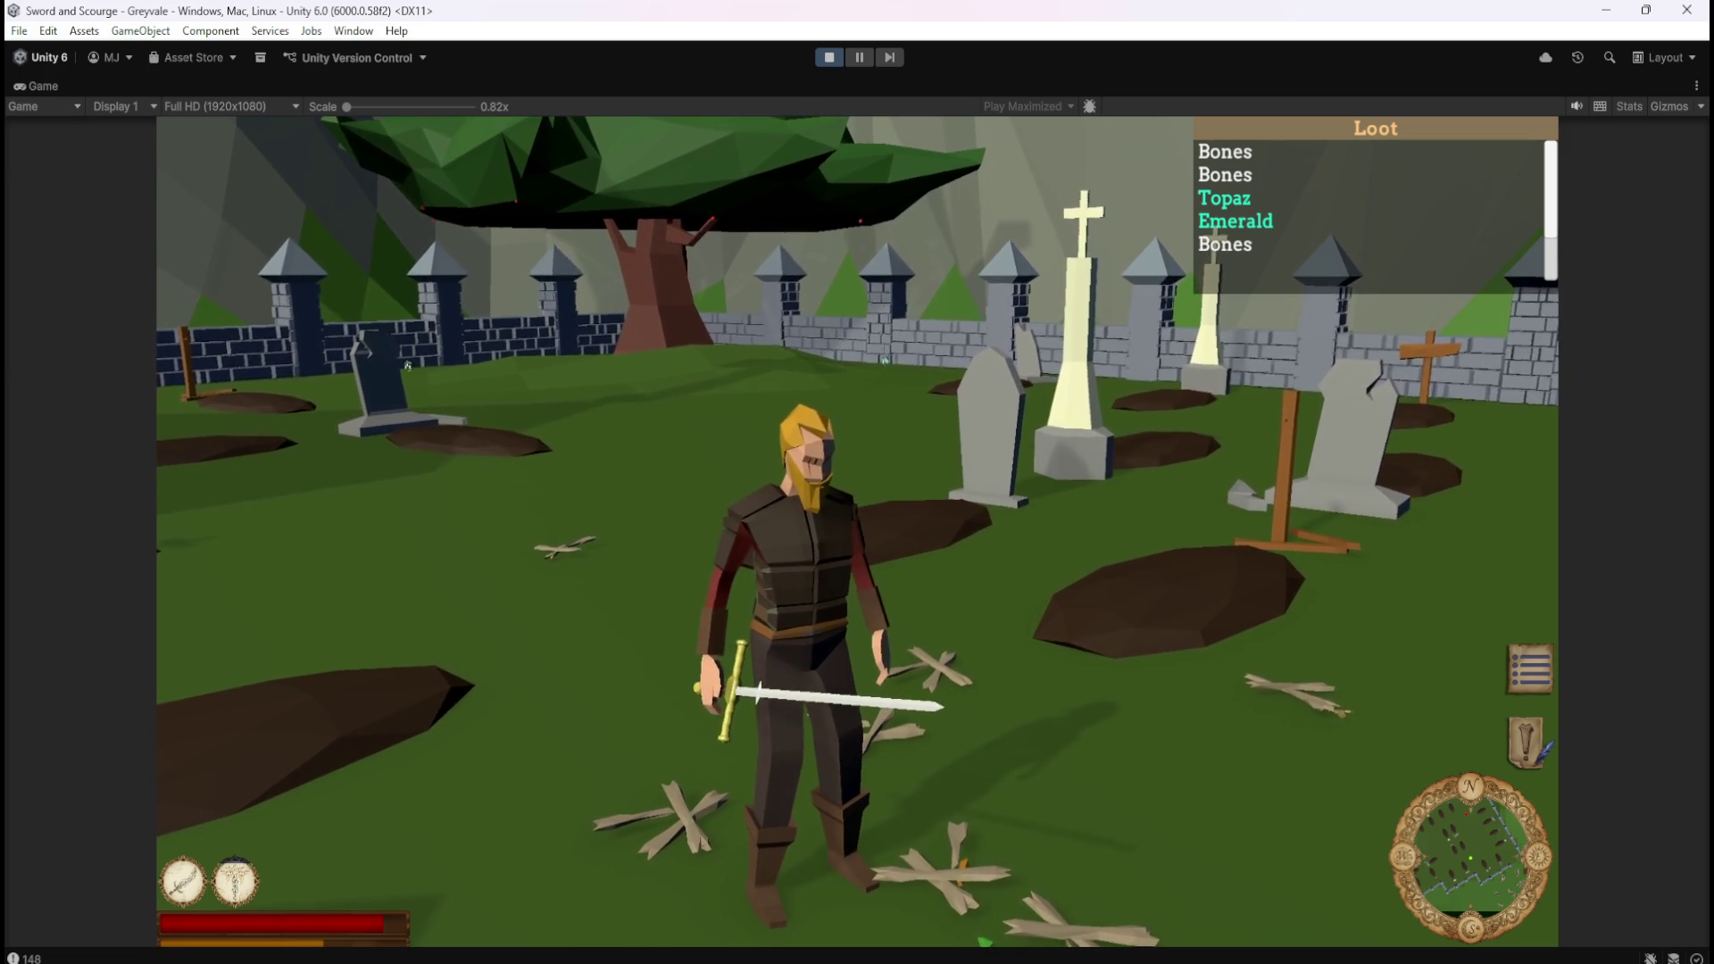
Walk to the next skeleton and swing the sword at it.
key(d)
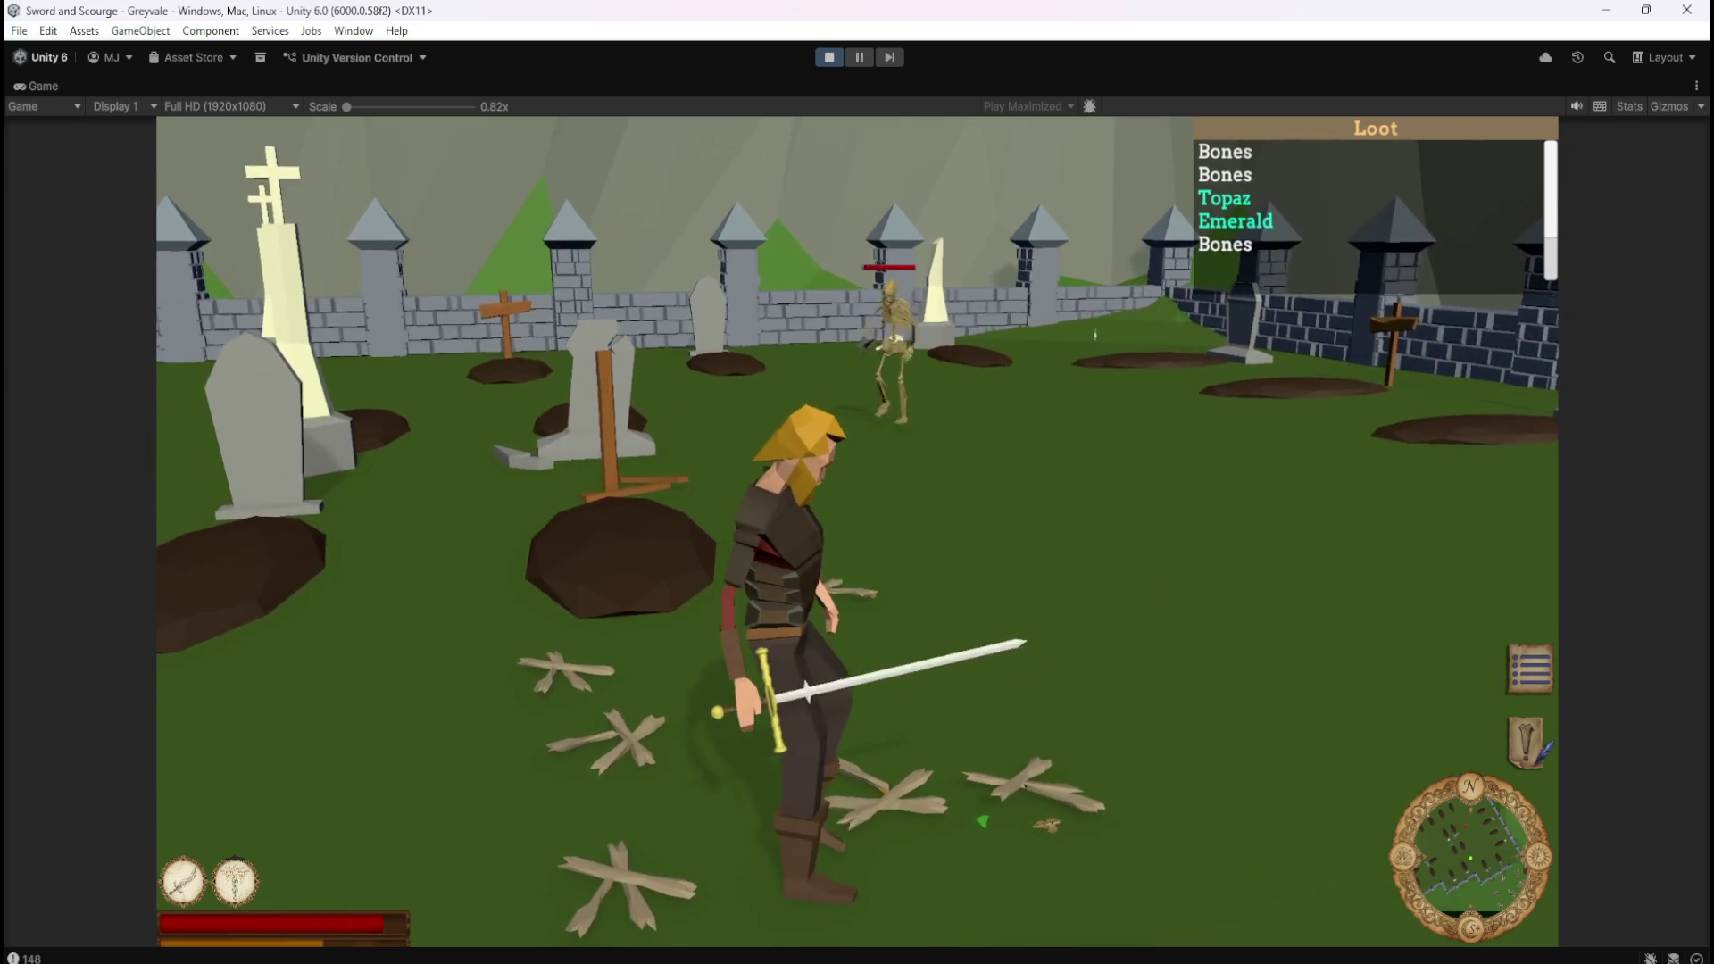
key(w)
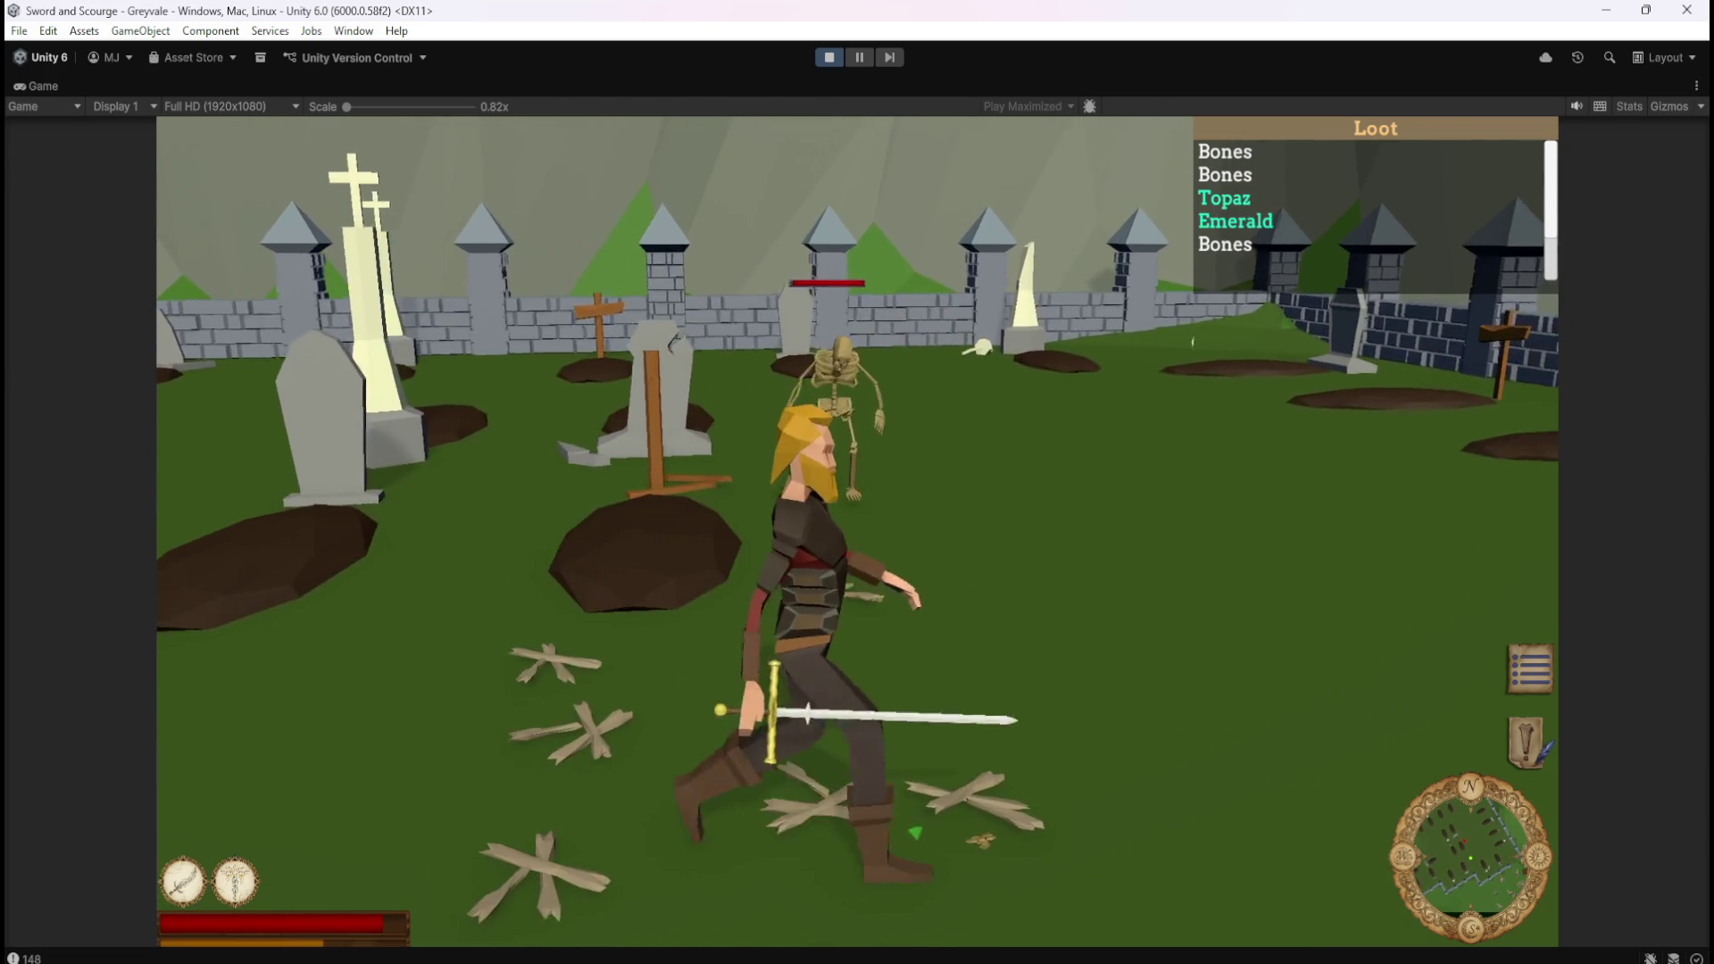
key(d)
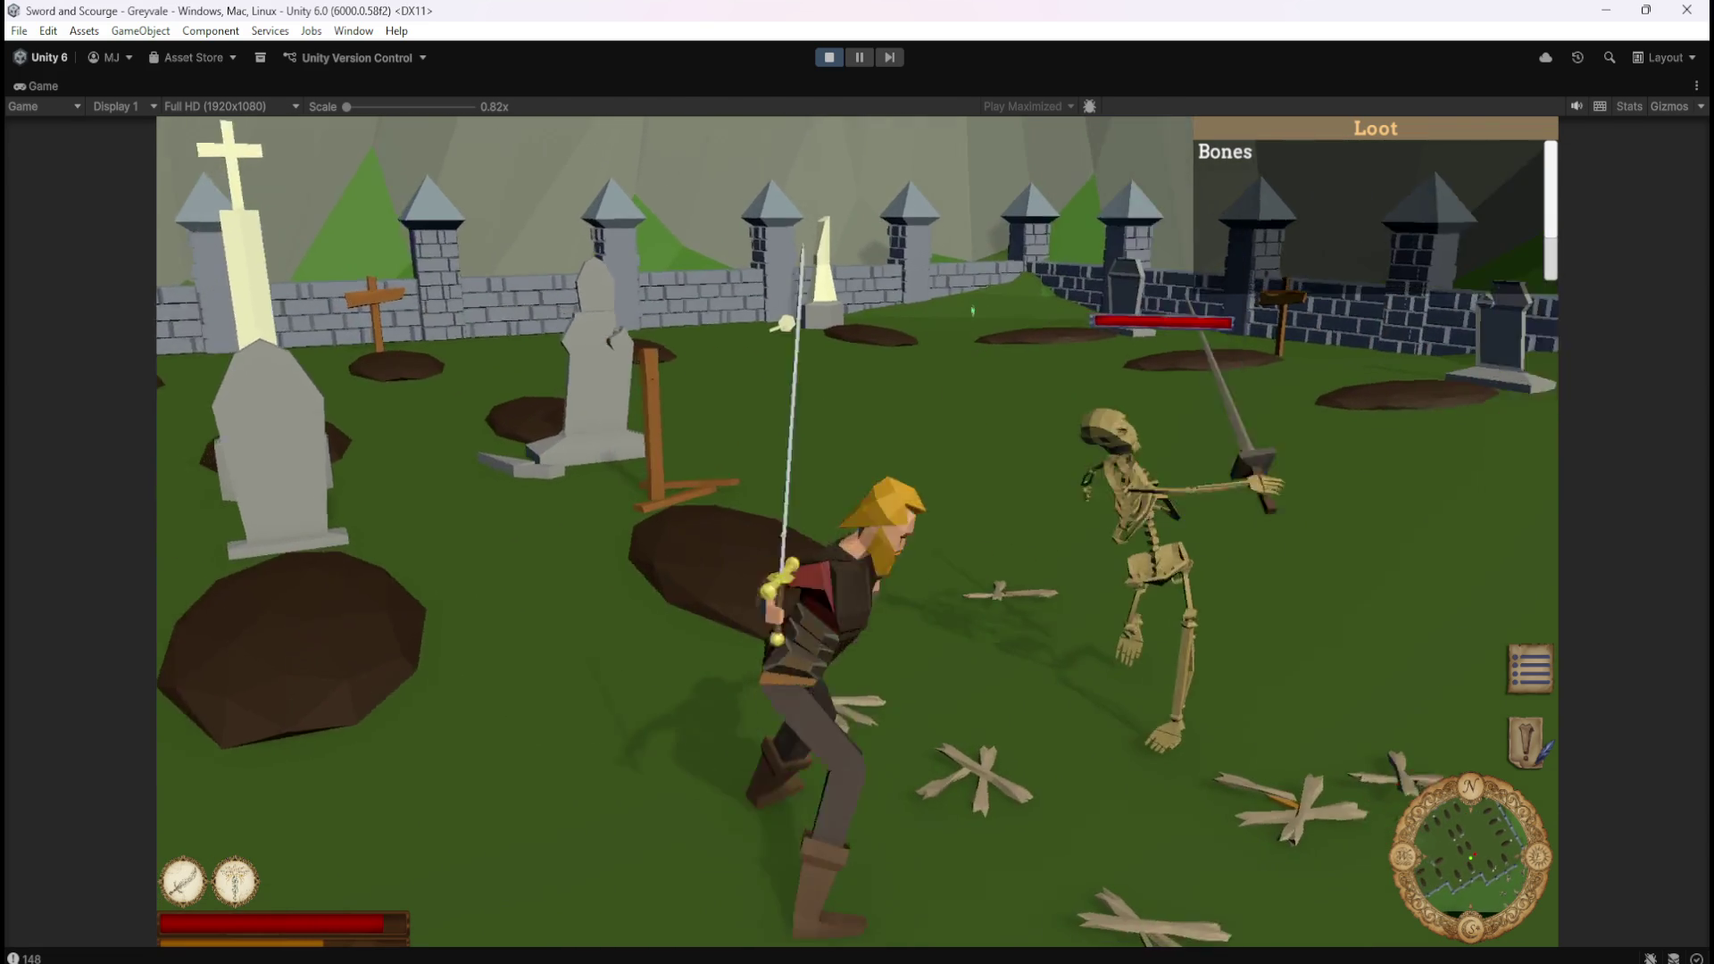
key(1)
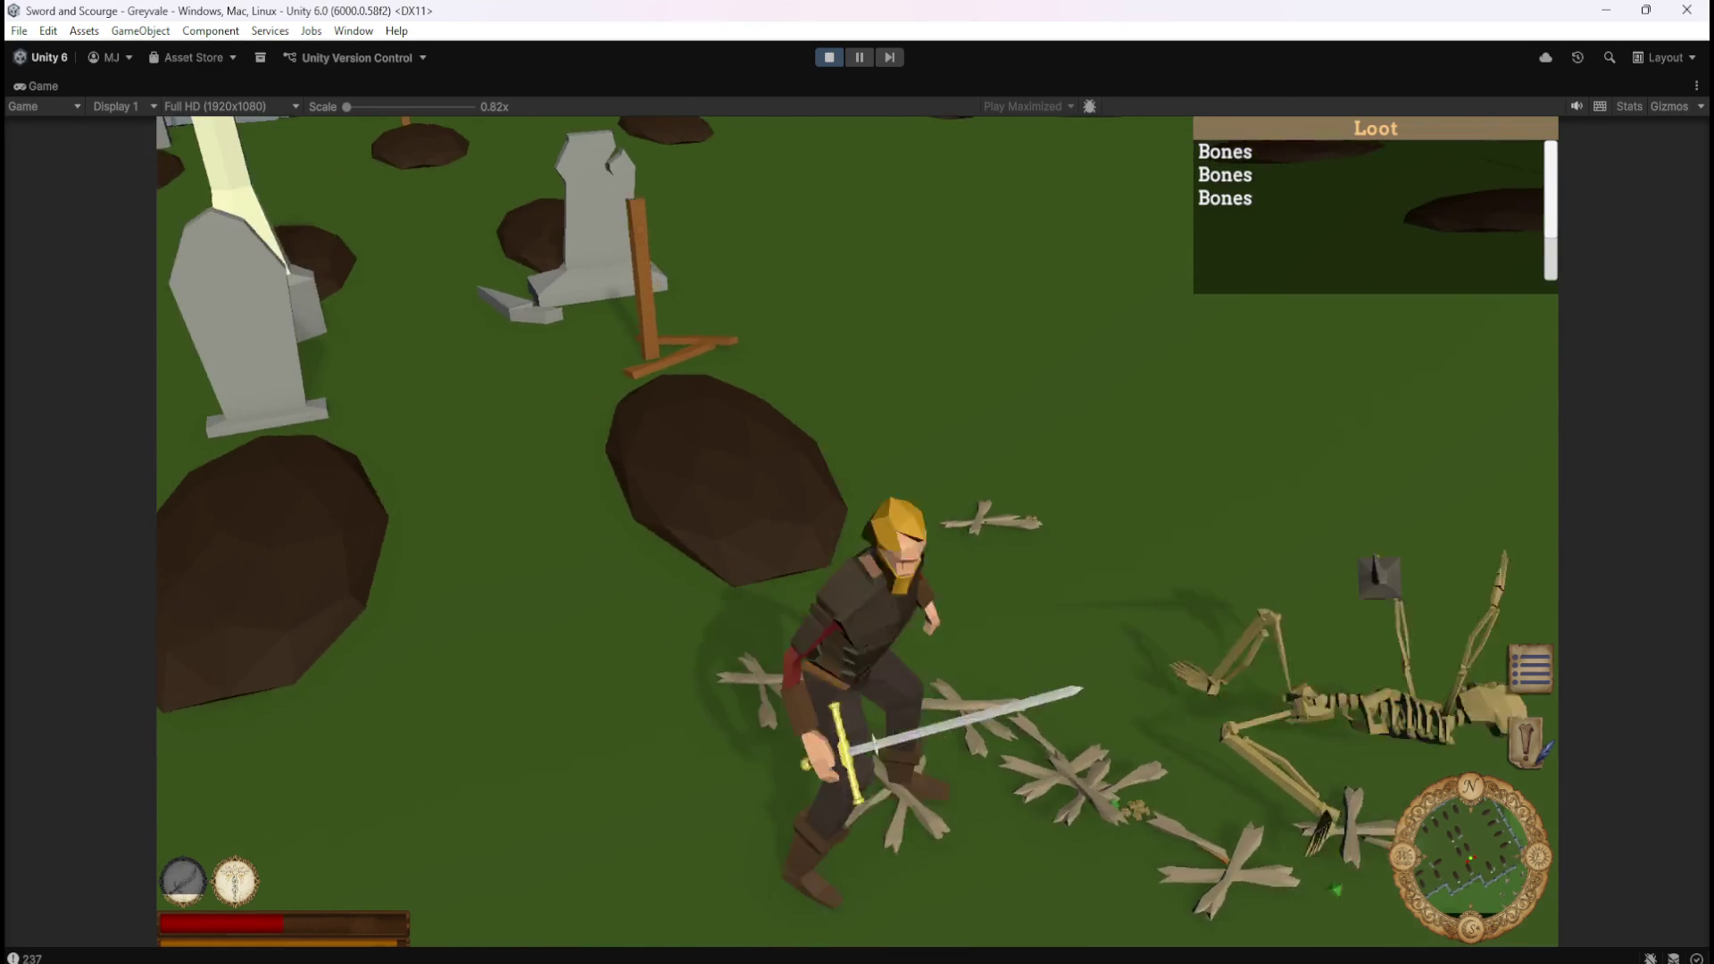
Cast the light-ray spell and walk over the dropped Bones and gems to collect them.
key(2)
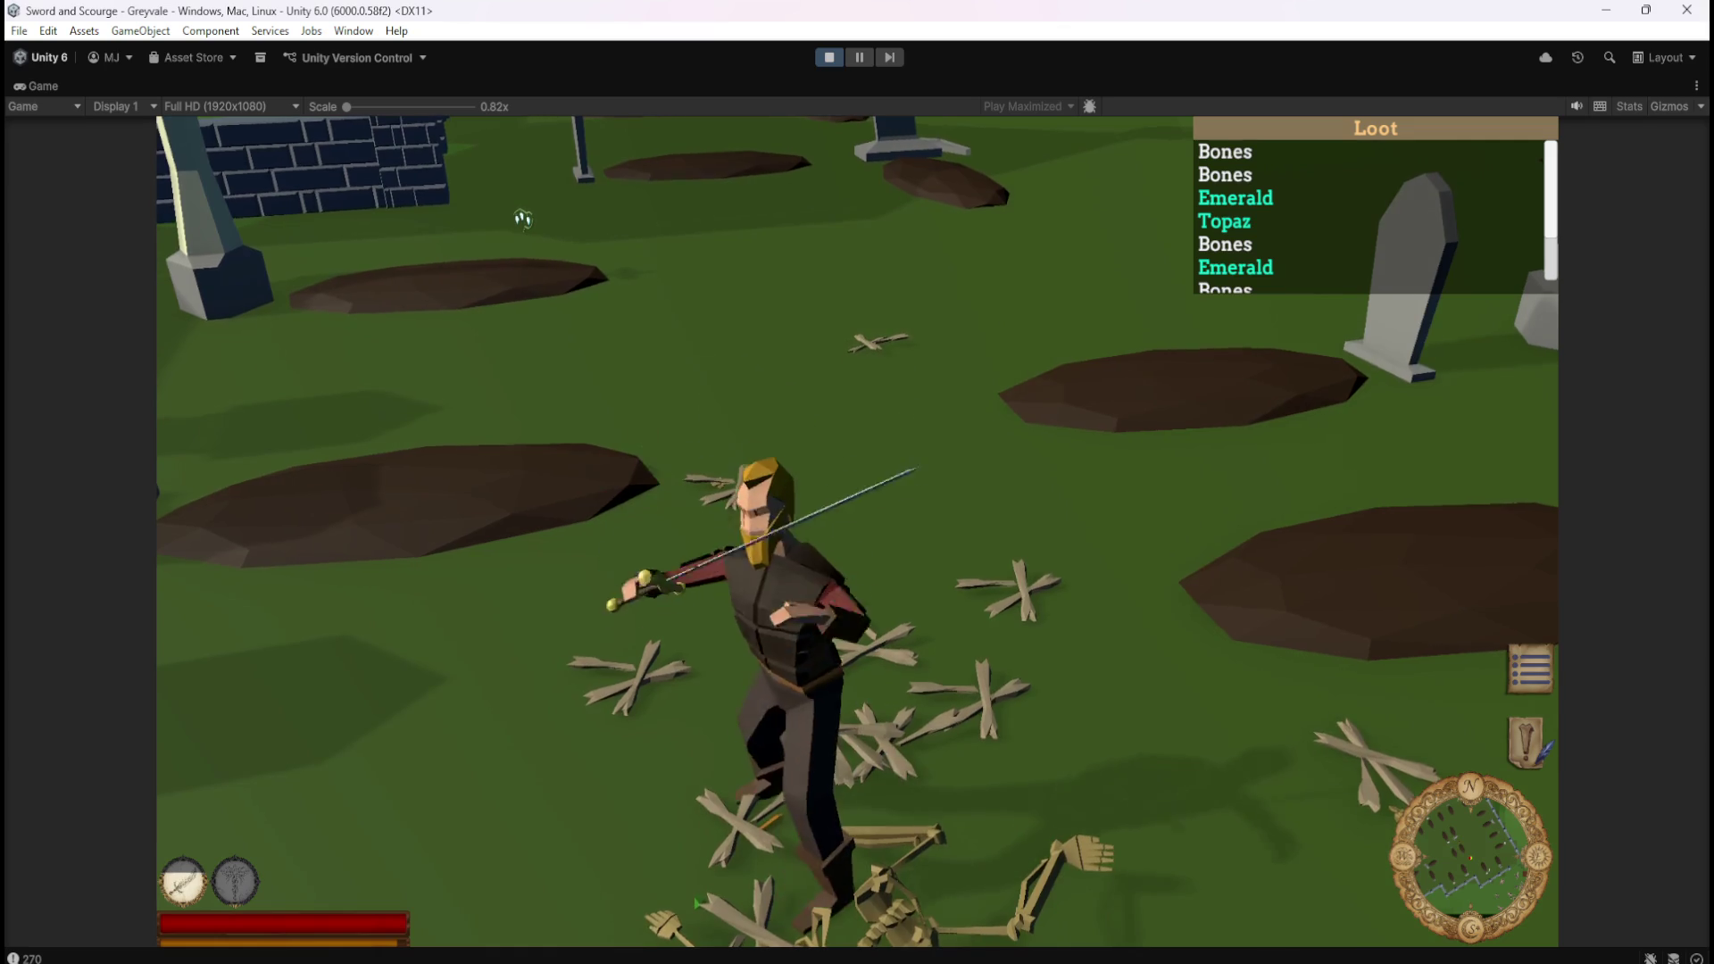
key(s)
key(w)
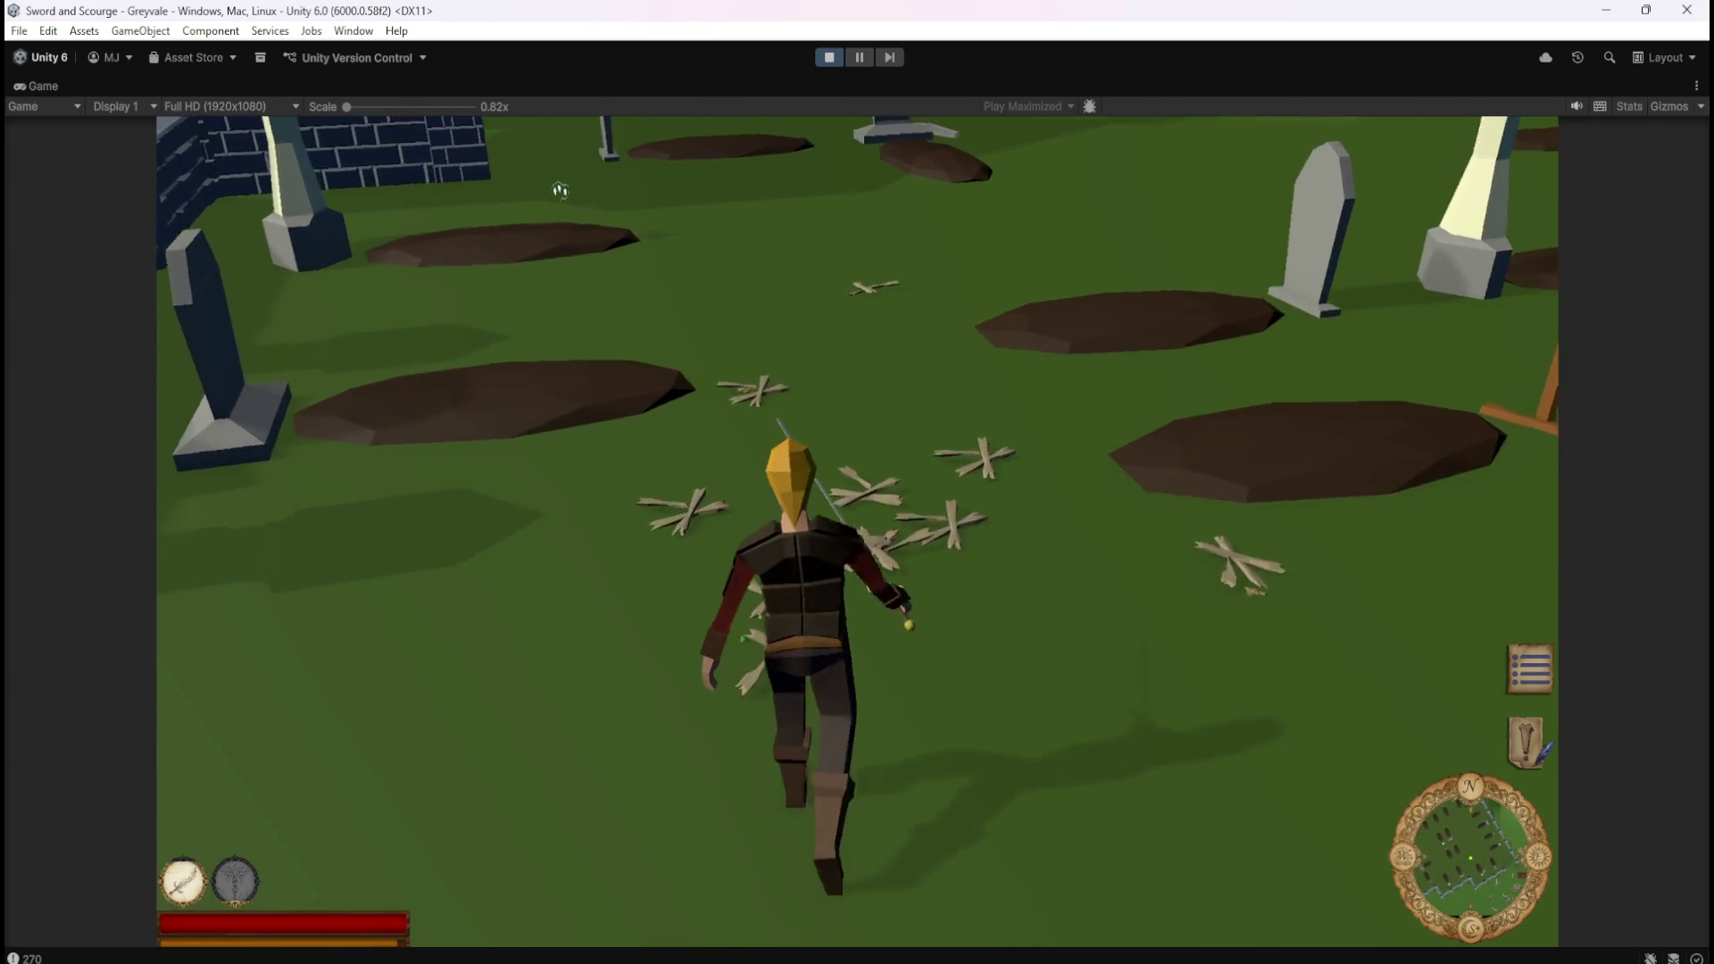
key(s)
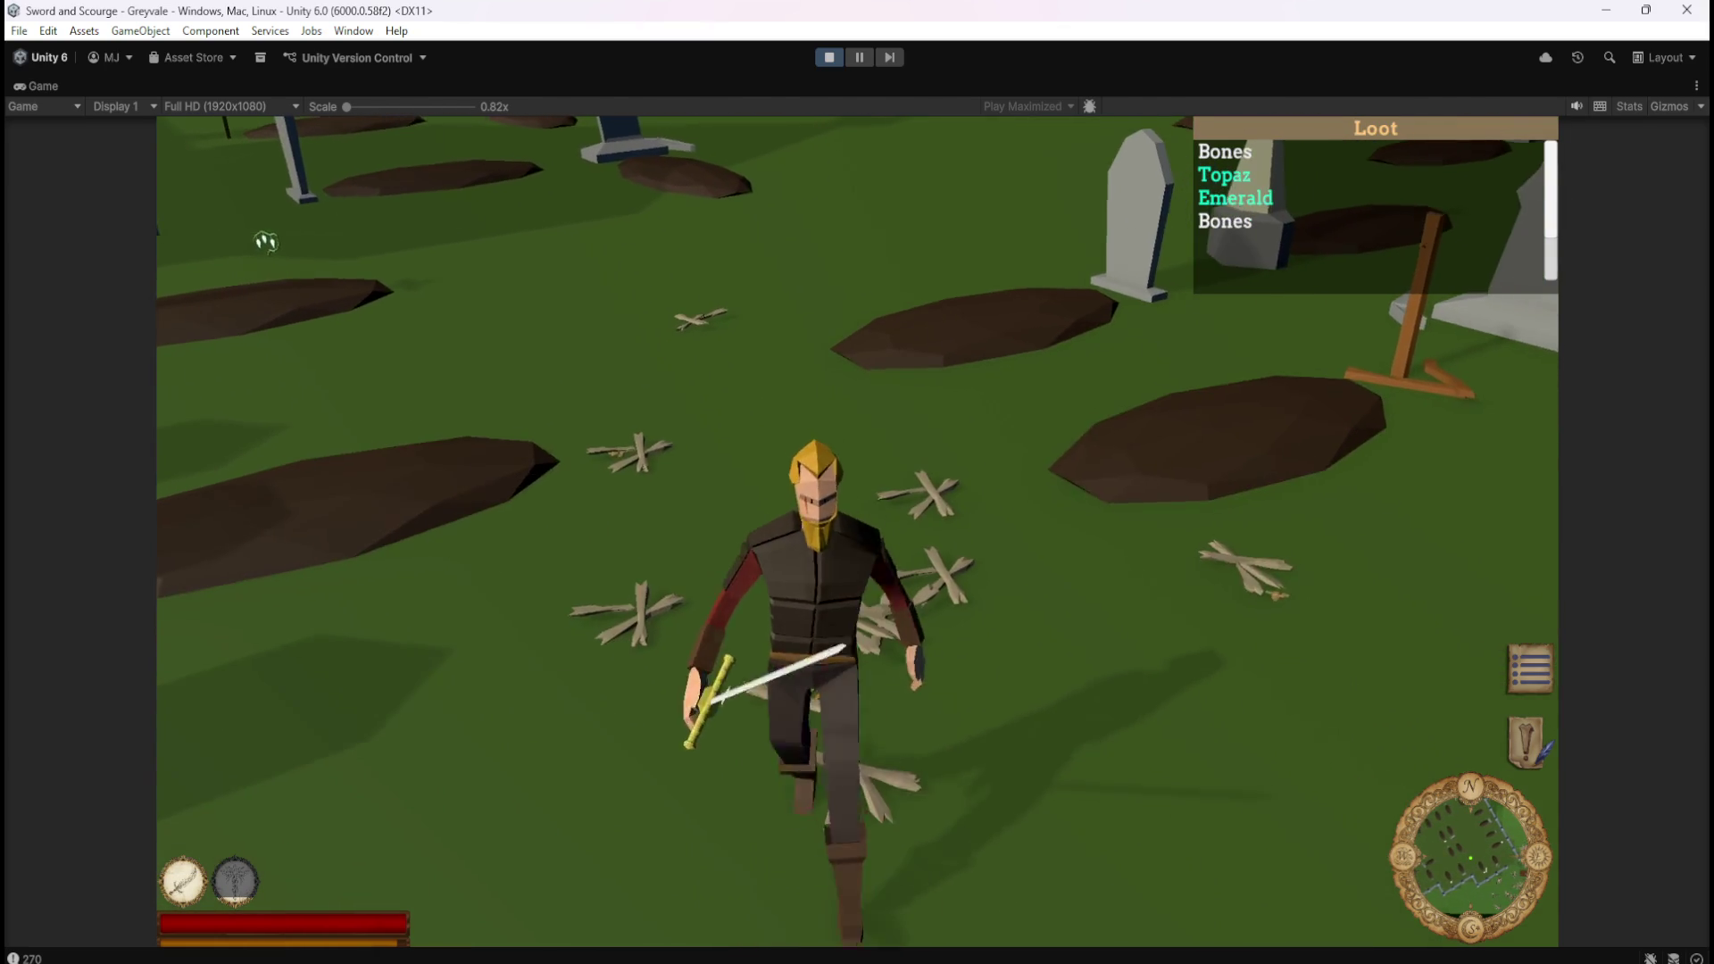
key(w)
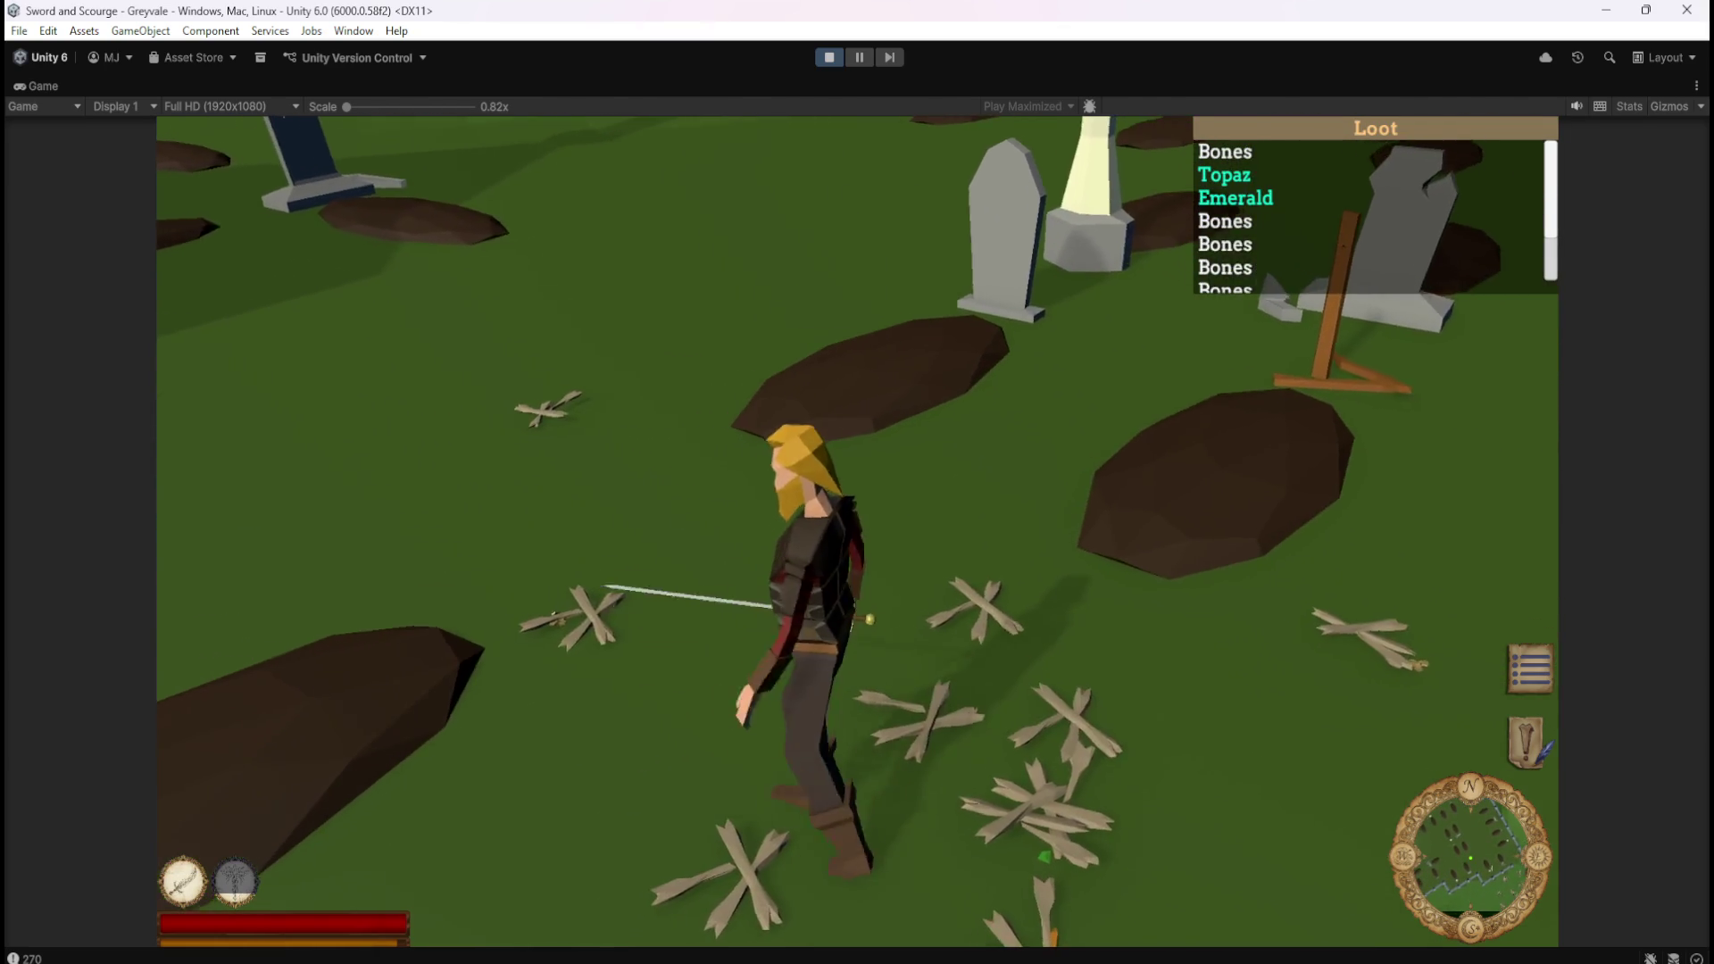
key(s)
key(w)
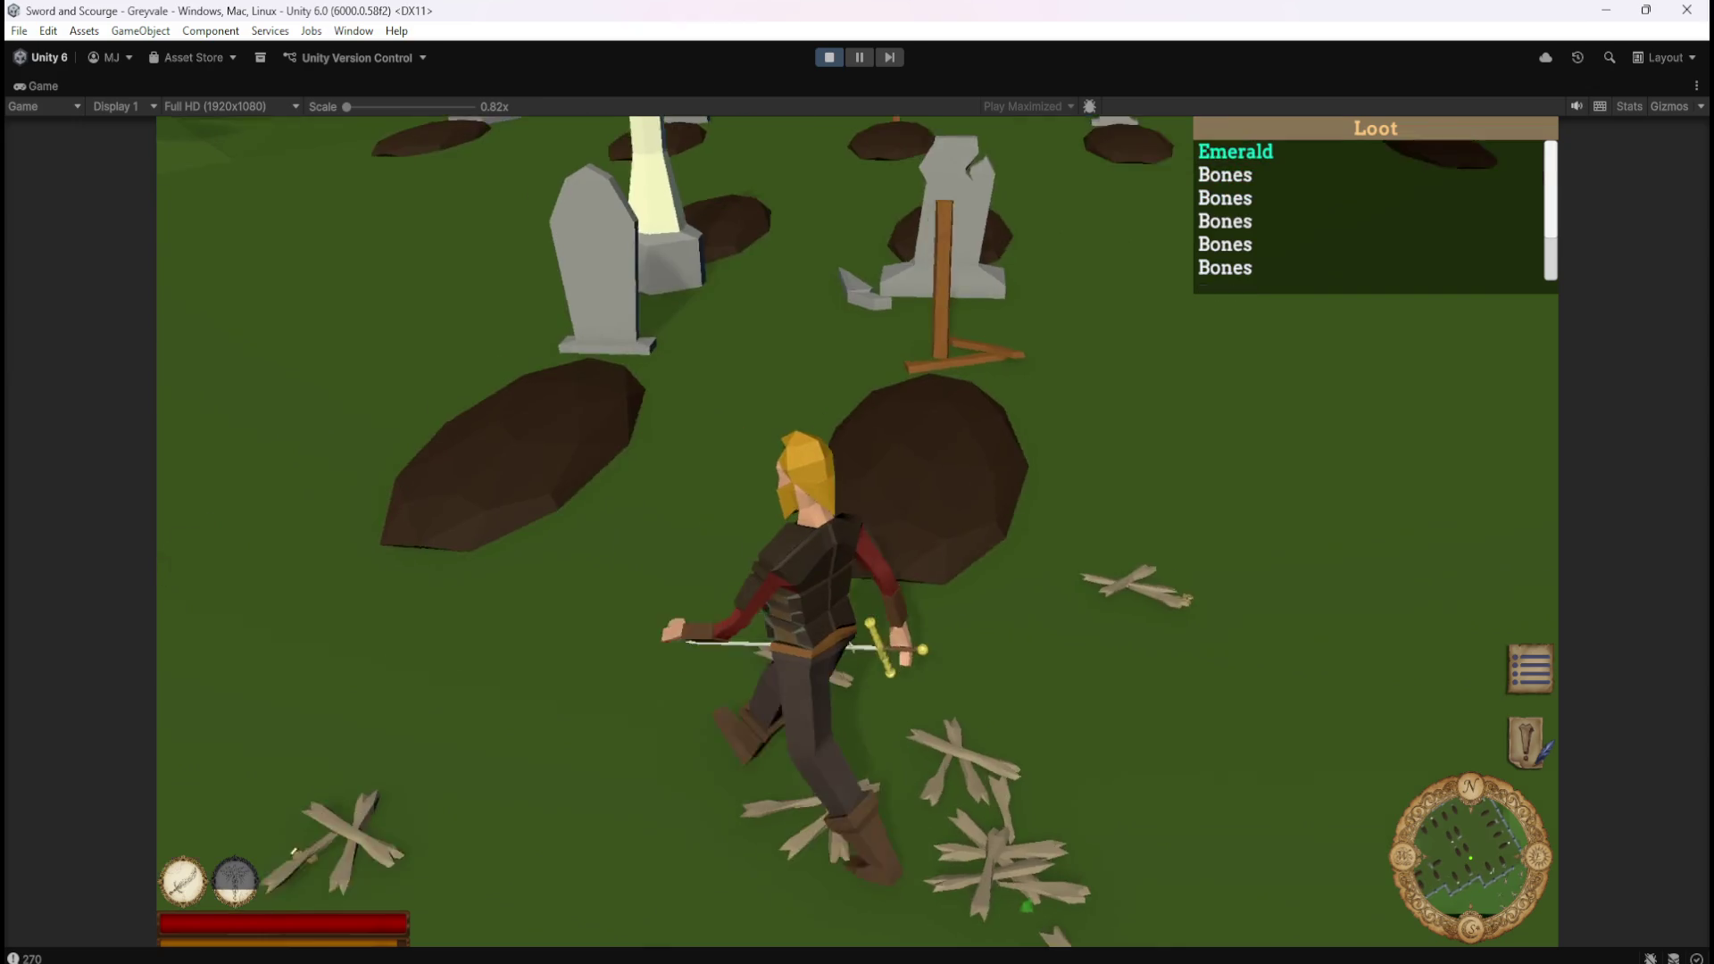
key(s)
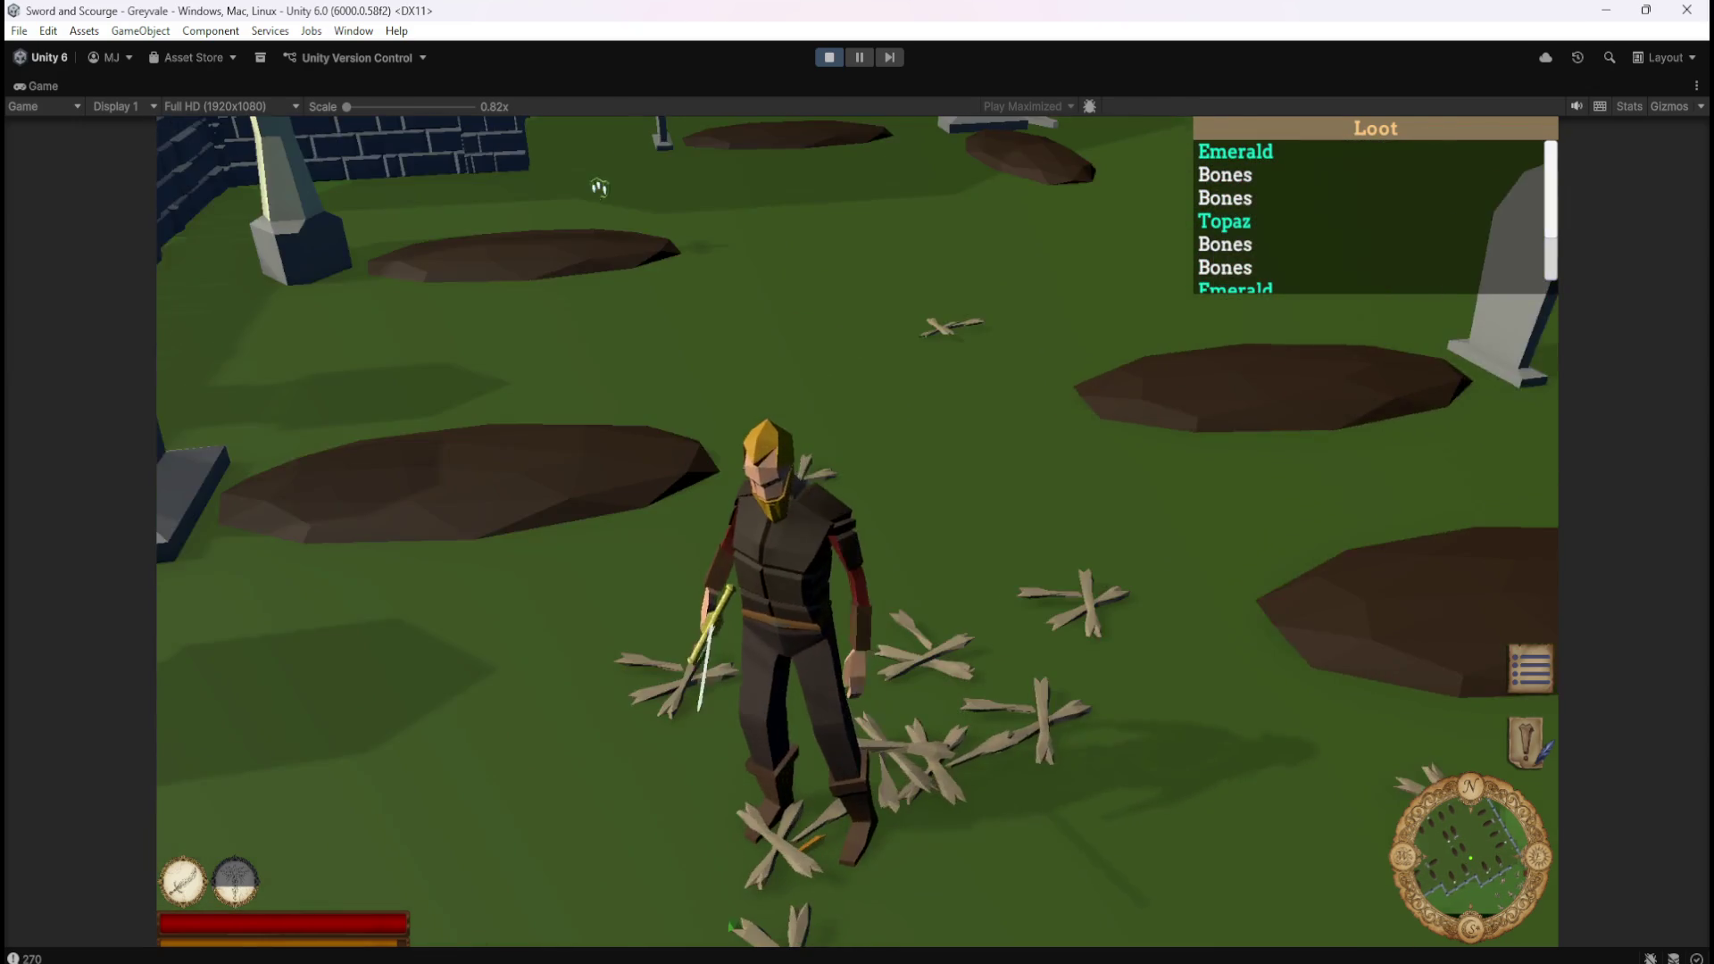
key(w)
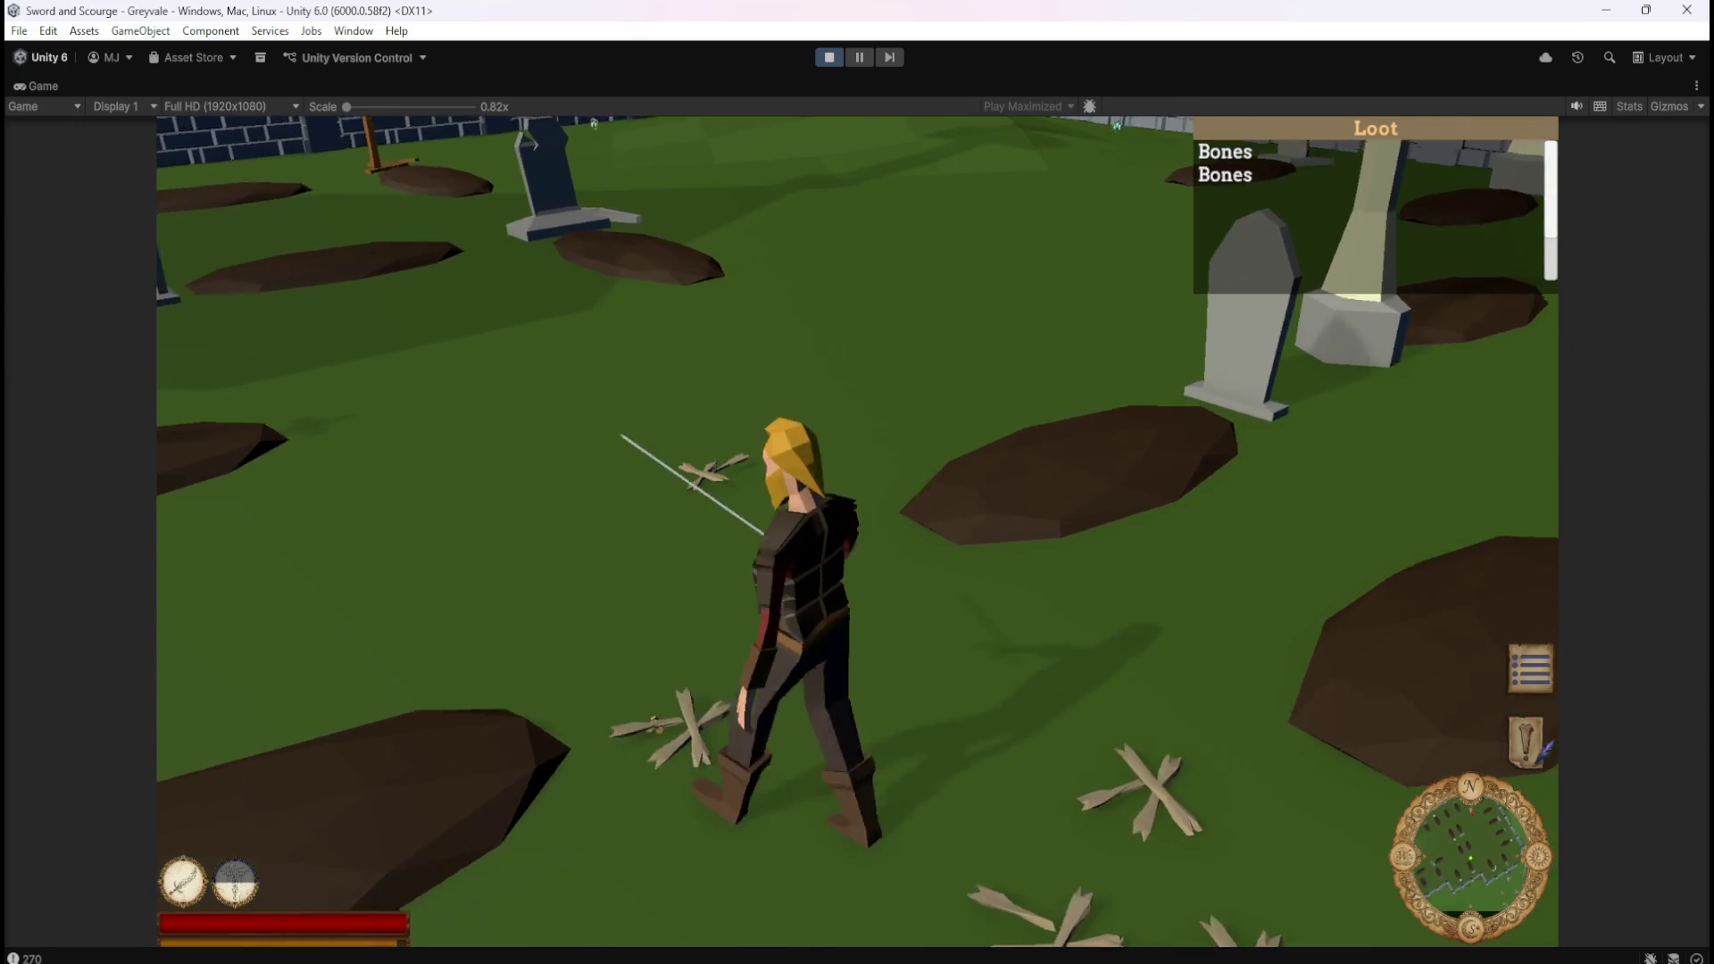
Finish off another skeleton, then walk on and look around the graveyard.
key(w)
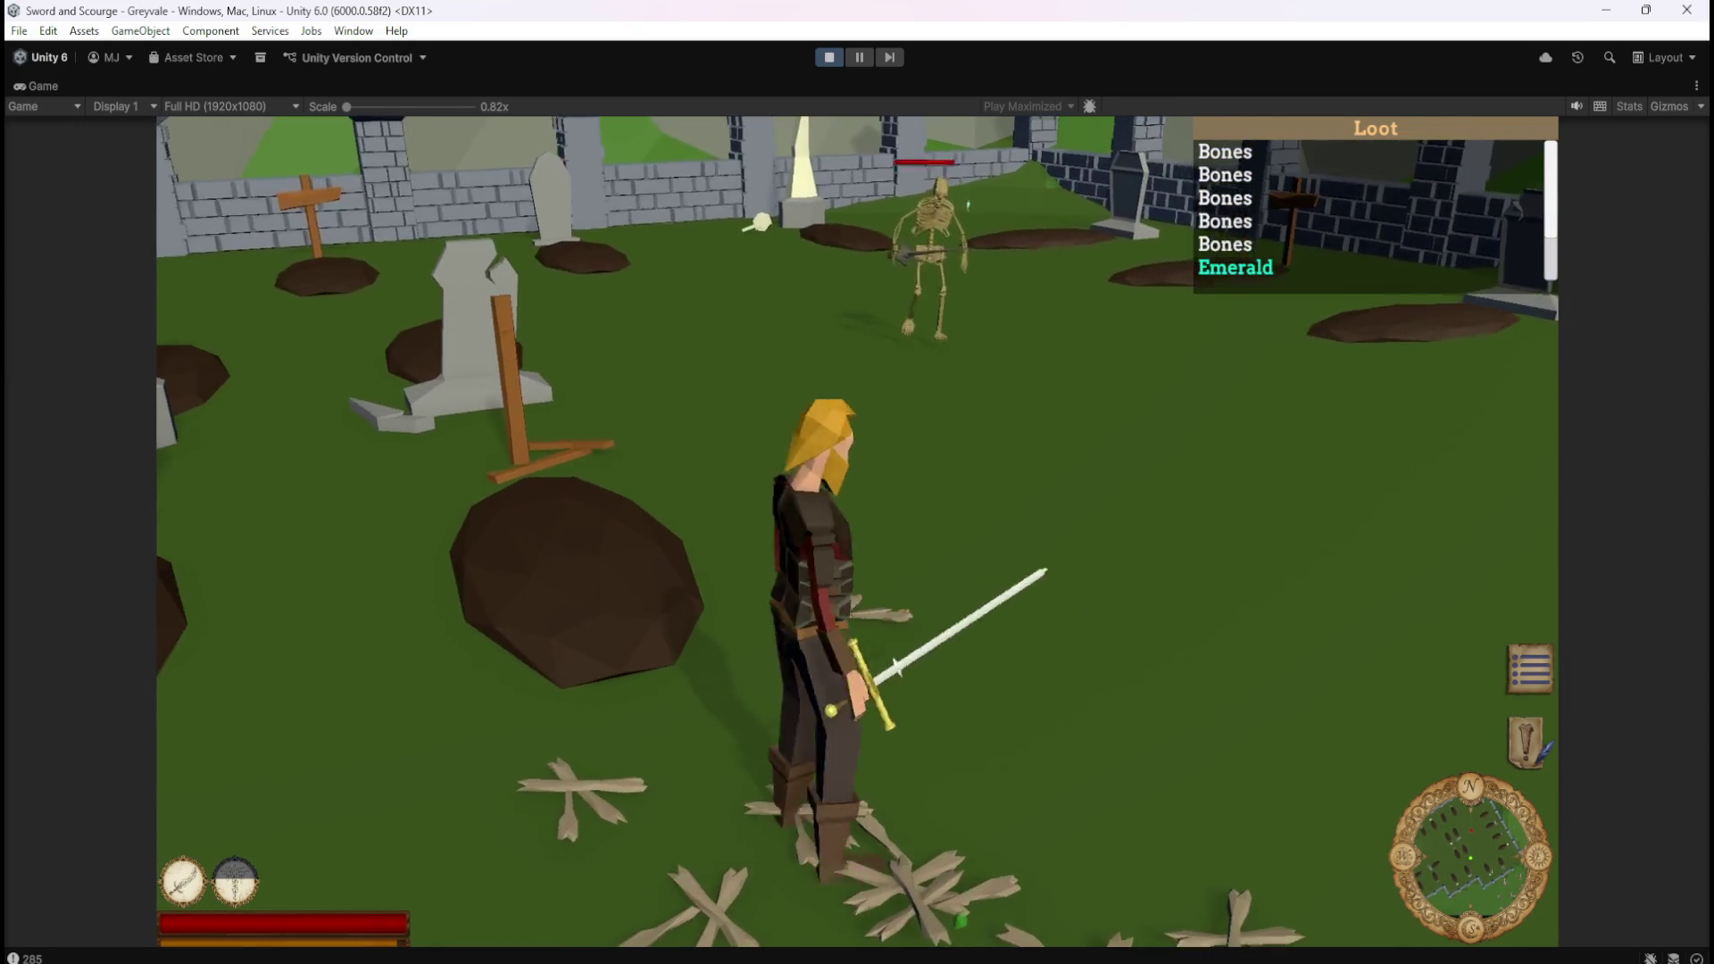
key(s)
key(w)
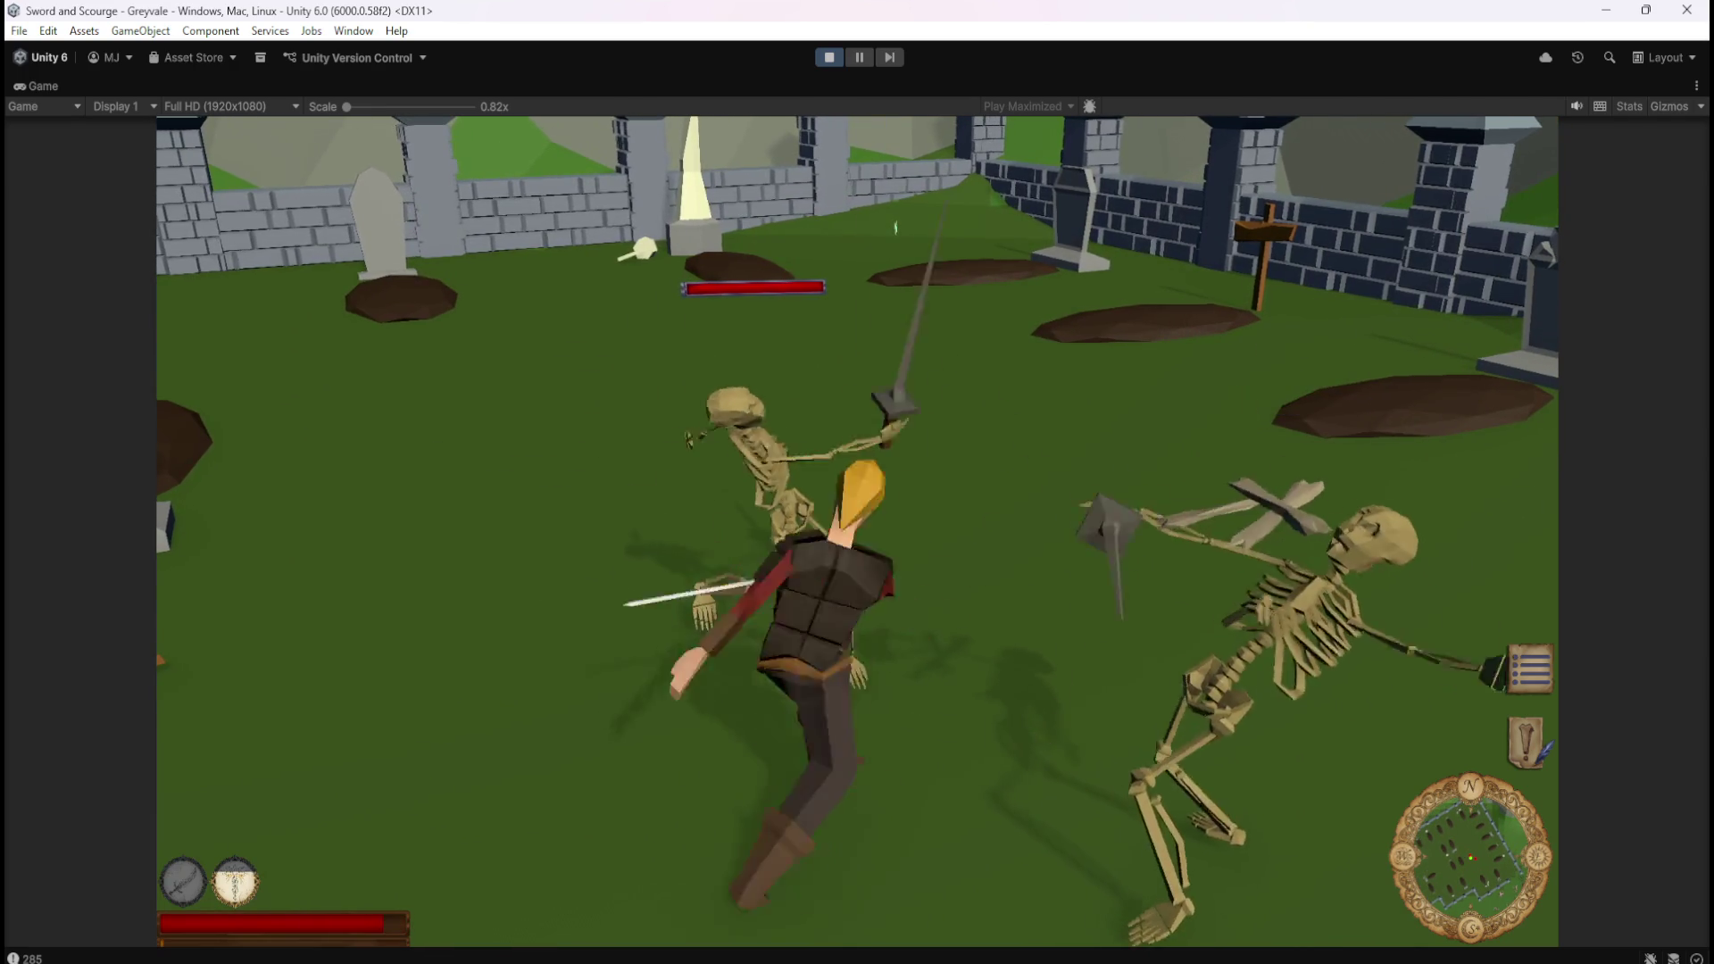
key(w)
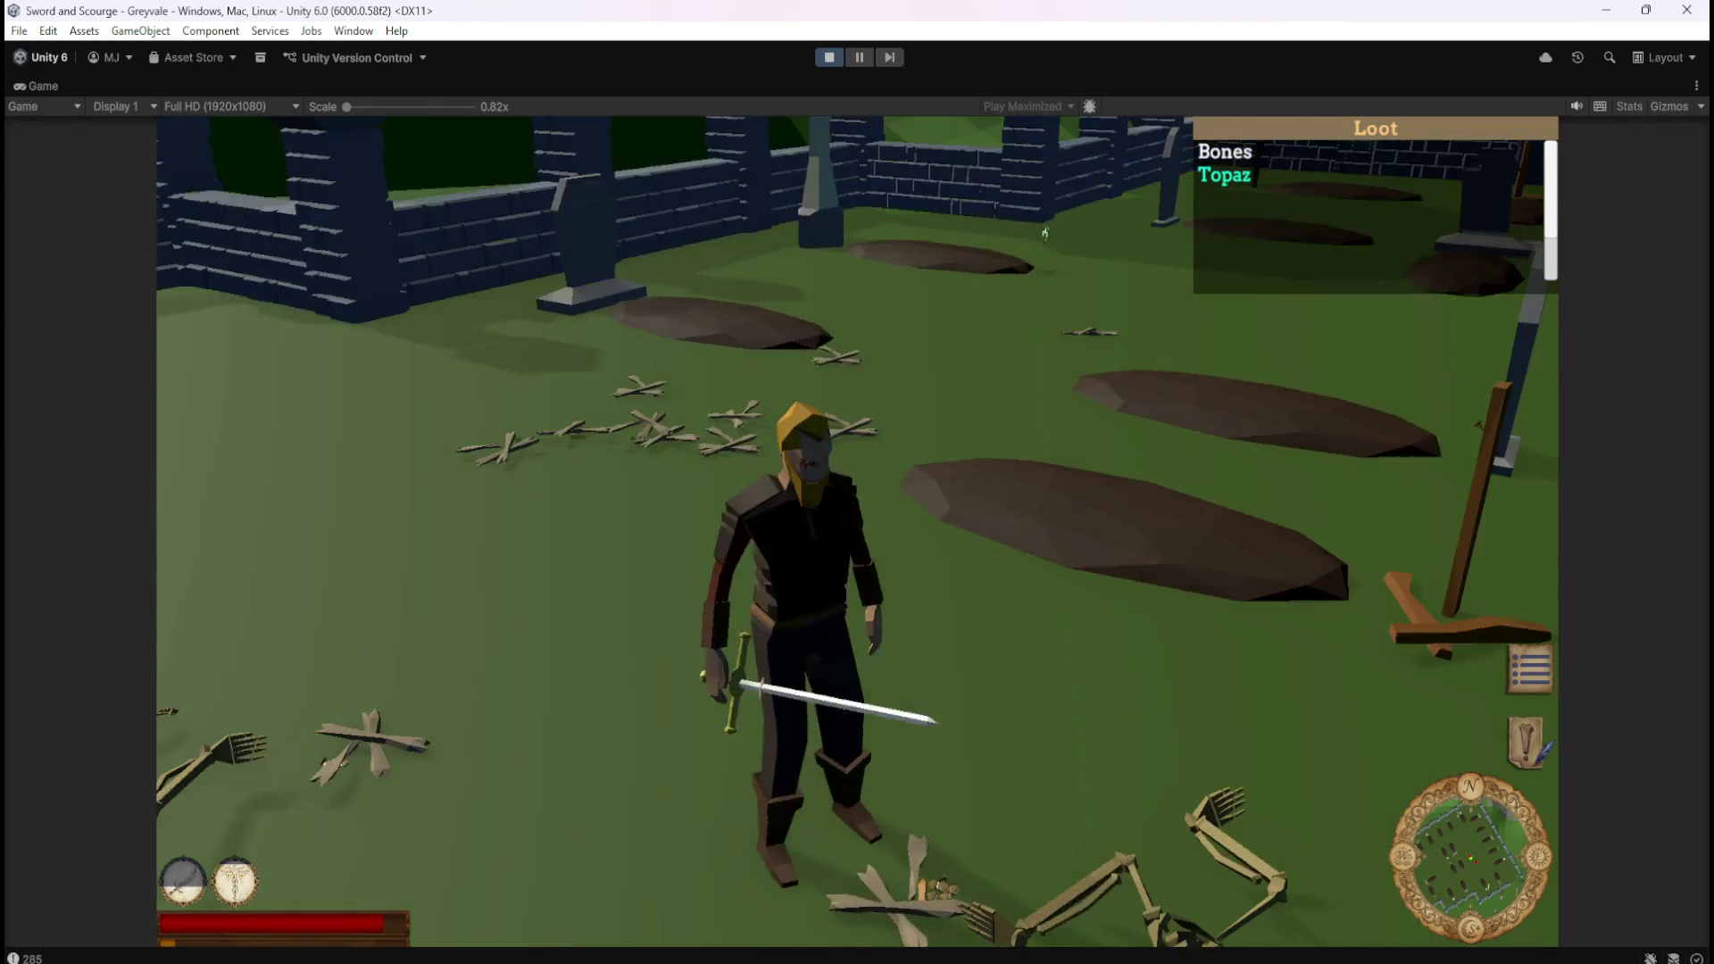
key(w)
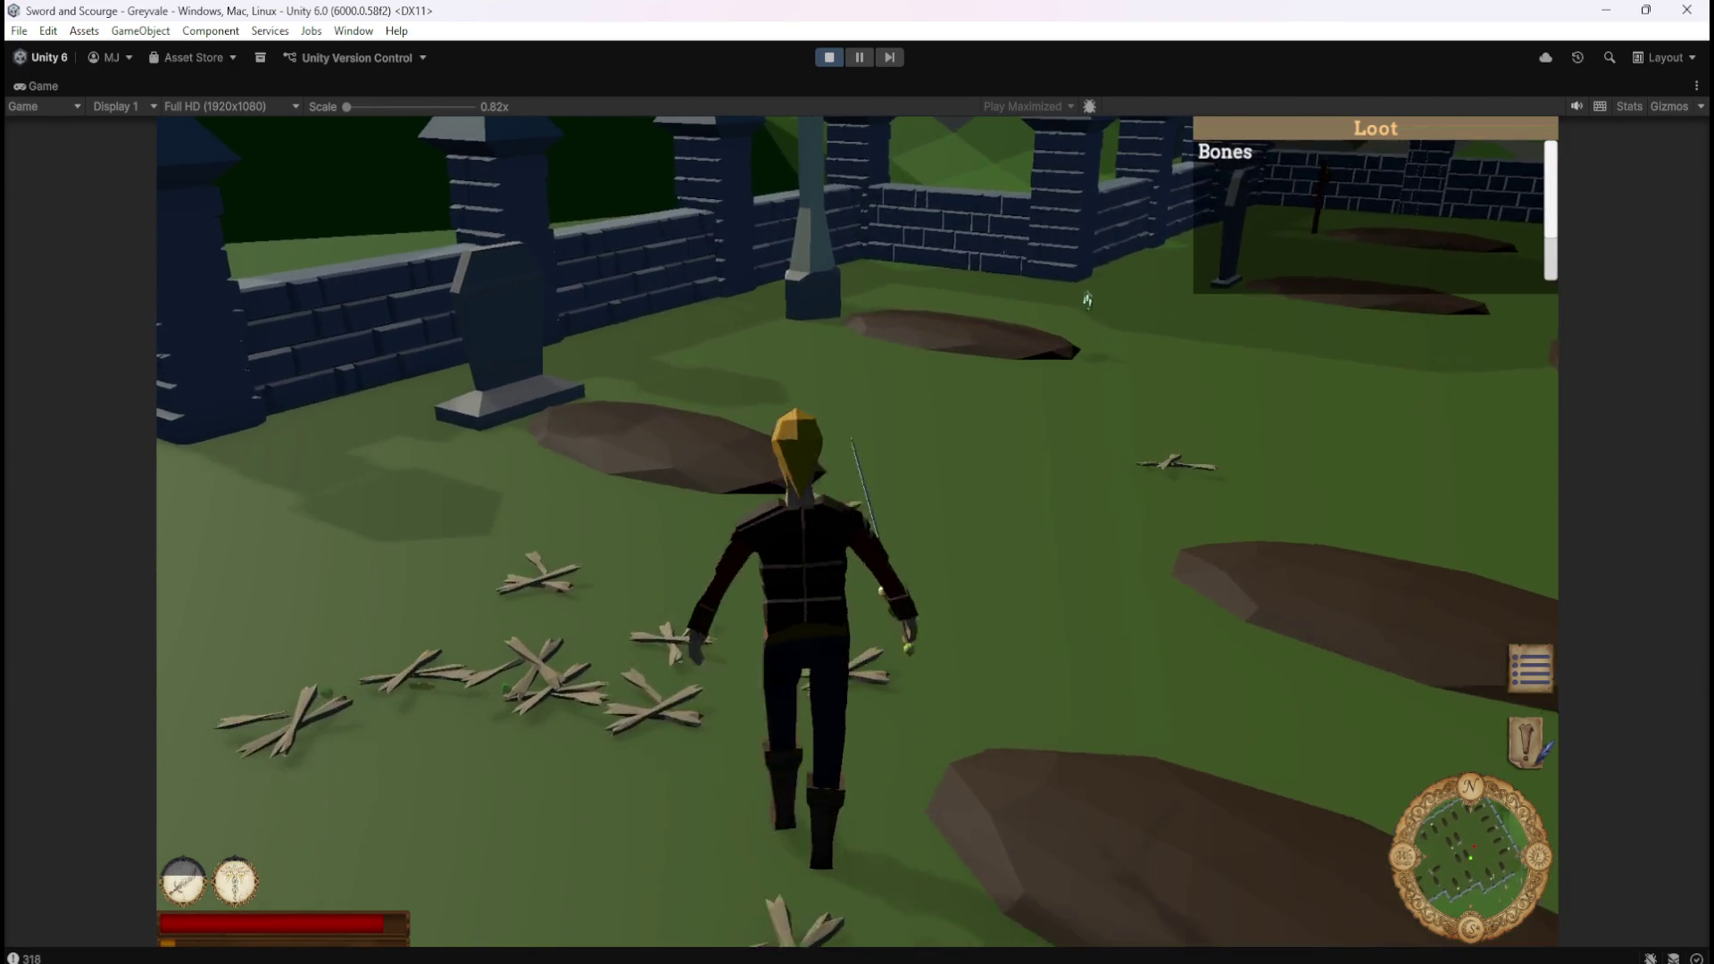
key(w)
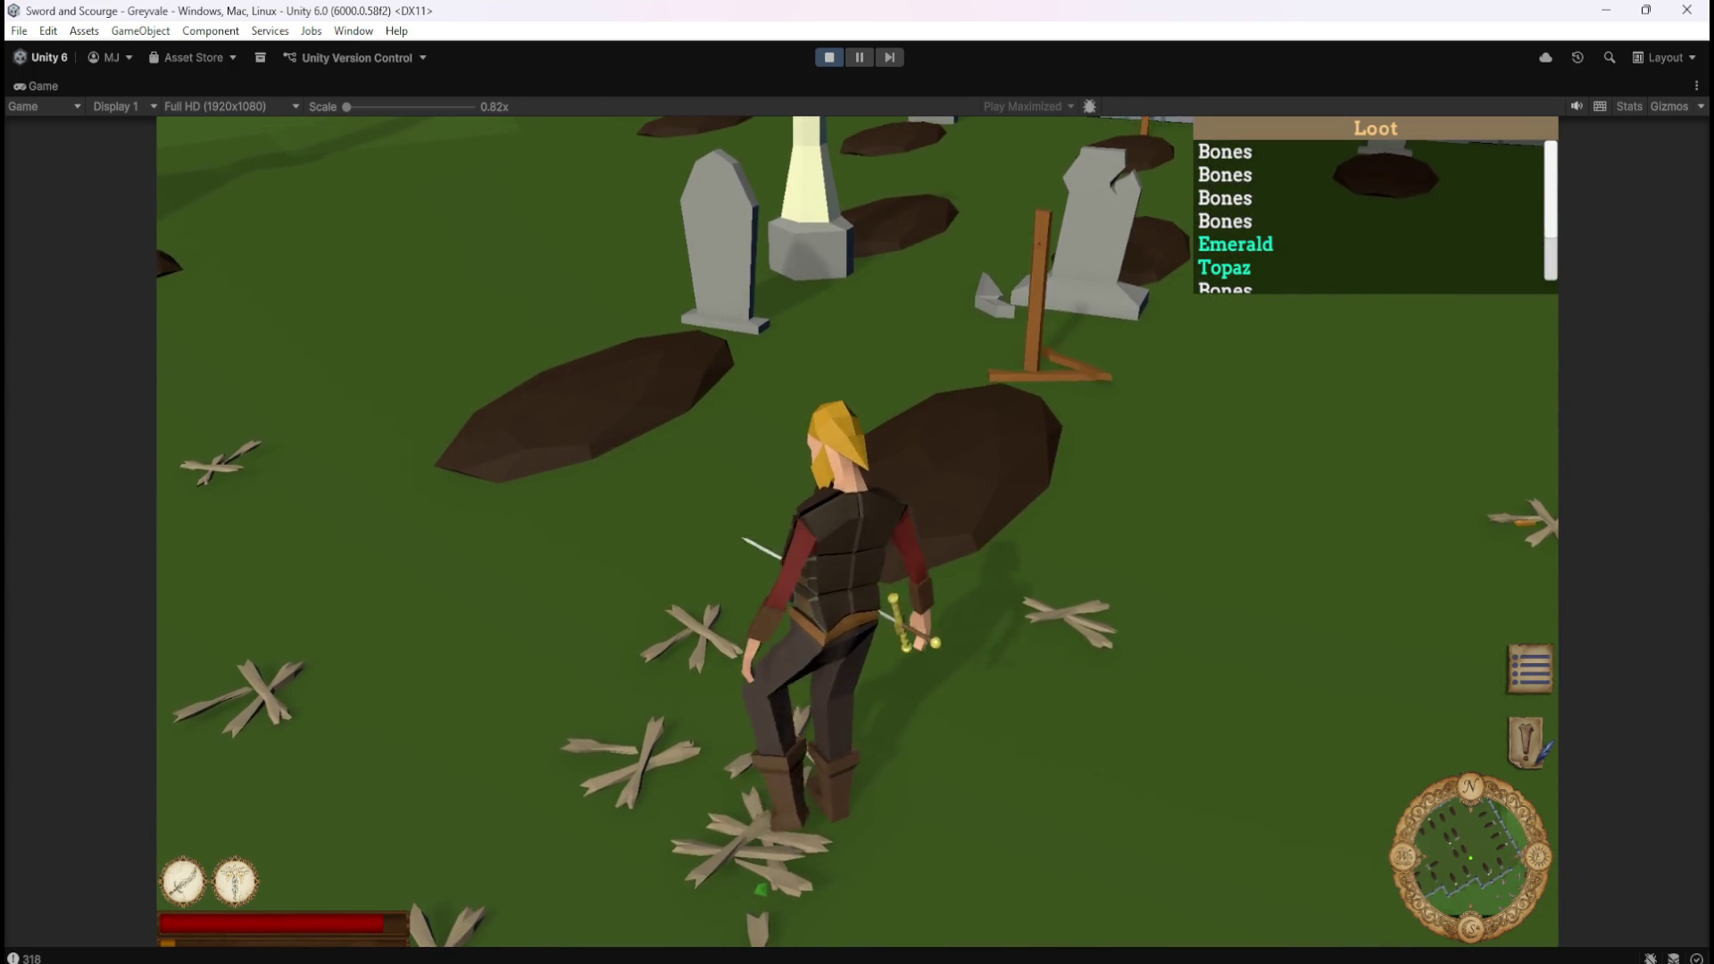
key(a)
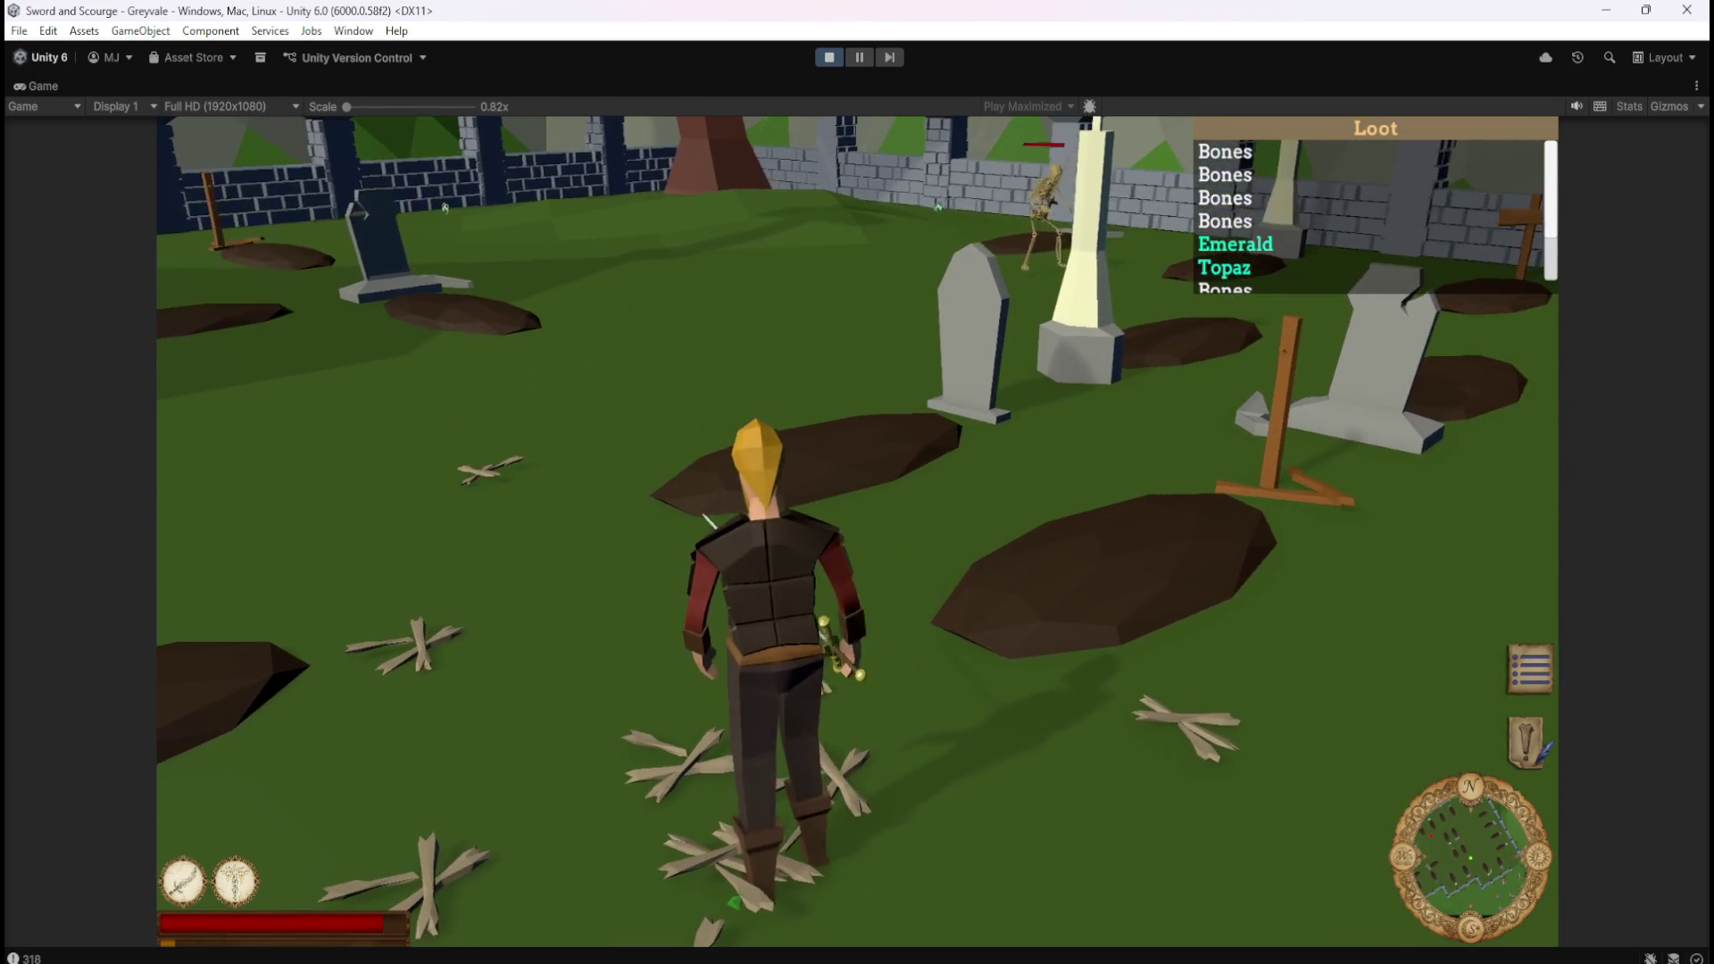
key(a)
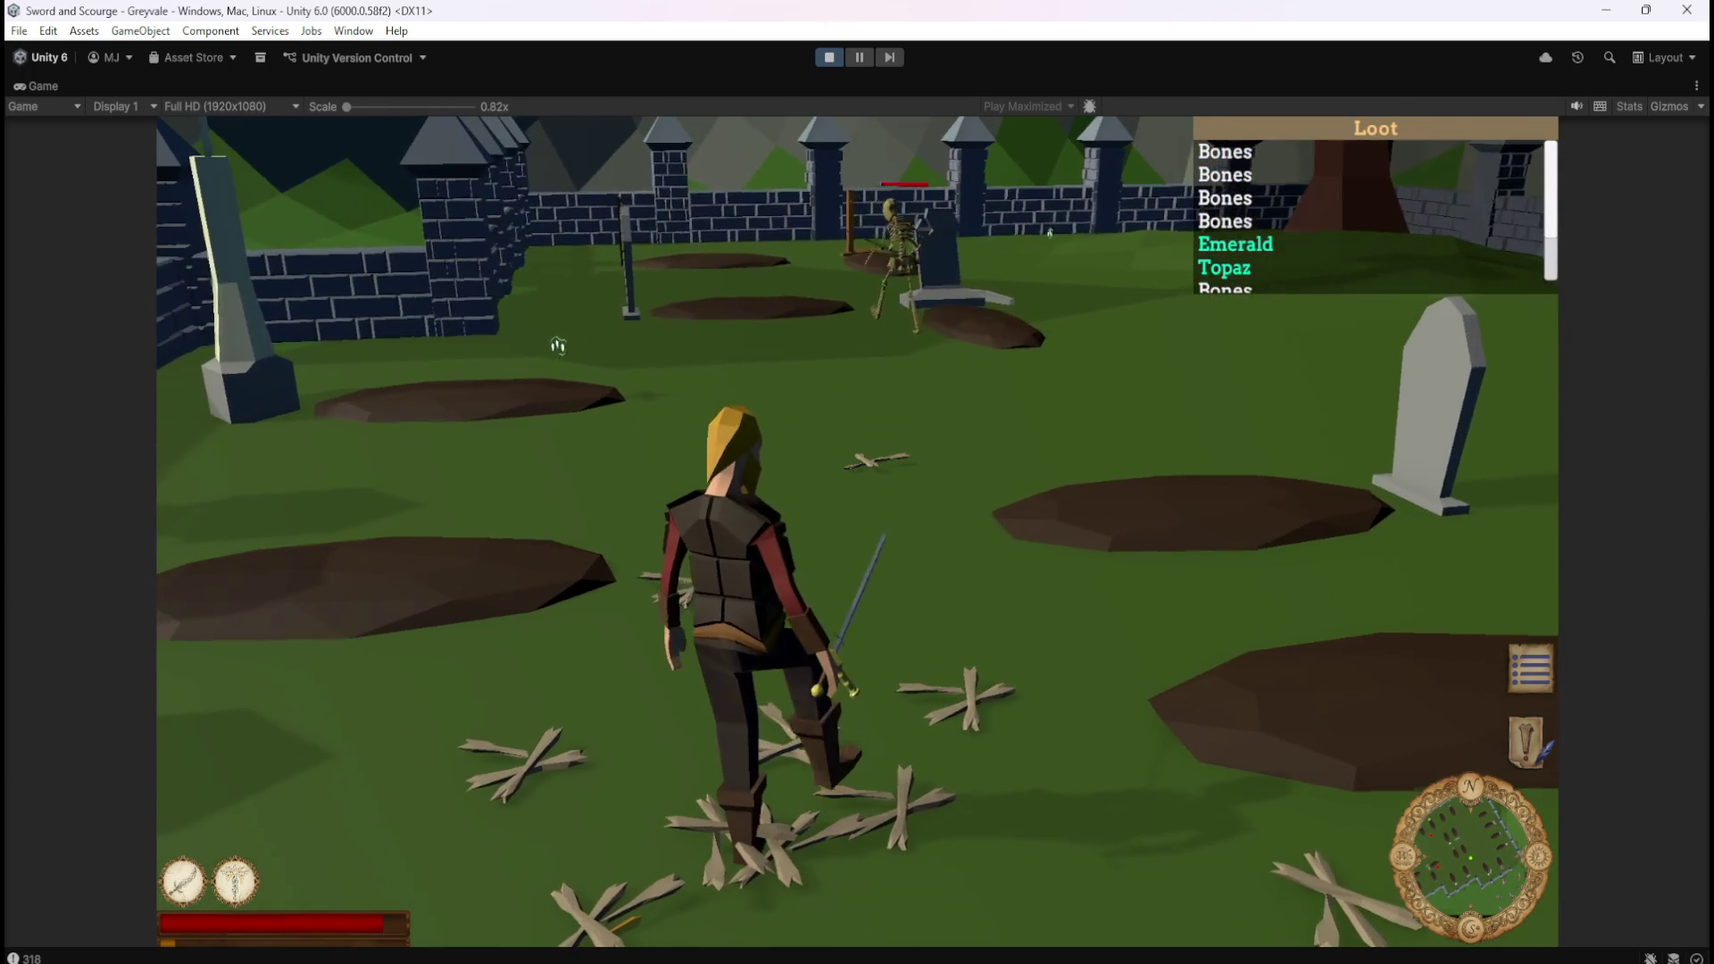
key(d)
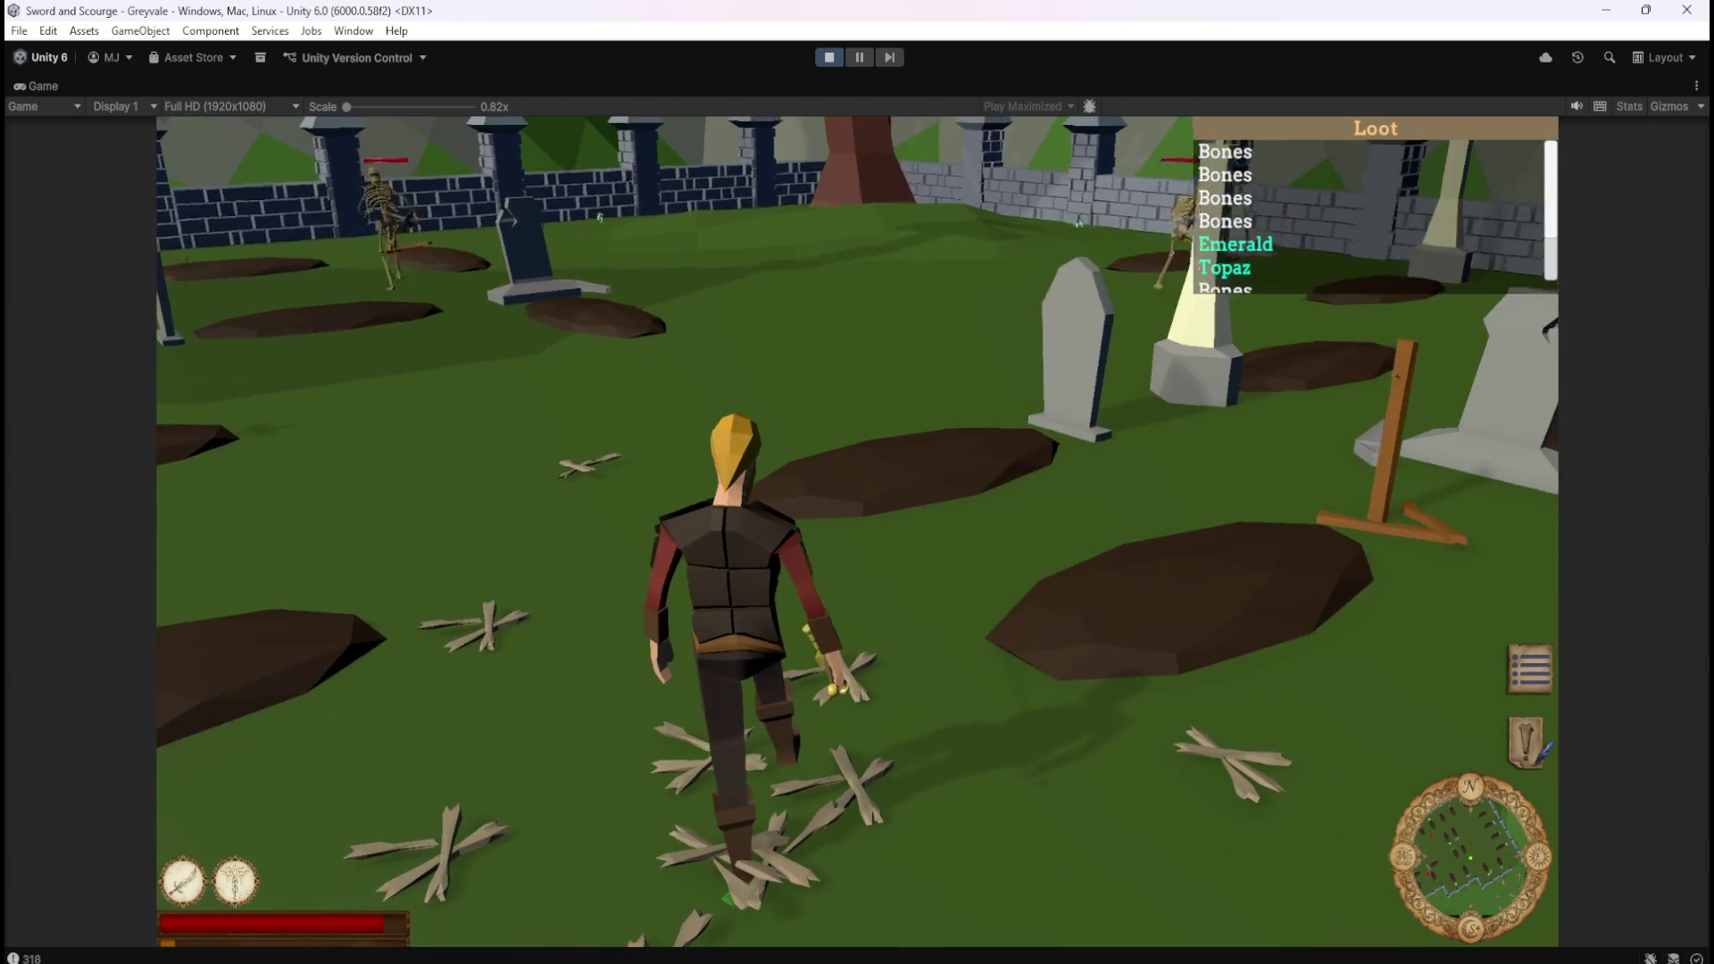
mouse_move(830, 212)
mouse_down()
mouse_move(997, 141)
mouse_move(931, 116)
mouse_up()
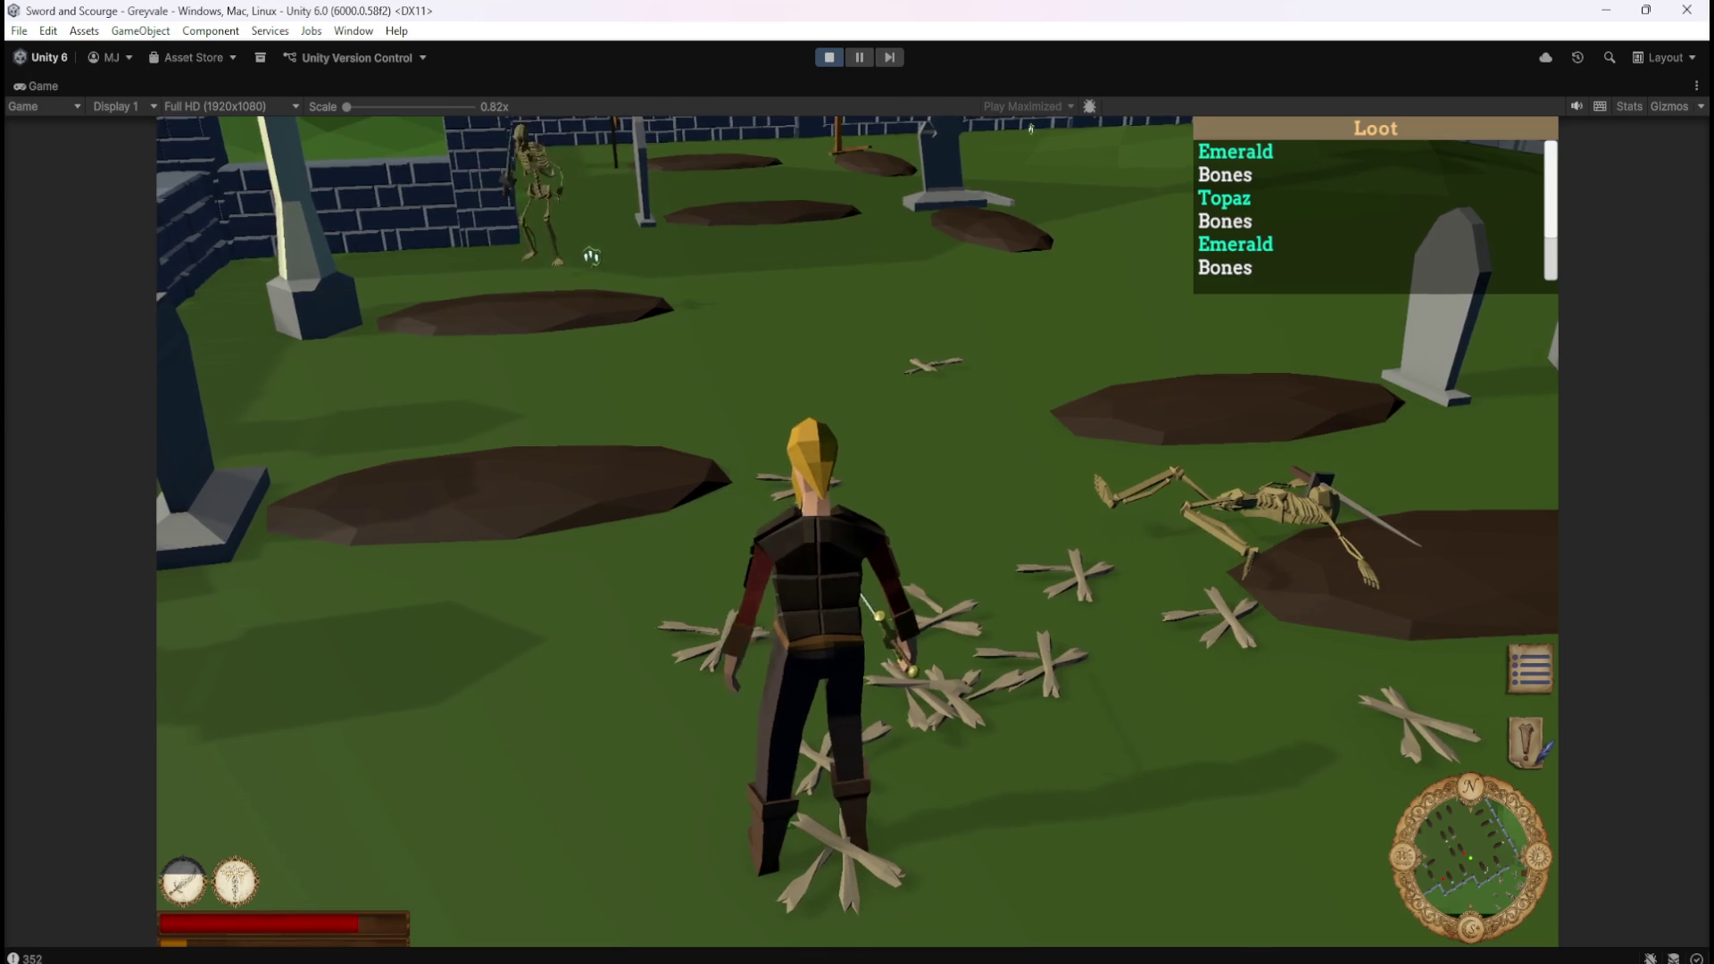
Pause the game with Escape once the Loot list has overflowed.
key(Escape)
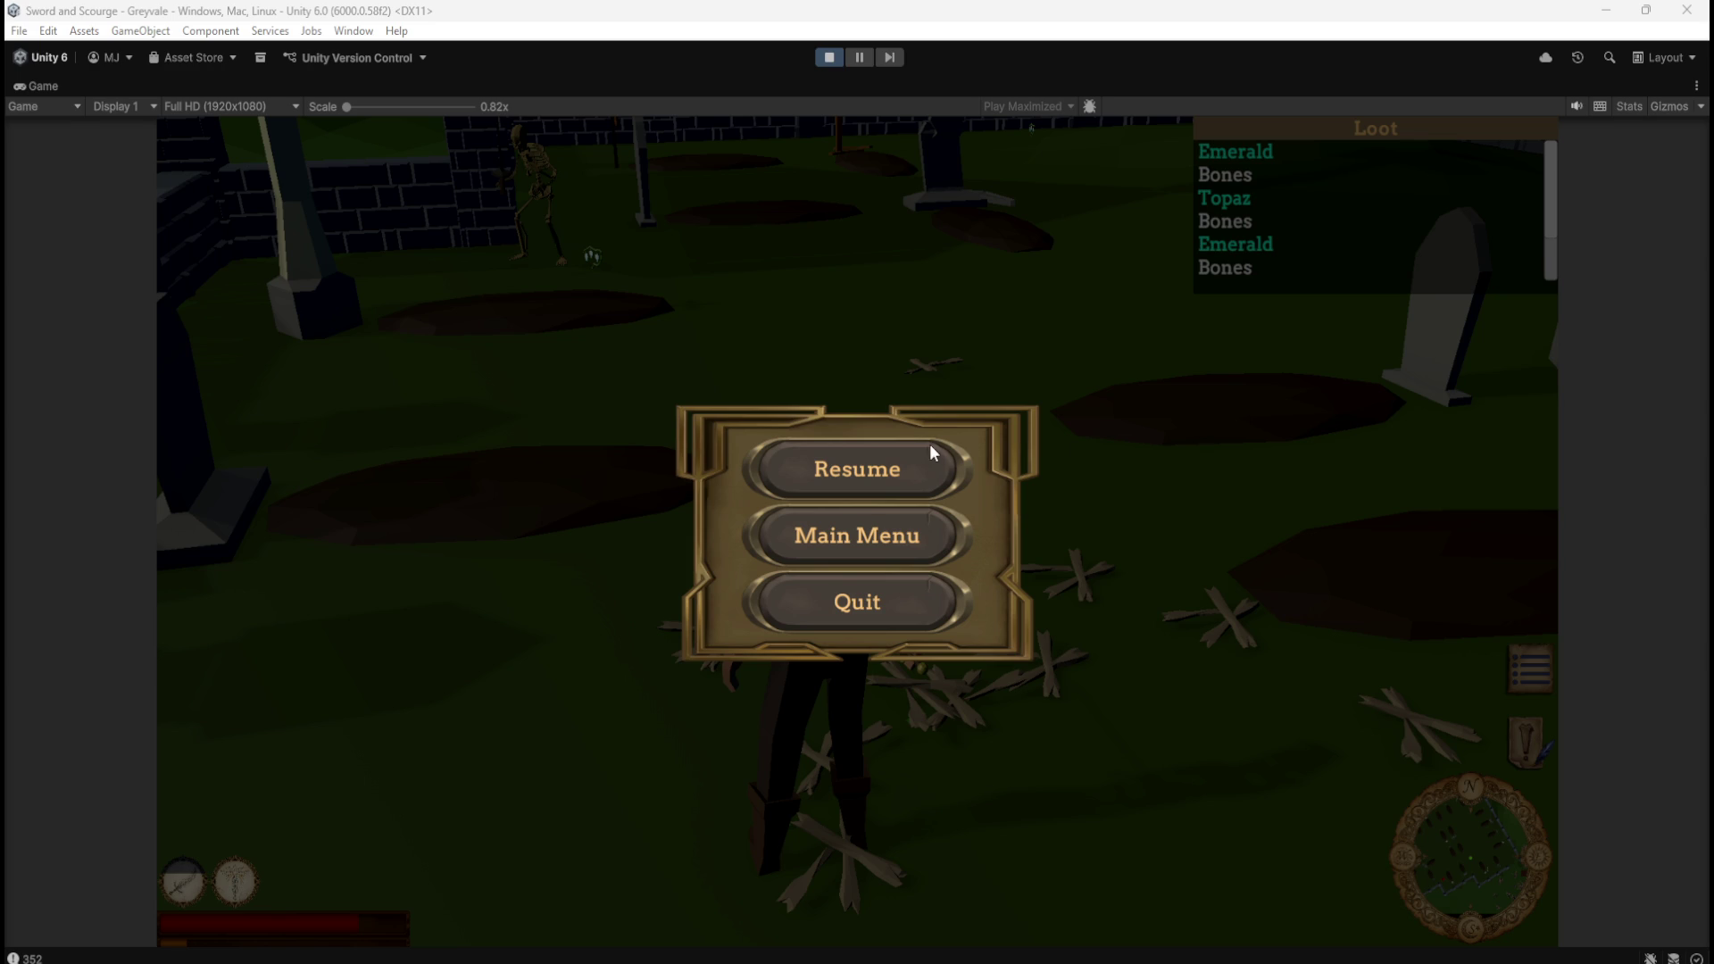
Resume the game, attack the skeletons with the sword and pick up Bones.
click(885, 482)
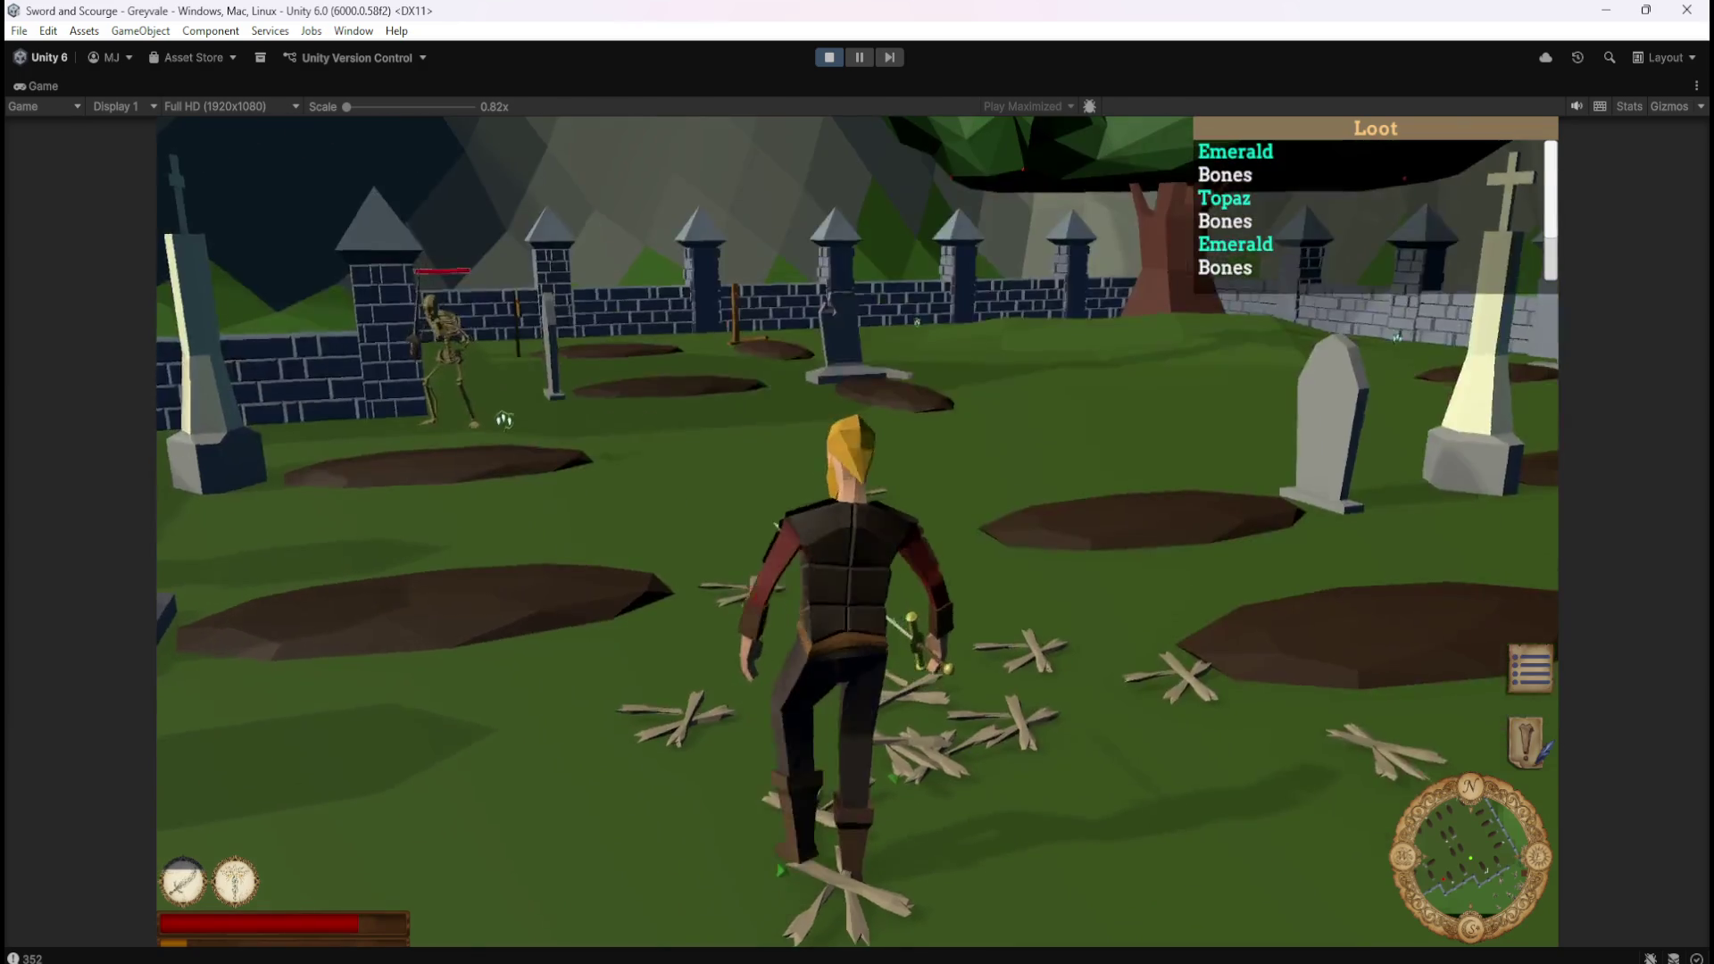
key(s)
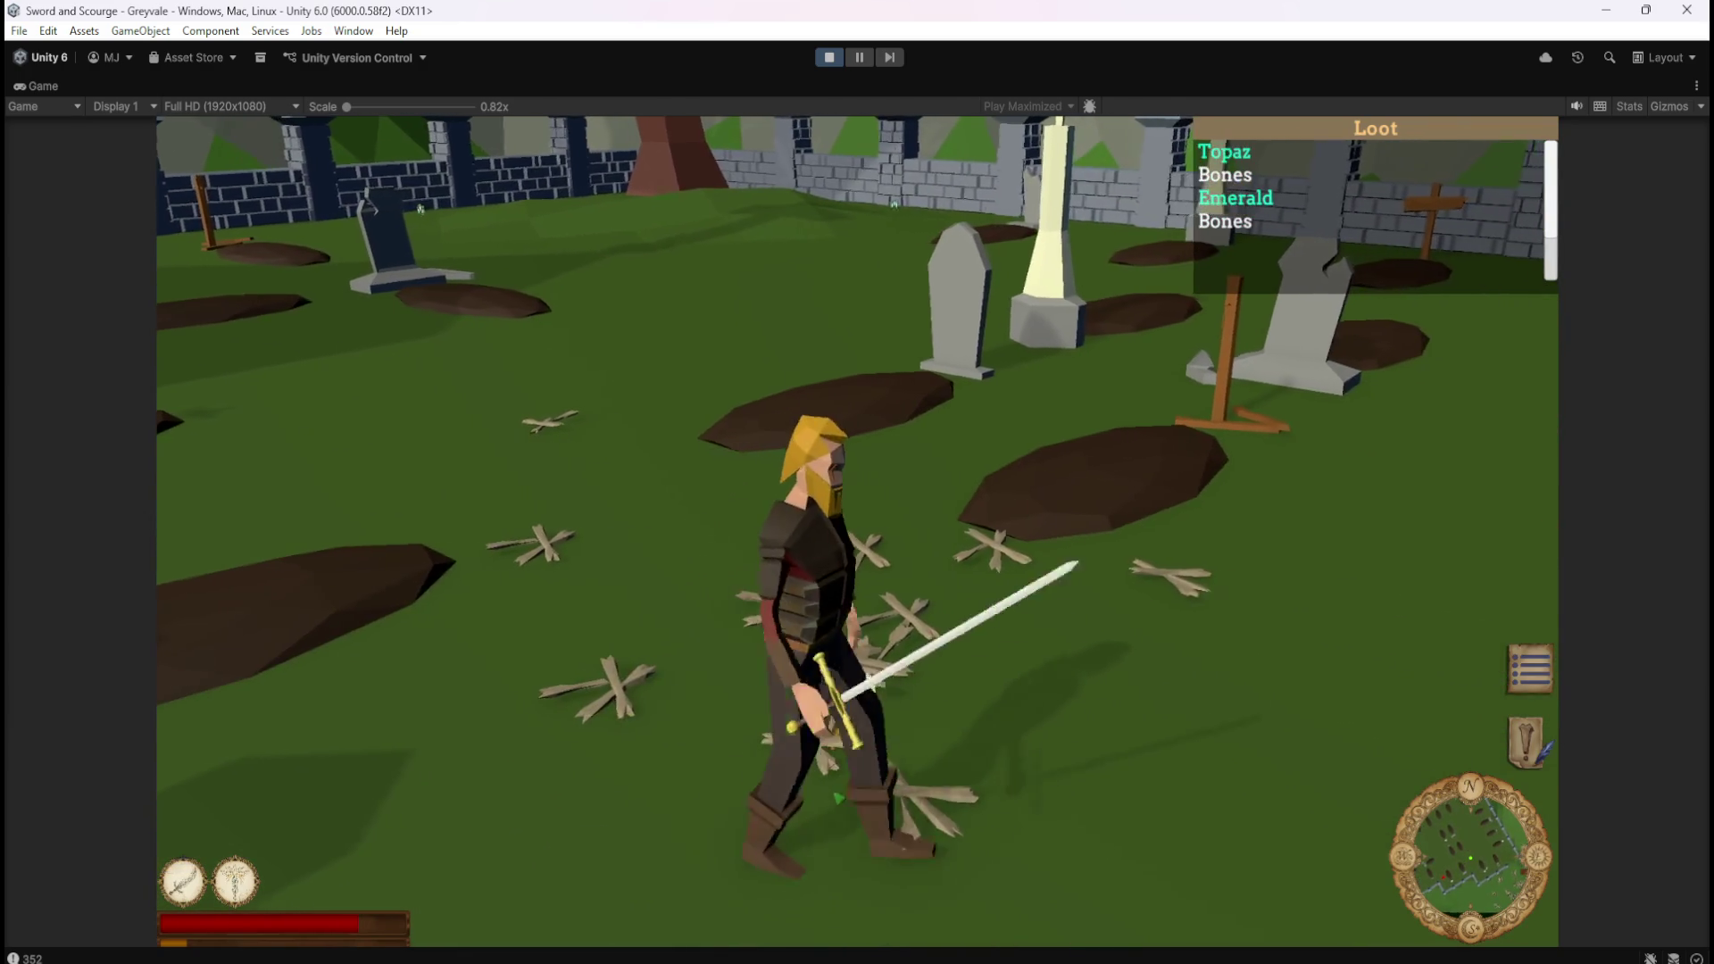
key(a)
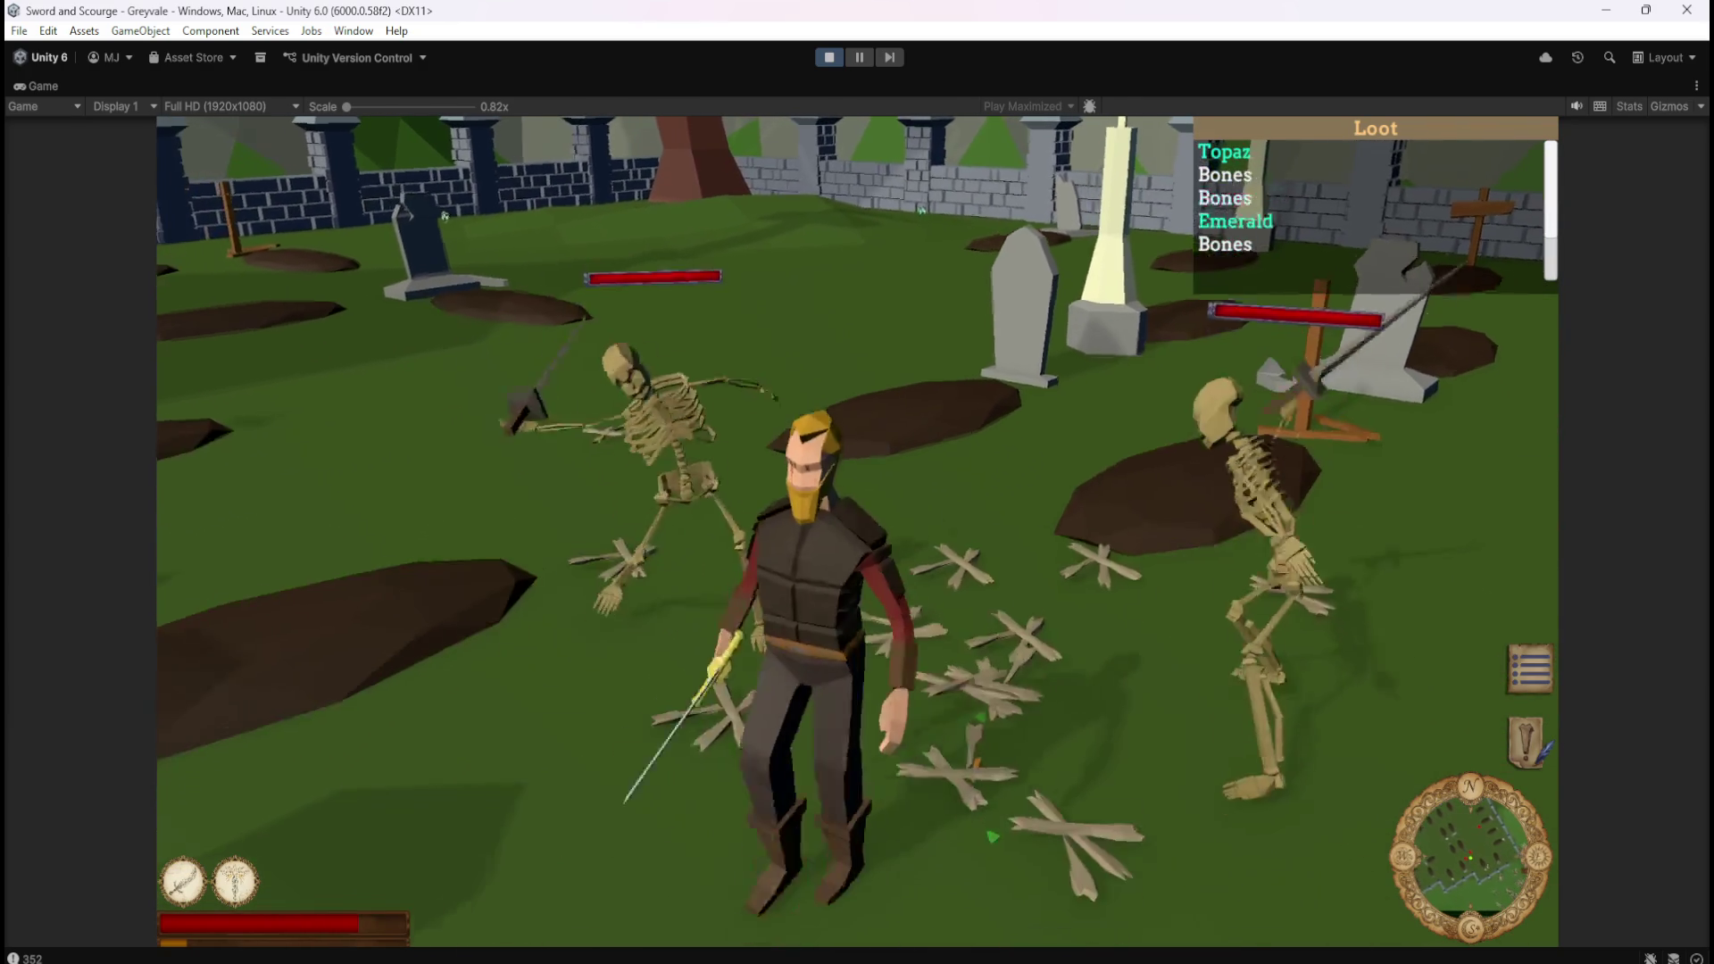
key(1)
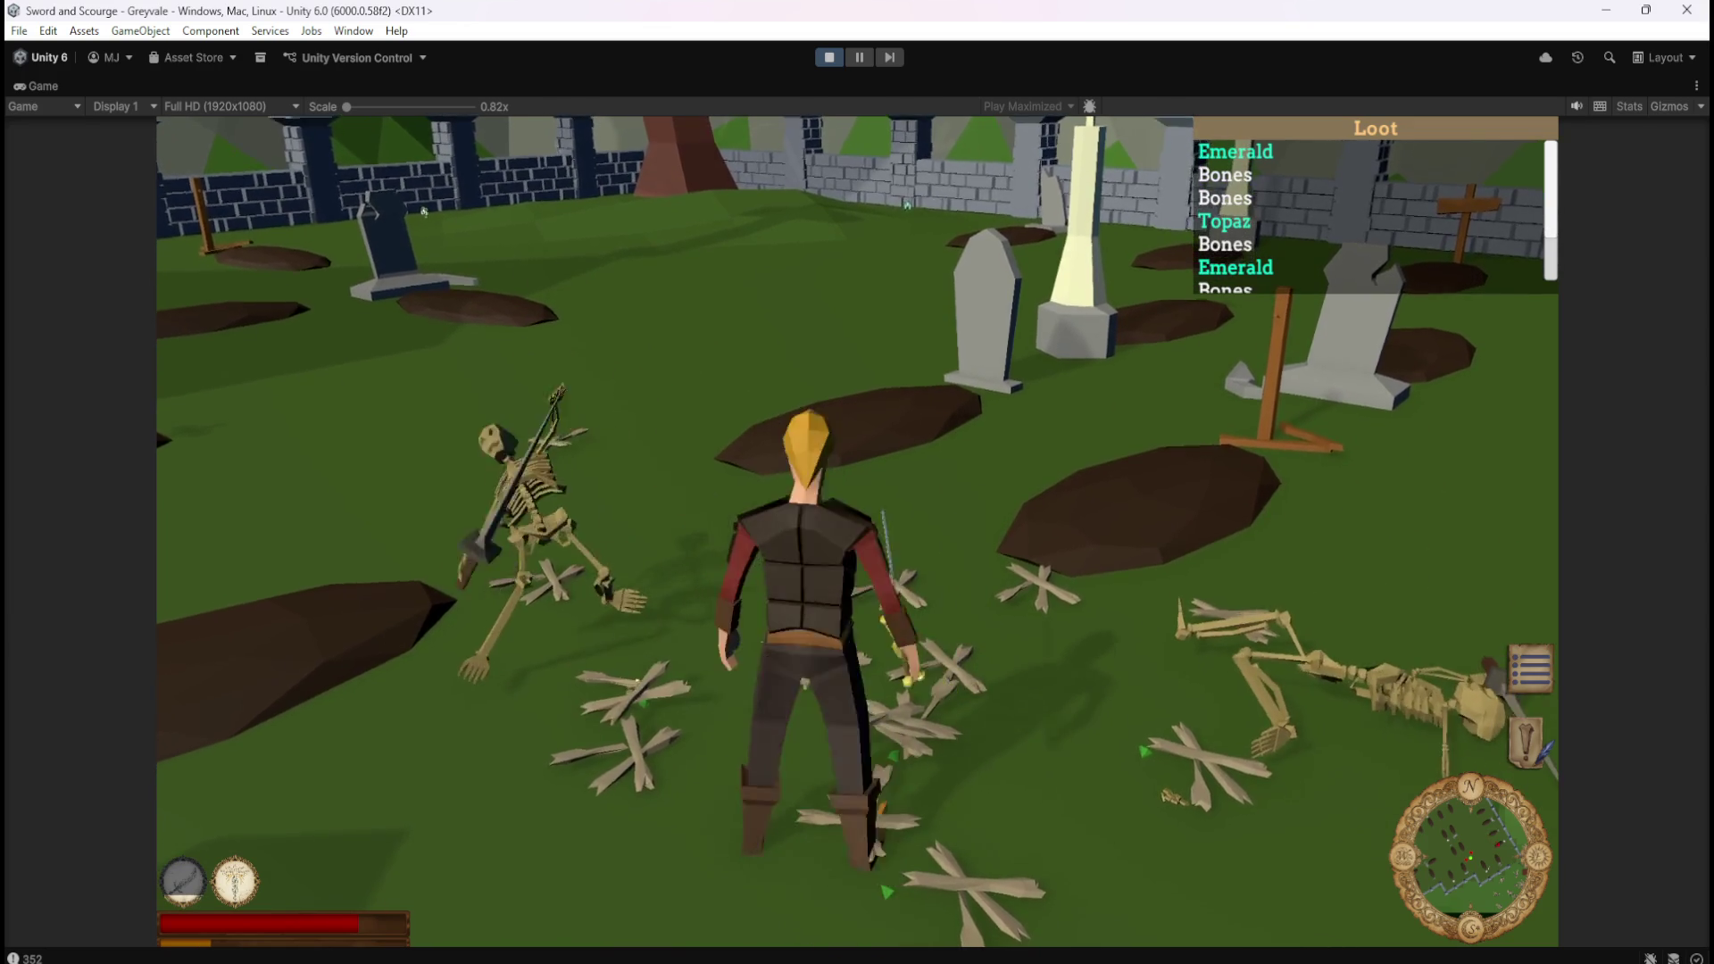
key(s)
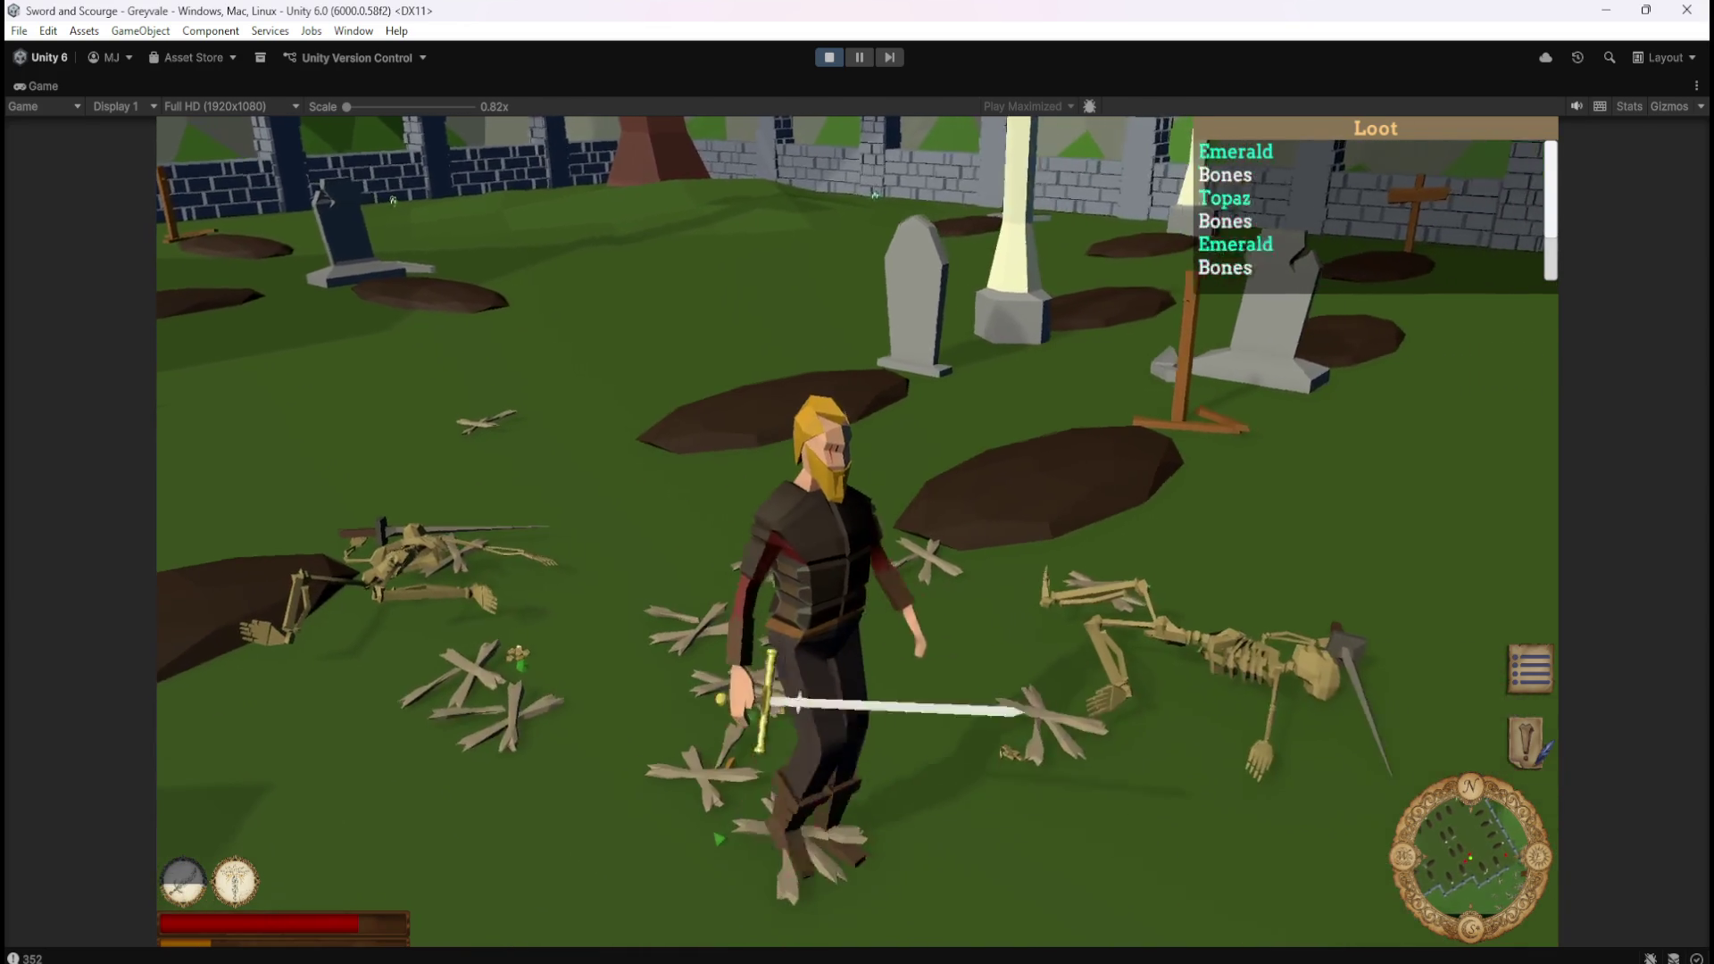
key(w)
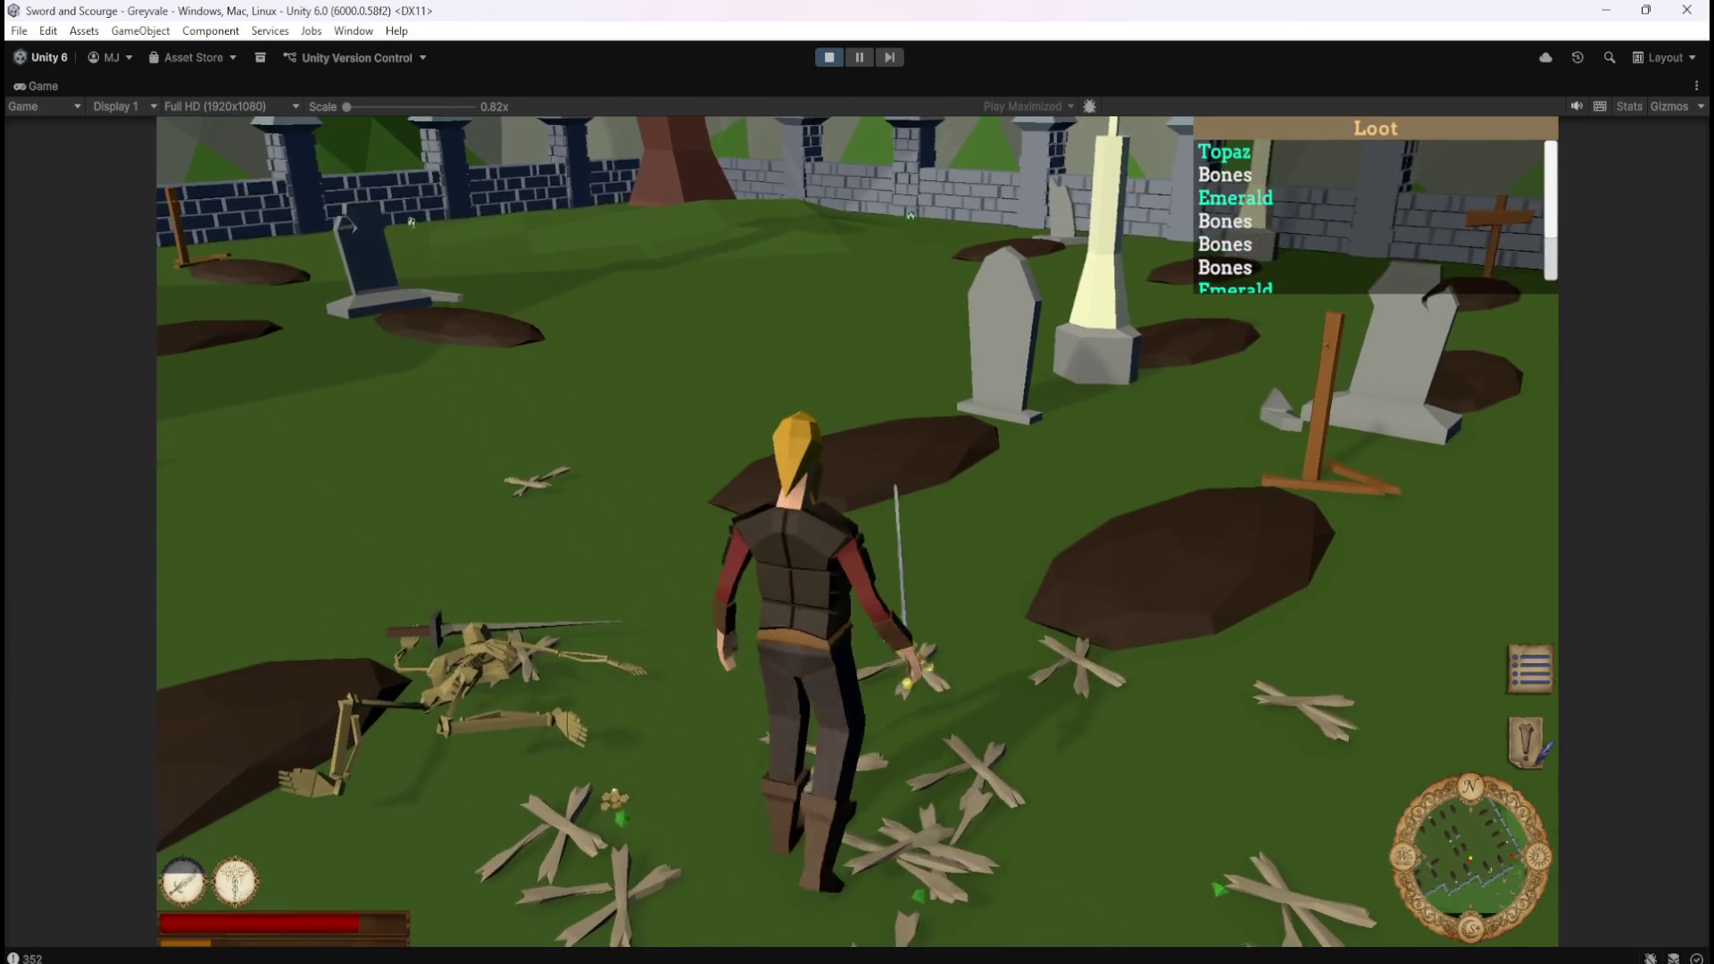
key(s)
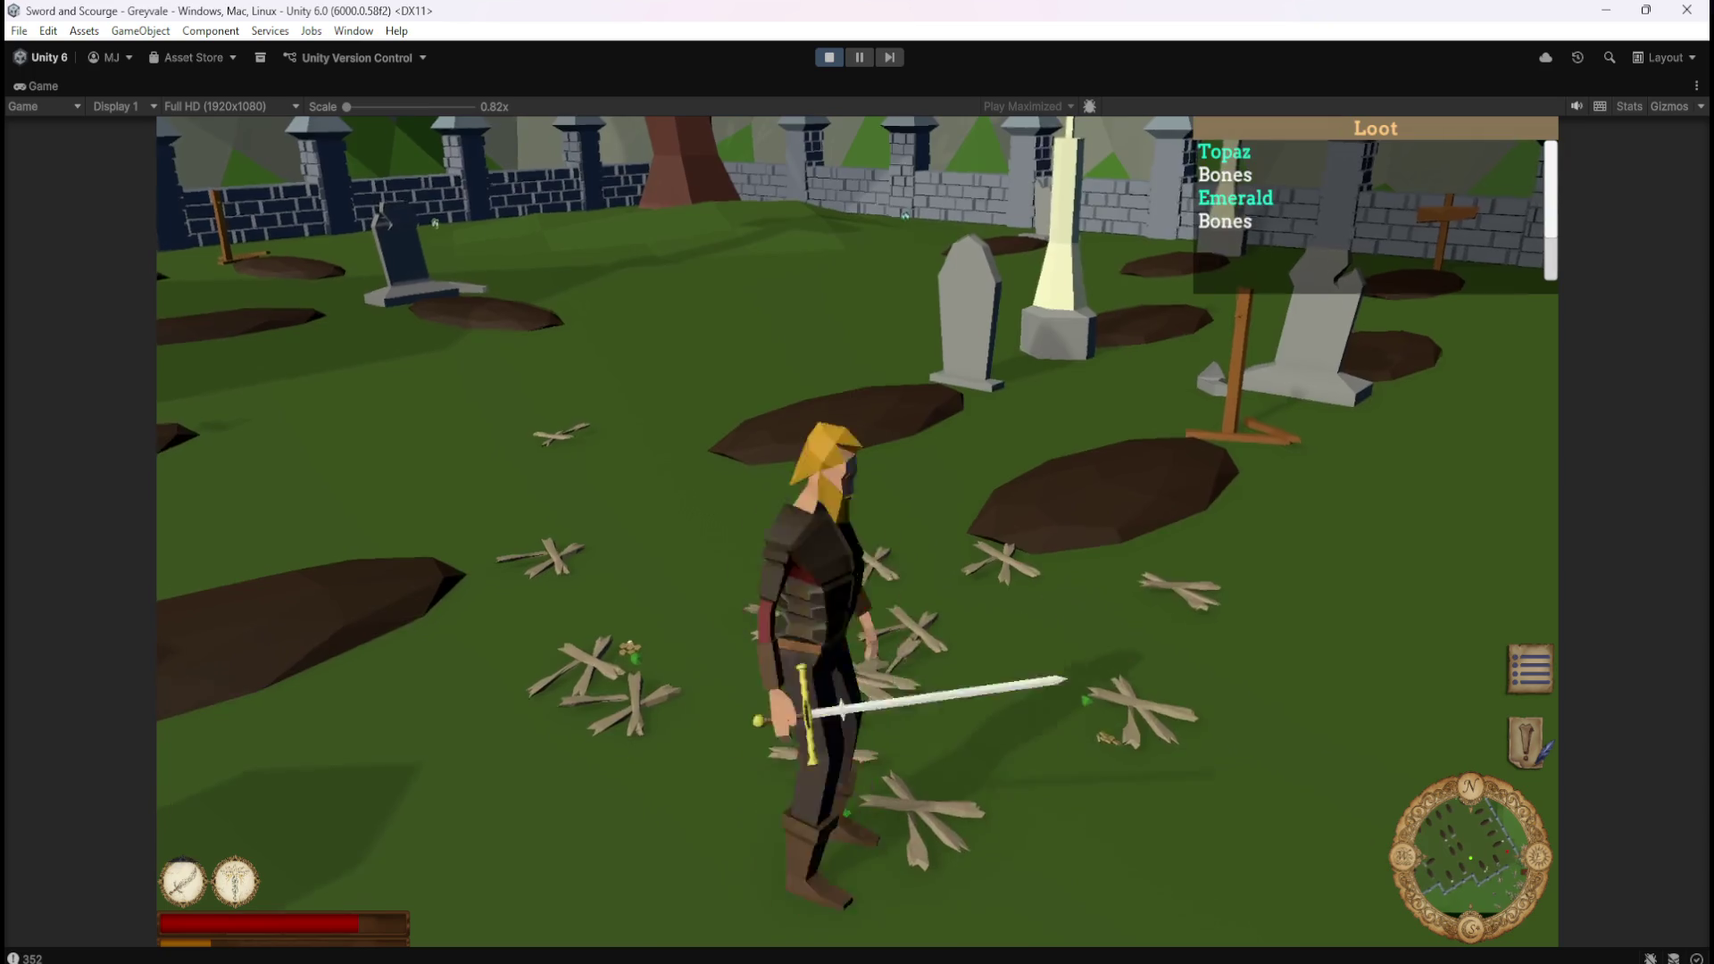
key(w)
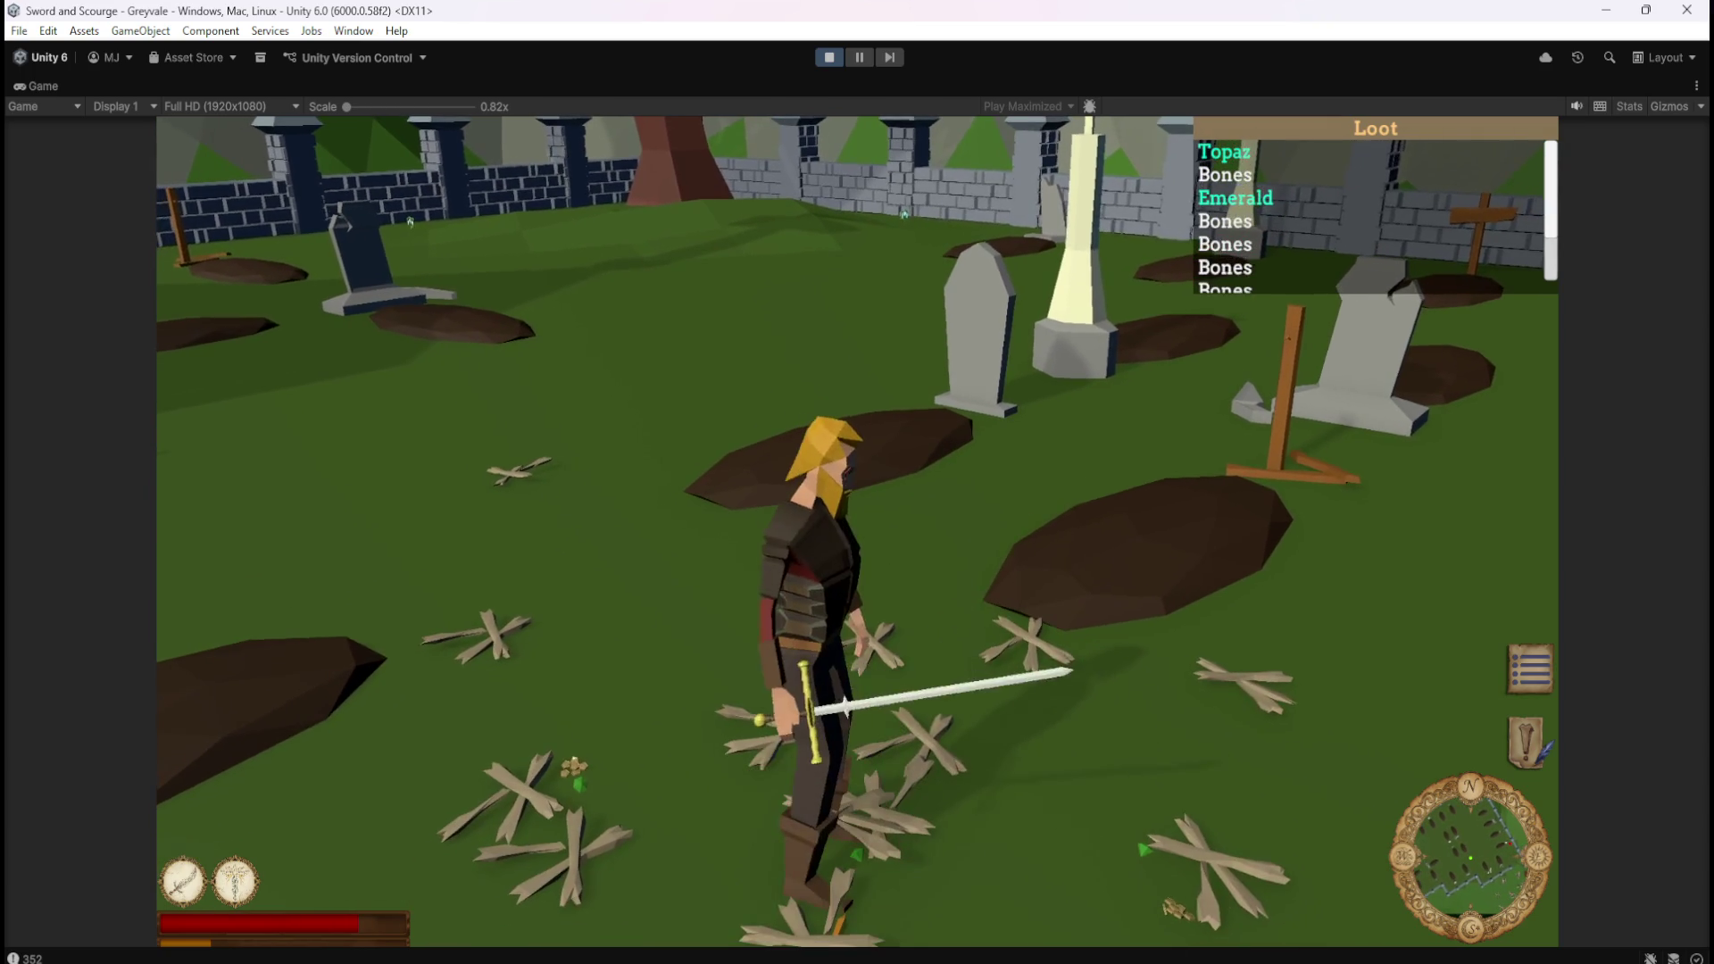
Collect Topaz and more loot around the graves, then pause and stop Play mode.
key(s)
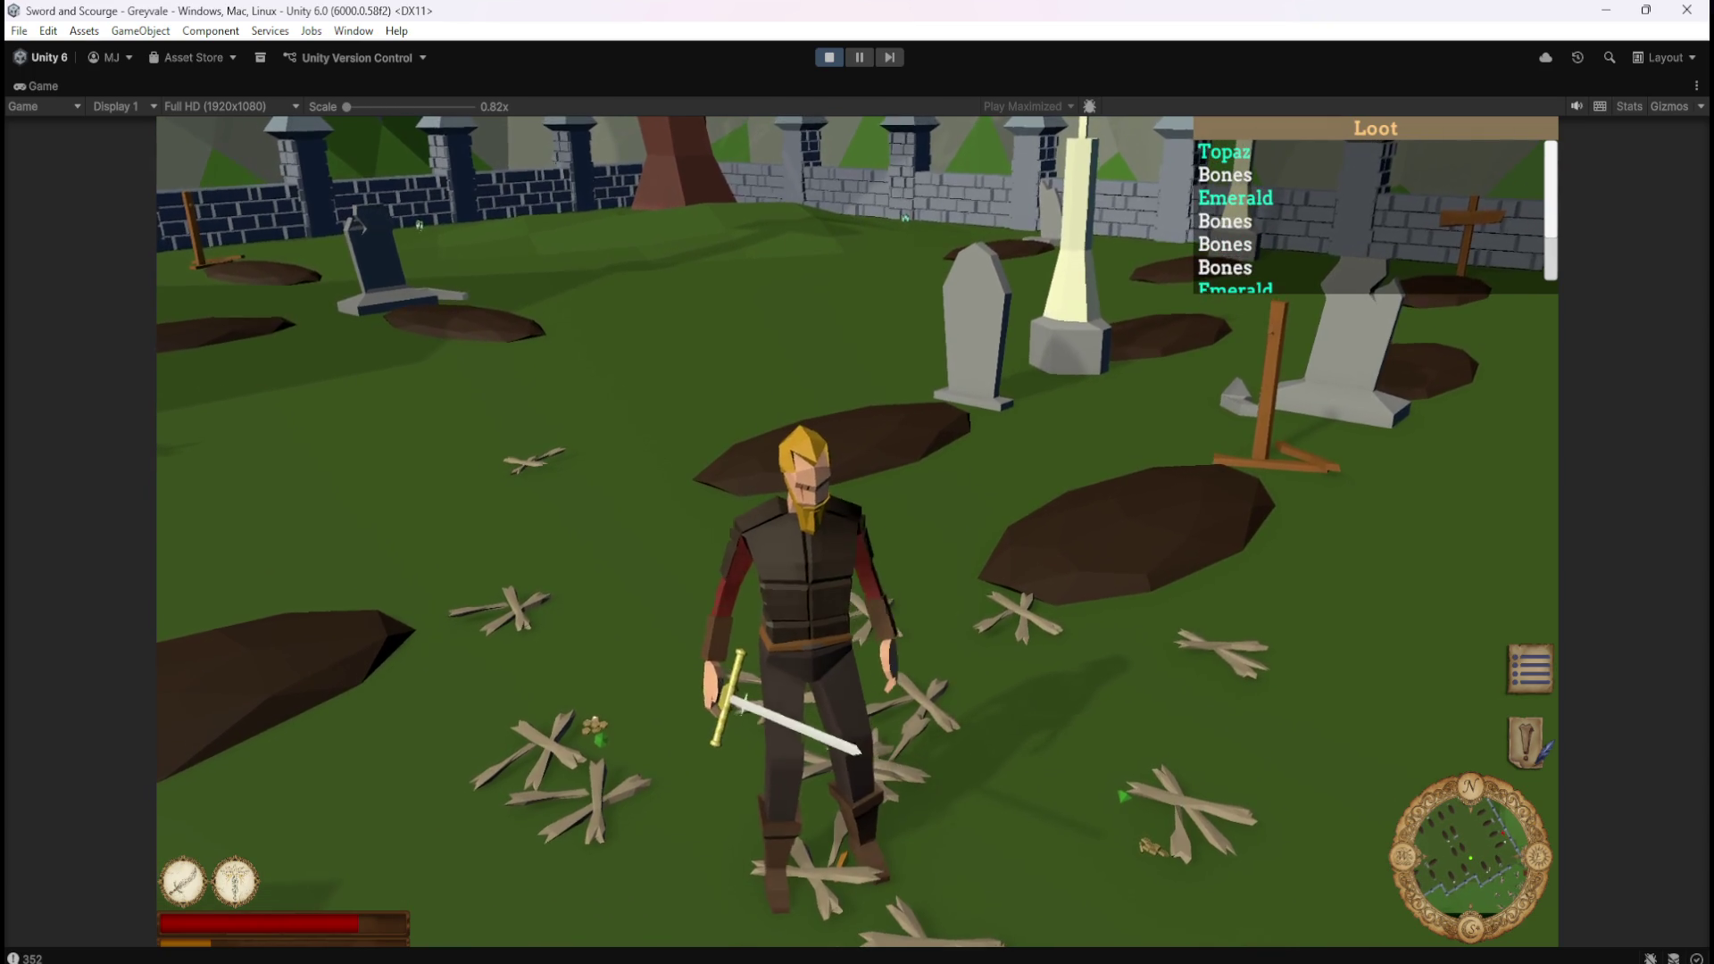
key(w)
key(s)
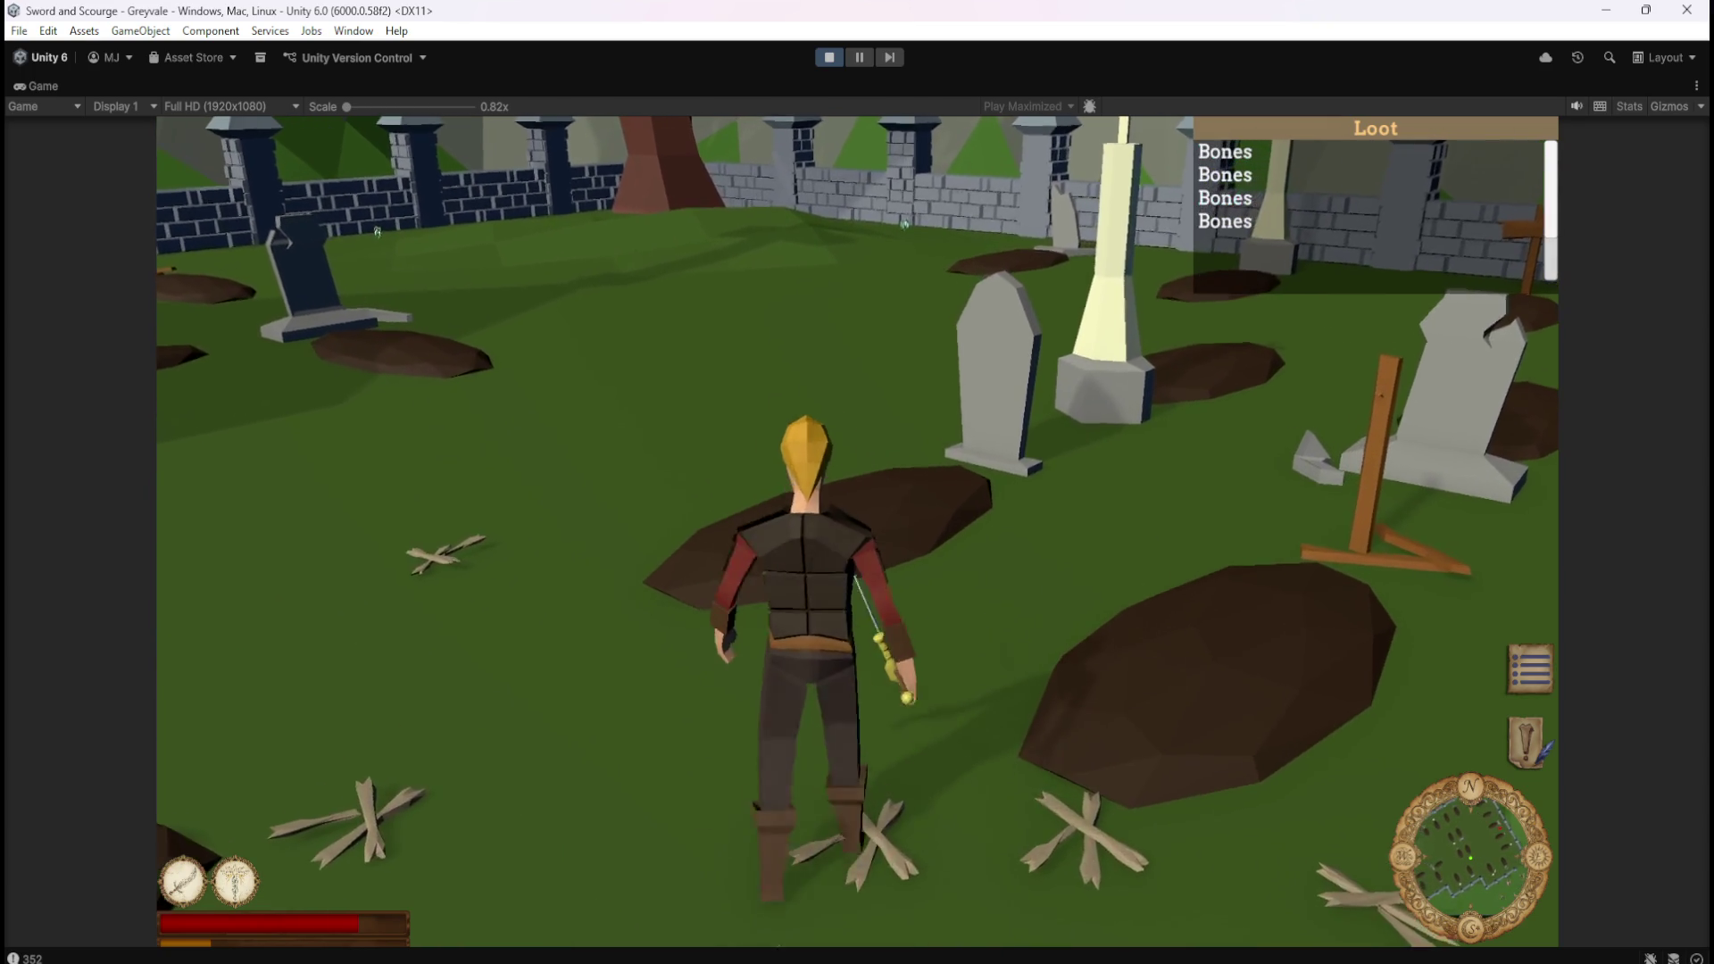
key(w)
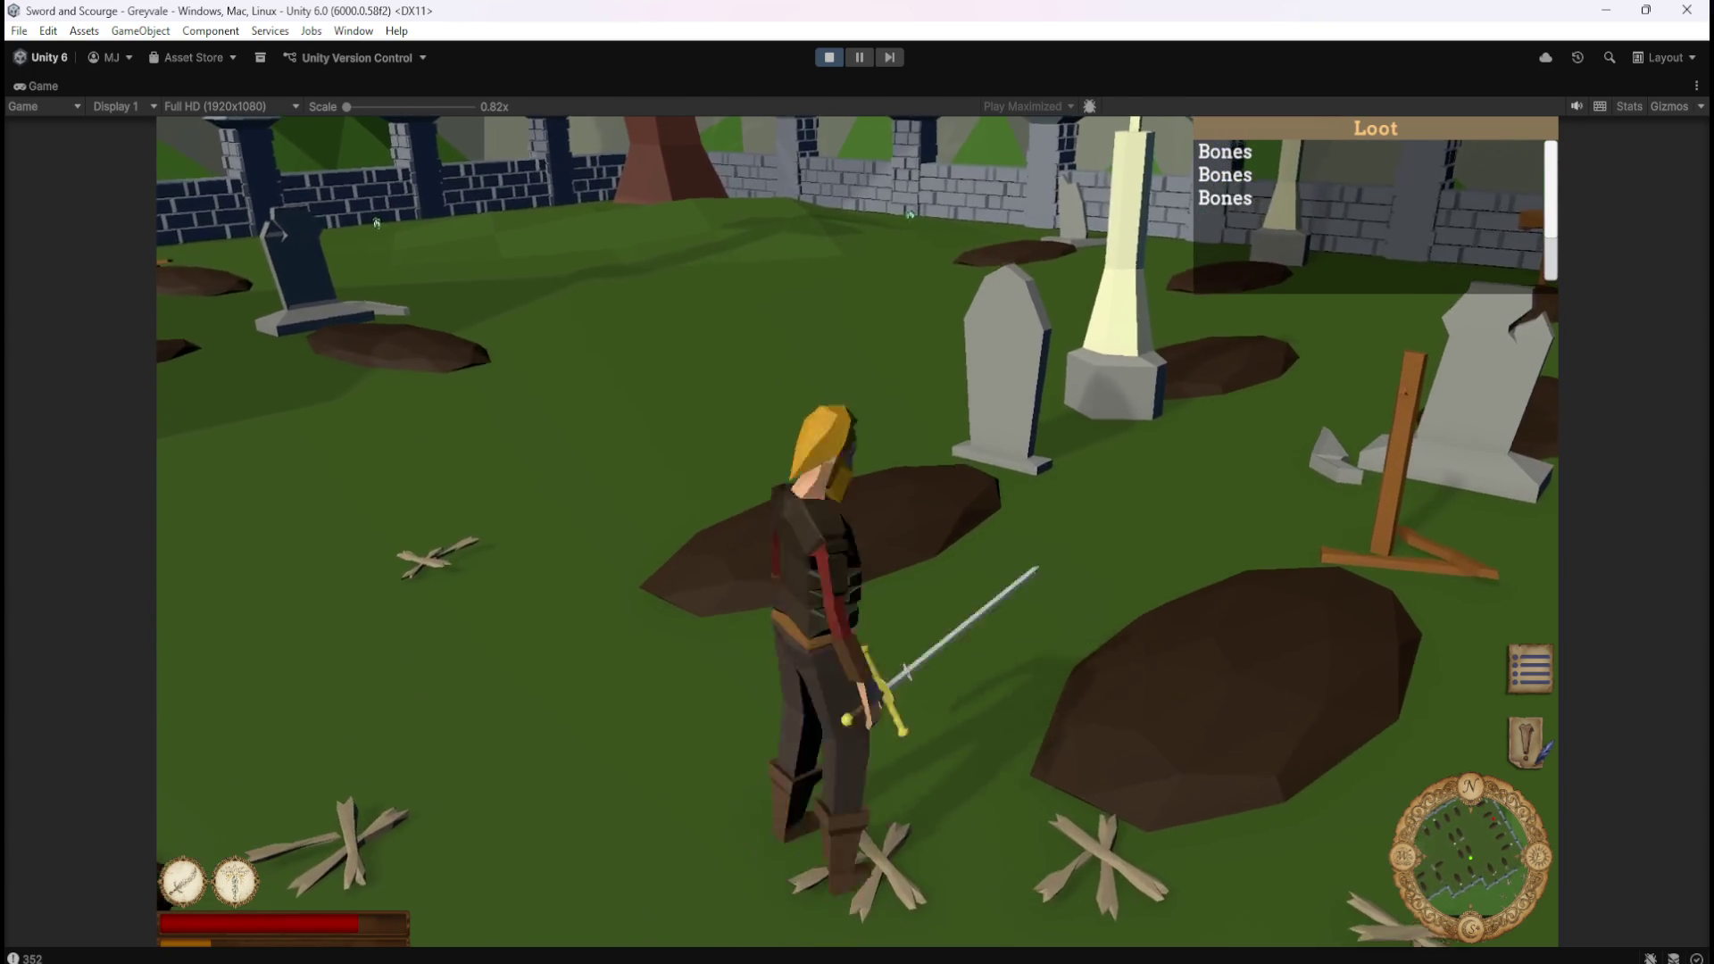
key(s)
key(a)
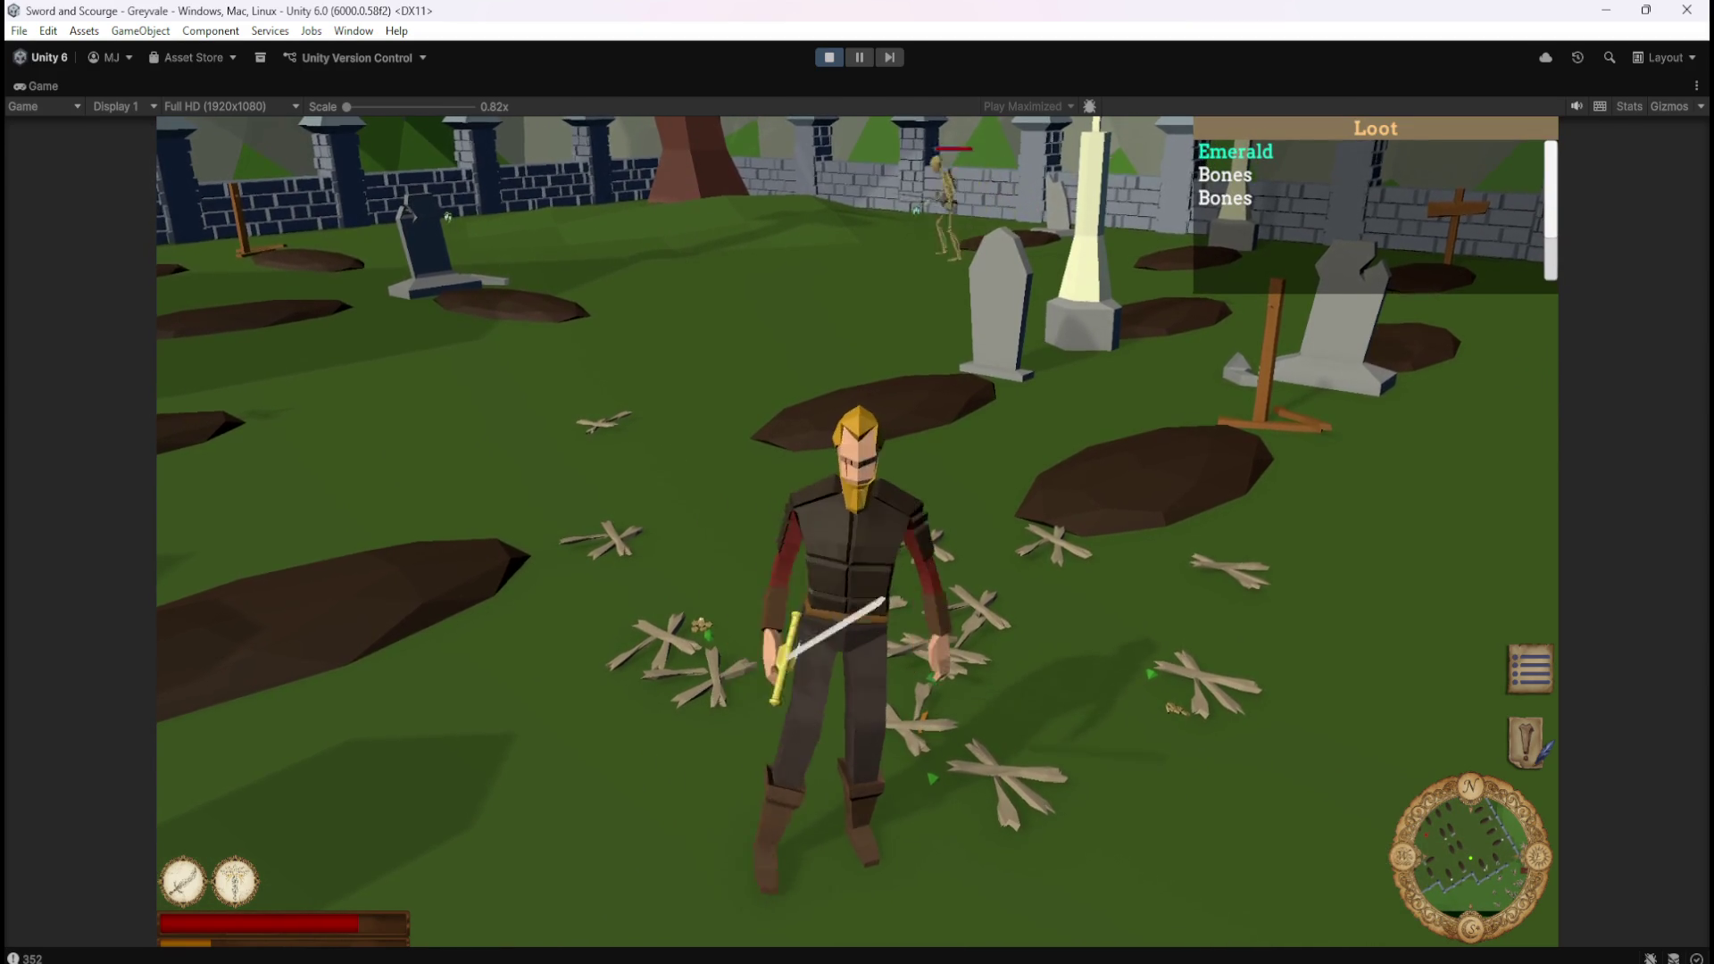
key(w)
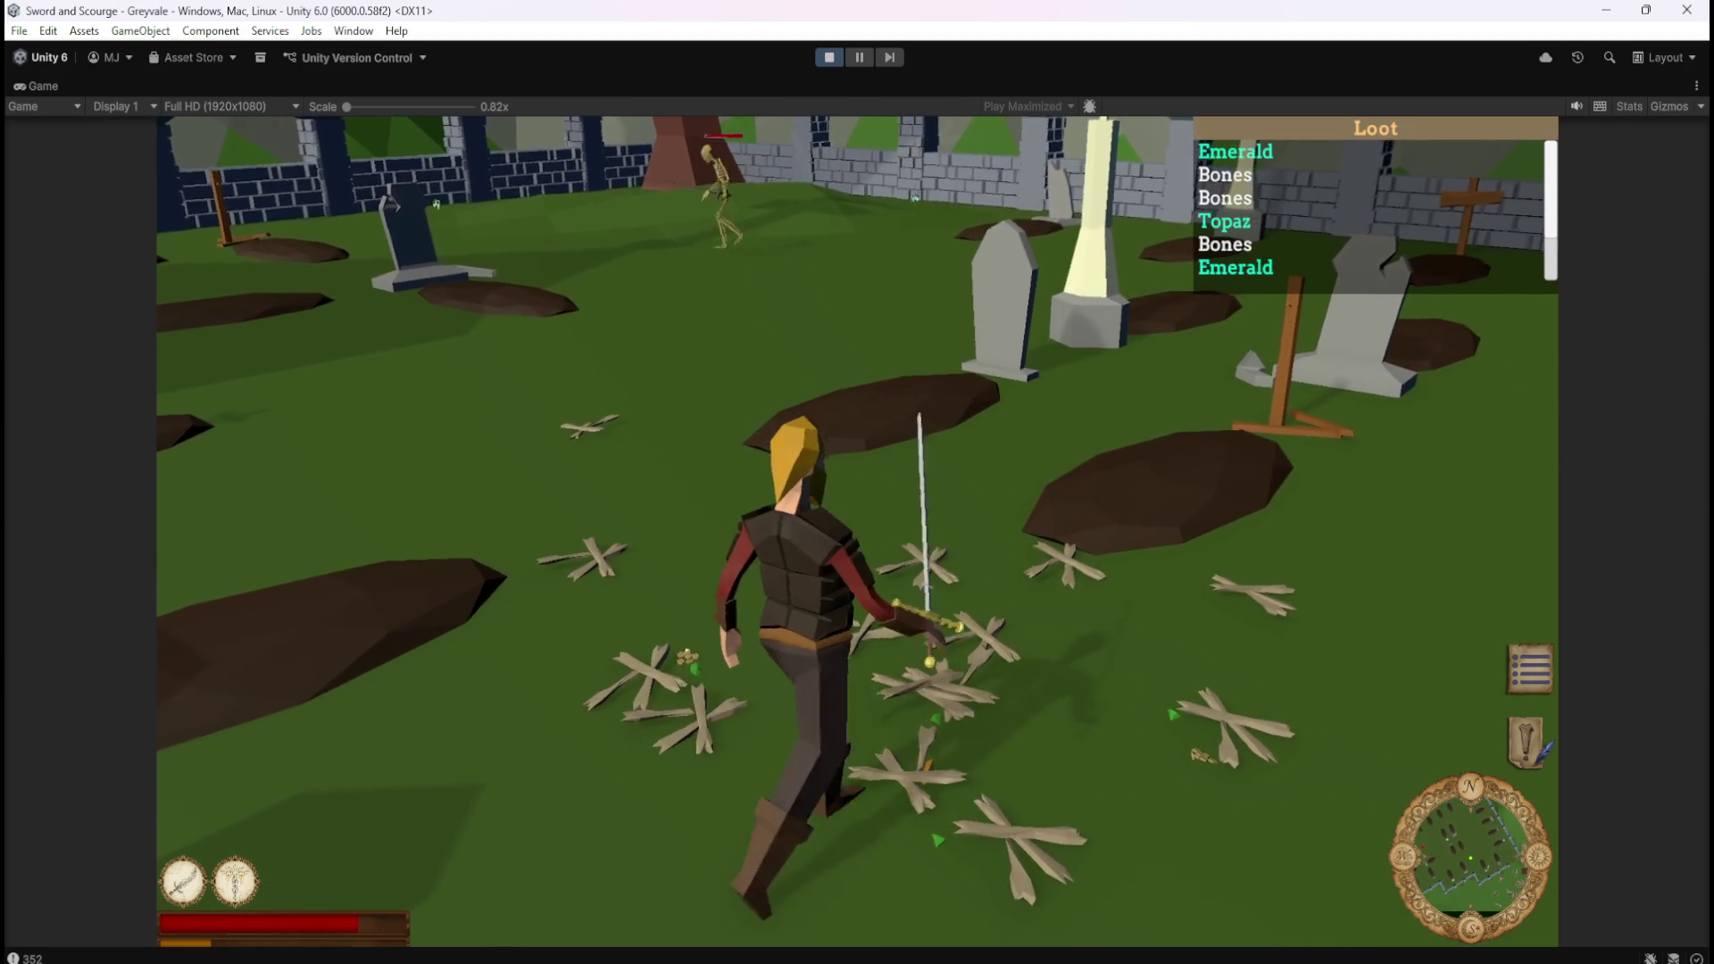
key(s)
key(w)
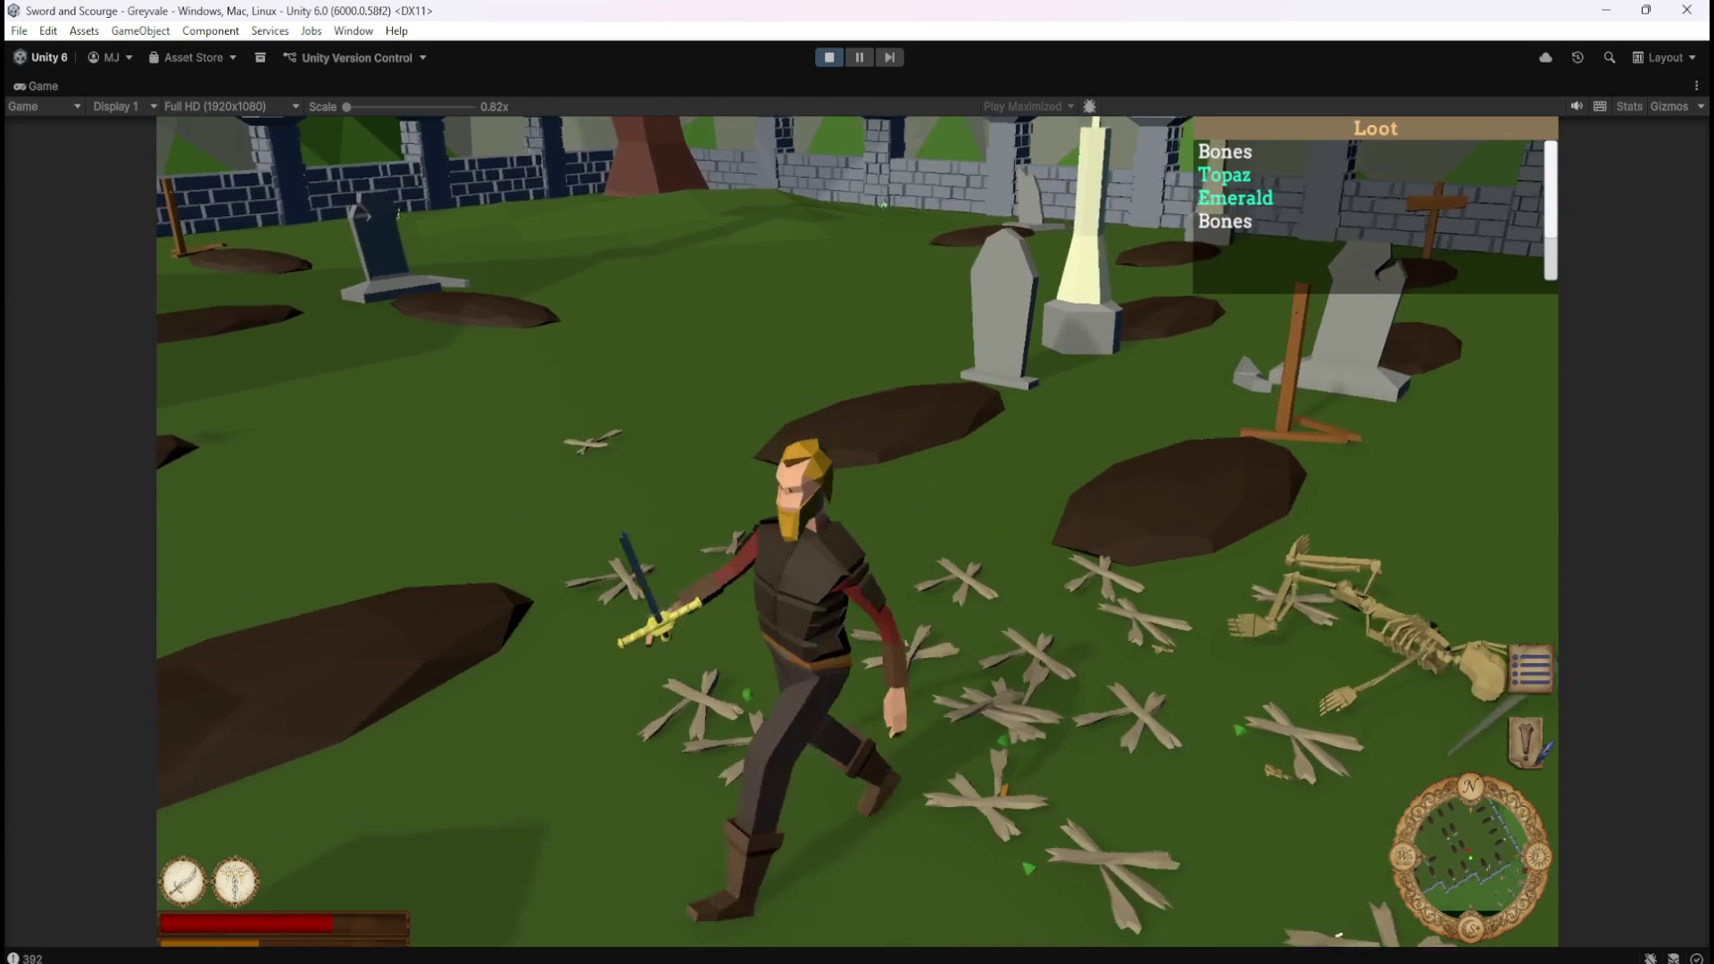
key(Escape)
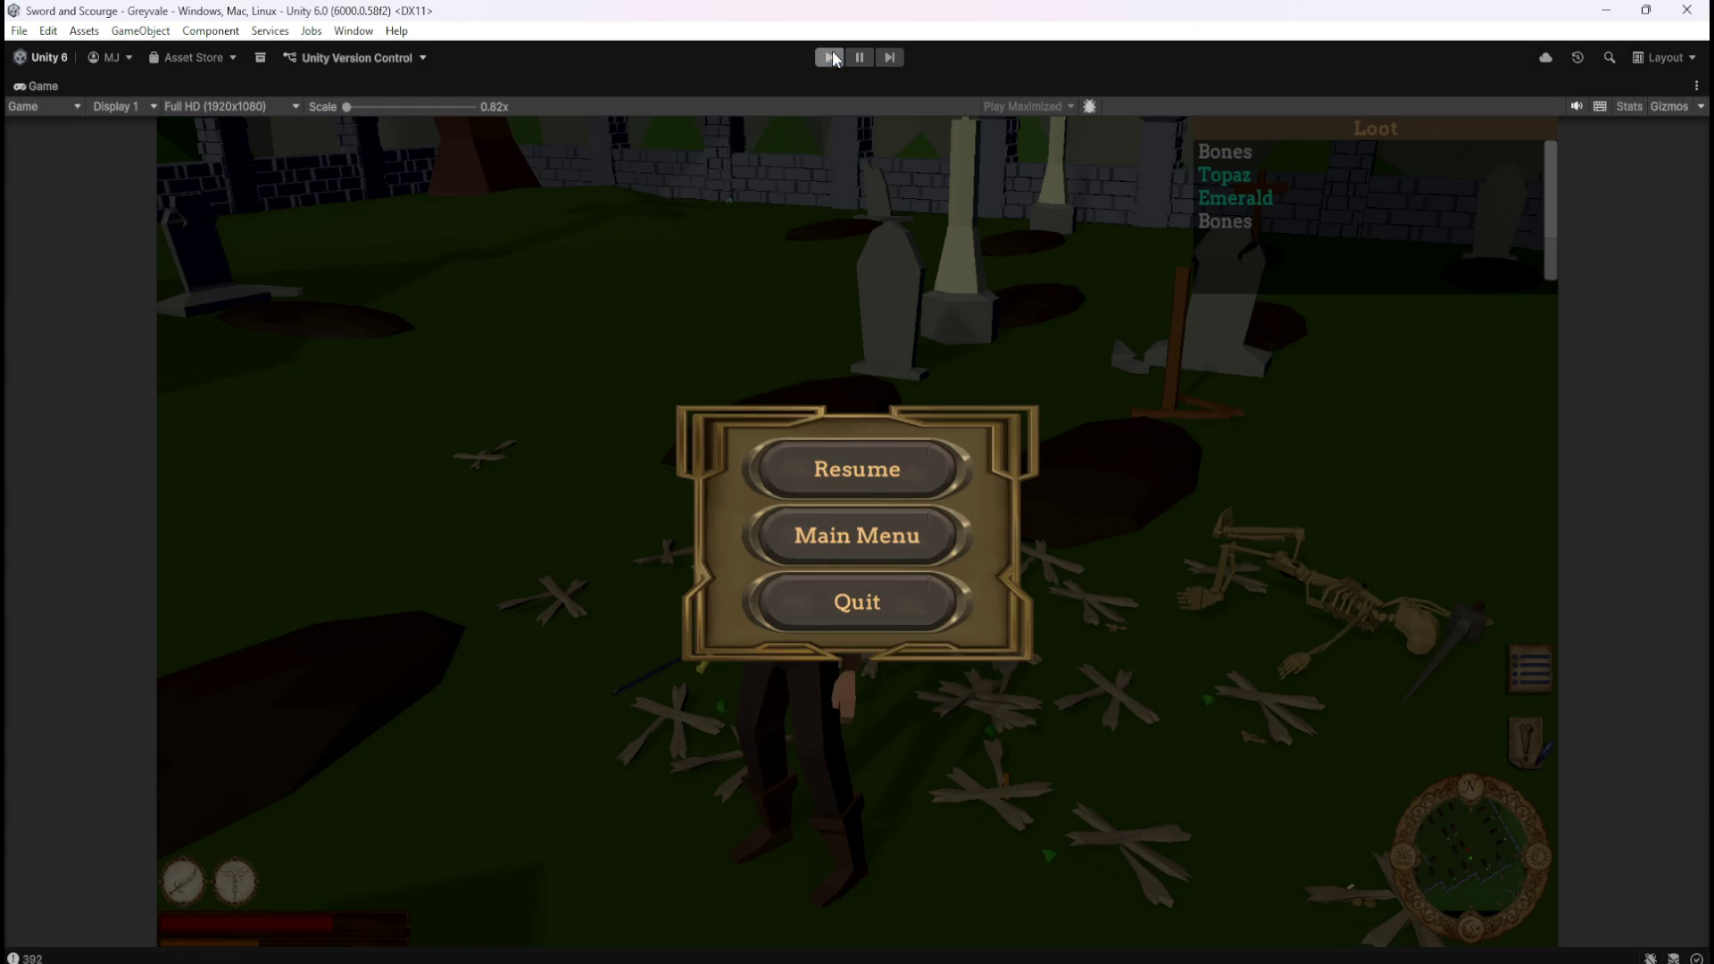
click(830, 55)
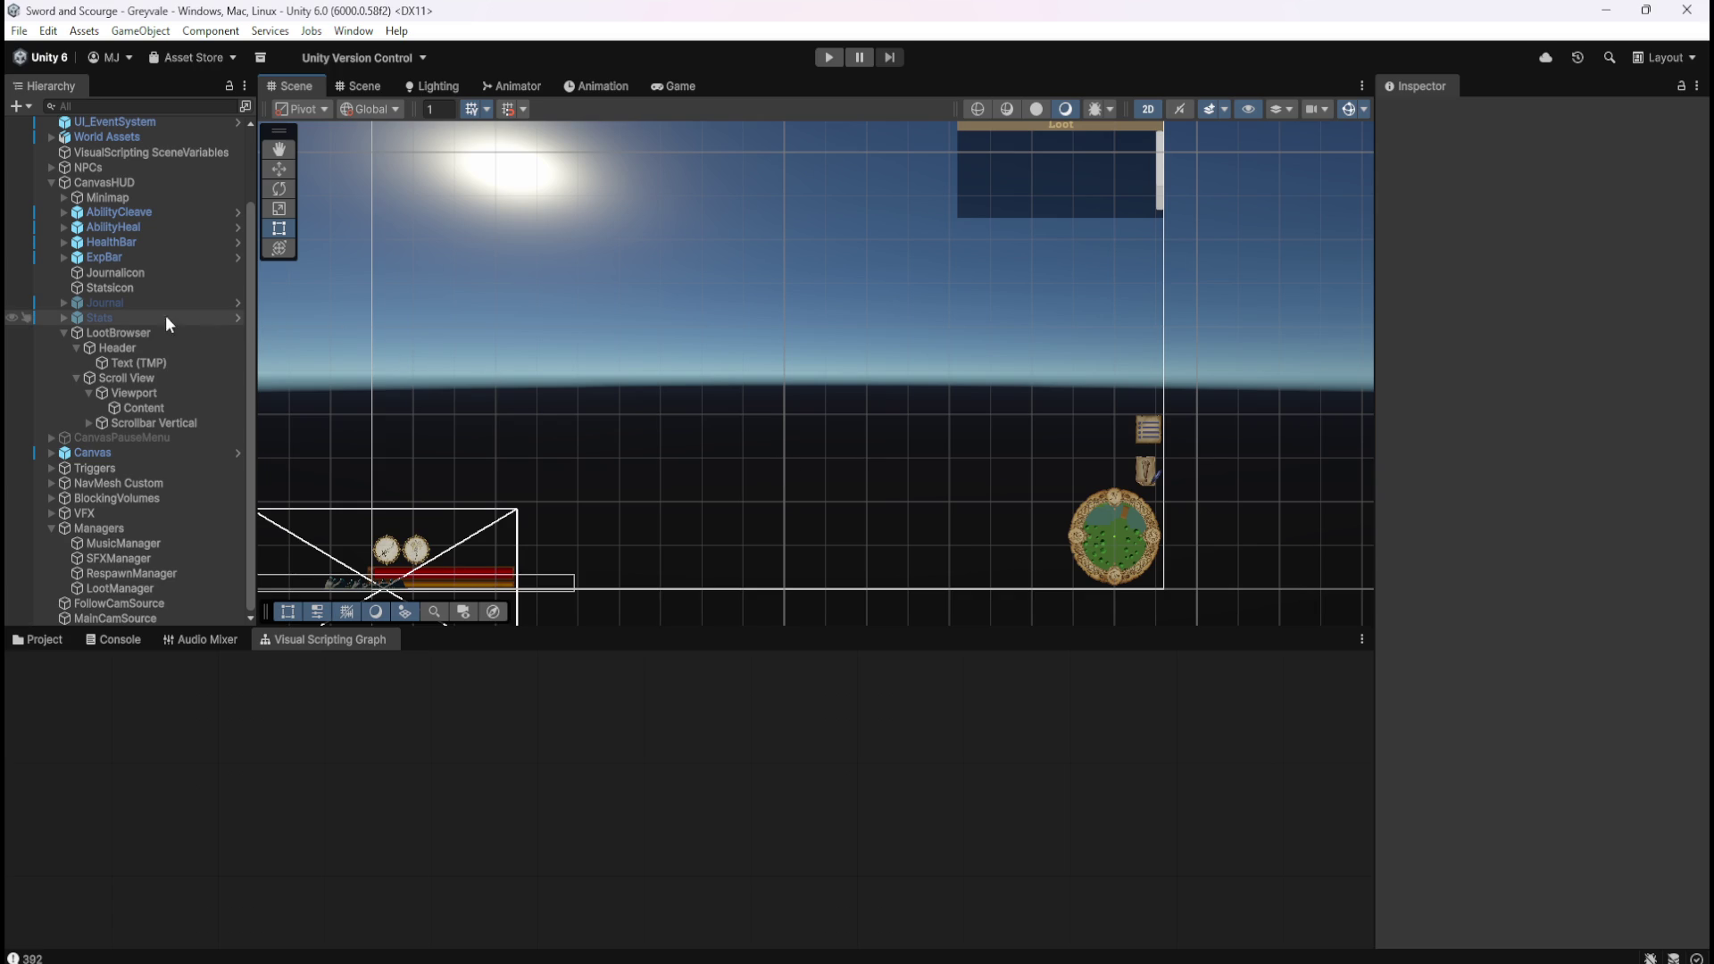
Inspect the LootBrowser's Header, Scroll View and Content objects.
click(132, 349)
click(131, 378)
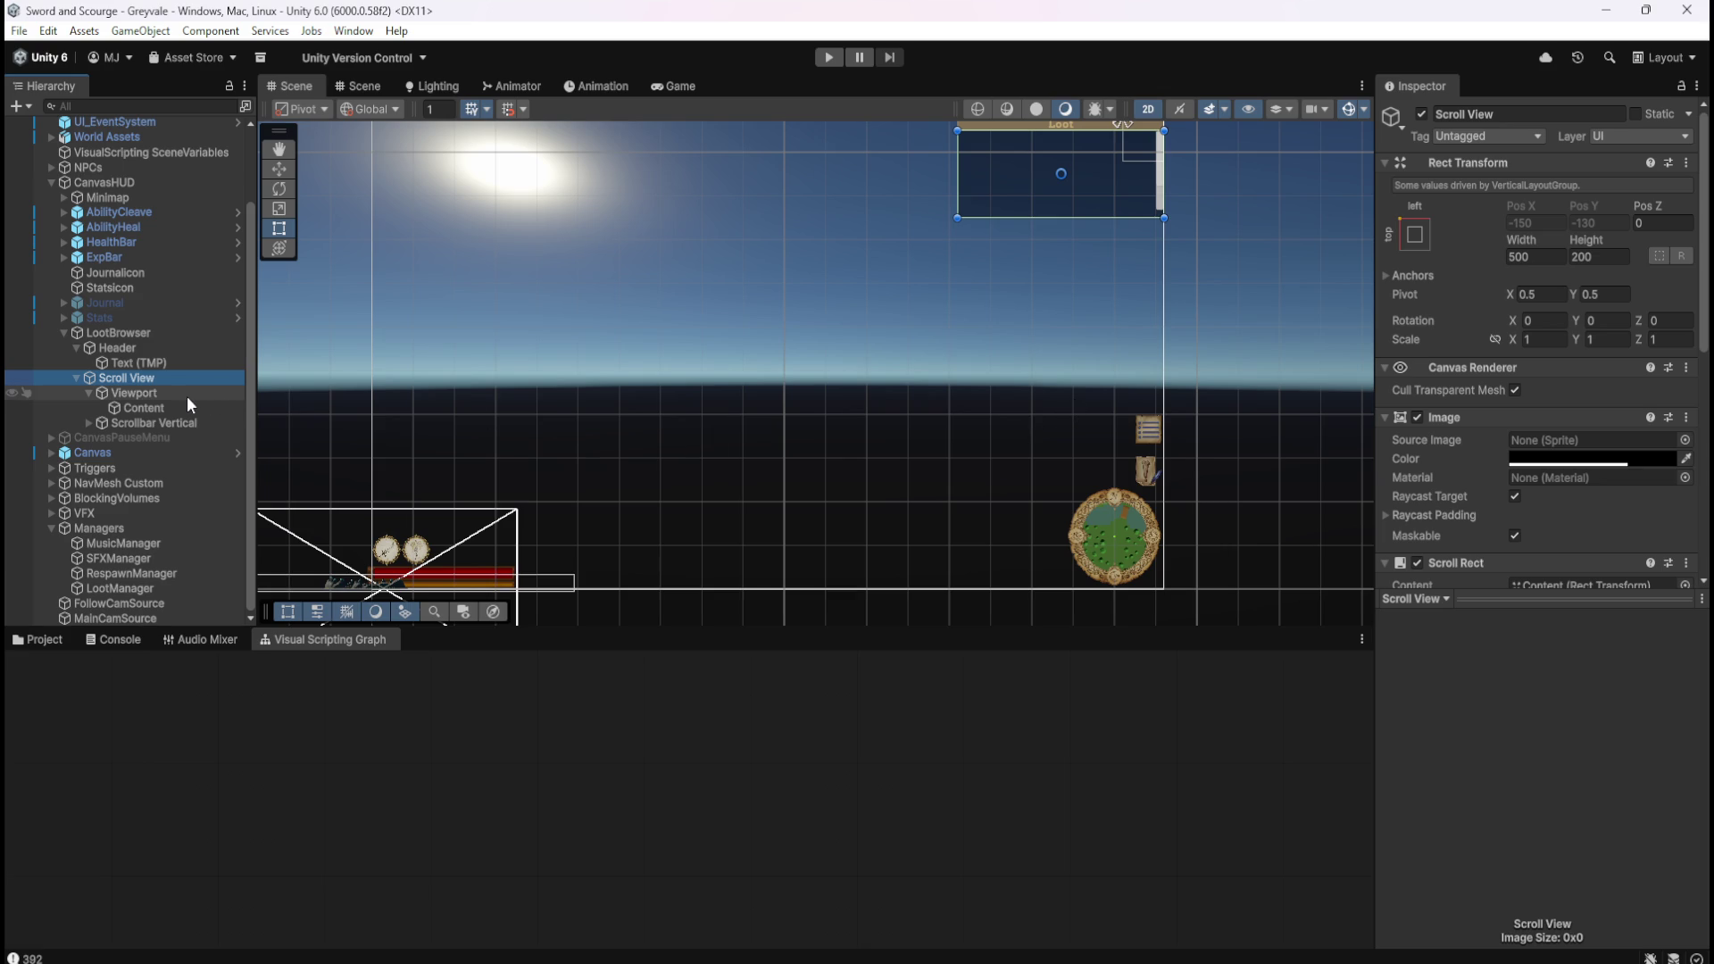
click(192, 351)
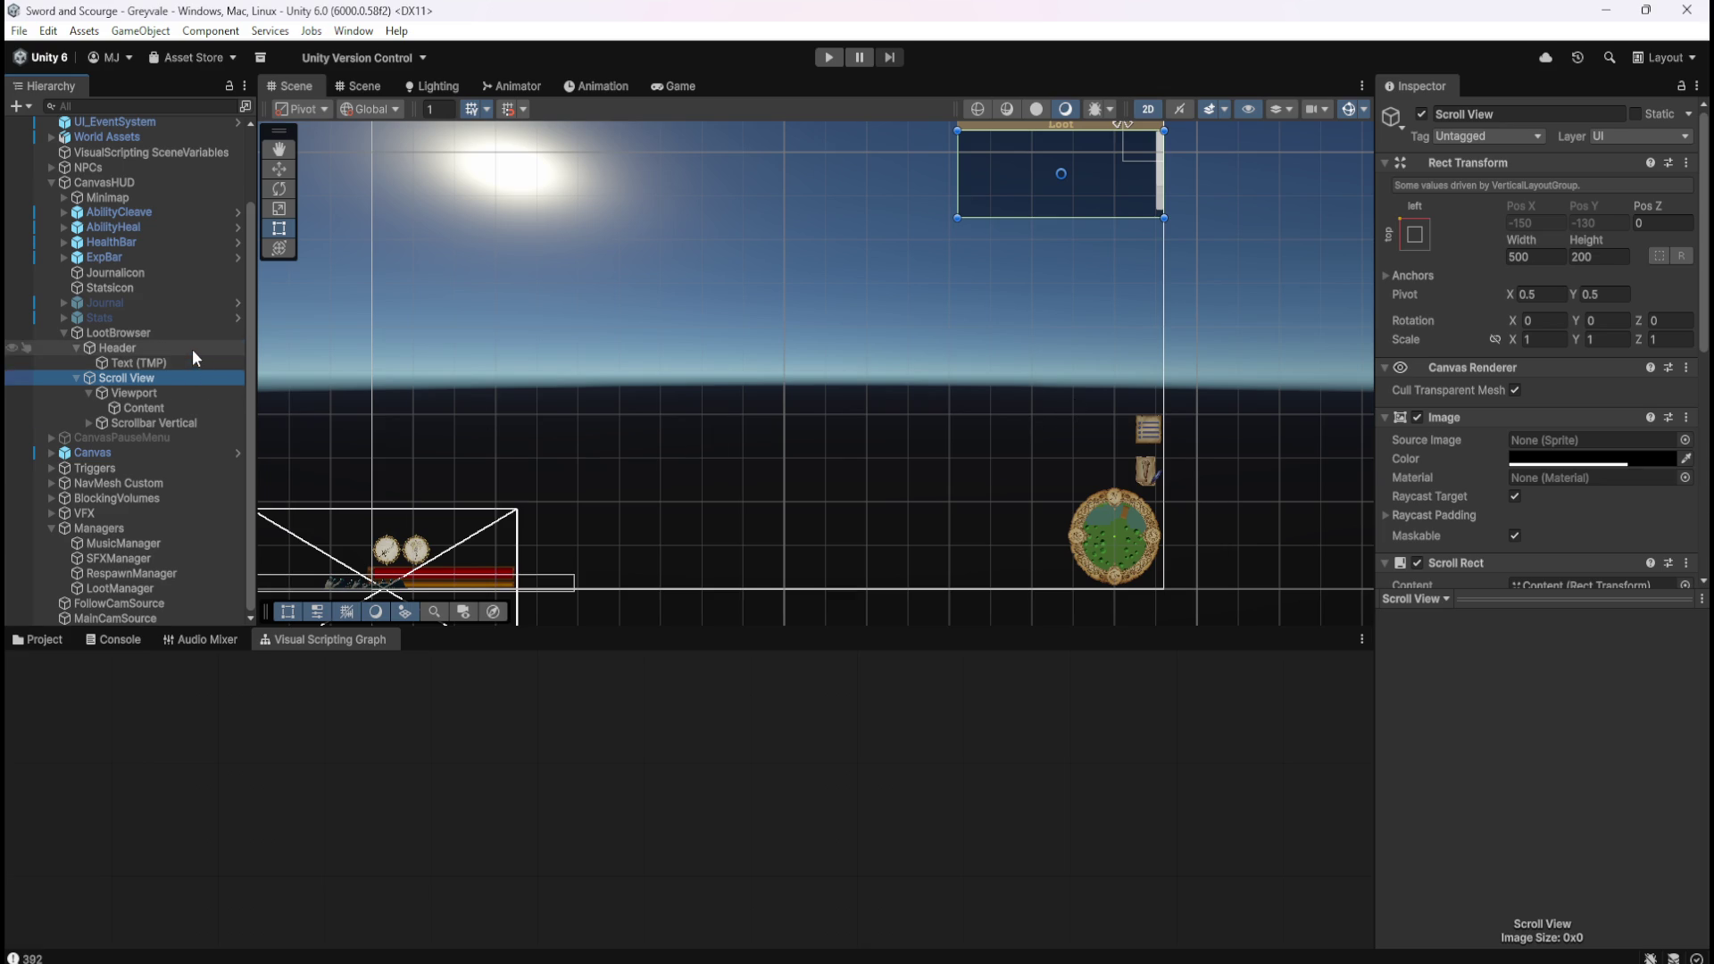
key(Down)
key(Down)
key(Down)
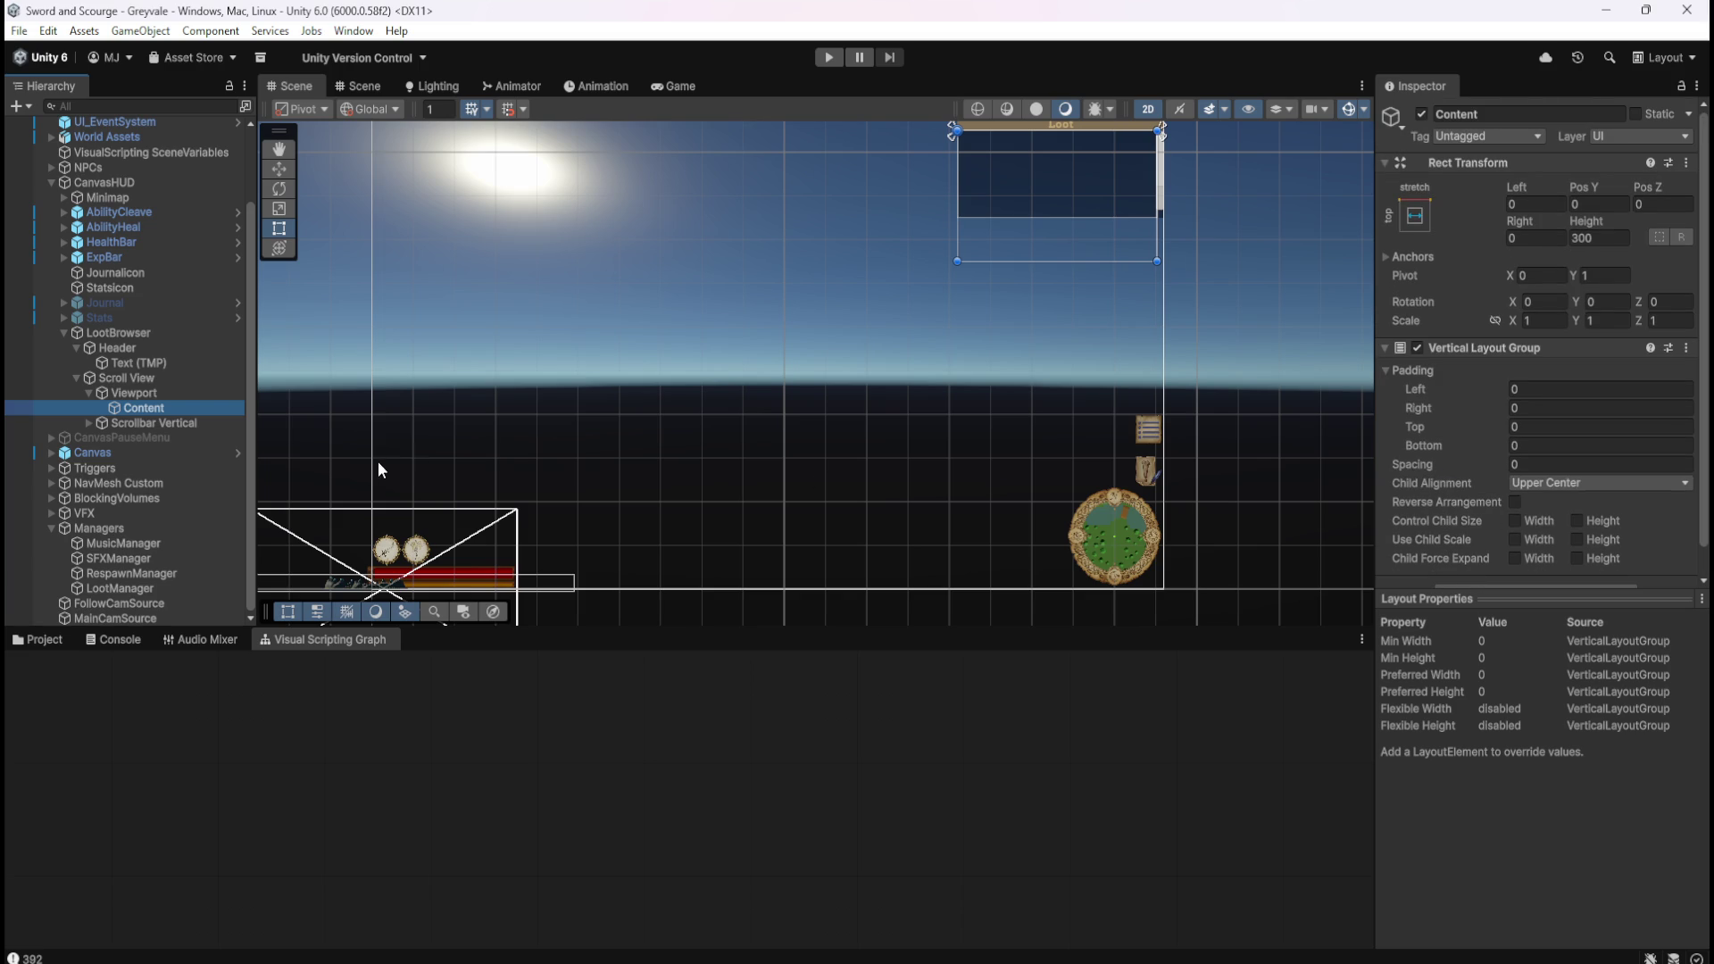
Reselect the Scroll View, then select the Bone Stack prefab in Assets/Prefabs/Loot.
click(137, 387)
click(147, 378)
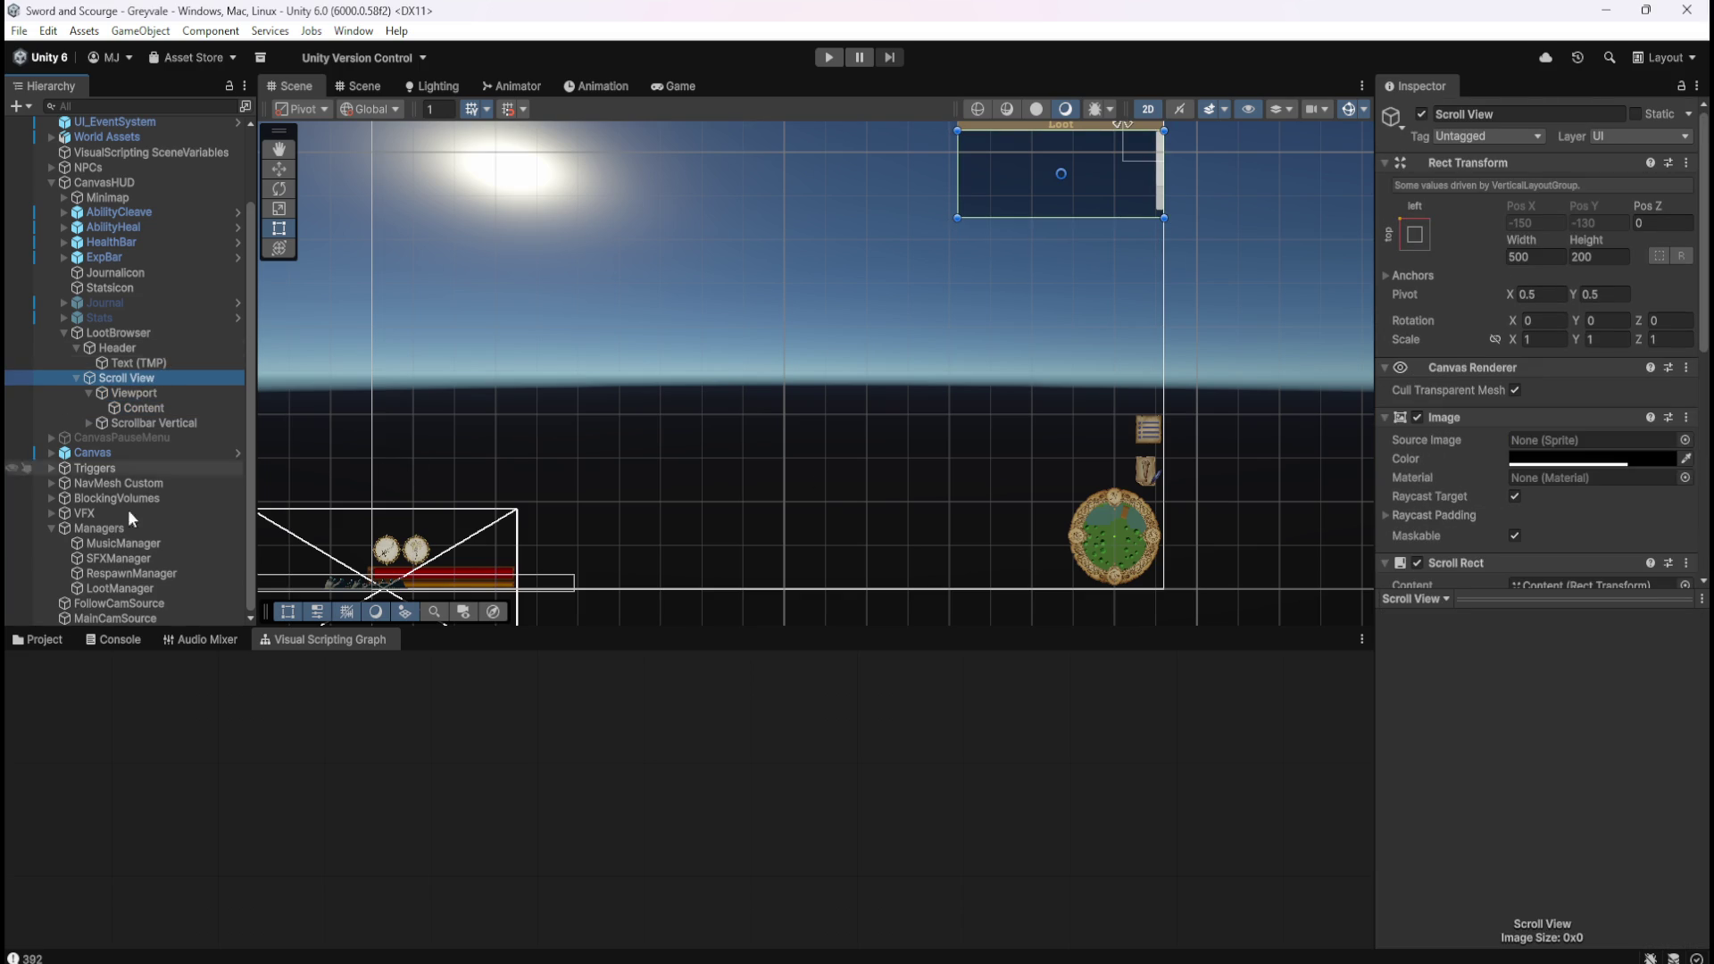
click(43, 639)
click(221, 732)
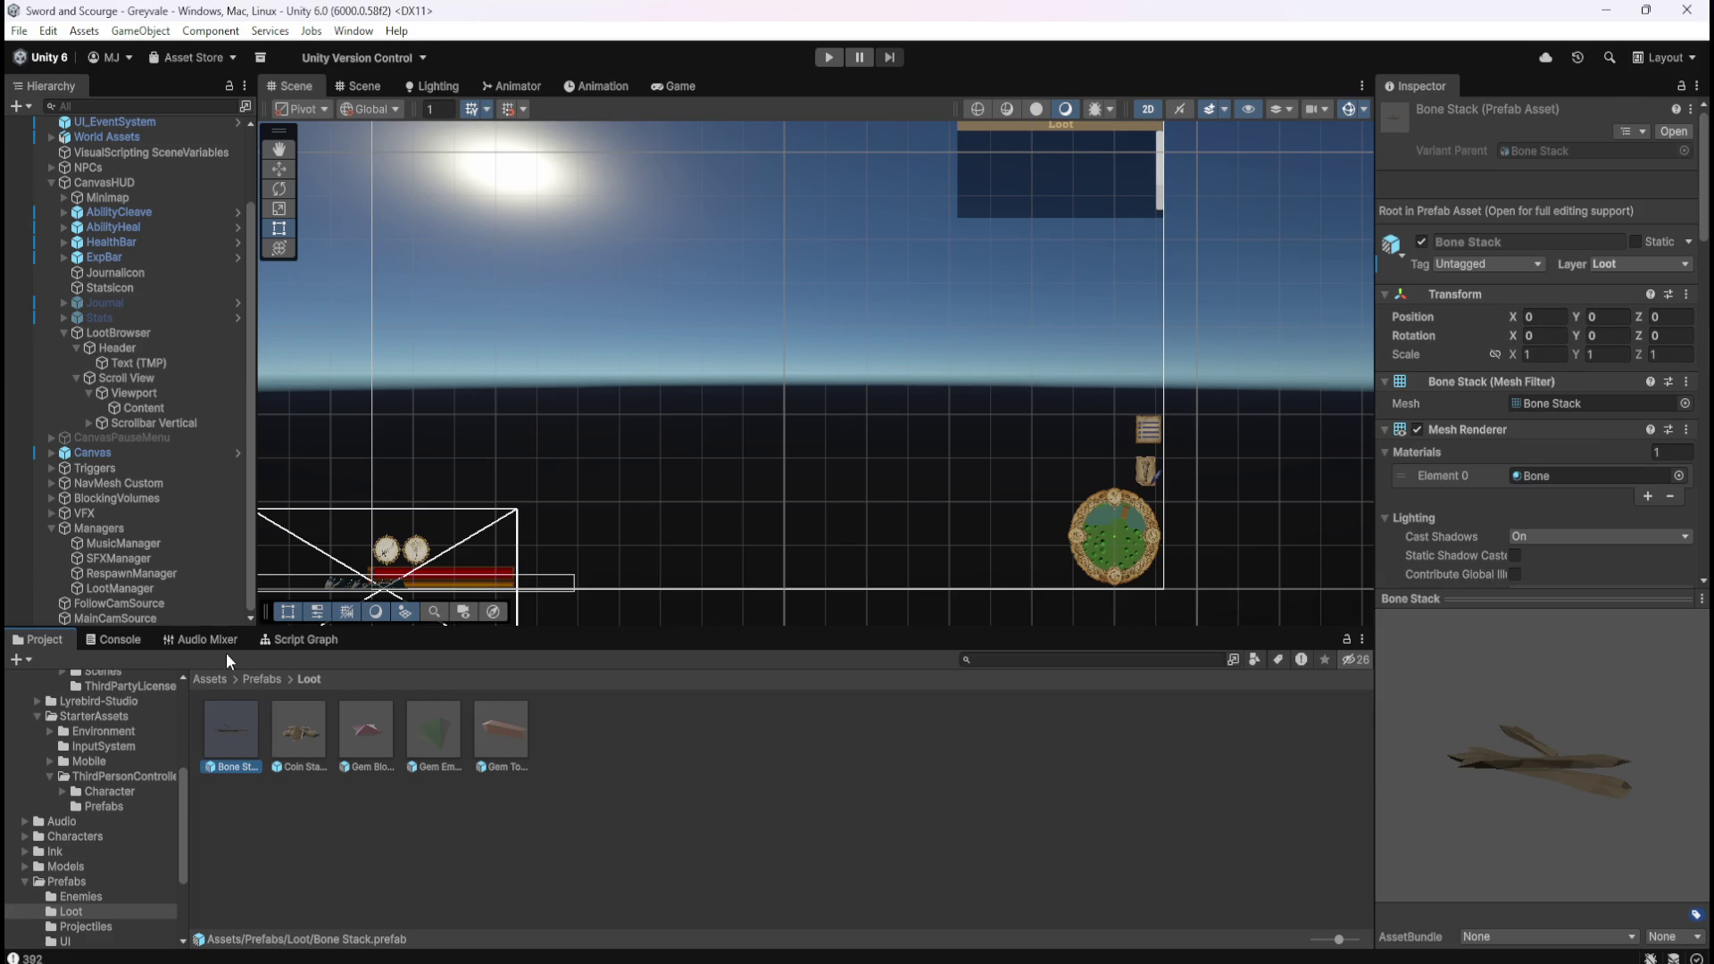
Open the LootCommon prefab from Prefabs/UI, inspect its Text (TMP) child, then return to the scene.
click(262, 679)
double_click(424, 746)
double_click(254, 736)
click(141, 177)
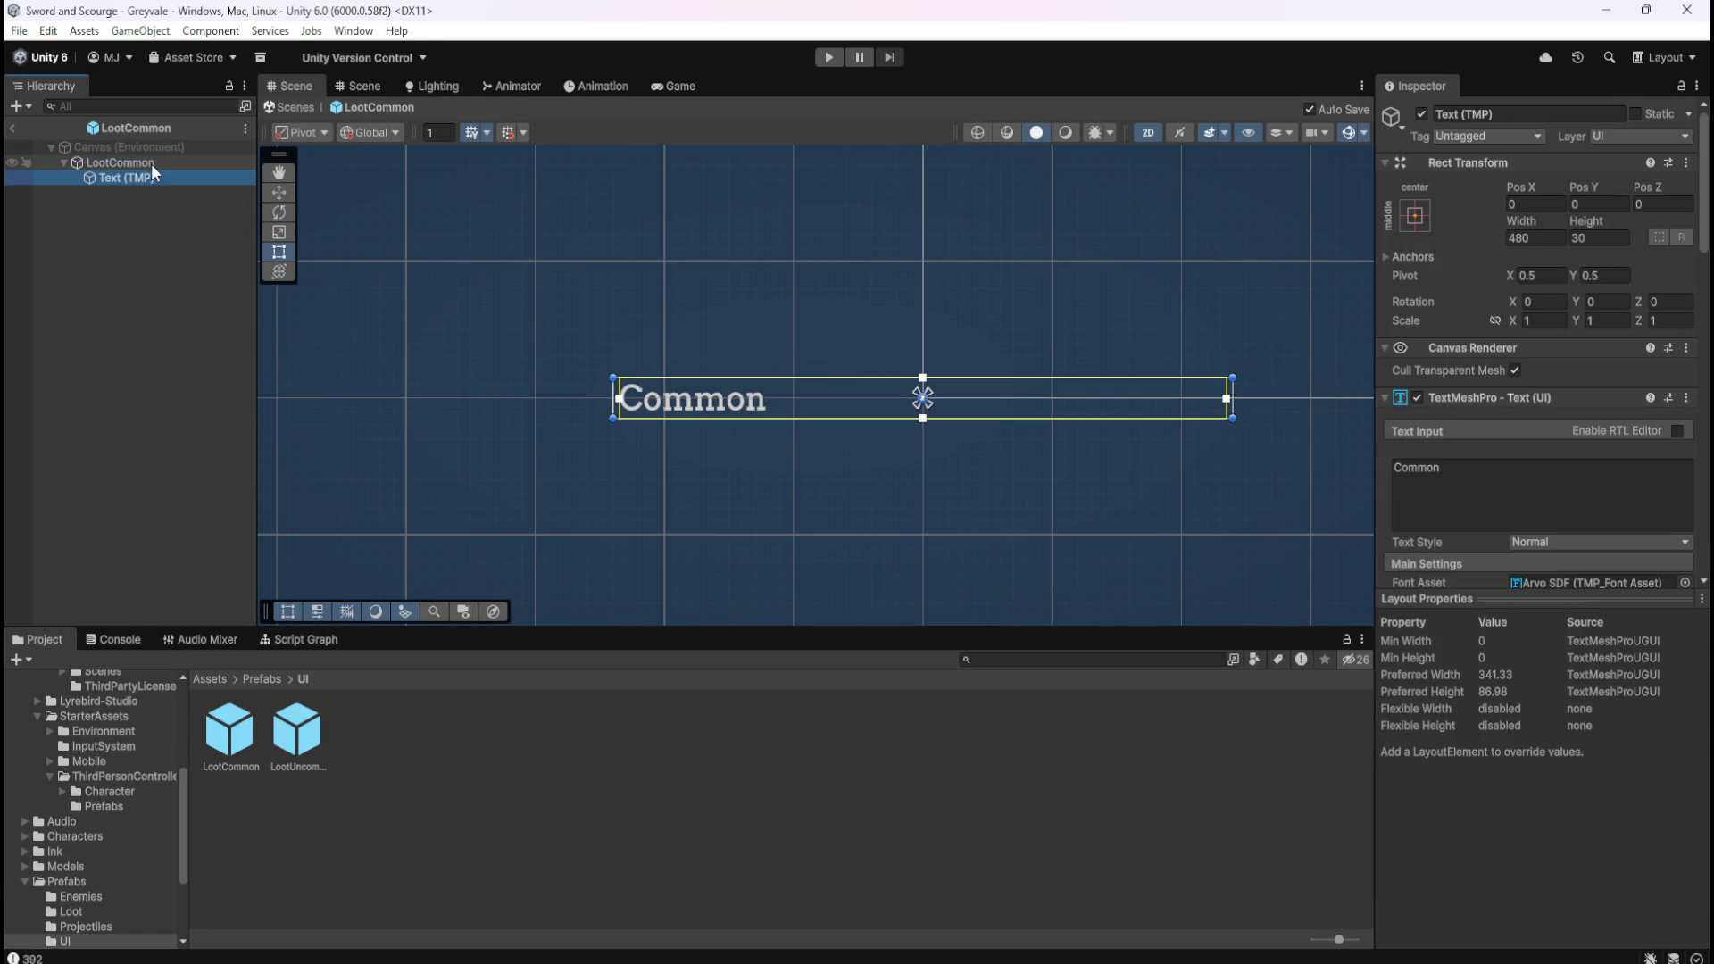
click(153, 162)
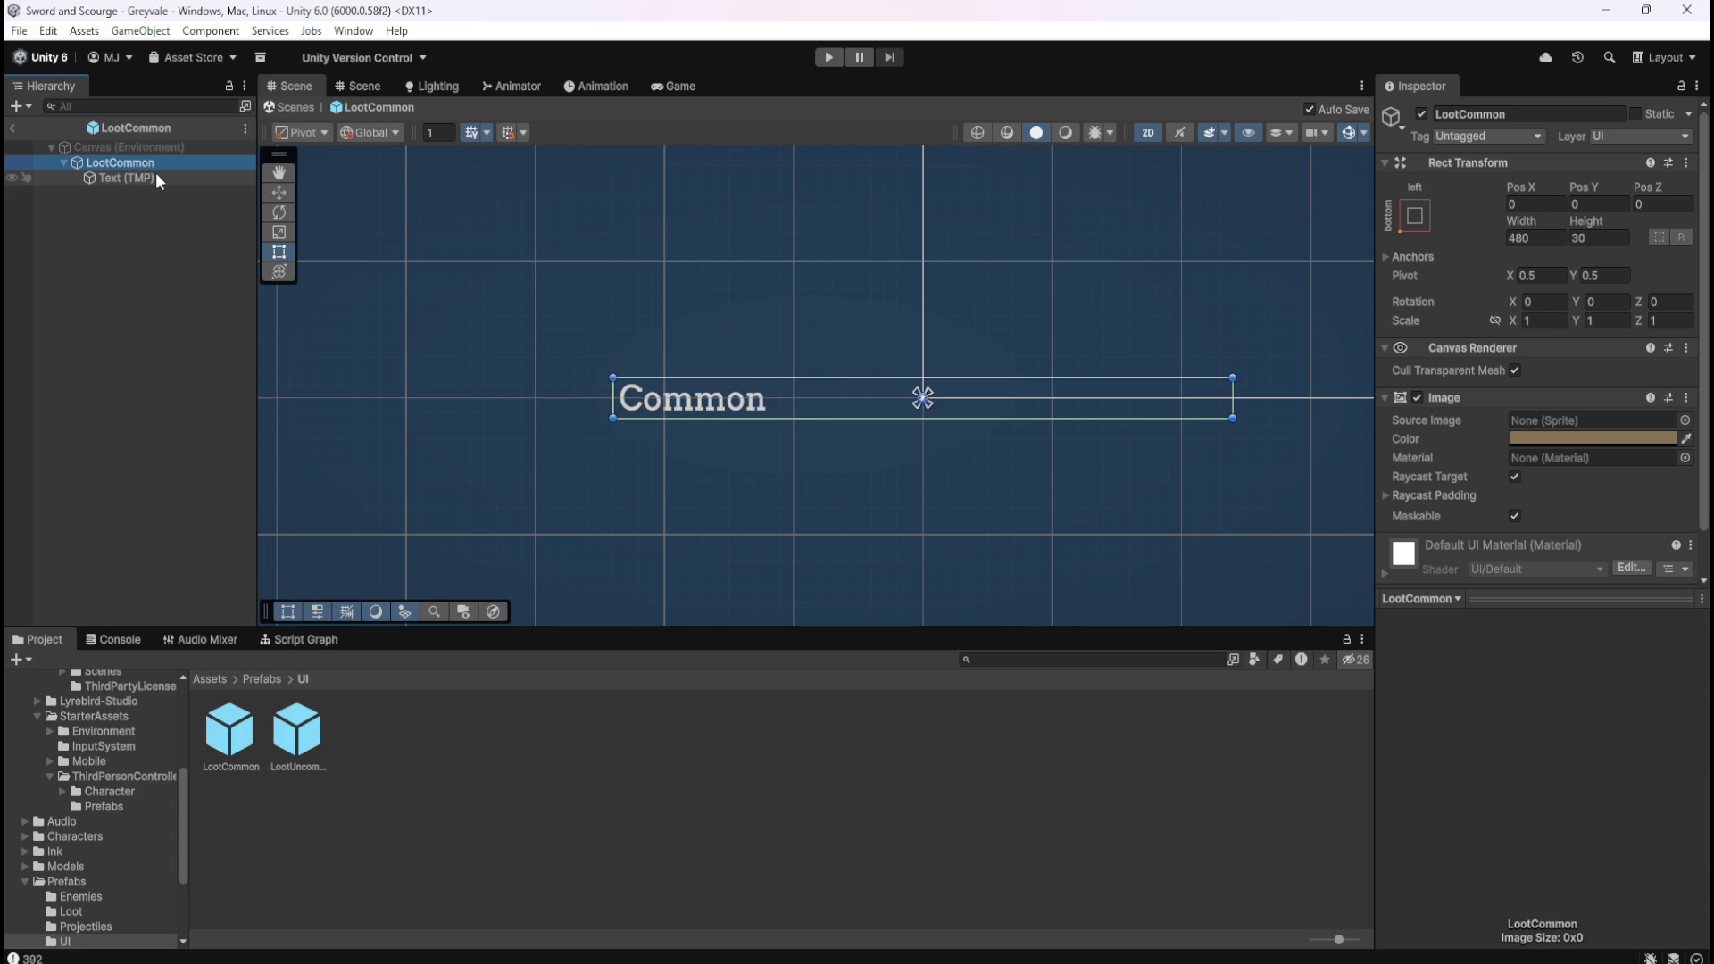
click(16, 125)
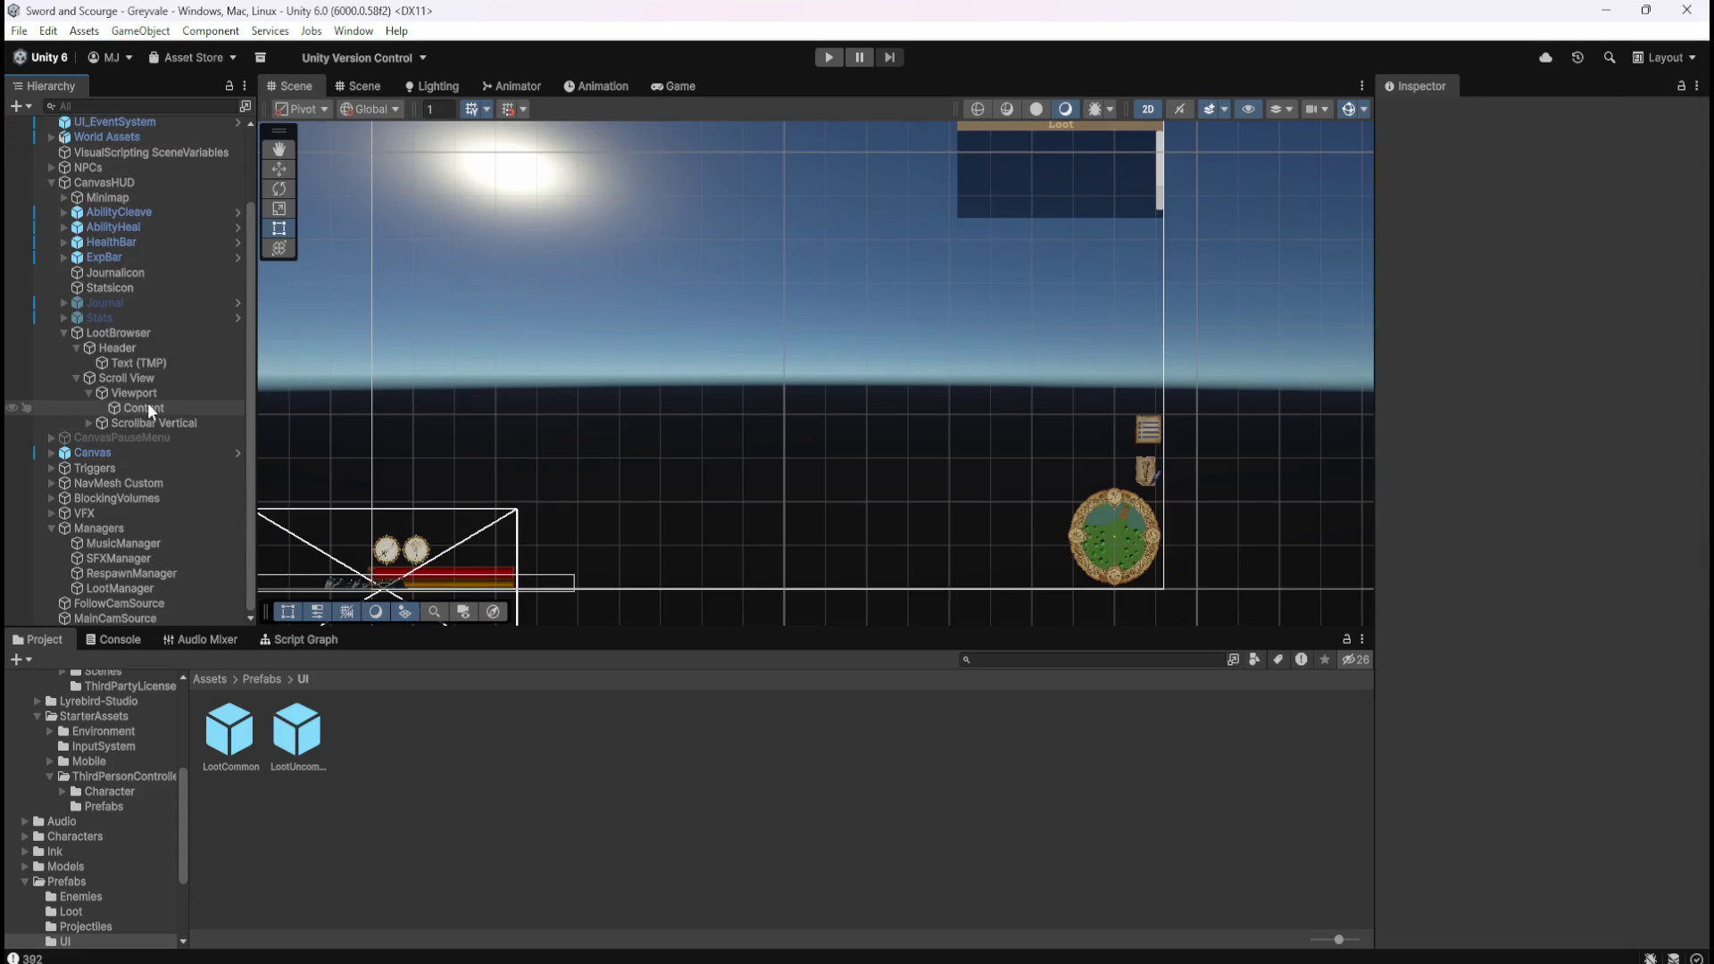
Play-test the game, collecting Bones and Topaz into the Loot list, then pause and stop.
click(826, 56)
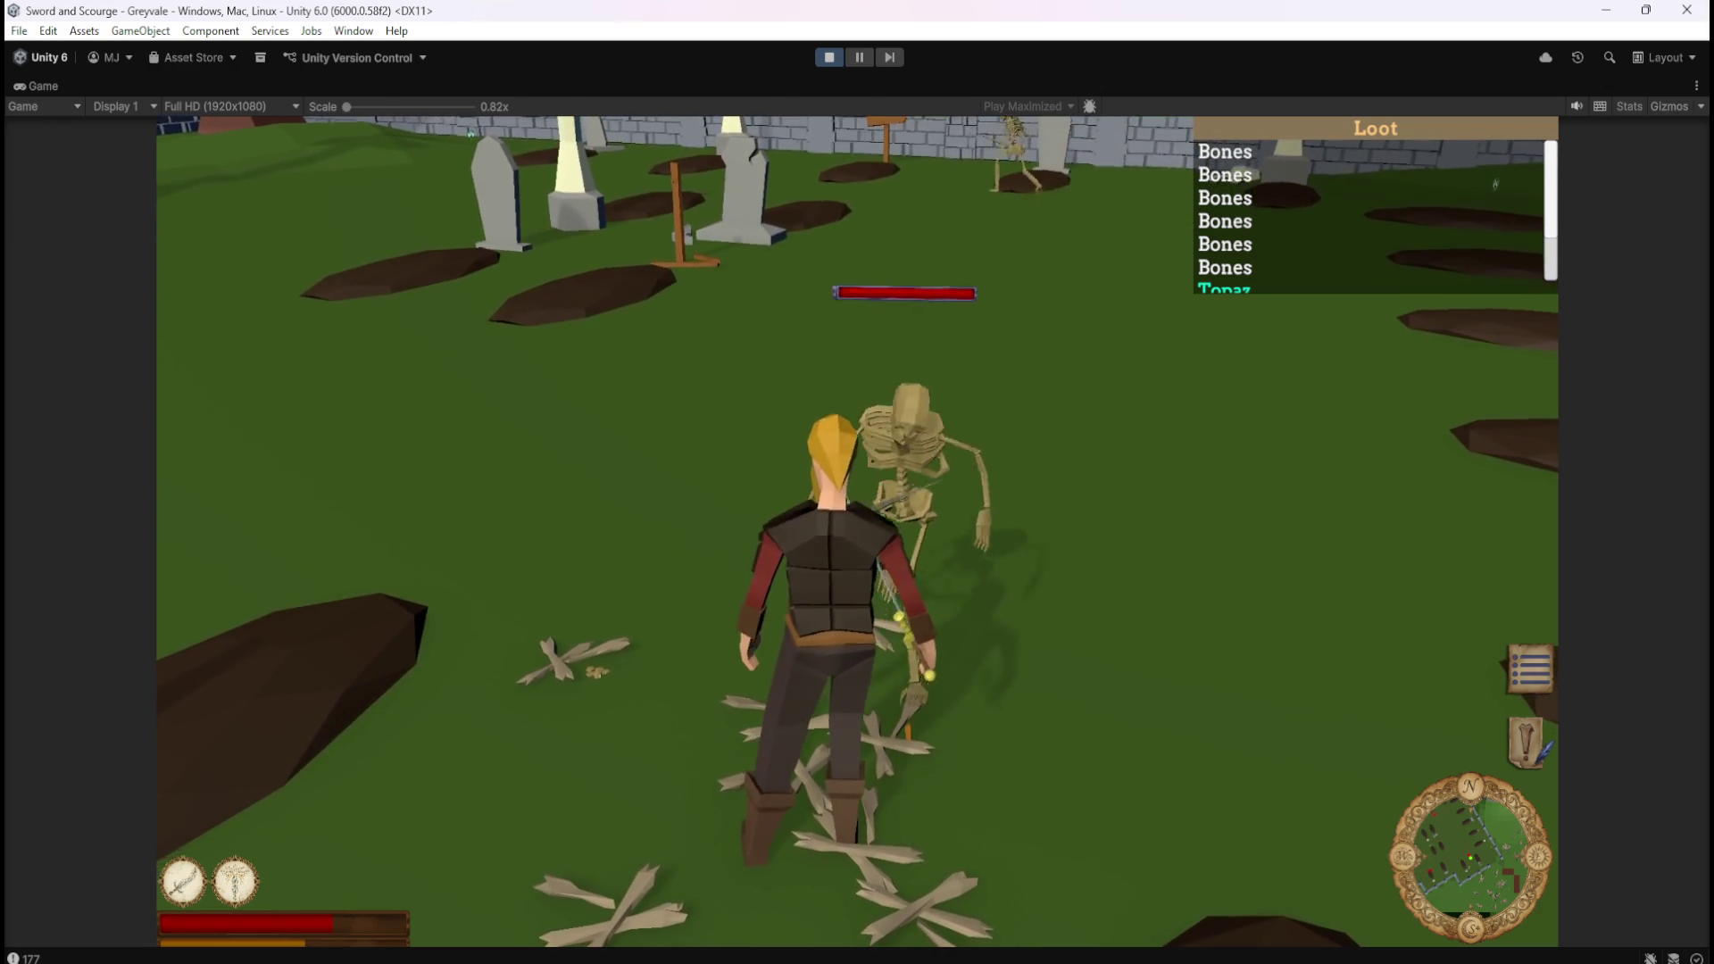
key(Escape)
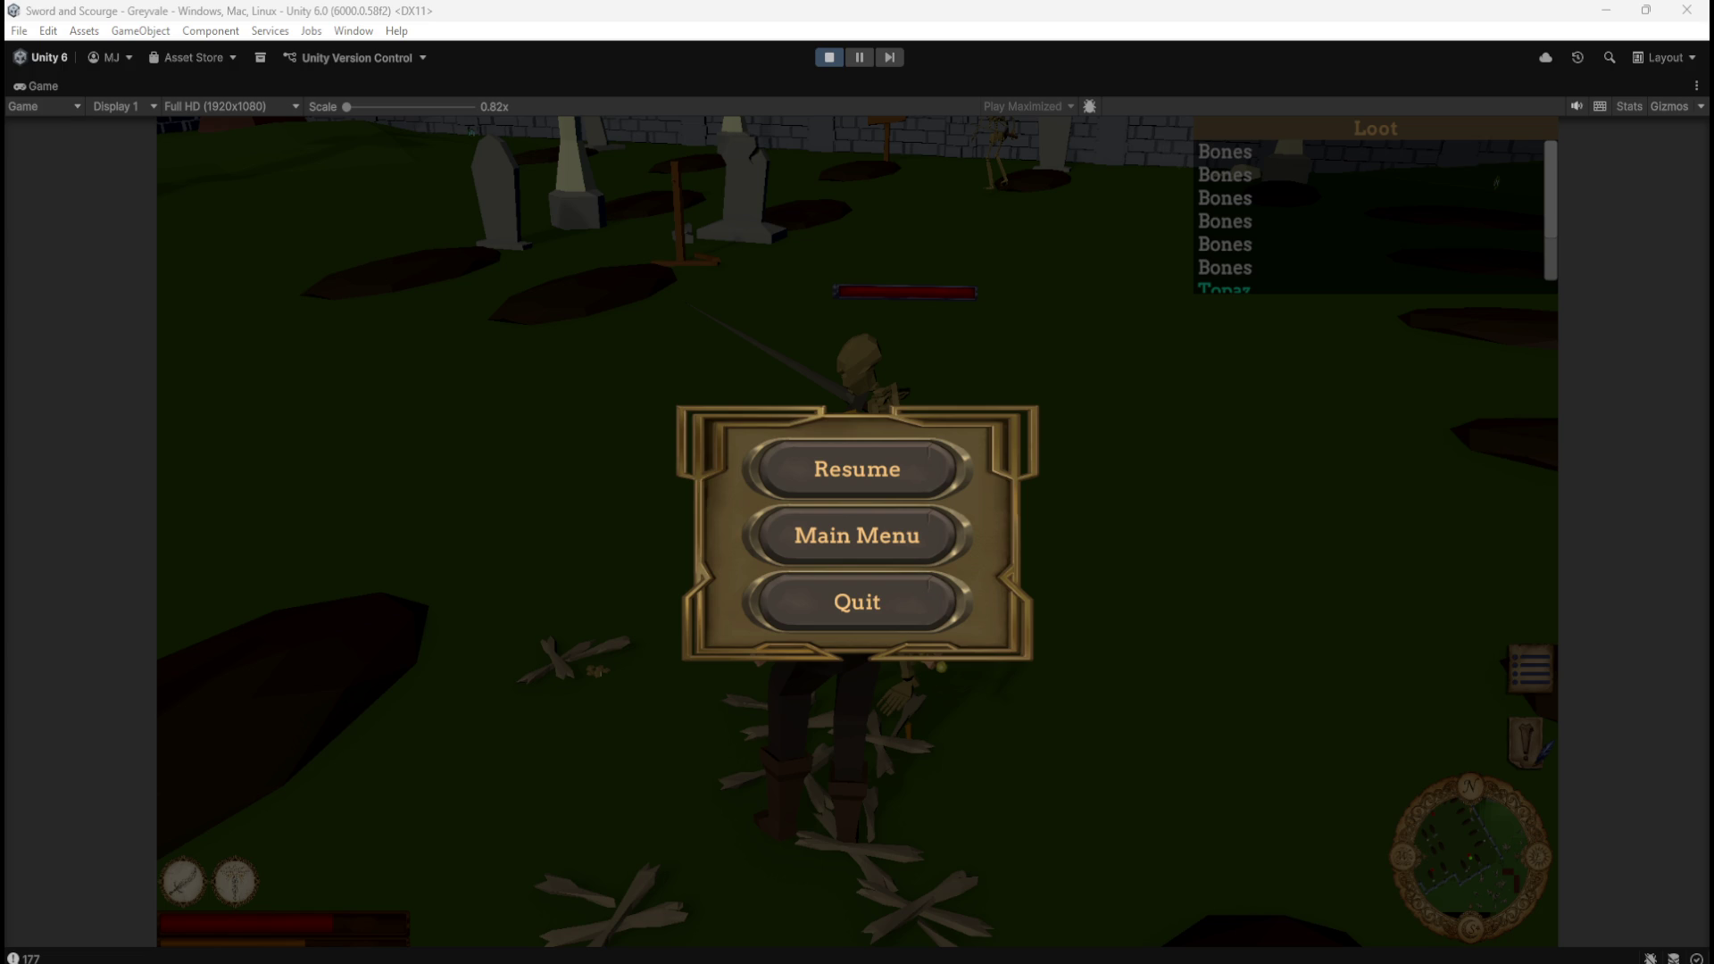
click(830, 59)
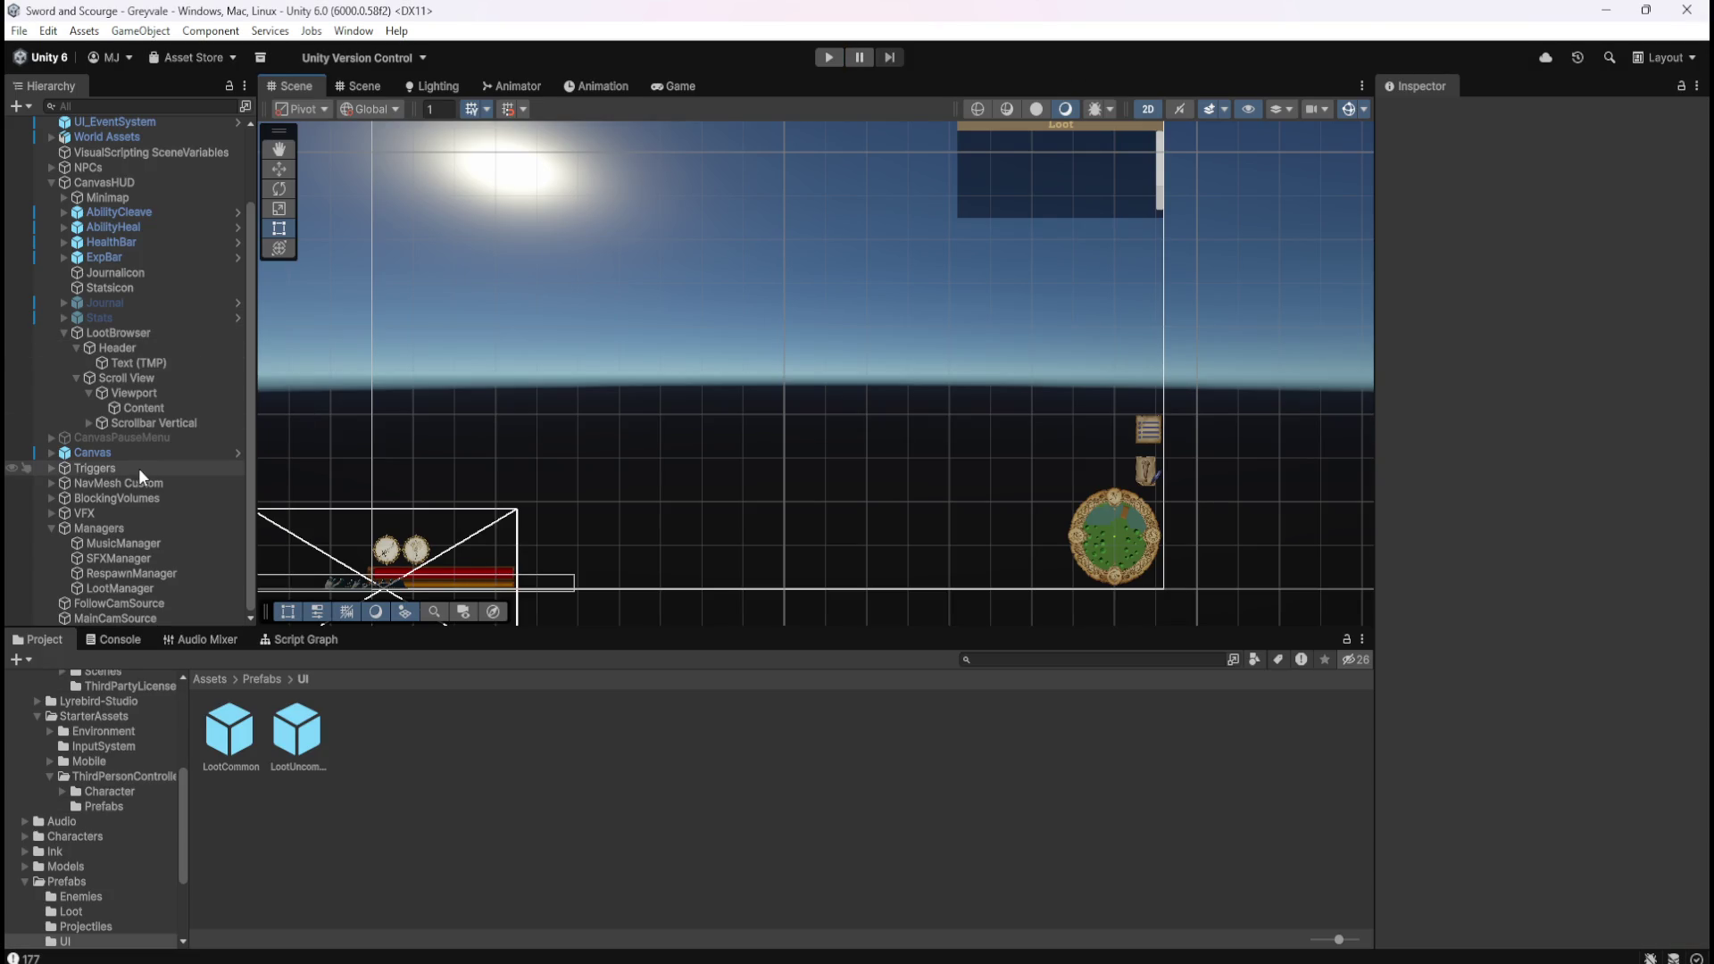
Raise the loot Scroll View's Rect Transform Height from 200 to 210.
click(129, 376)
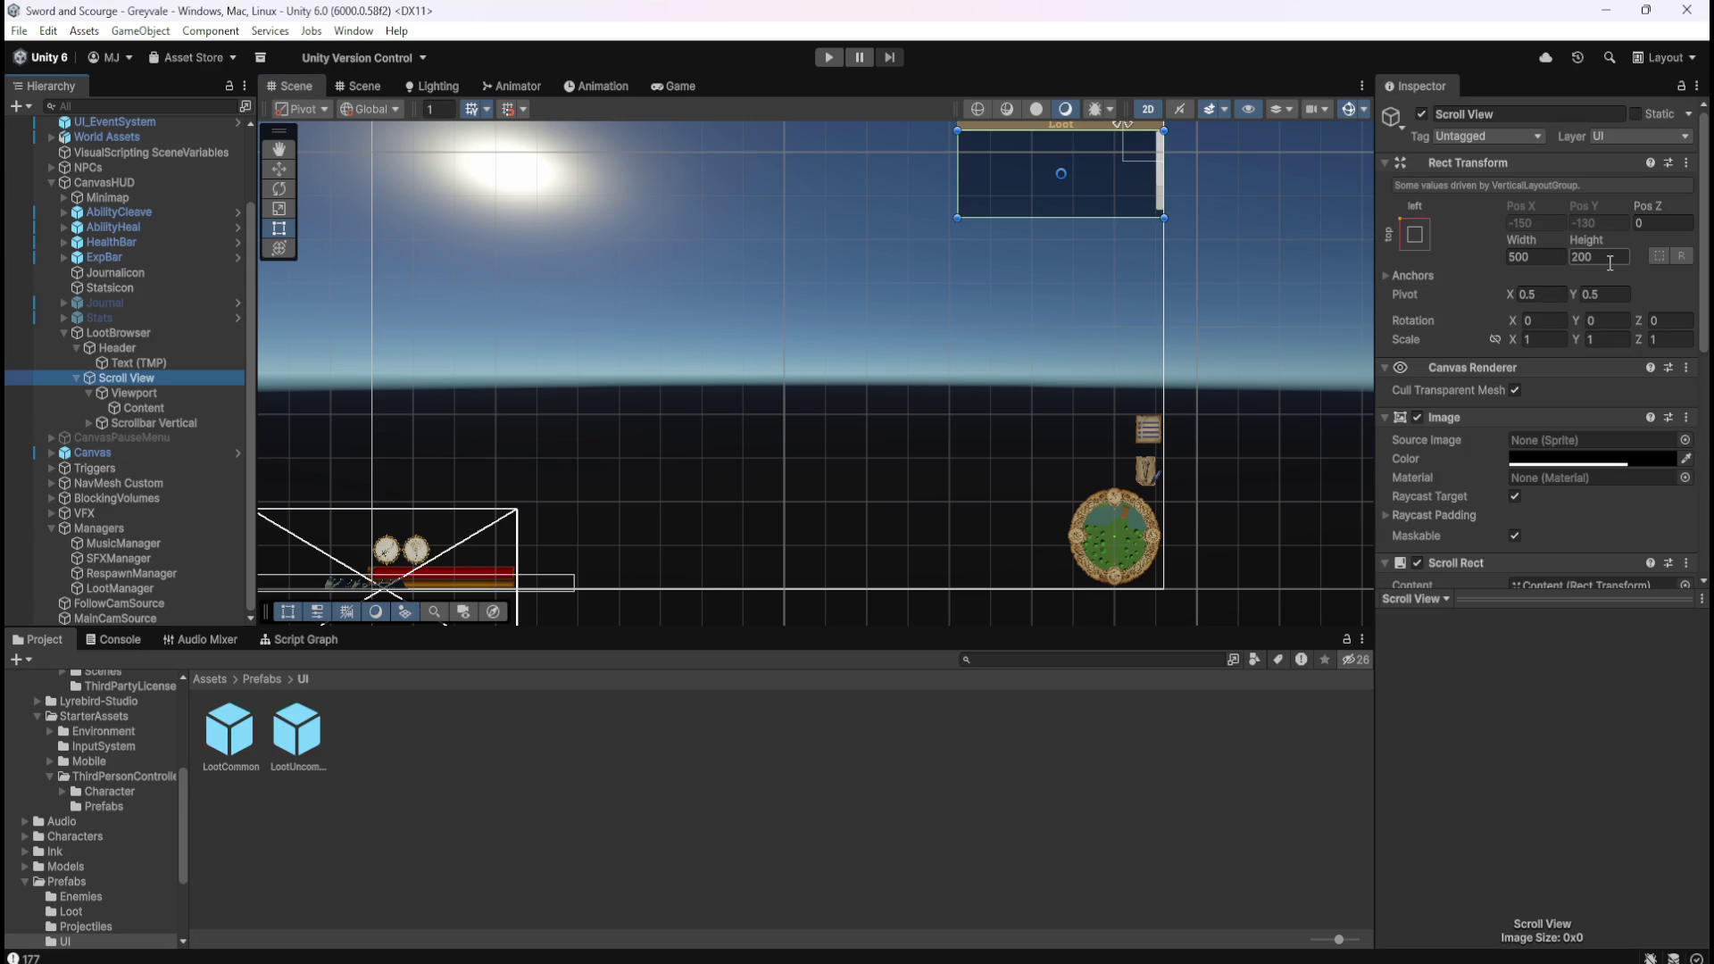
scroll(1273, 197, up, 3)
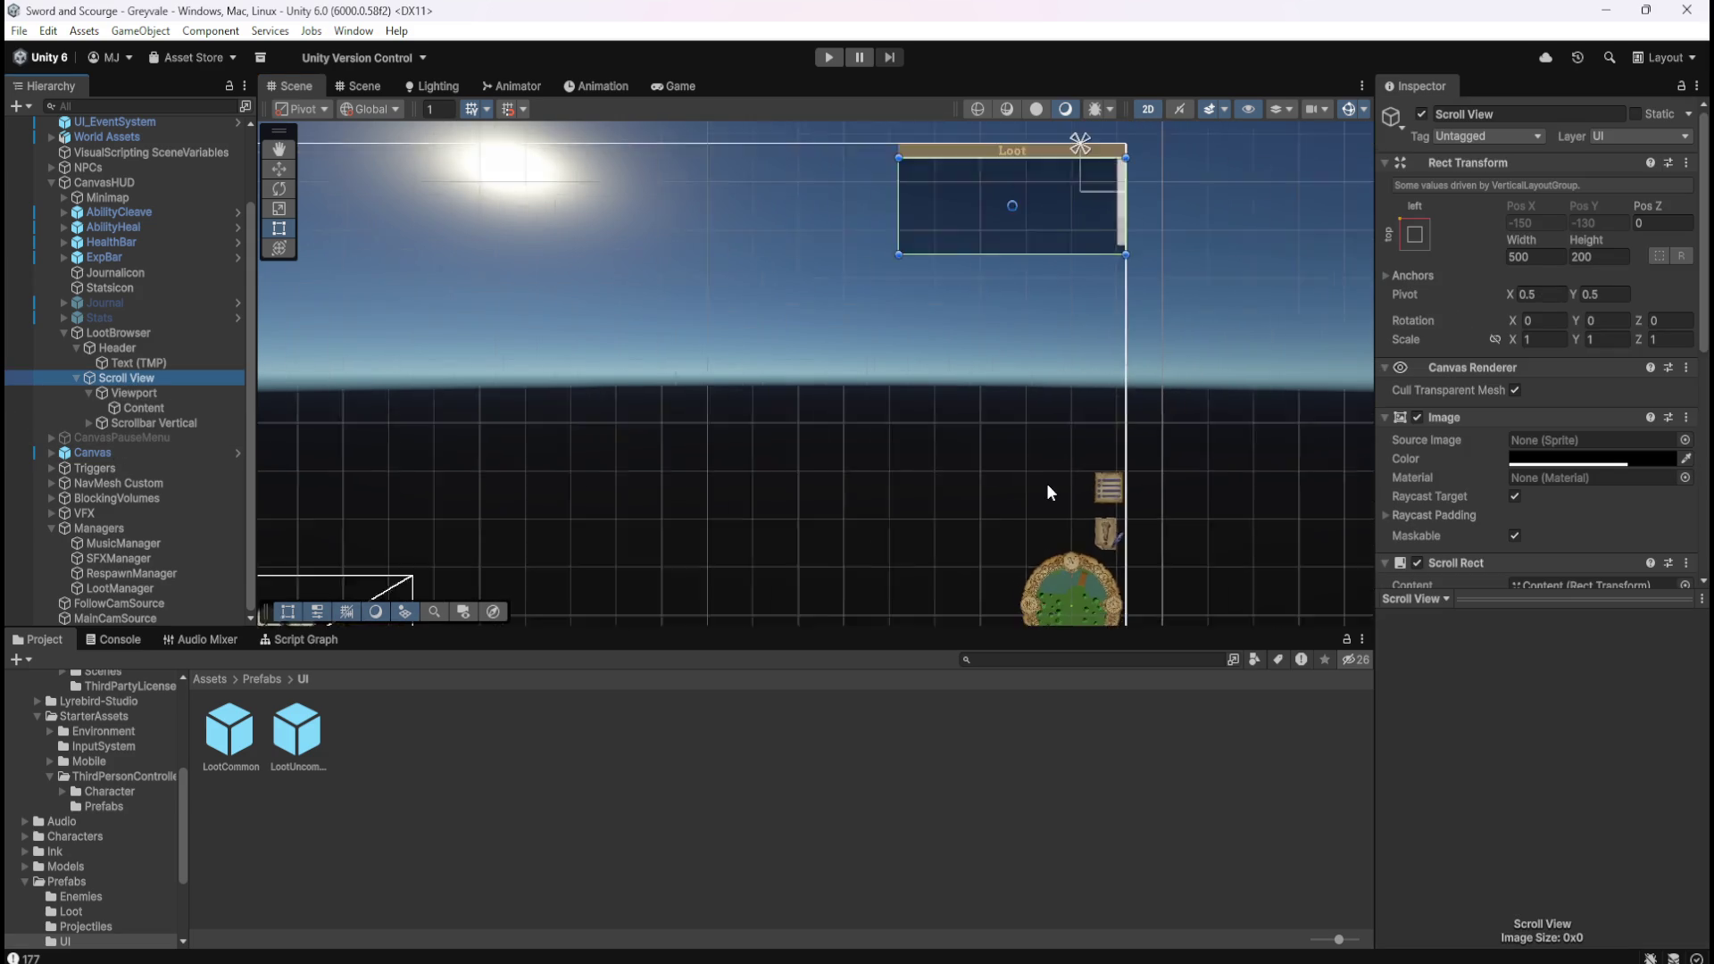
scroll(1133, 175, up, 5)
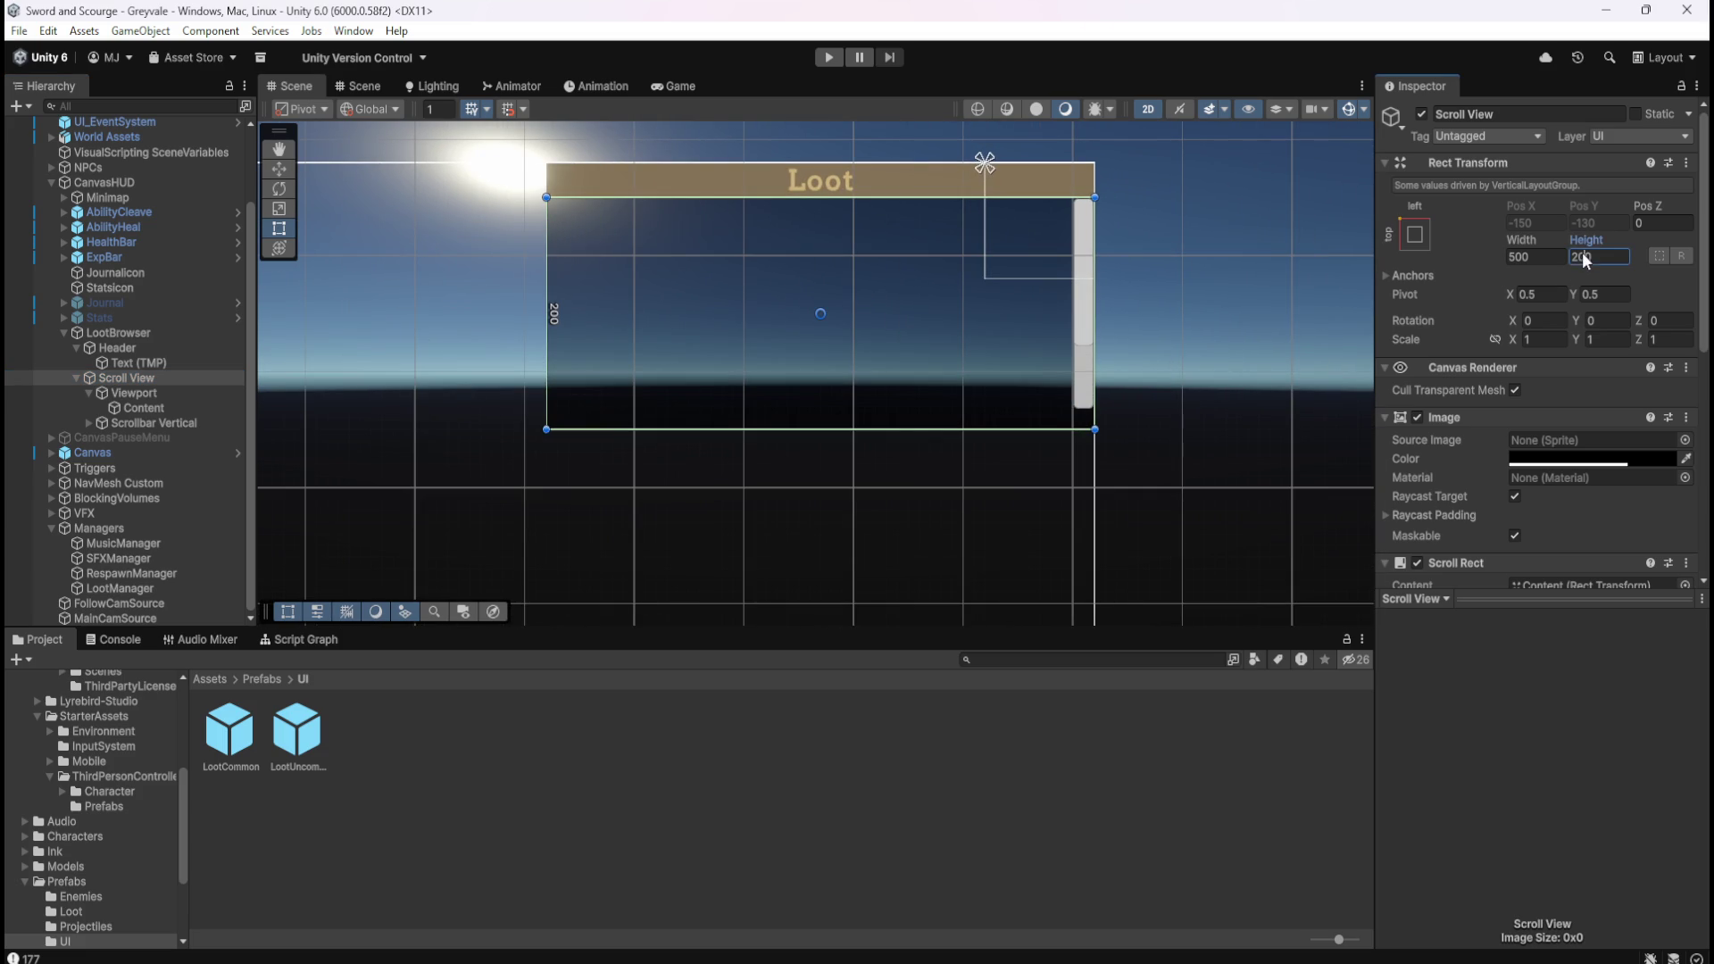
text(210)
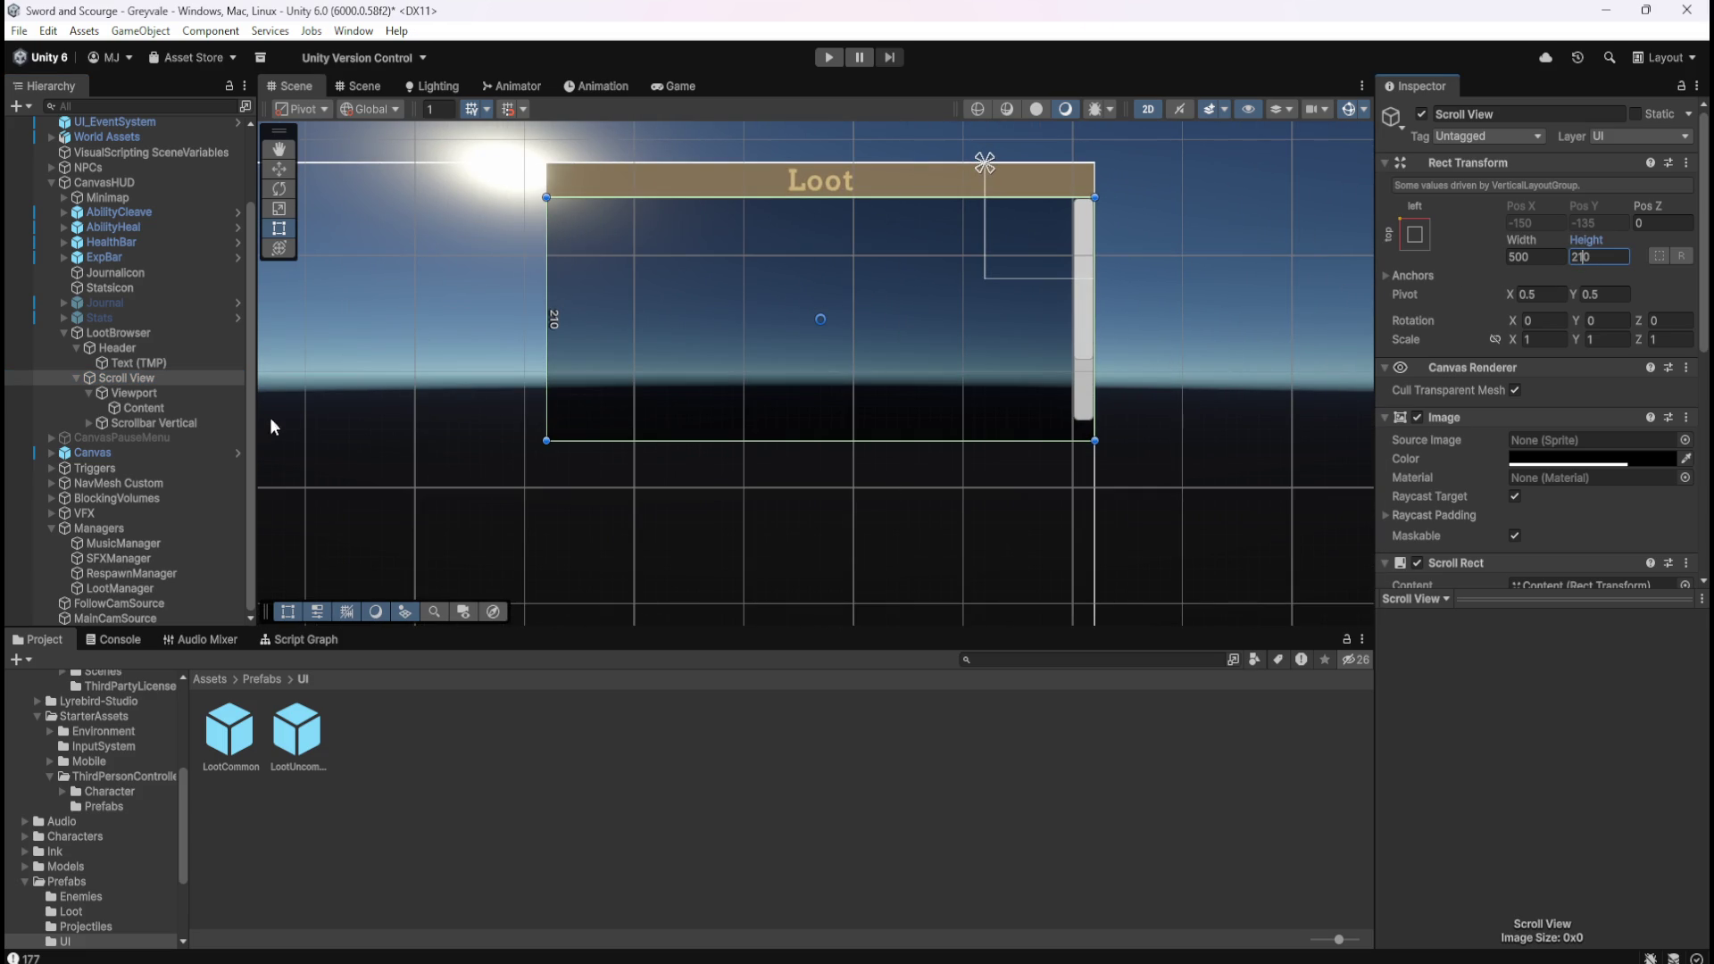
click(189, 421)
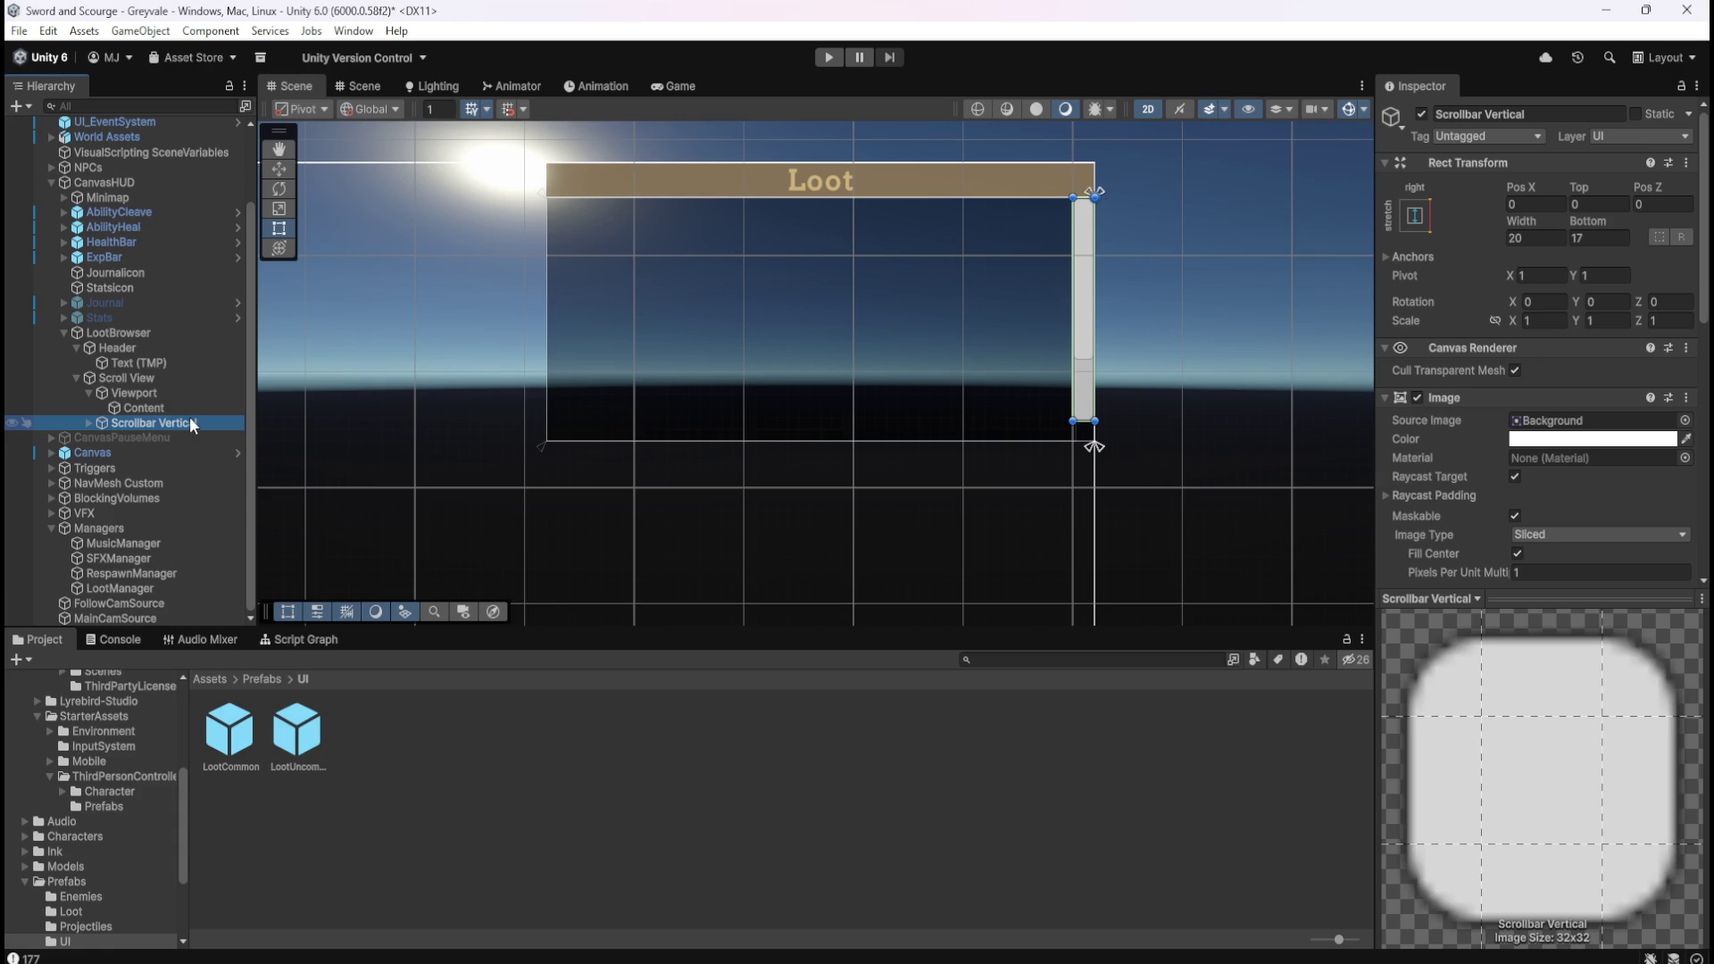
Set Scrollbar Vertical's Rect Transform Bottom offset to 0 and start a test run.
click(89, 424)
click(1618, 234)
text(15)
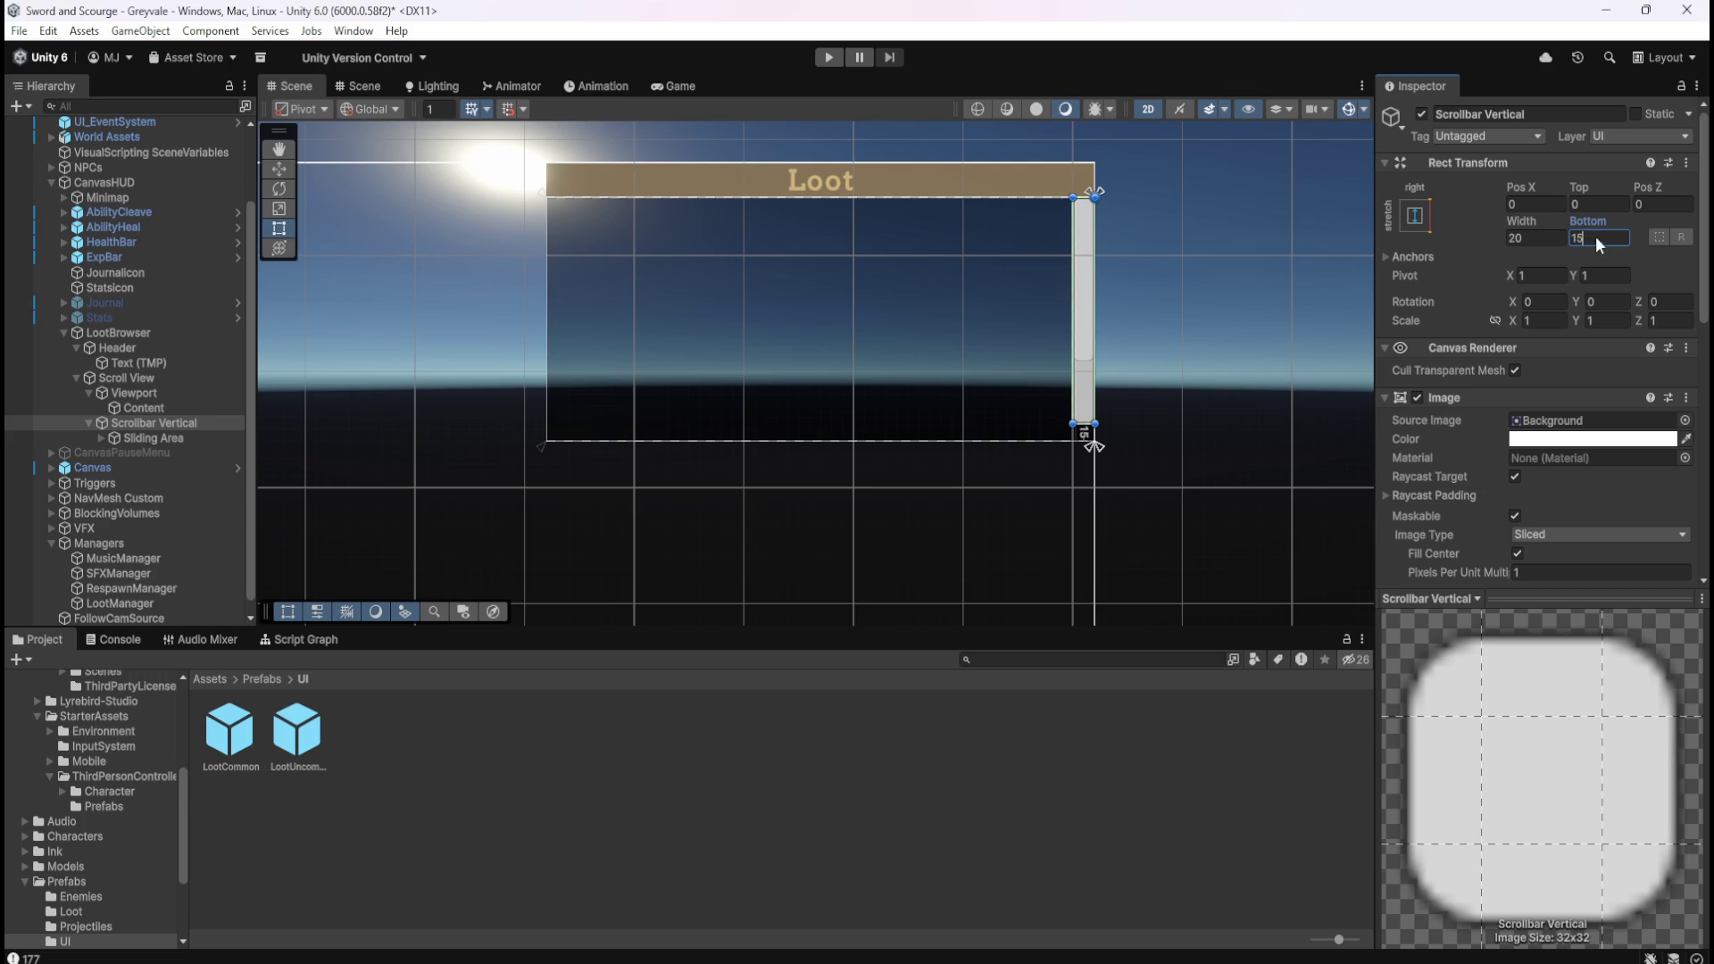
text(0)
mouse_move(1581, 231)
mouse_down()
mouse_move(1609, 221)
mouse_move(314, 268)
mouse_up()
click(829, 59)
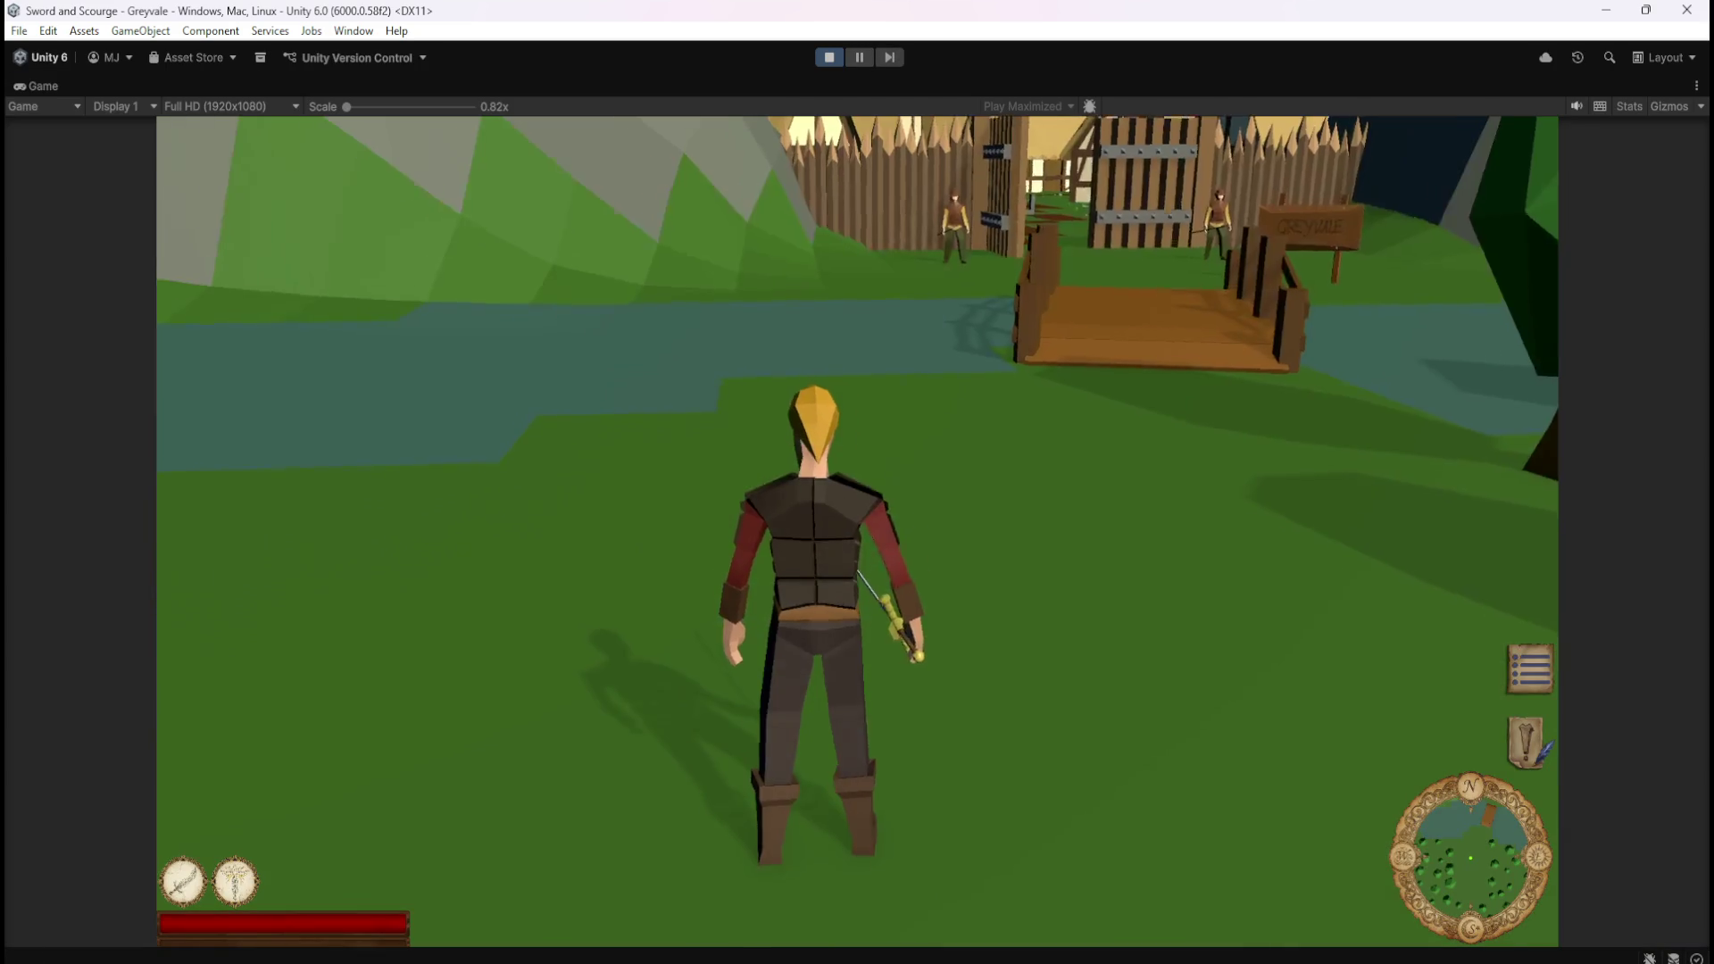
Run the hero across the bridge and through the village to the graveyard gate.
key(w)
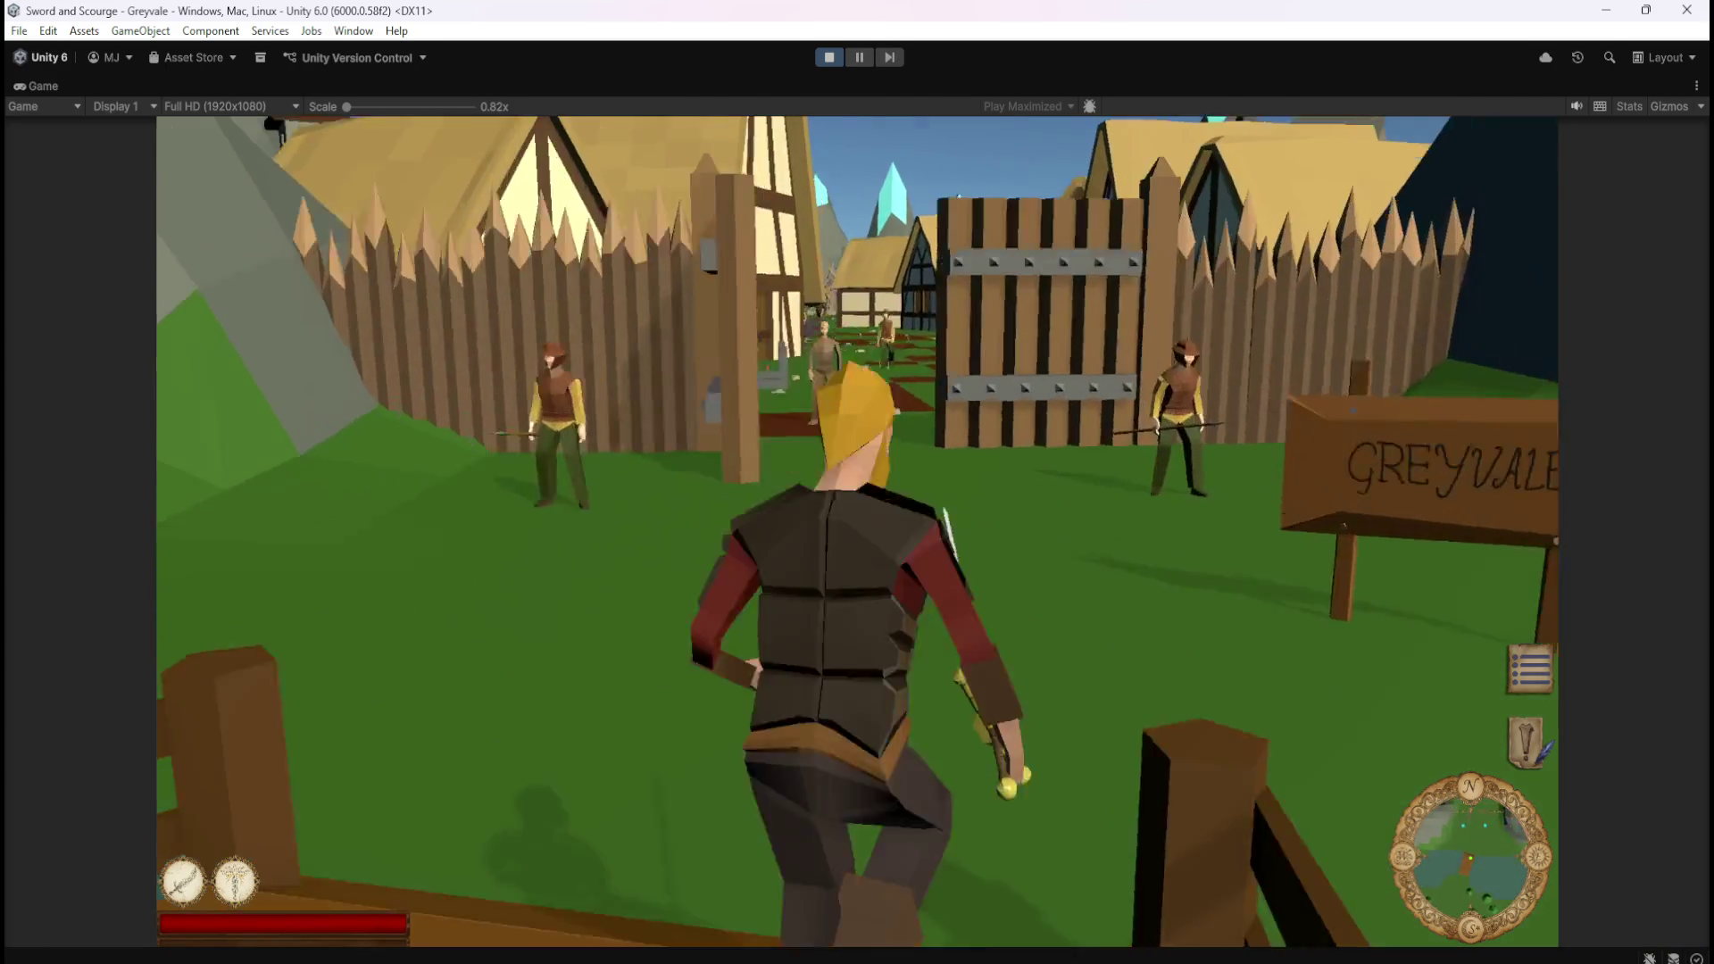
key(w)
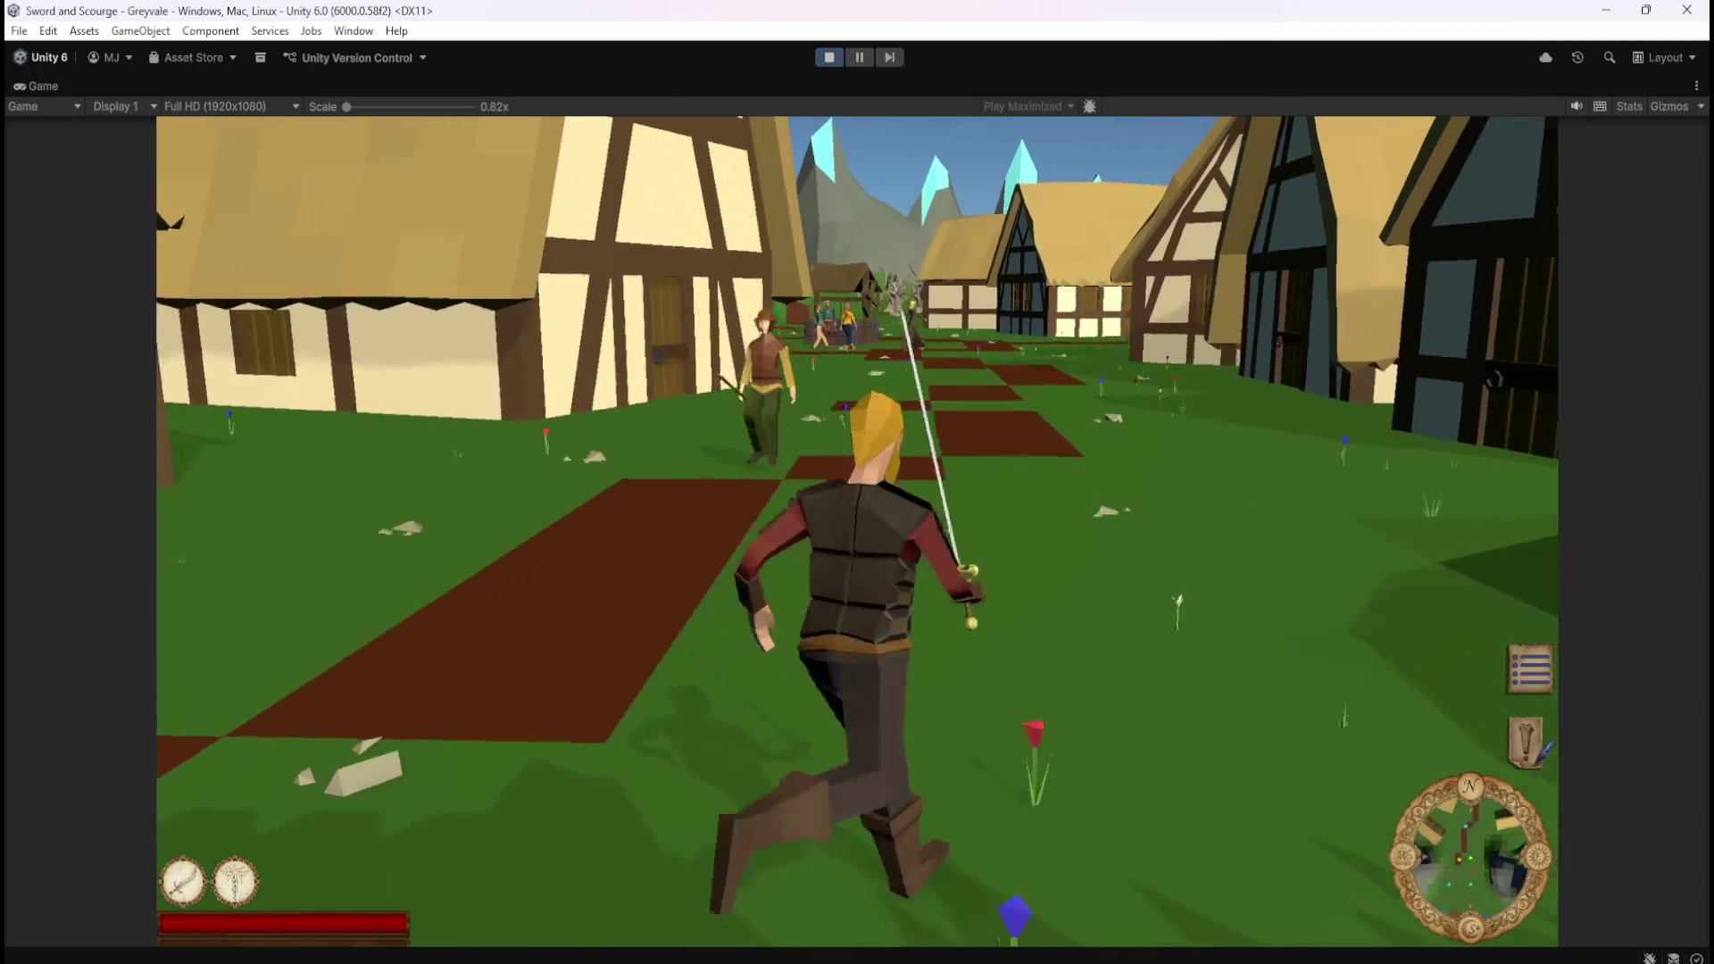
key(w)
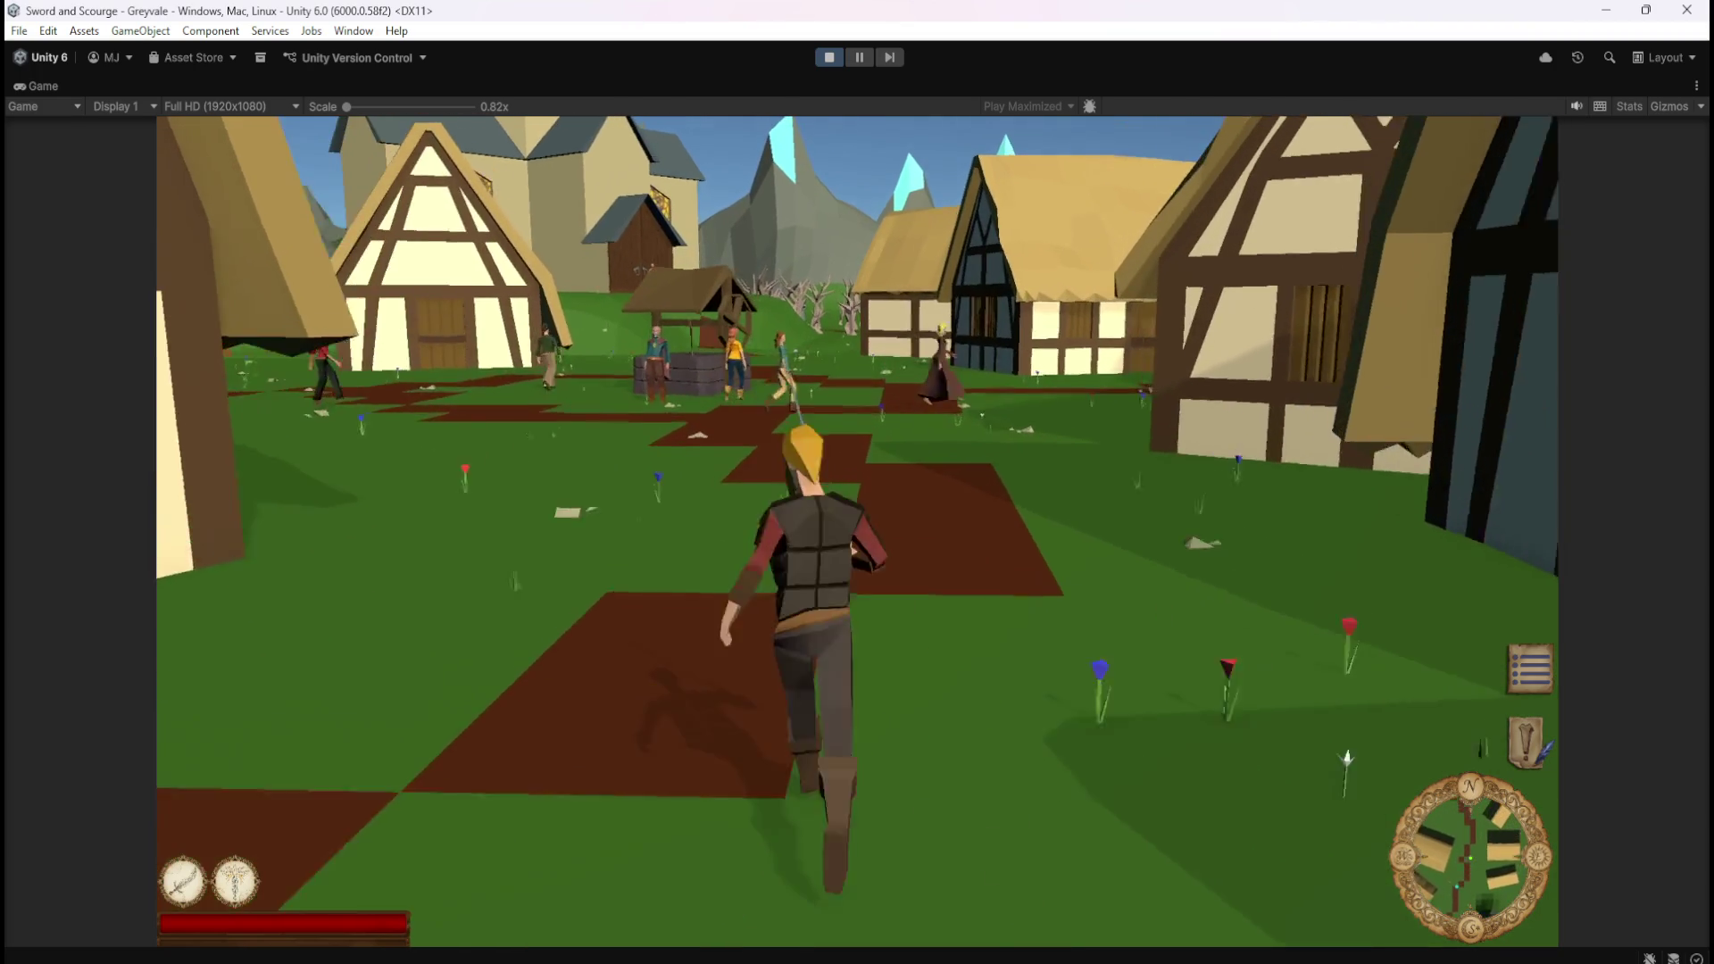
key(w)
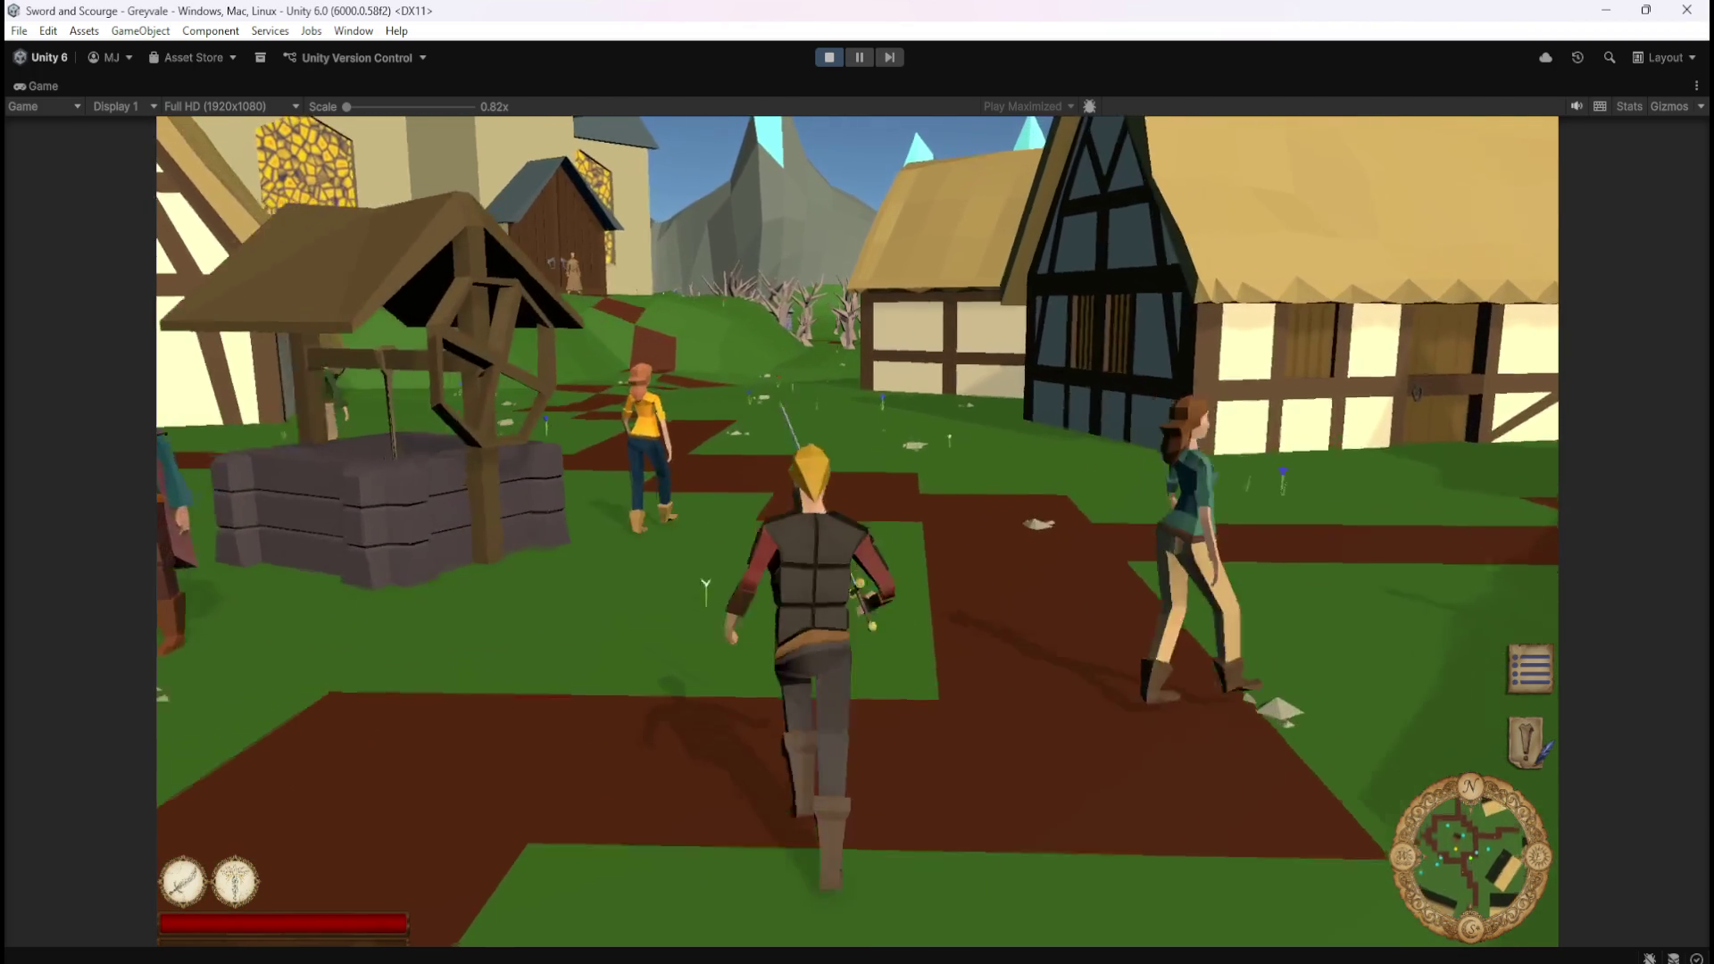
key(w)
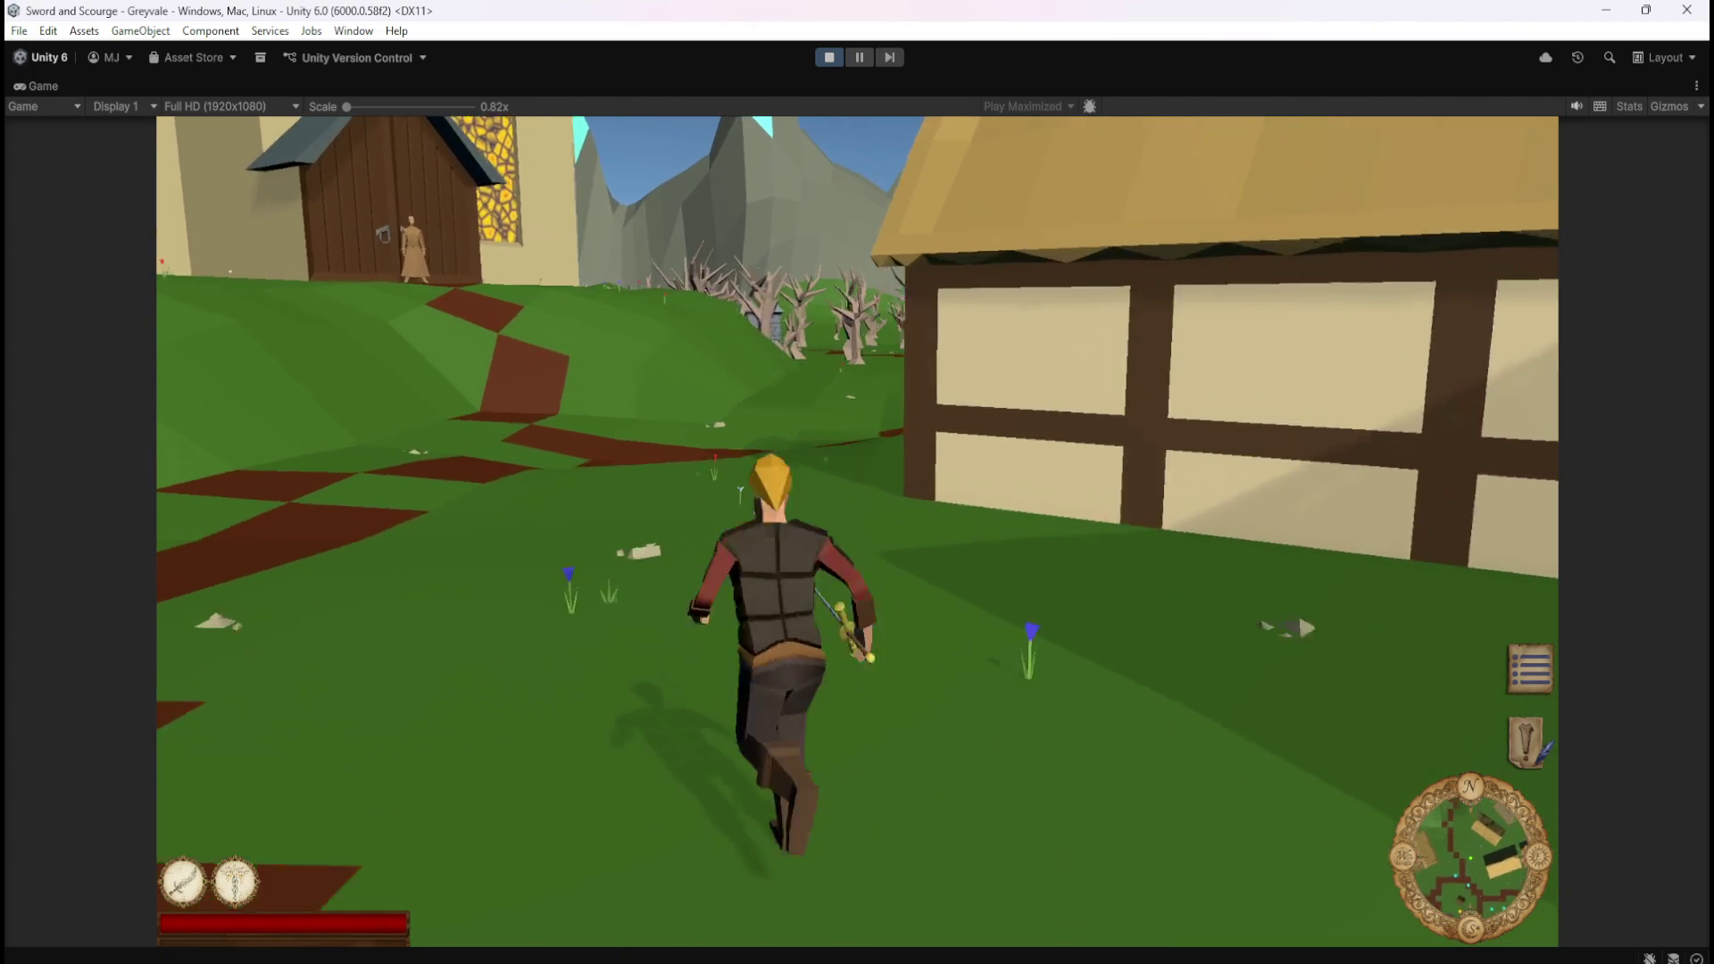
key(w)
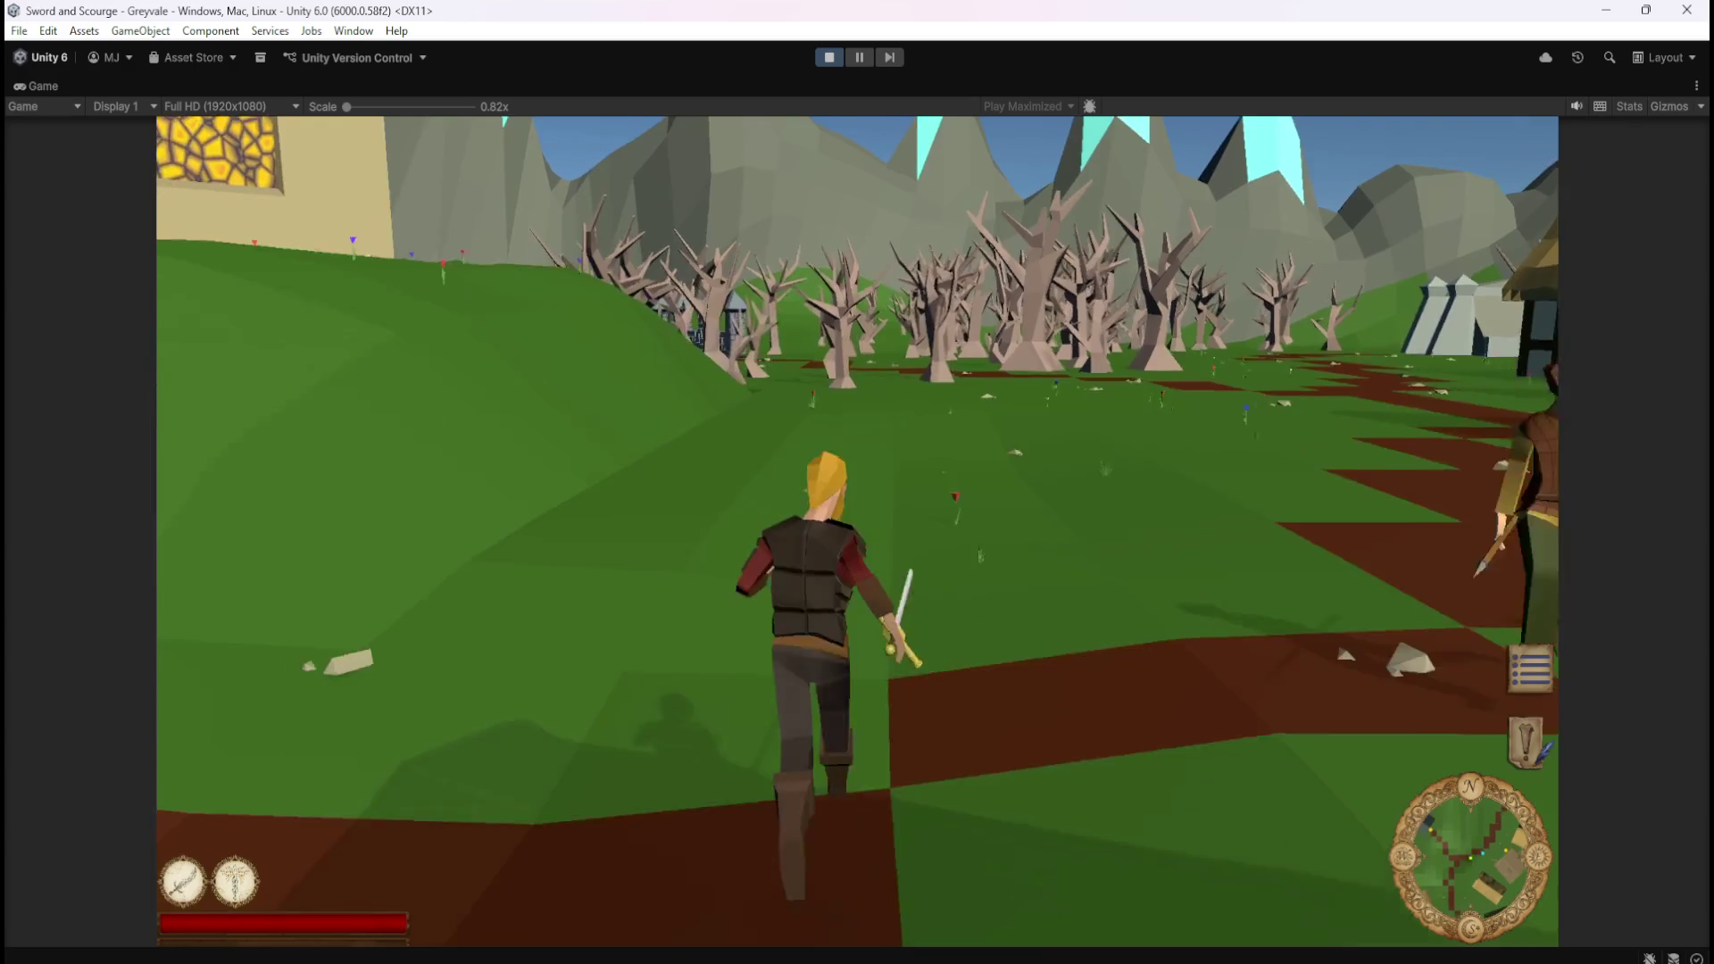
key(w)
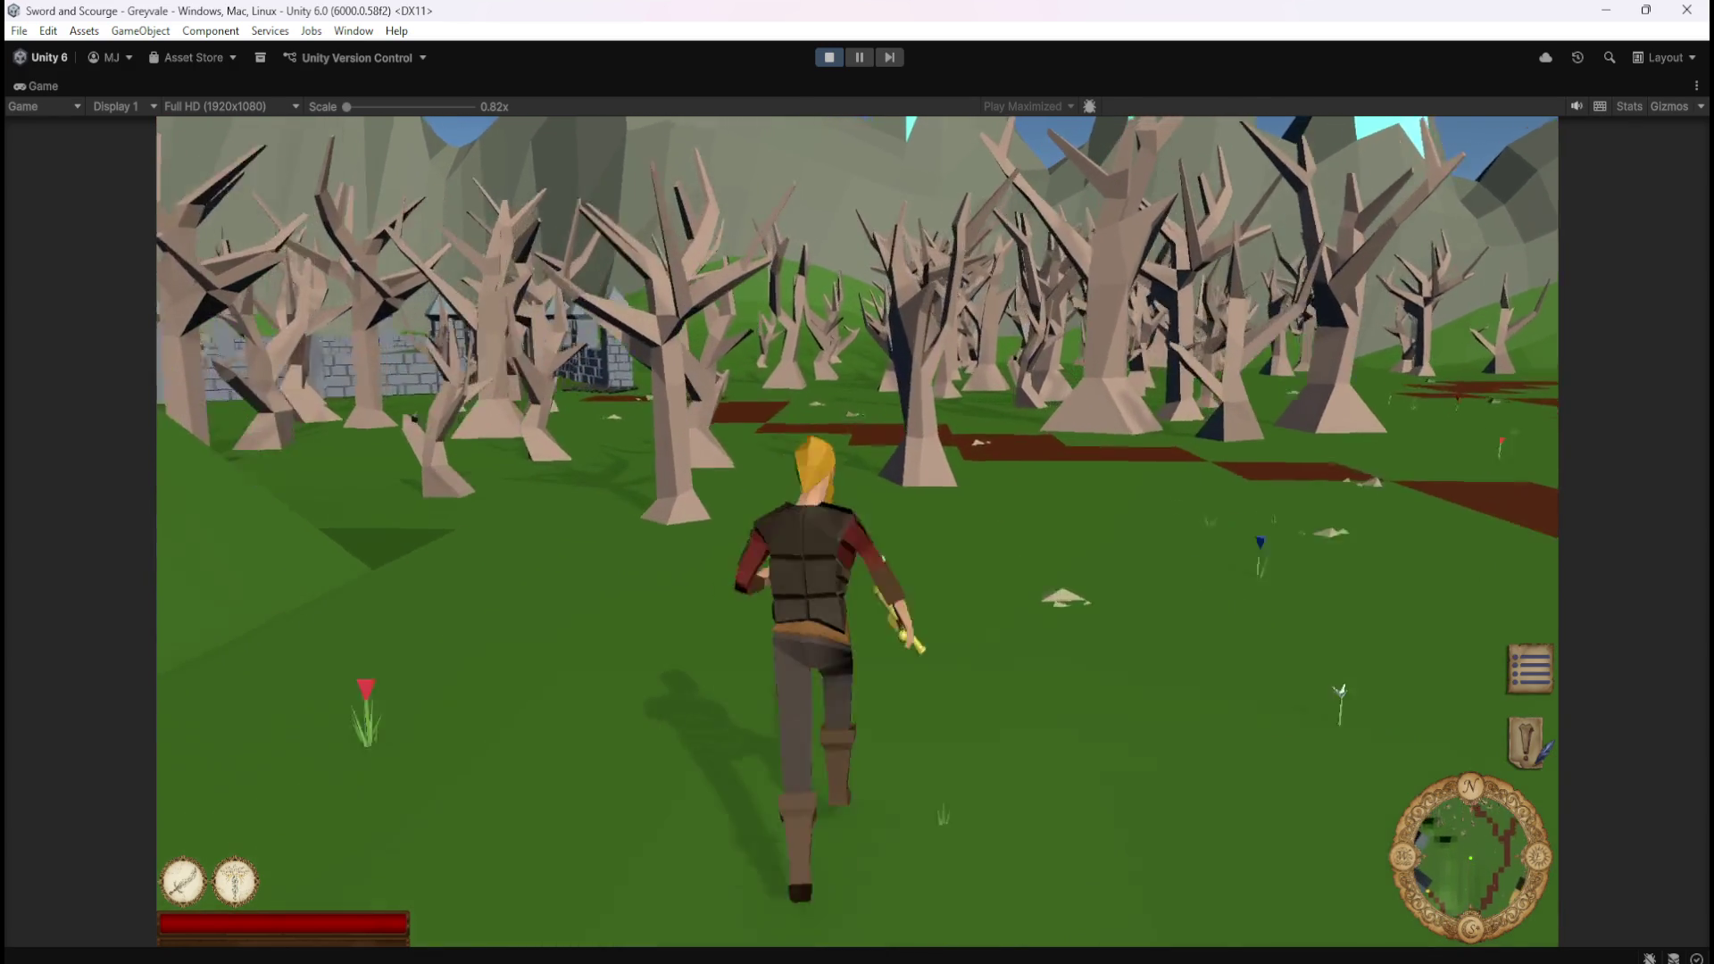
key(w)
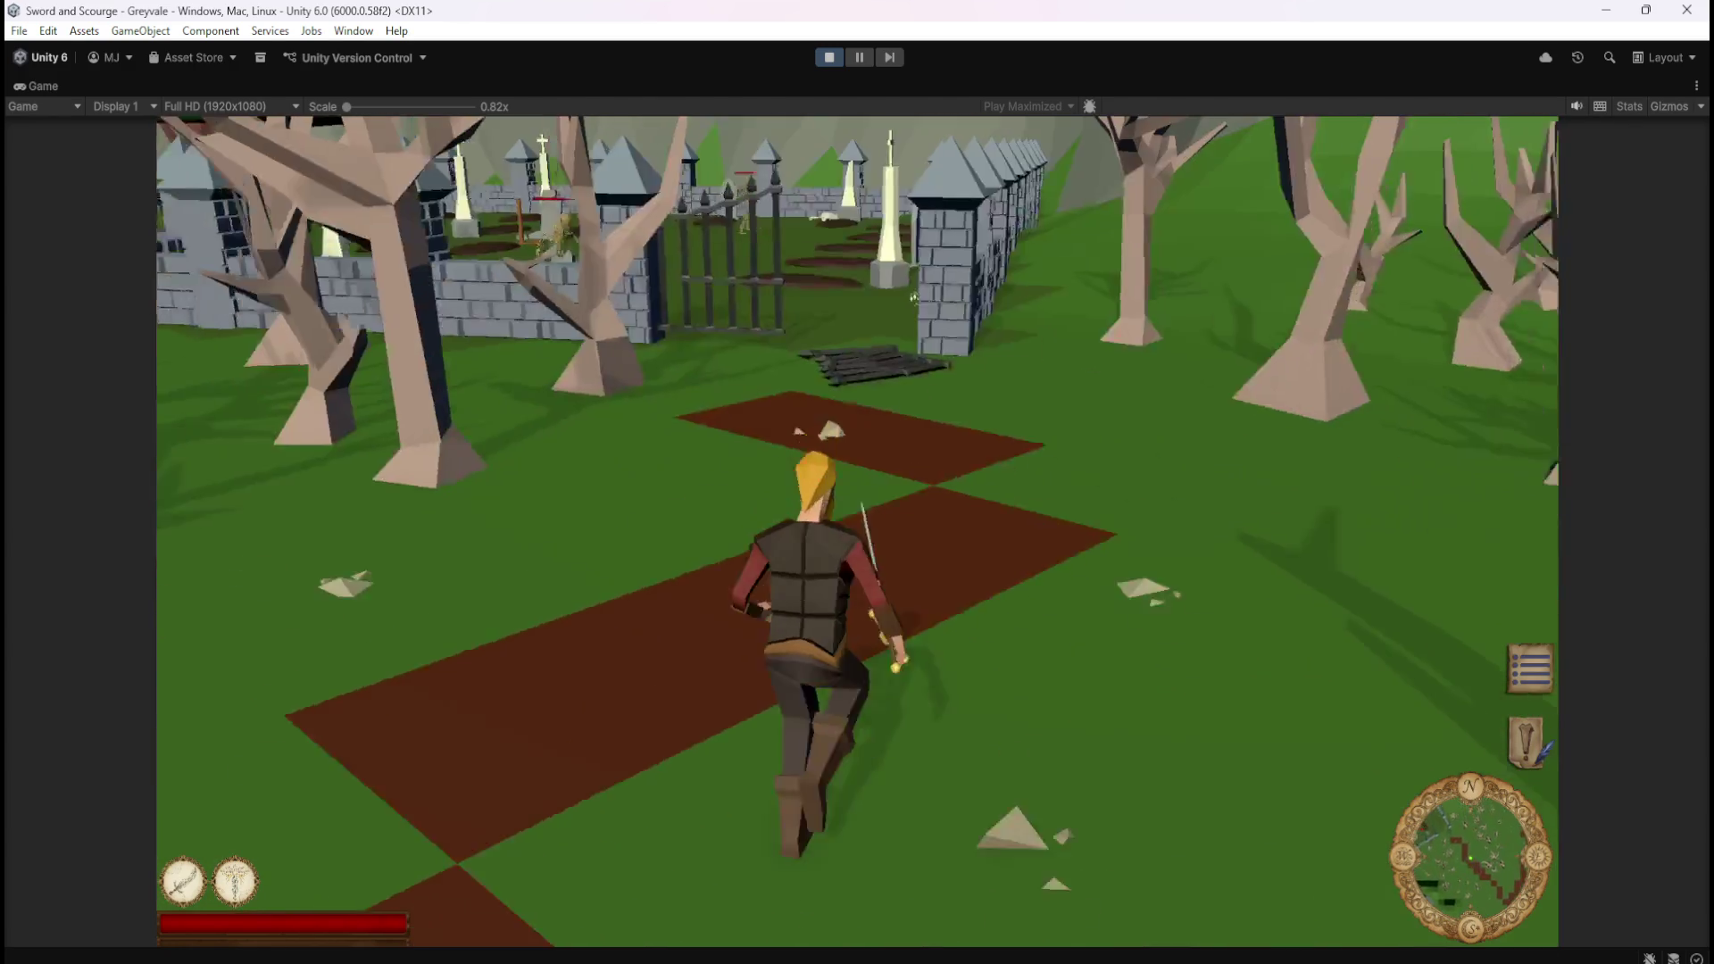
key(w)
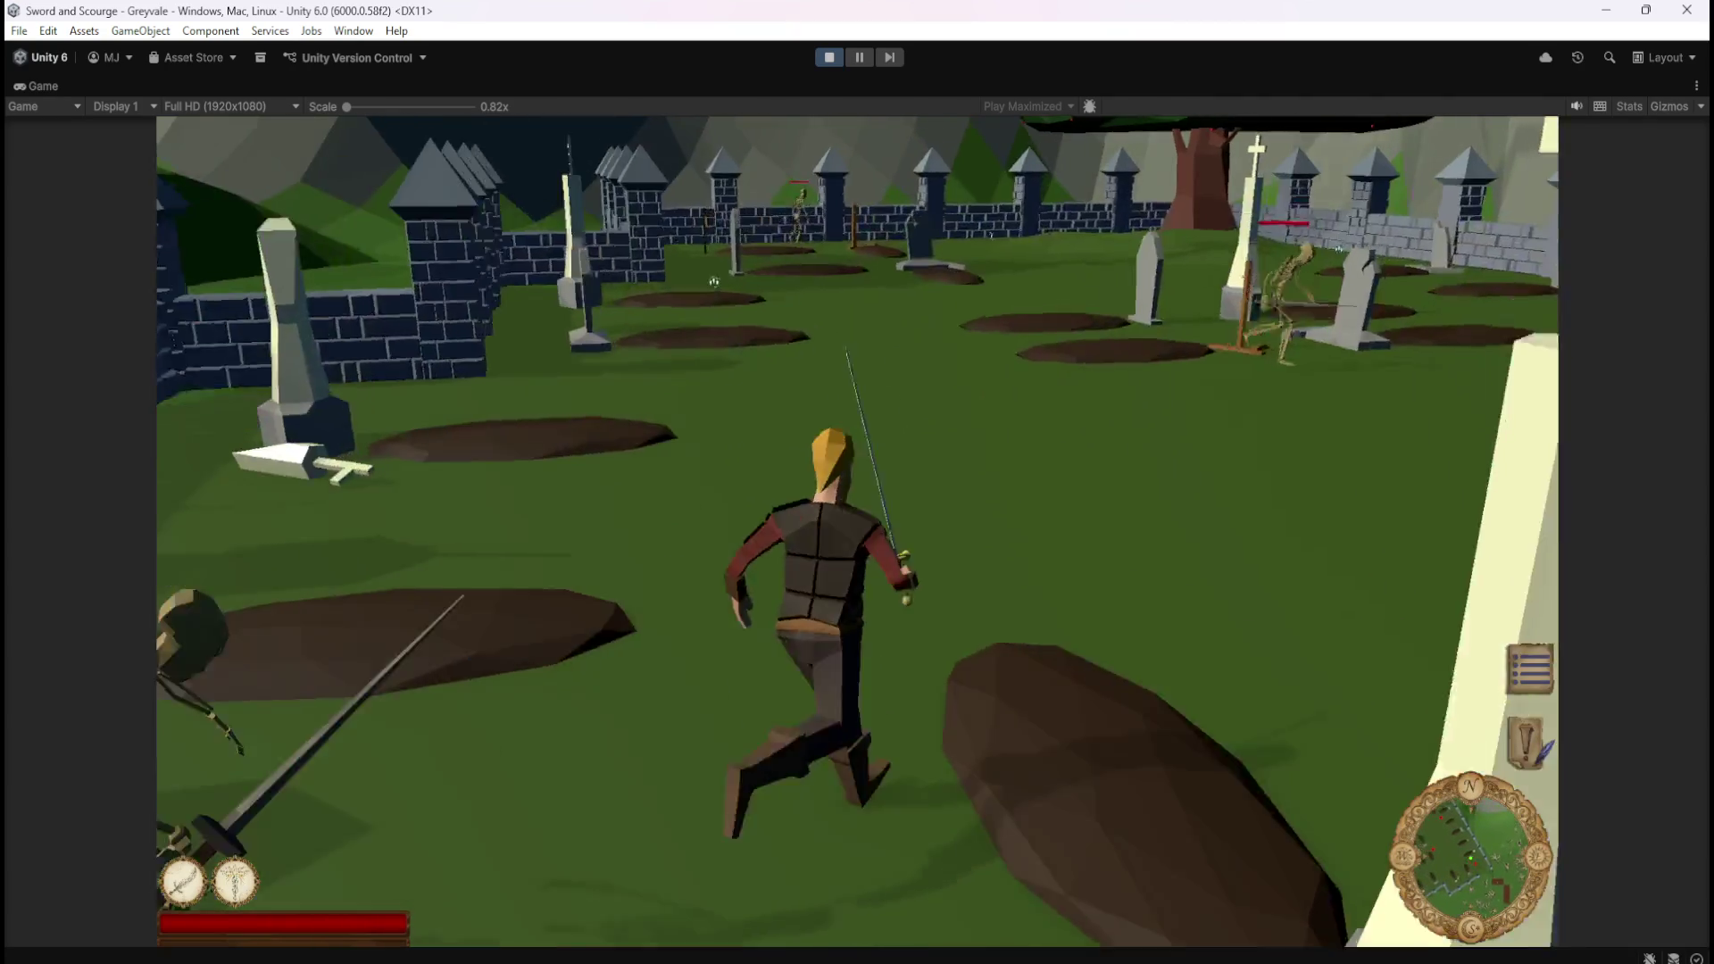
Attack the graveyard skeletons with sword swings and move onto the dropped bones.
key(w)
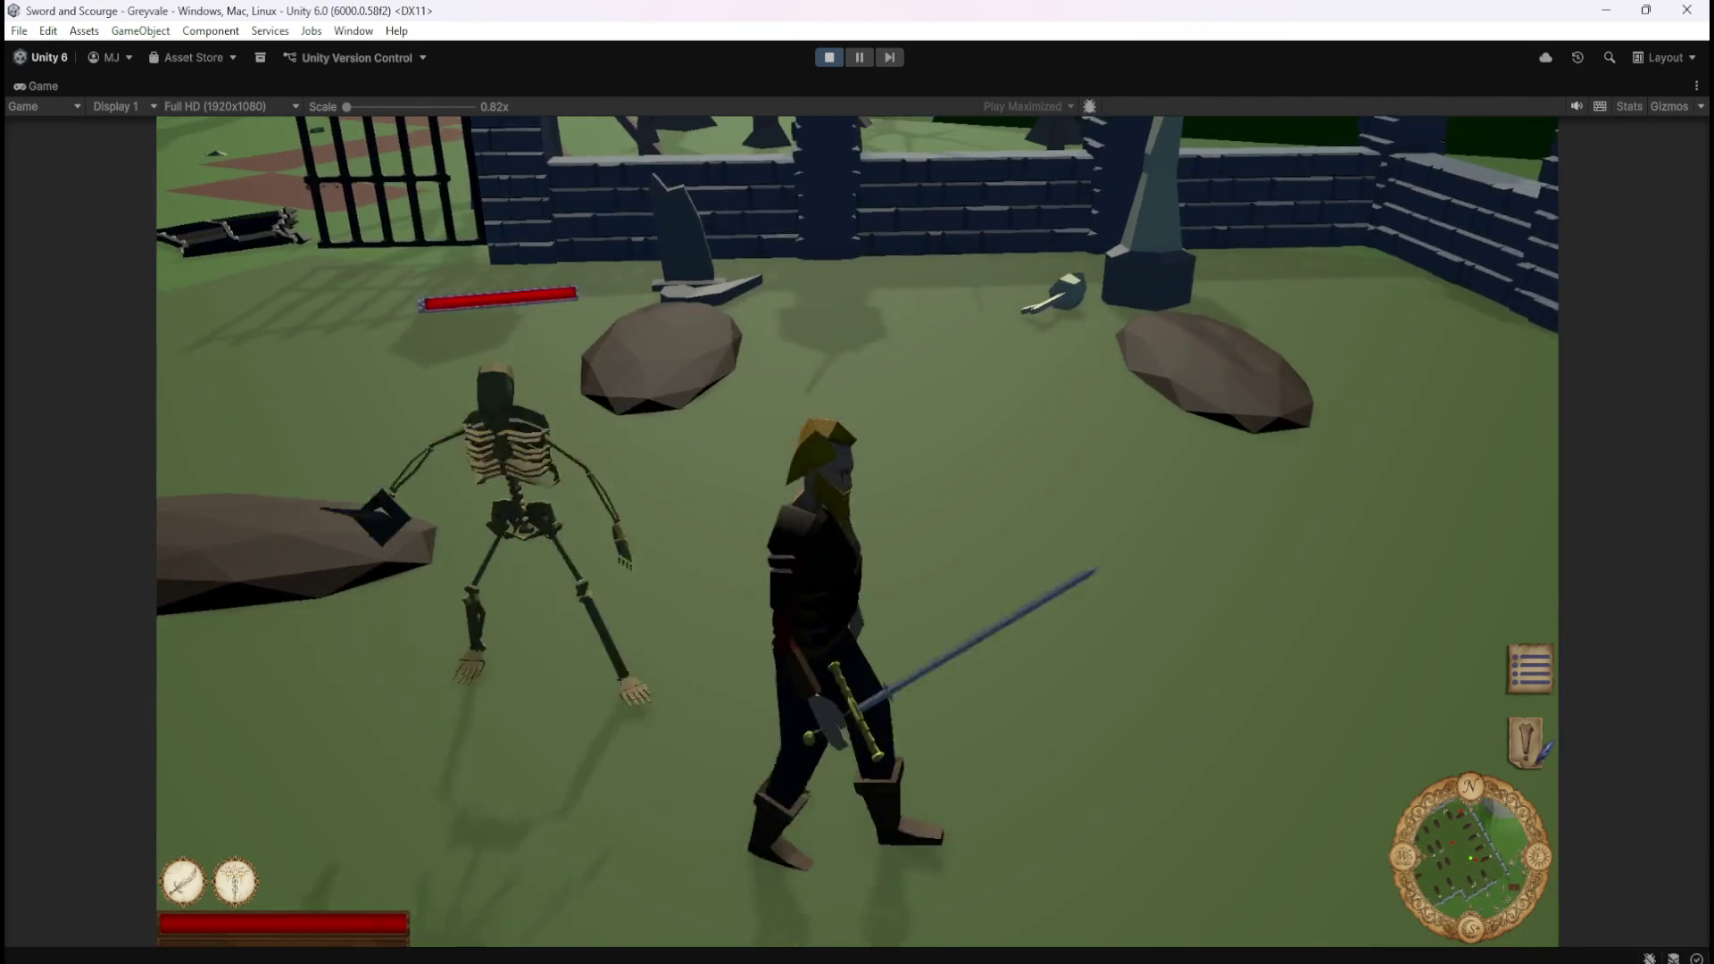
key(w)
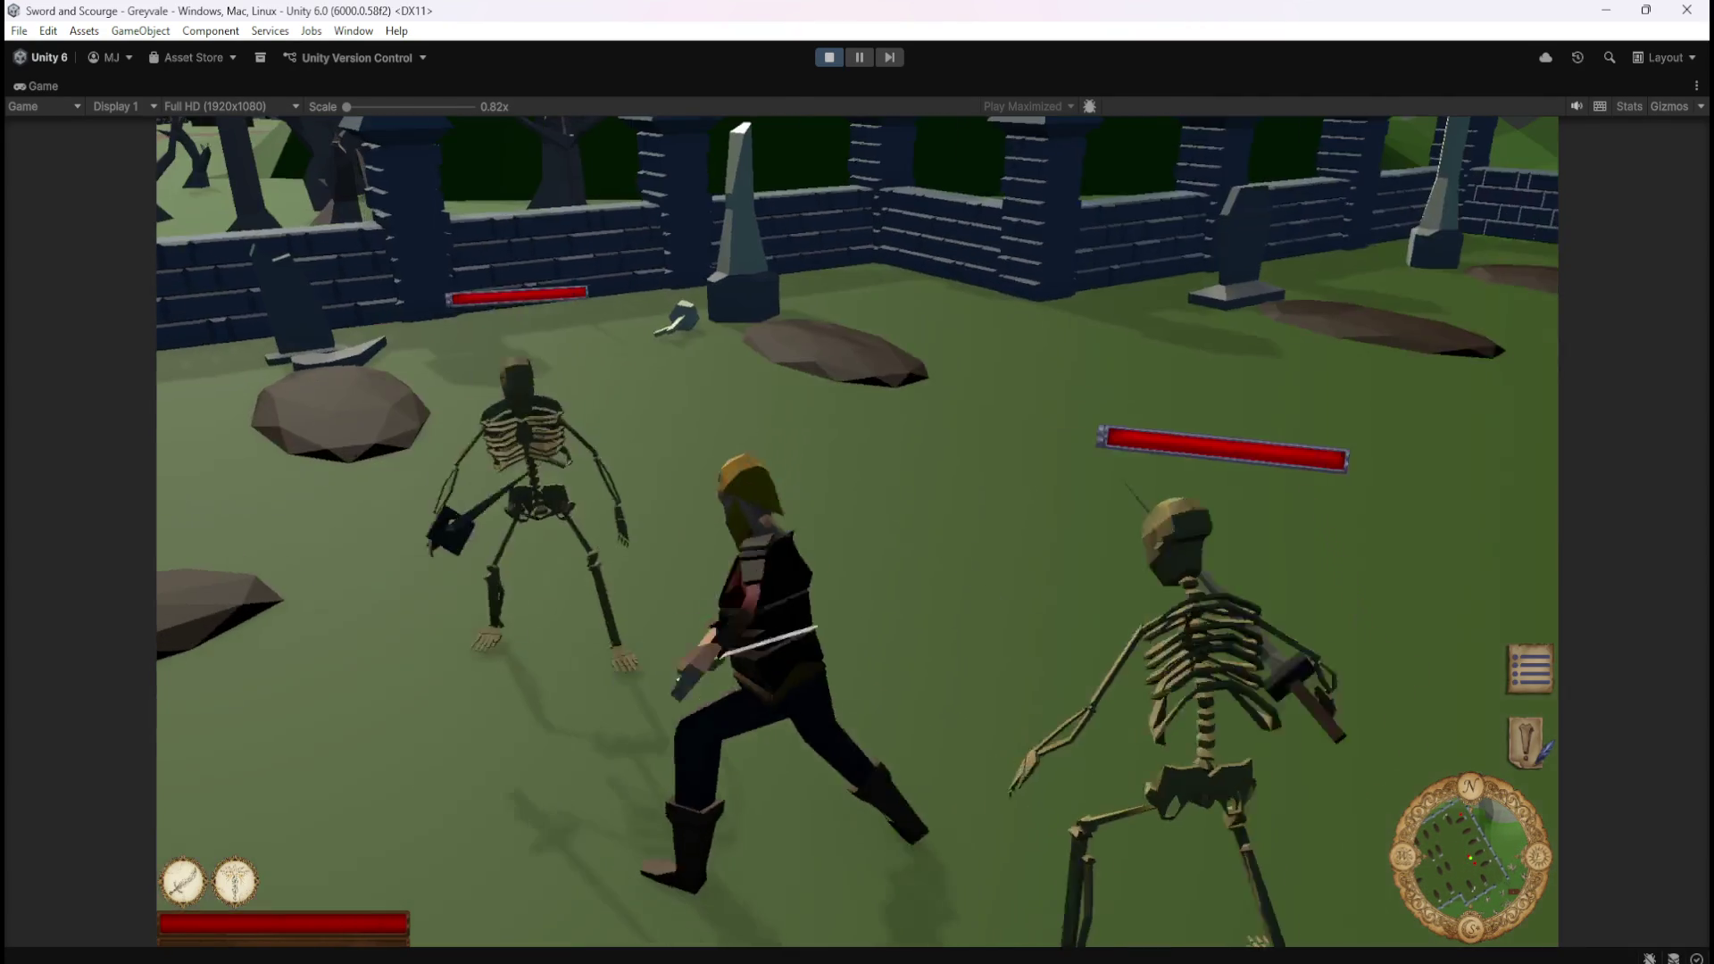
click(1457, 233)
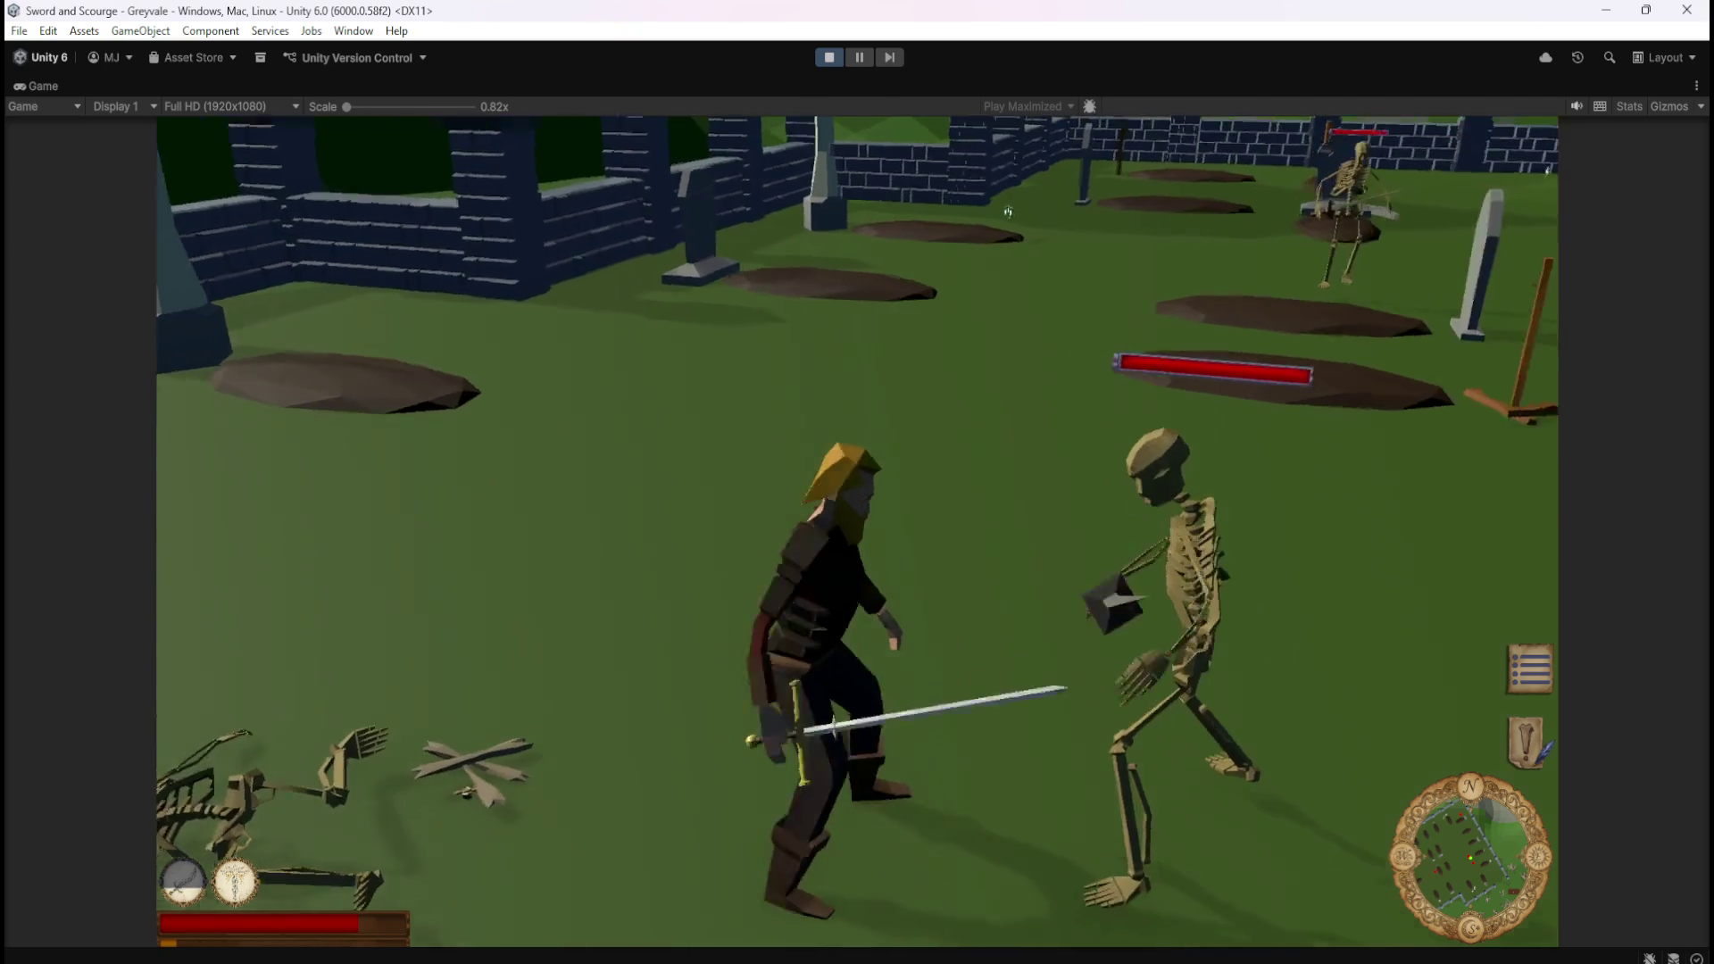
click(896, 225)
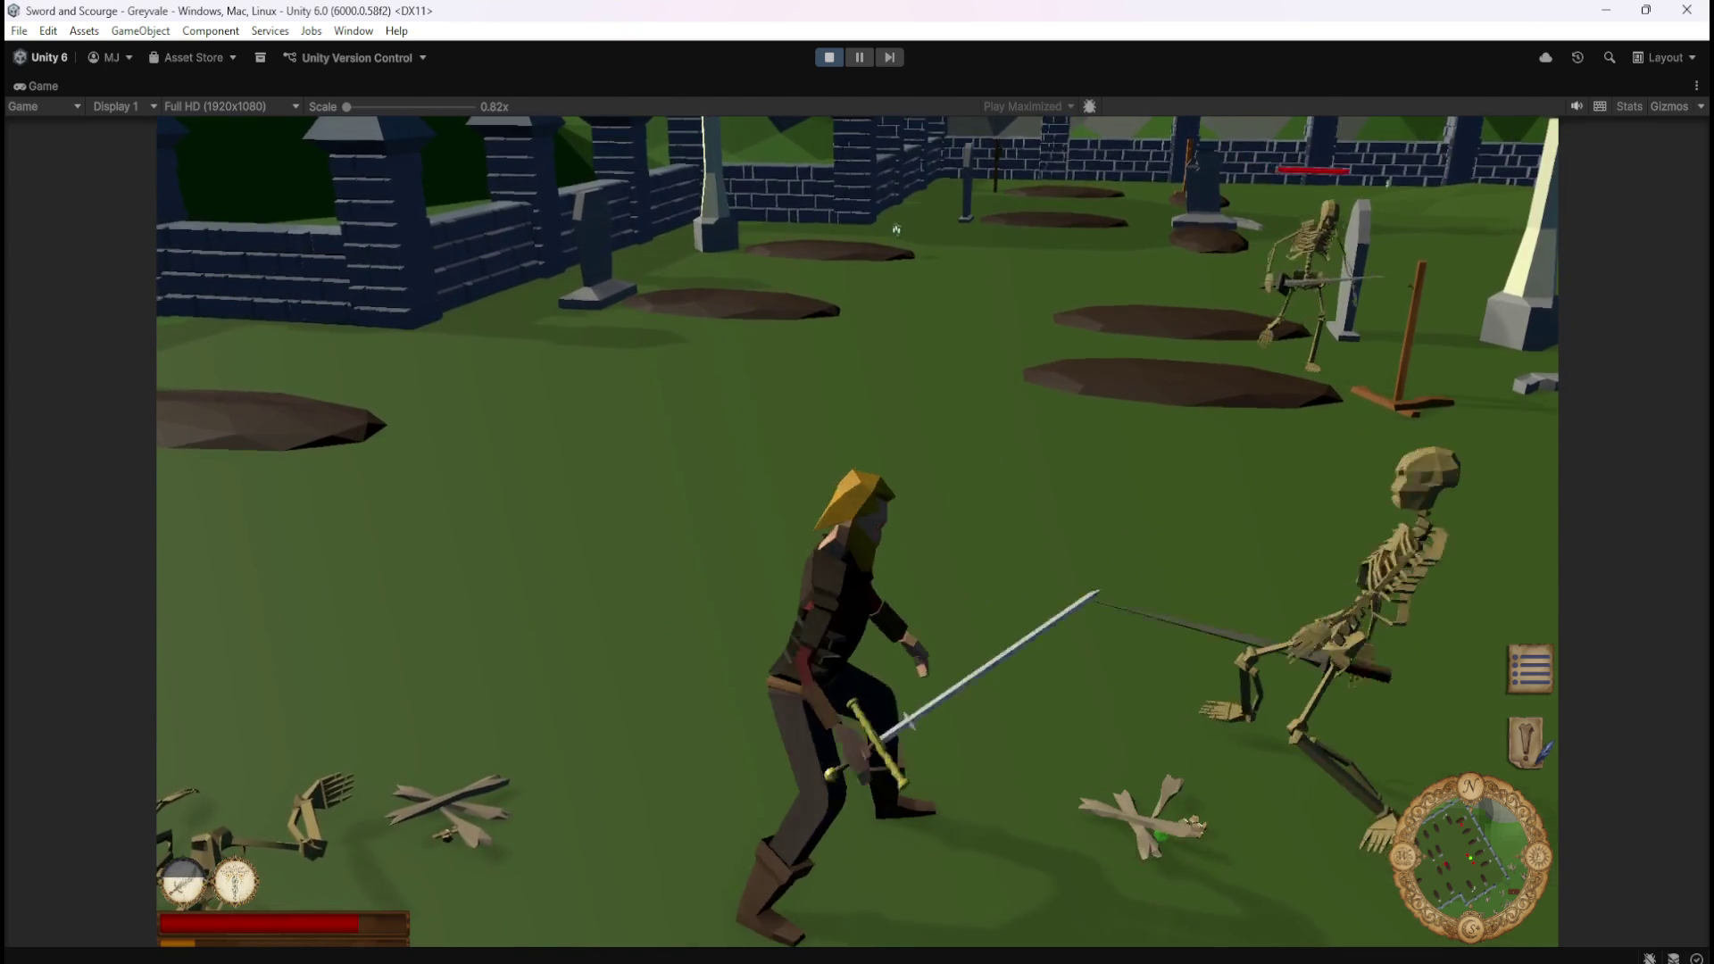
key(w)
key(s)
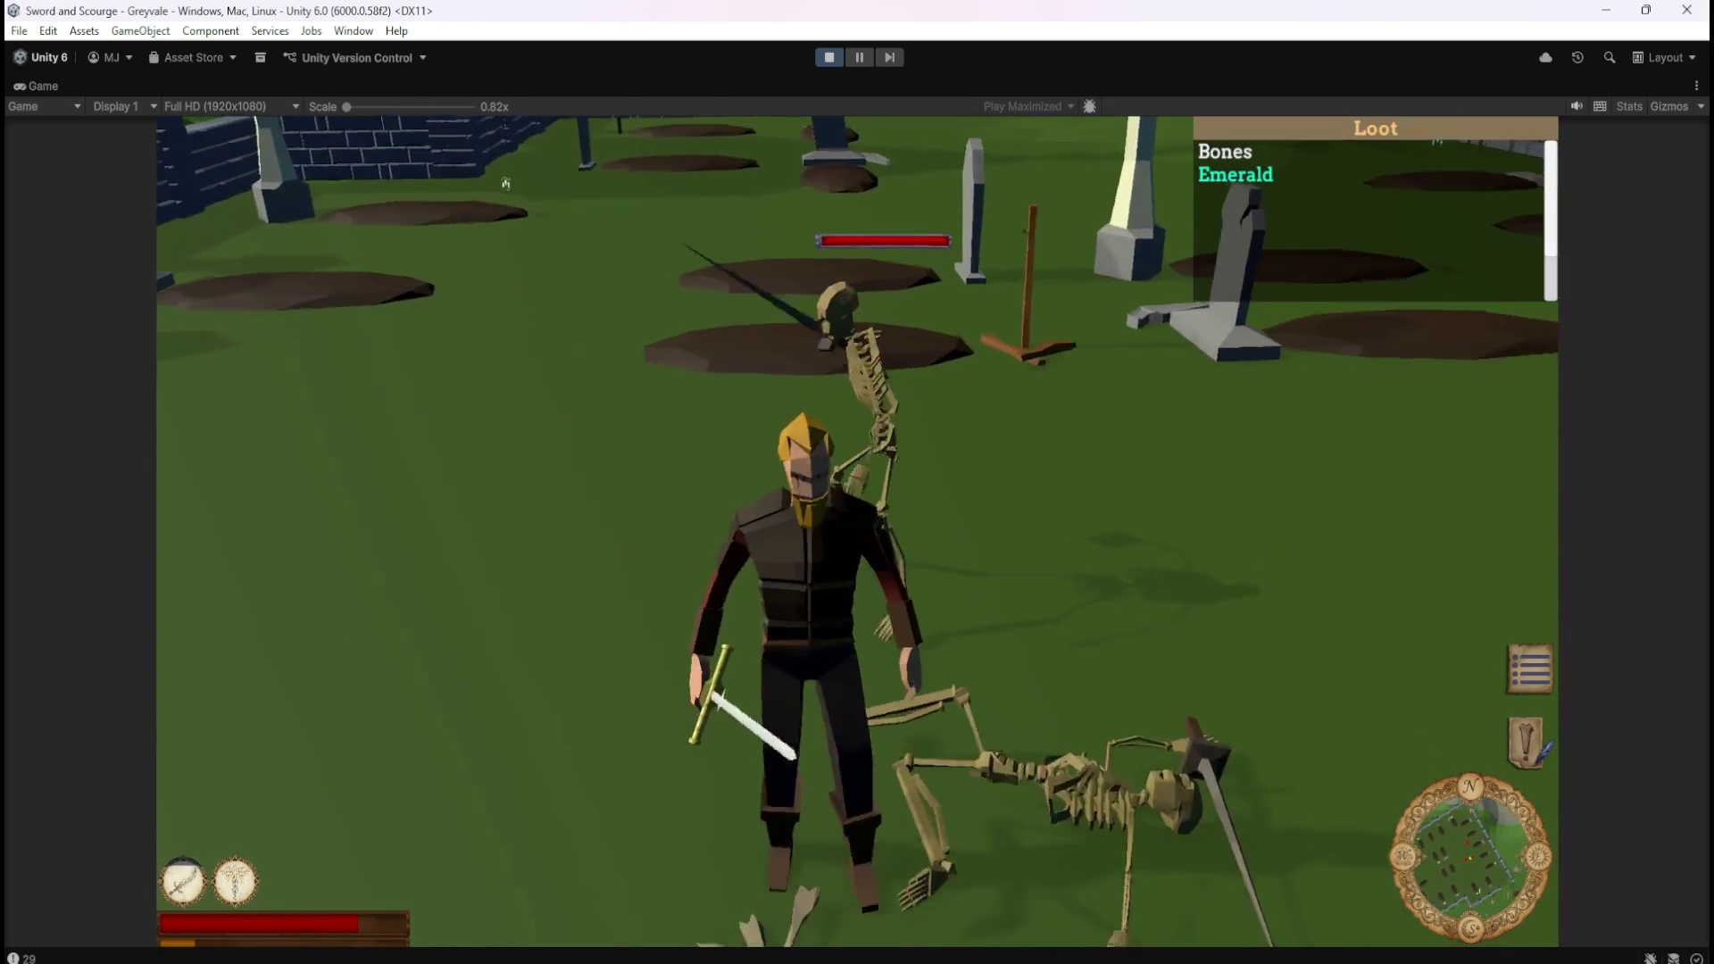
key(d)
key(s)
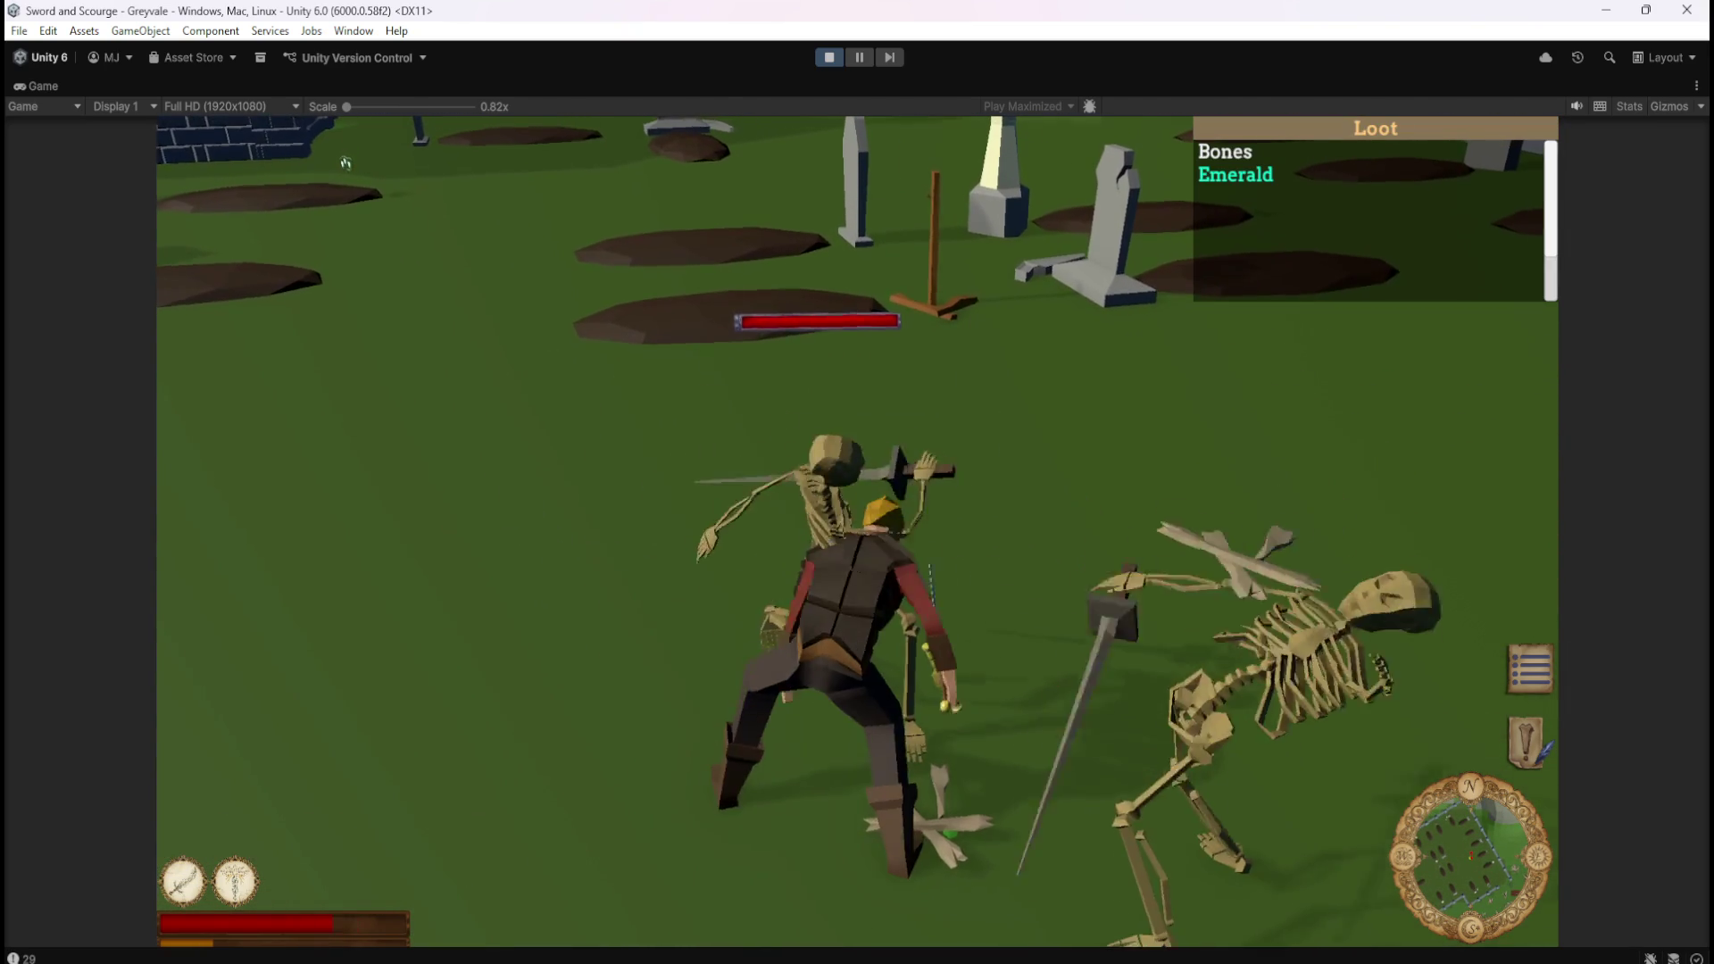
key(a)
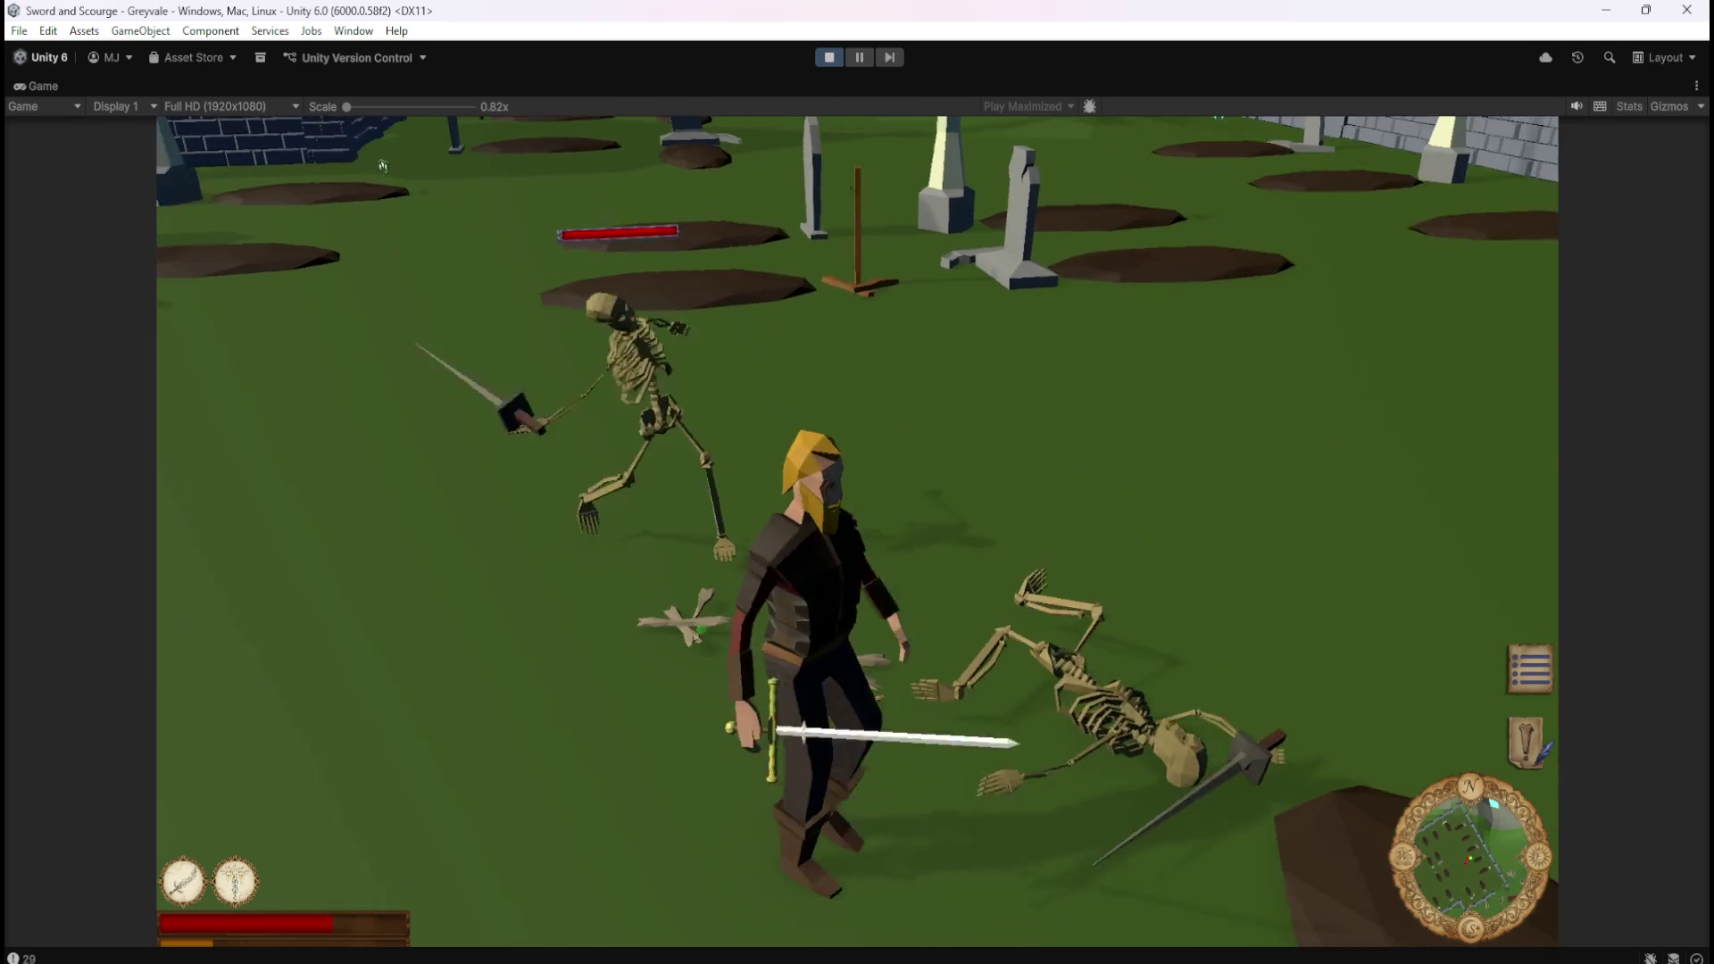
key(w)
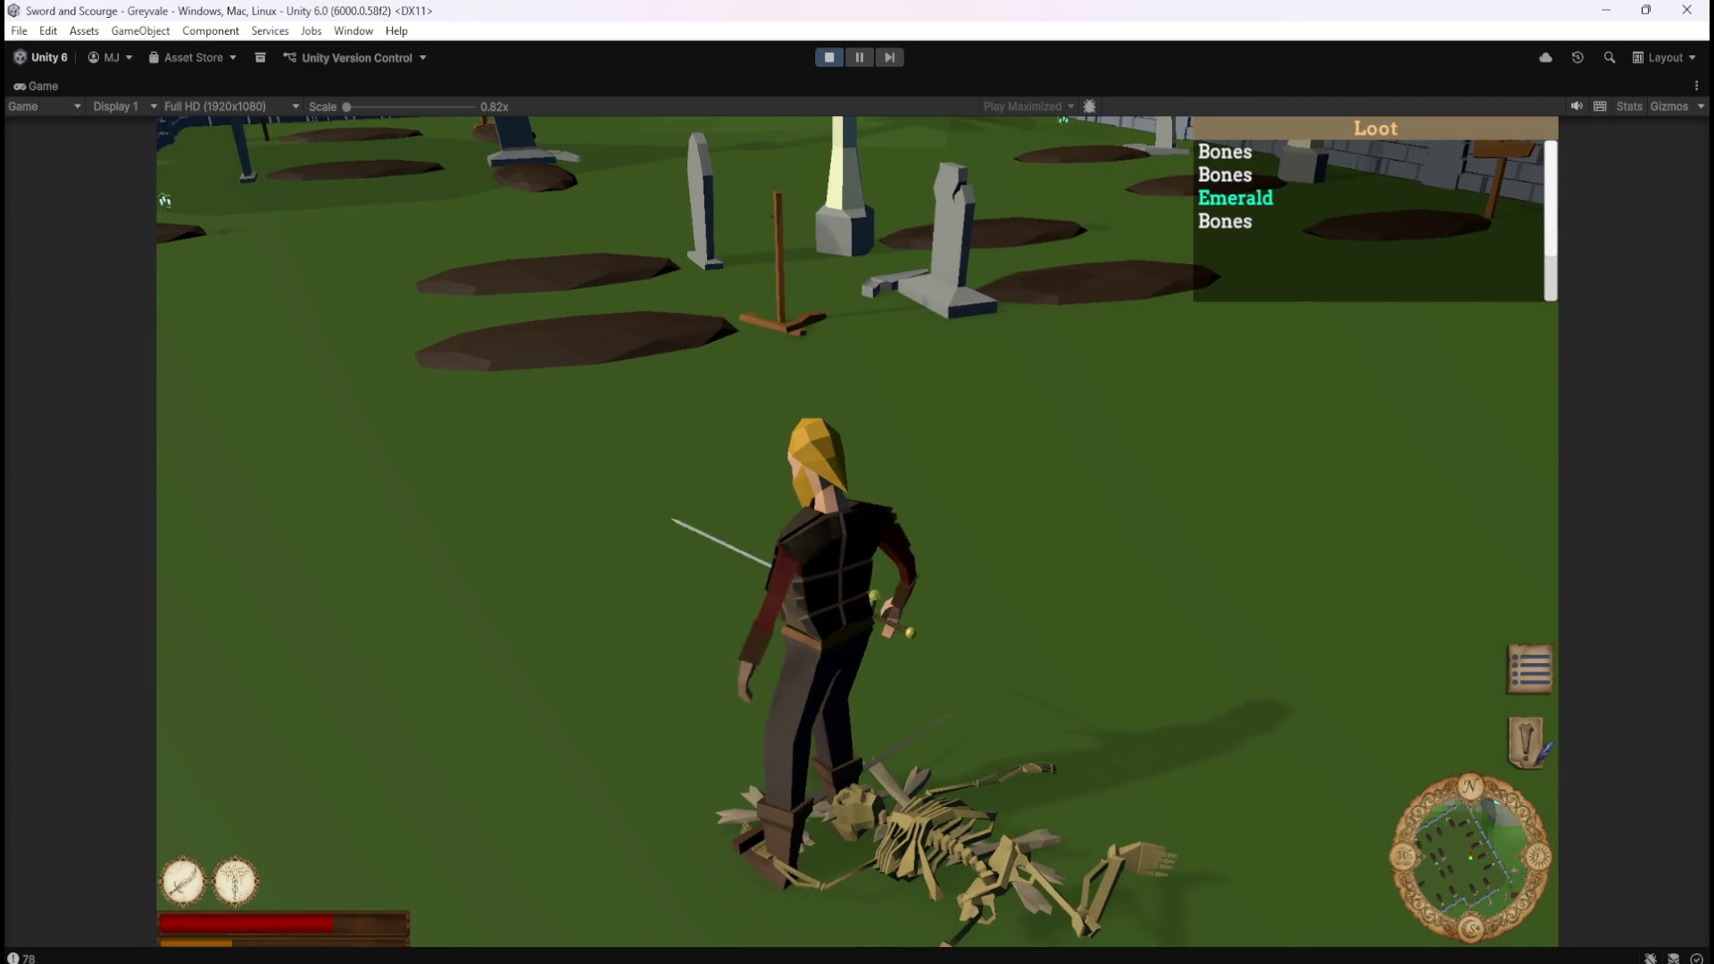
Walk back and forth over the bone pile to collect loot into the Loot list.
key(s)
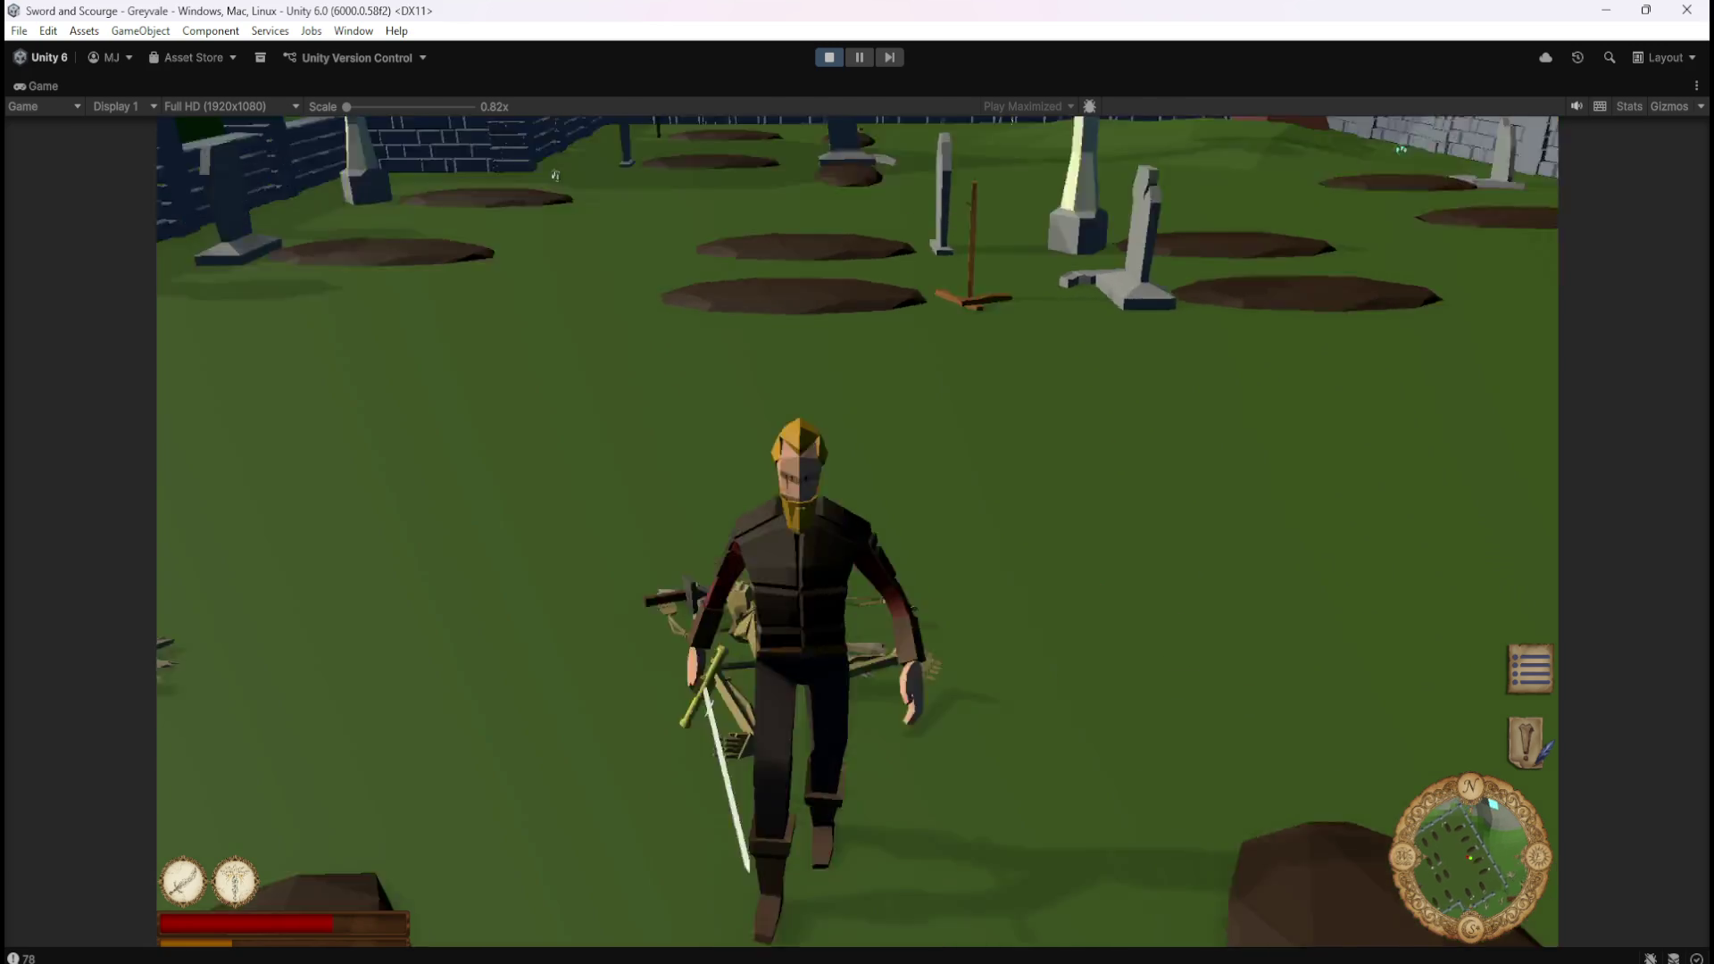
key(w)
key(a)
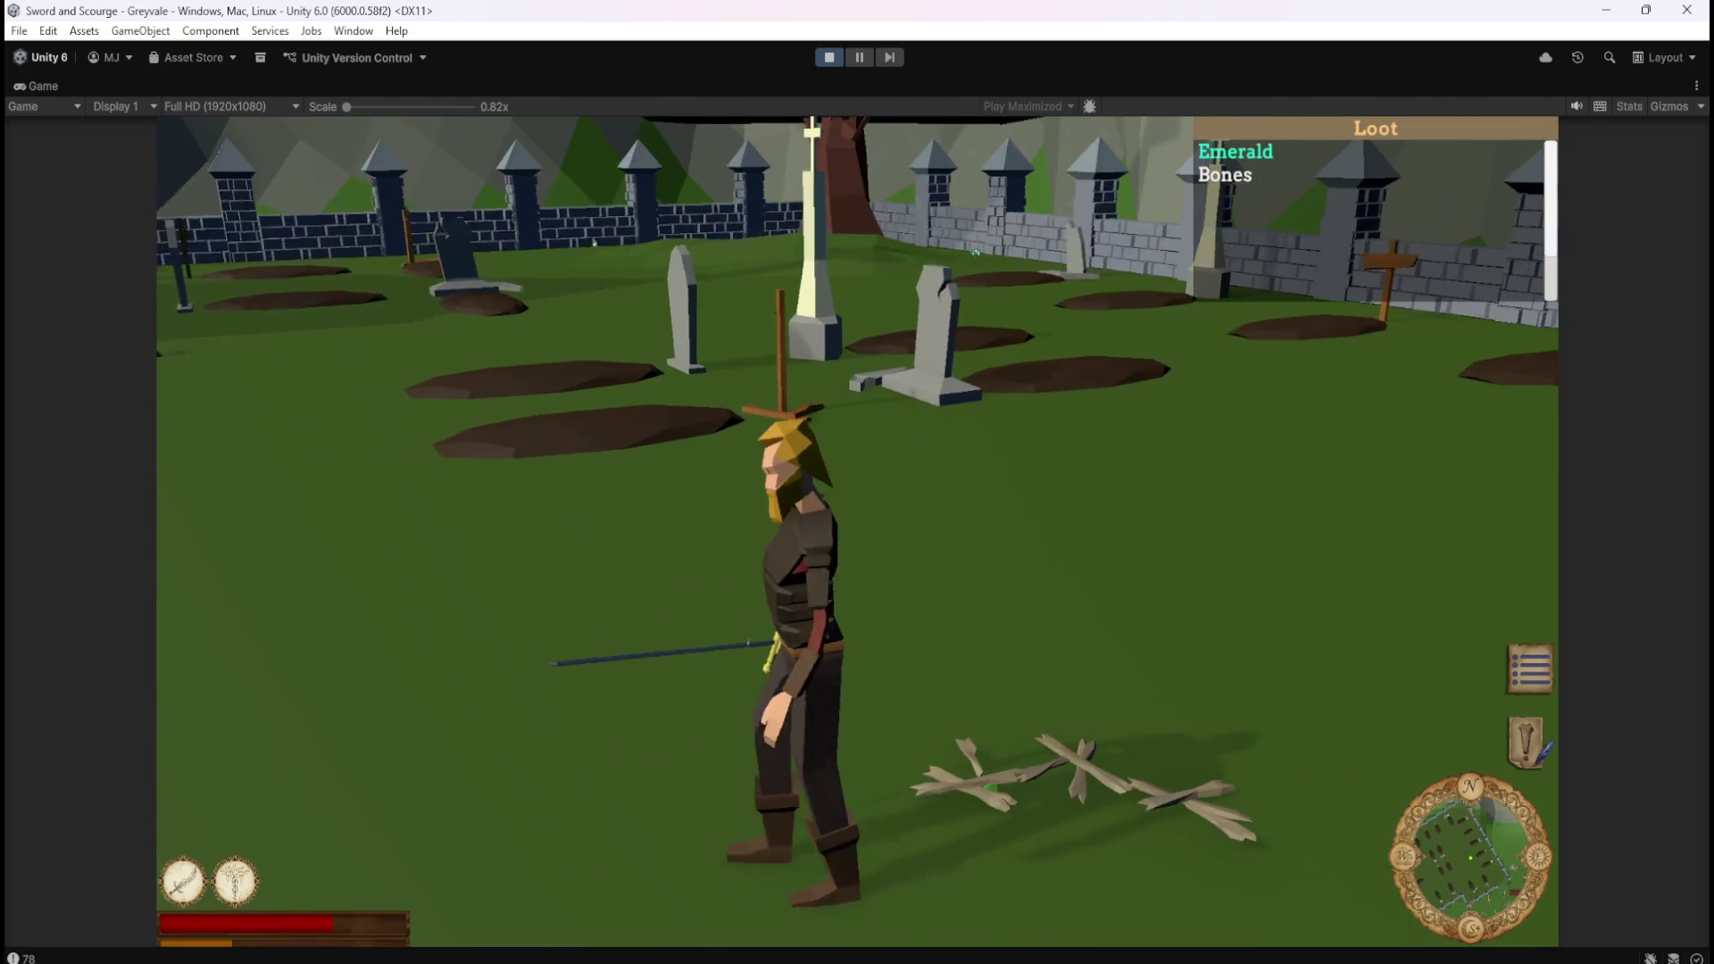
key(s)
key(w)
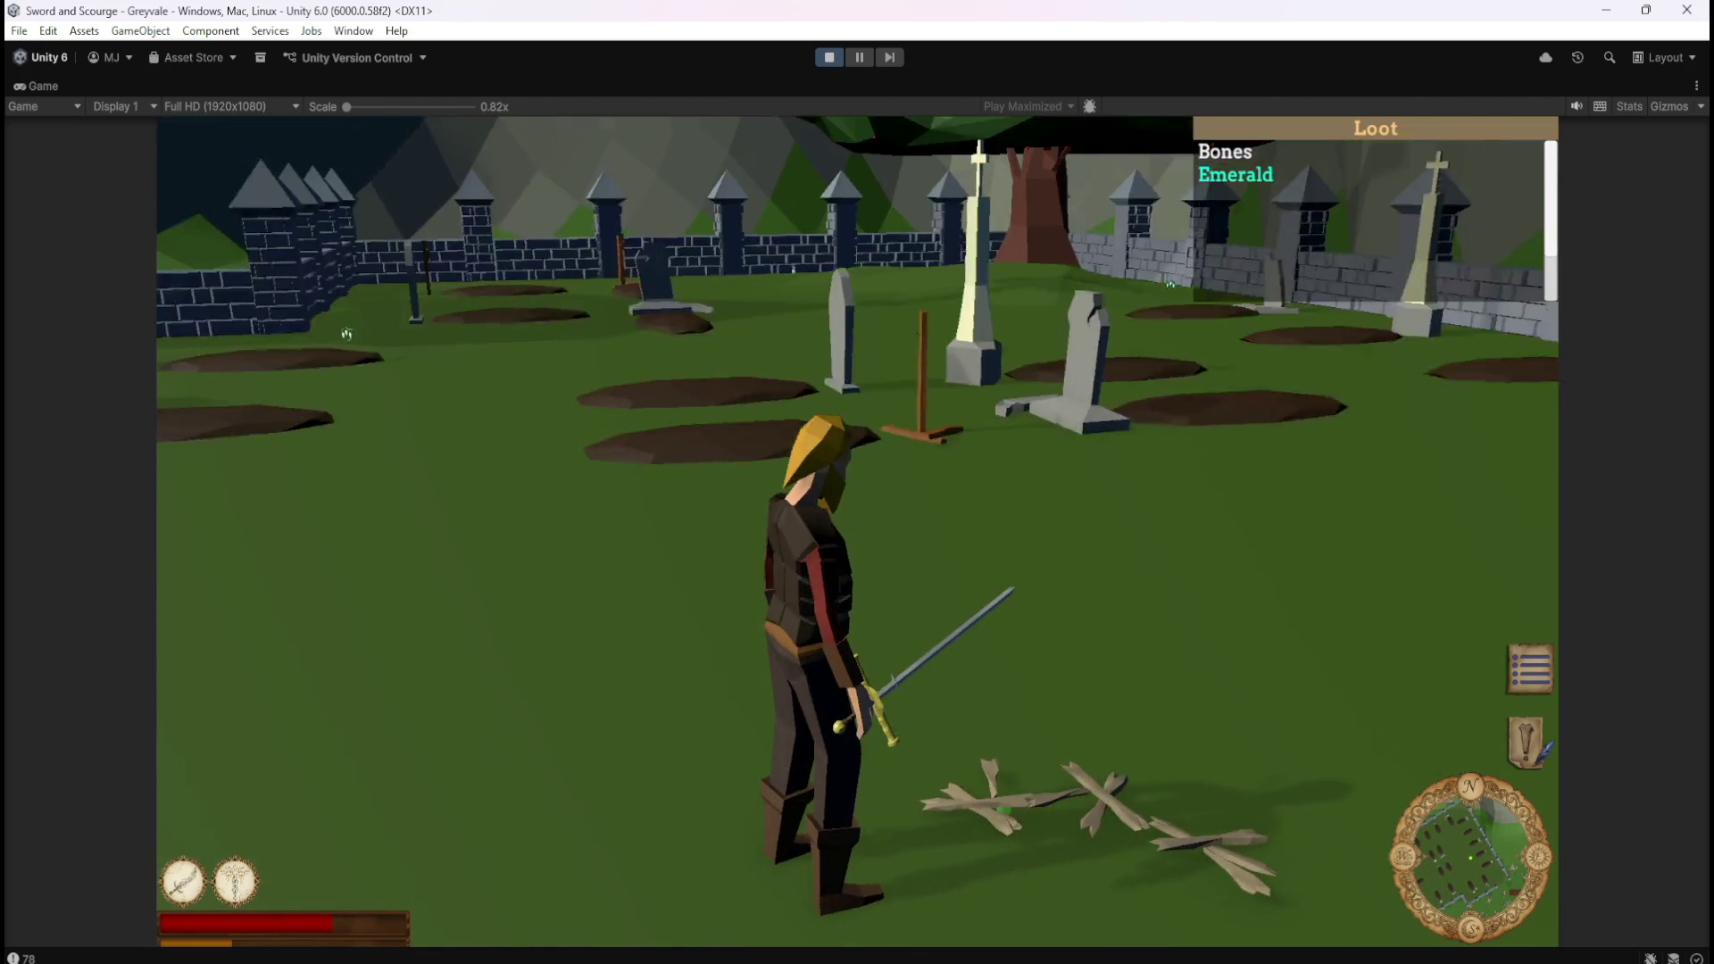
key(s)
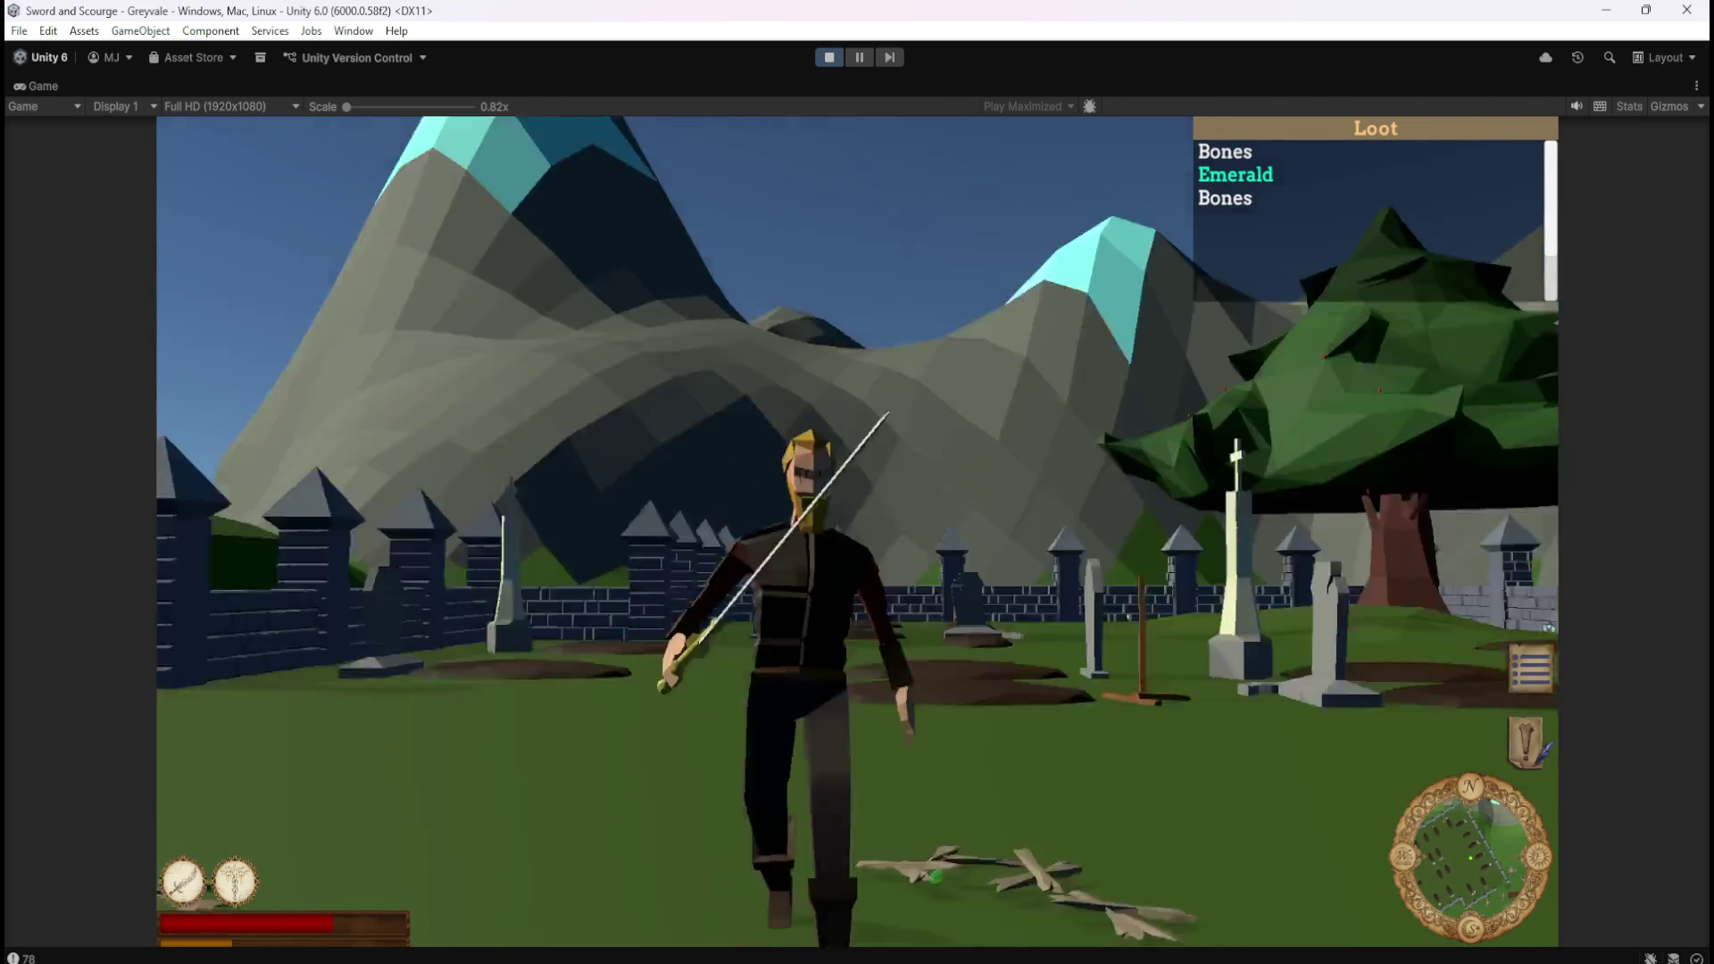
key(w)
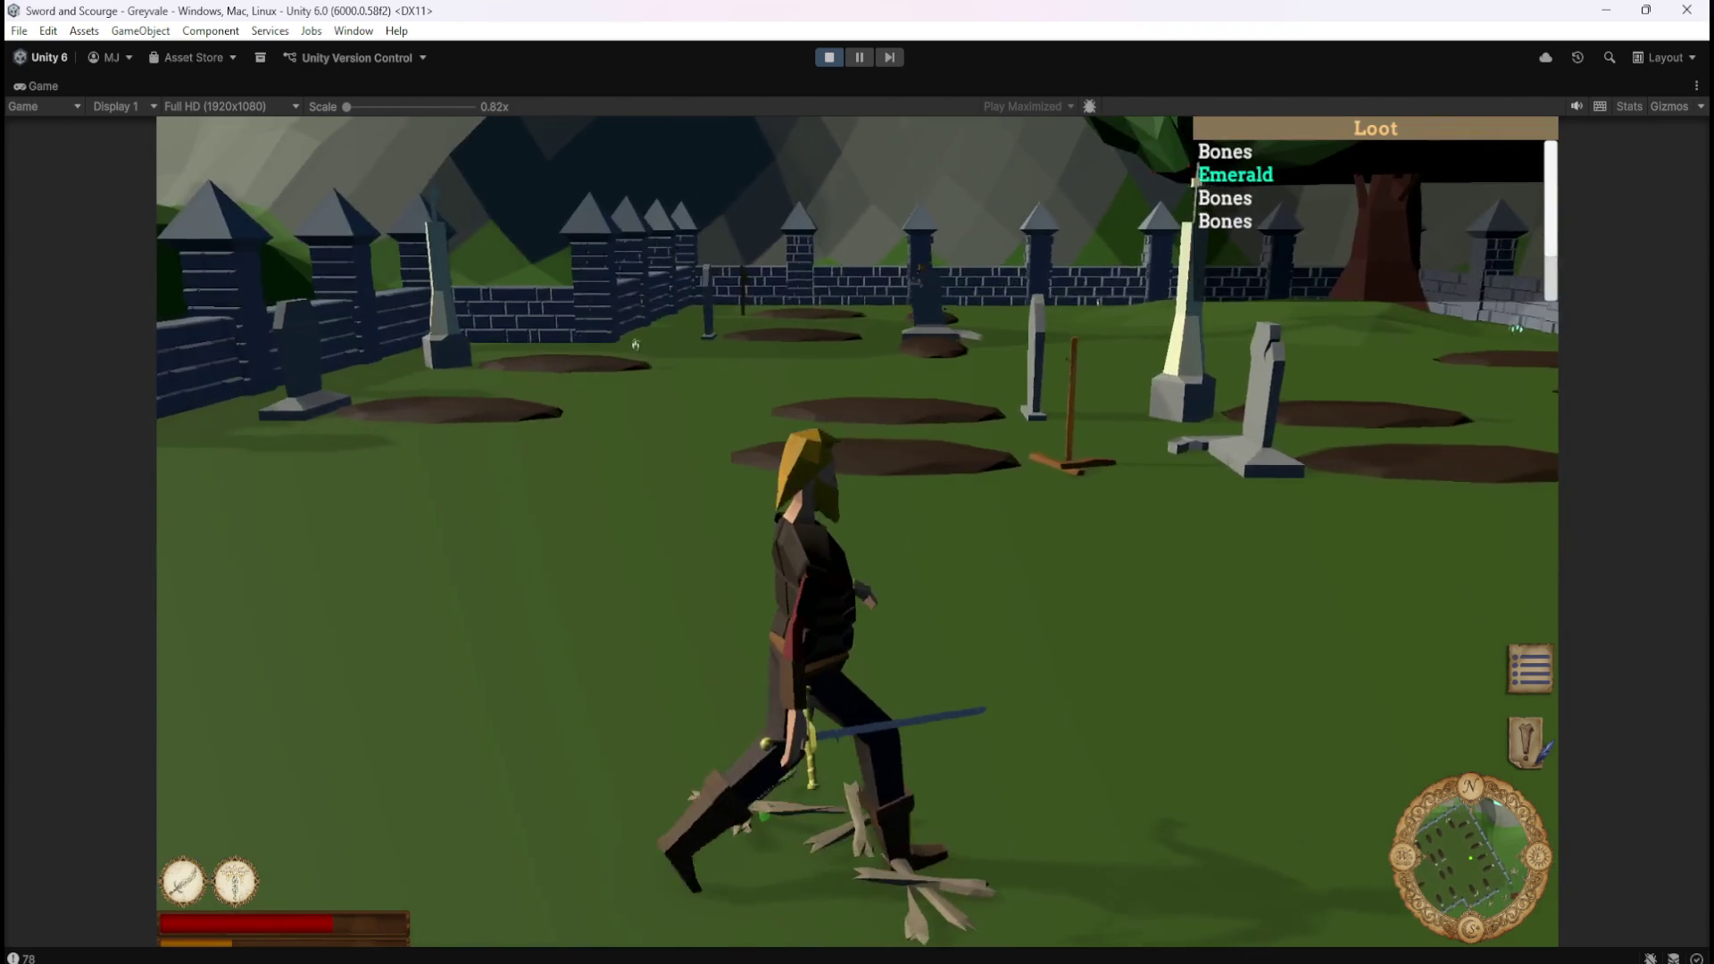
key(s)
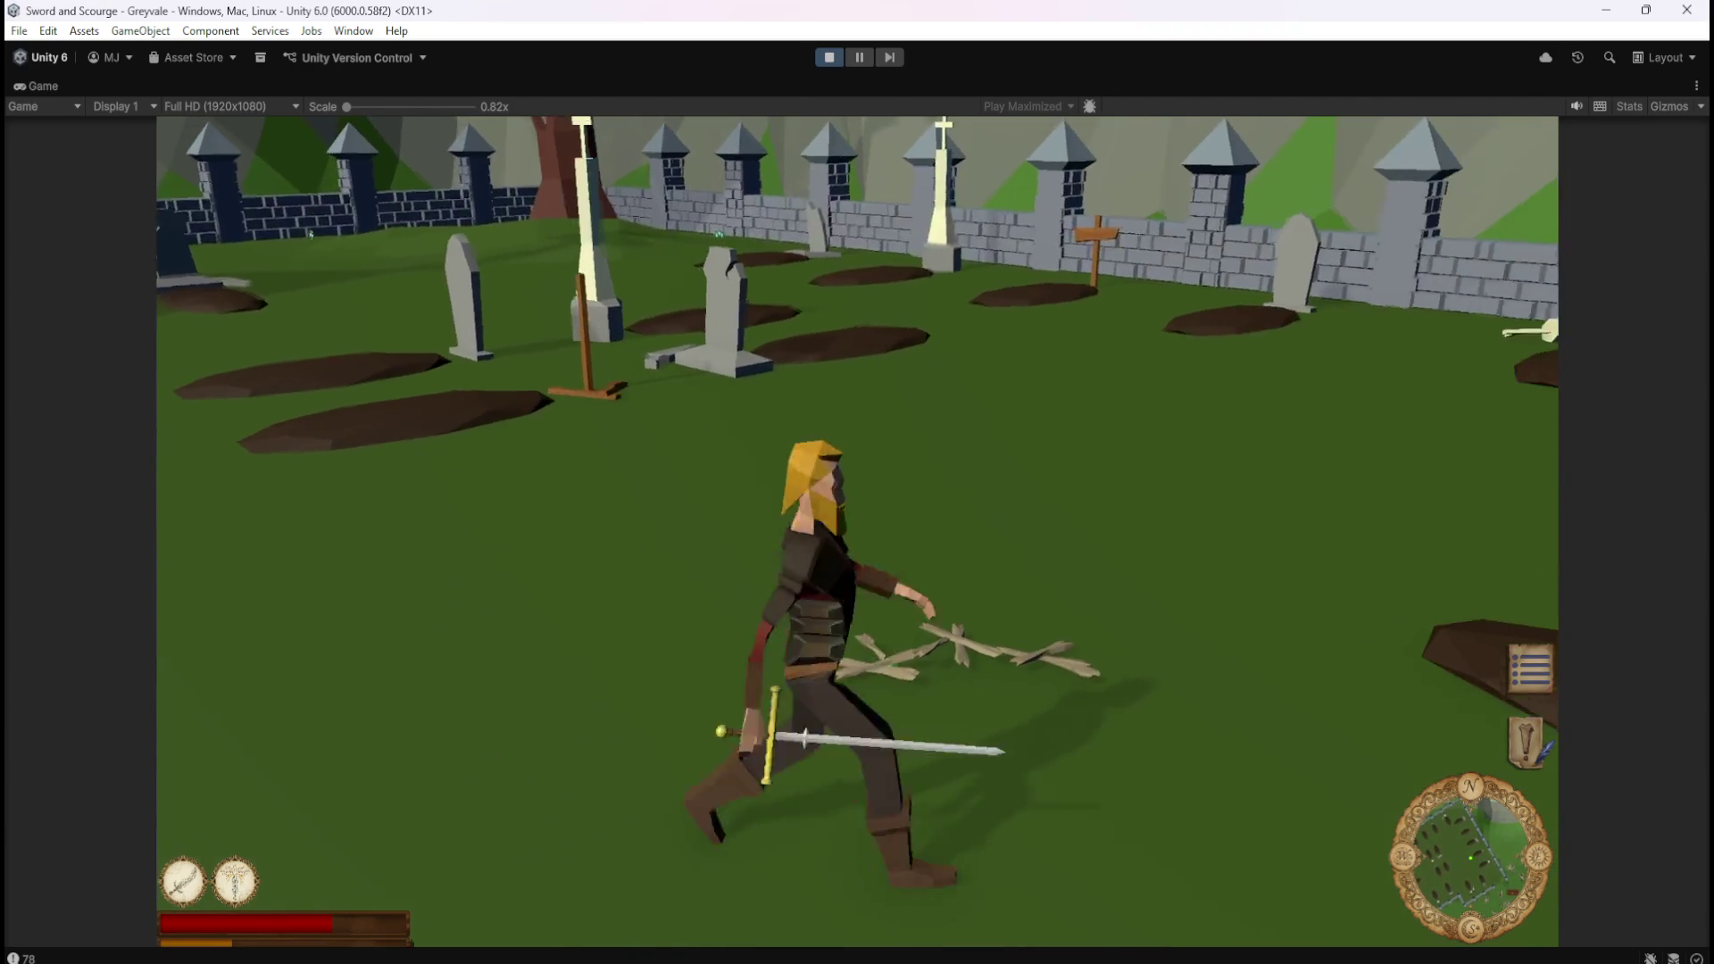
key(w)
key(a)
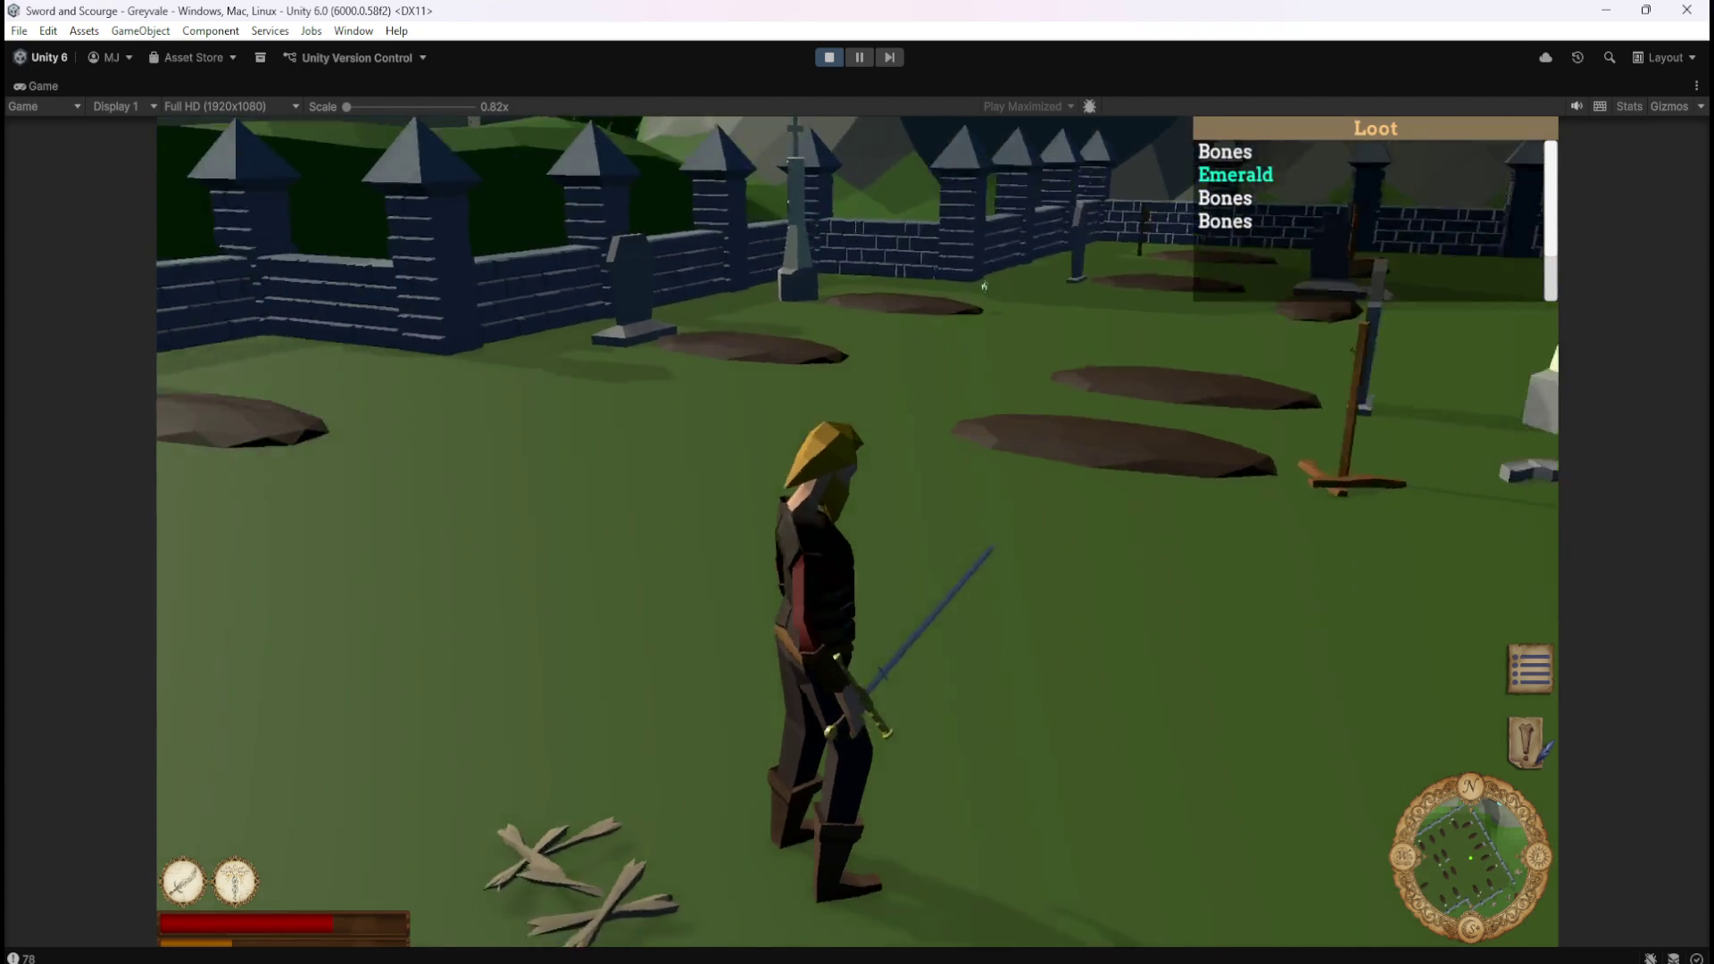
key(s)
key(a)
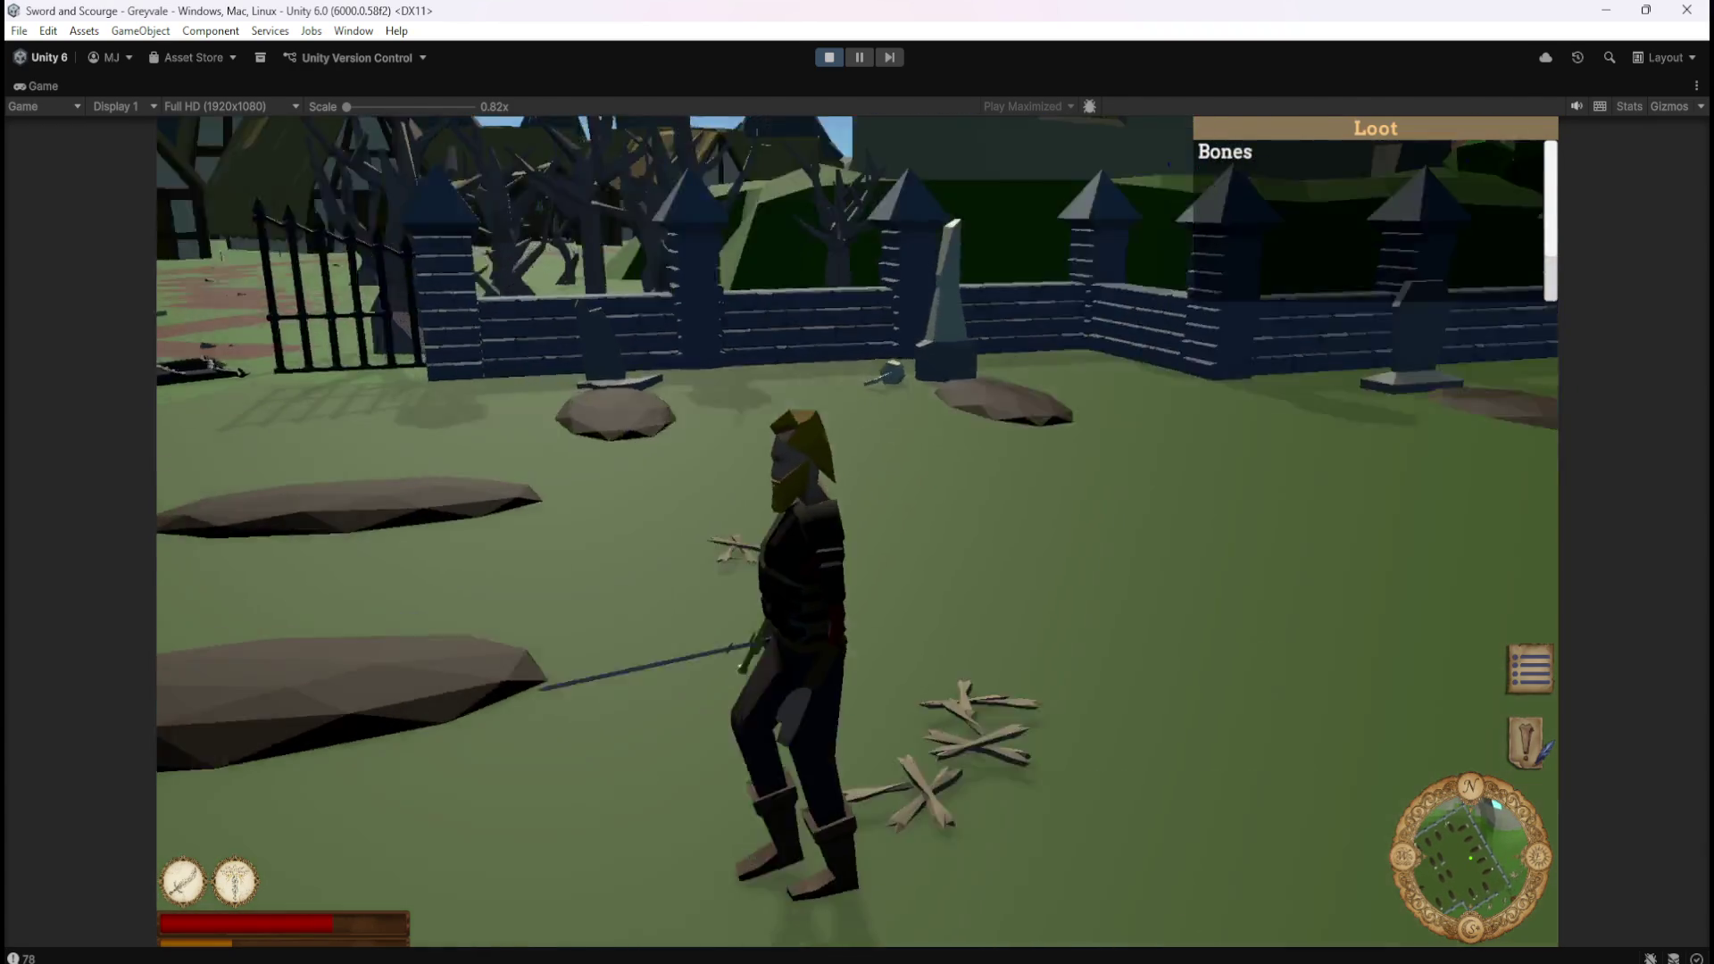
key(w)
key(s)
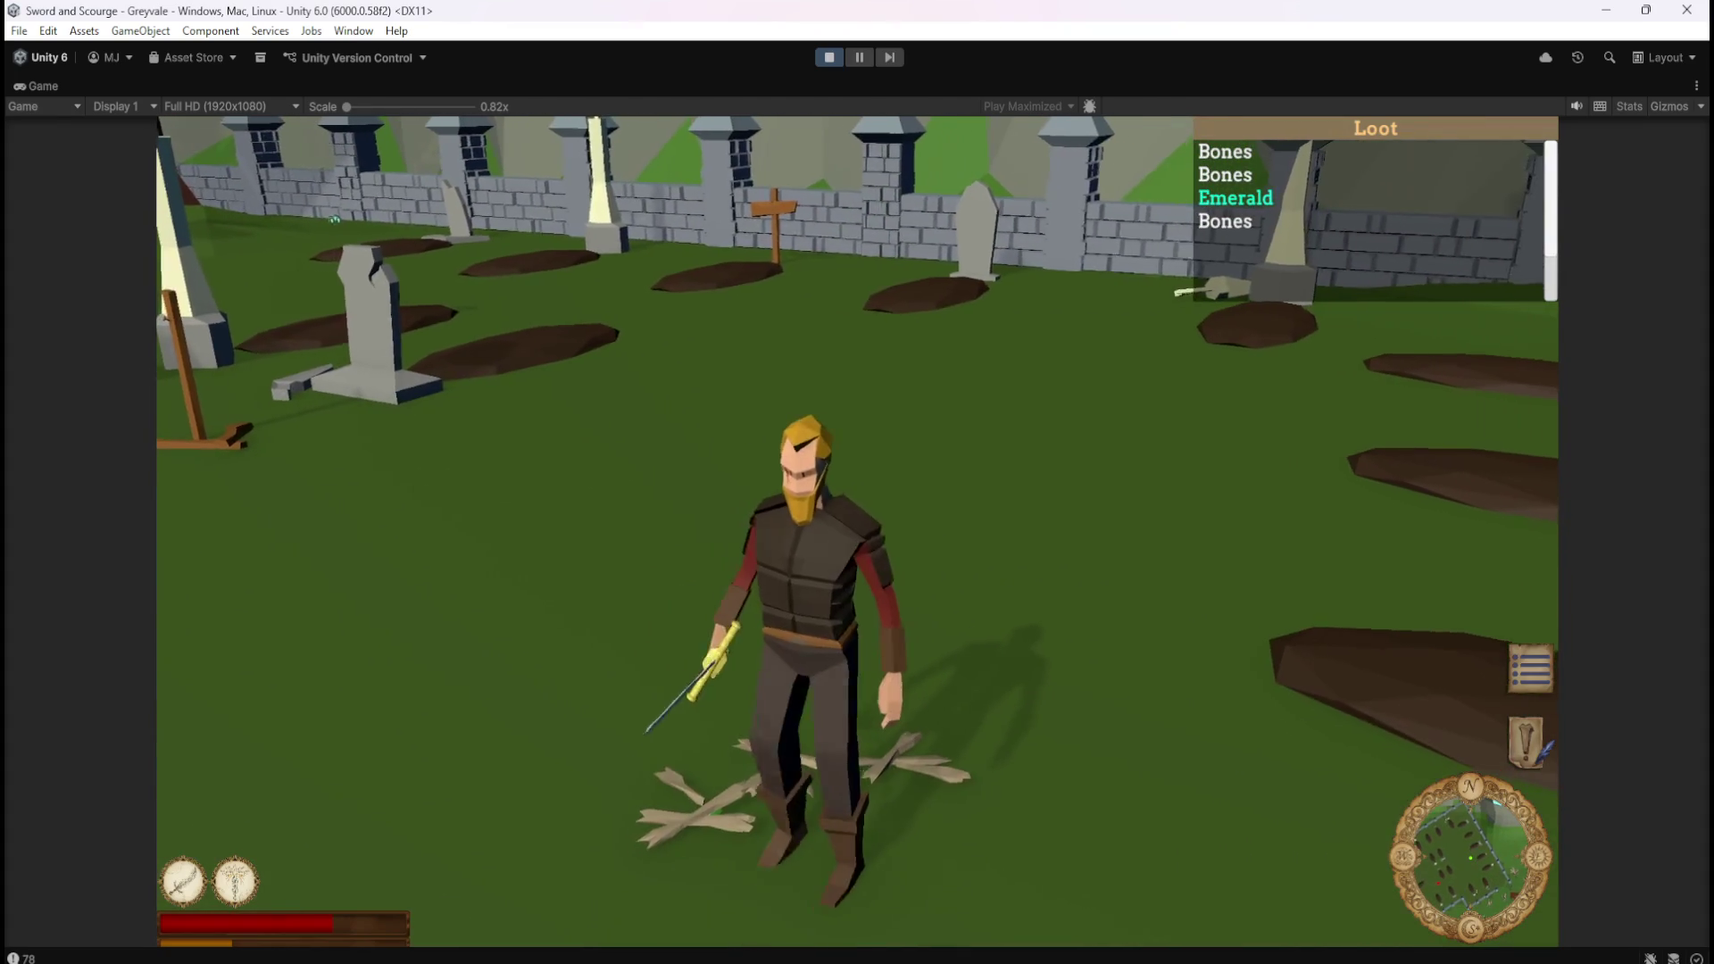
key(a)
key(w)
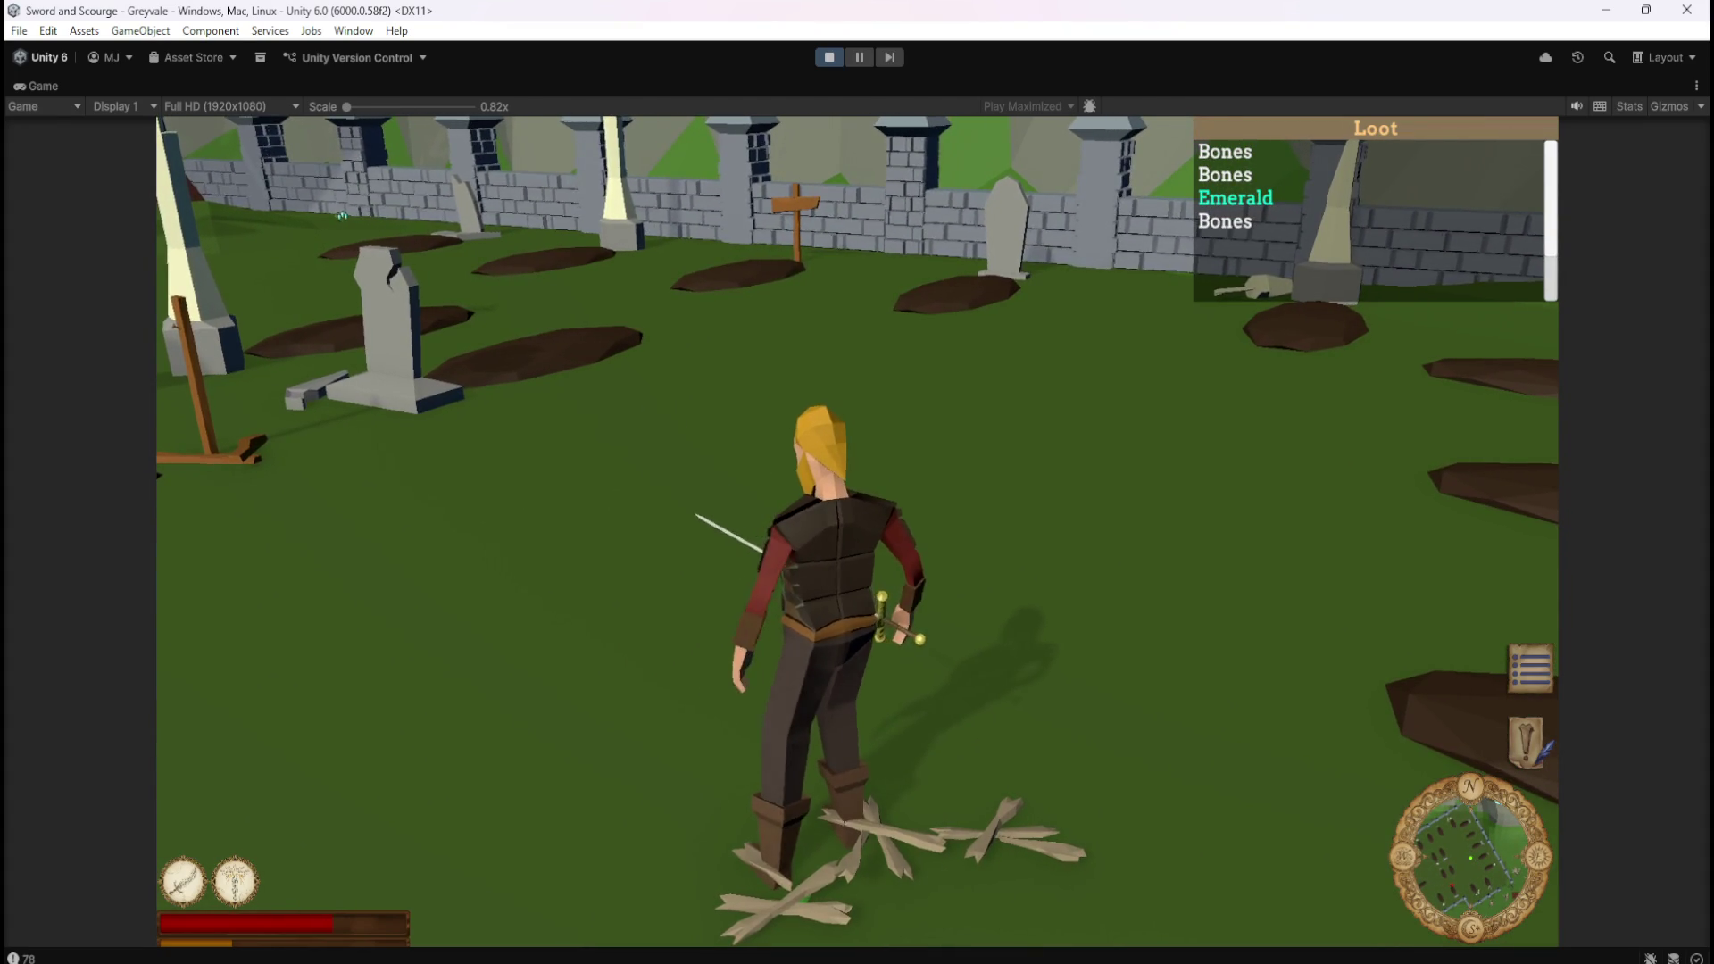
key(a)
key(w)
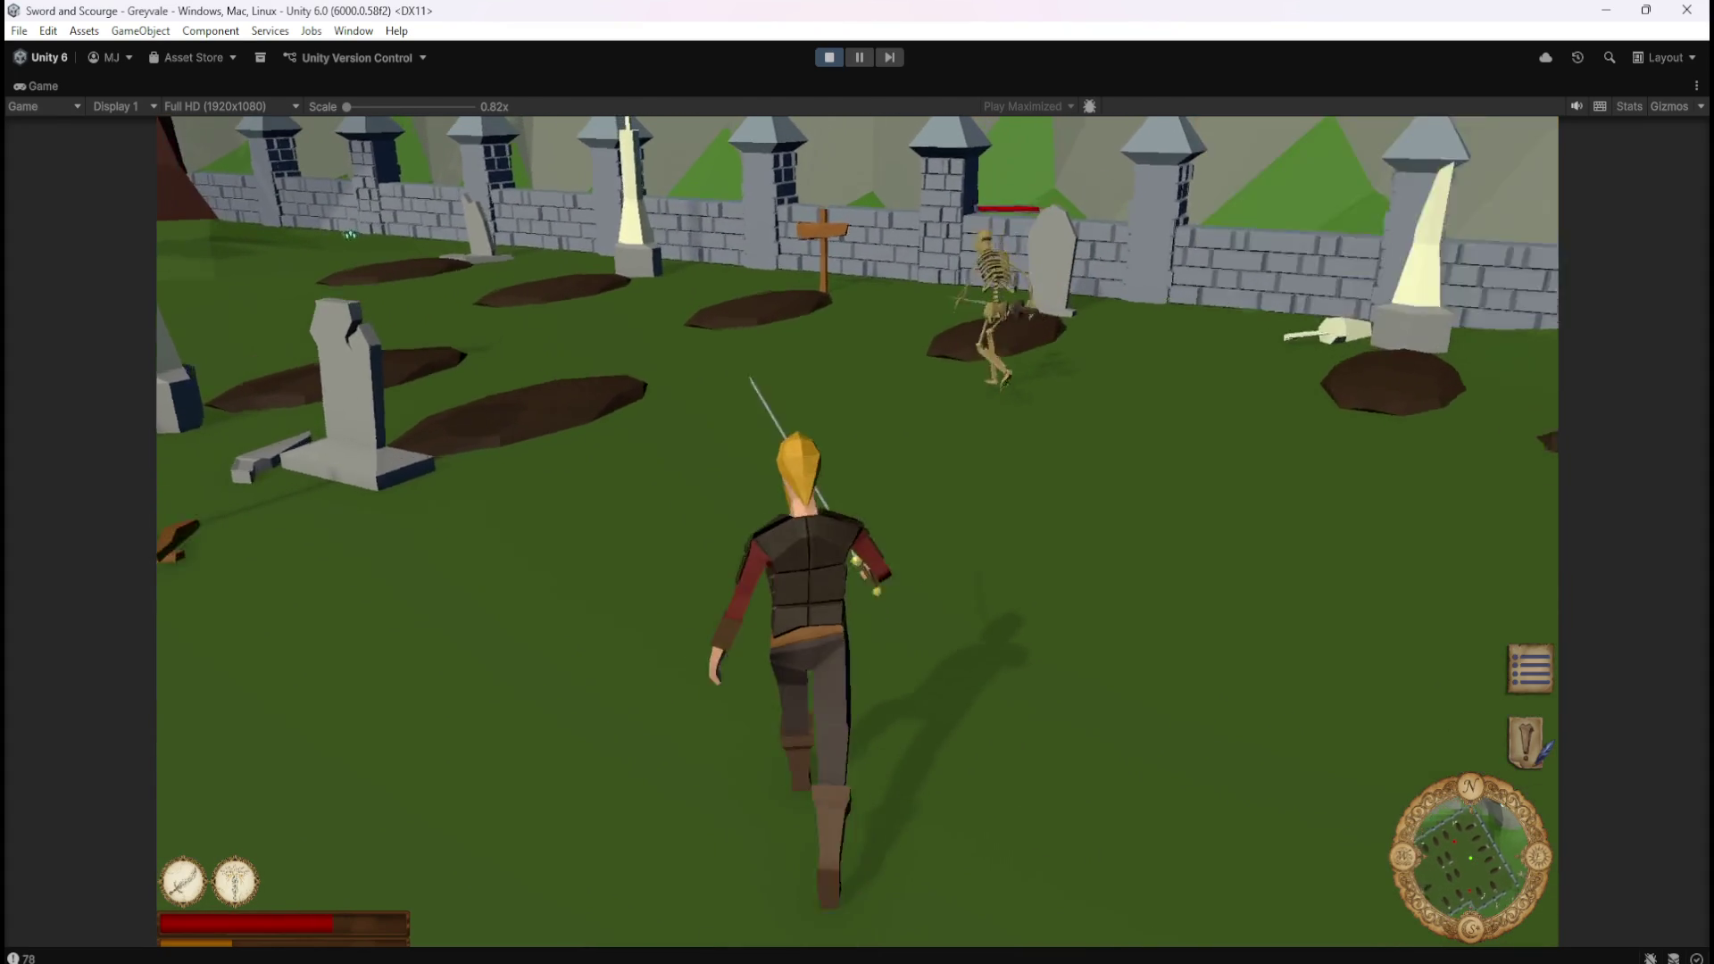
key(s)
key(s)
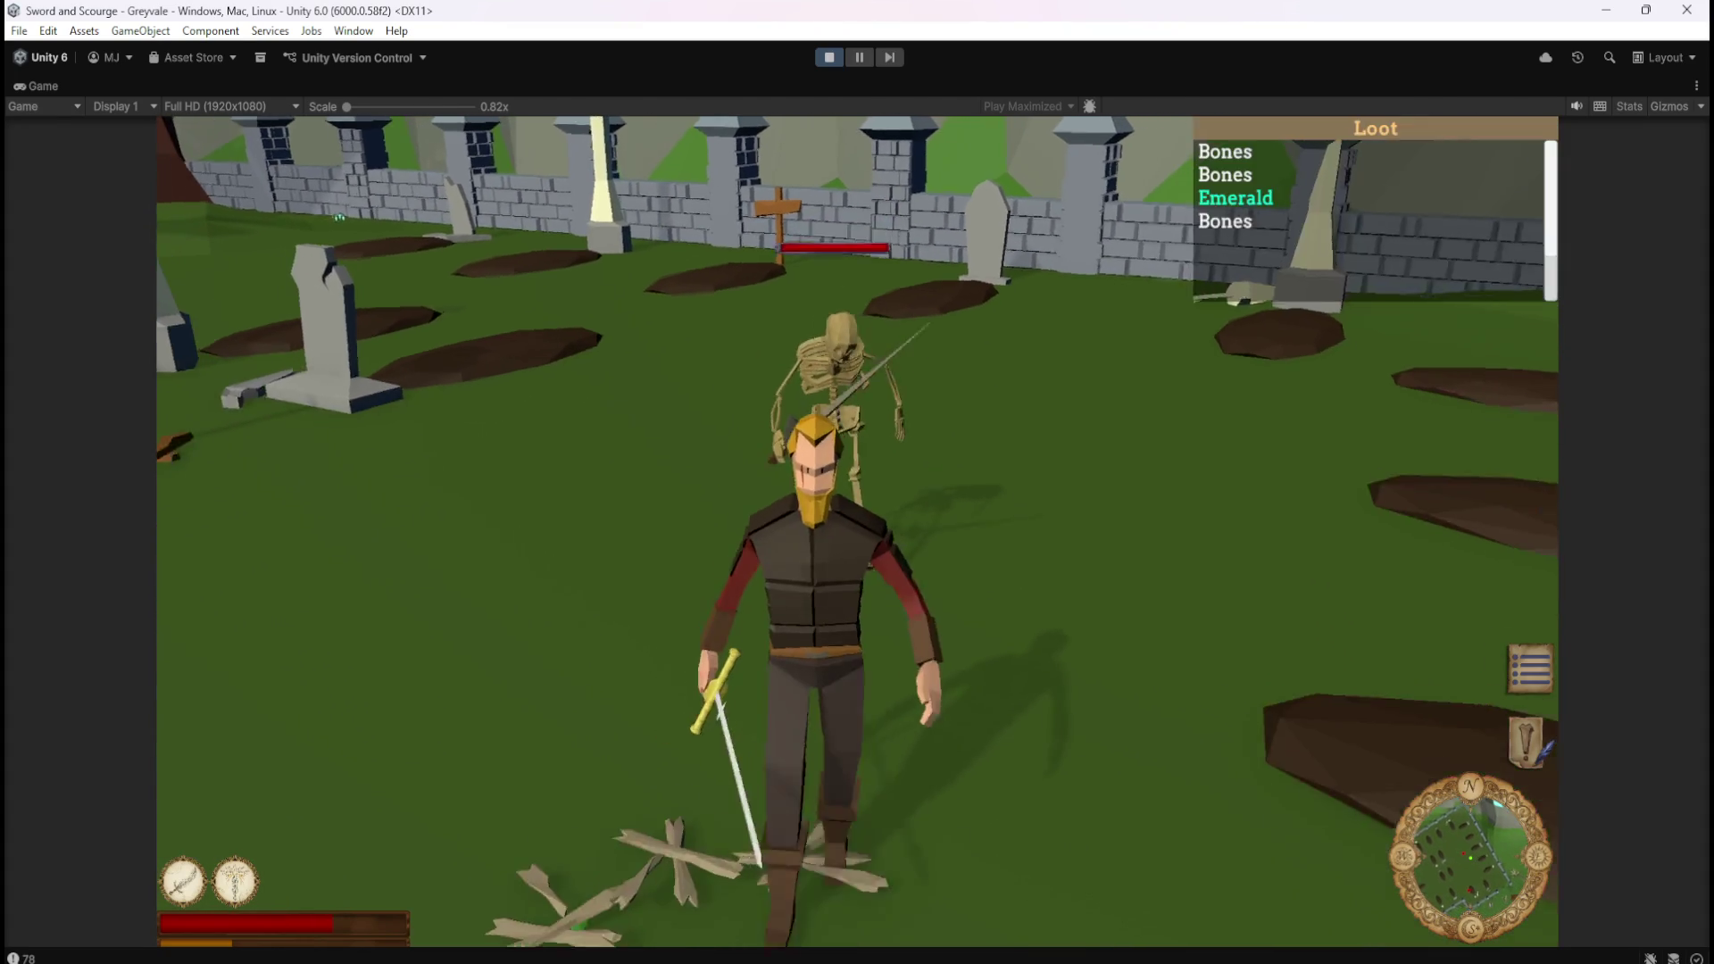
Fight more skeletons using sword skill 1 and heal skill 2, then step onto the bones.
key(w)
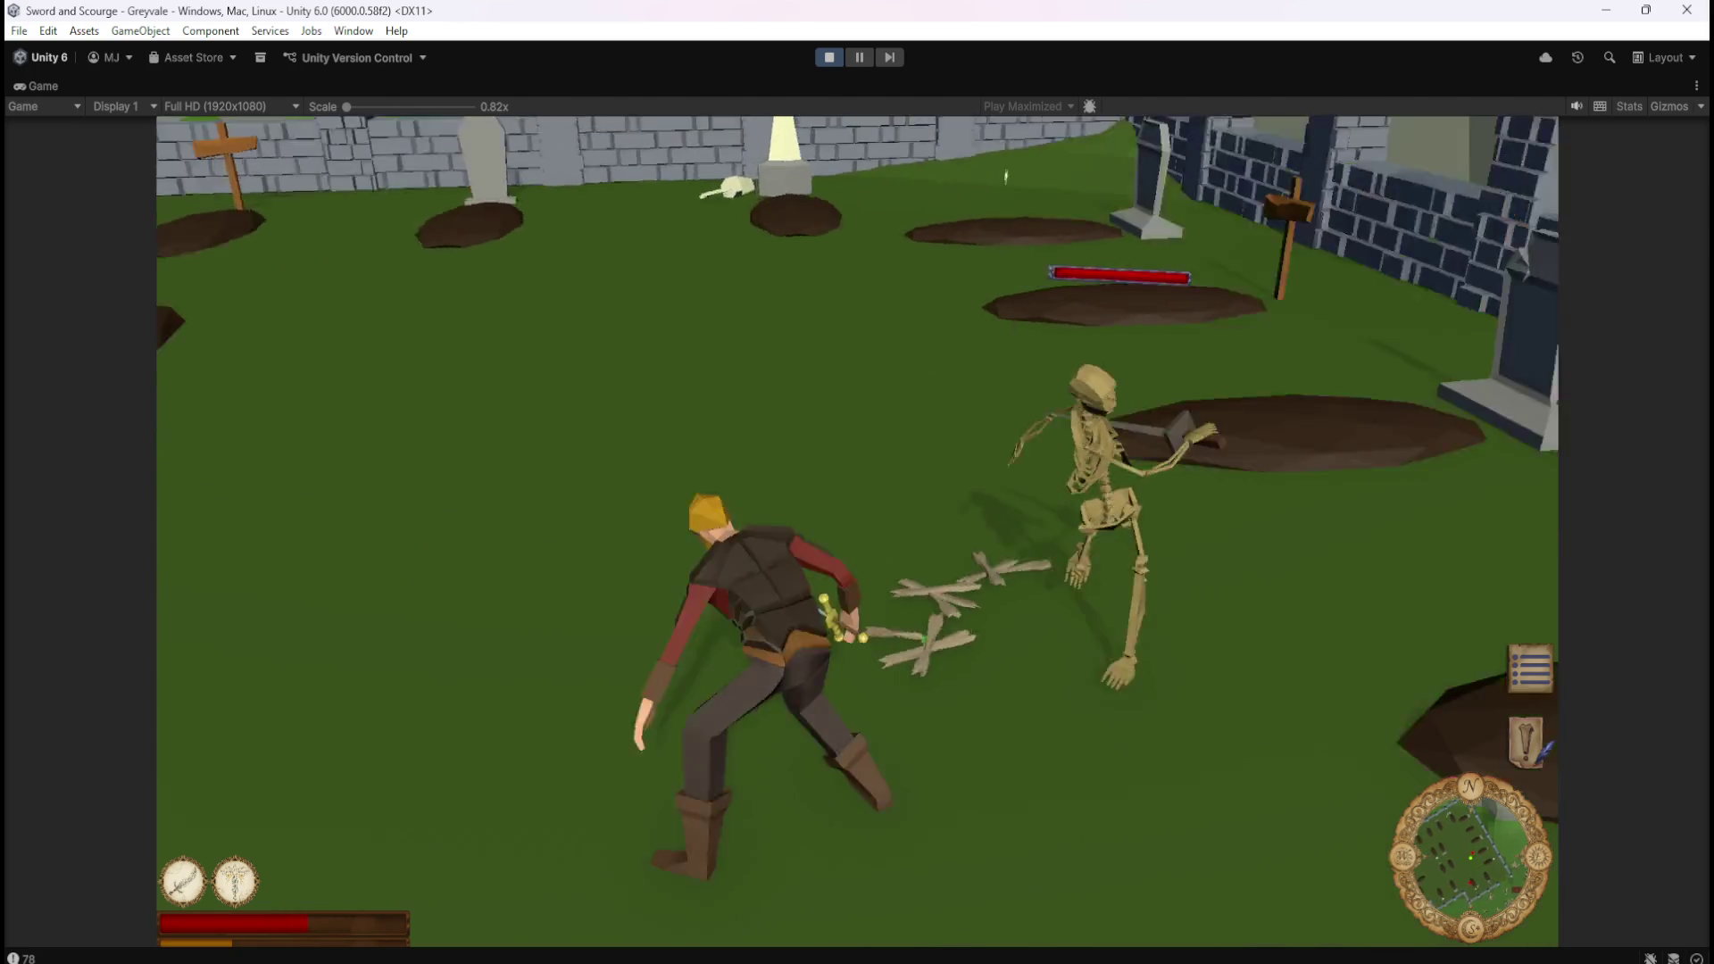
key(w)
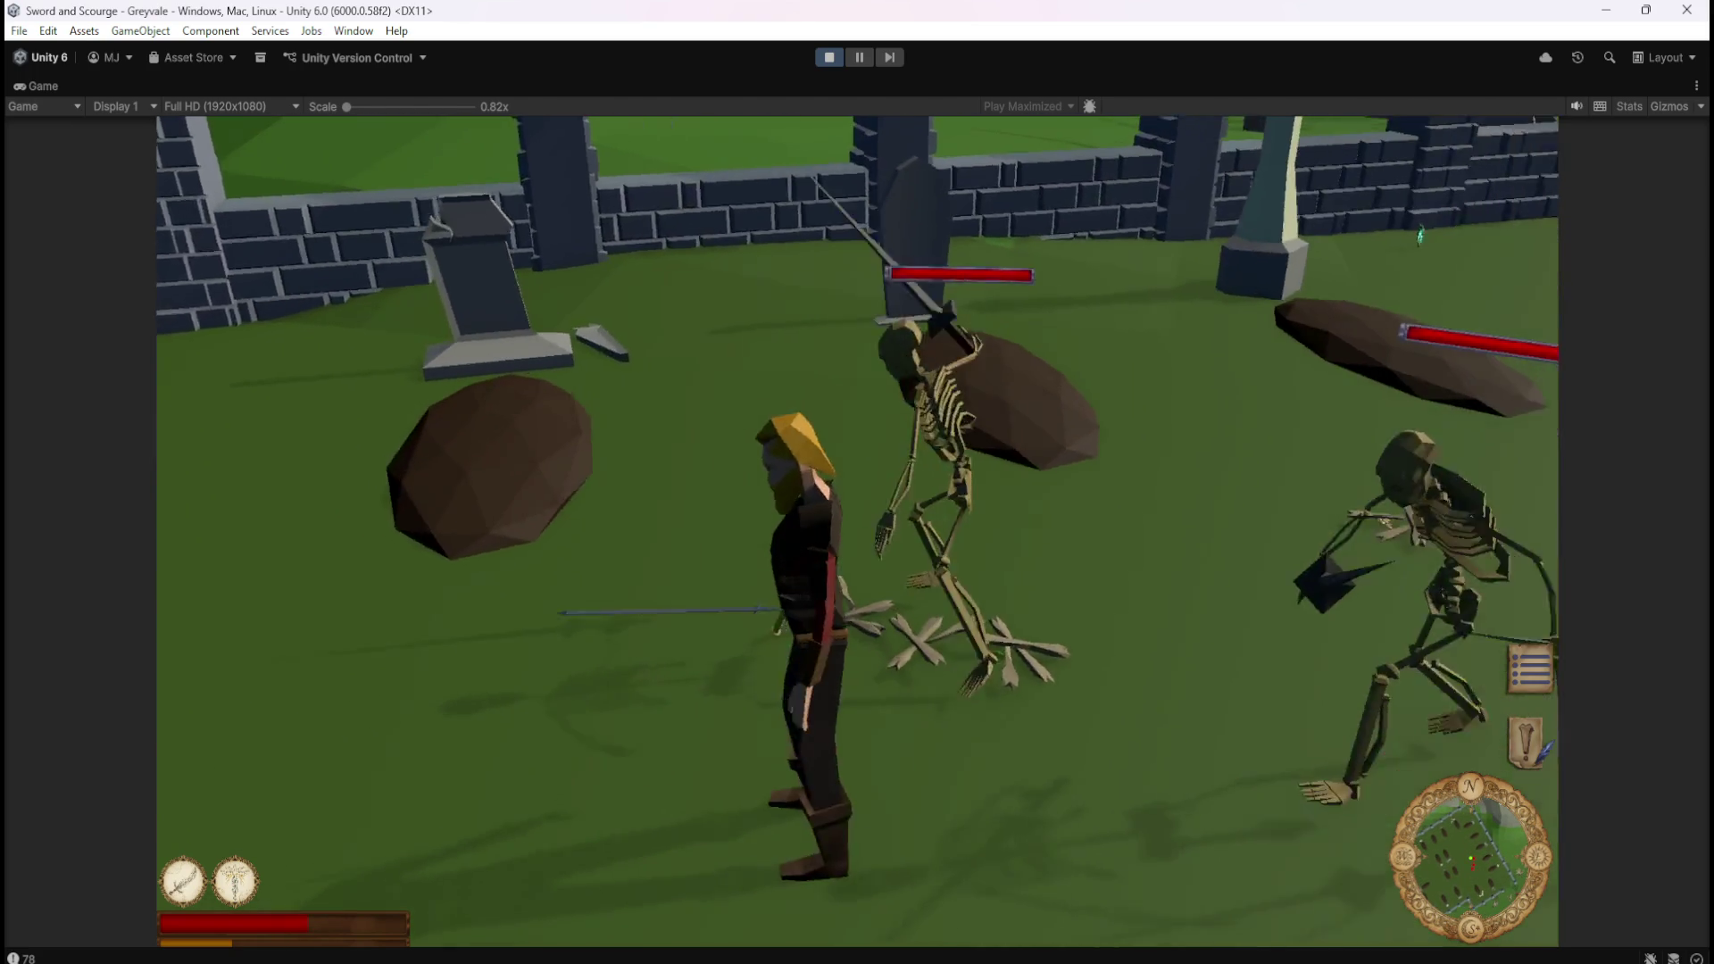
key(1)
key(w)
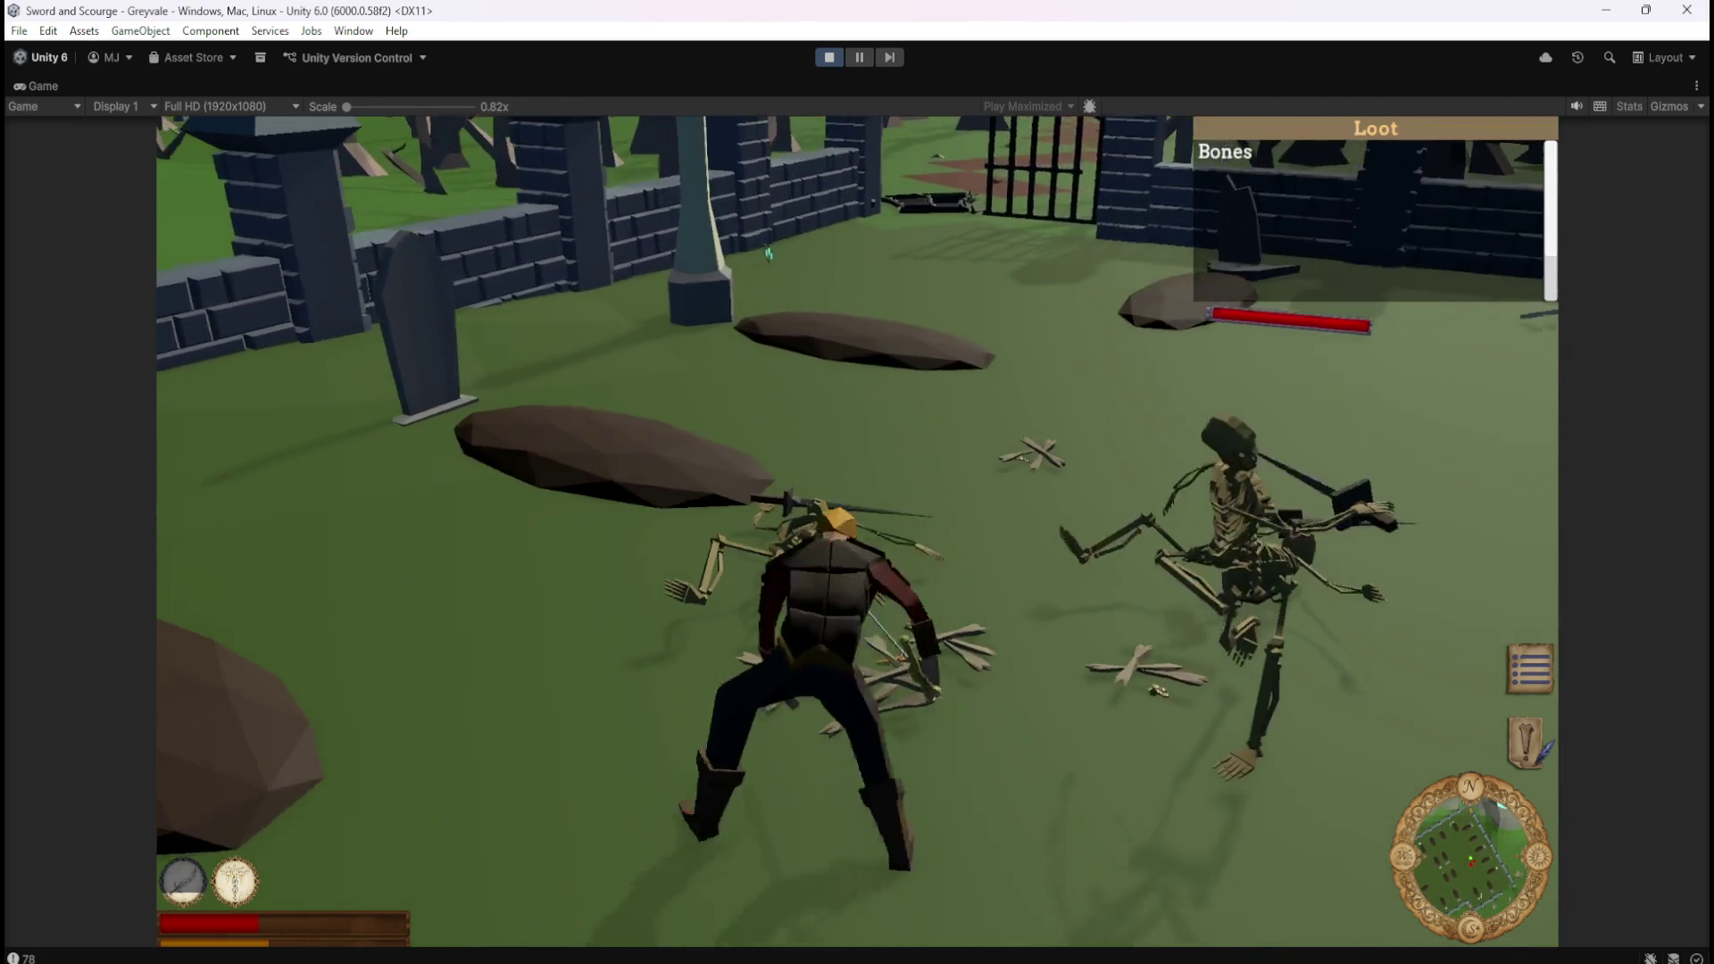
key(w)
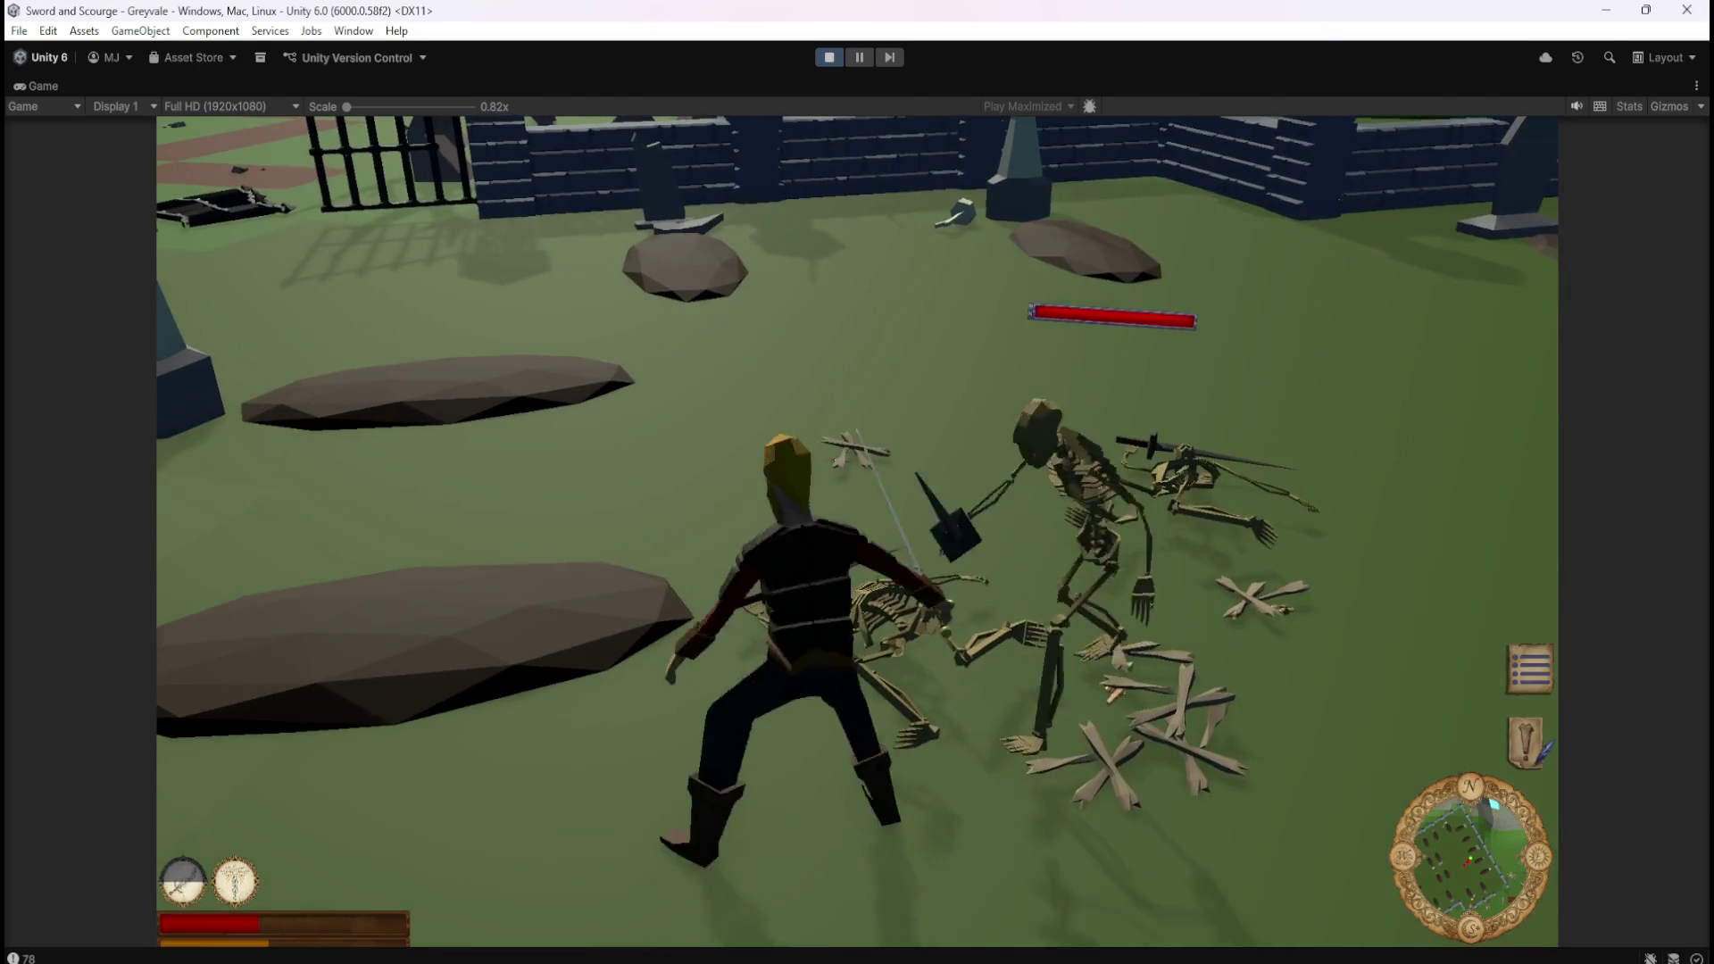
key(2)
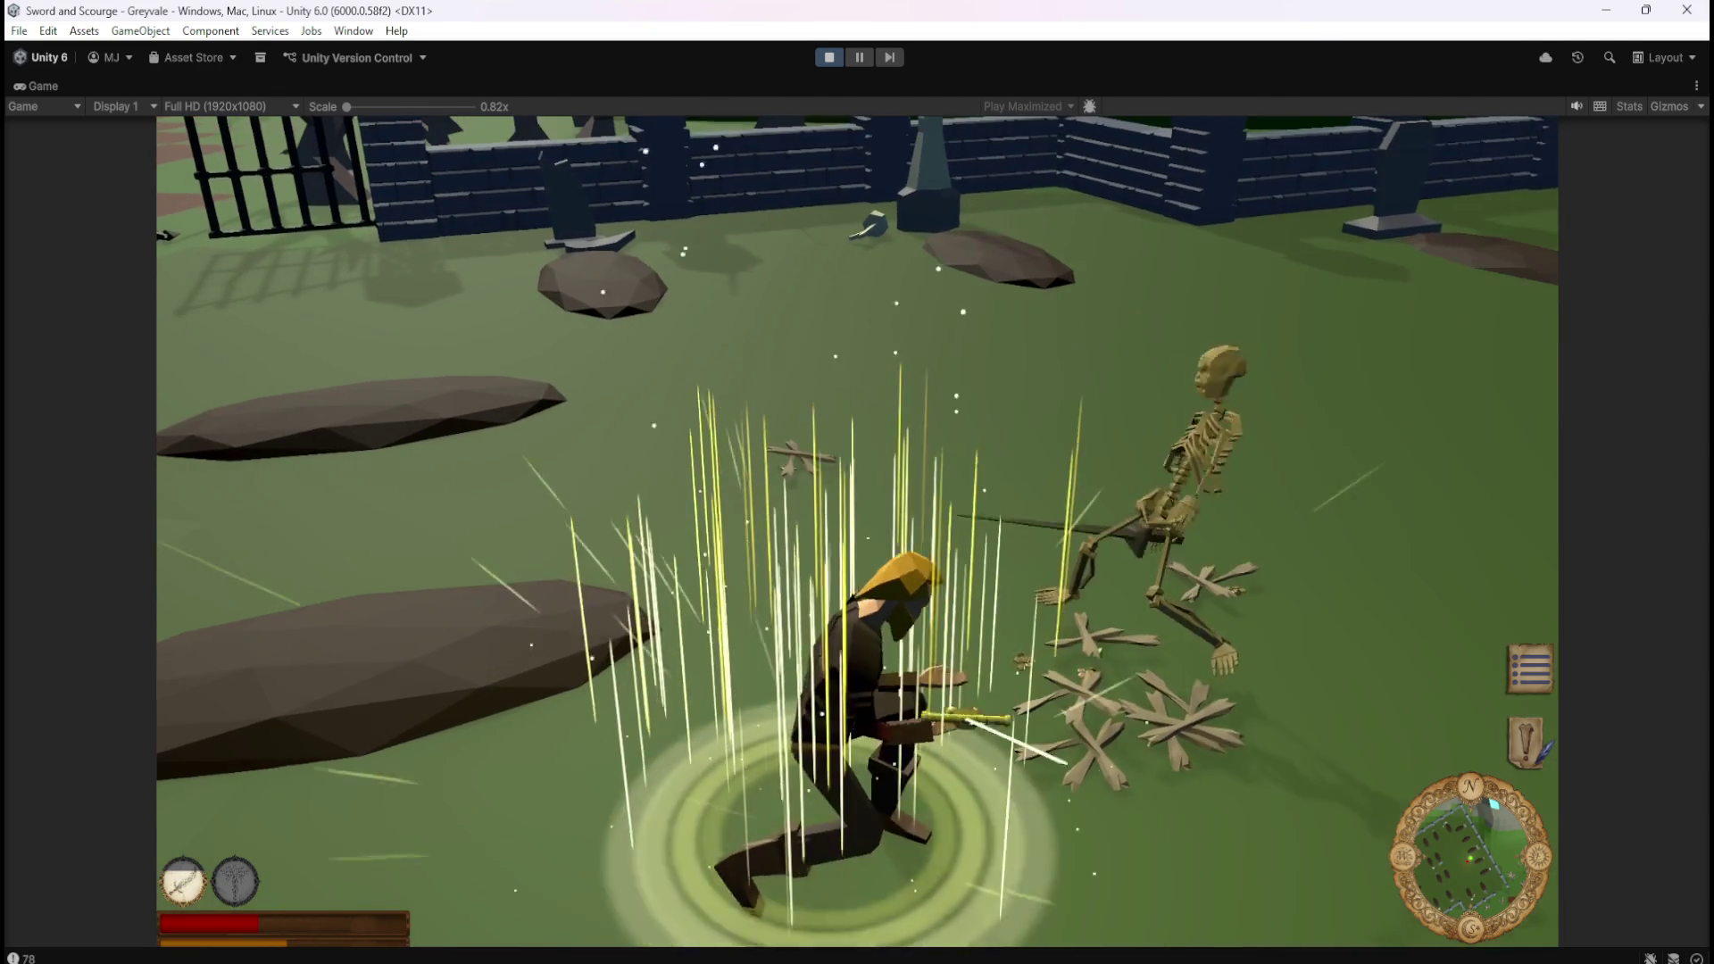
key(w)
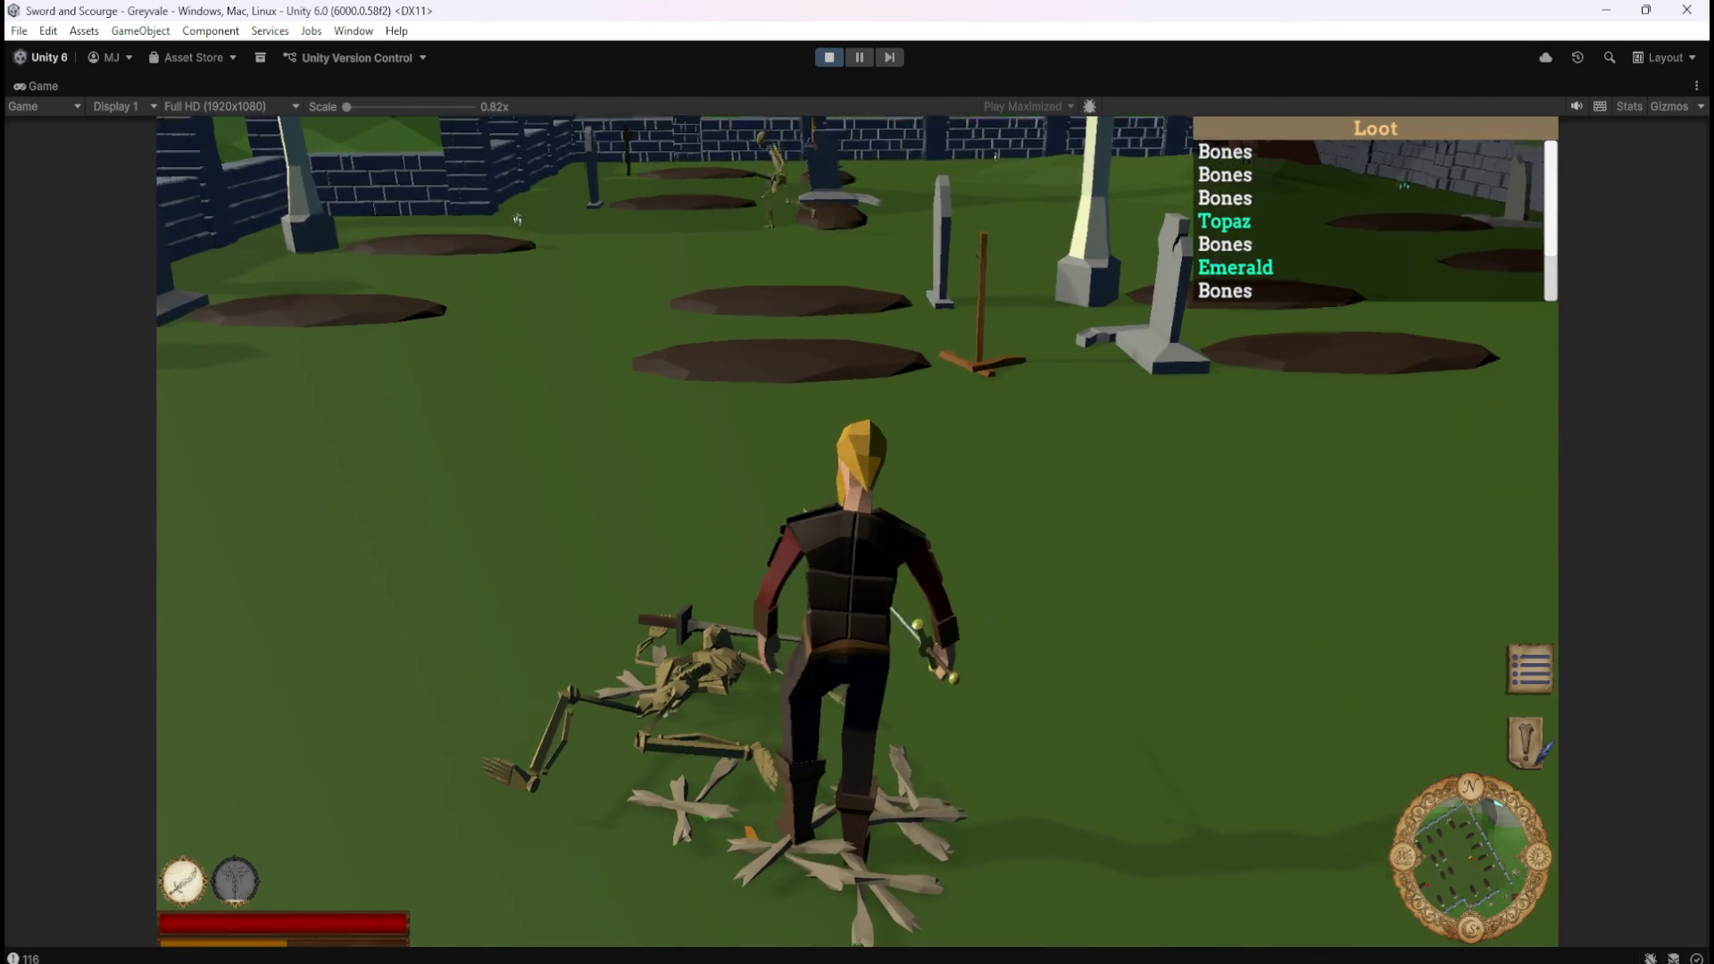
Run repeatedly across the bone pile to fill the Loot list with Bones, Emerald and Topaz.
key(s)
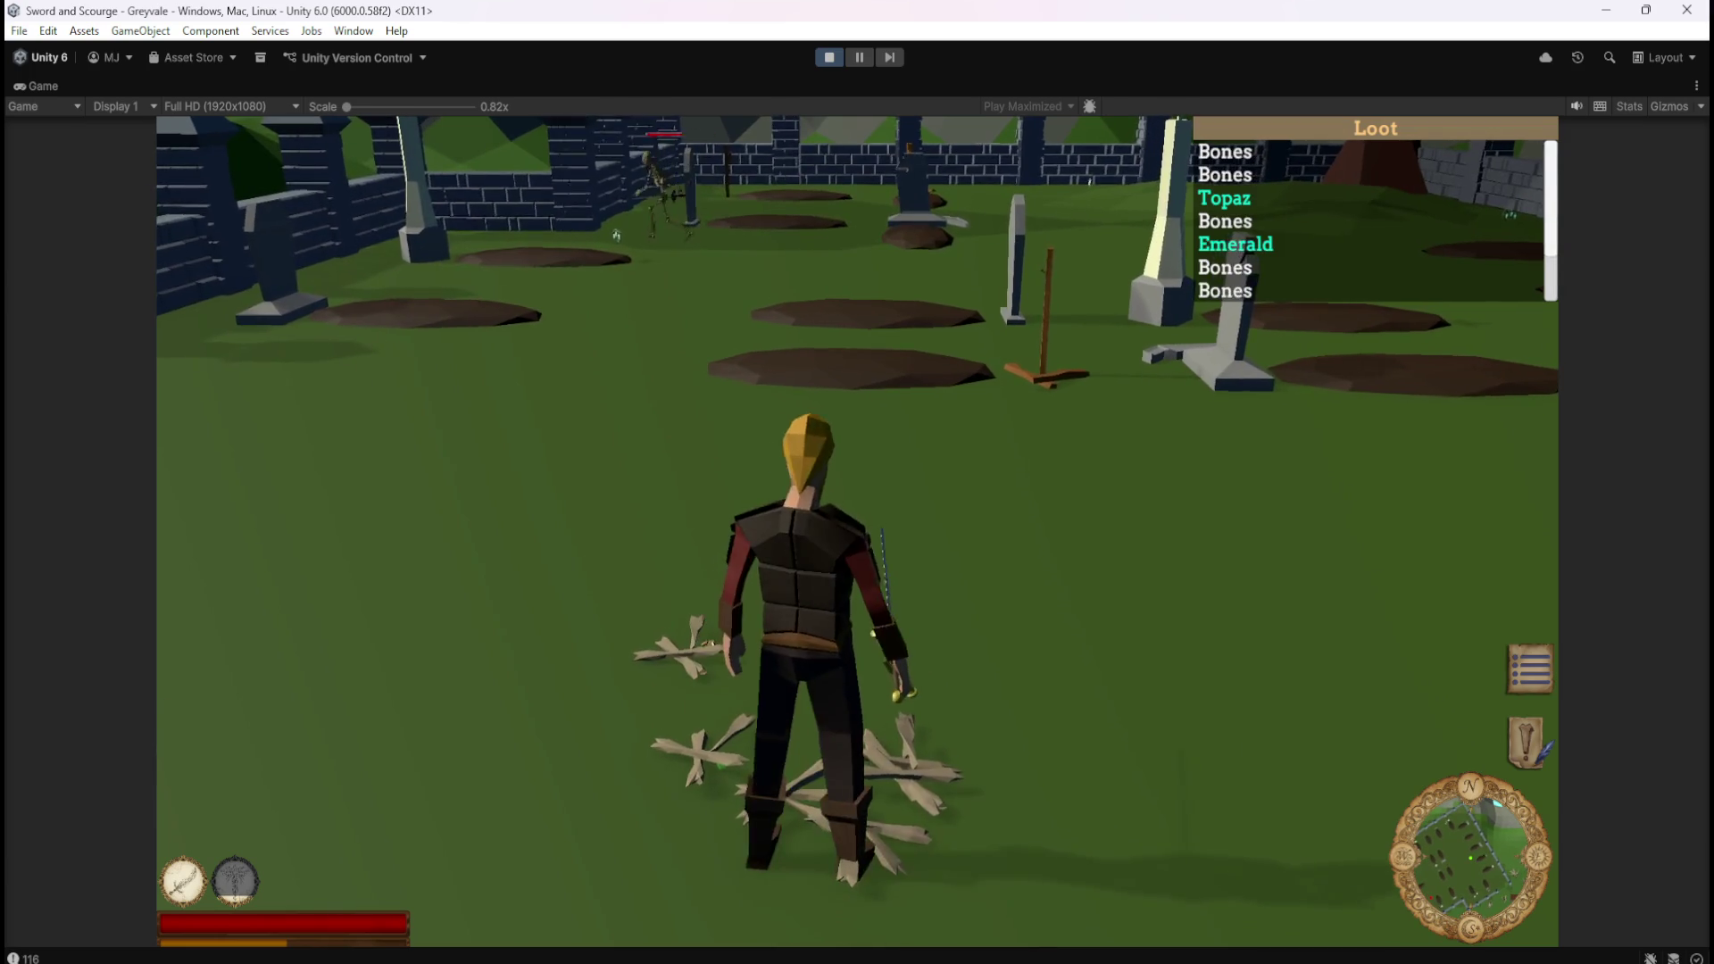
key(w)
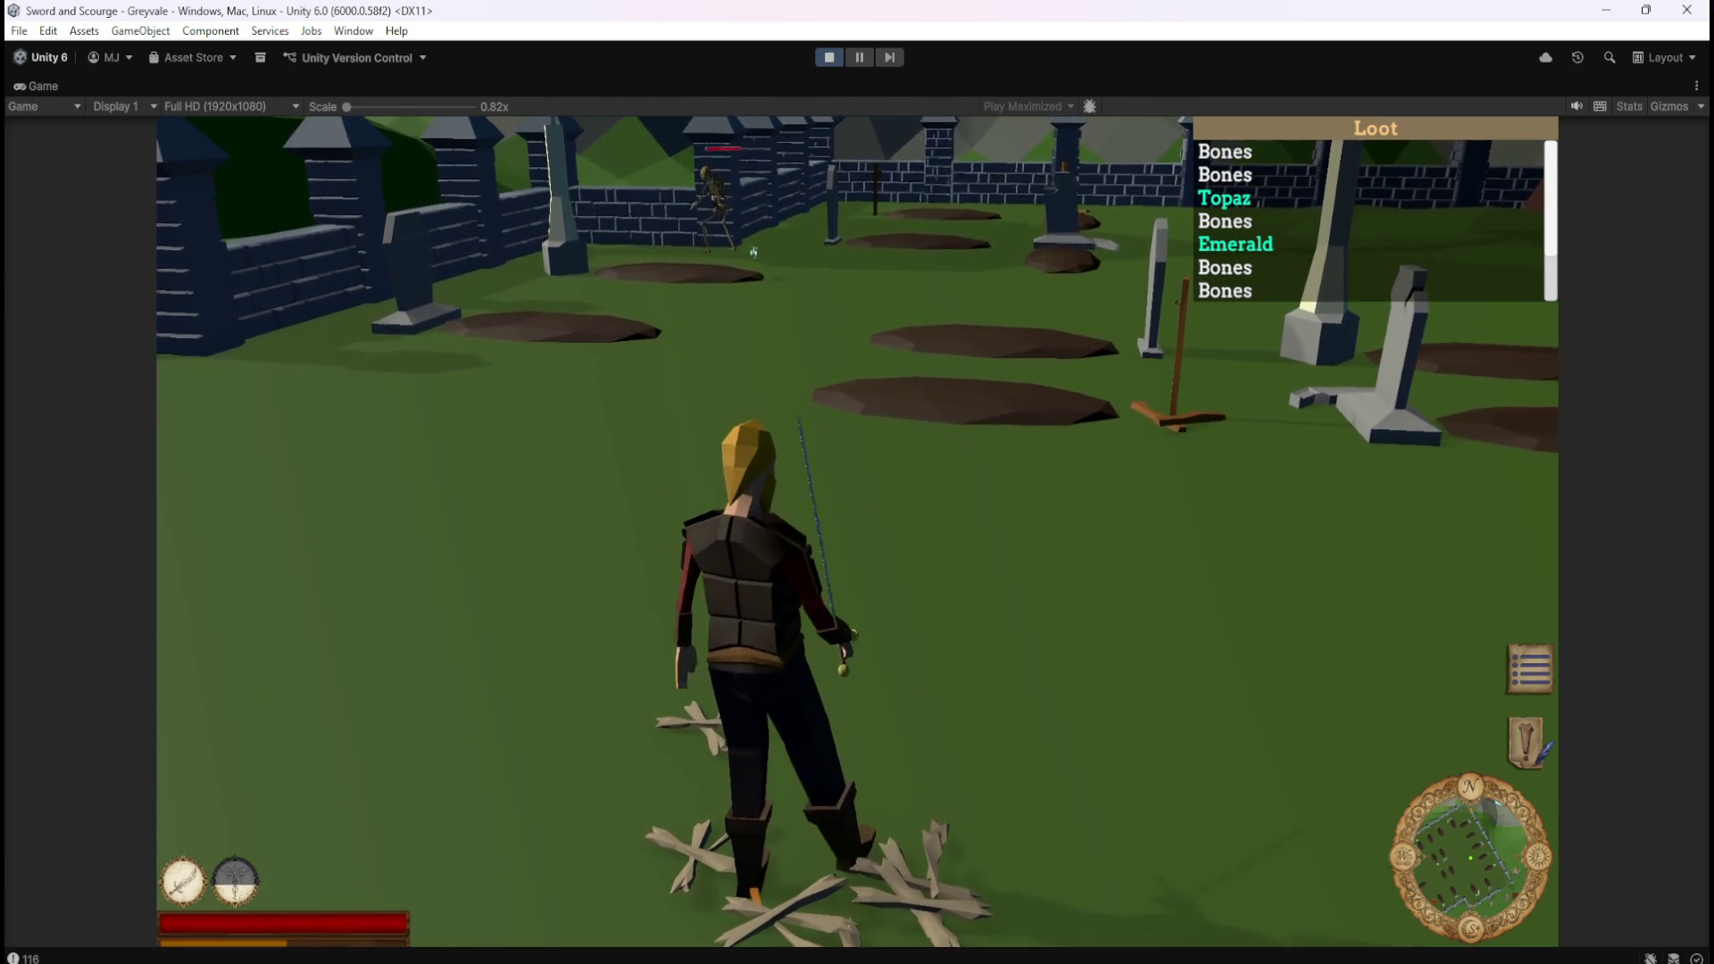
key(w)
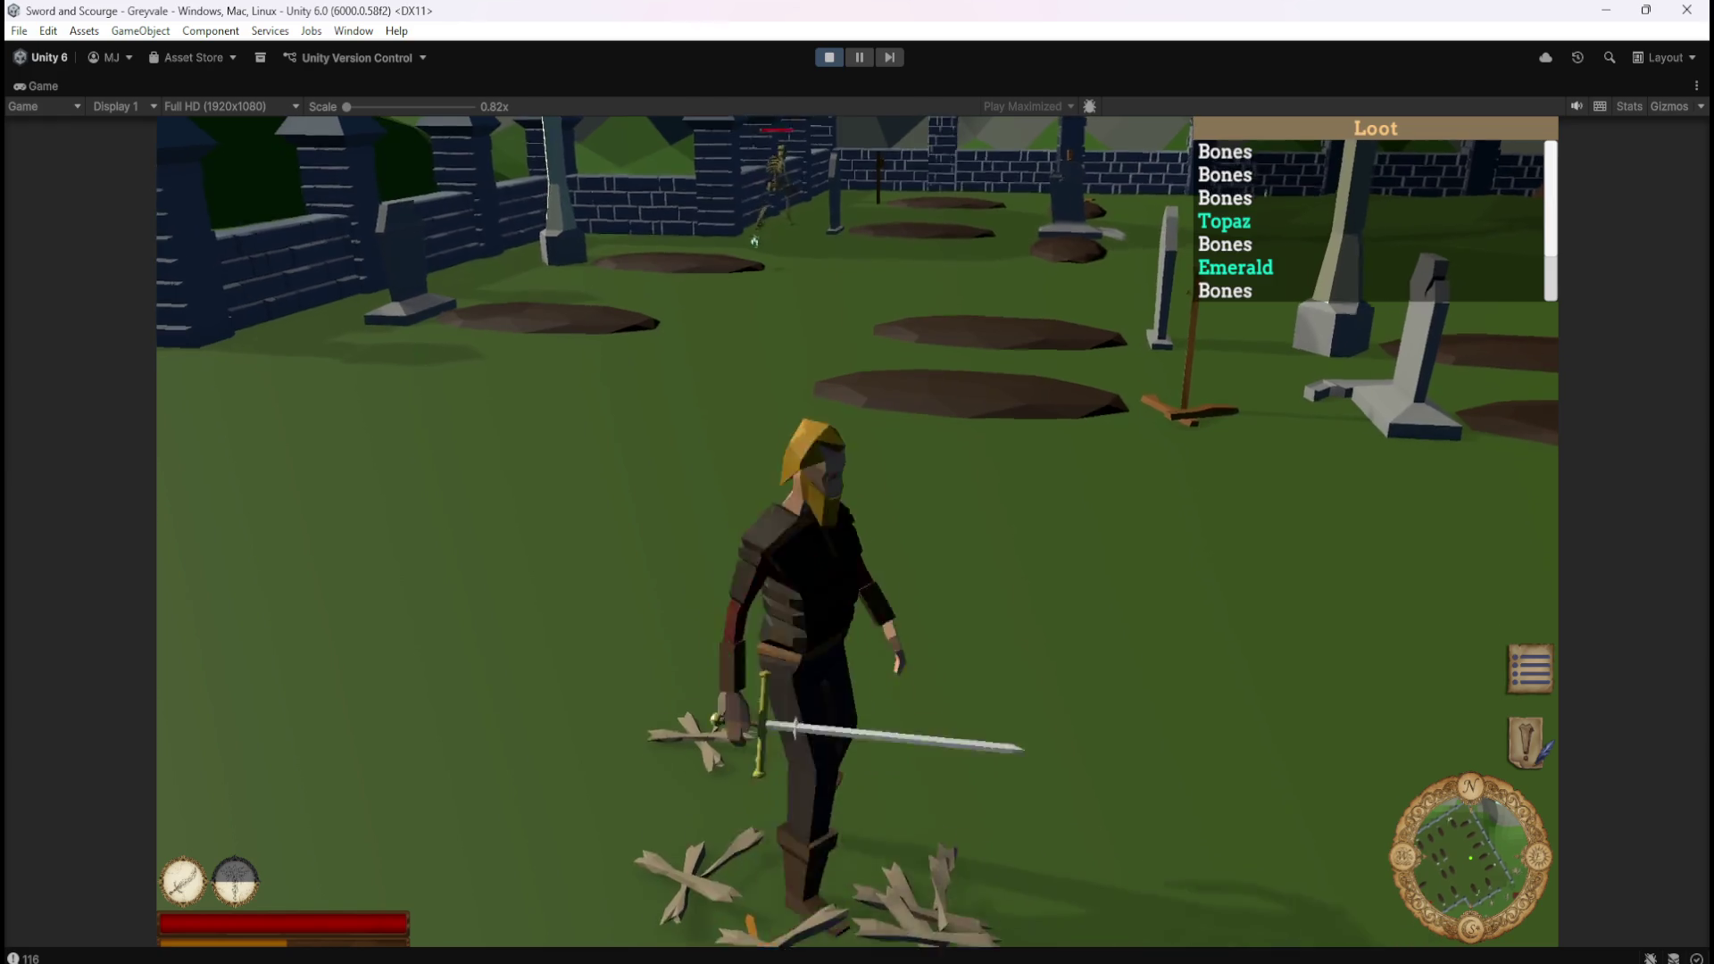
key(w)
key(s)
key(w)
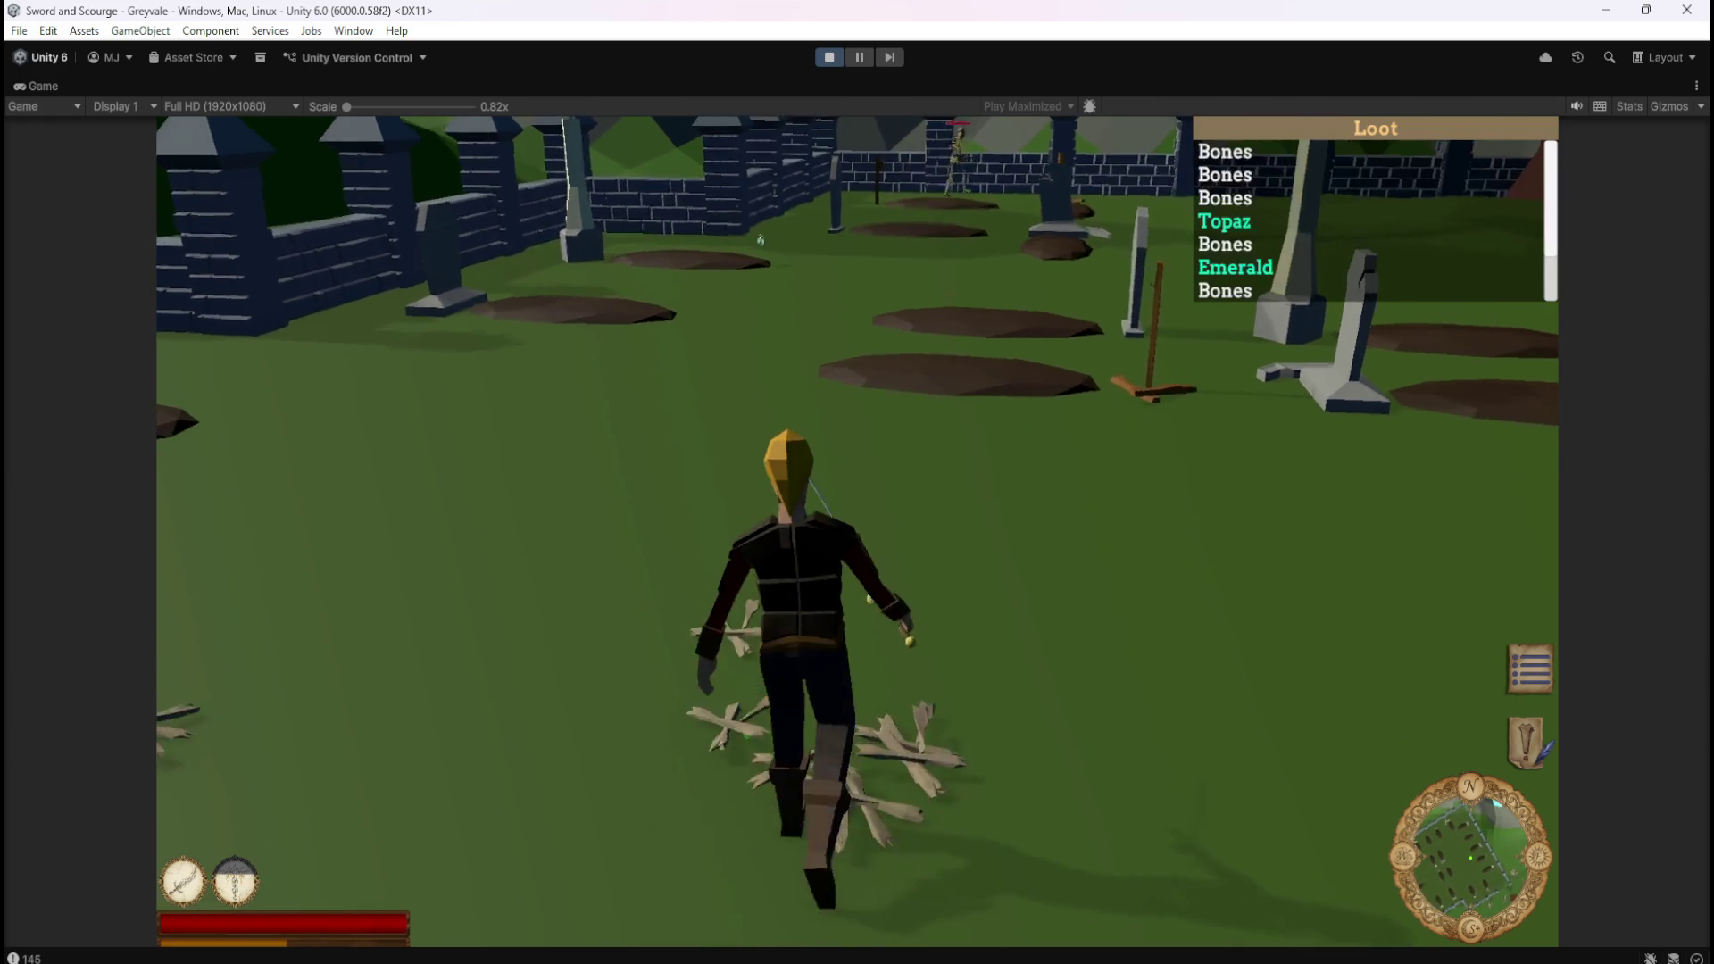
key(s)
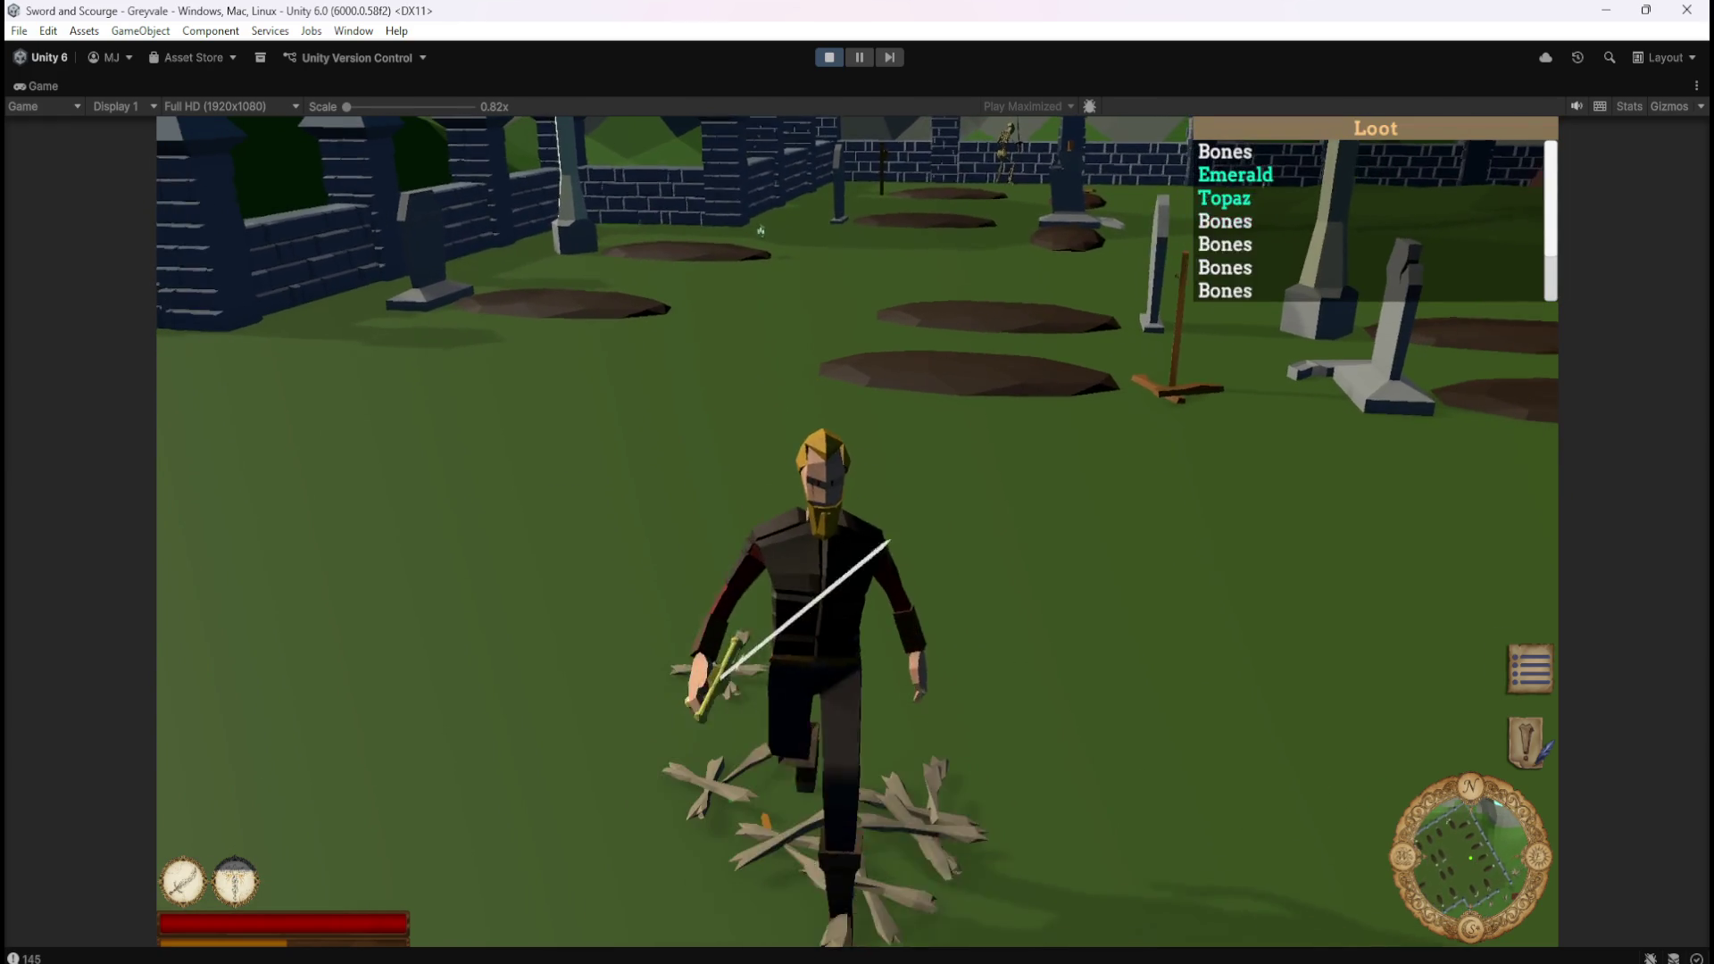
key(w)
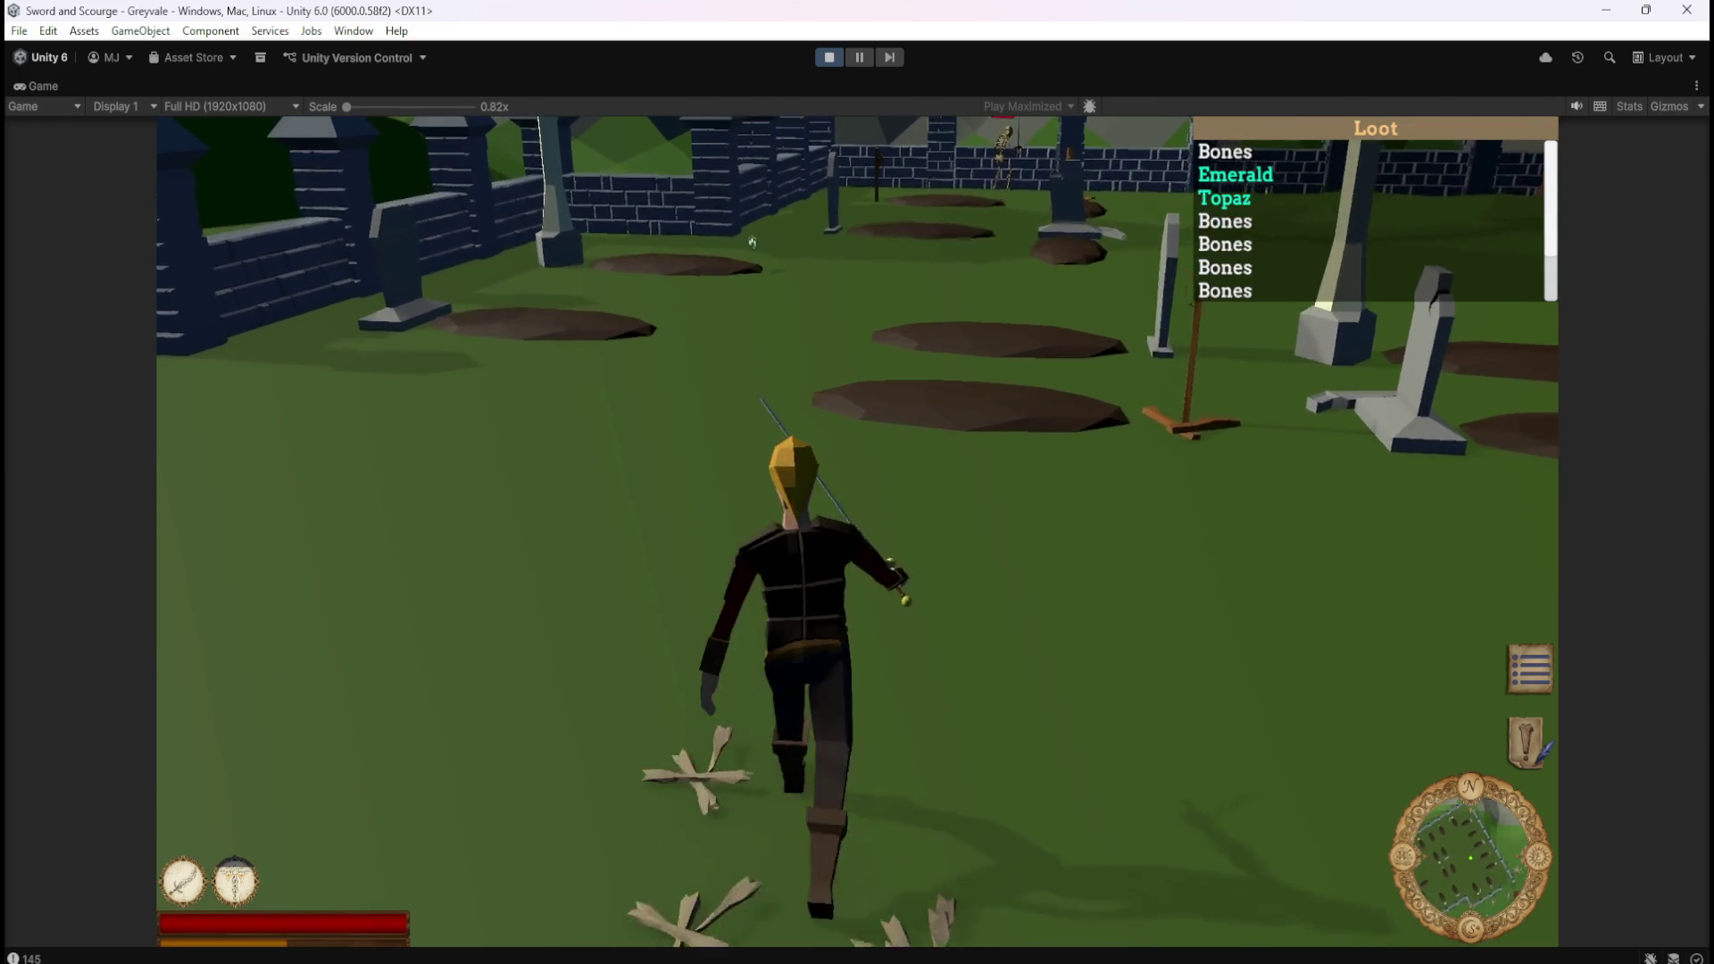
key(s)
key(w)
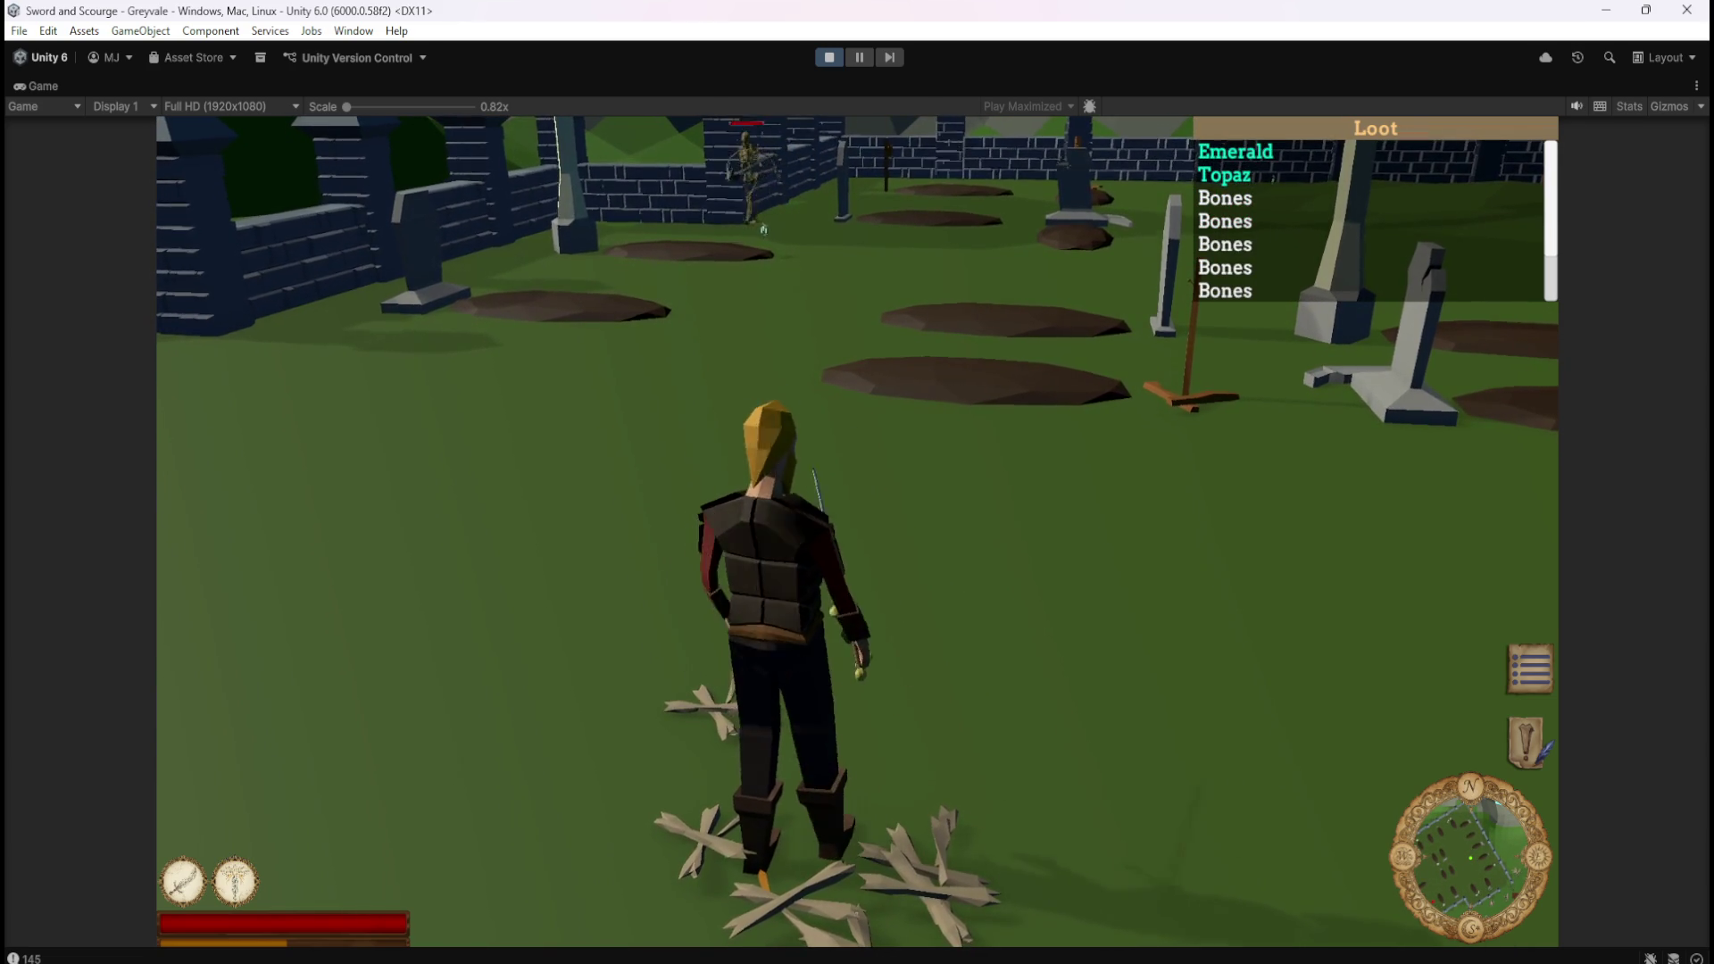
key(s)
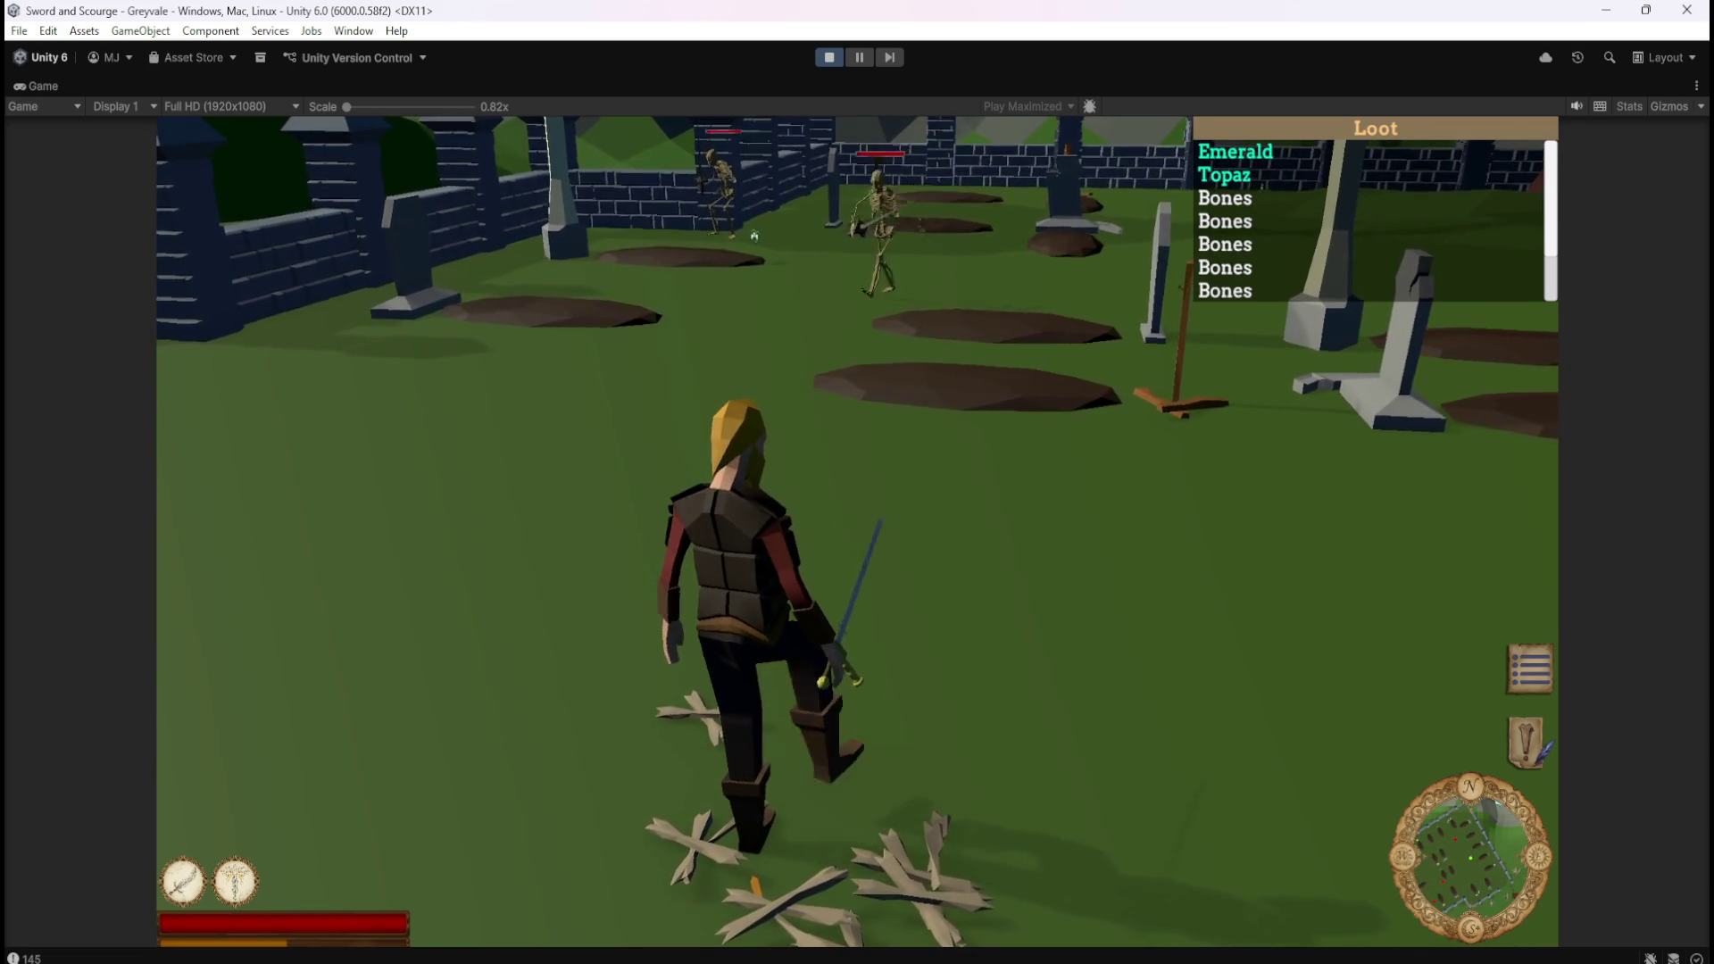
key(w)
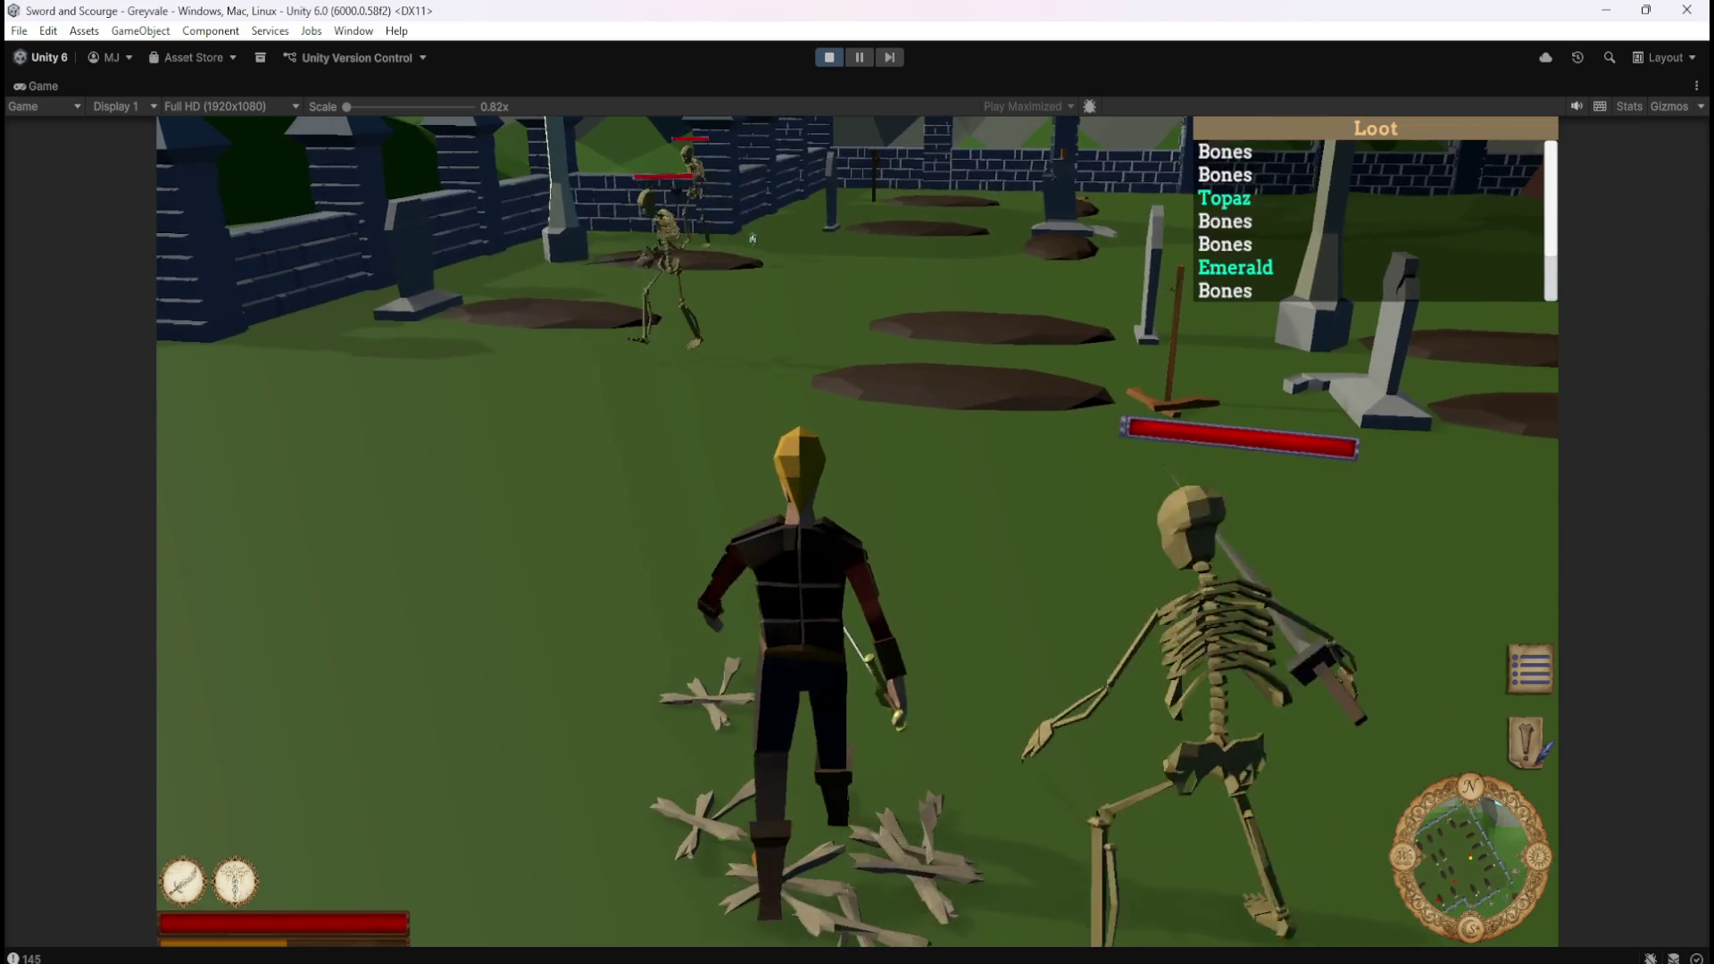
Strike an approaching skeleton, then pause the game with Escape and stop Play mode.
click(786, 243)
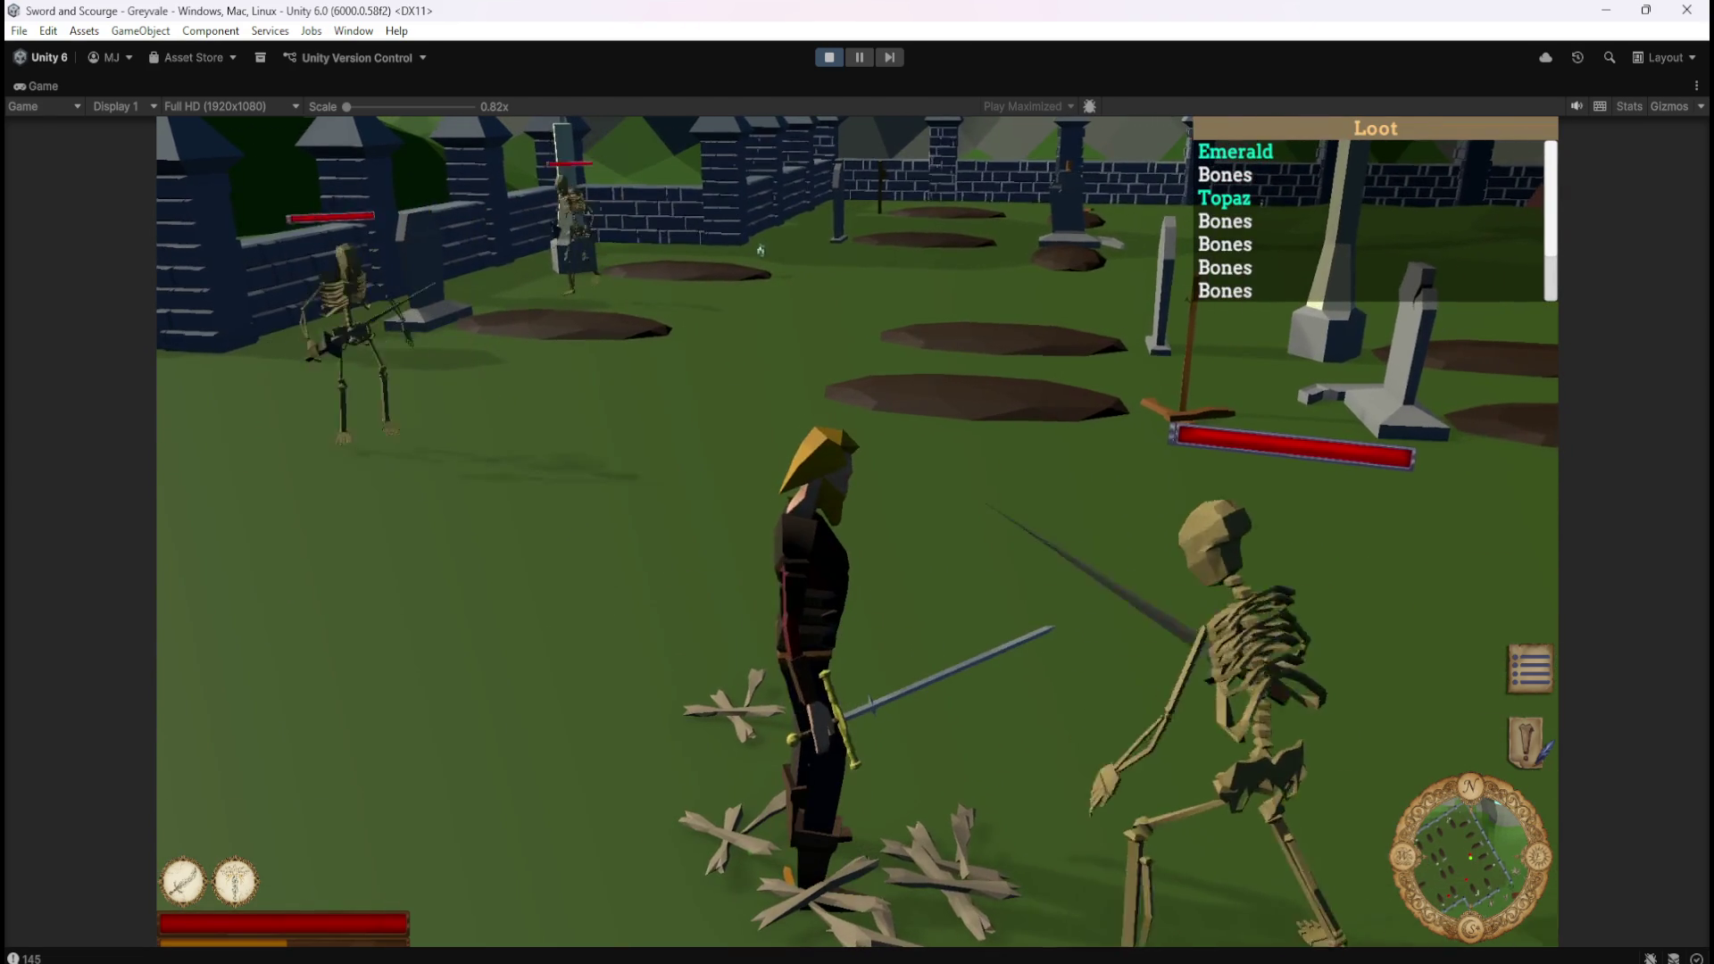
key(s)
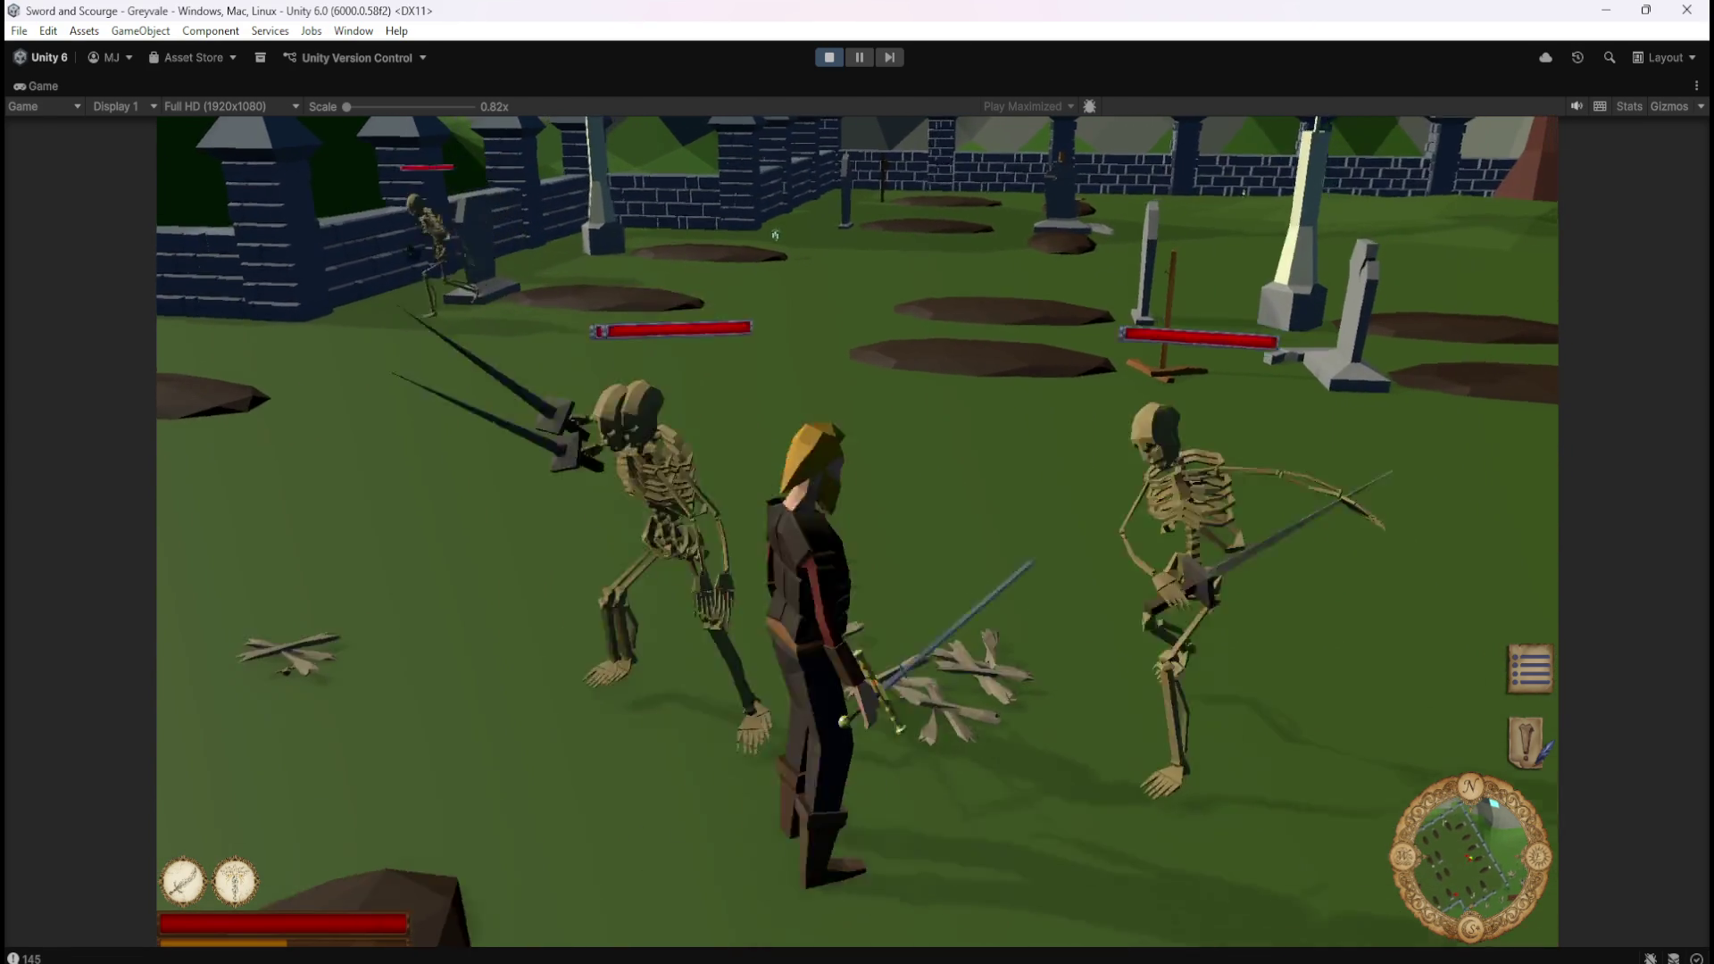
key(Escape)
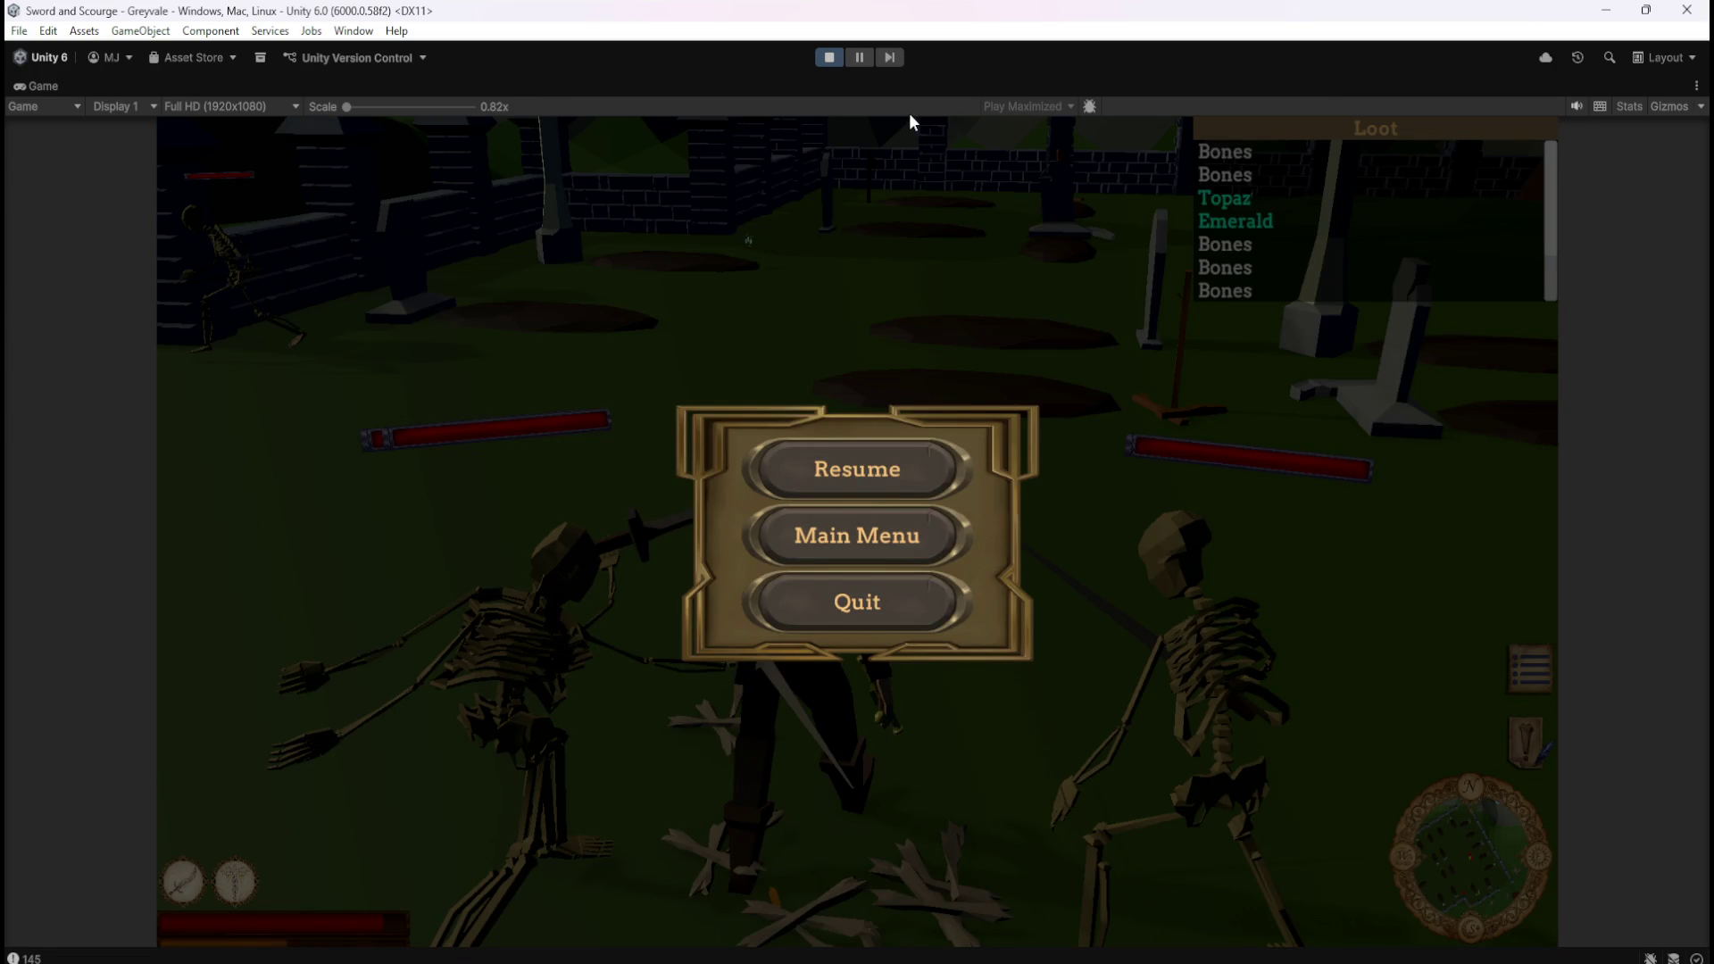
click(828, 56)
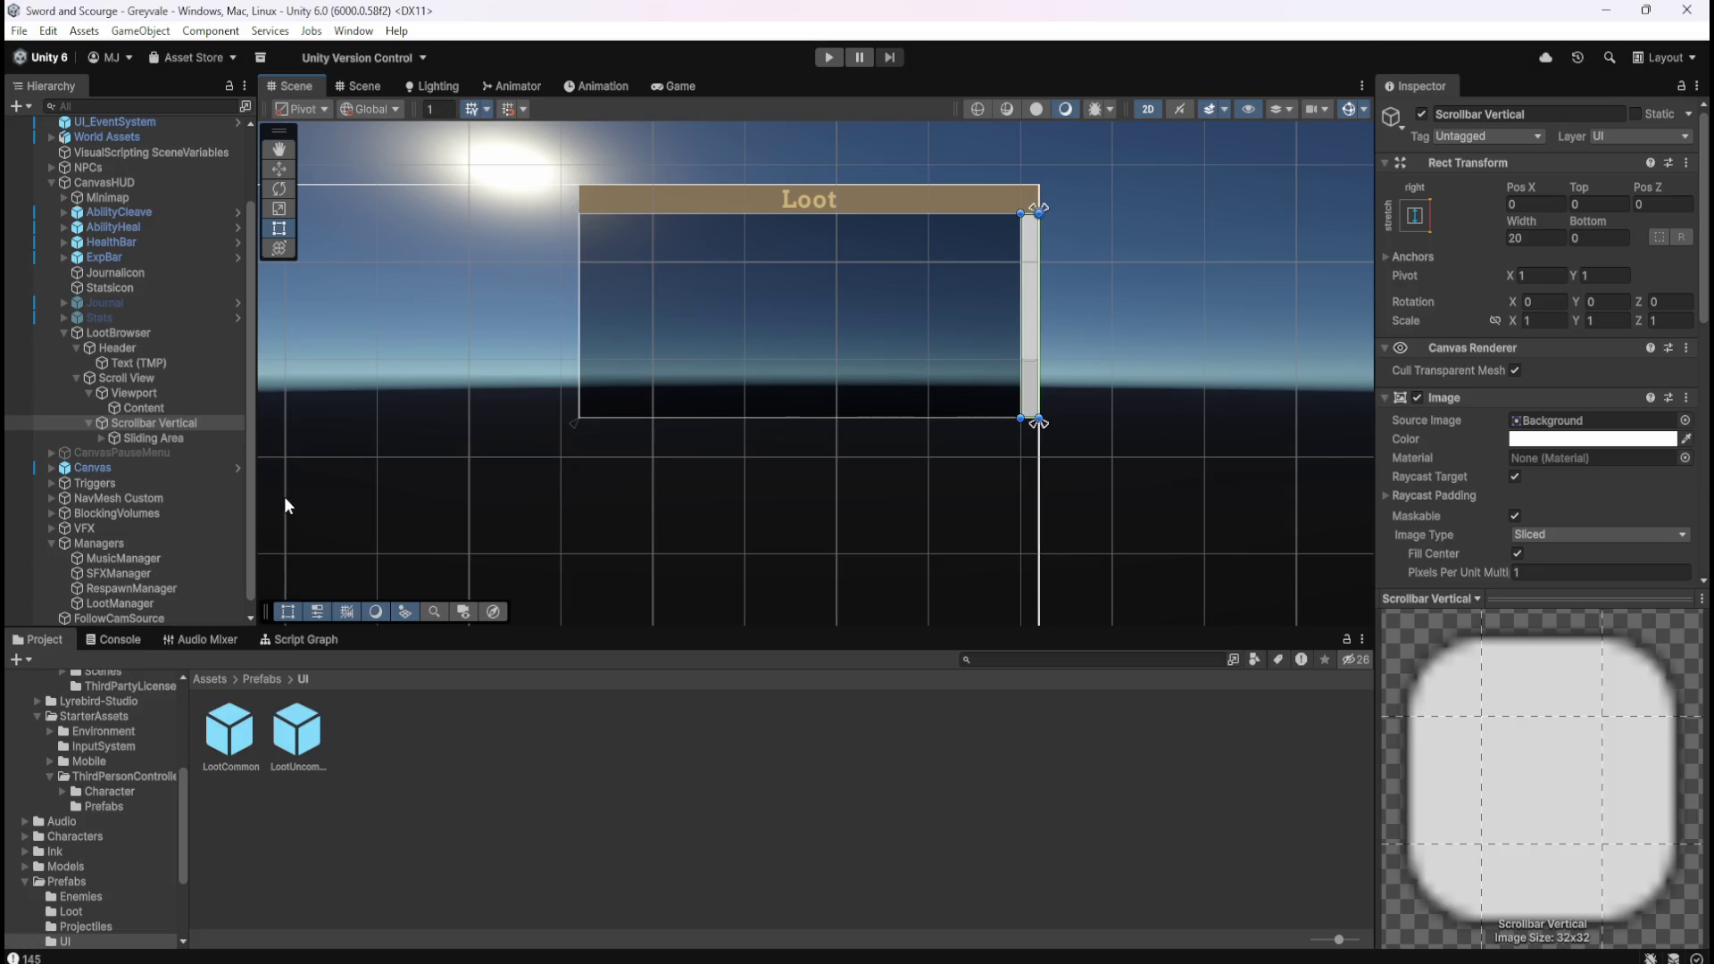
click(177, 438)
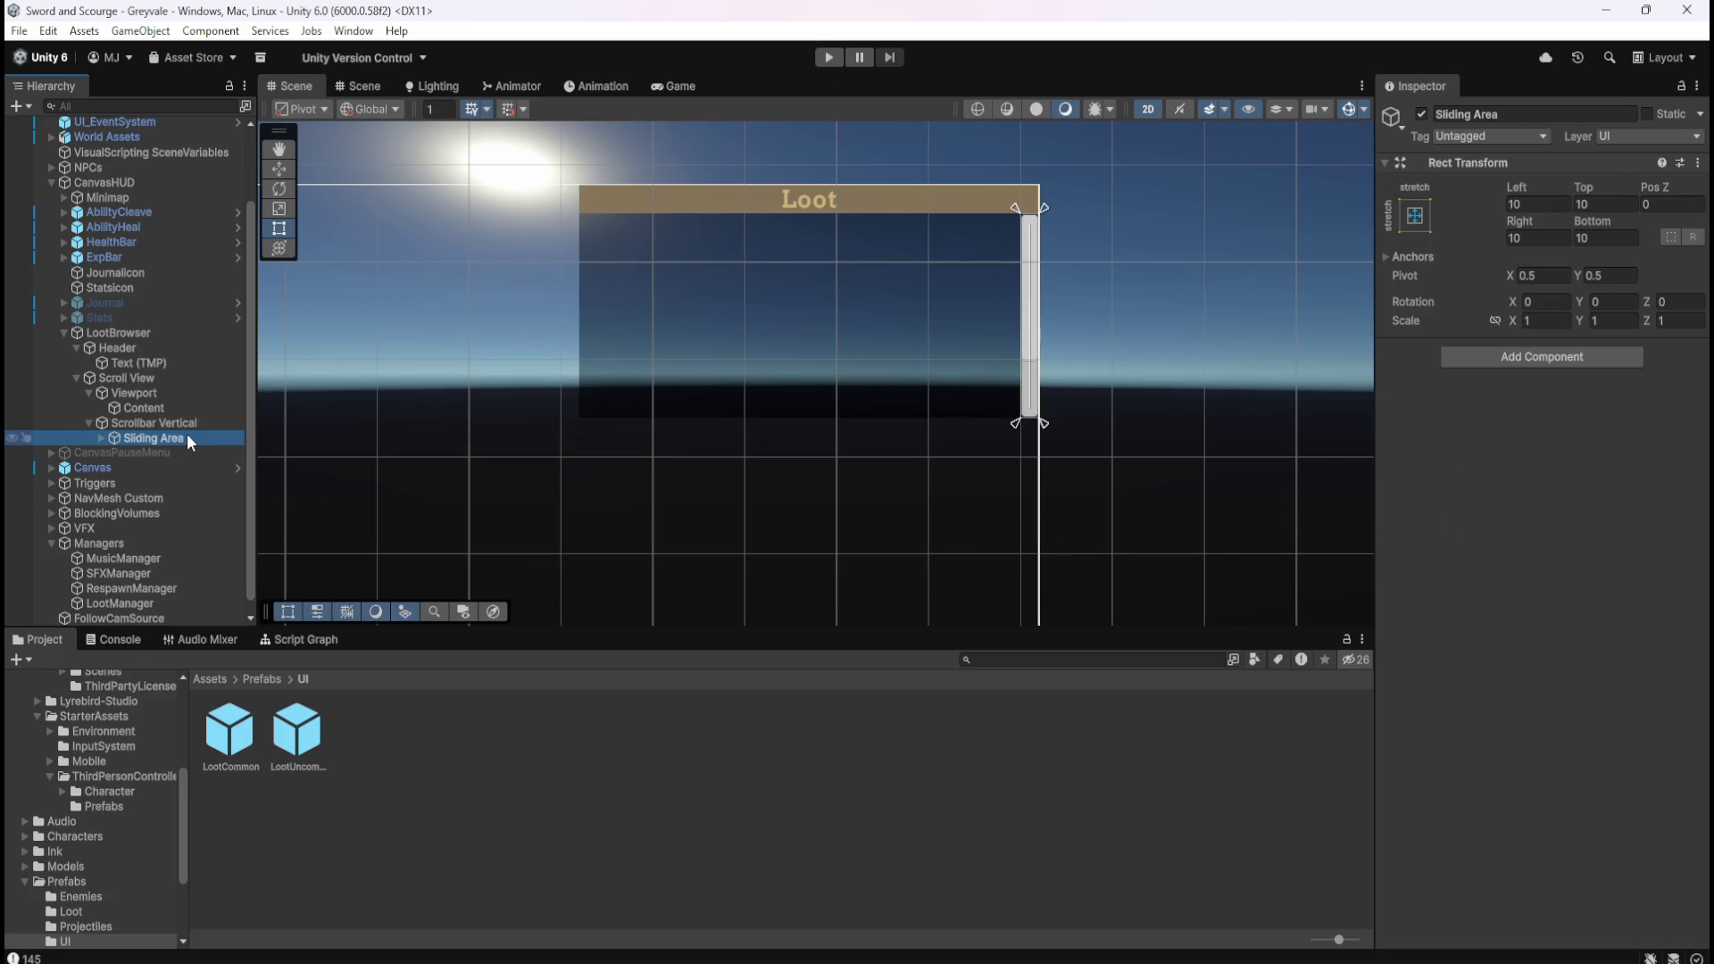
click(101, 439)
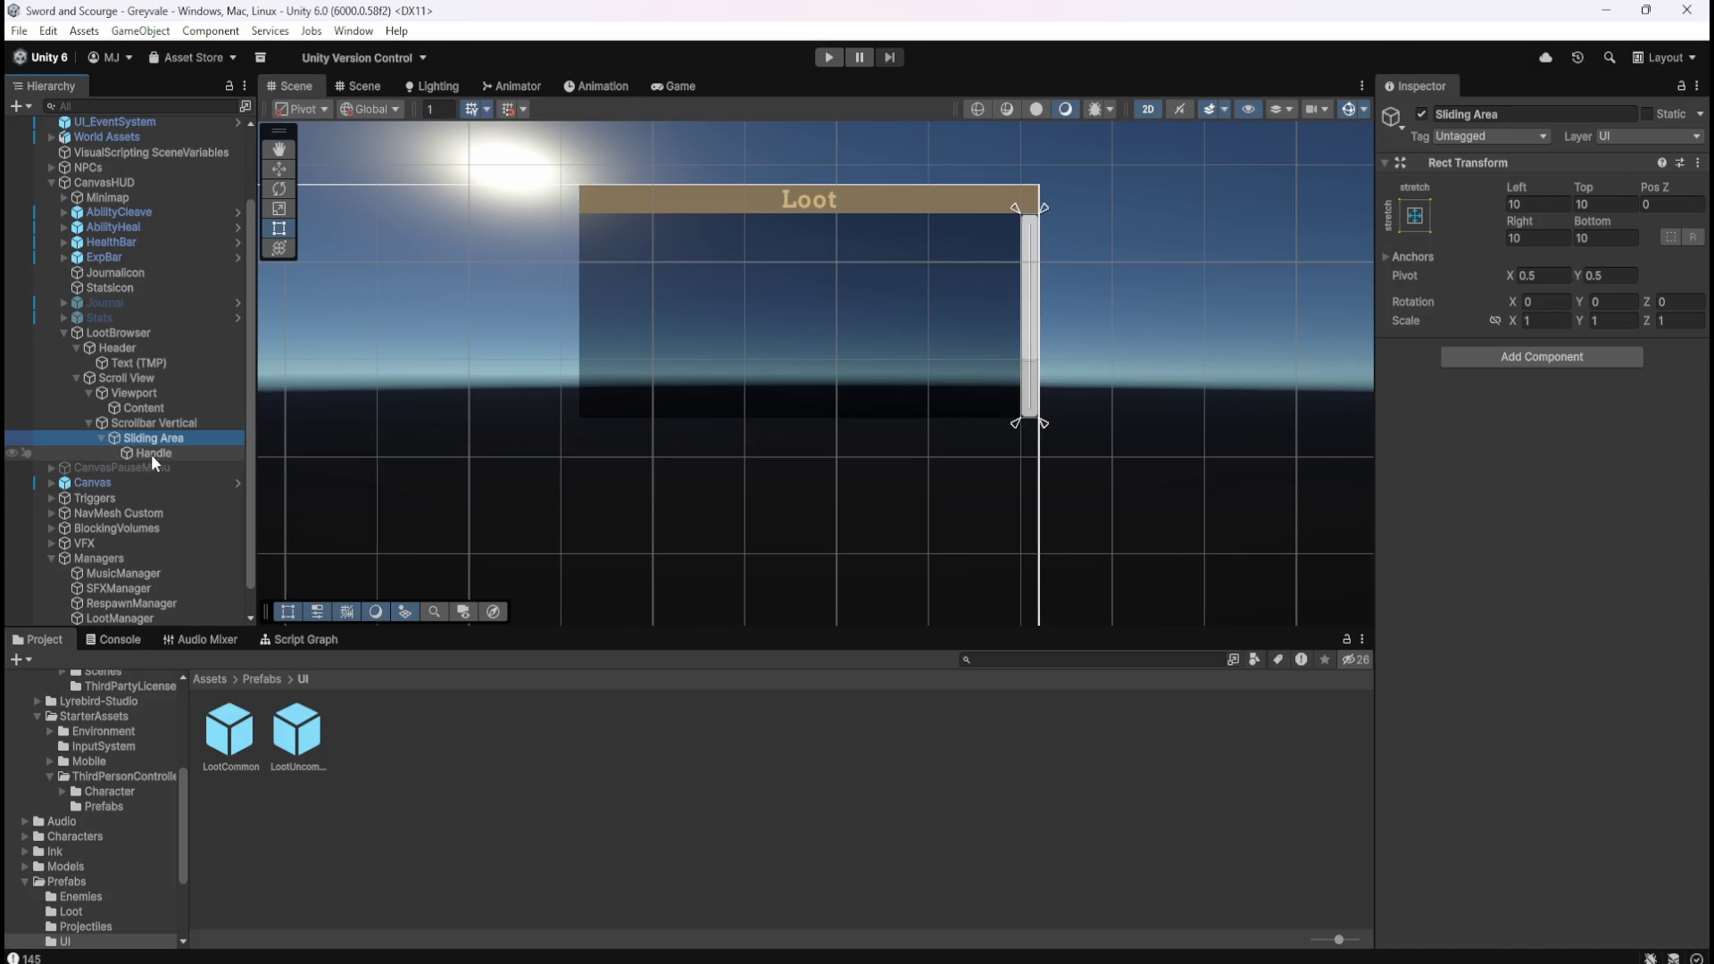
click(149, 454)
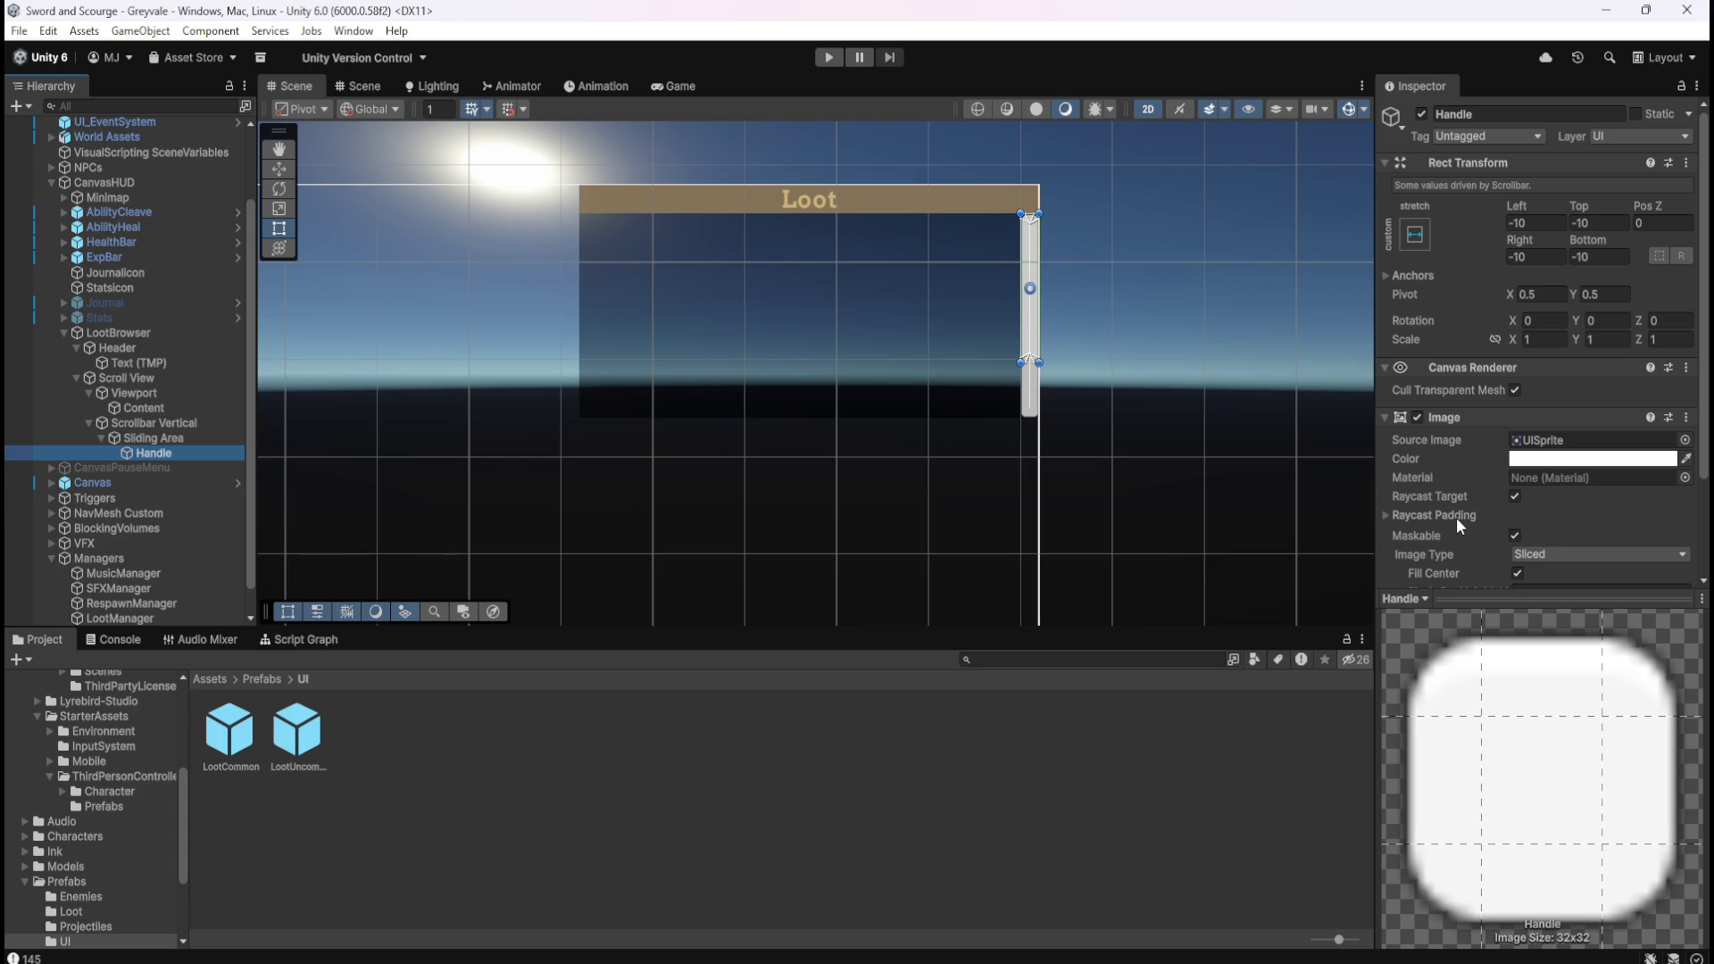
click(1417, 415)
click(1417, 415)
scroll(1460, 463, down, 3)
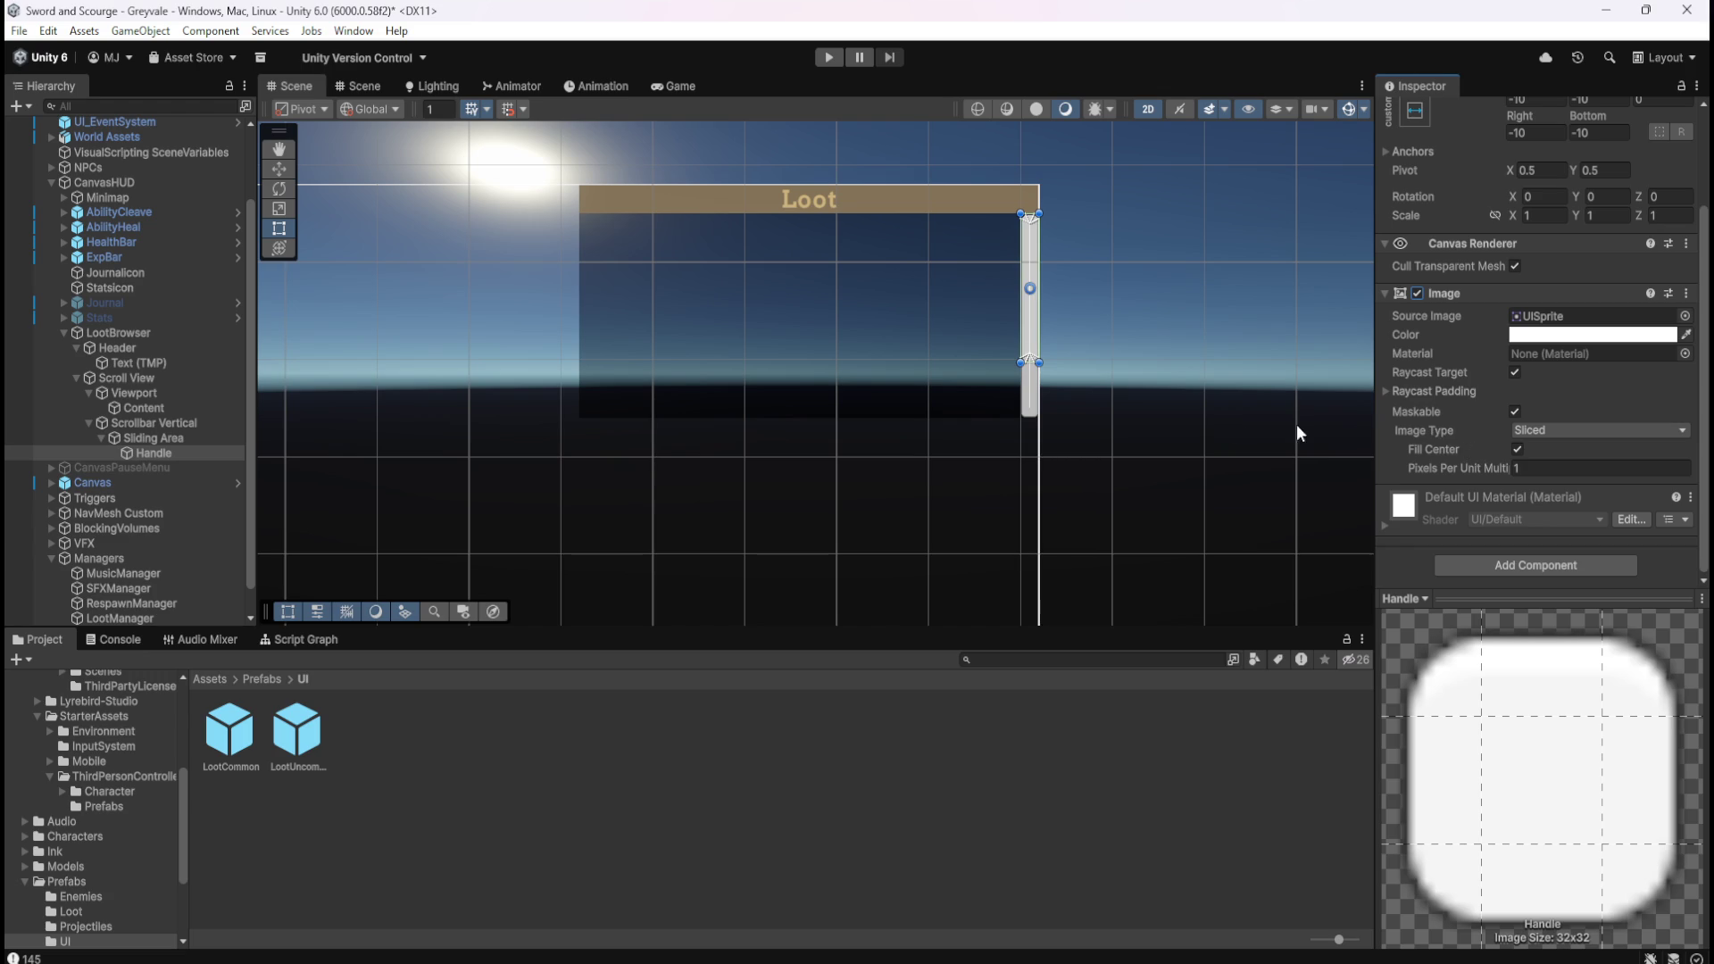
click(197, 436)
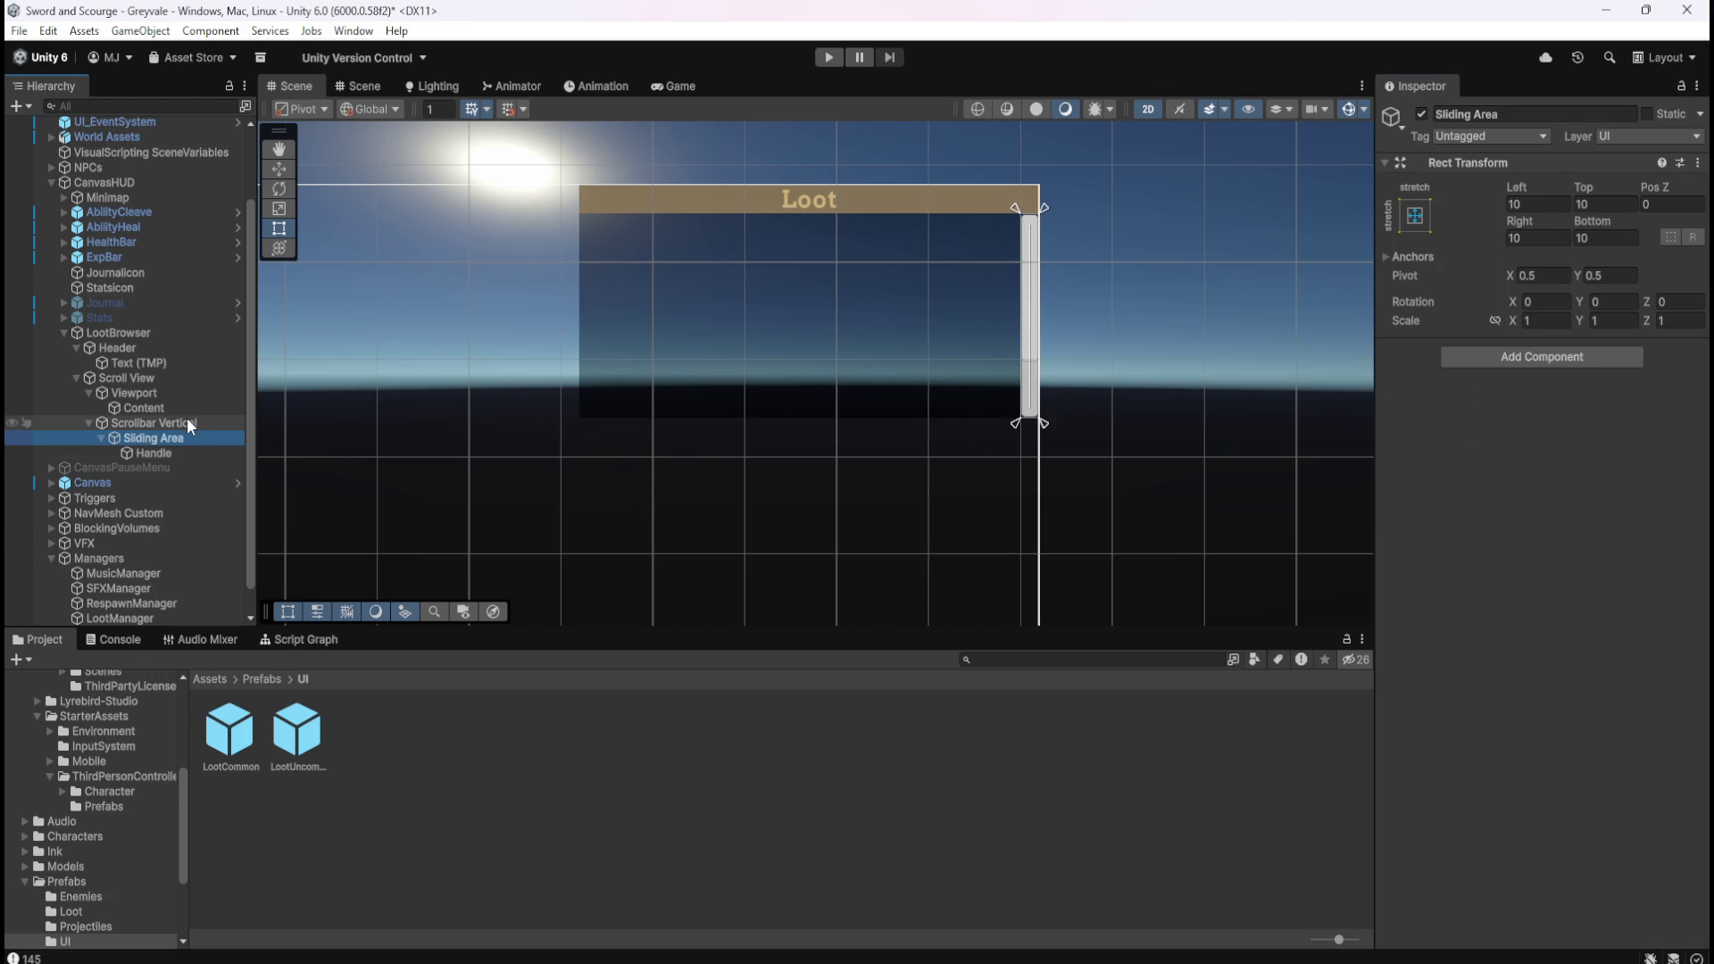
click(185, 422)
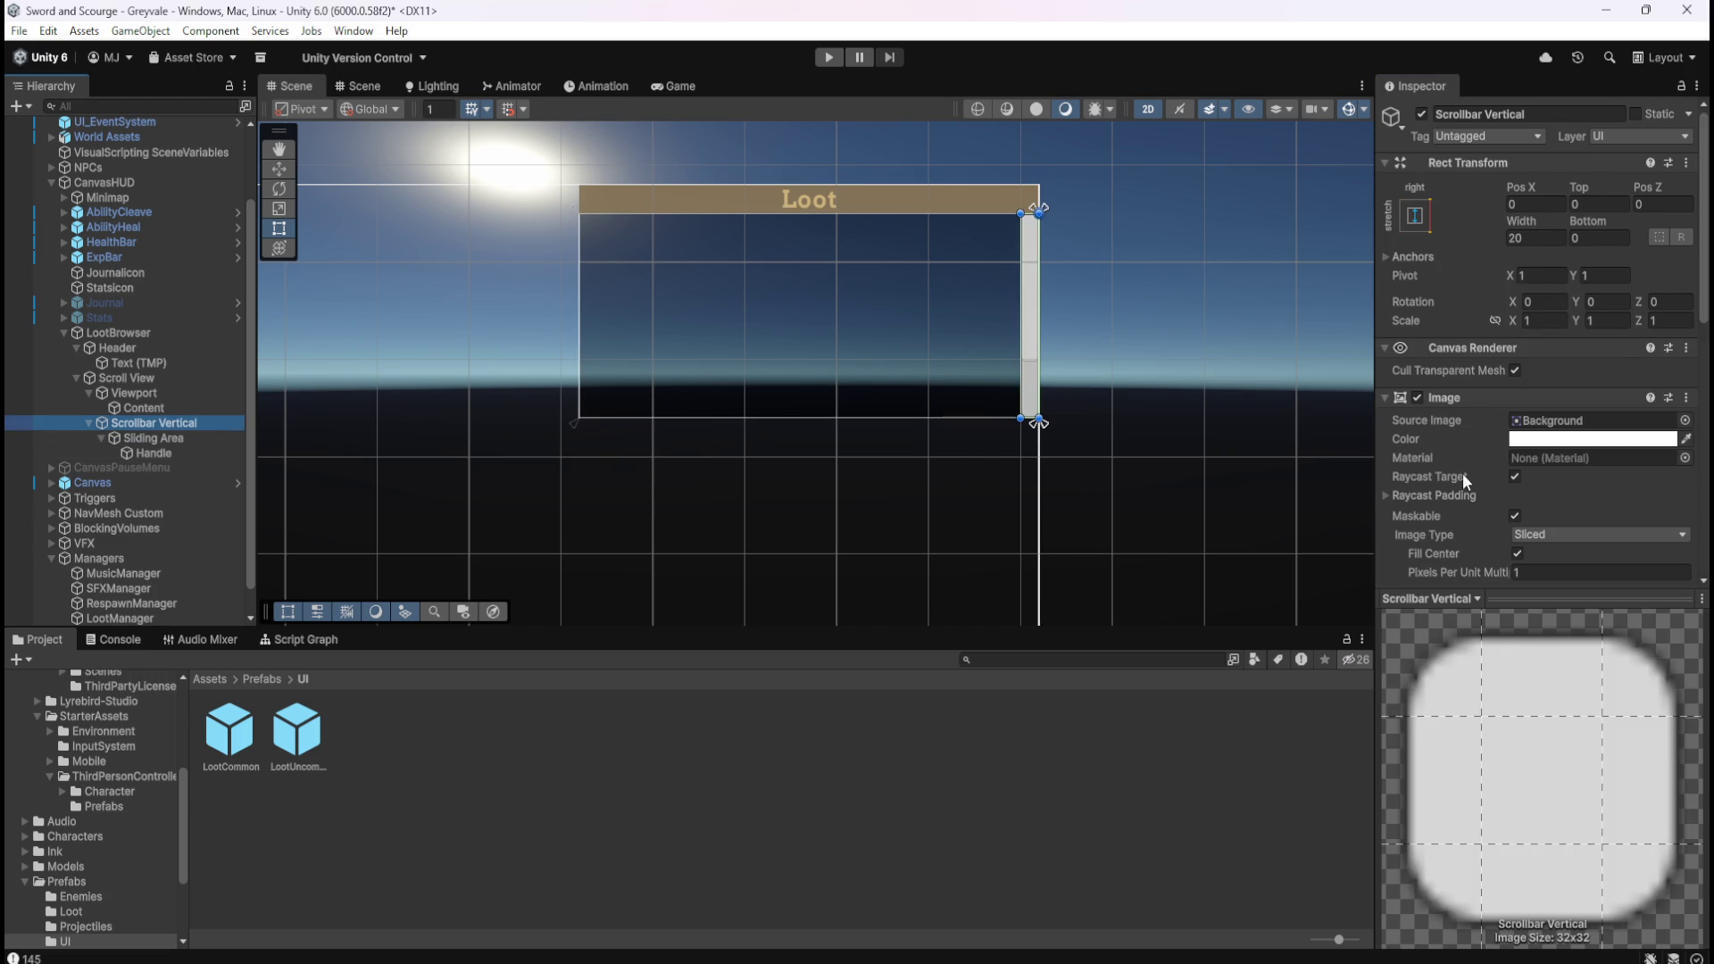
Compare the scrollbar with and without its background Image, leaving the Image disabled.
click(1417, 398)
scroll(1160, 332, up, 2)
scroll(1096, 260, up, 2)
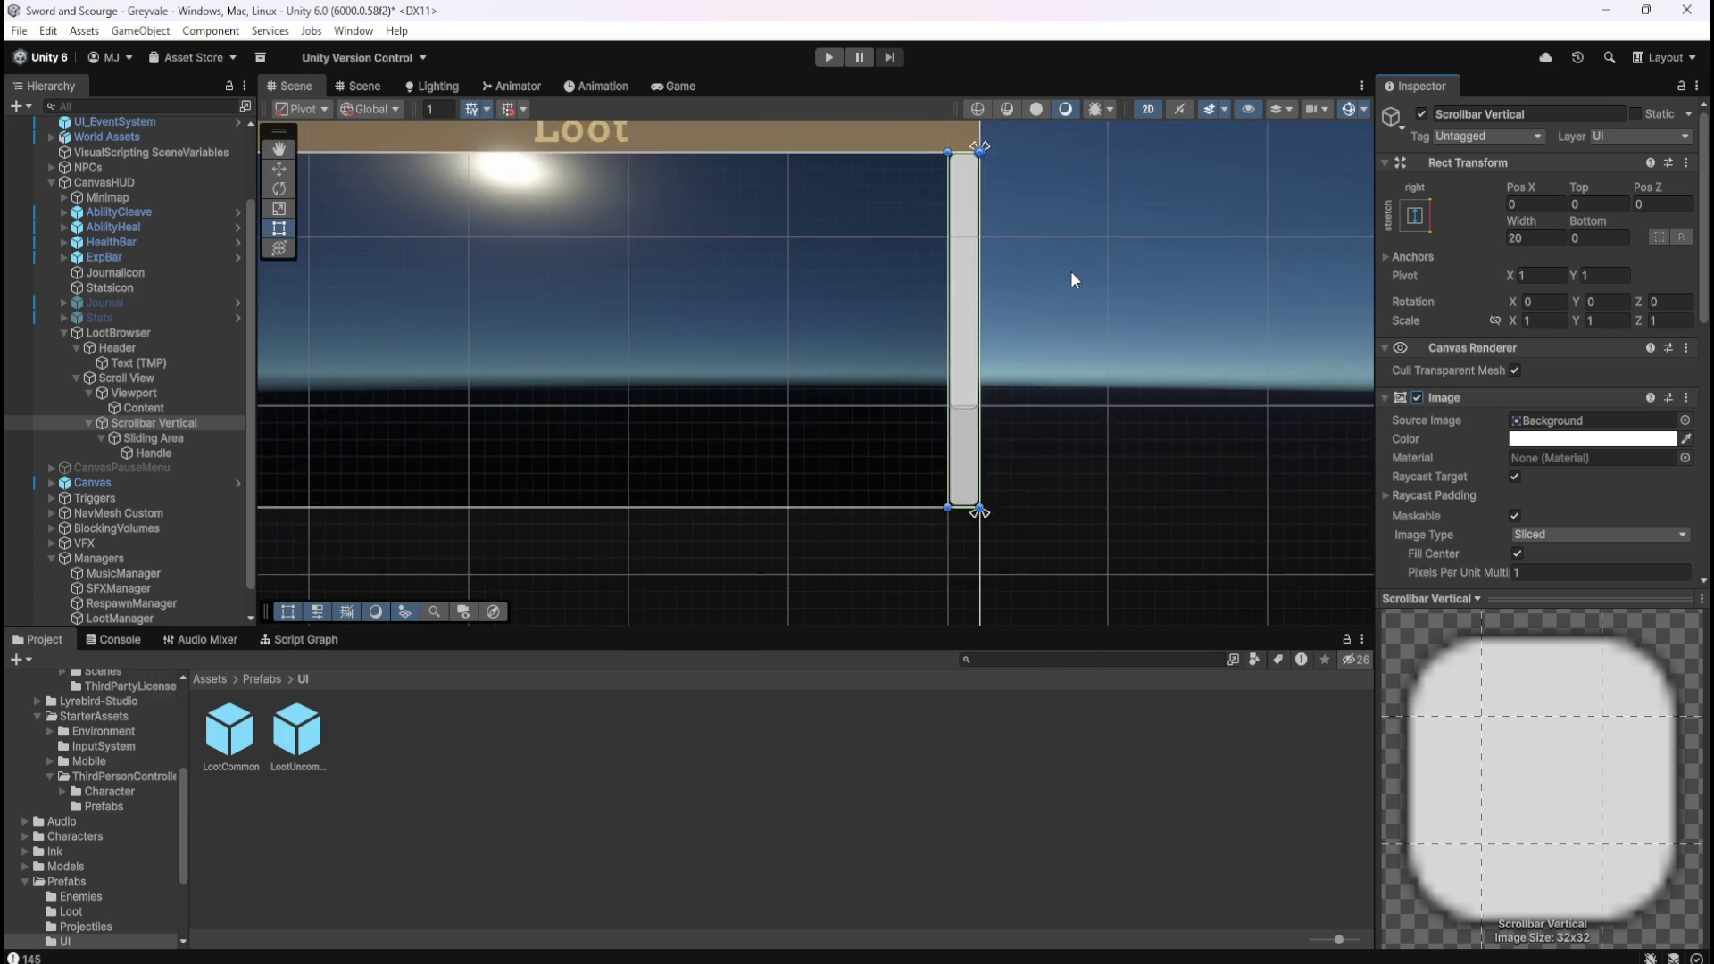
scroll(1045, 260, up, 2)
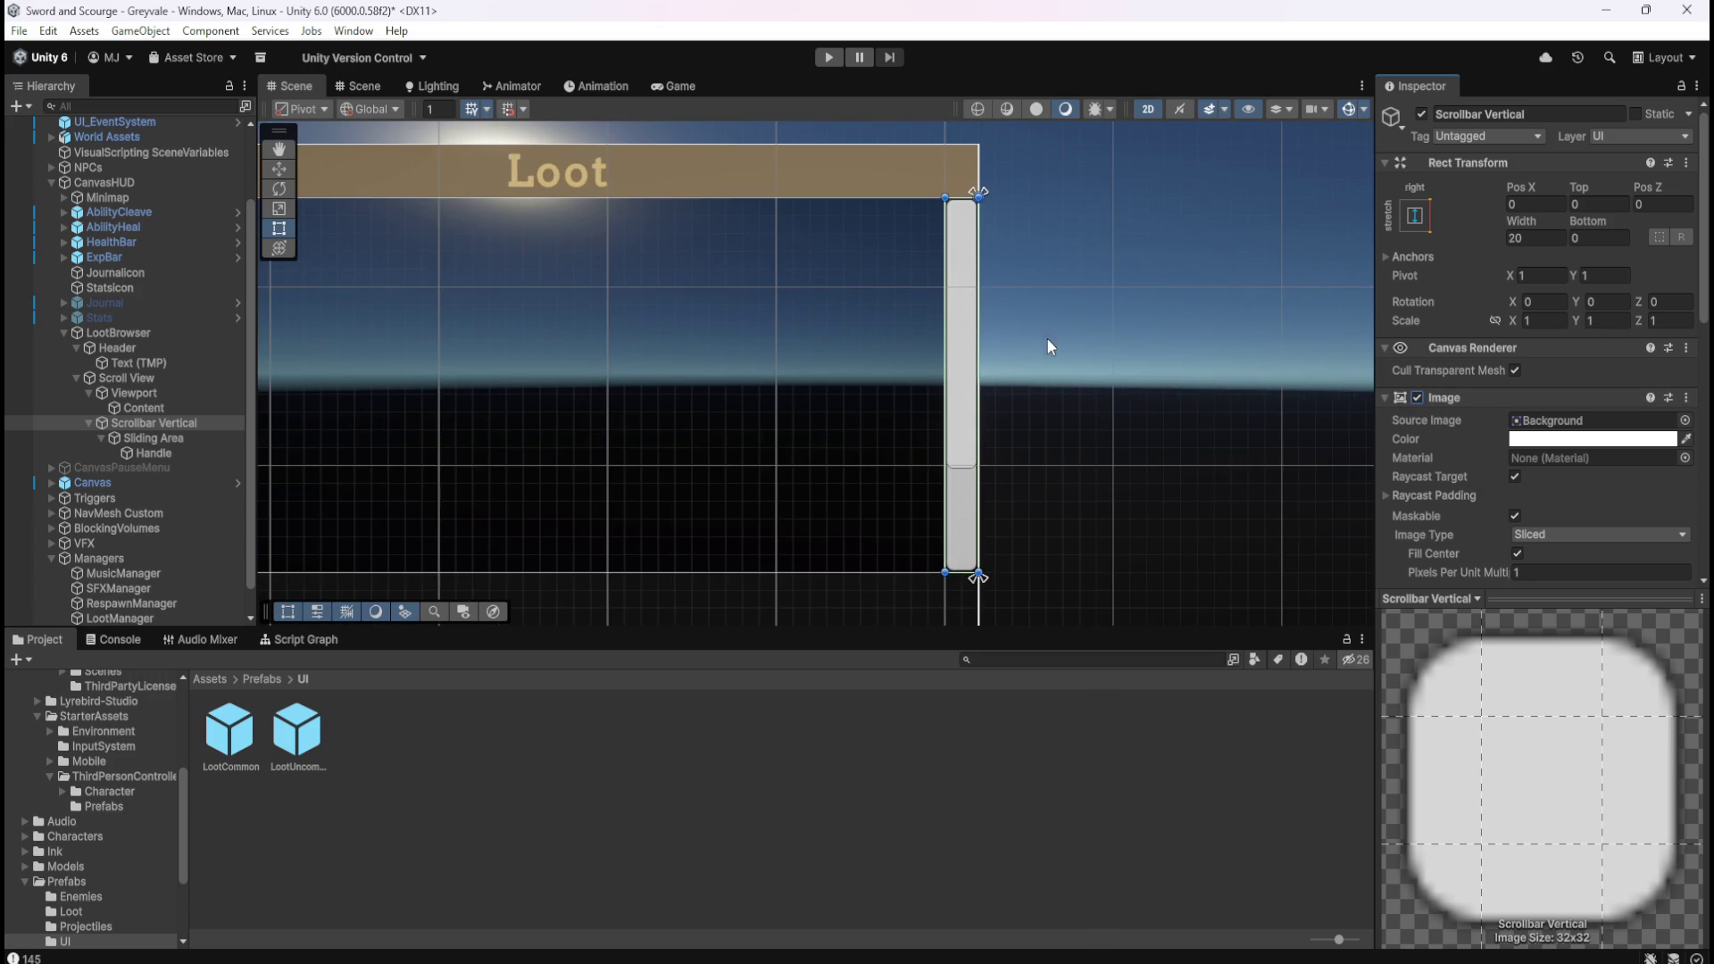
scroll(1084, 437, up, 1)
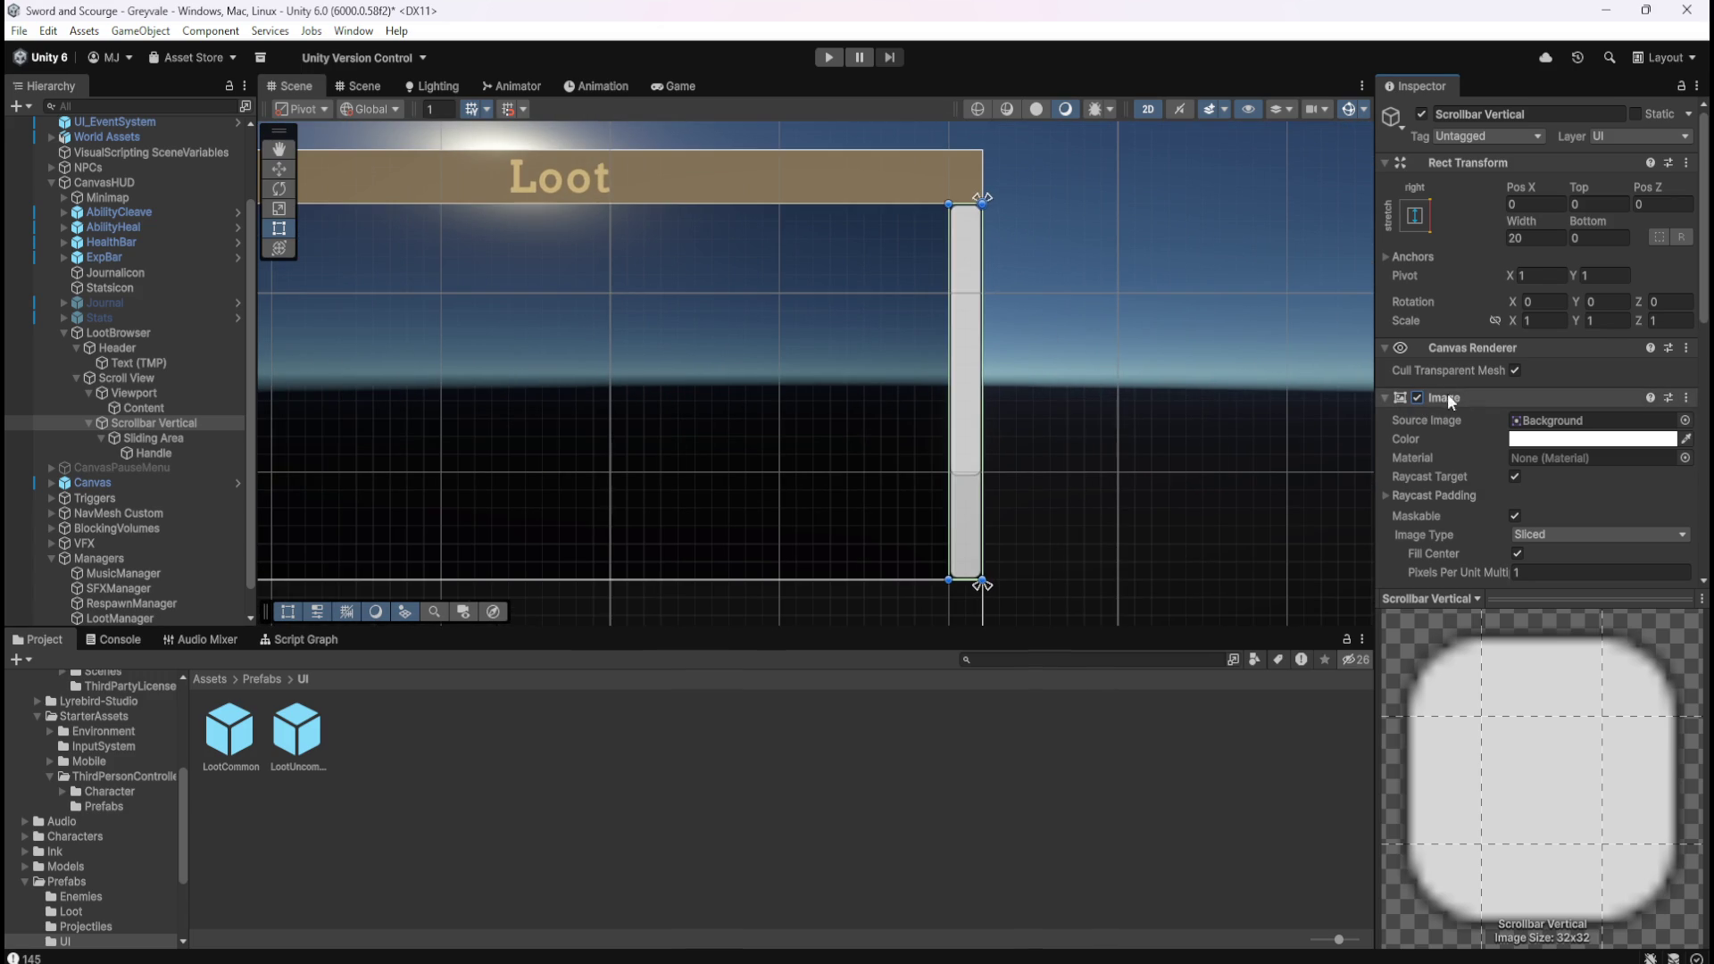
click(1420, 396)
click(1419, 395)
click(1419, 396)
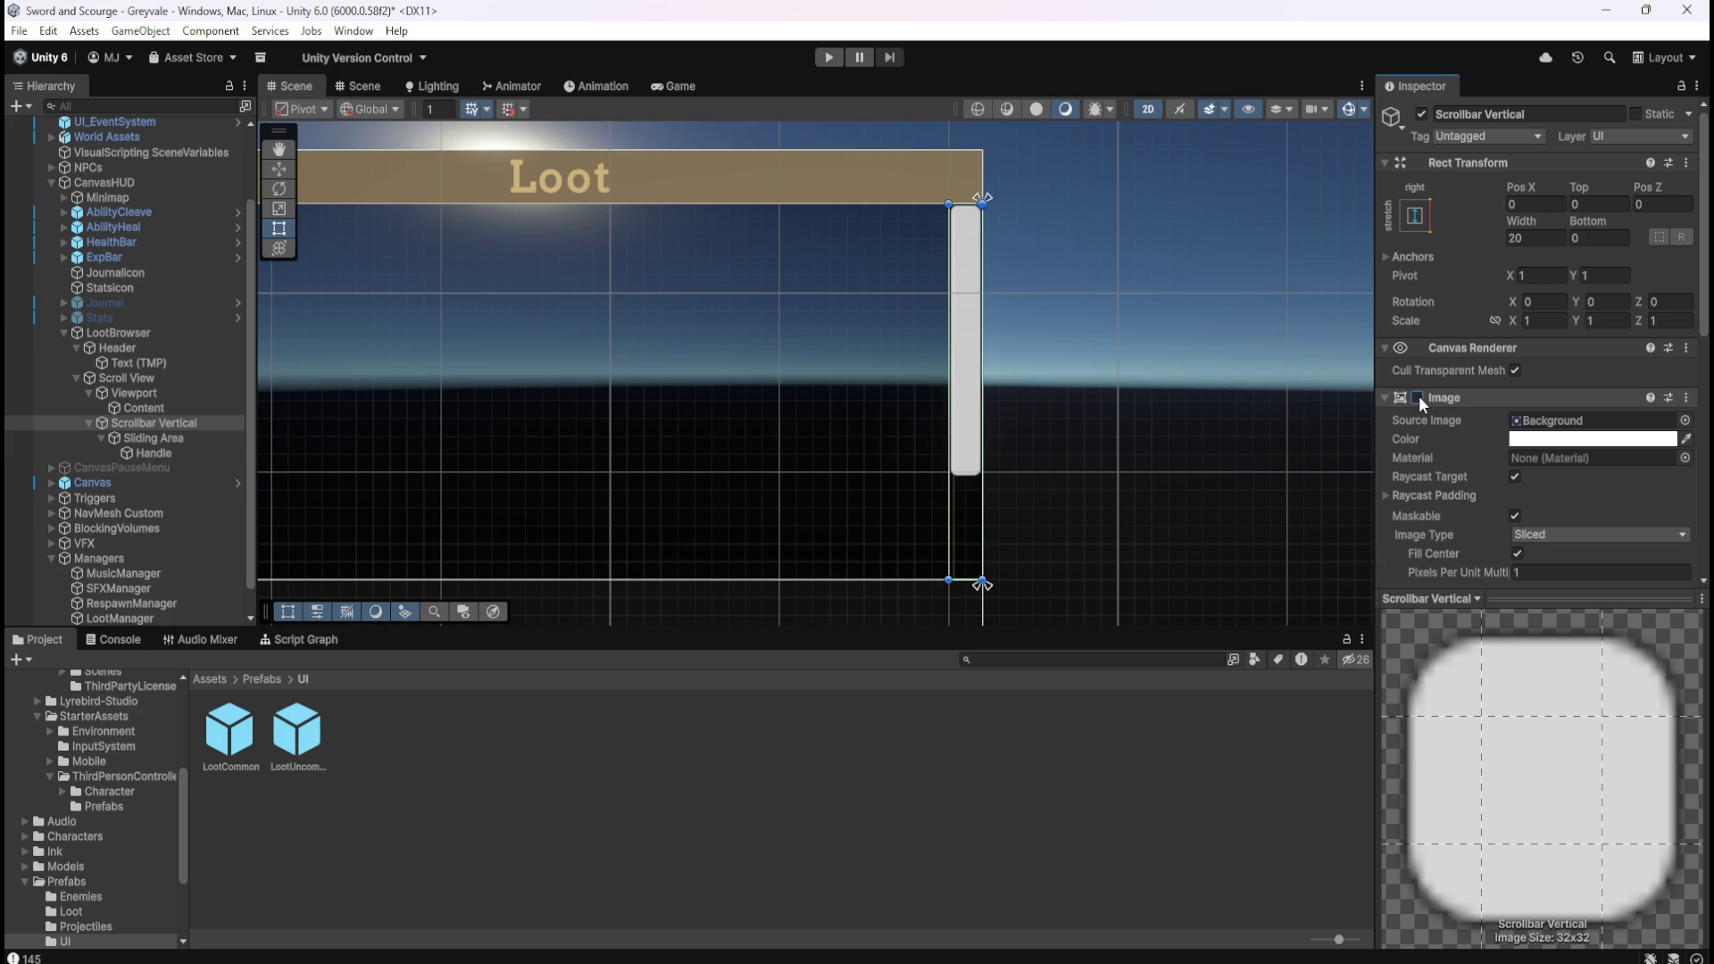
click(1418, 394)
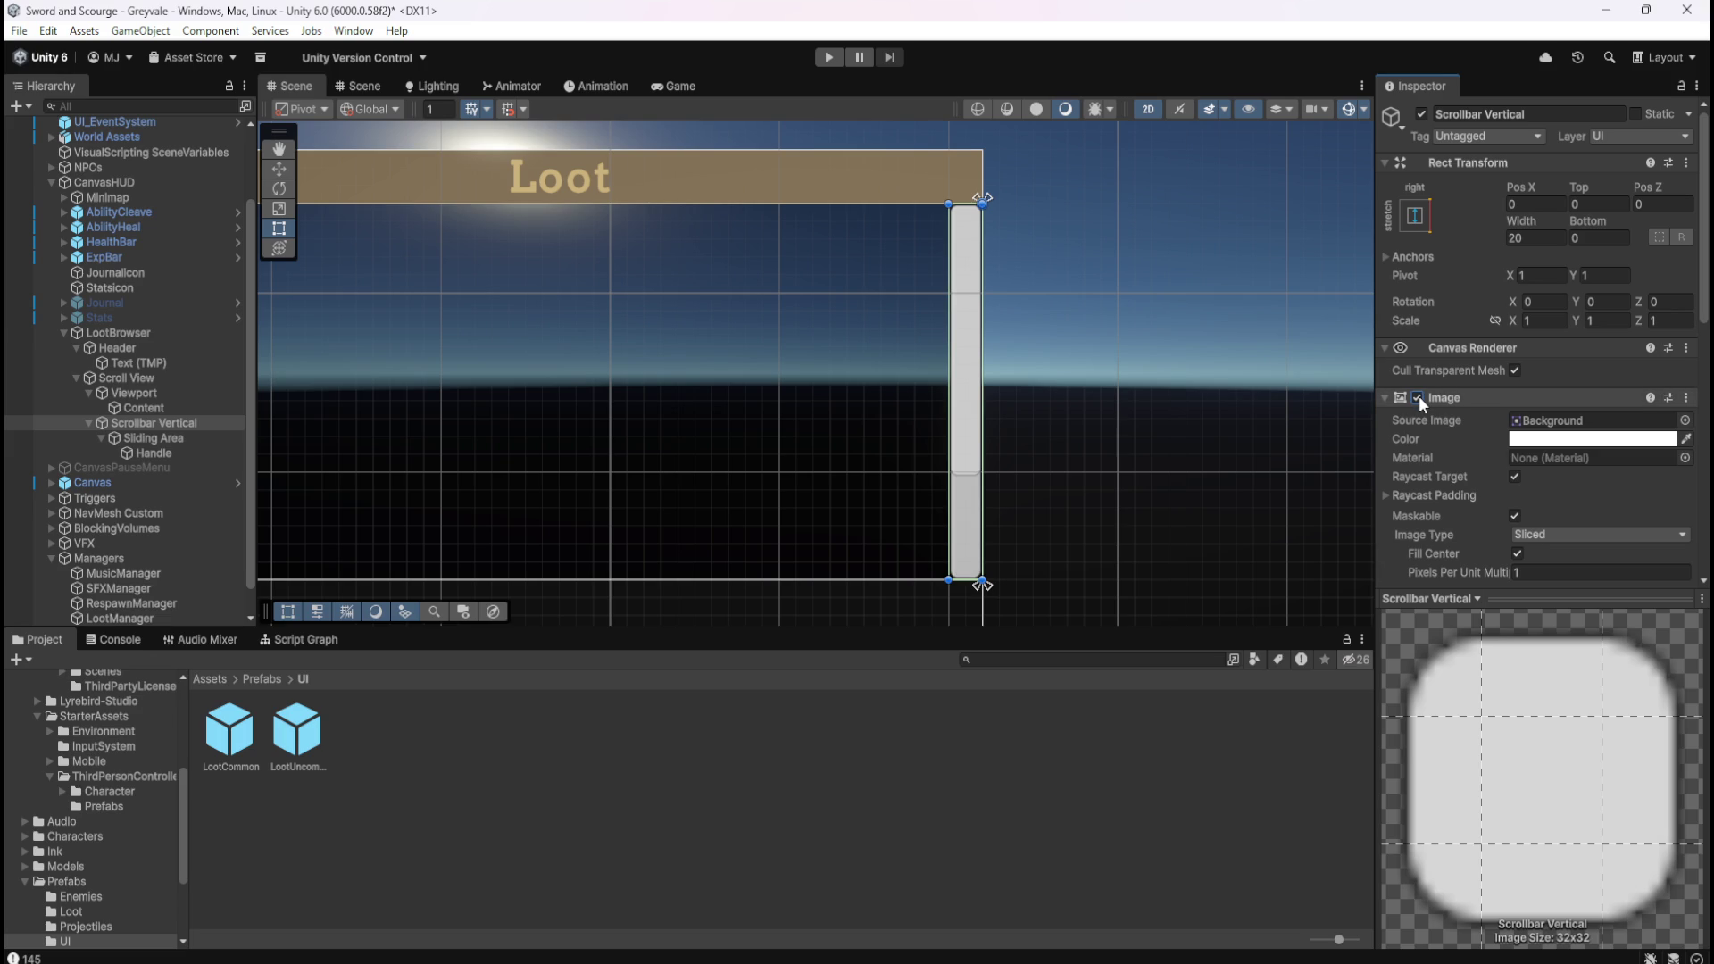
click(1418, 397)
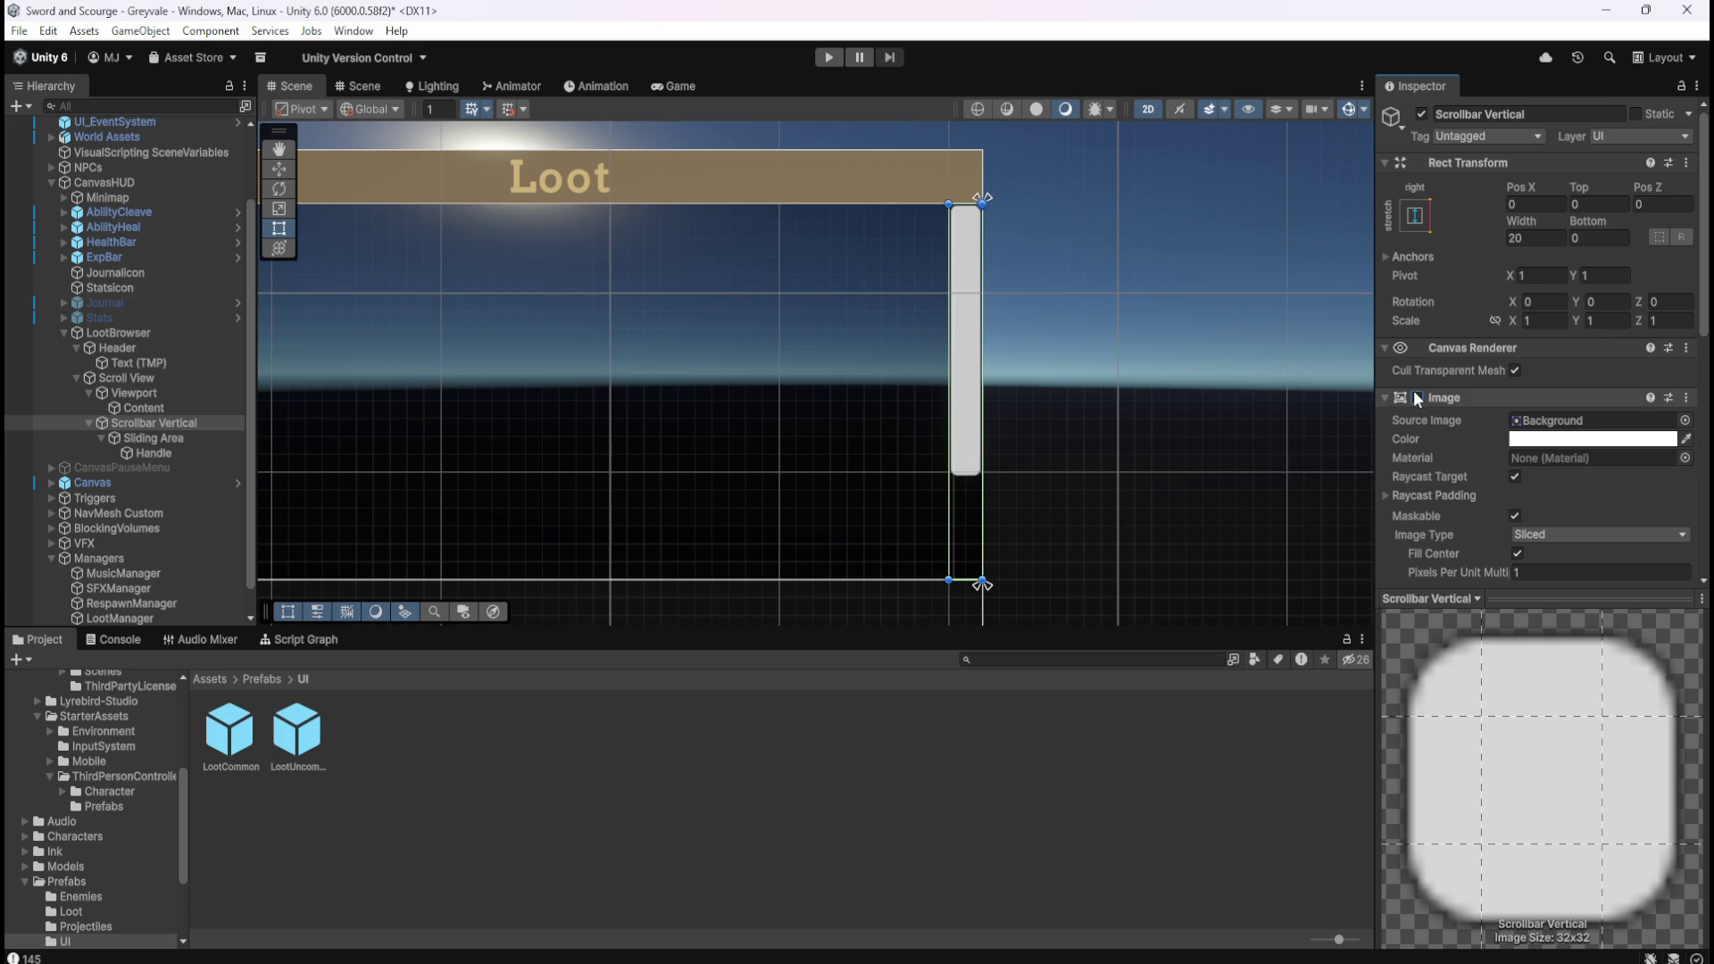
click(1417, 397)
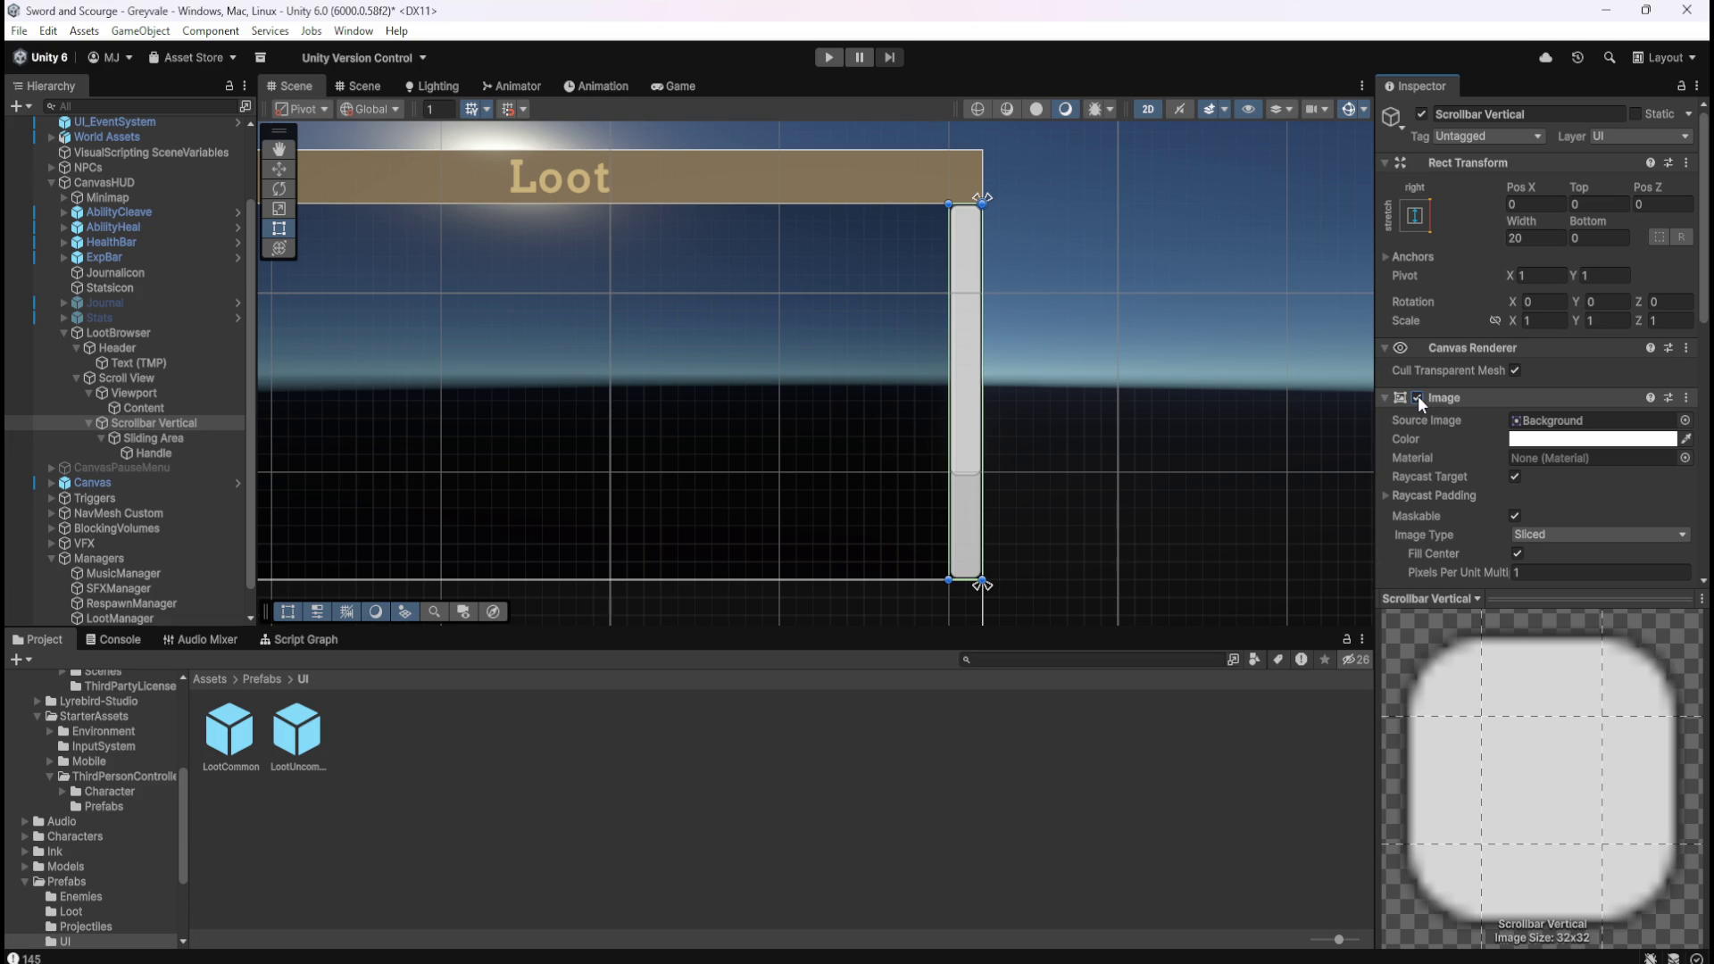
click(1418, 398)
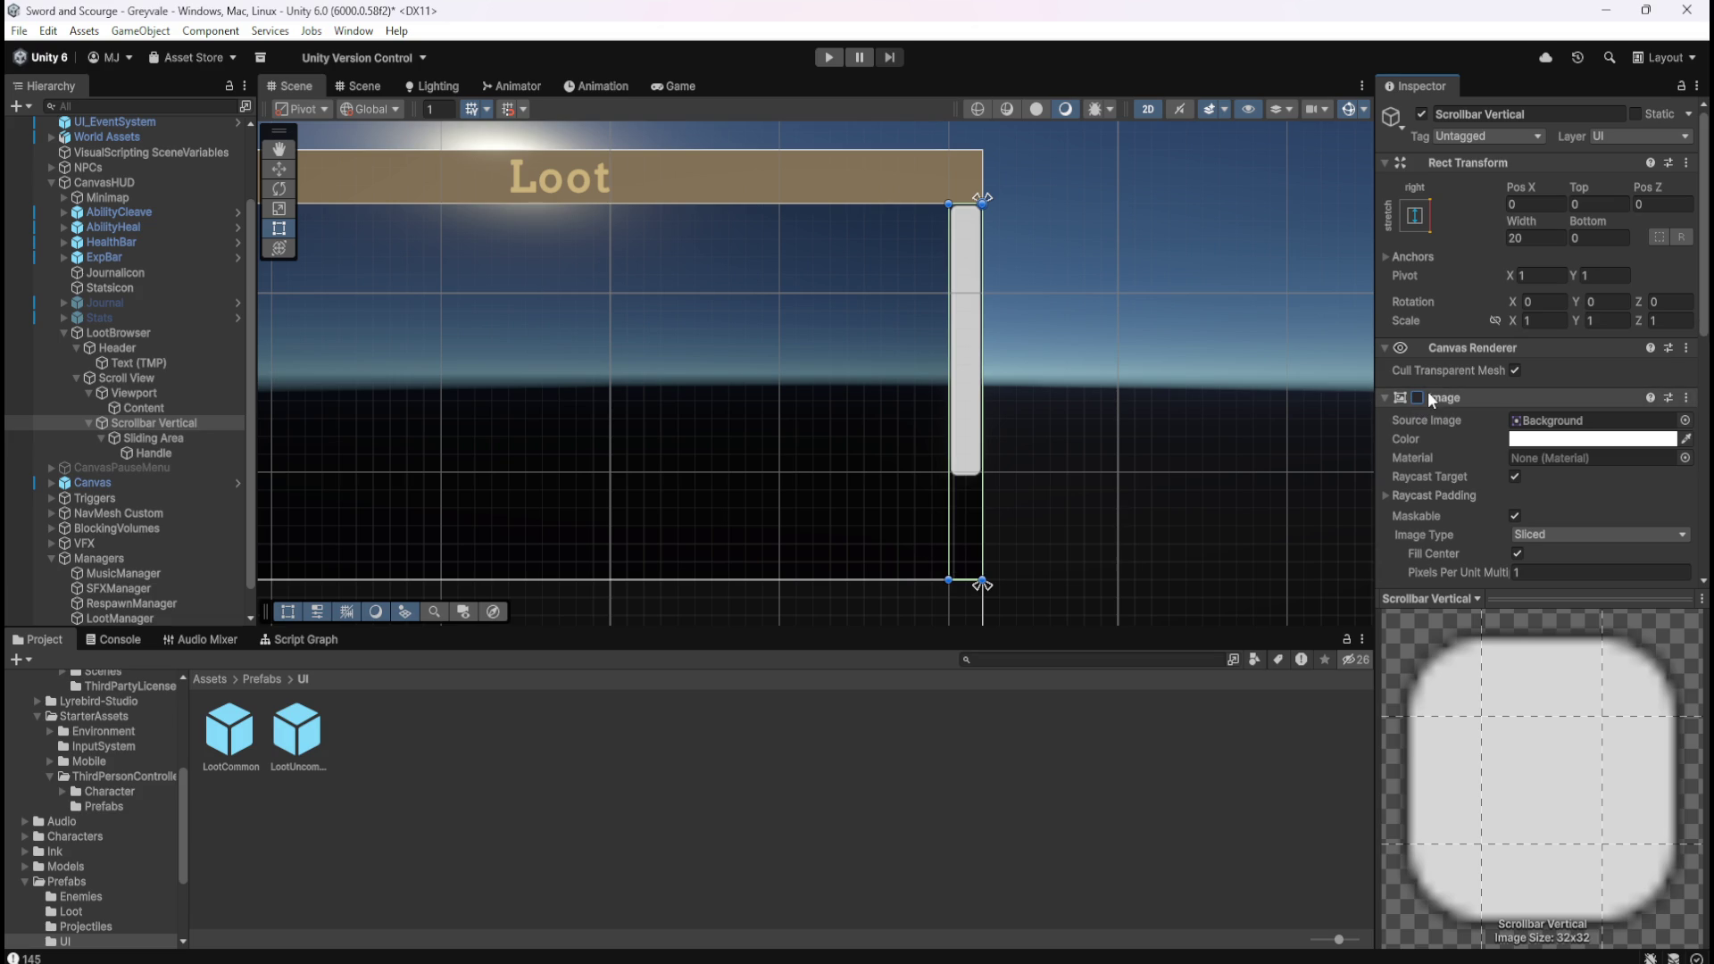
click(1418, 397)
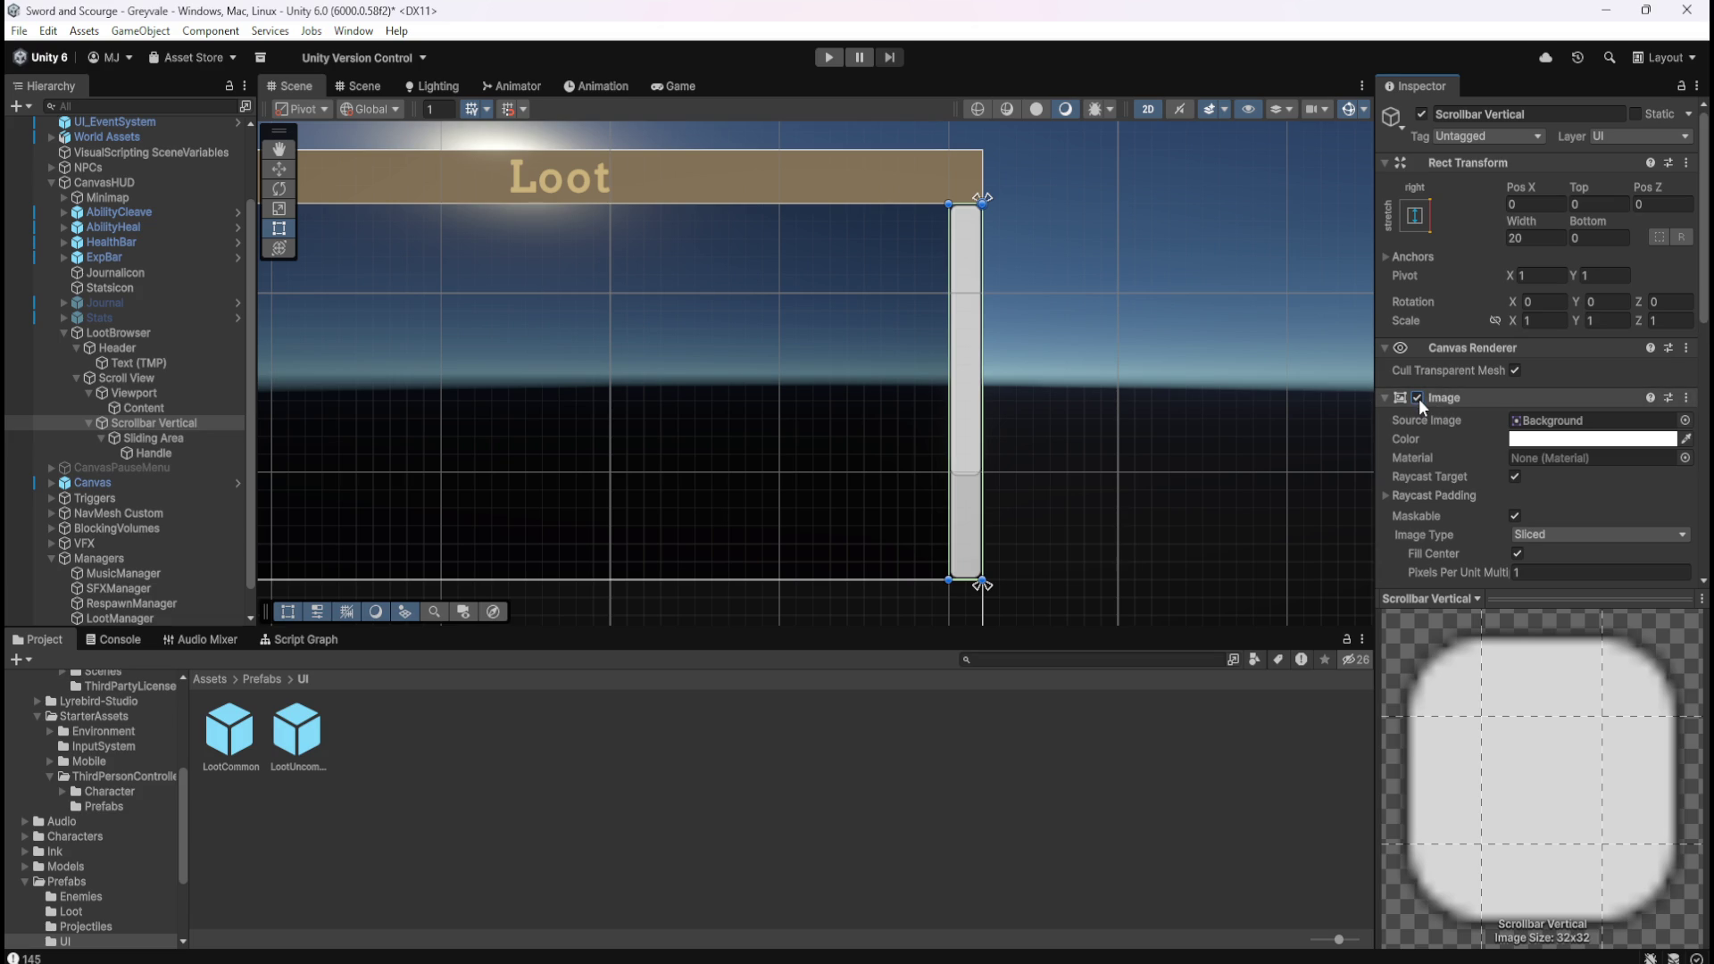
click(1417, 397)
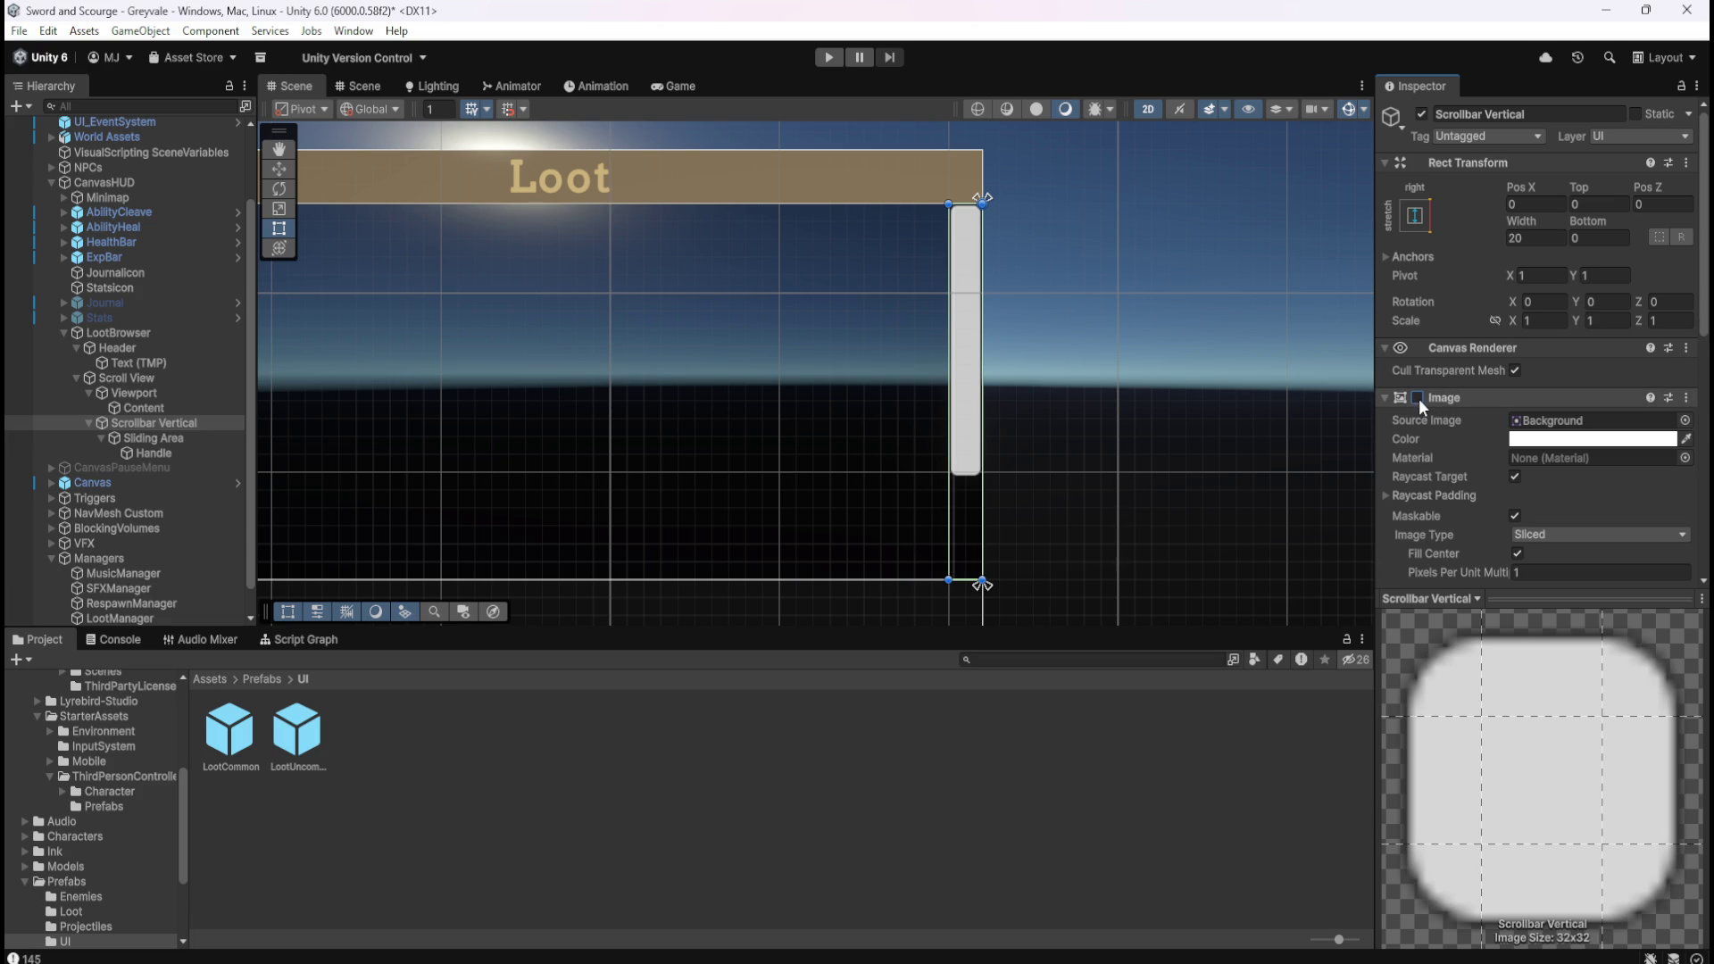
click(1417, 398)
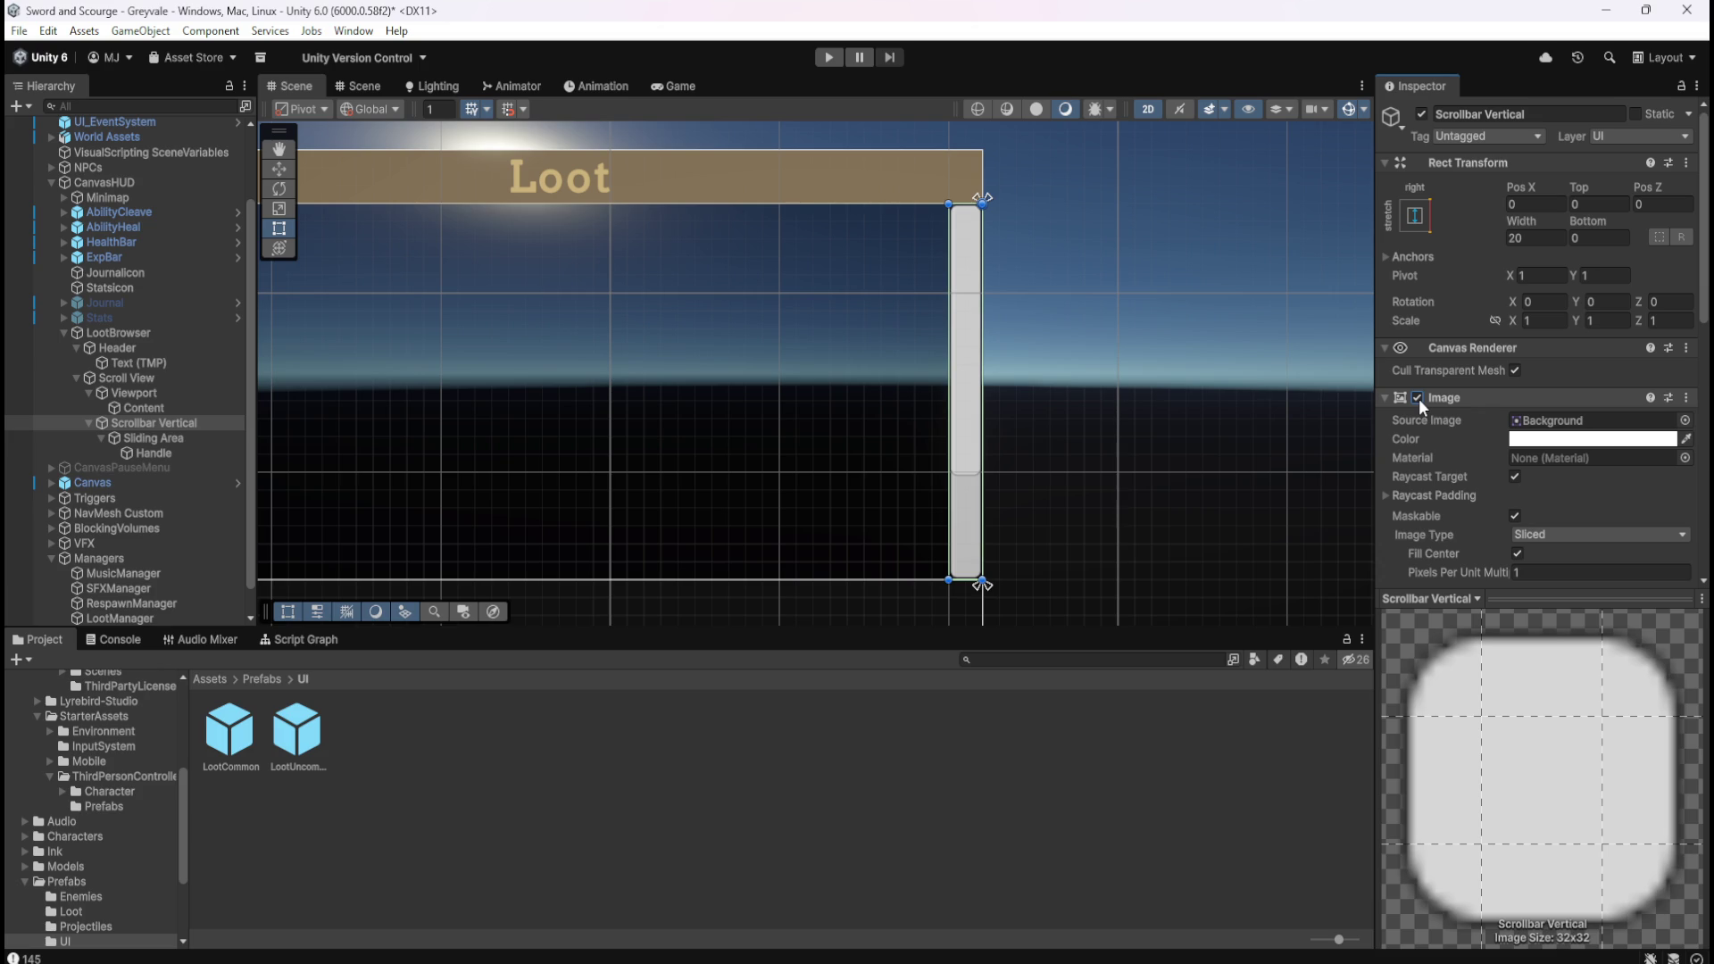
click(1418, 398)
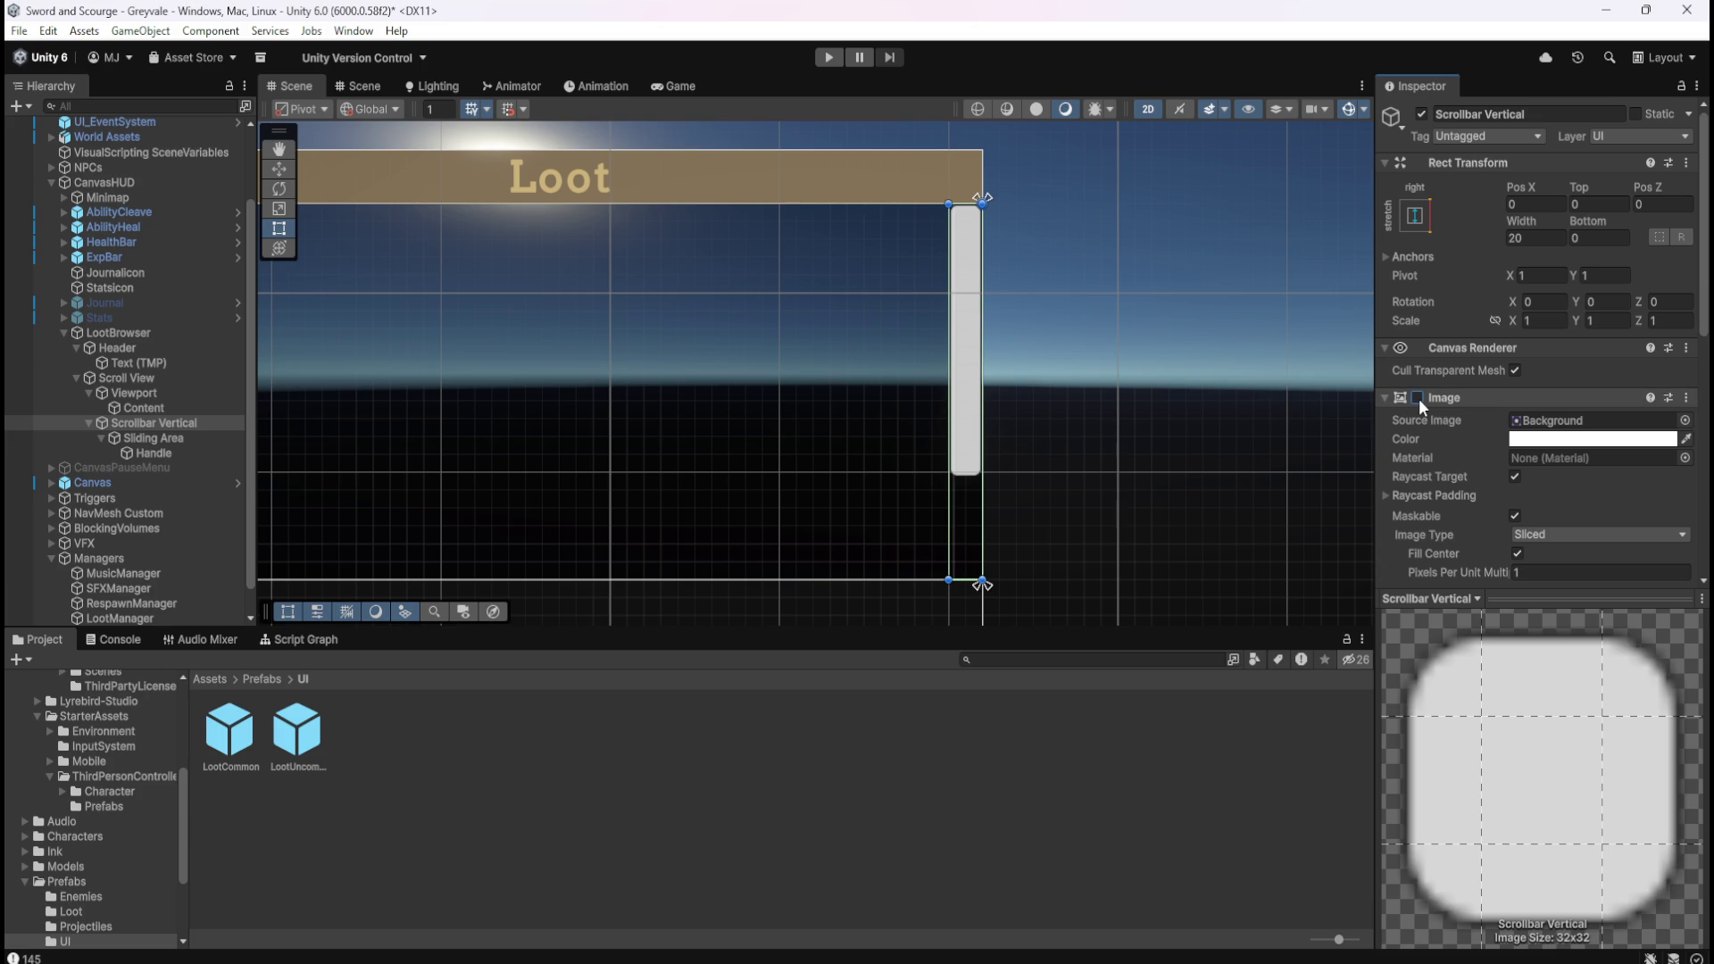
click(1418, 398)
click(1417, 398)
click(1418, 398)
click(1418, 398)
click(1418, 398)
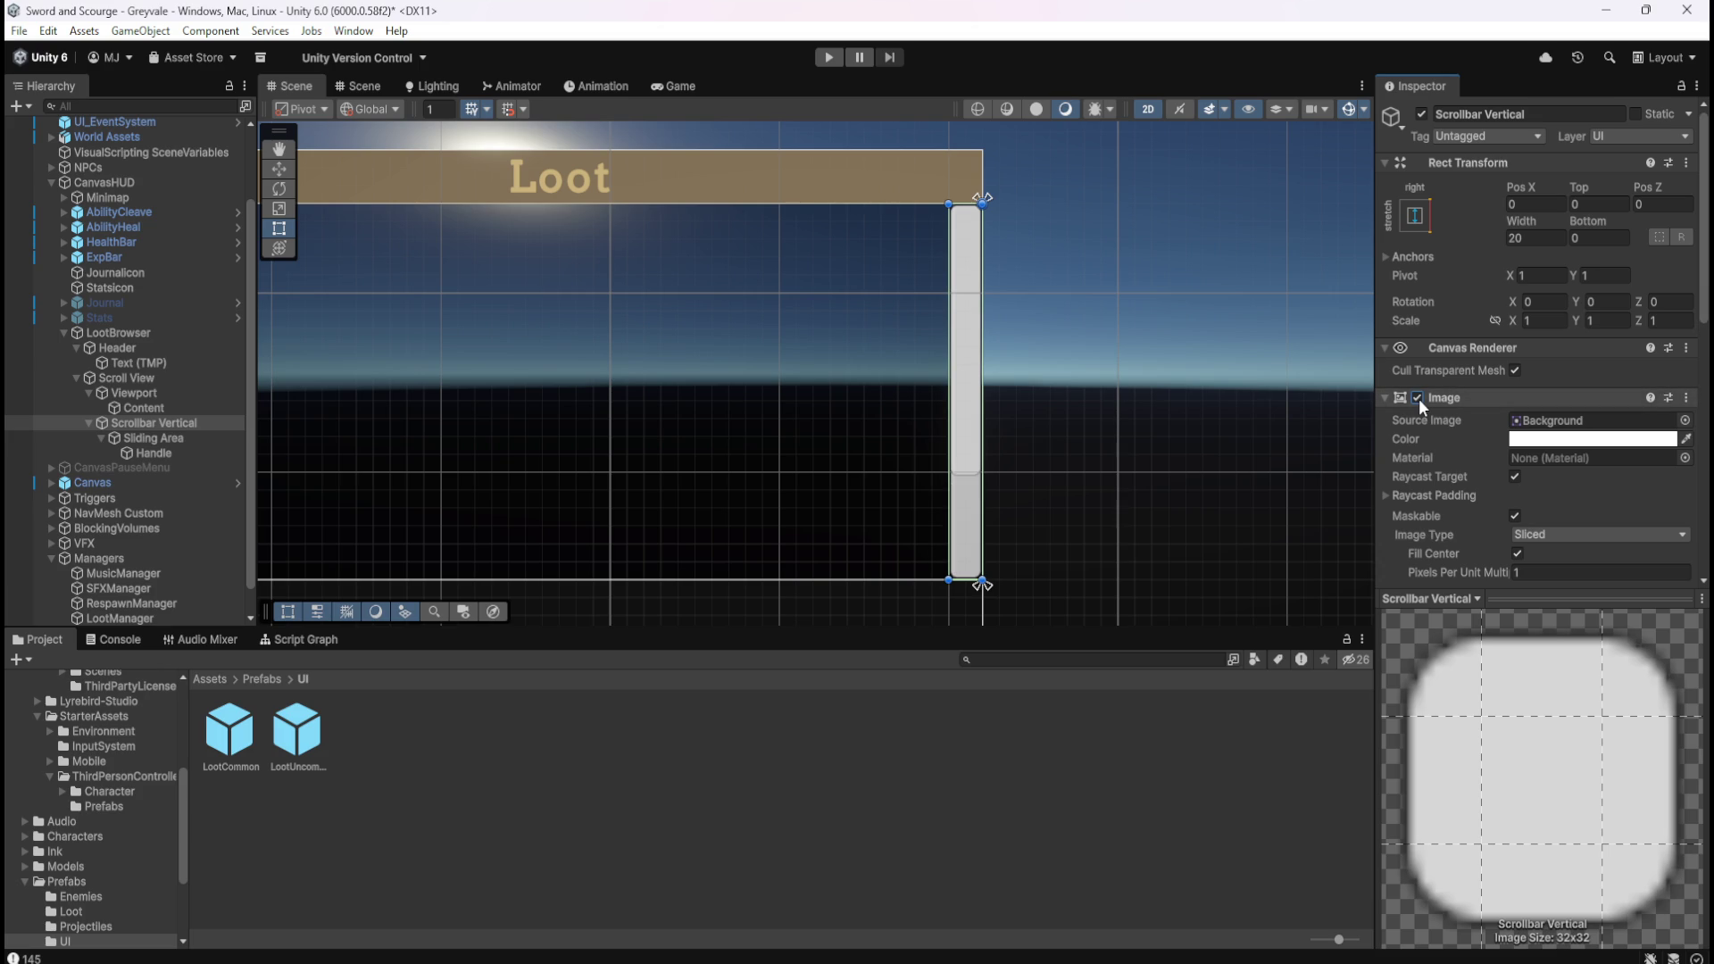
click(1418, 398)
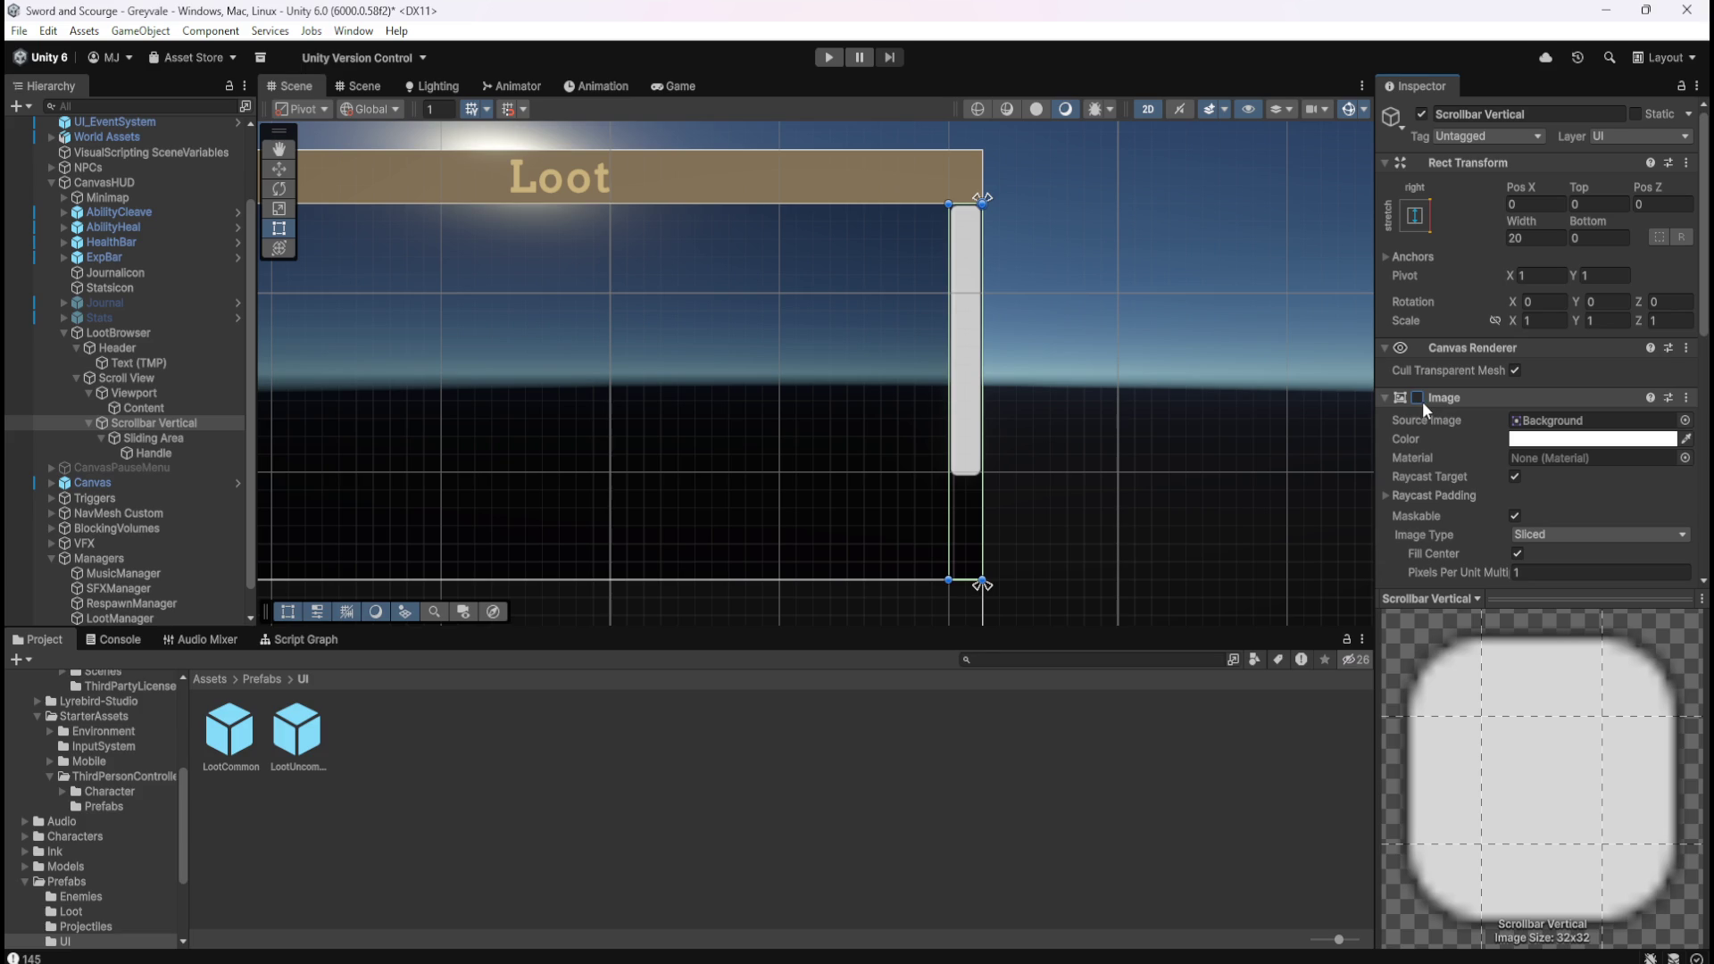
Check the scrollbar Handle's Image by turning it off and back on.
click(186, 440)
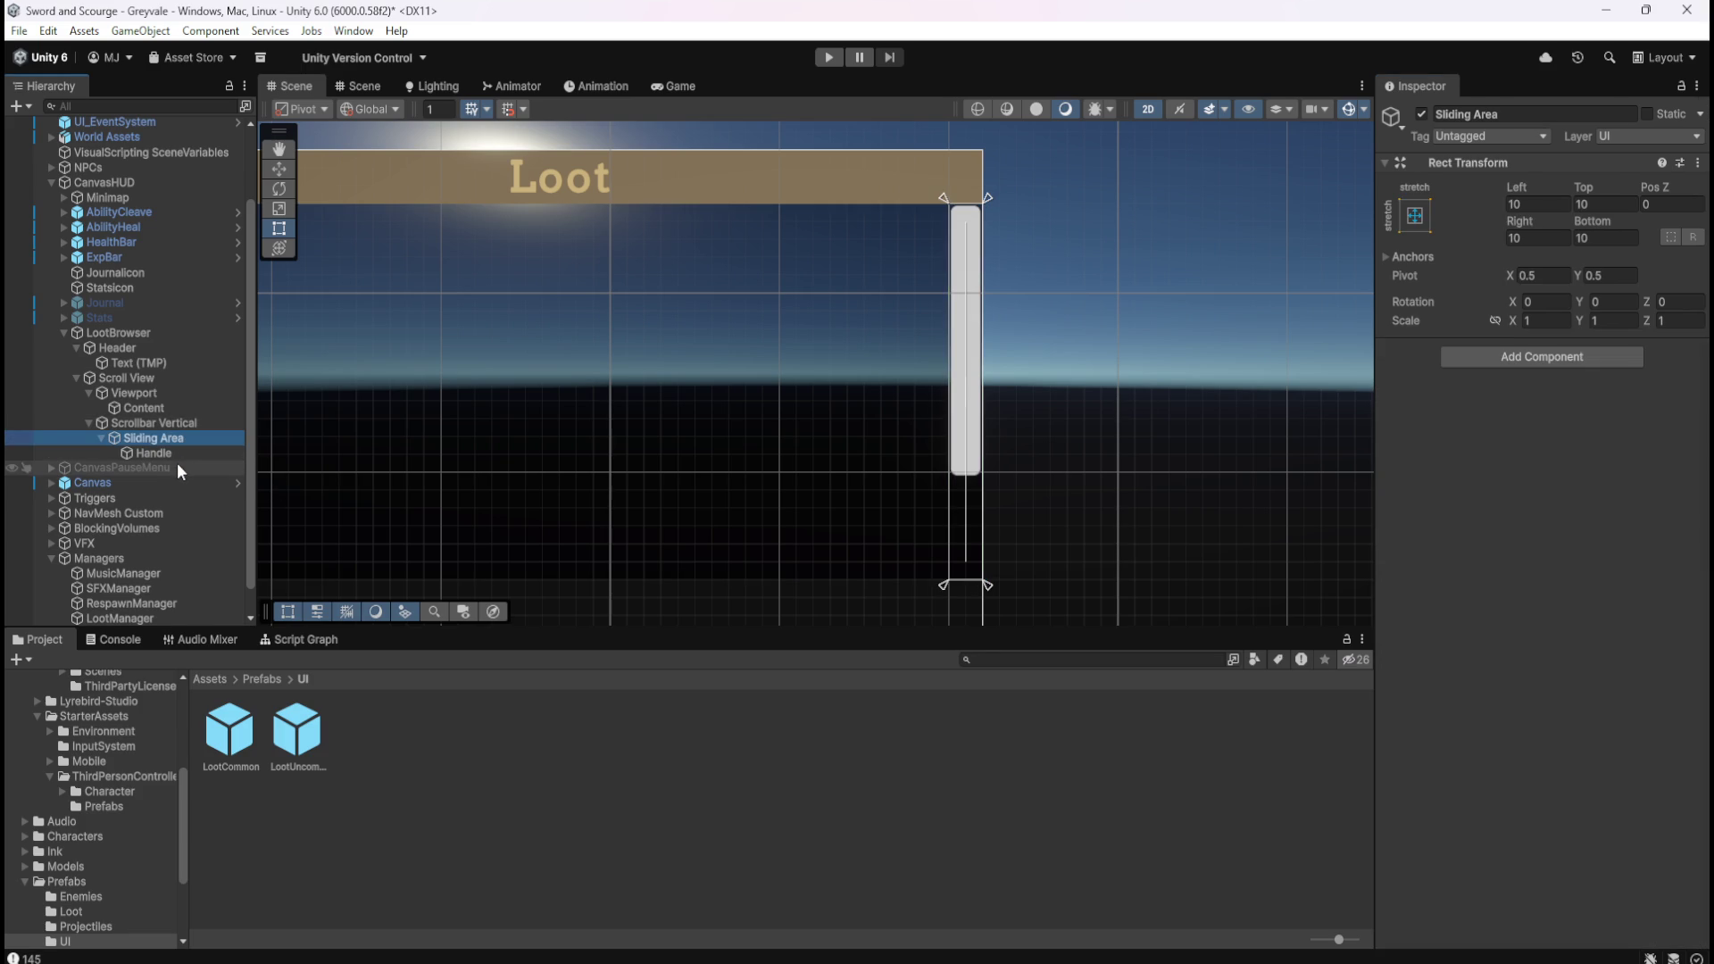
click(185, 453)
scroll(1469, 525, down, 3)
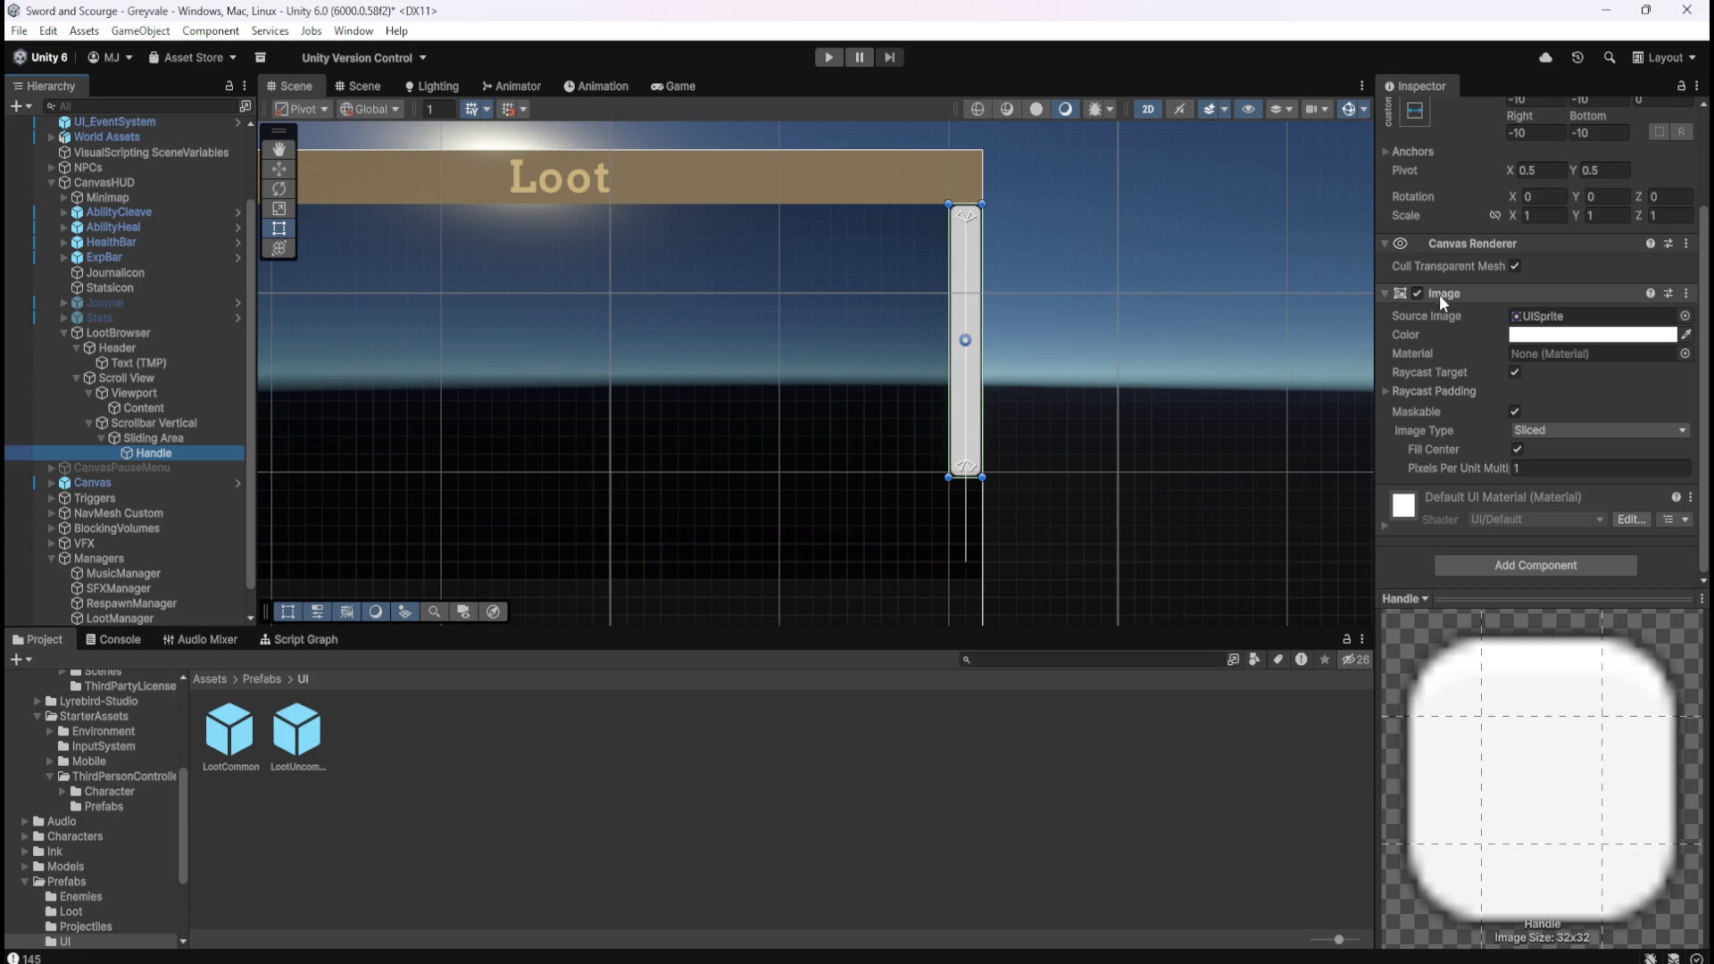
click(1417, 290)
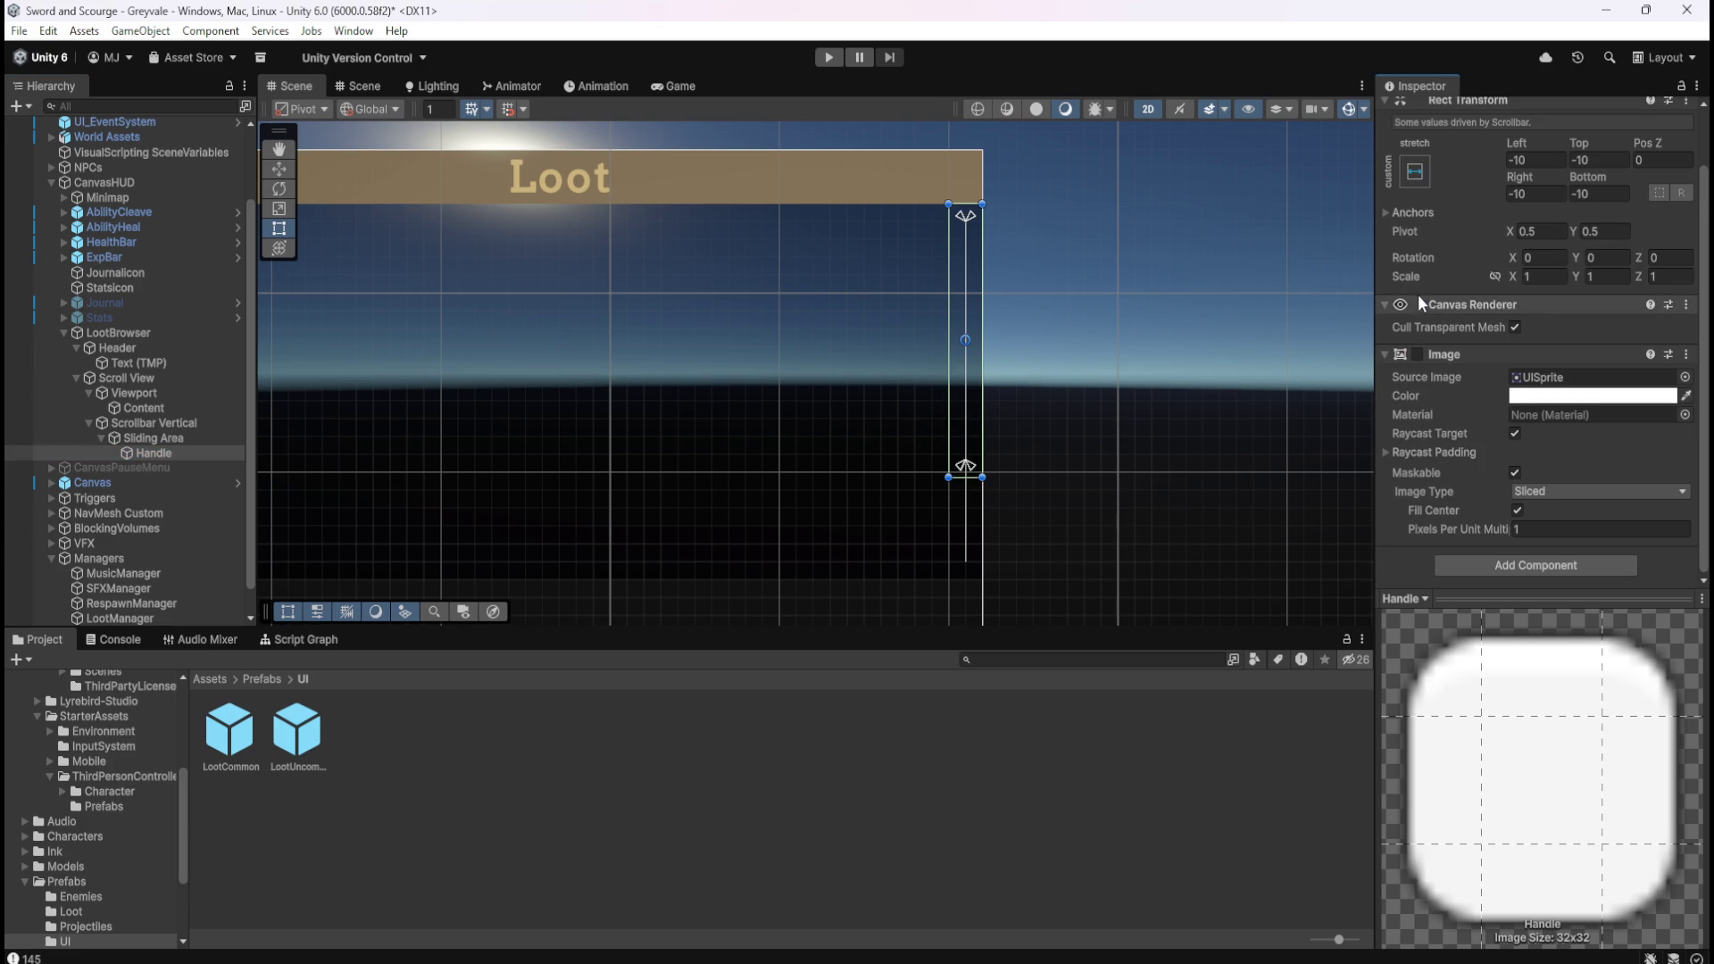
click(1416, 355)
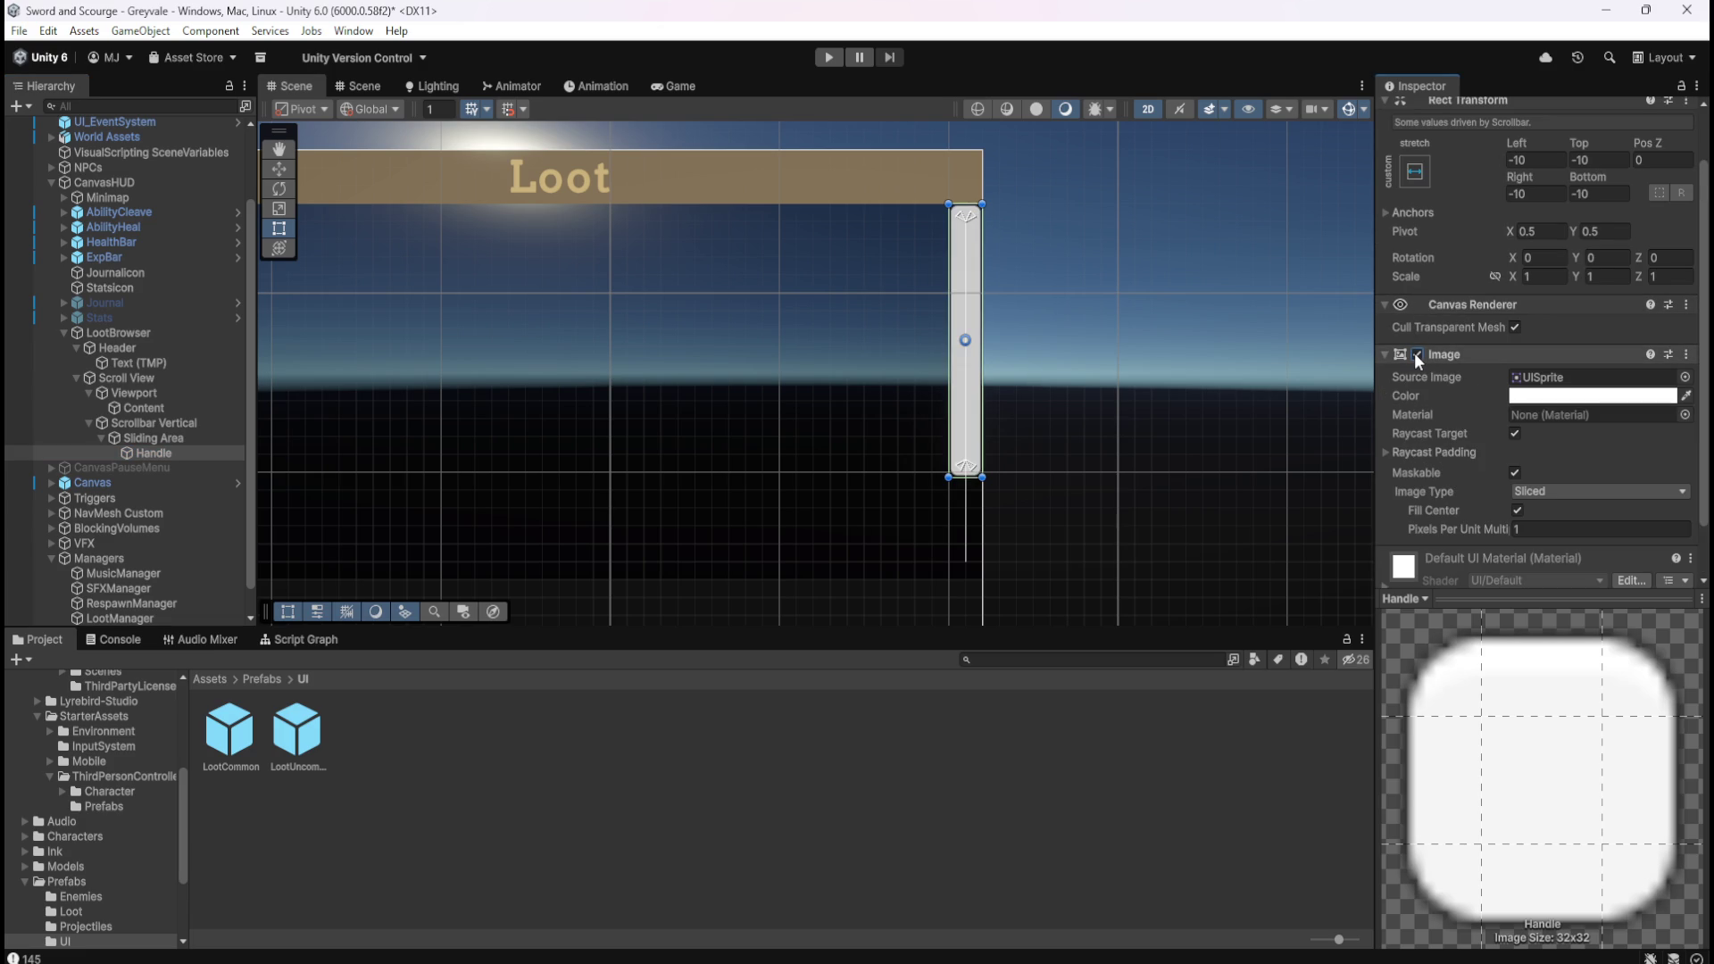
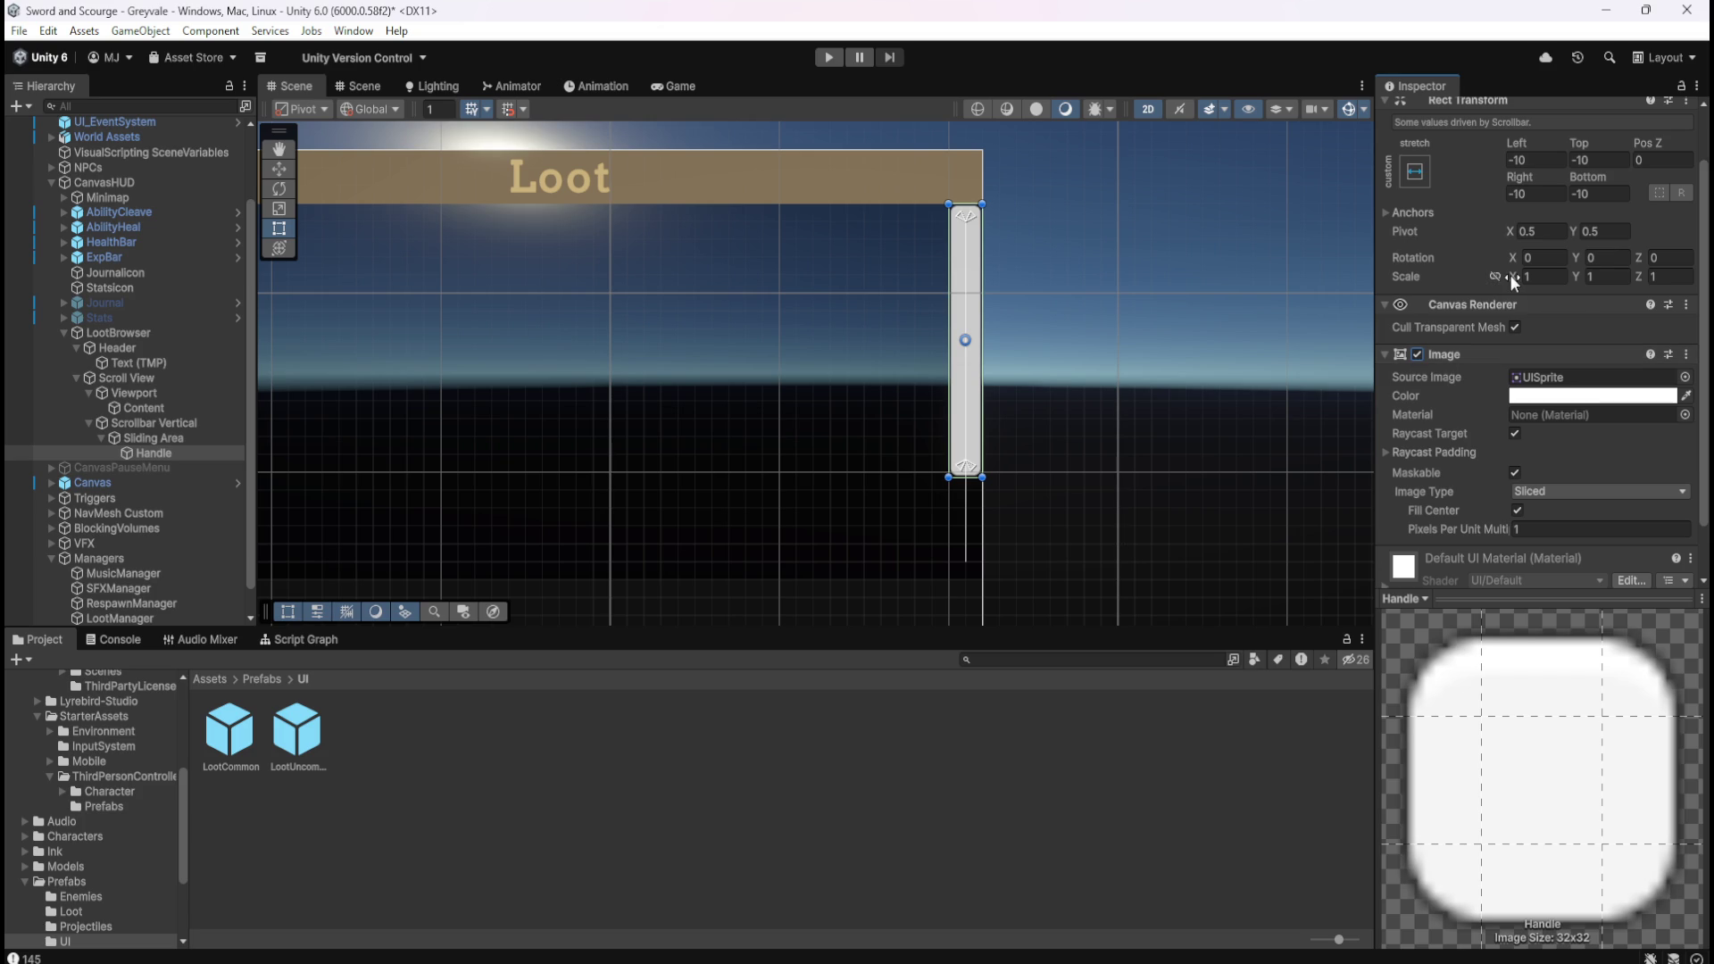
Undo the Handle's recent Rect Transform changes and compare it with the Sliding Area.
drag(1507, 275, 1496, 280)
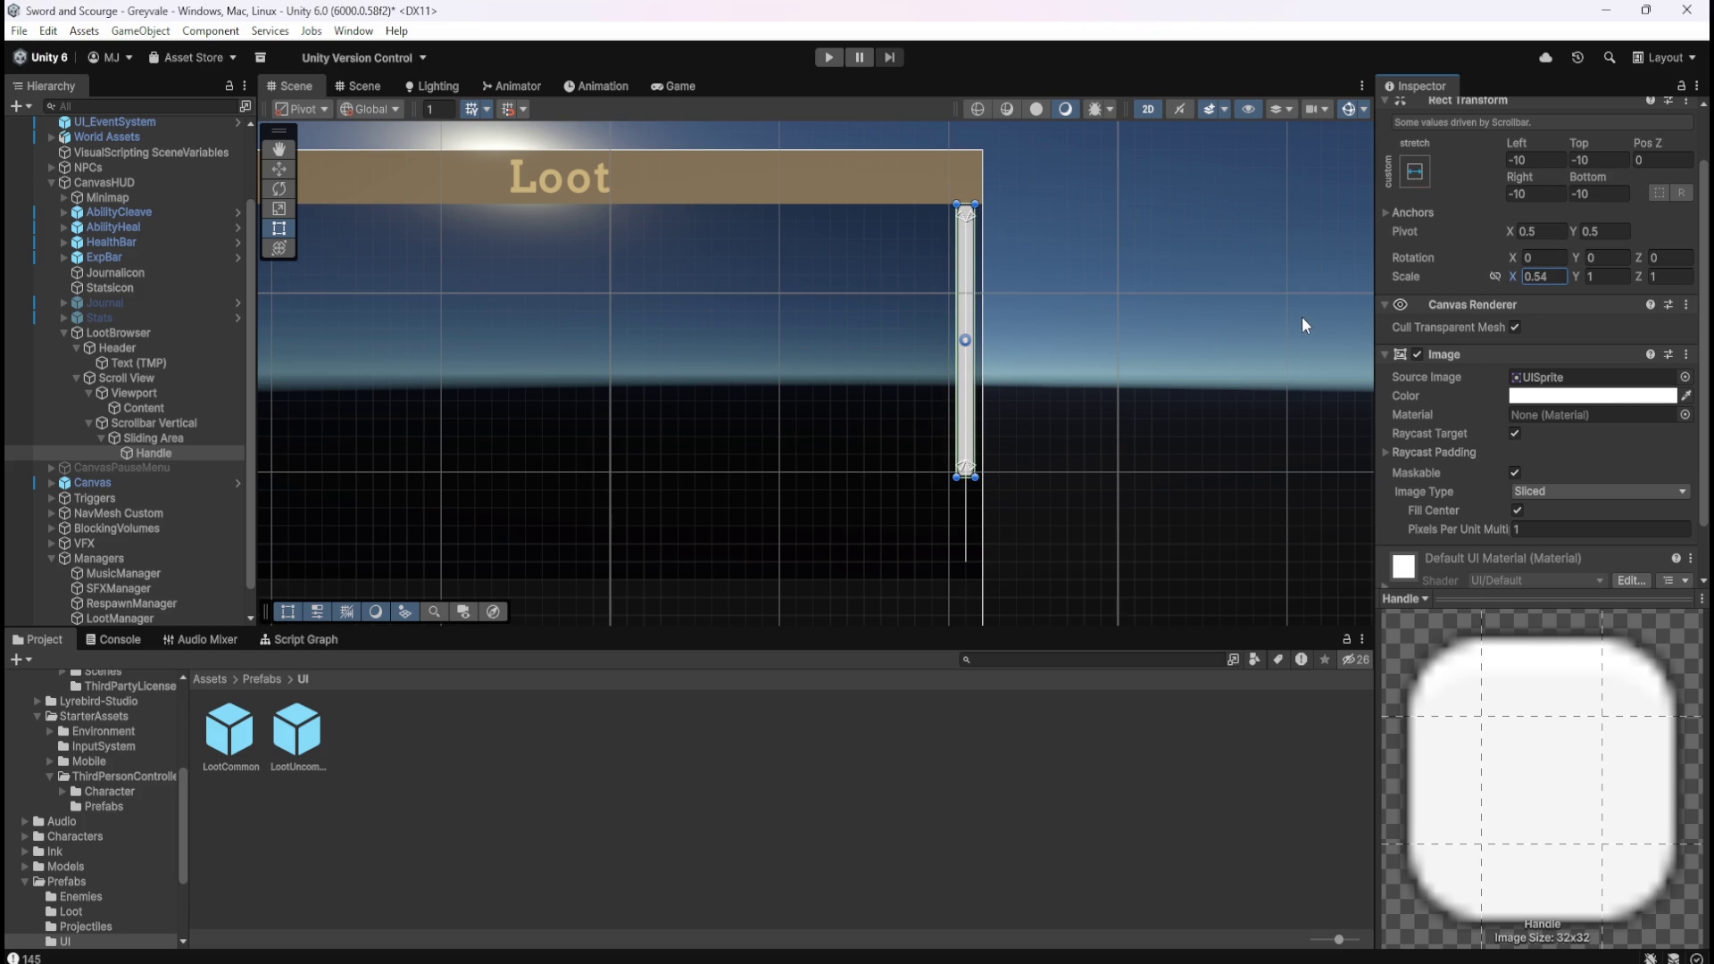
key(ctrl+z)
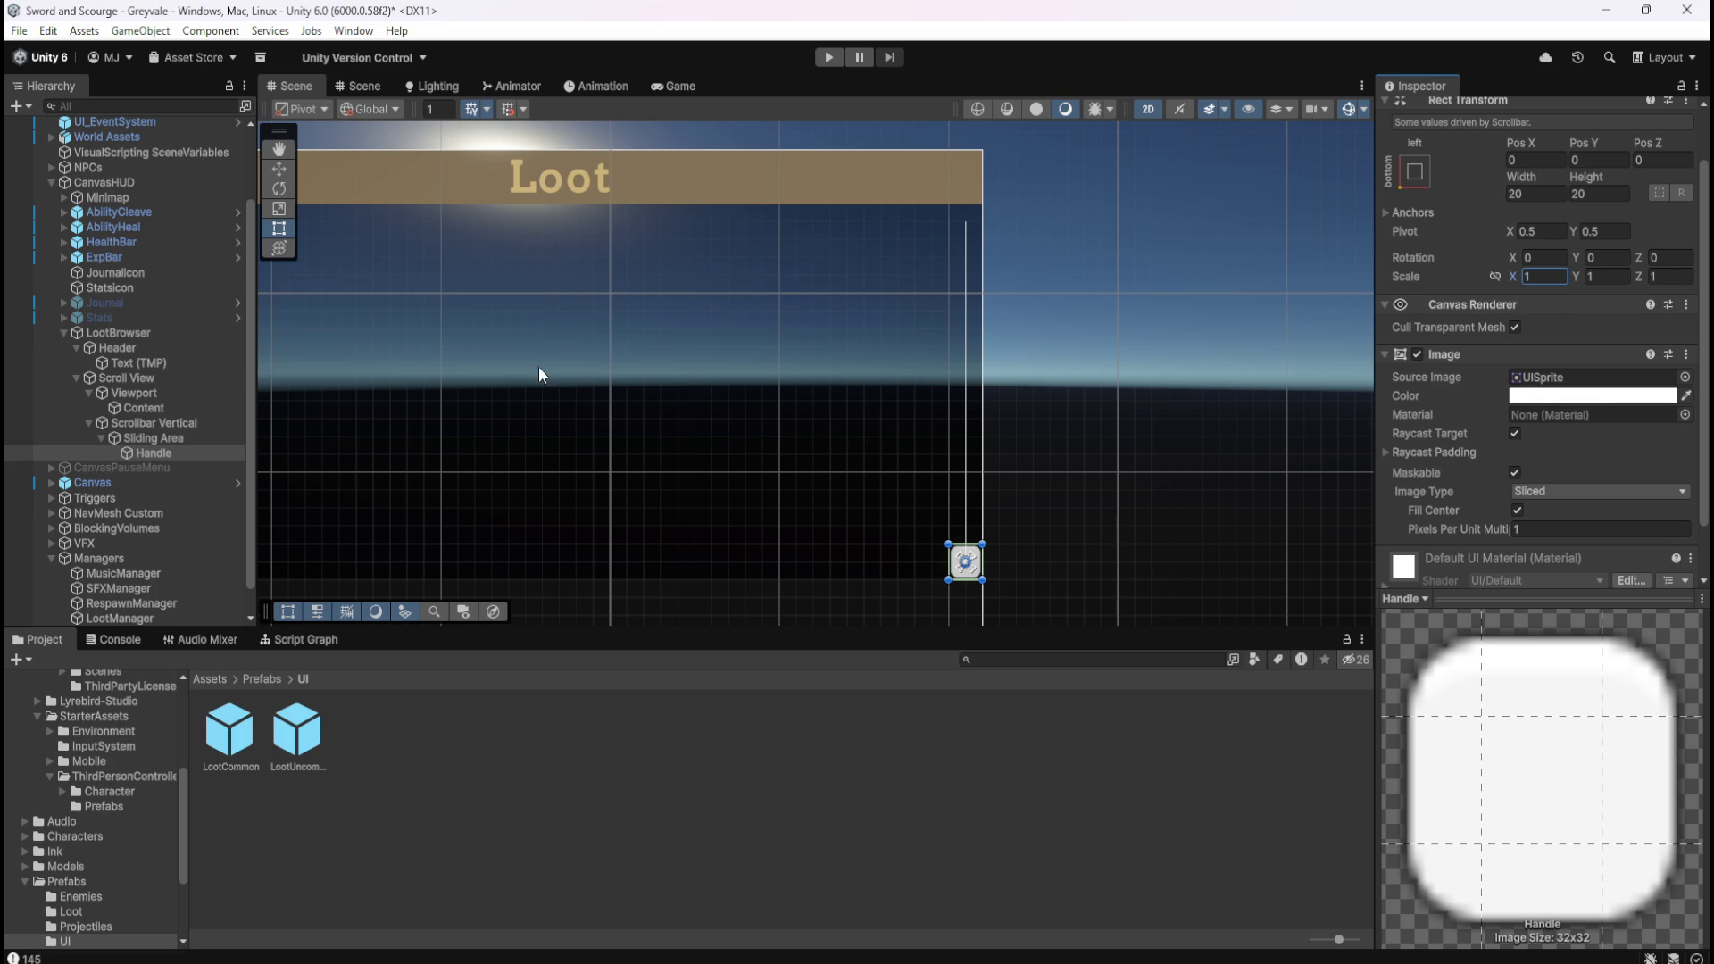
click(173, 439)
click(165, 454)
click(179, 439)
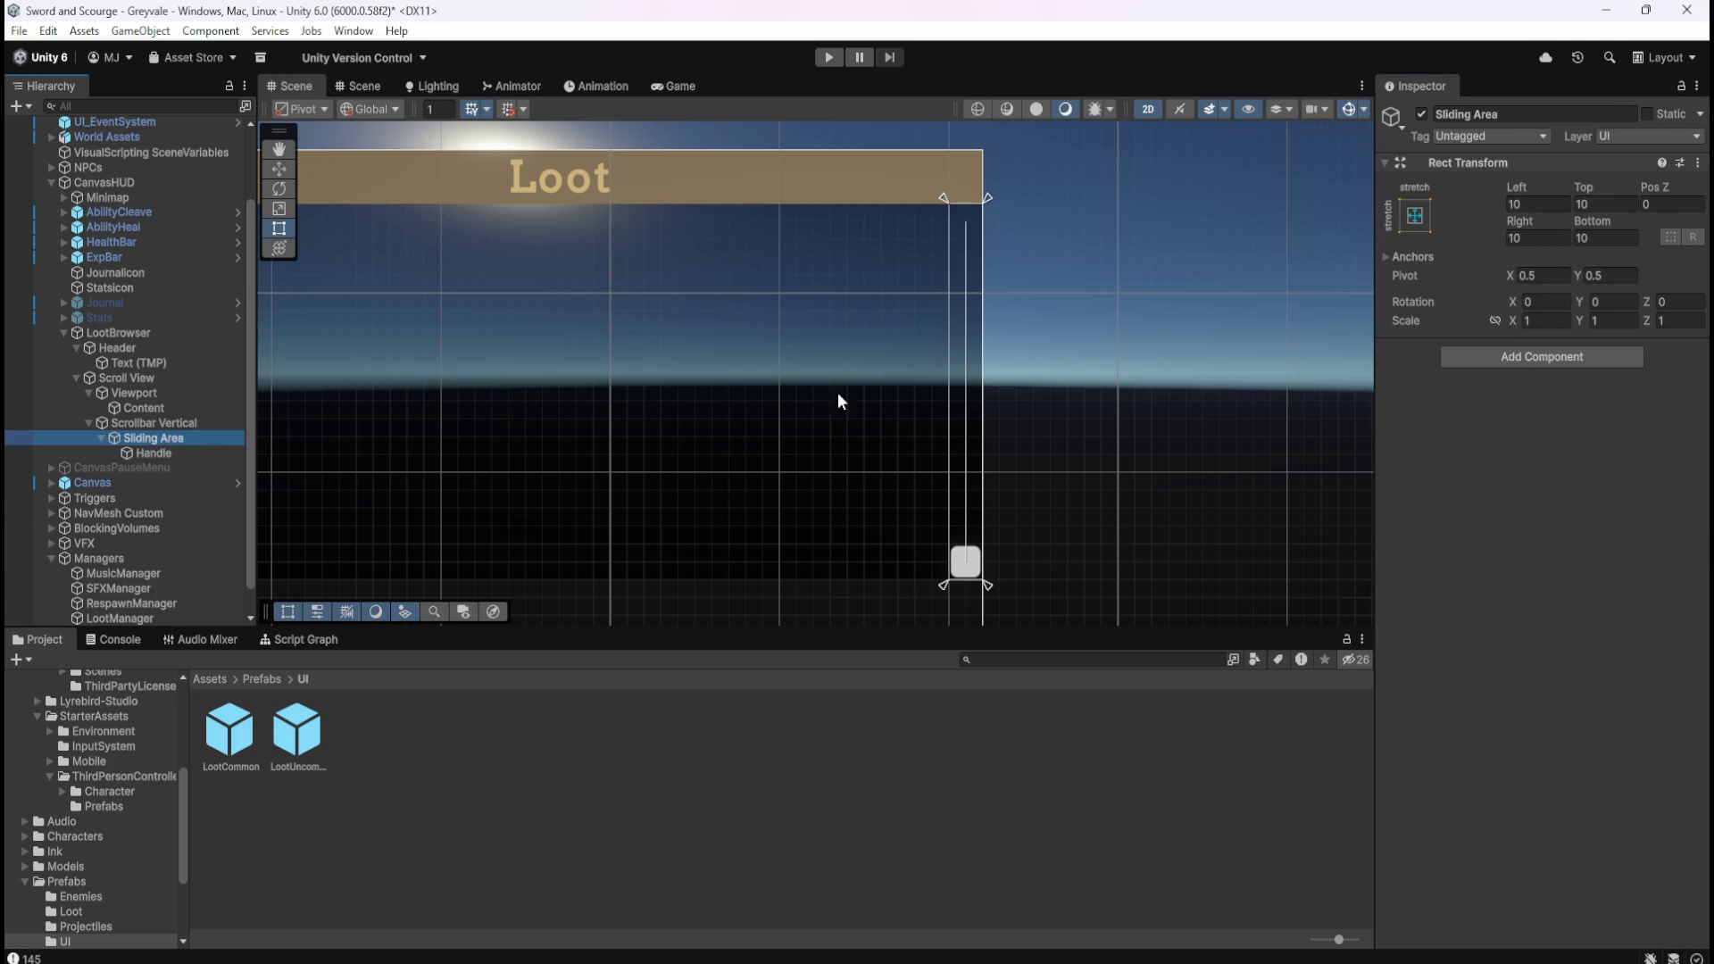
Inspect the Scrollbar Vertical, Sliding Area and Handle layouts in turn.
click(175, 423)
click(165, 439)
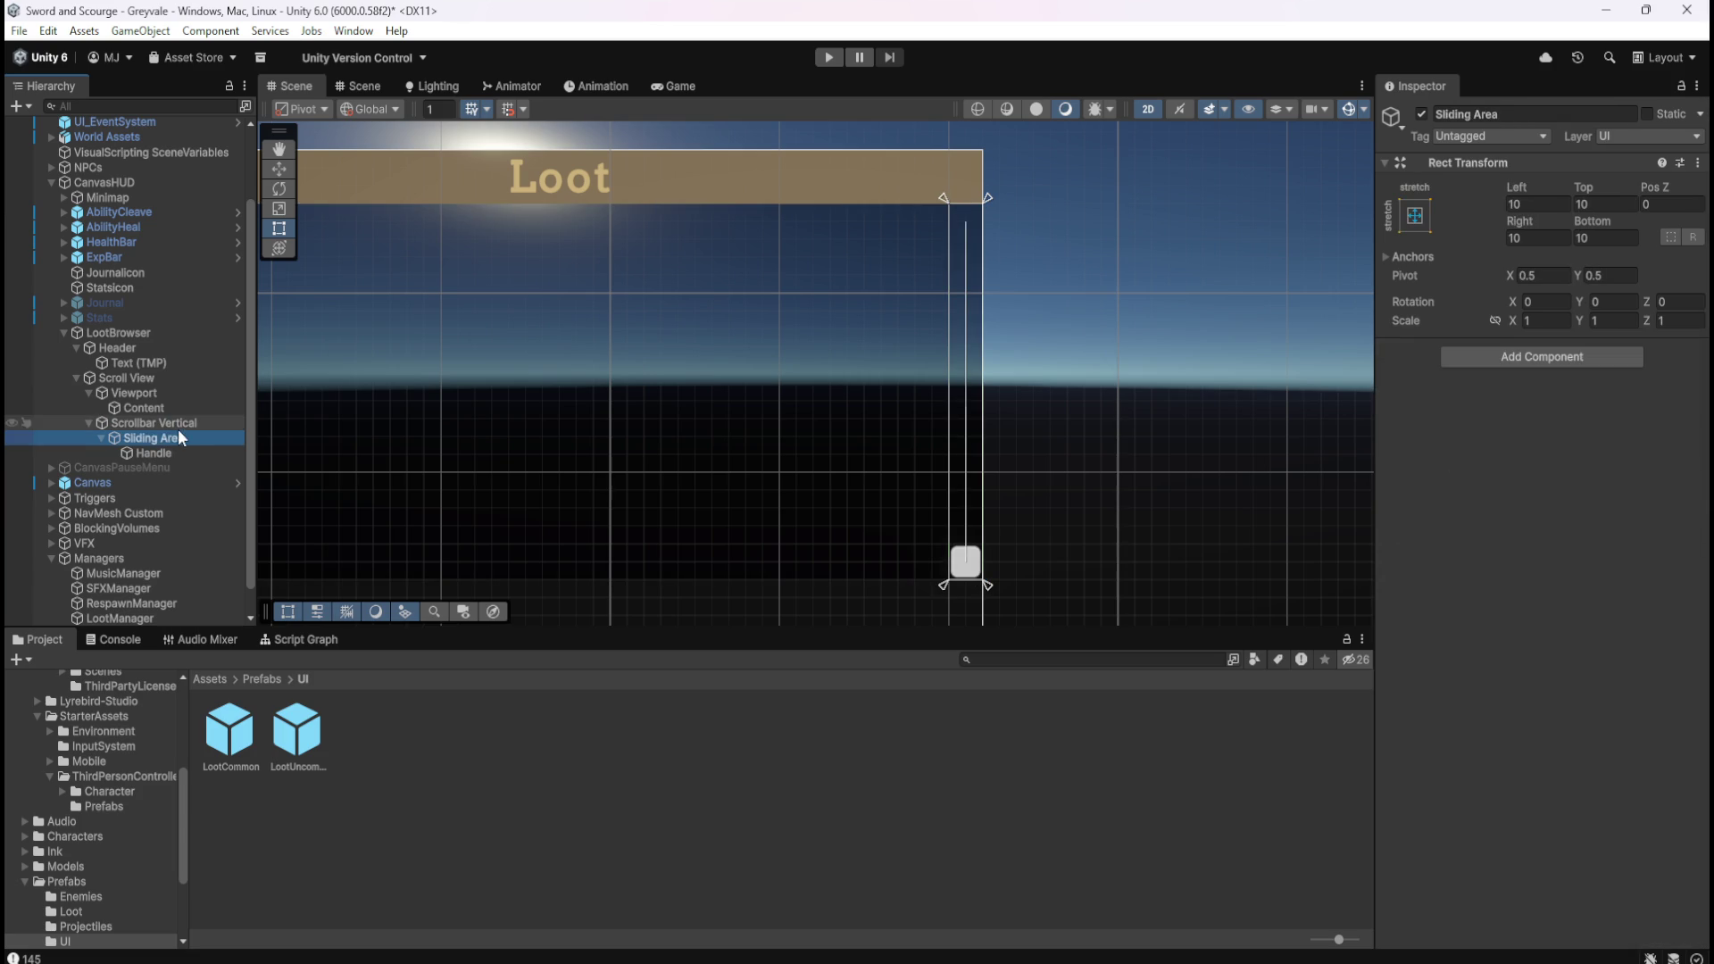
click(170, 451)
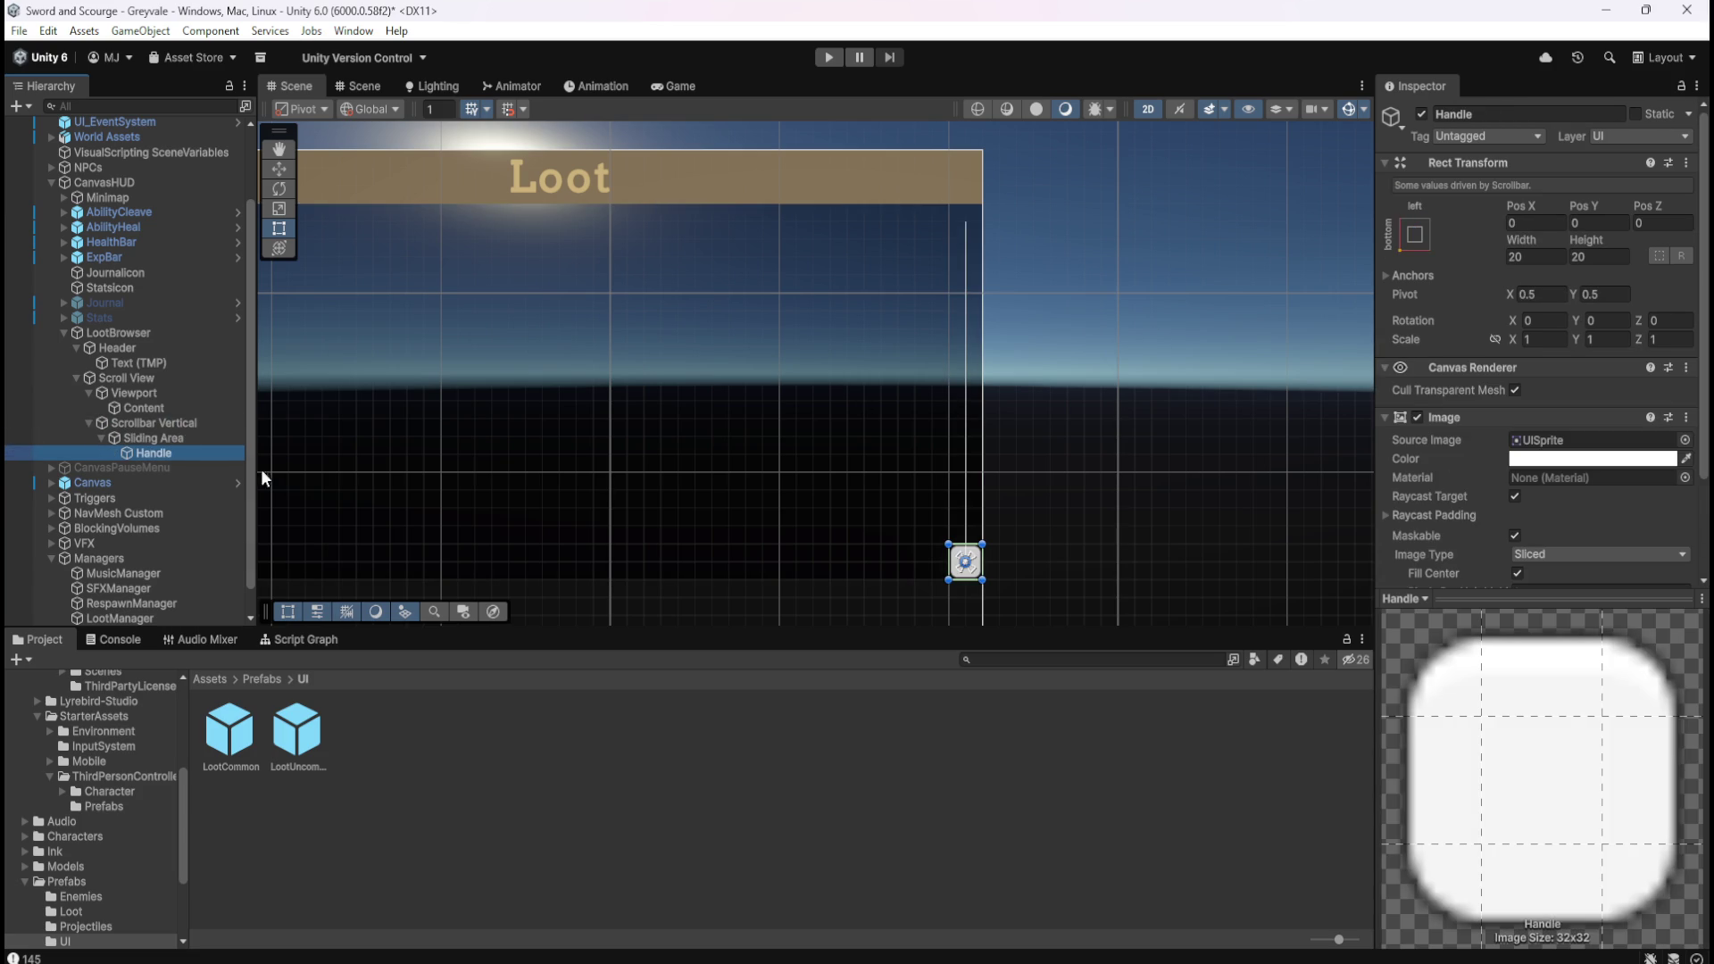
click(175, 440)
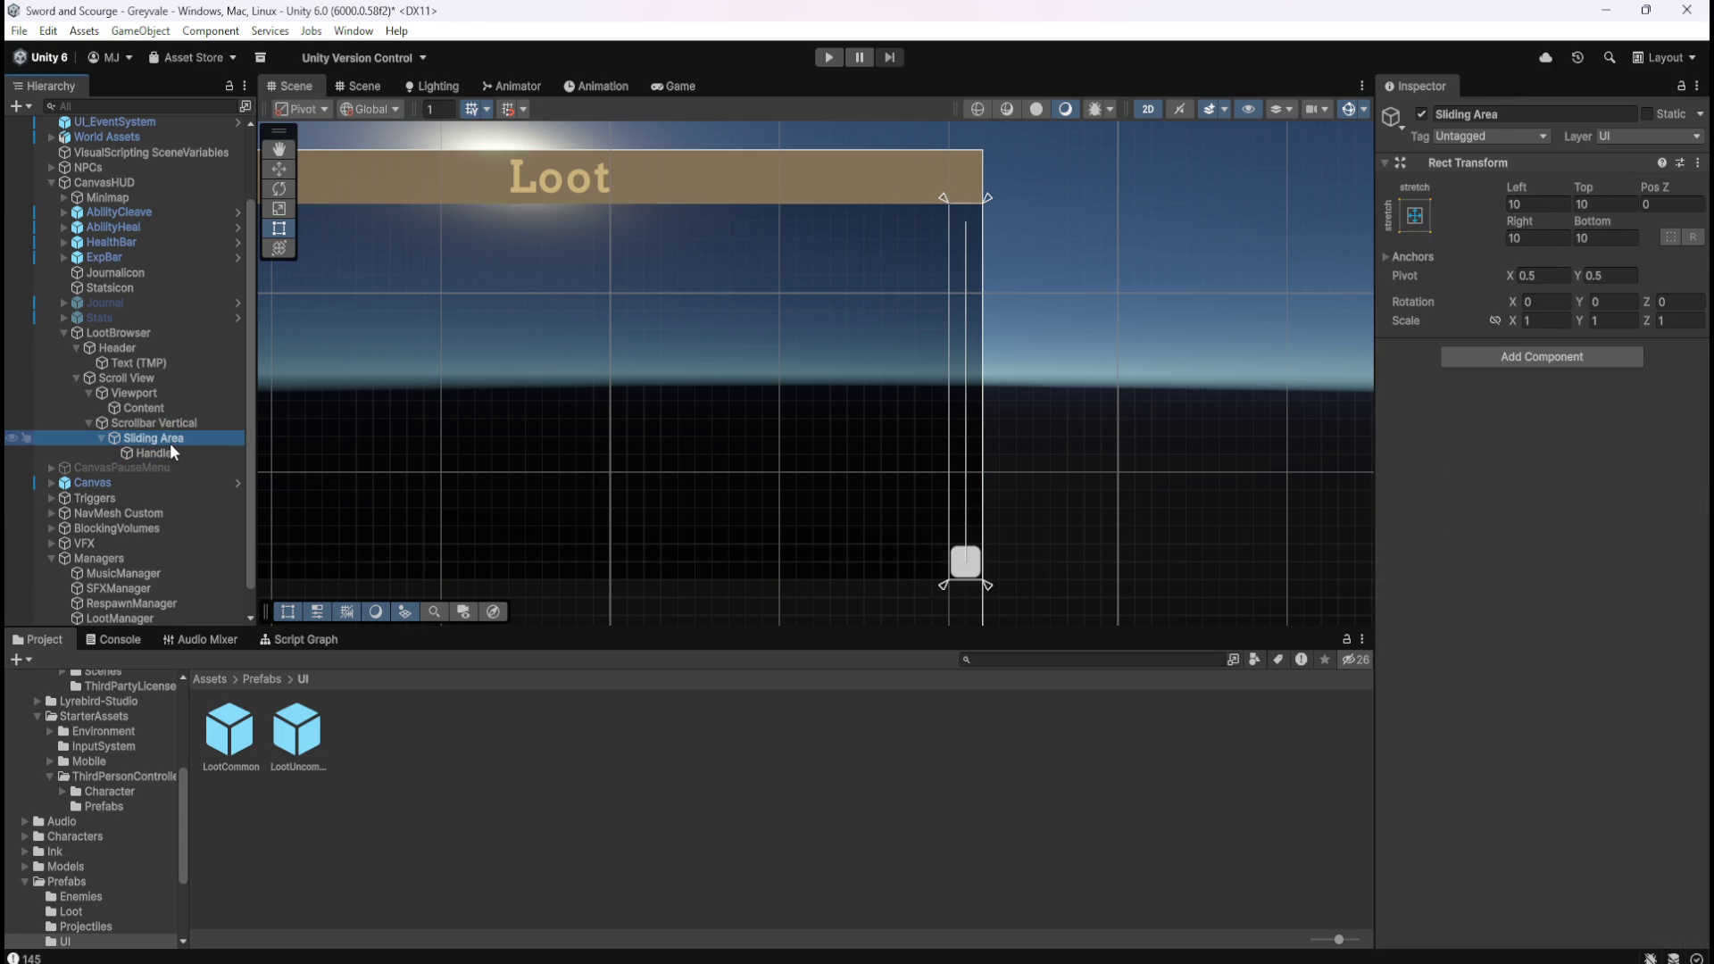
click(185, 425)
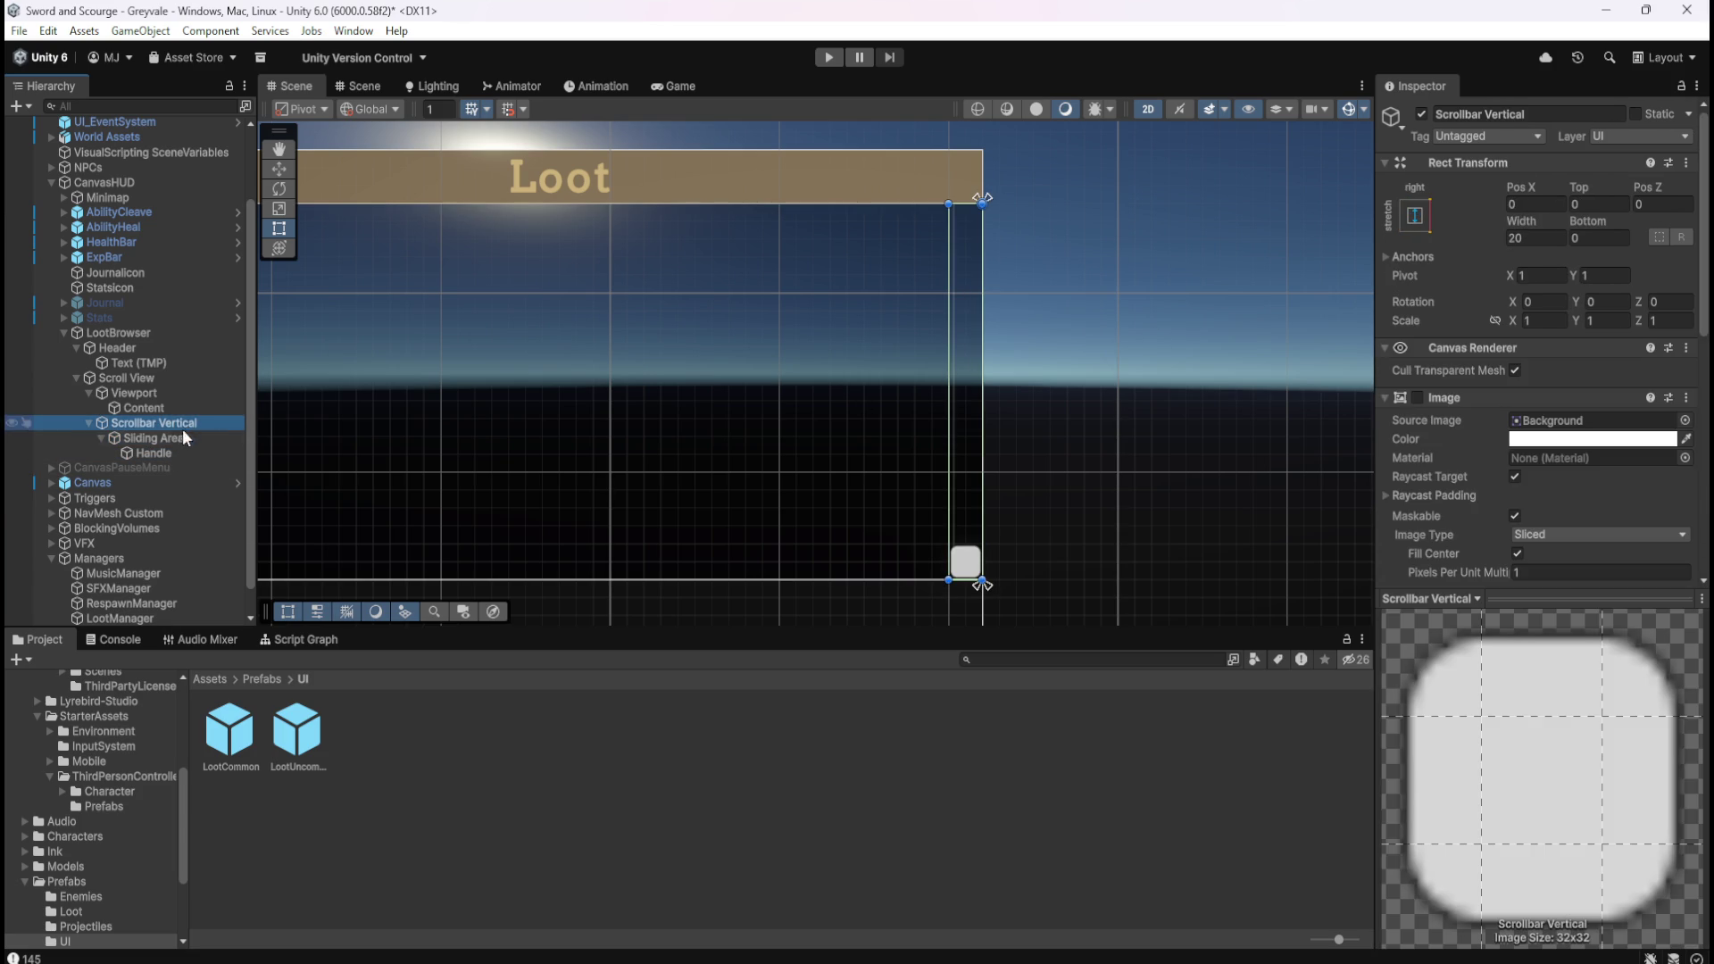
click(166, 451)
Reset the Handle's Scale X to 1.
click(1507, 343)
mouse_move(1513, 339)
mouse_down()
mouse_move(1605, 341)
mouse_move(1555, 340)
mouse_up()
click(1560, 341)
text(1)
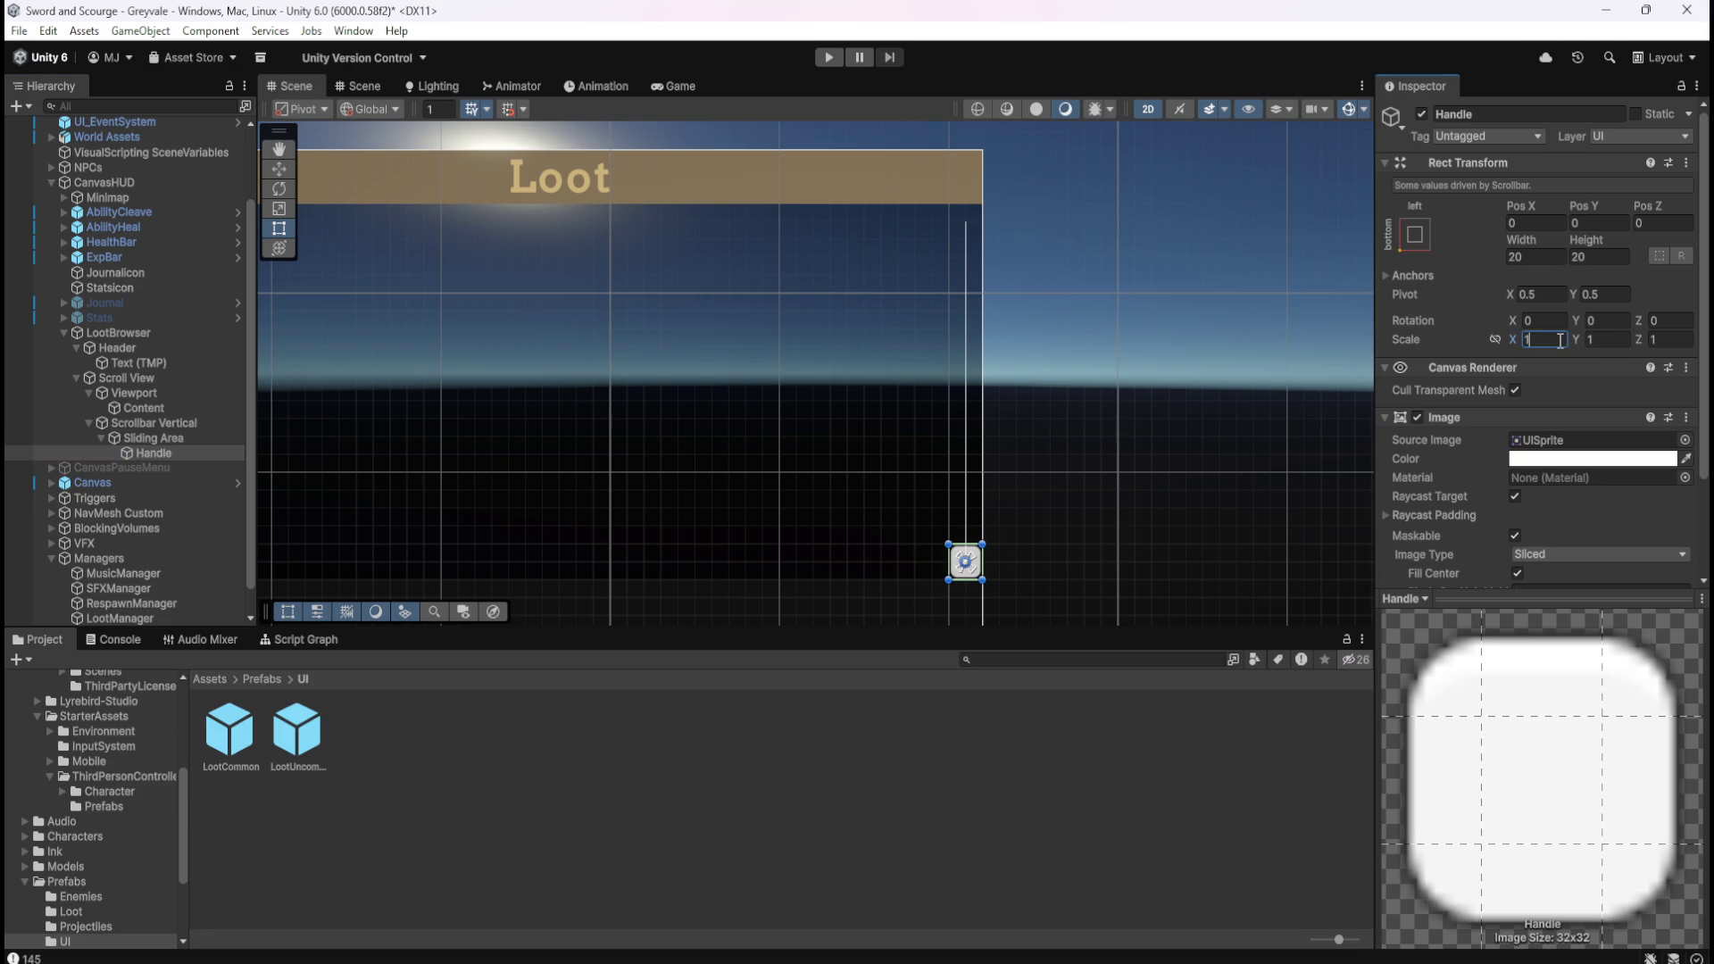
click(155, 439)
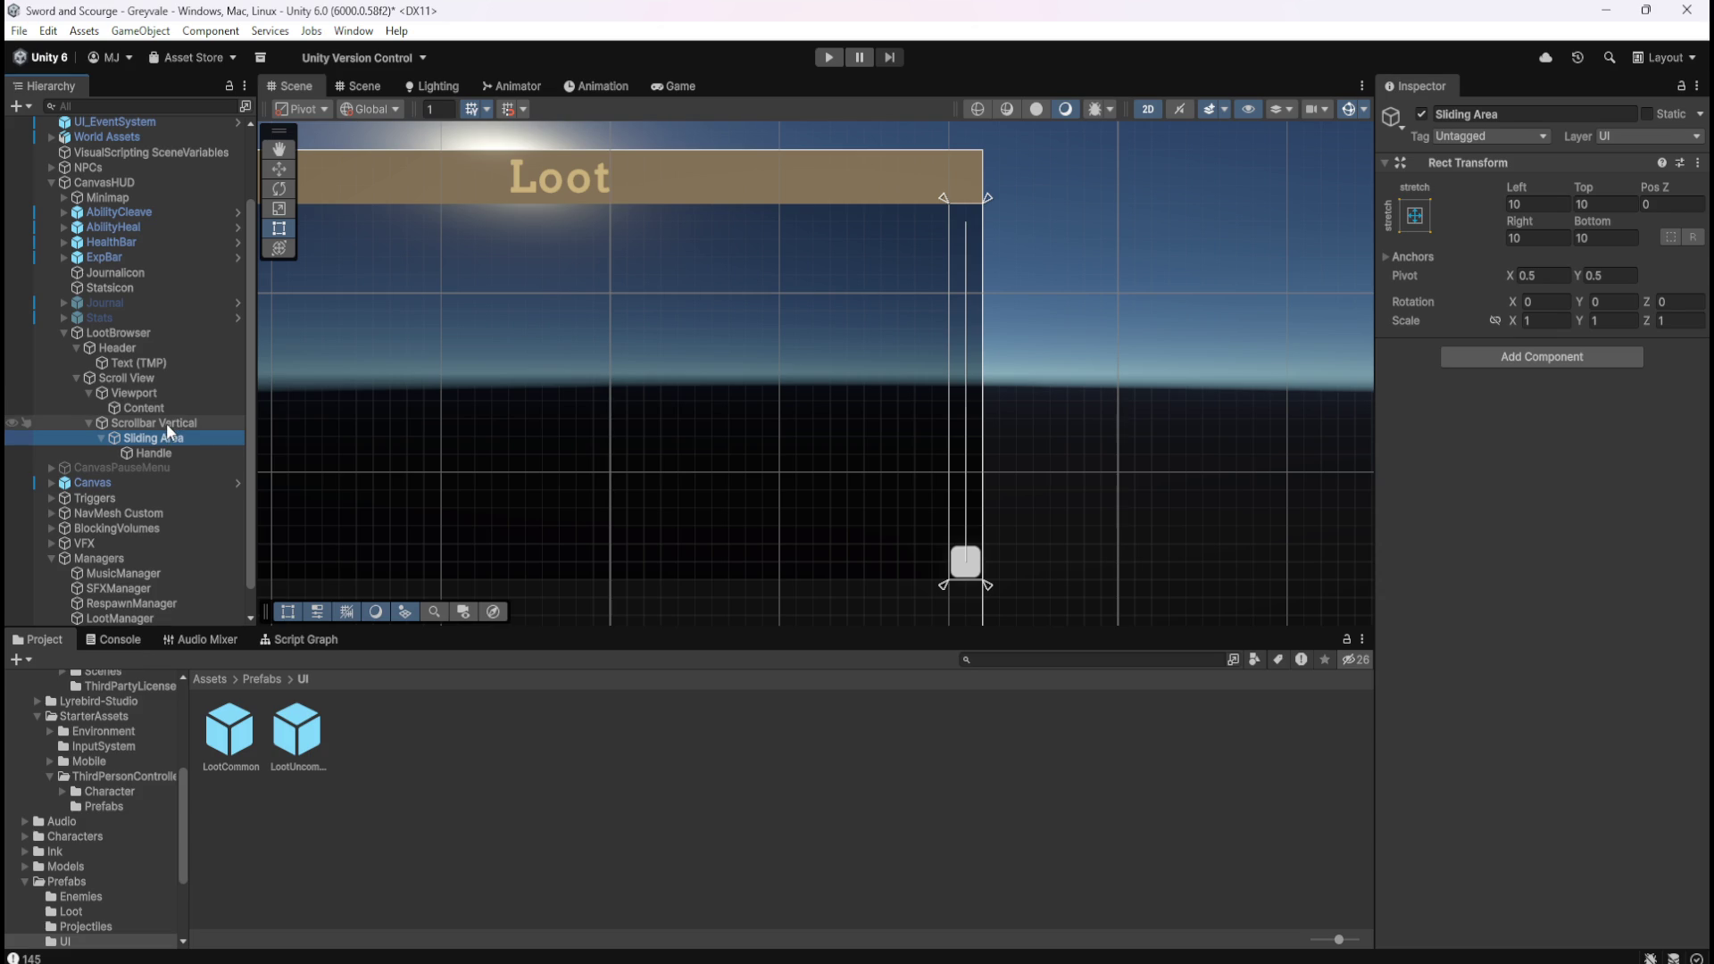
Toggle the Scrollbar Vertical background Image on and back off.
click(166, 424)
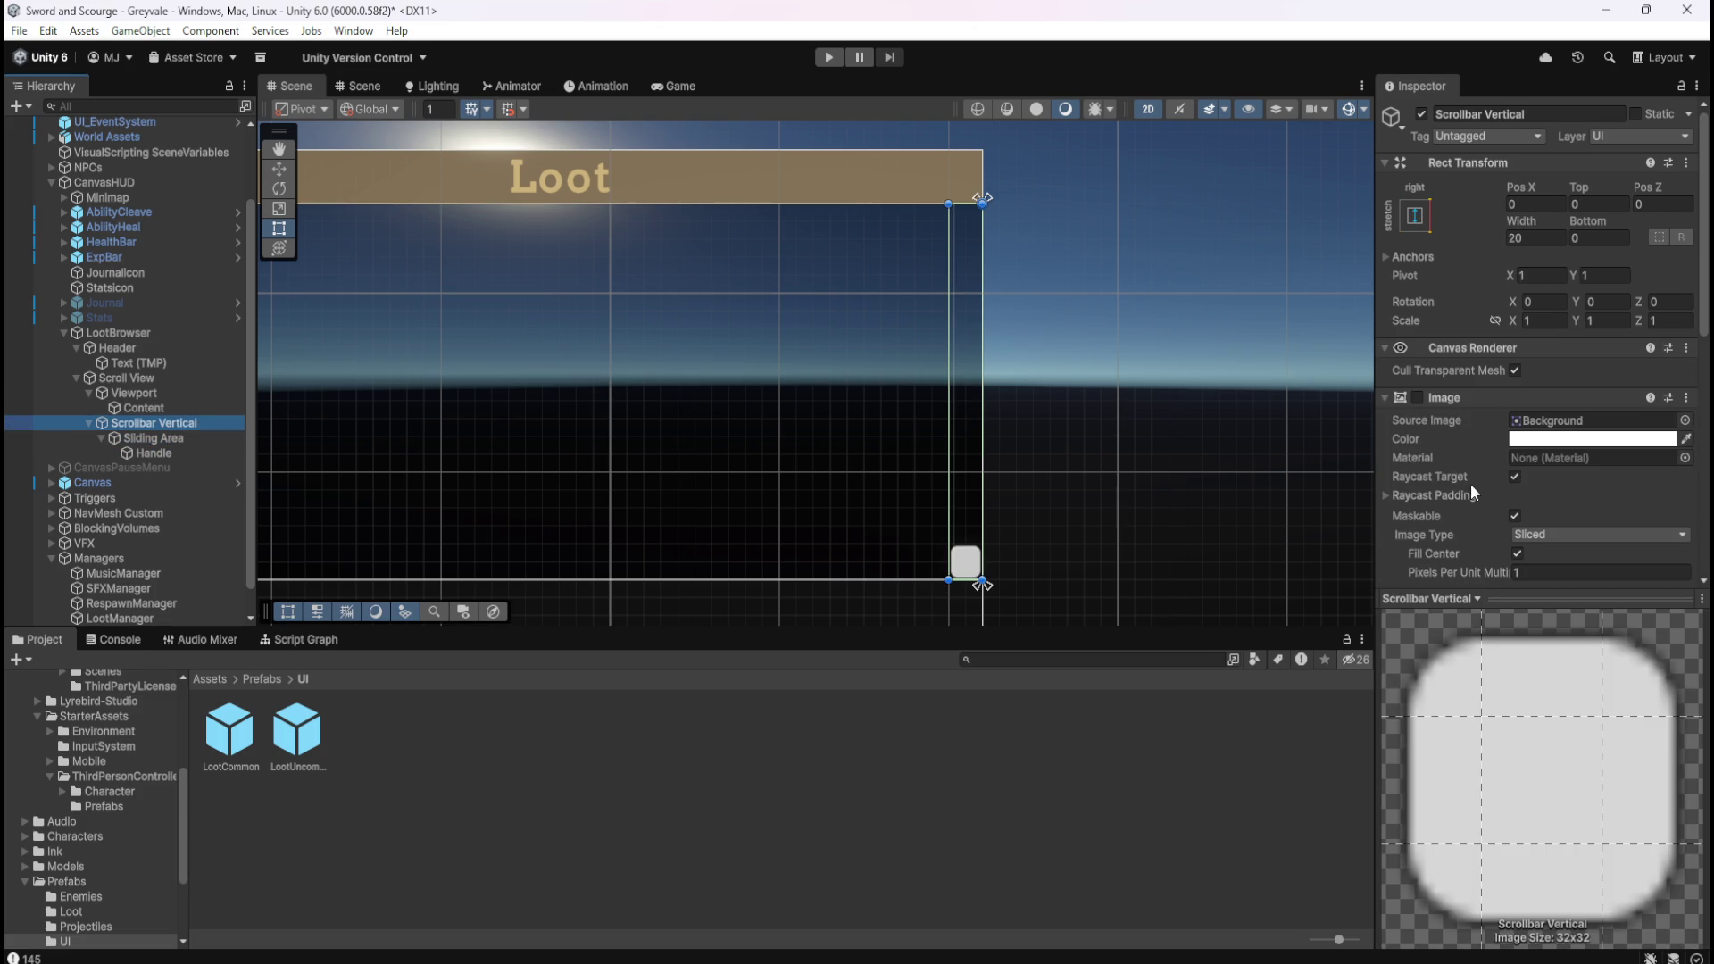
click(1417, 398)
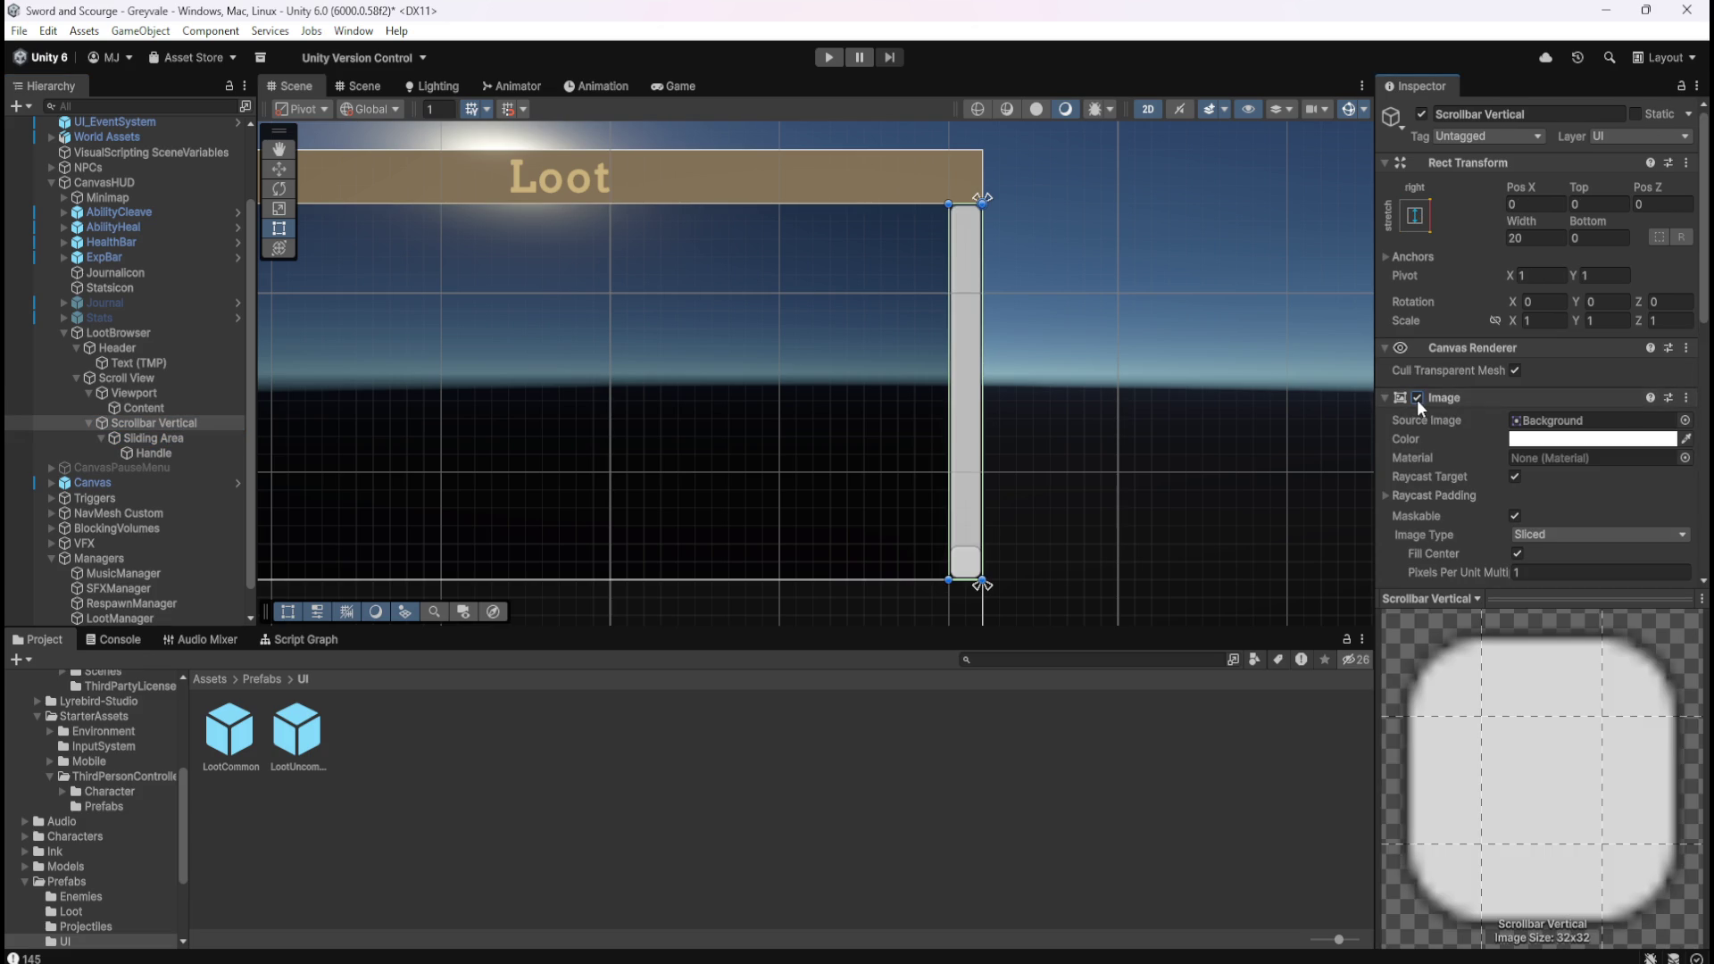
click(1417, 400)
Recheck the Sliding Area and Handle, then enter Play mode.
click(178, 438)
click(172, 454)
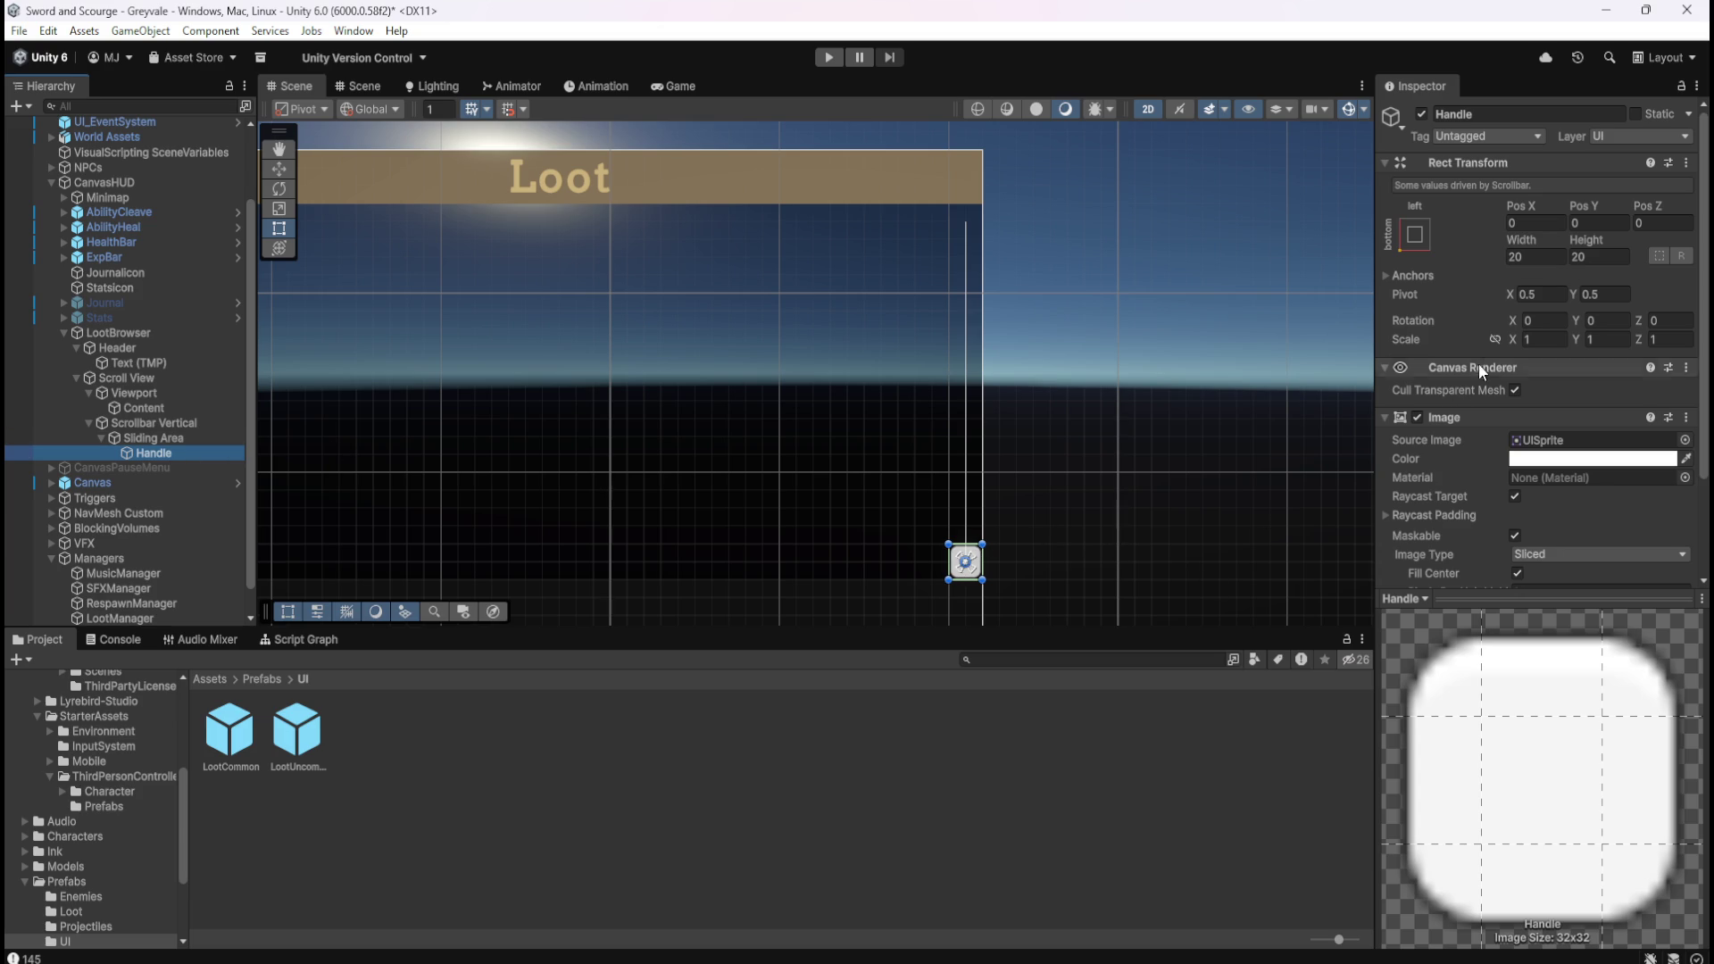
click(169, 438)
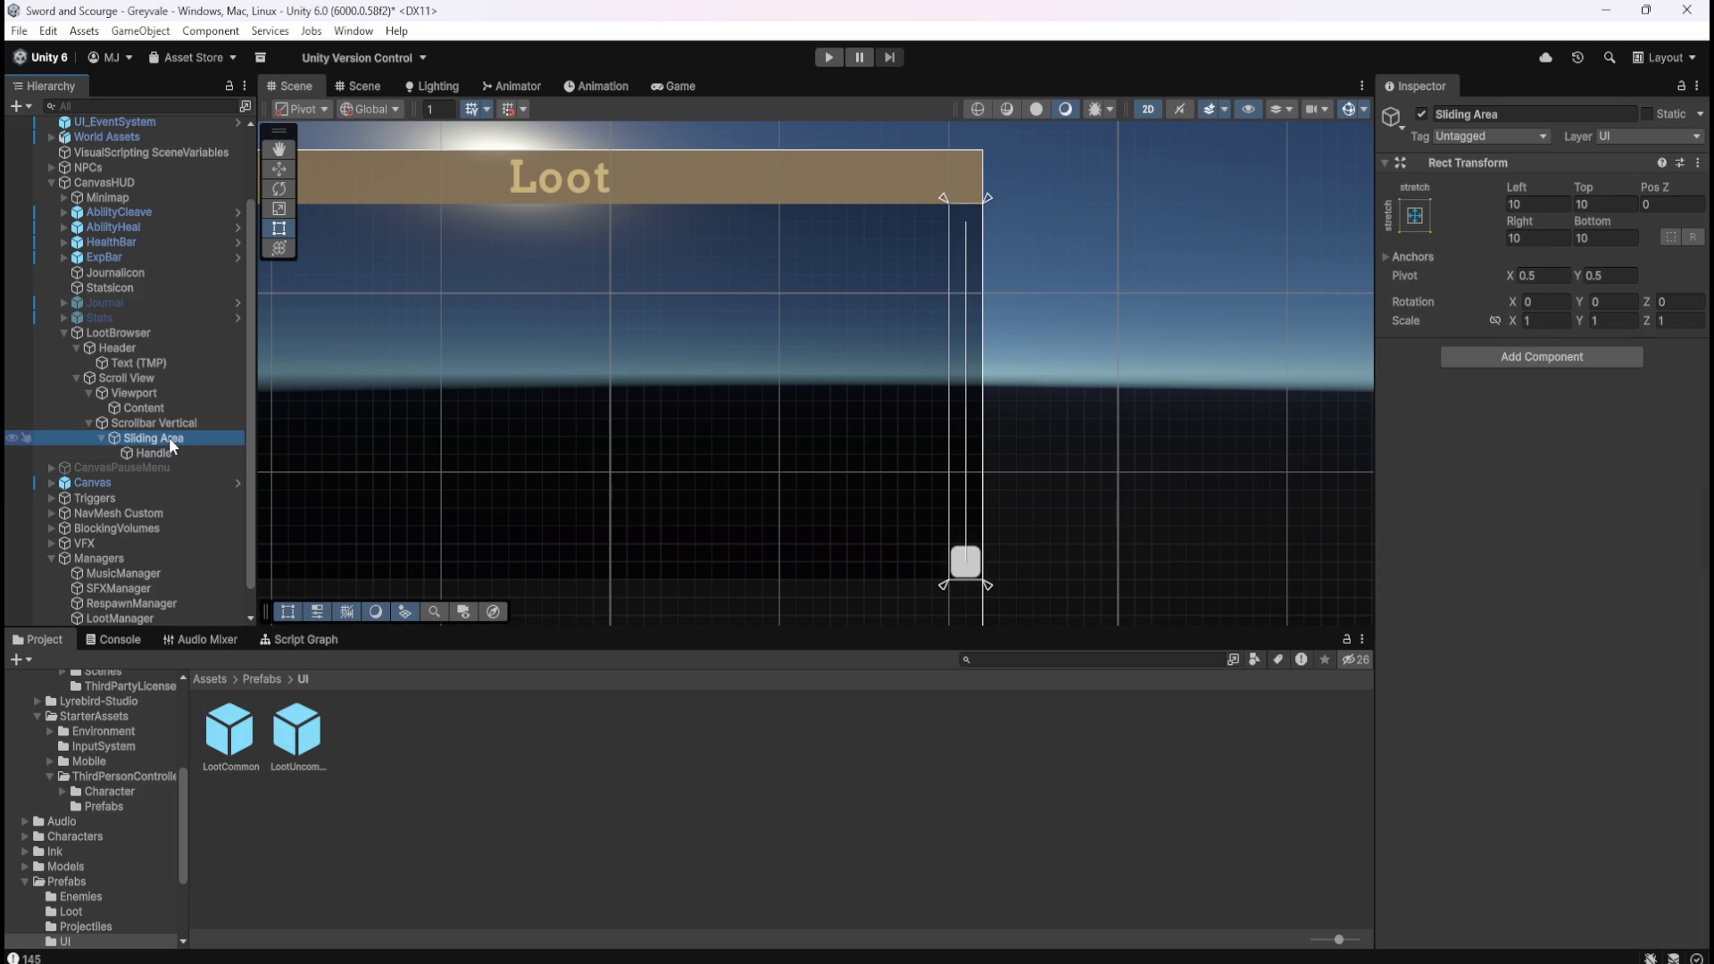
click(153, 452)
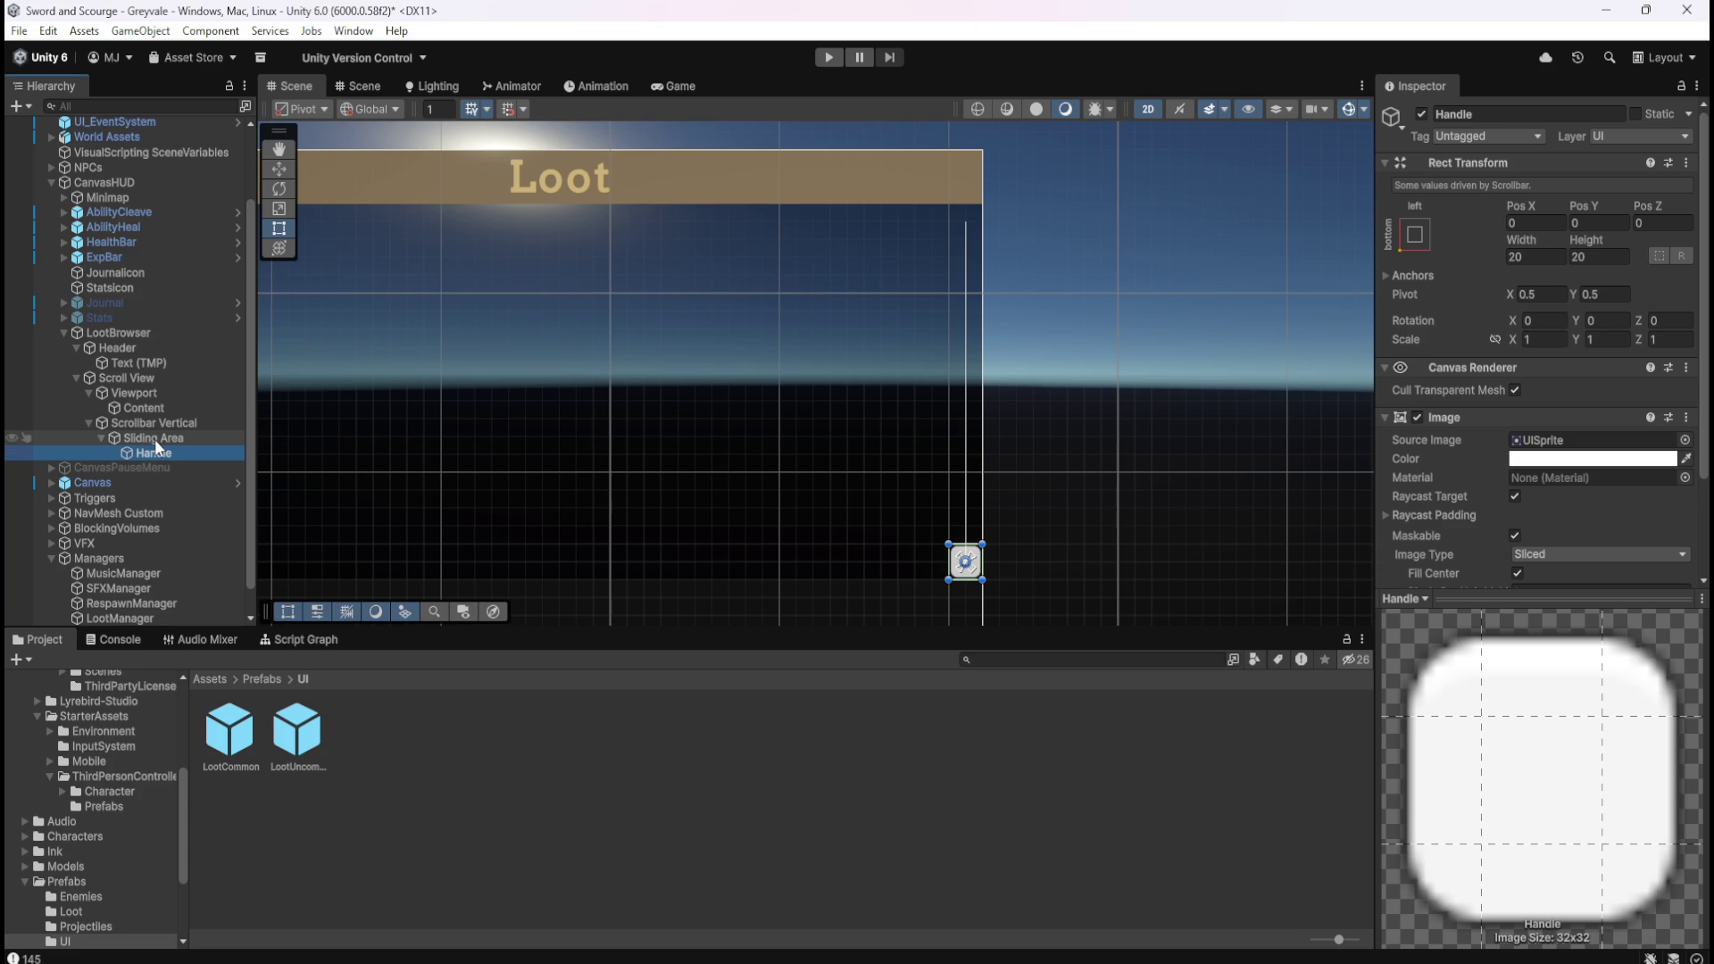
click(833, 59)
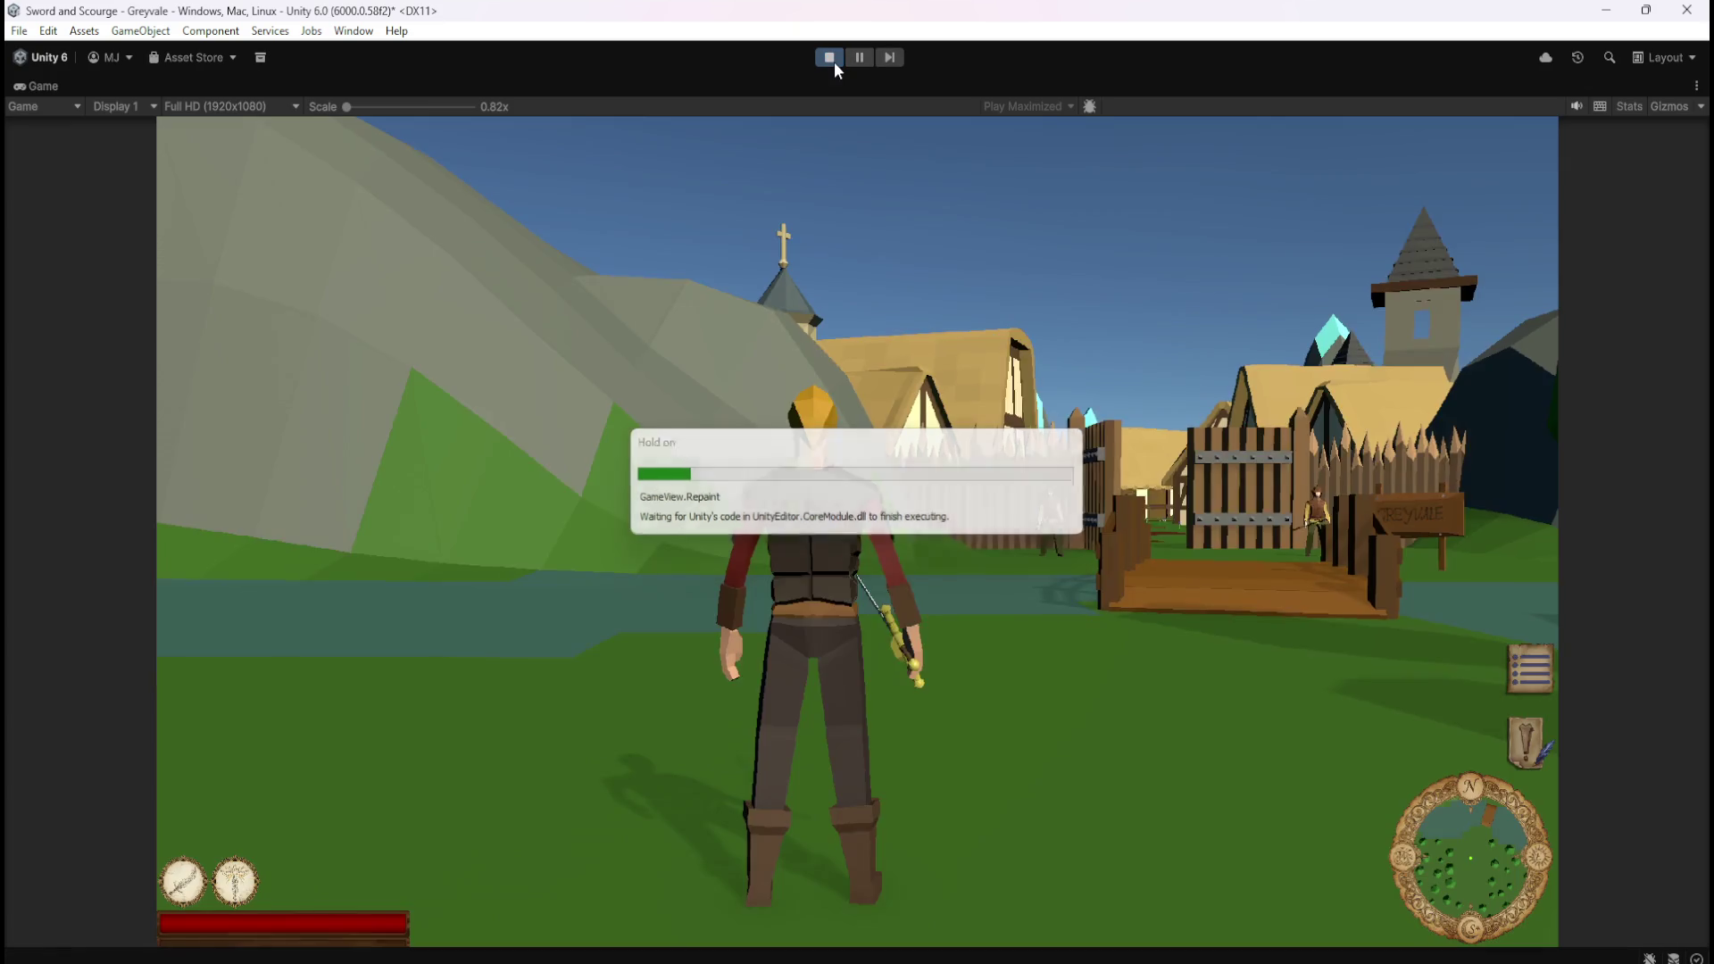
Run the character across the bridge and through the village into the graveyard.
key(w)
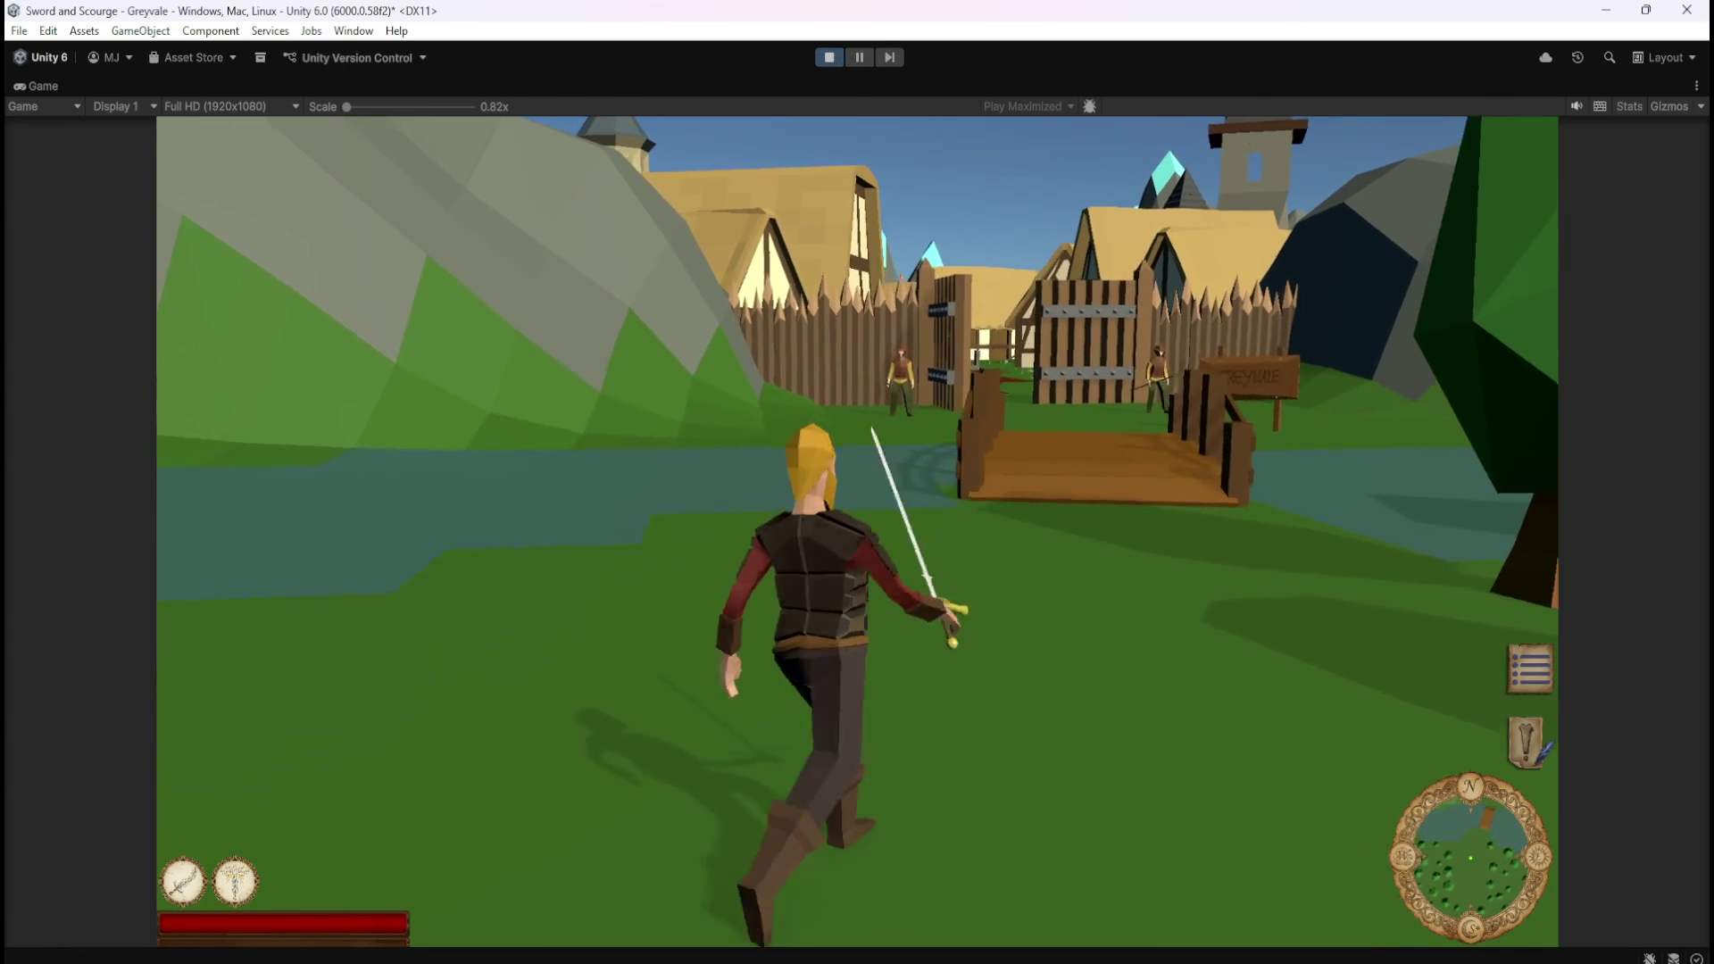
key(w)
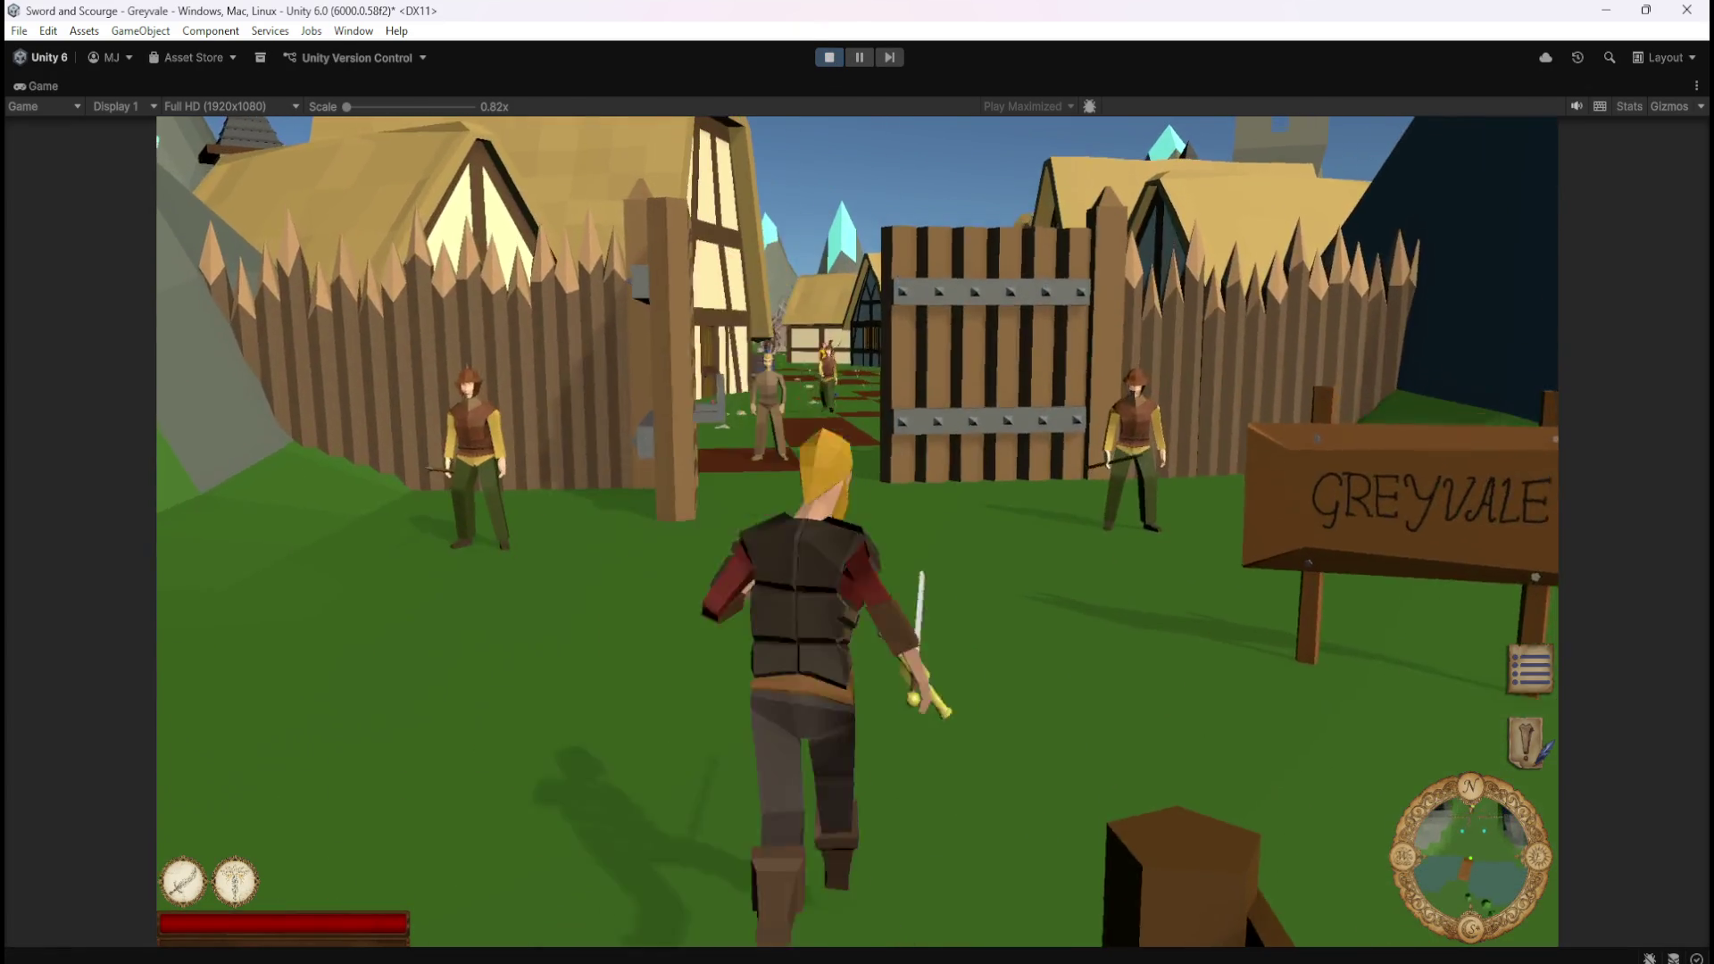
key(w)
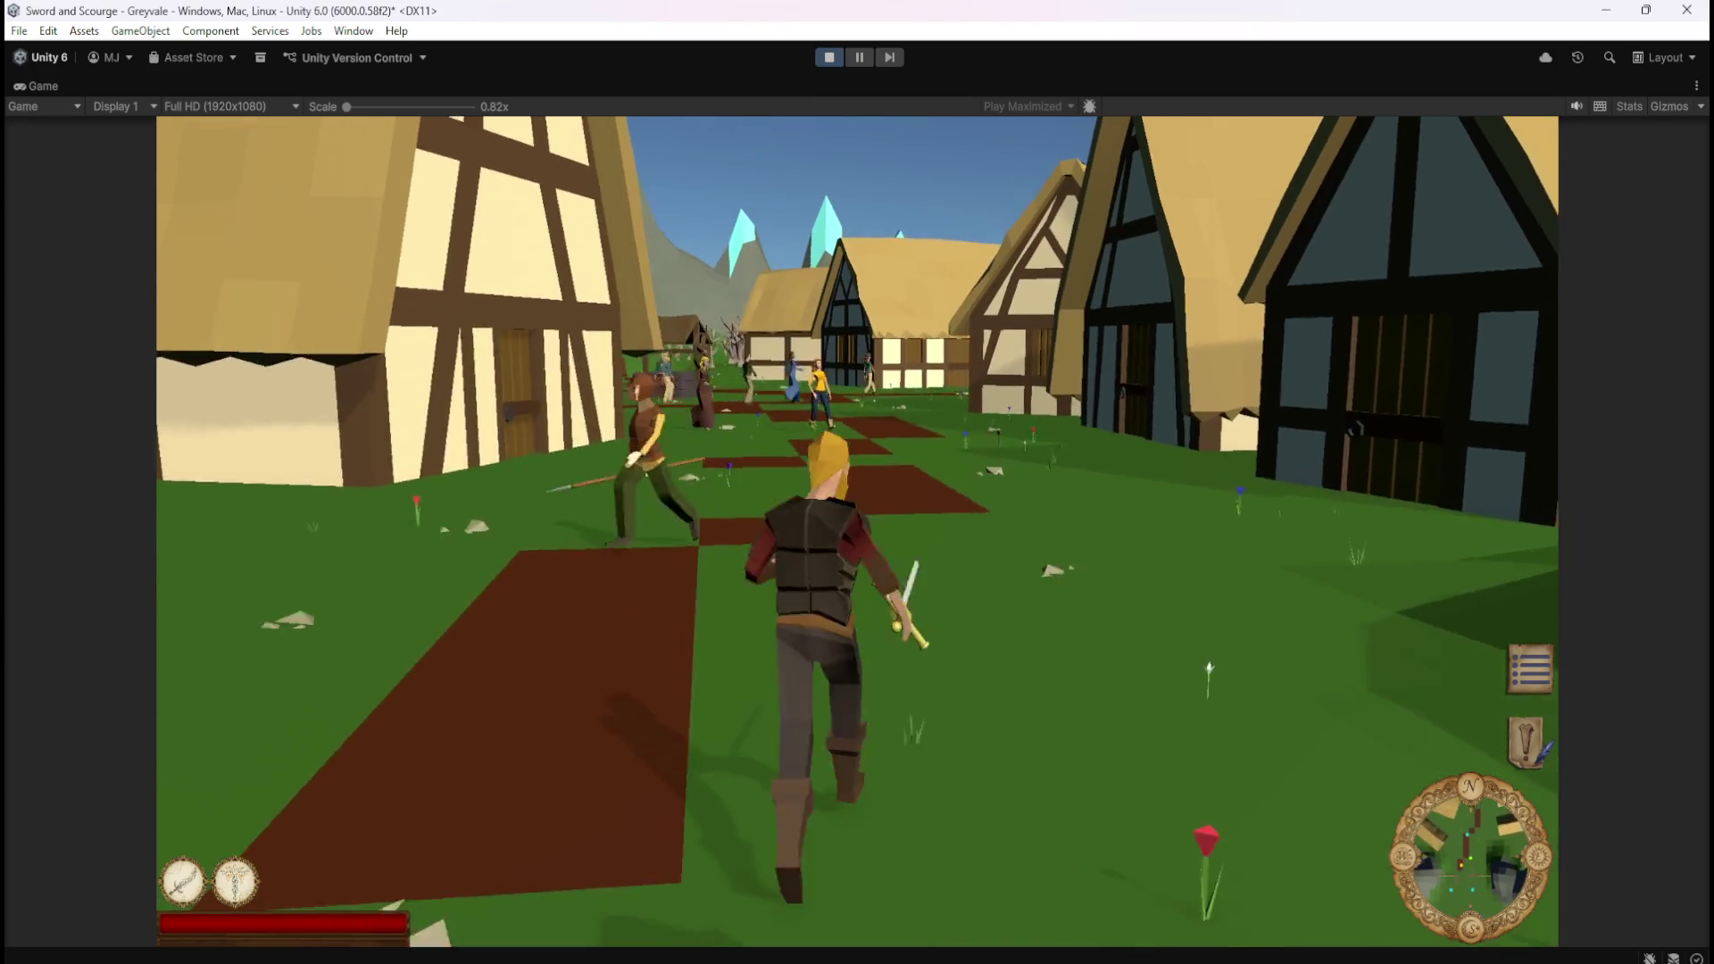
key(w)
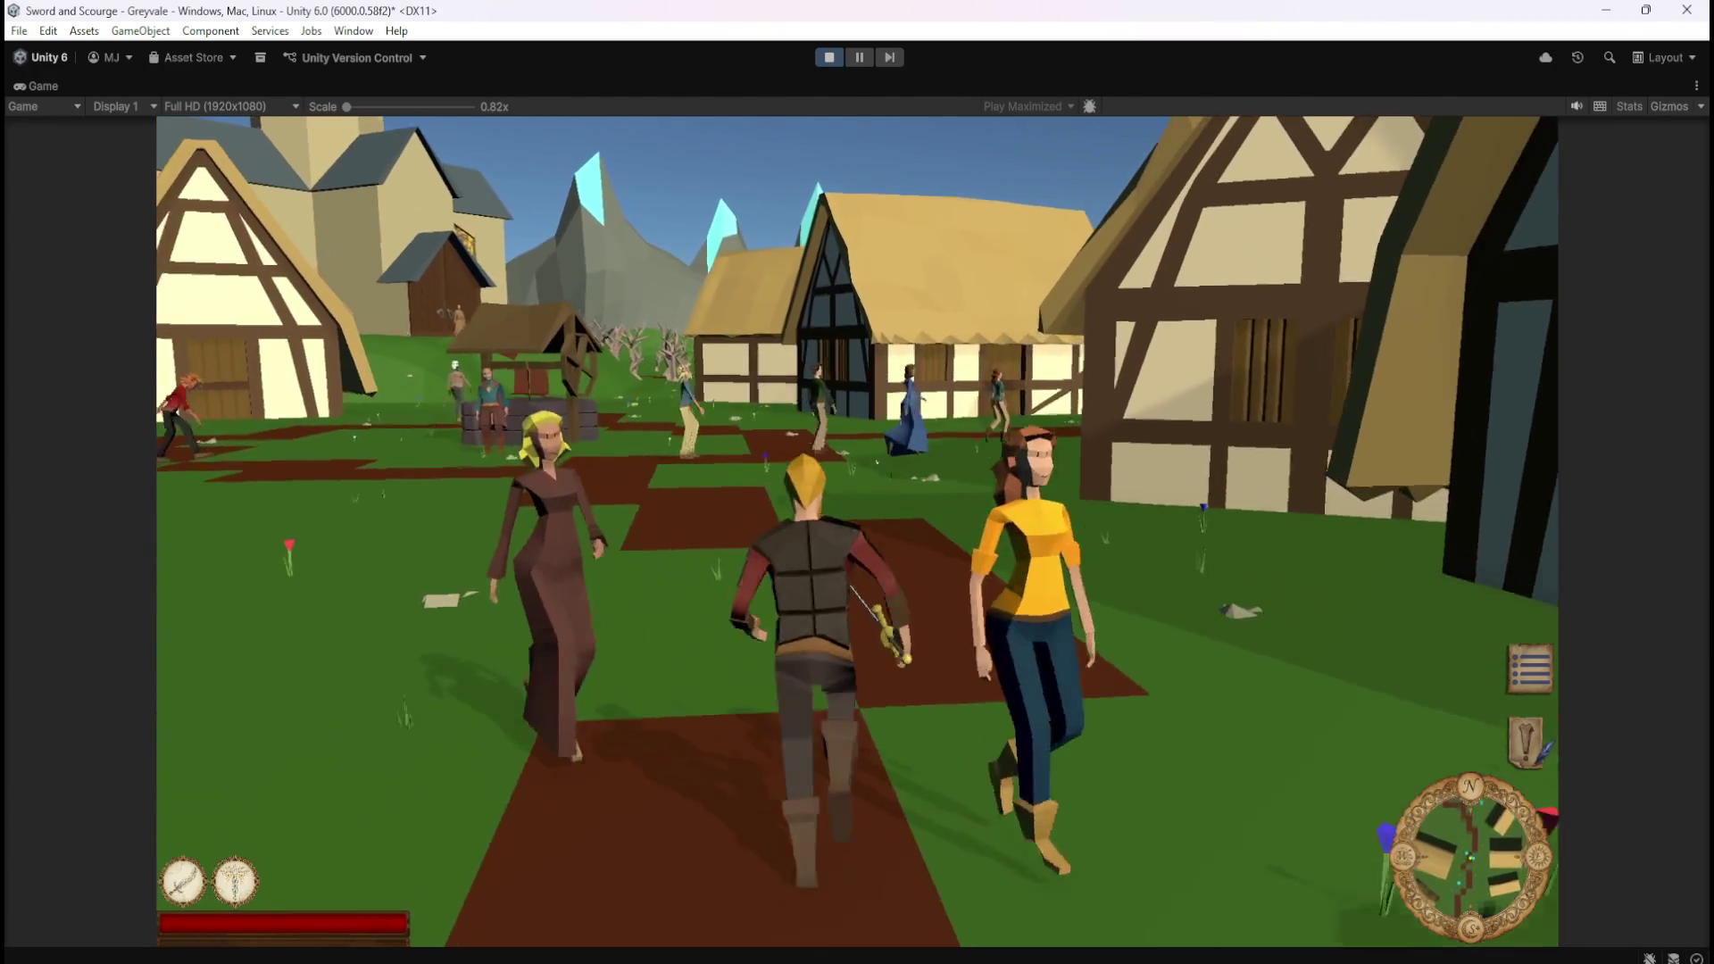
key(w)
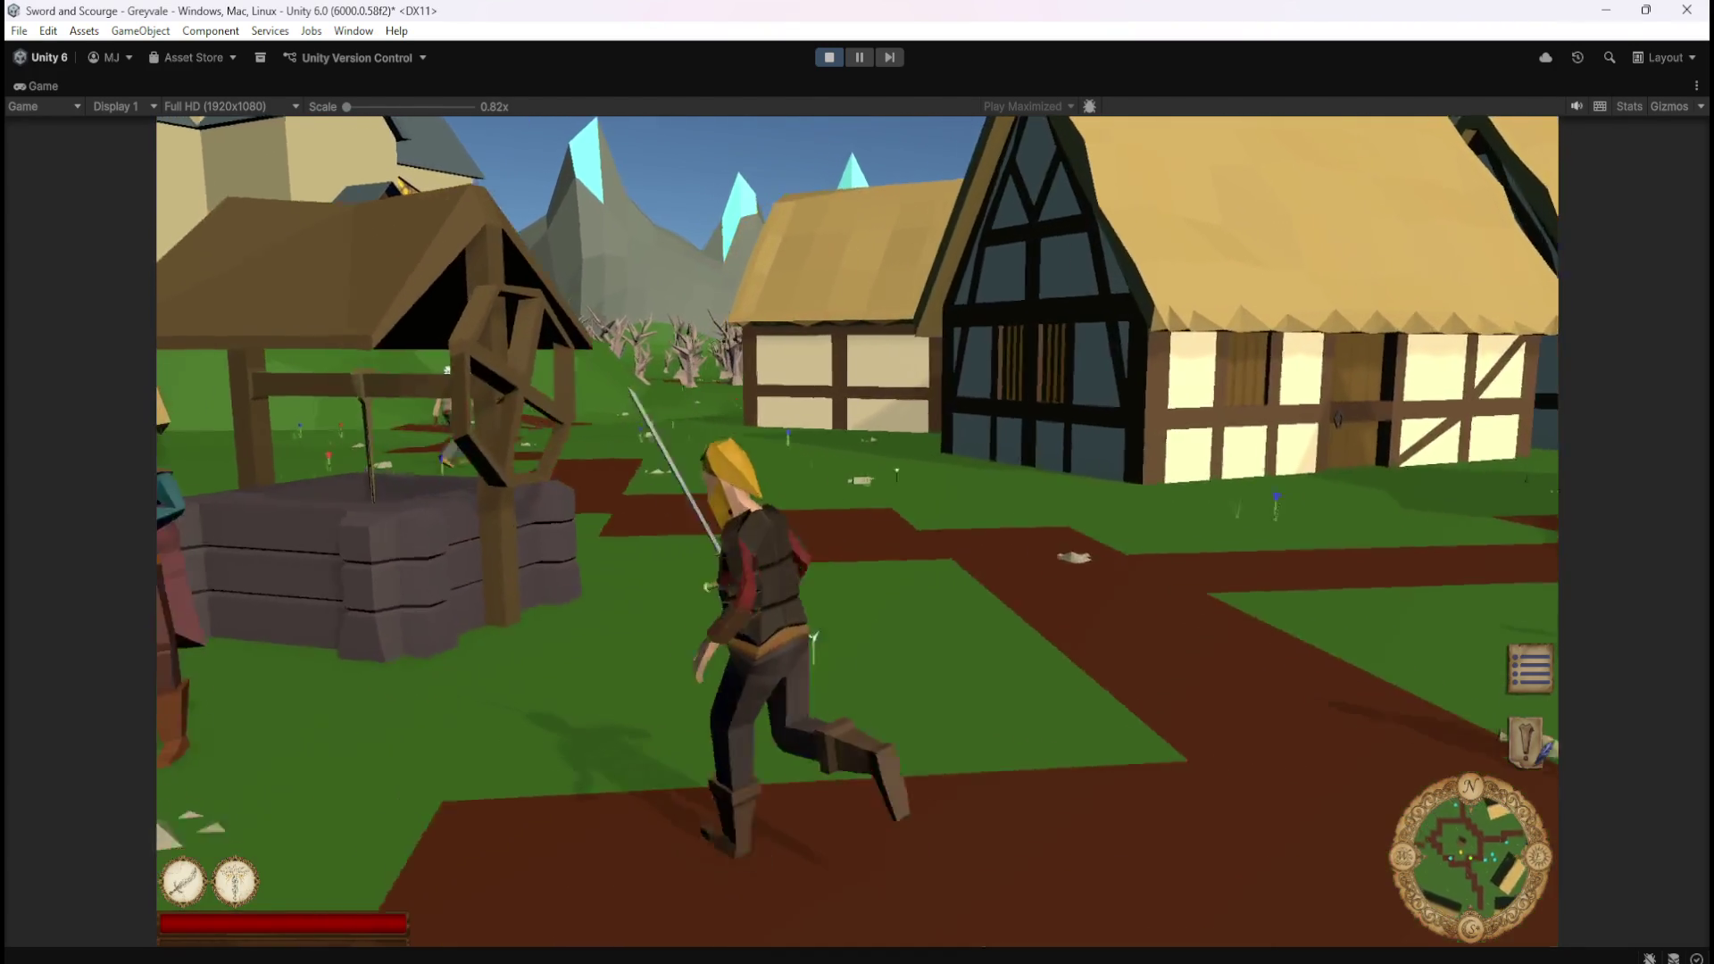
key(w)
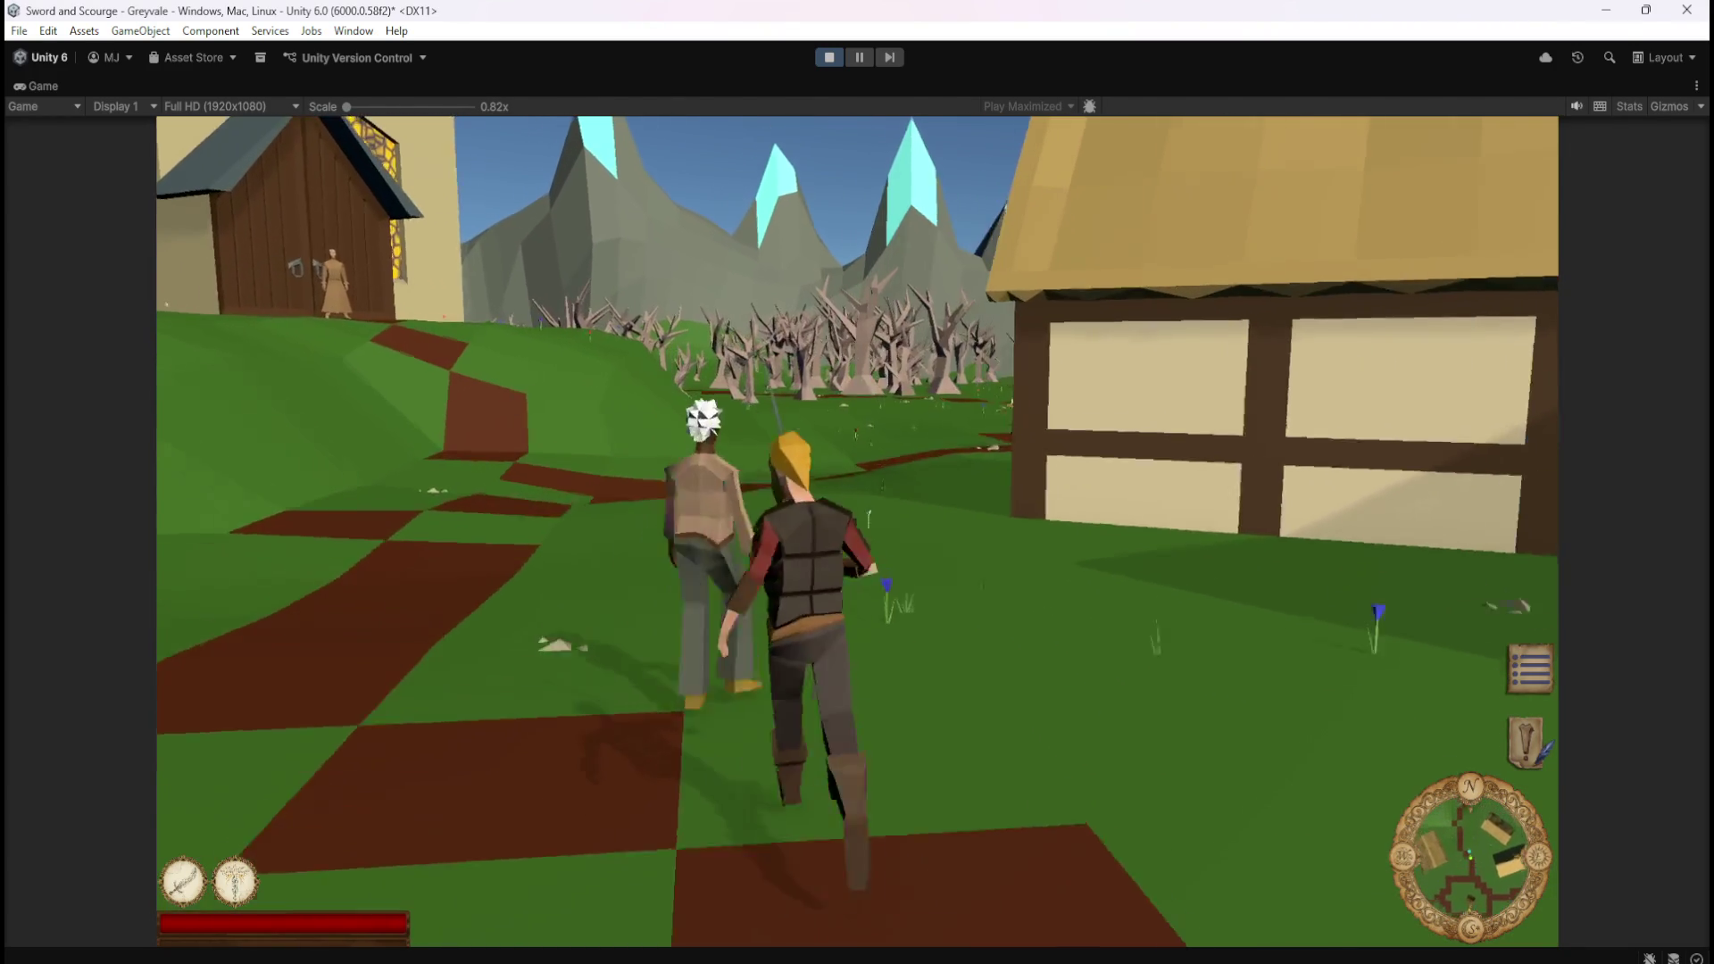
key(w)
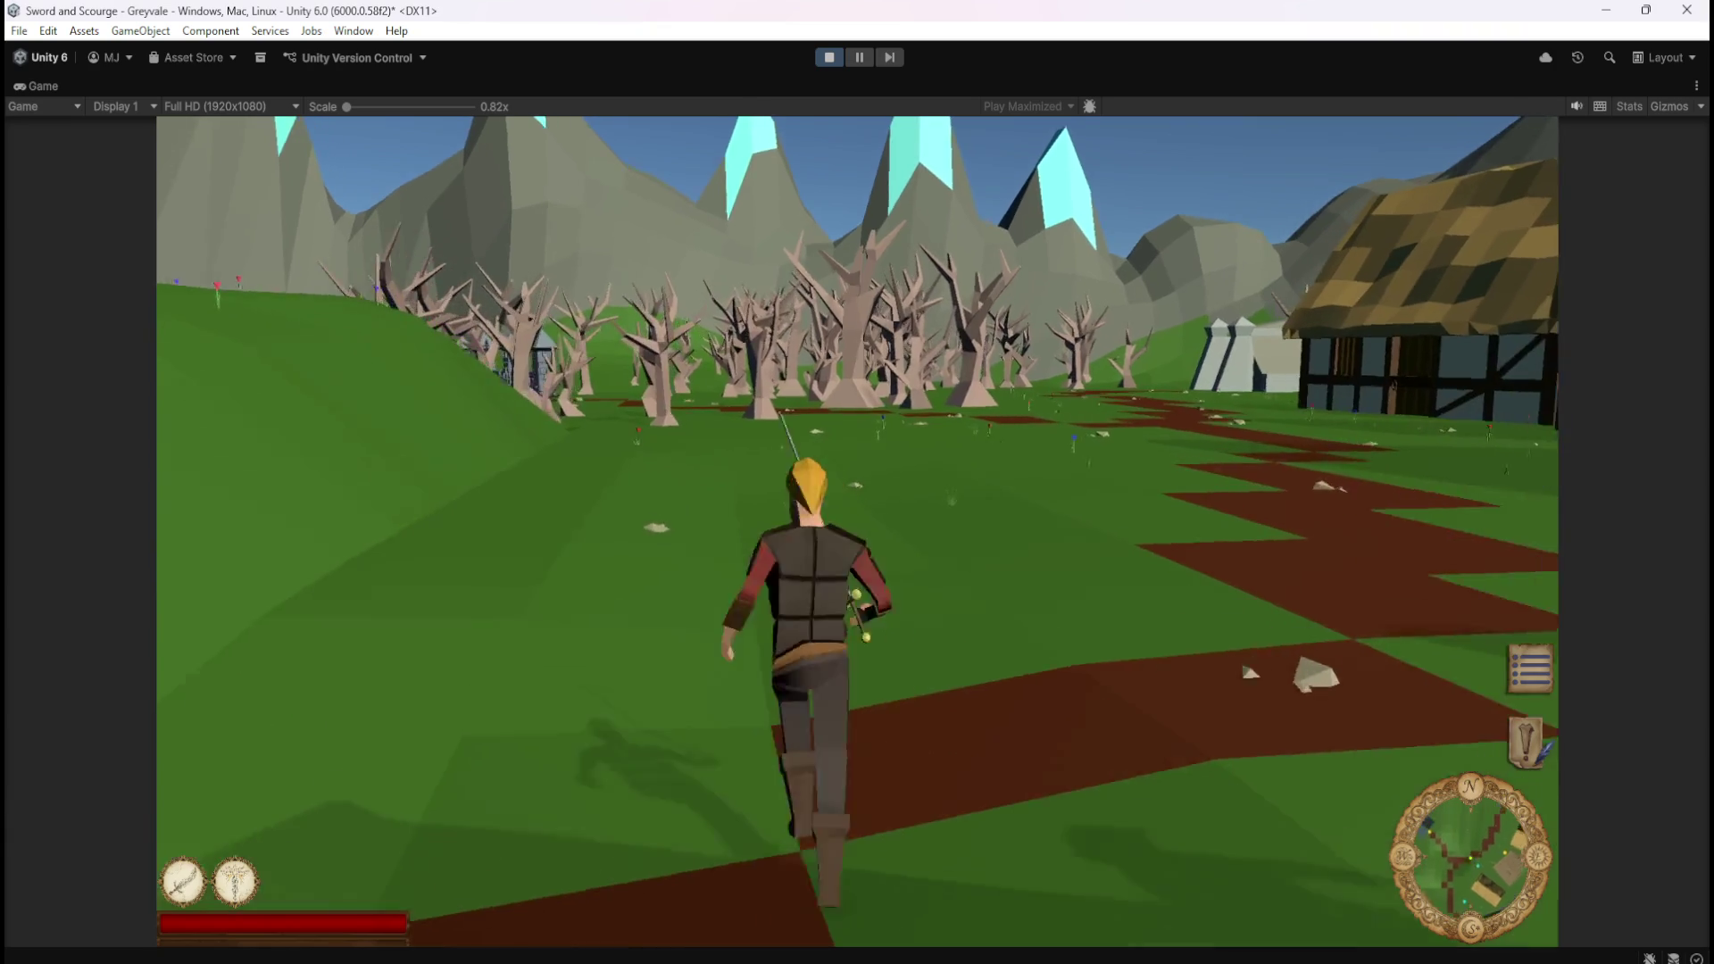
key(w)
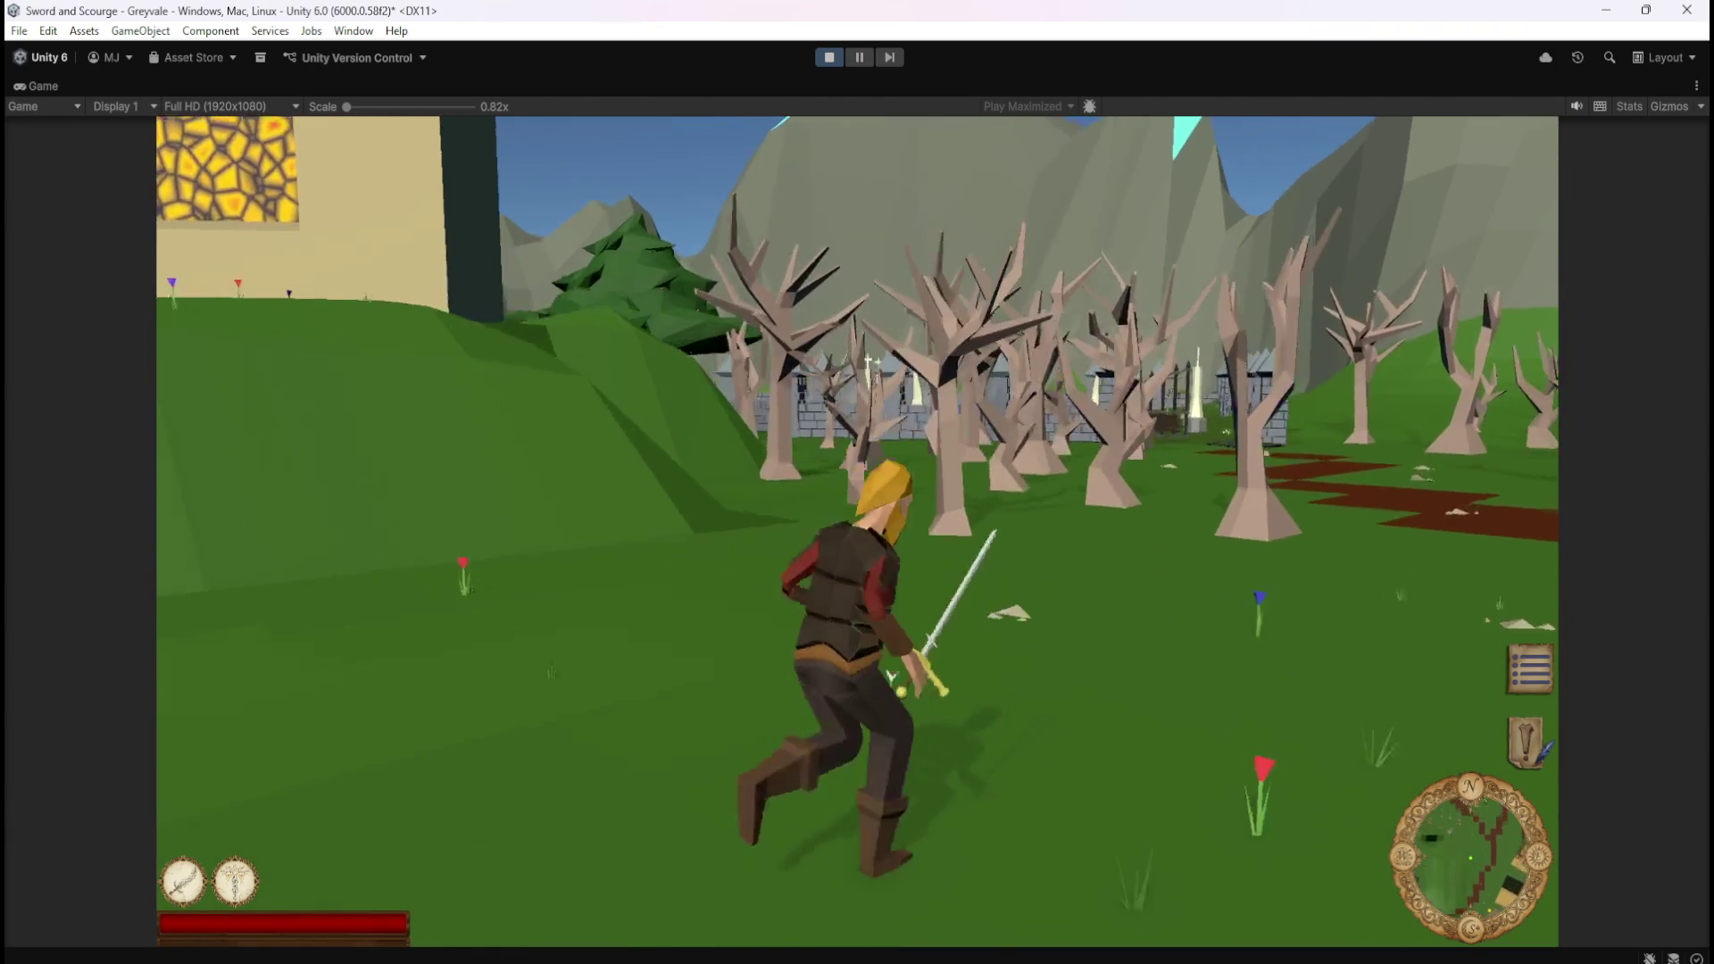
key(w)
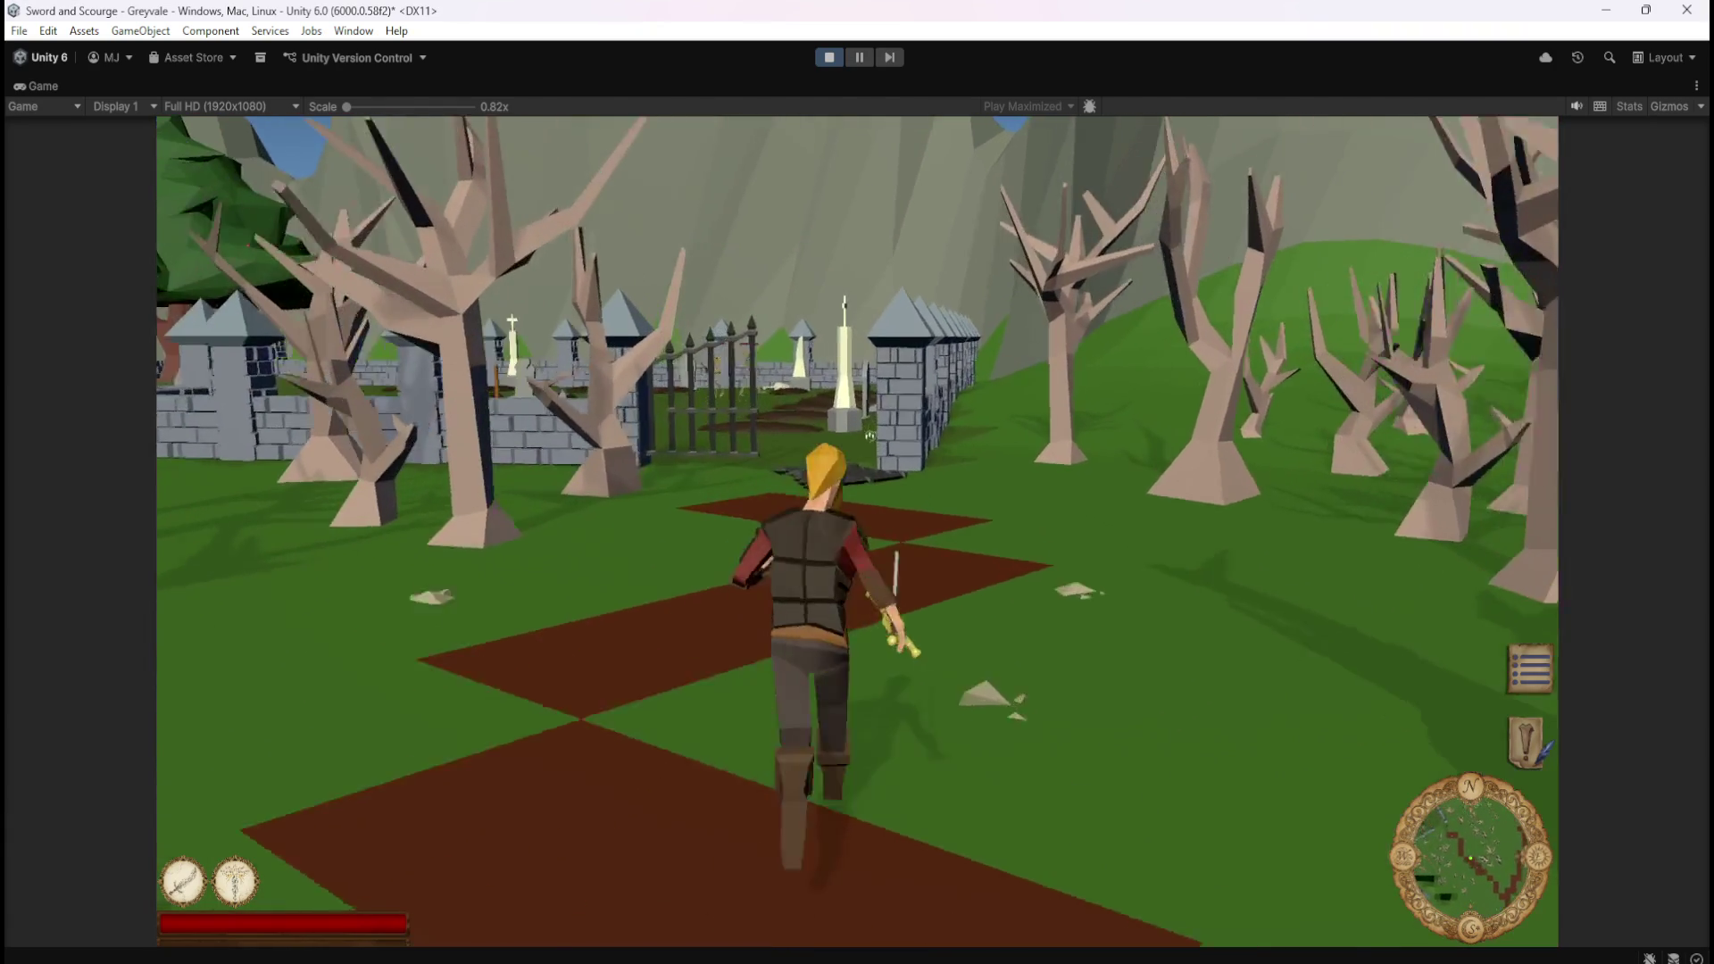
key(w)
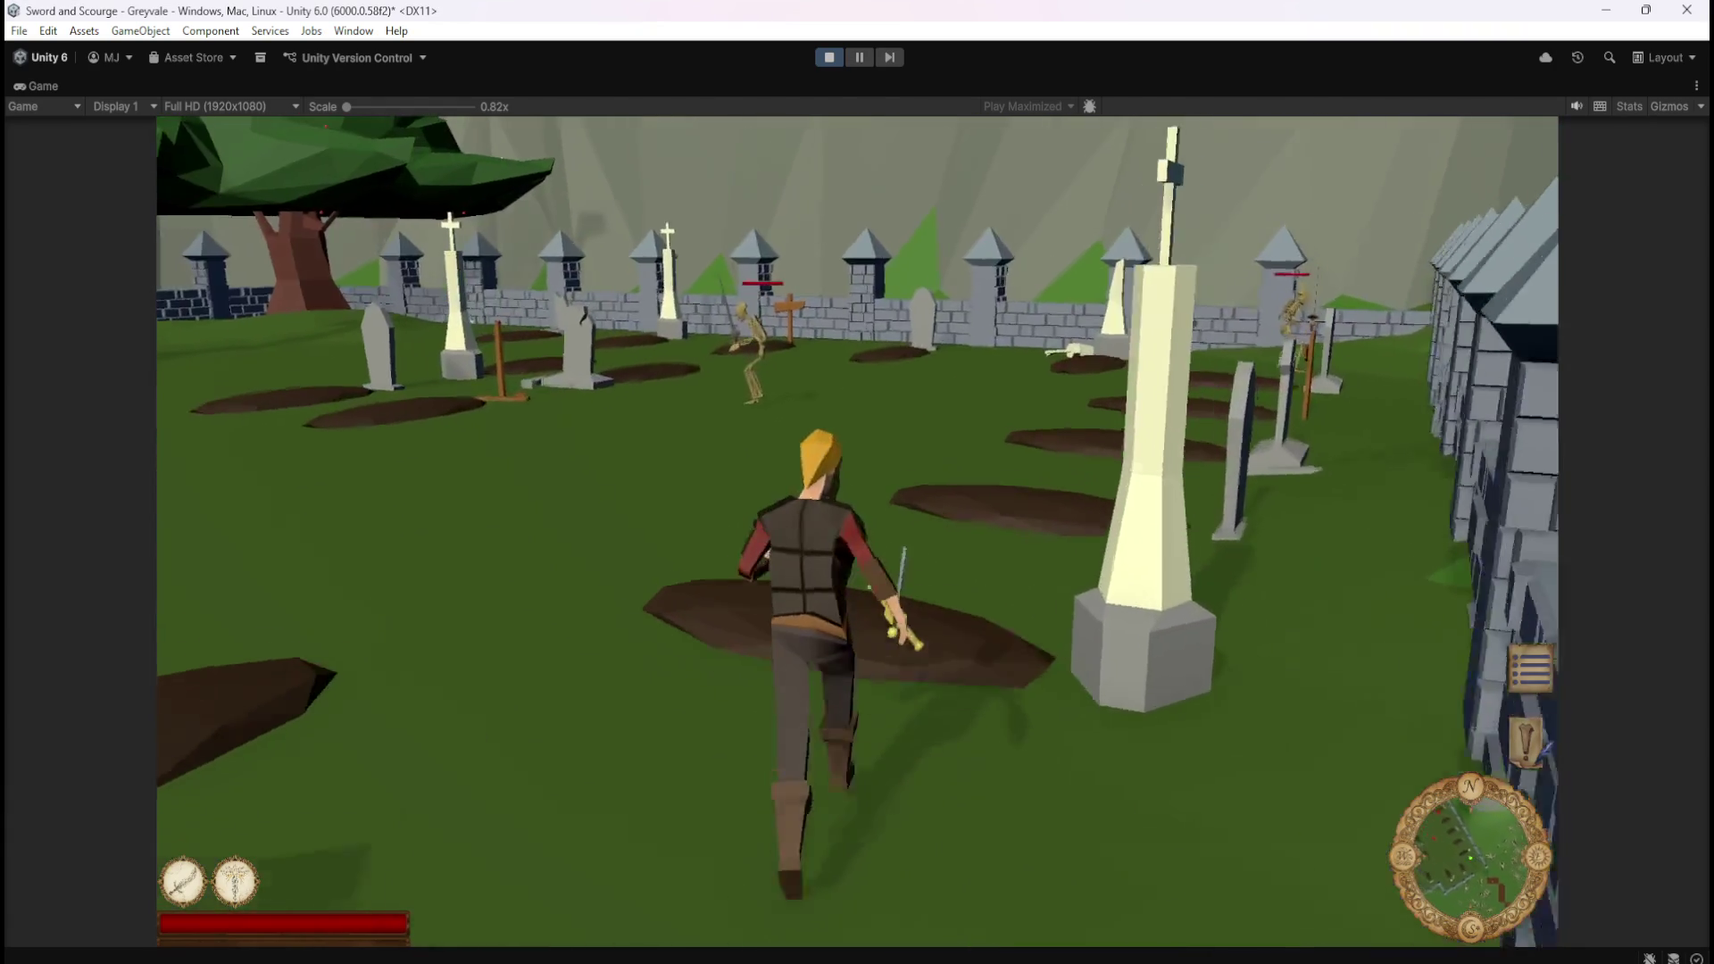
Attack a skeleton, pause with Esc, and stop Play mode.
key(w)
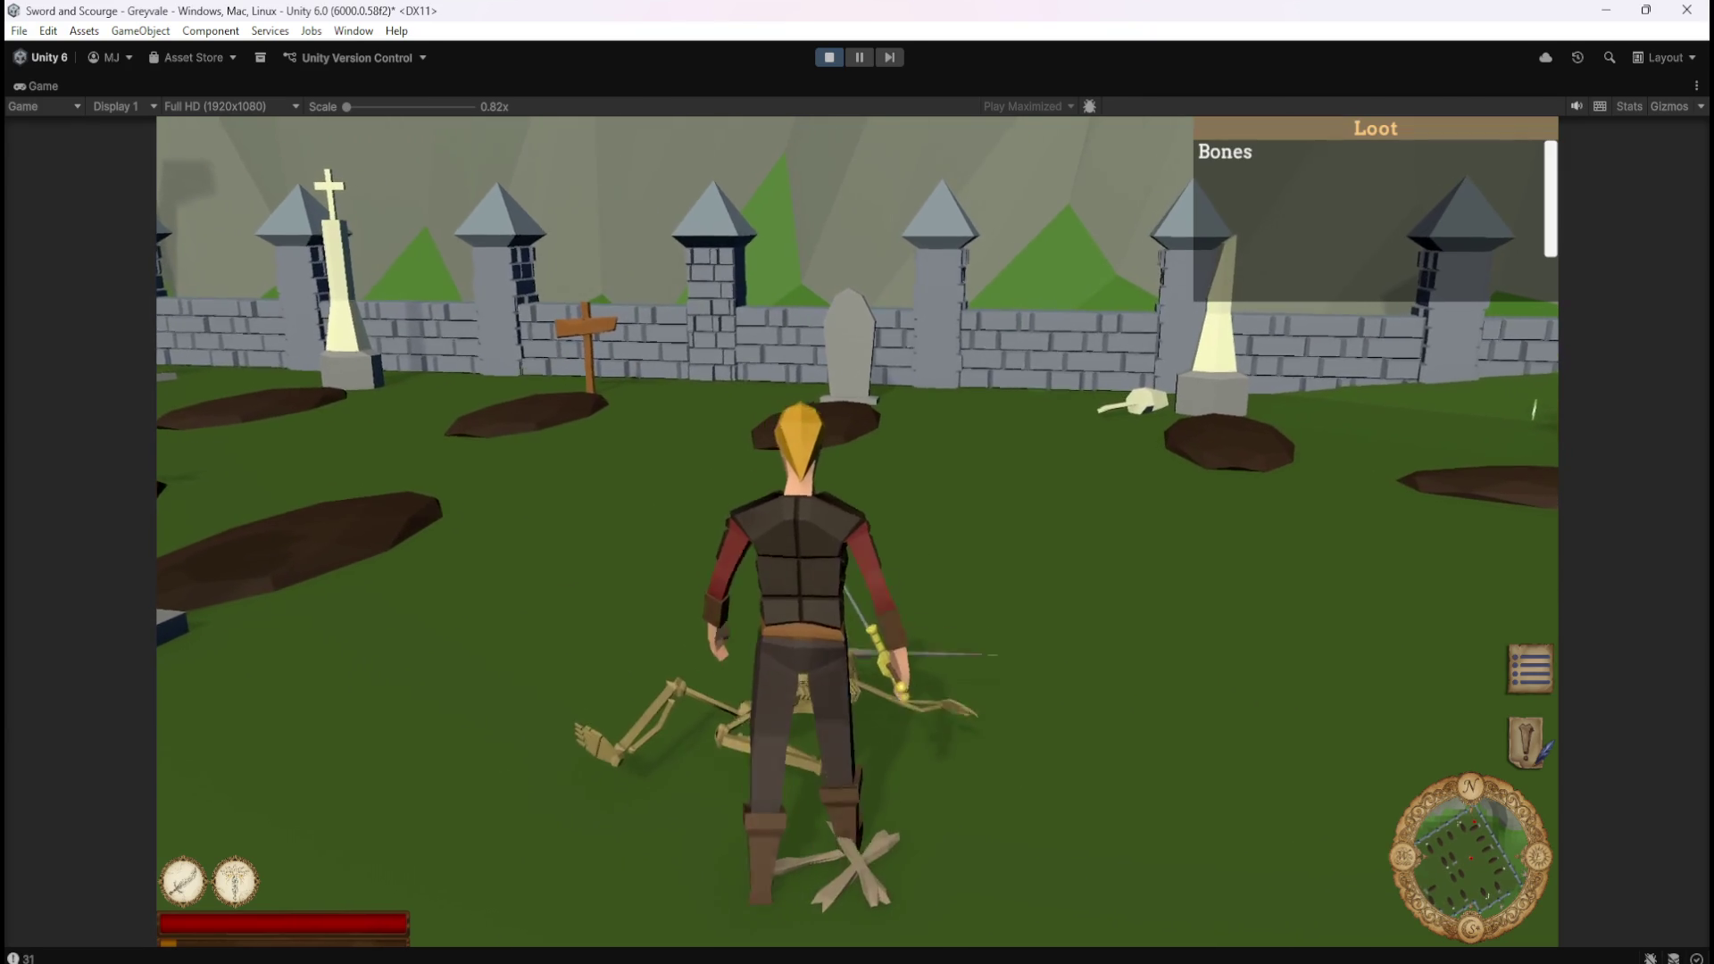
key(w)
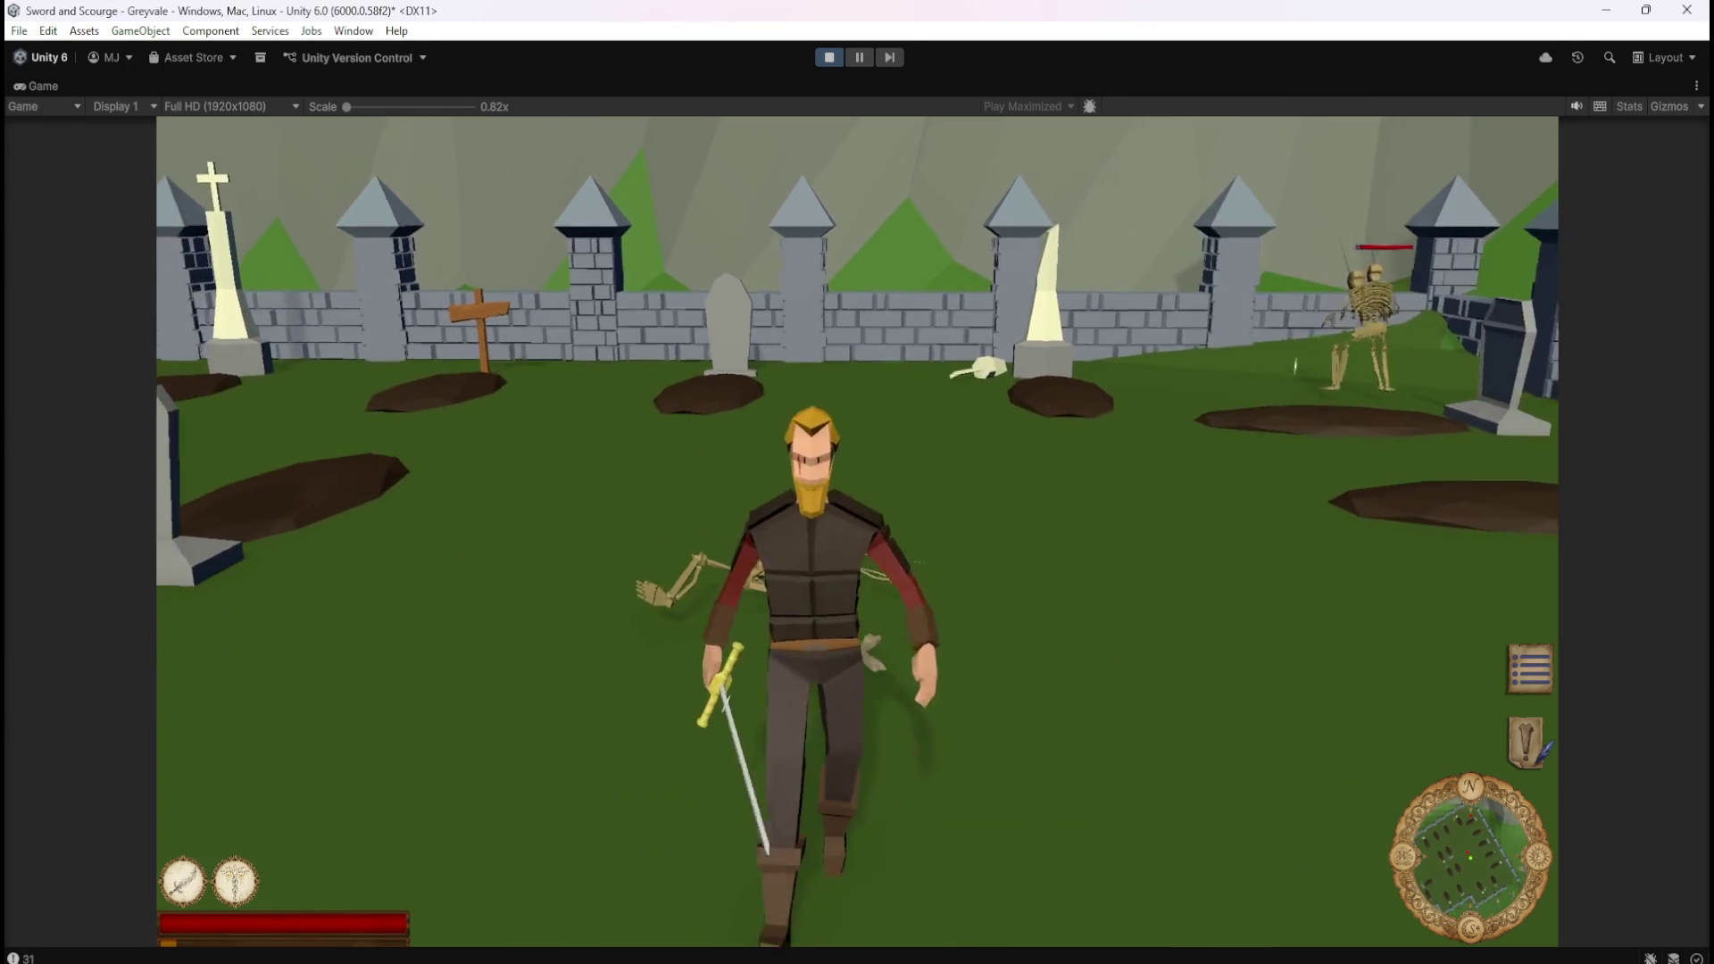
key(Escape)
click(830, 59)
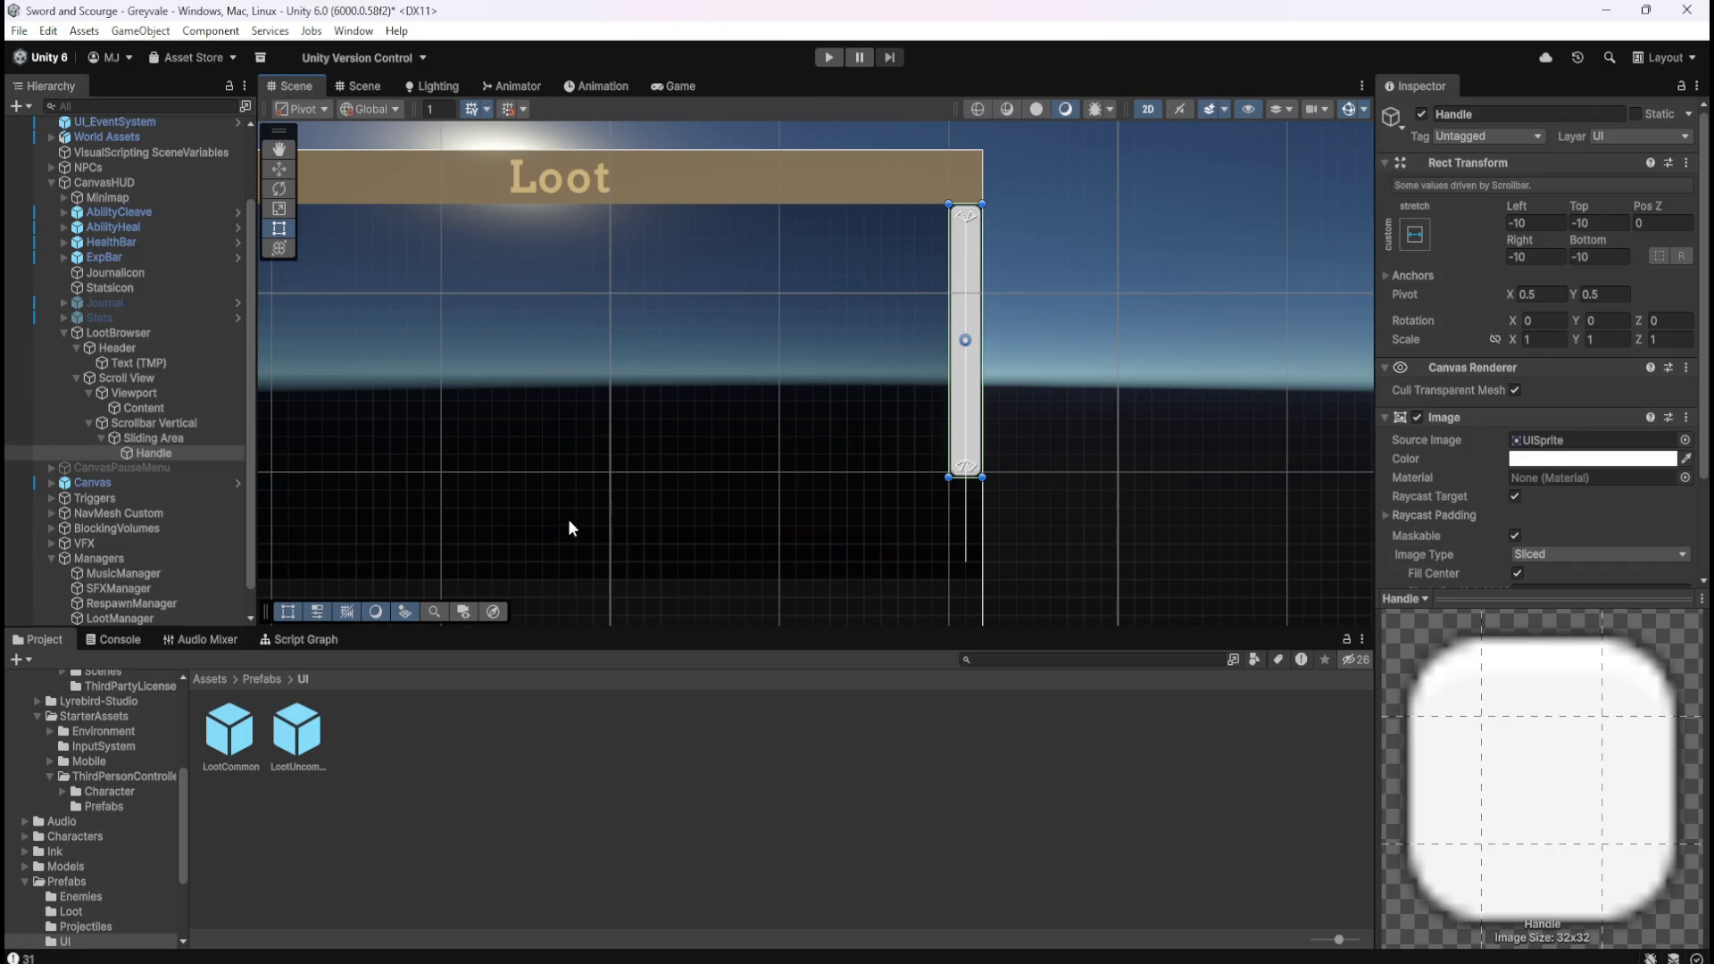
Browse the Sliding Area and Handle, then select Scrollbar Vertical.
click(202, 437)
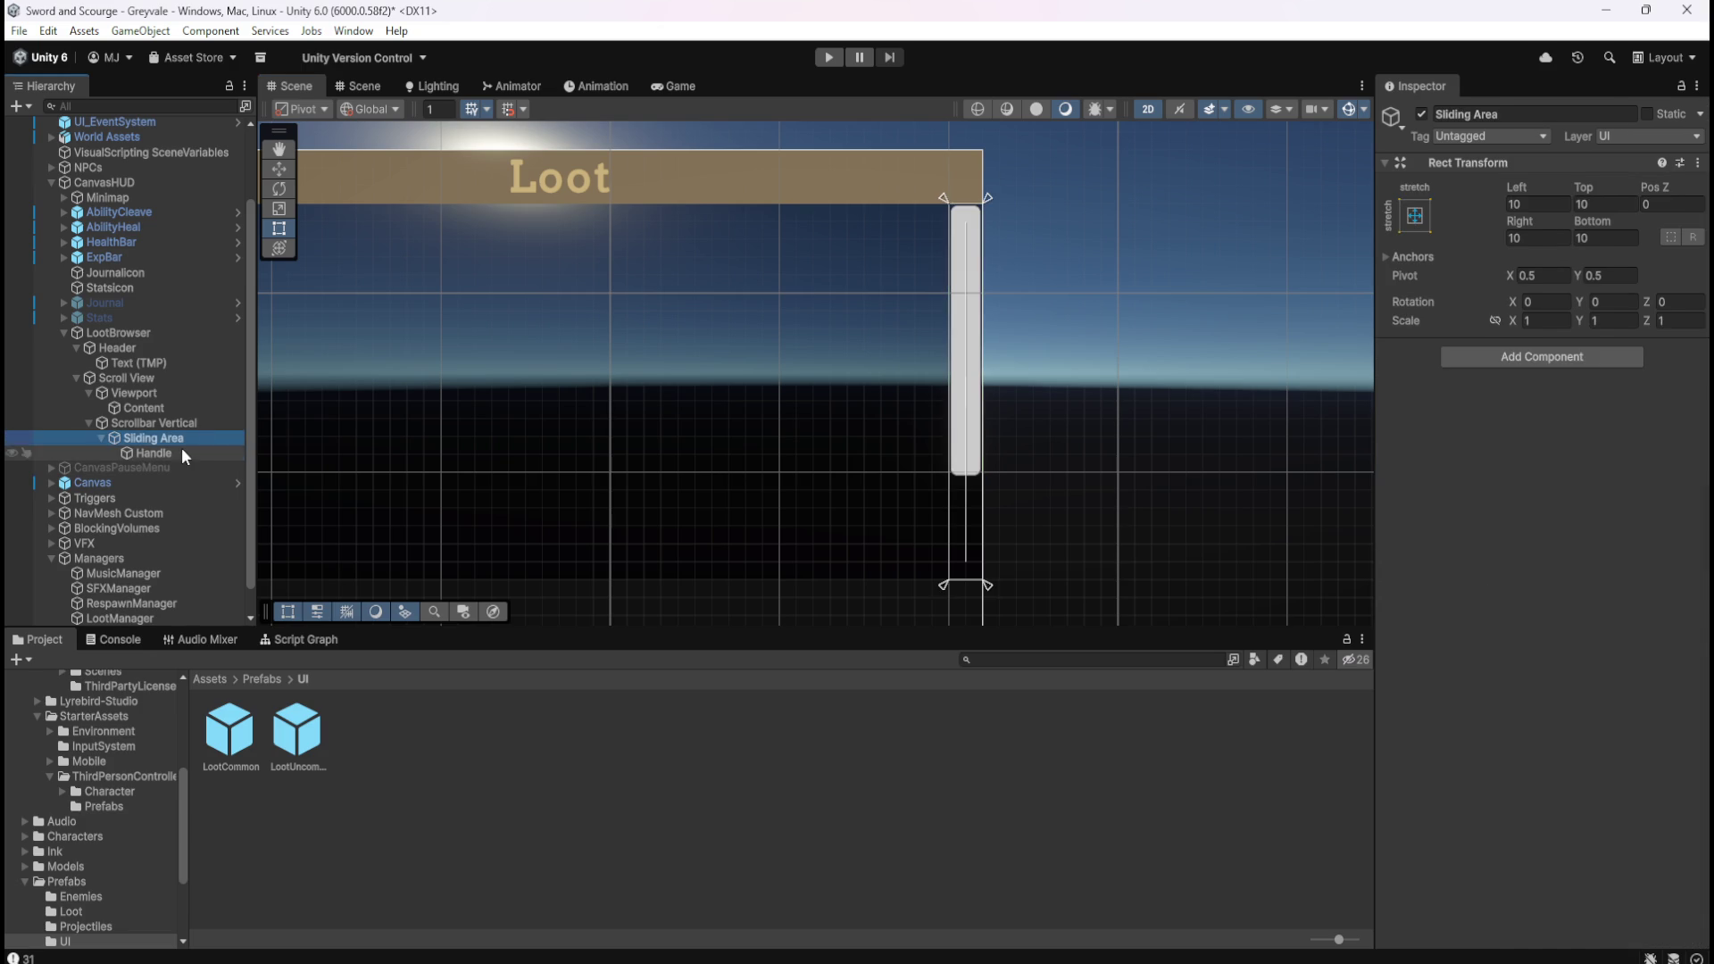
click(184, 454)
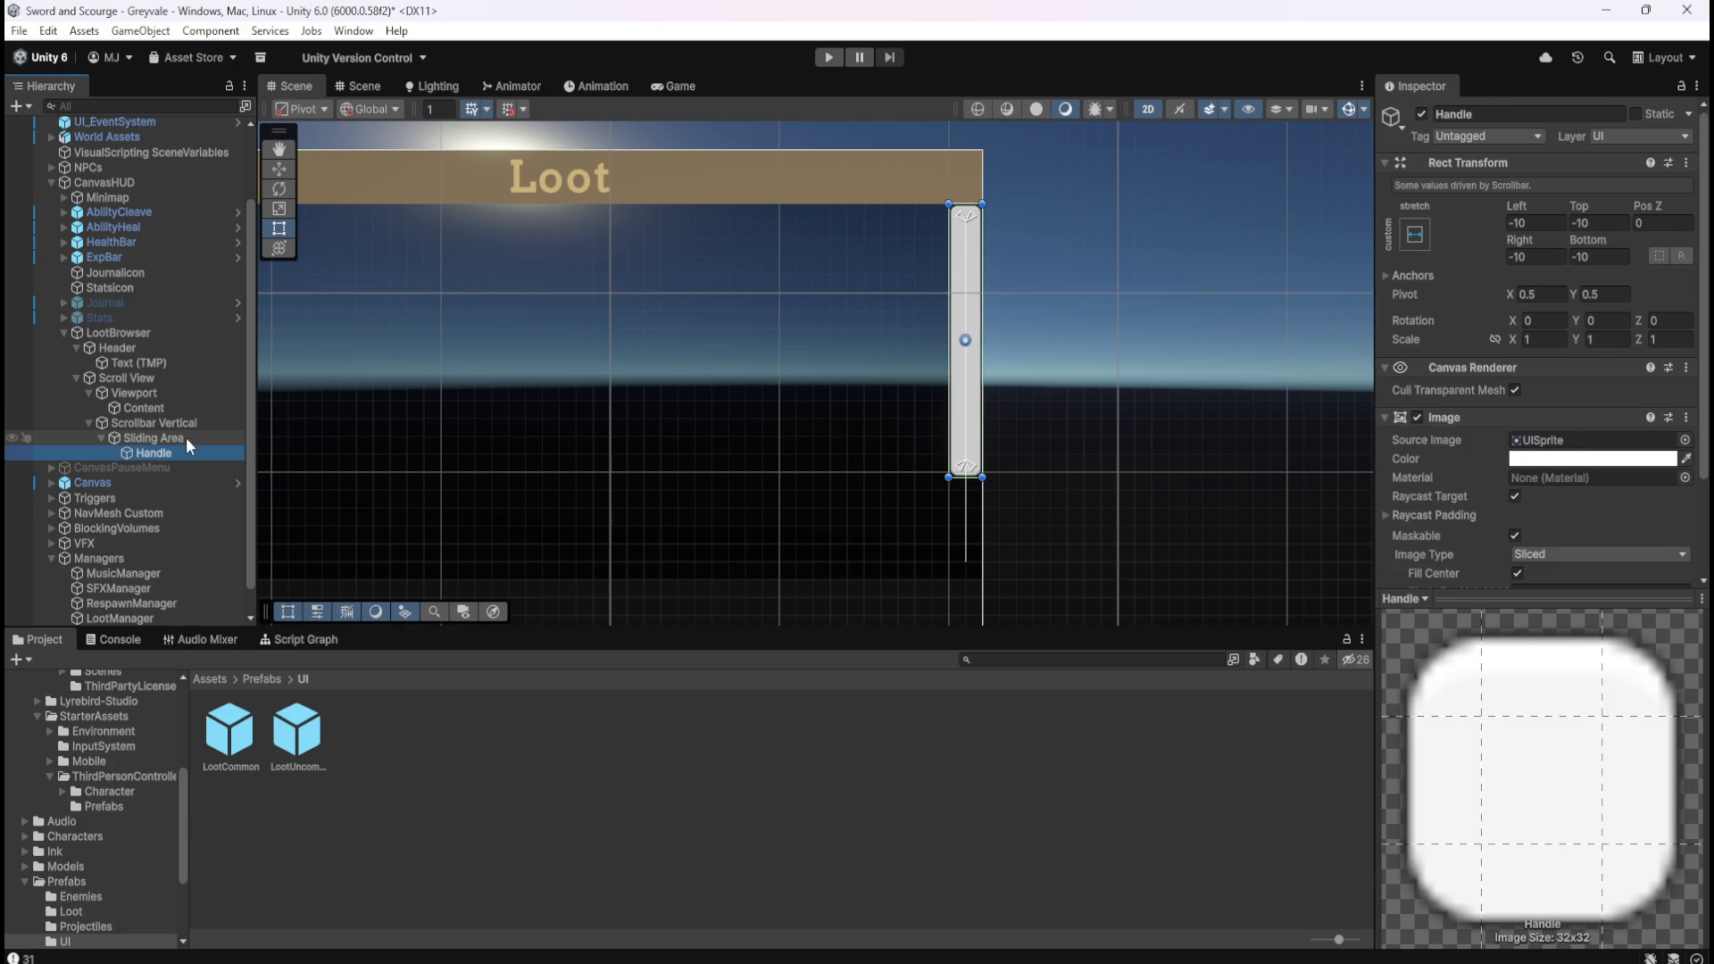
click(185, 437)
click(195, 423)
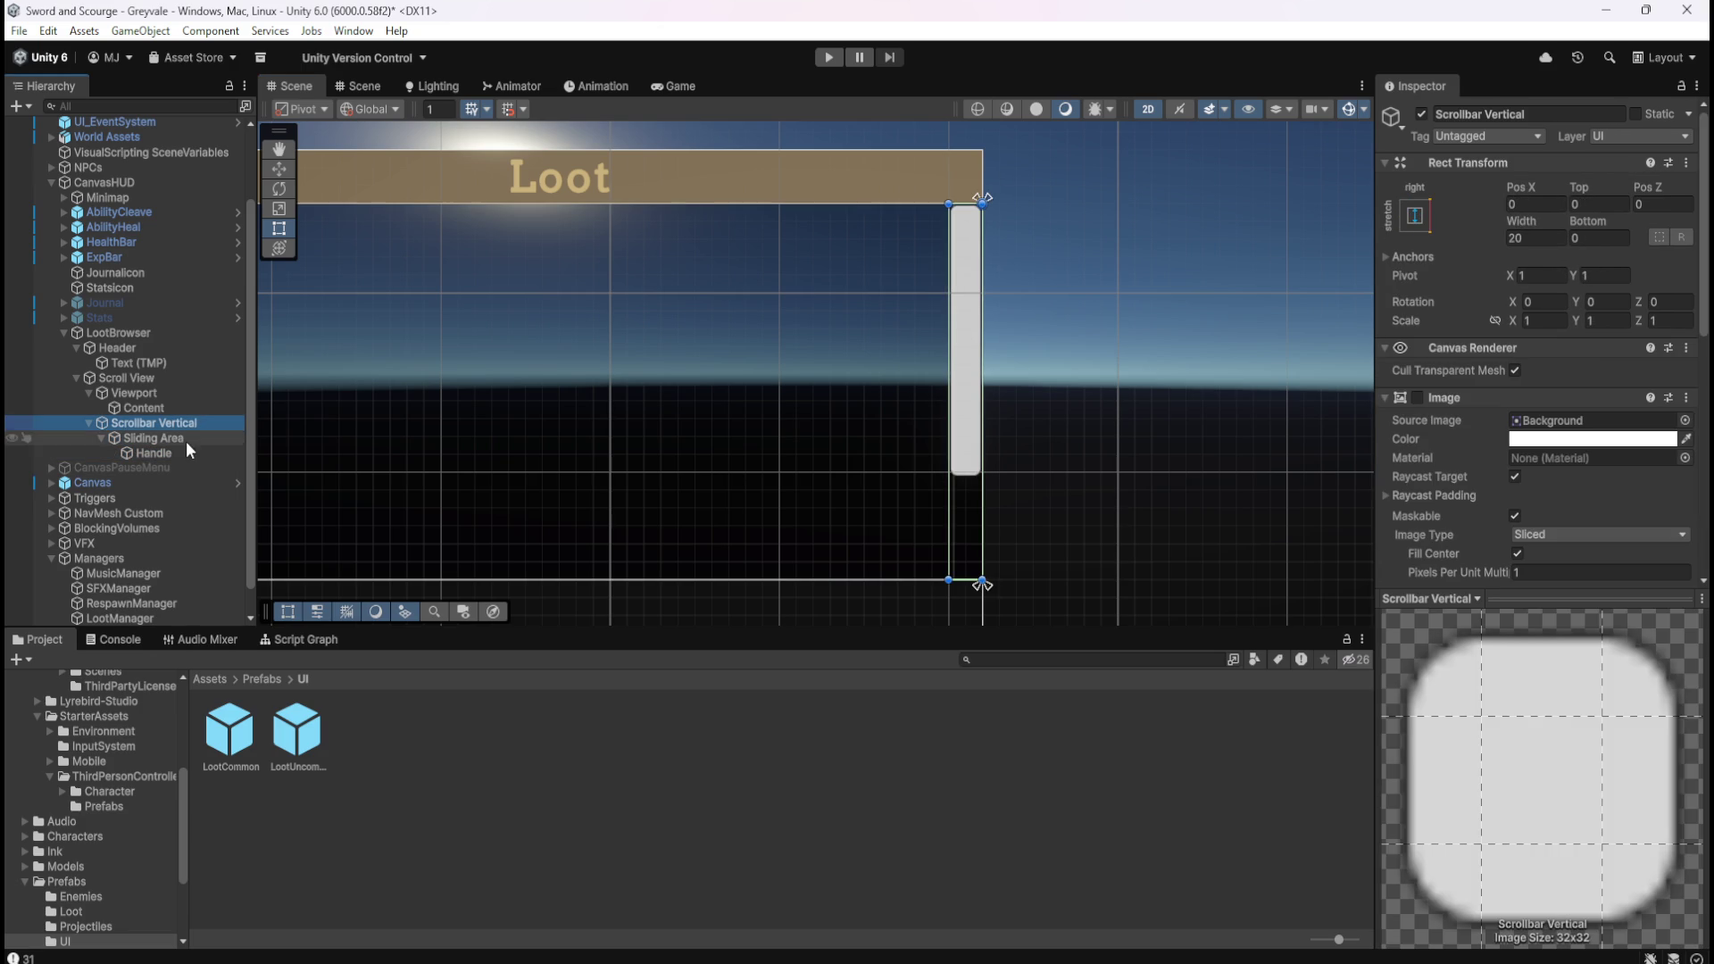
Toggle the scrollbar's background Image repeatedly to compare it with and without.
click(1419, 399)
click(1419, 399)
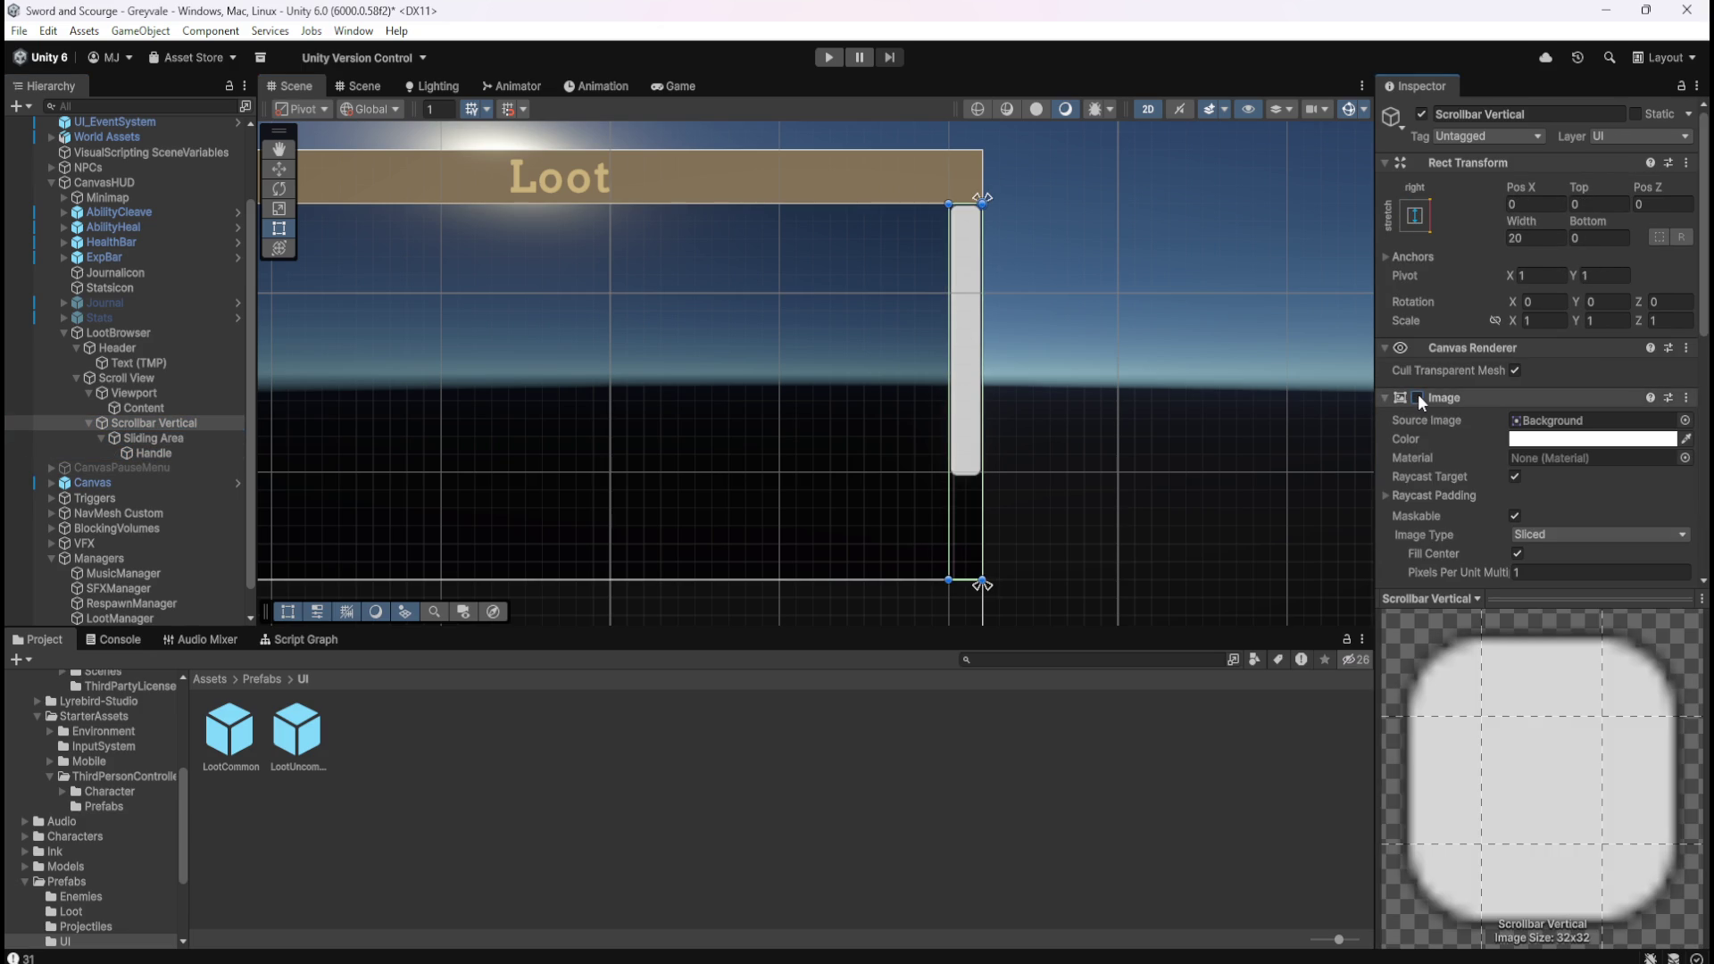
click(1419, 399)
click(1419, 399)
click(1419, 399)
click(1419, 399)
click(1418, 399)
click(1419, 398)
click(1417, 393)
click(1418, 394)
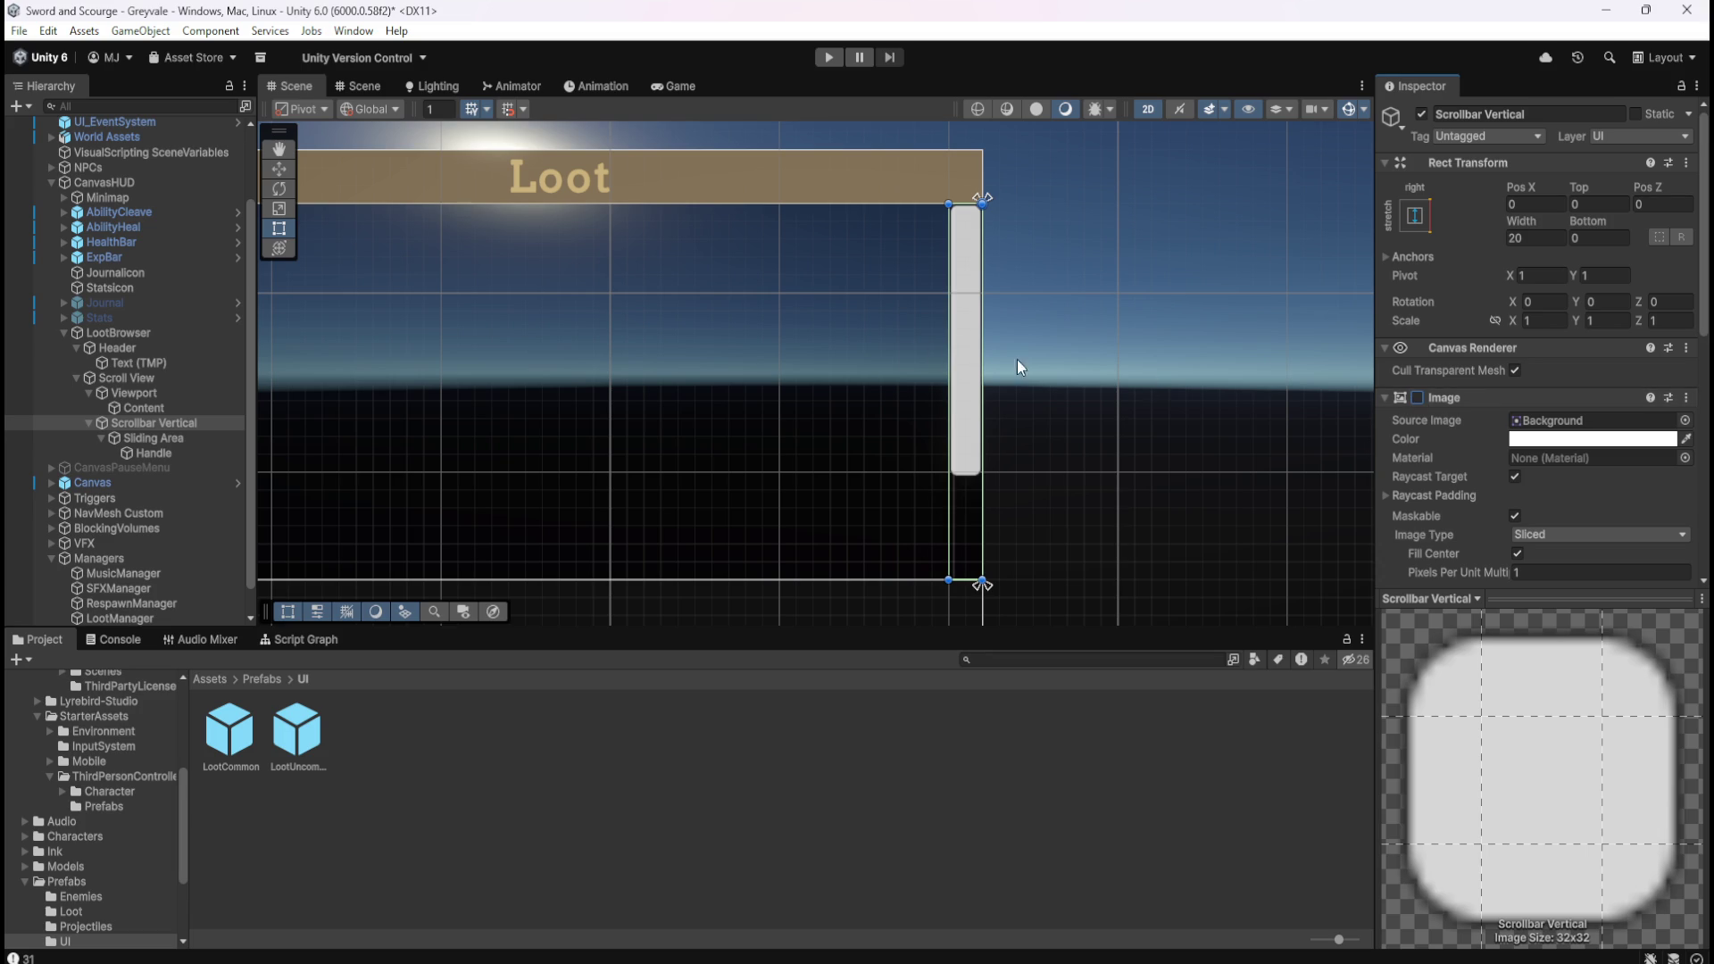
Preview the Loot panel in the Game view, then review the Scroll View's scrolling settings.
scroll(1134, 451, down, 4)
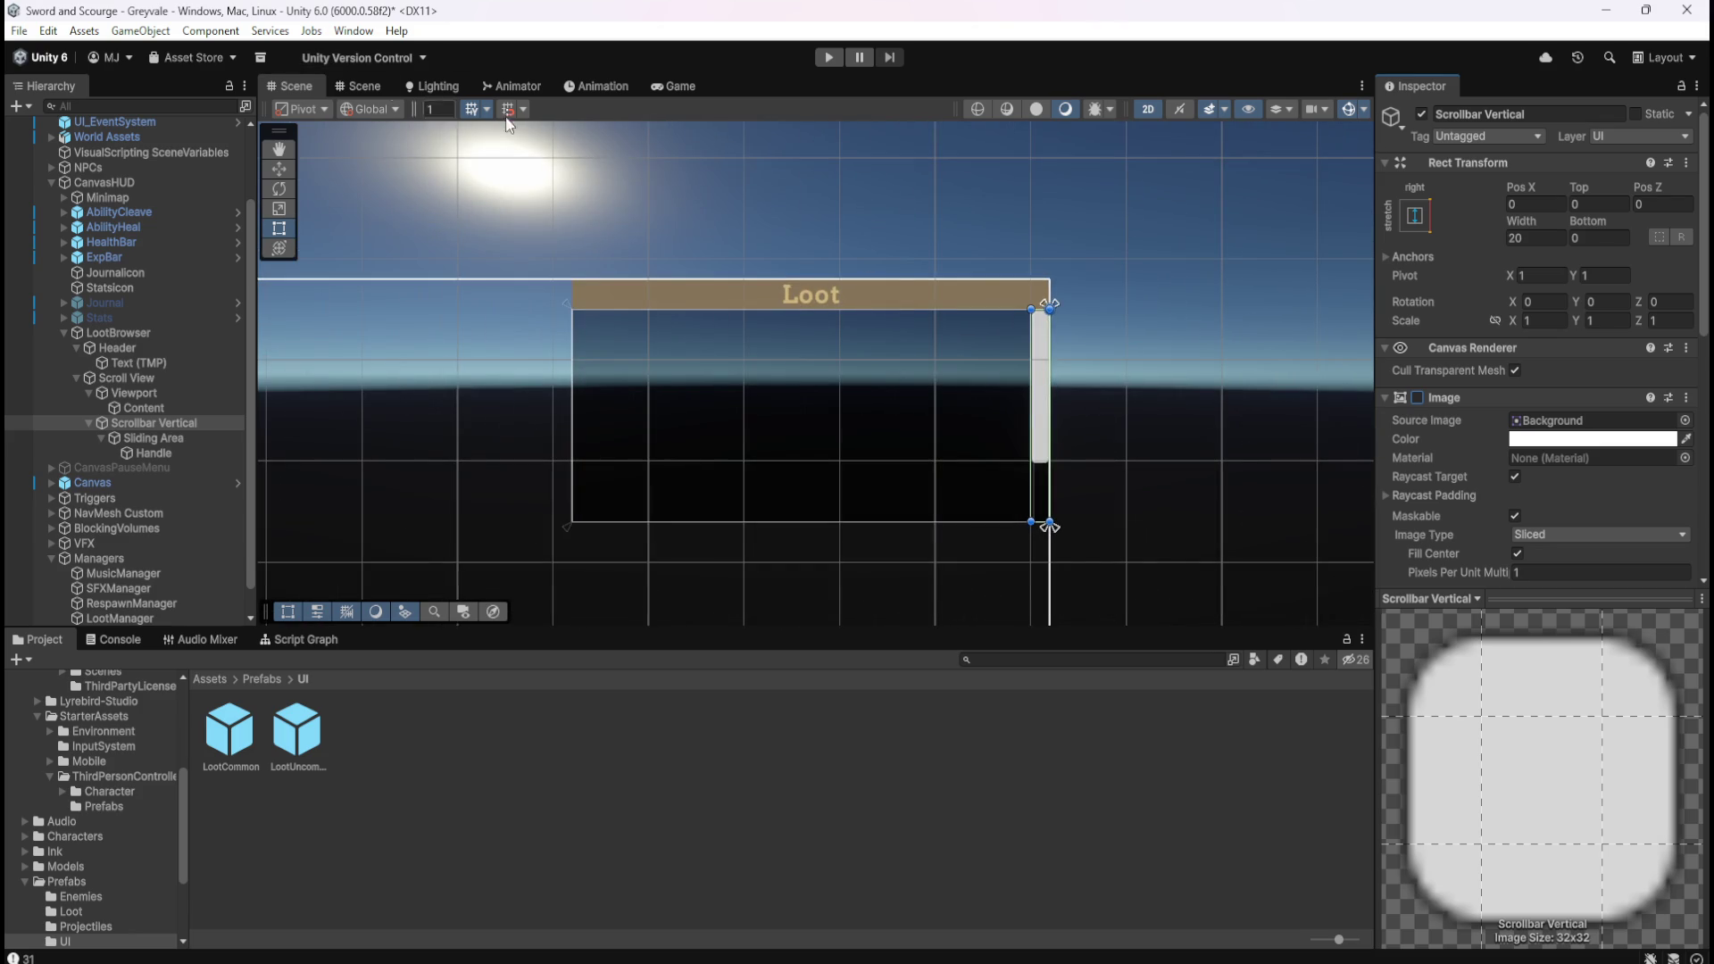
click(669, 86)
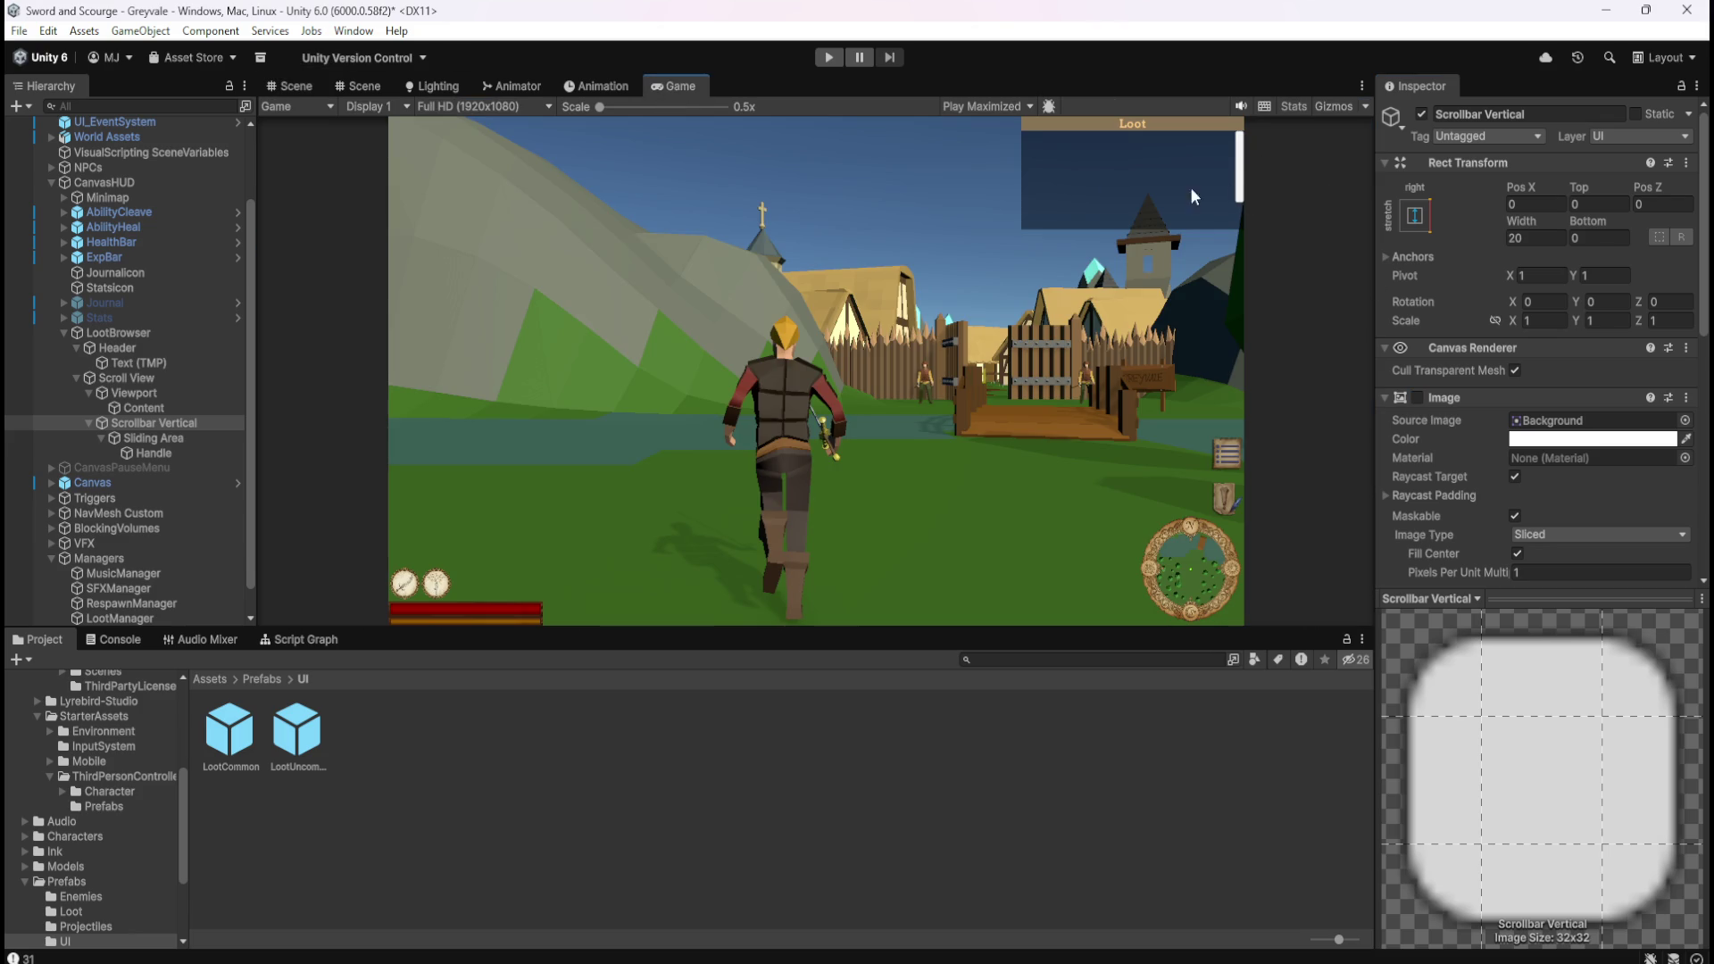
click(303, 85)
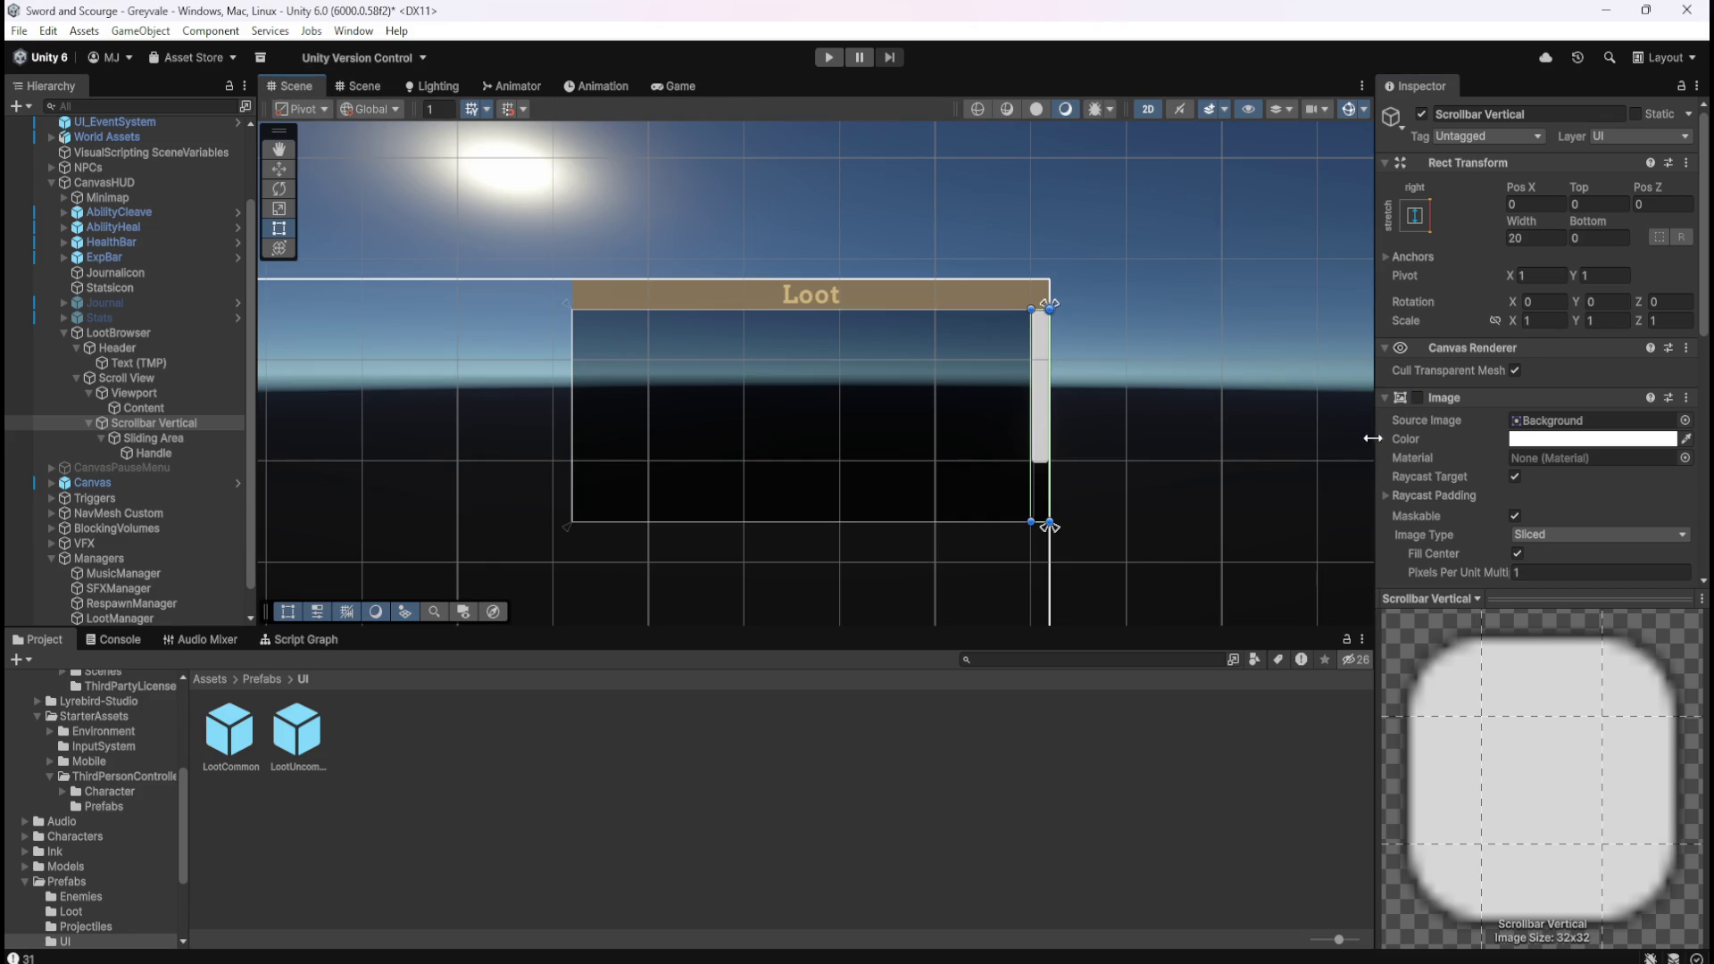
scroll(1461, 482, down, 2)
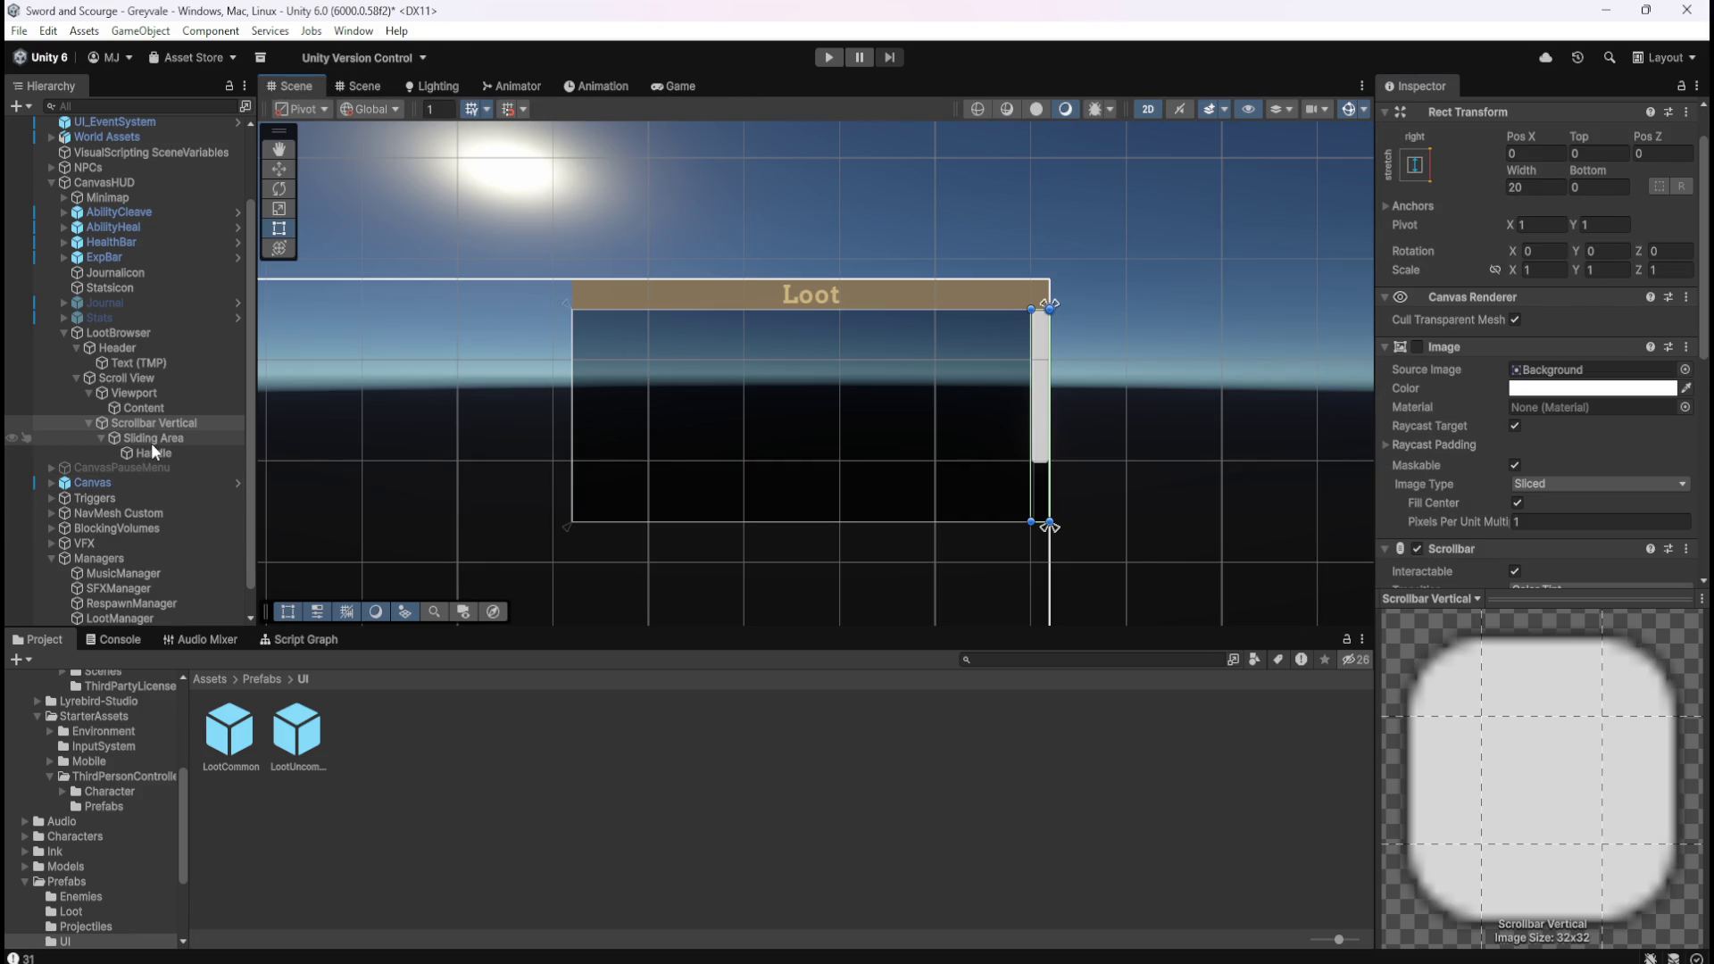
click(148, 441)
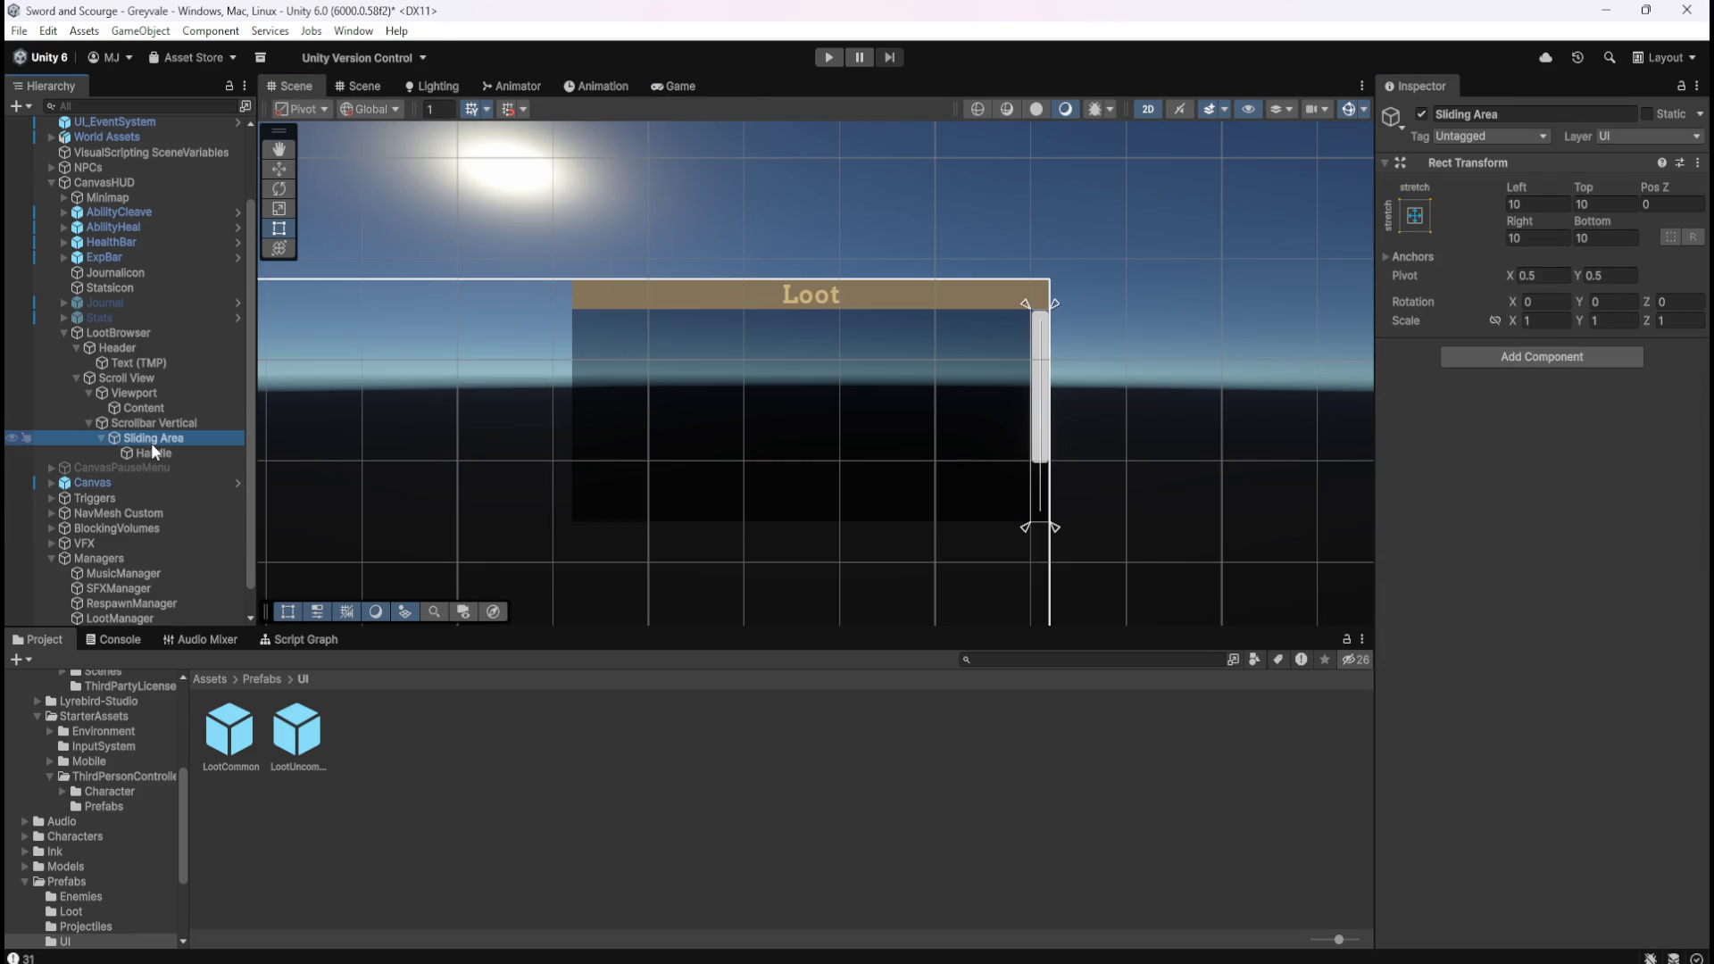
click(134, 377)
scroll(1448, 484, down, 5)
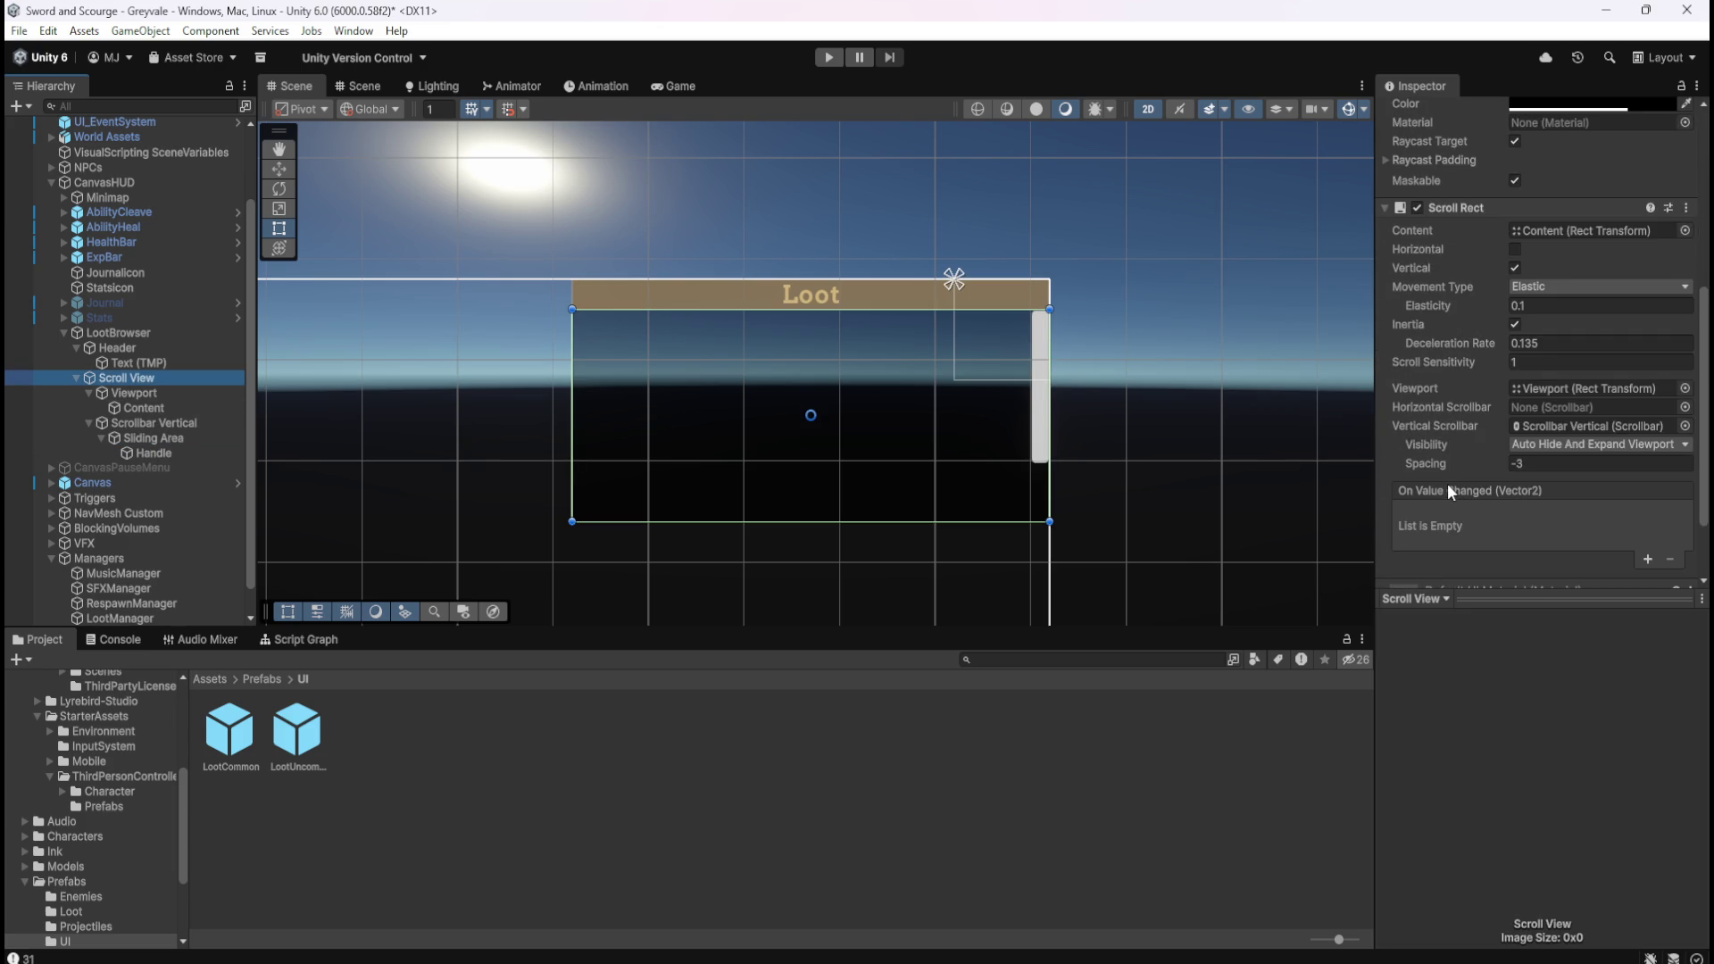
scroll(1449, 478, up, 1)
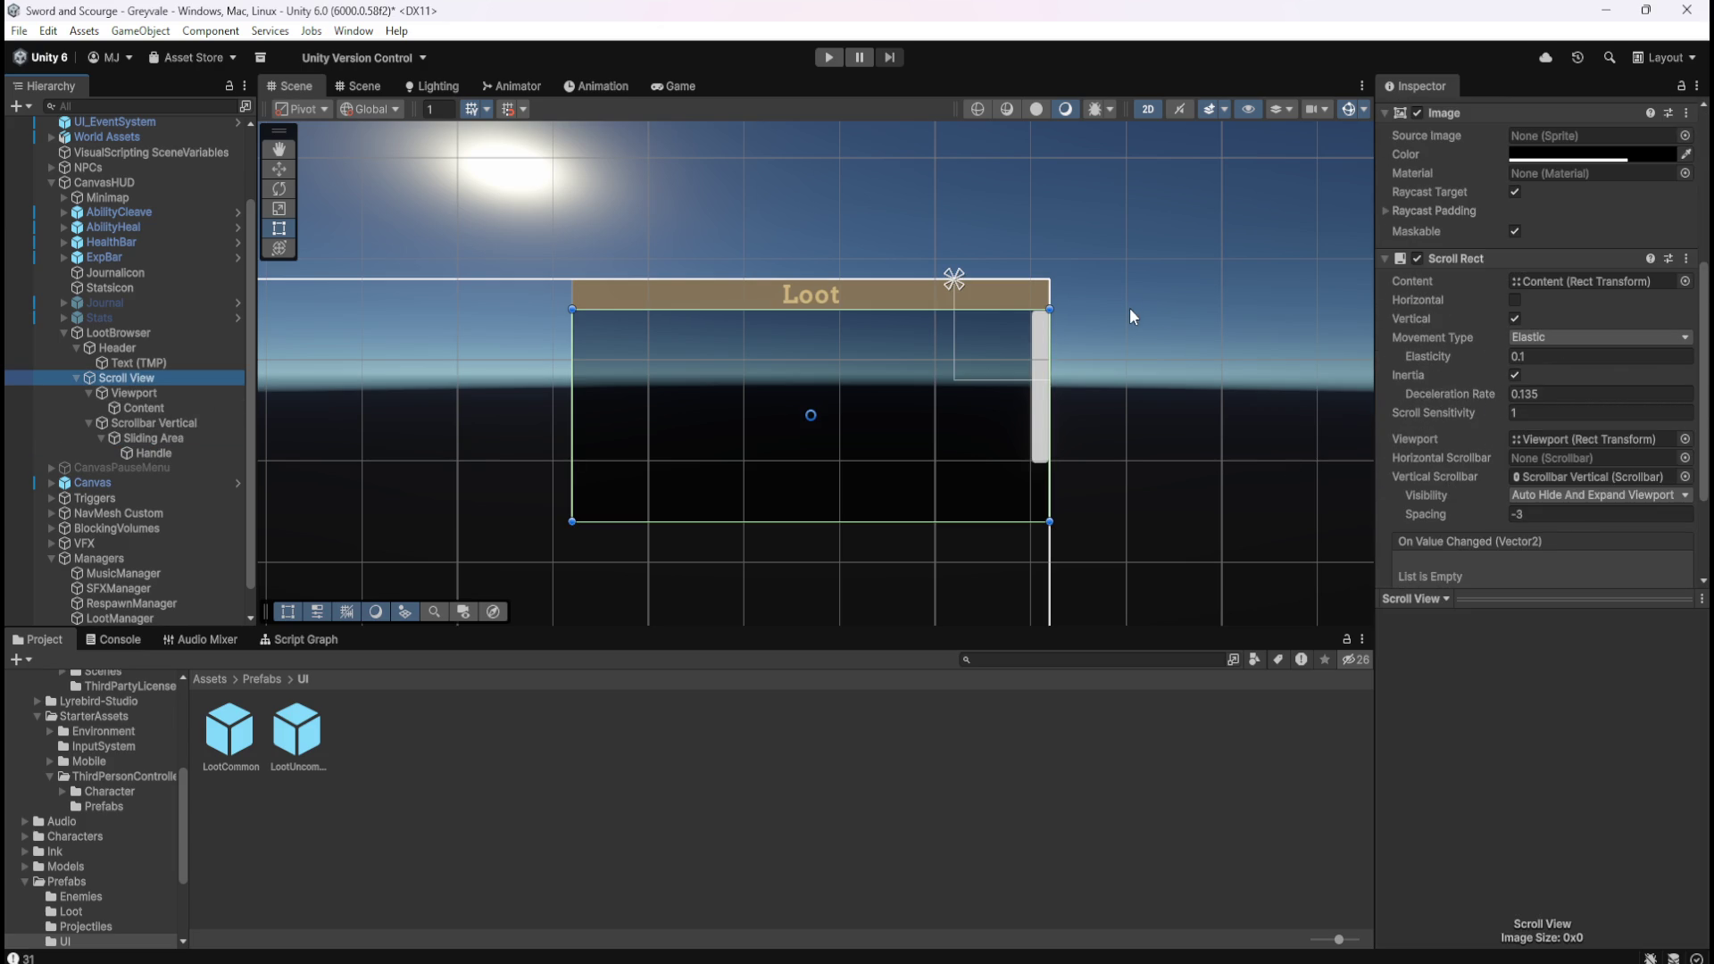
Save the Greyvale scene and try the vertical scrollbar spacing, leaving it at -3.
key(ctrl+s)
mouse_move(1470, 509)
mouse_down()
mouse_move(1428, 514)
mouse_move(1573, 511)
mouse_move(1524, 470)
mouse_move(1455, 489)
mouse_move(1453, 518)
mouse_up()
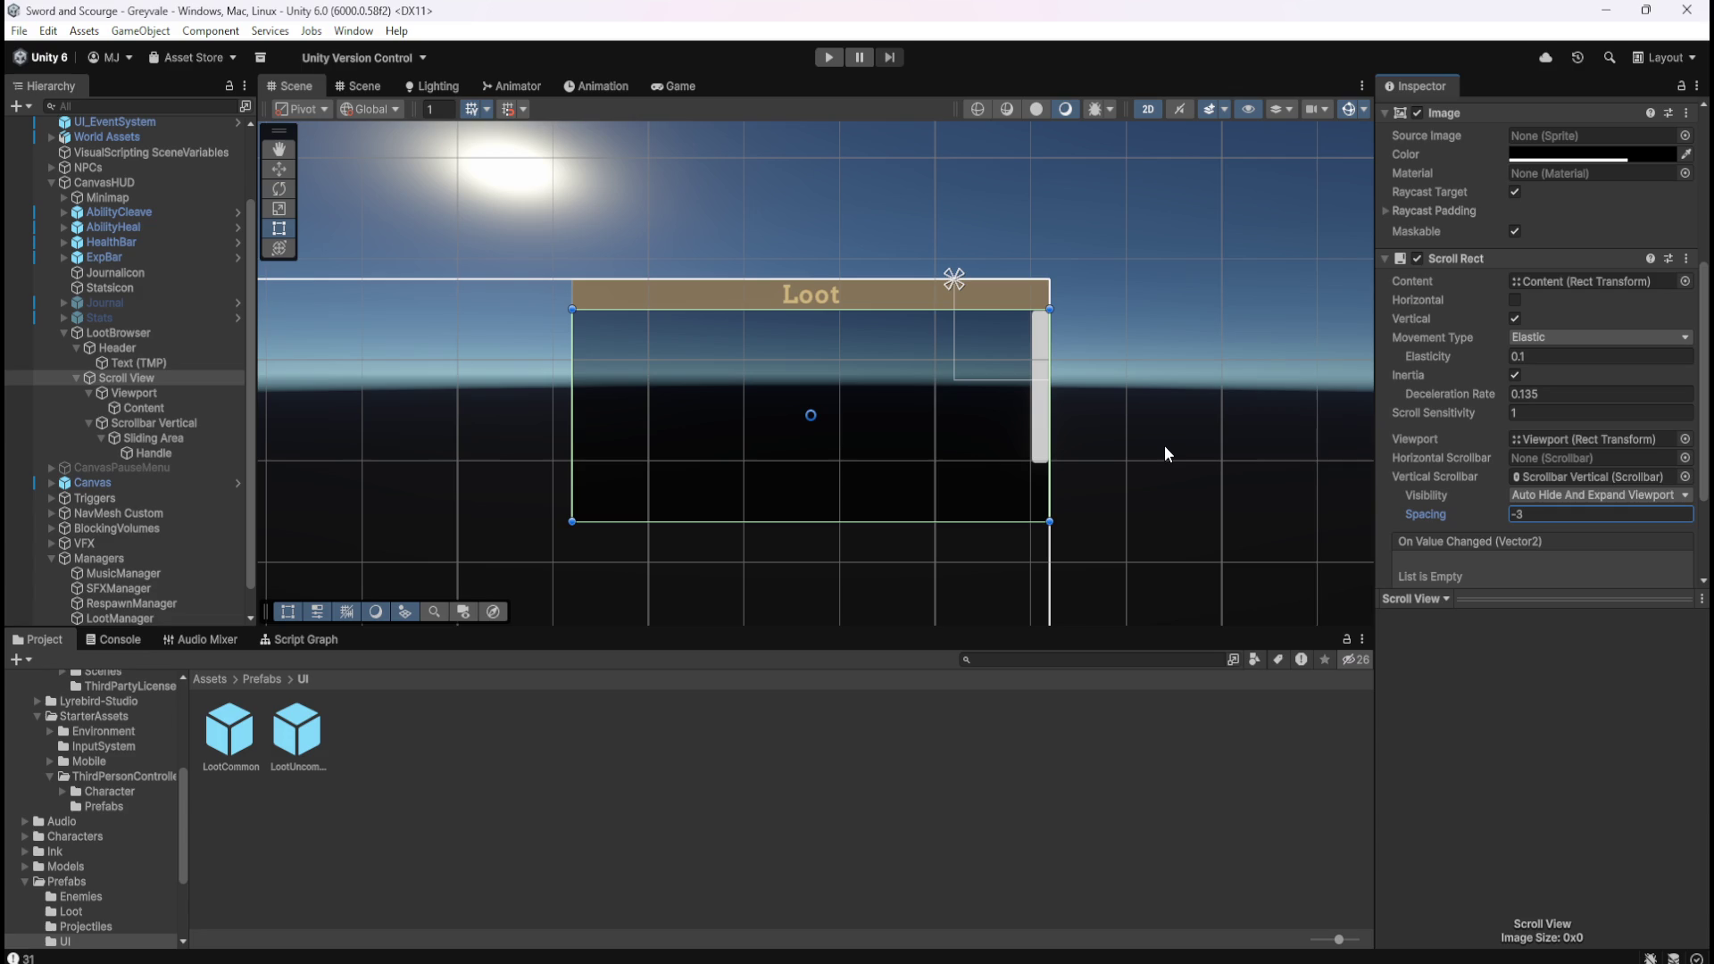
scroll(1439, 502, down, 2)
scroll(1439, 502, down, 2)
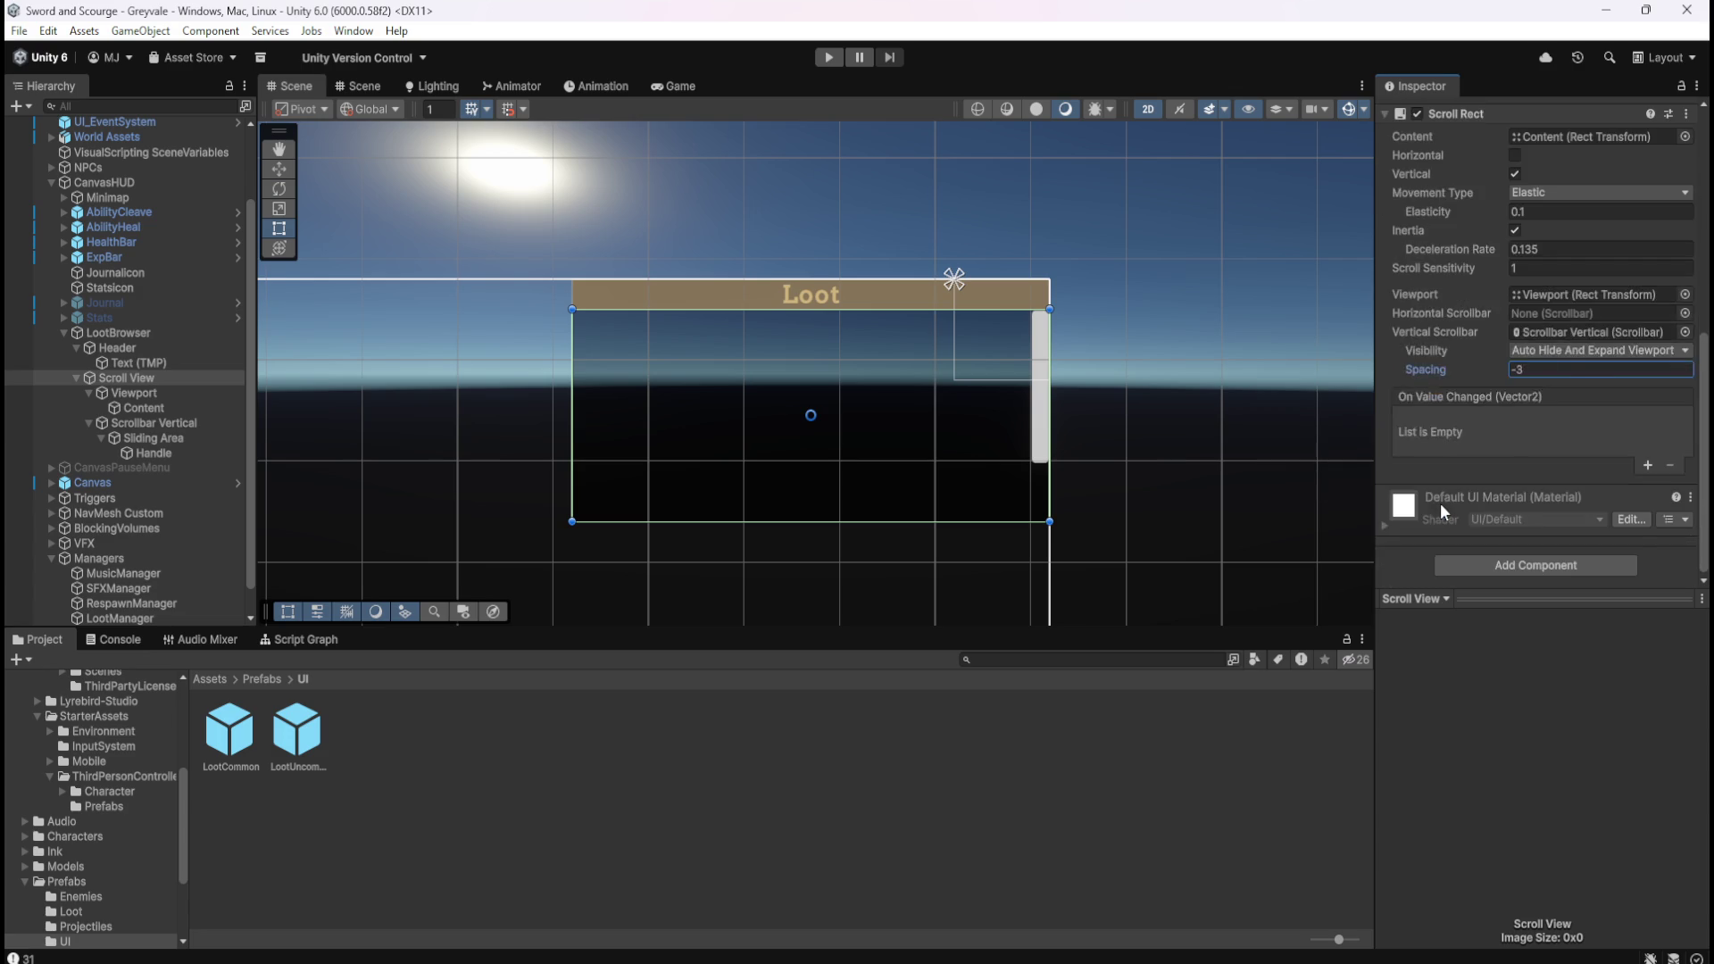
scroll(1439, 502, up, 5)
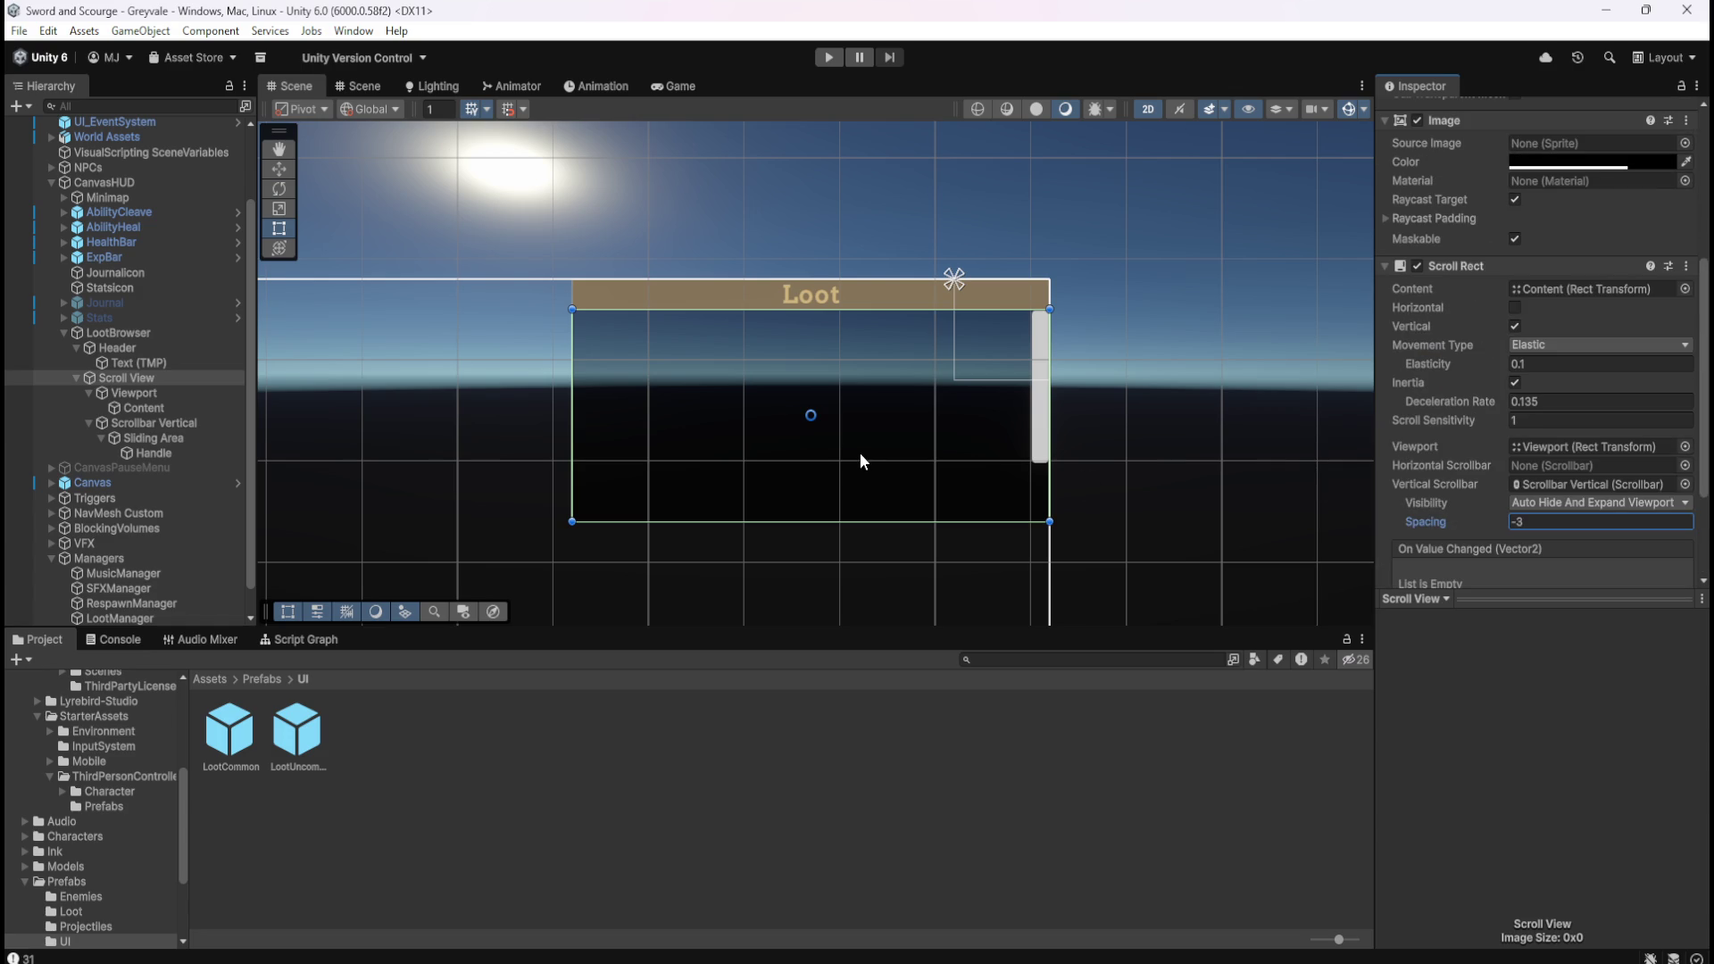
Open Assets > Scenes > Main_Menu, play it, and open the Controls panel.
click(226, 680)
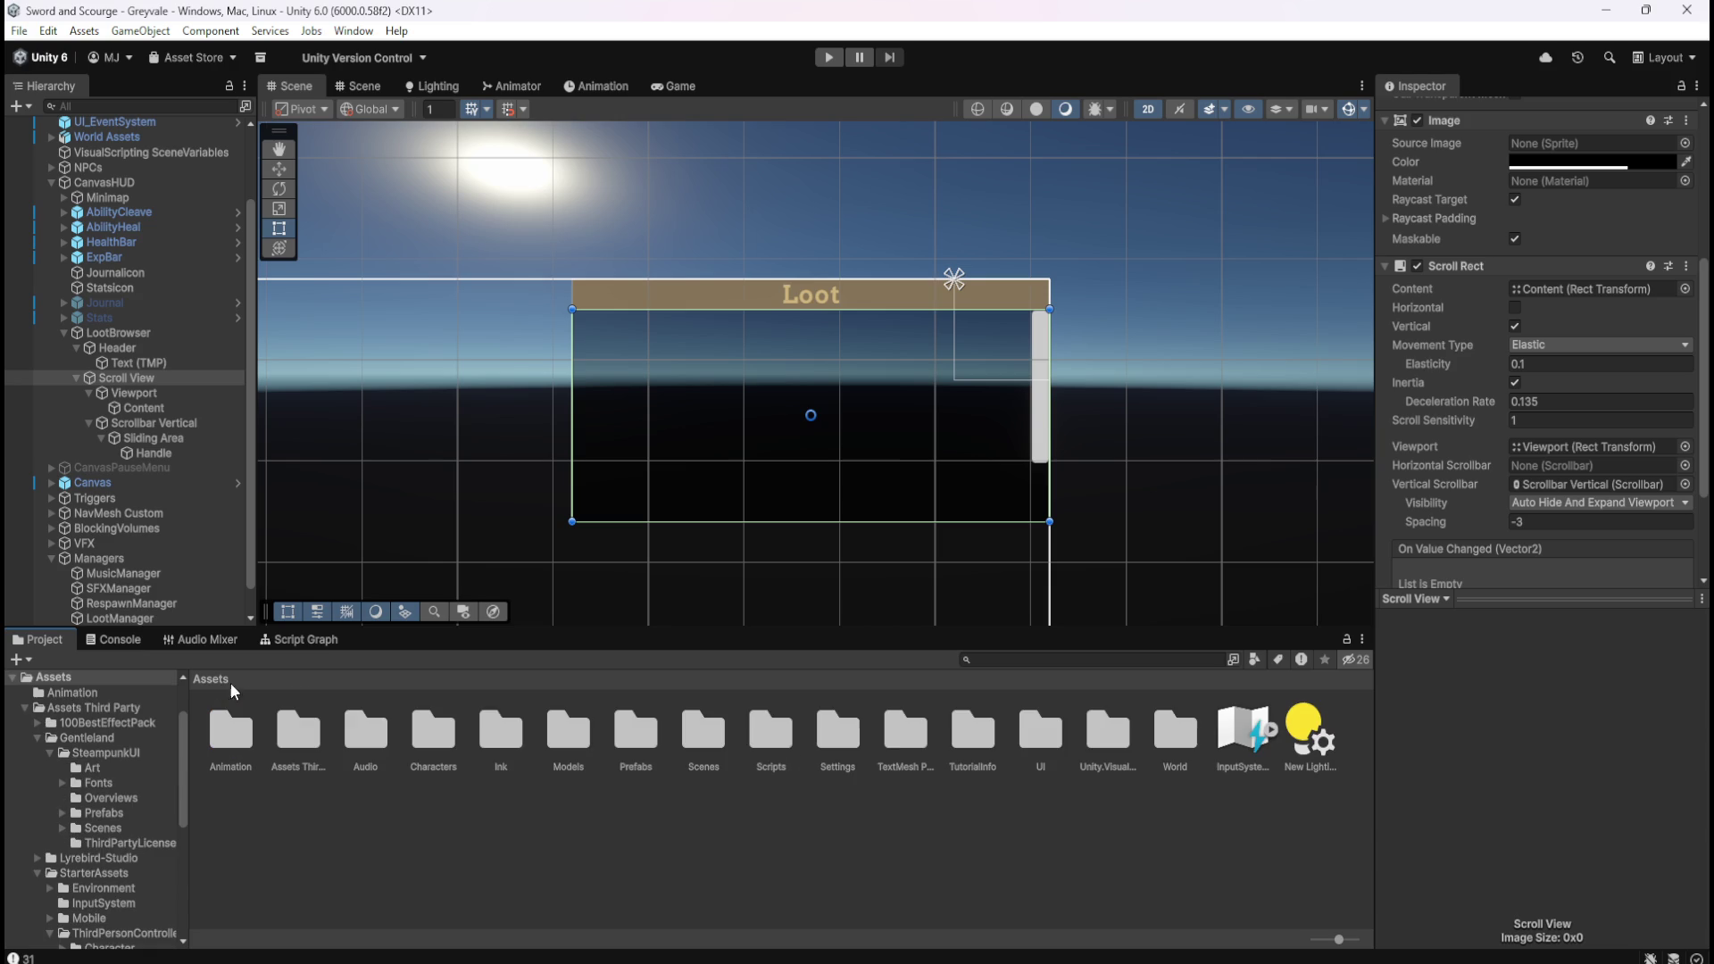
double_click(700, 732)
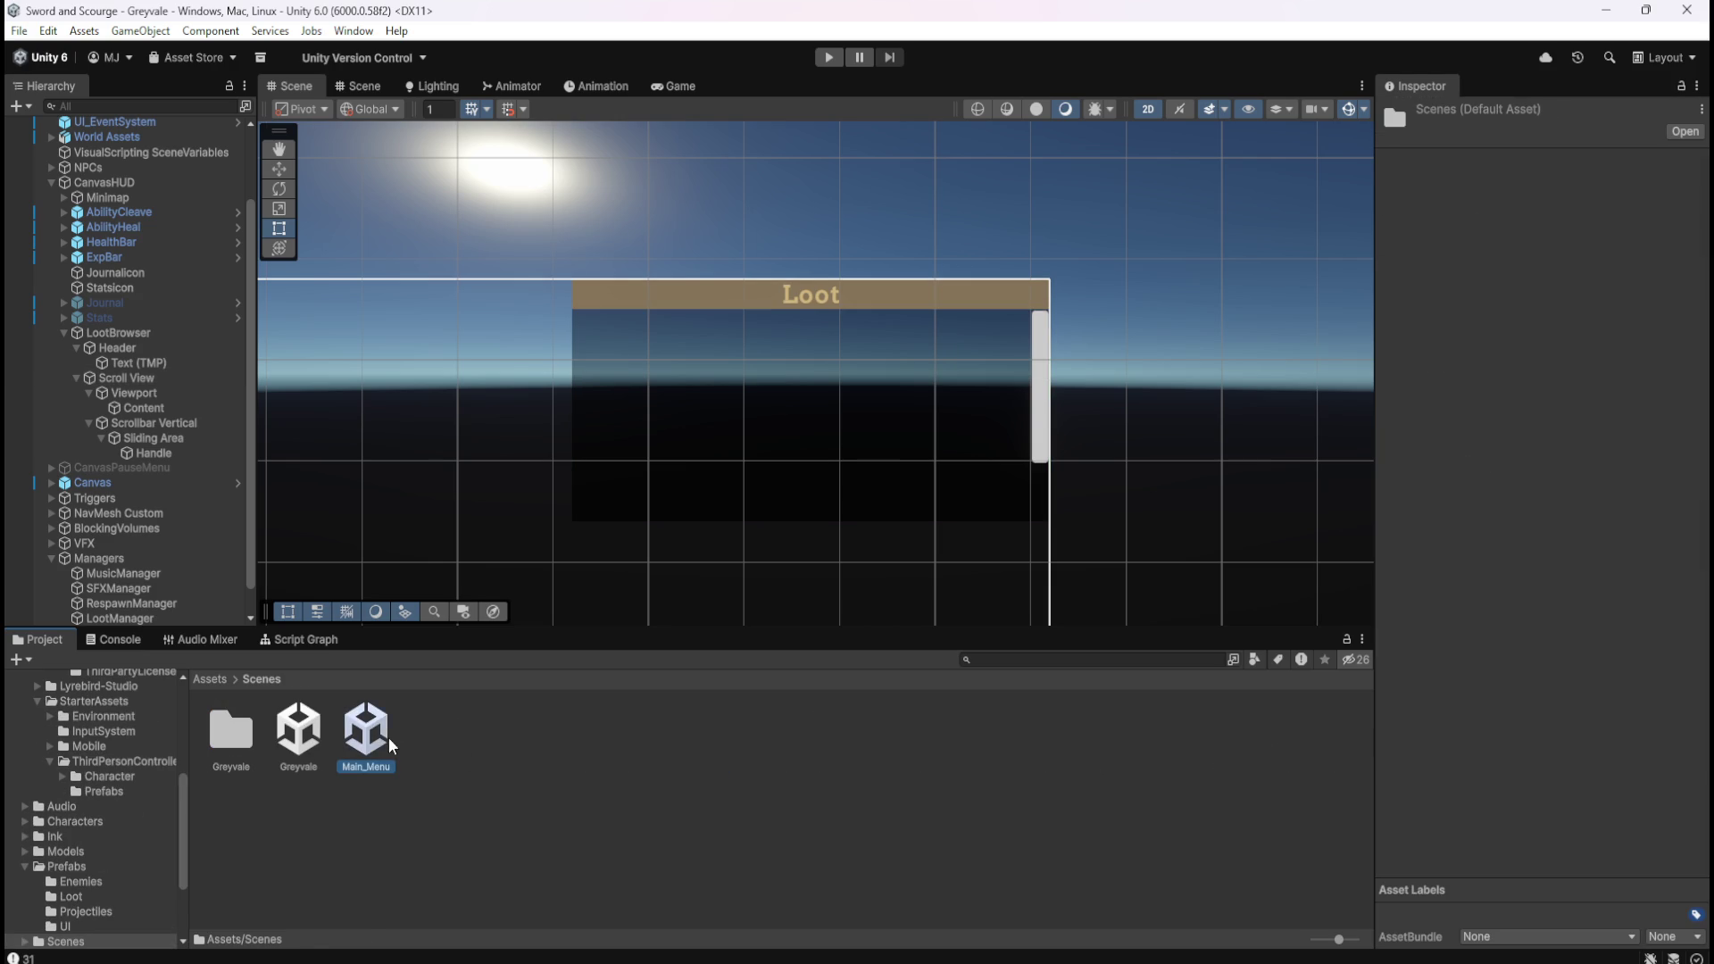
double_click(389, 737)
click(829, 57)
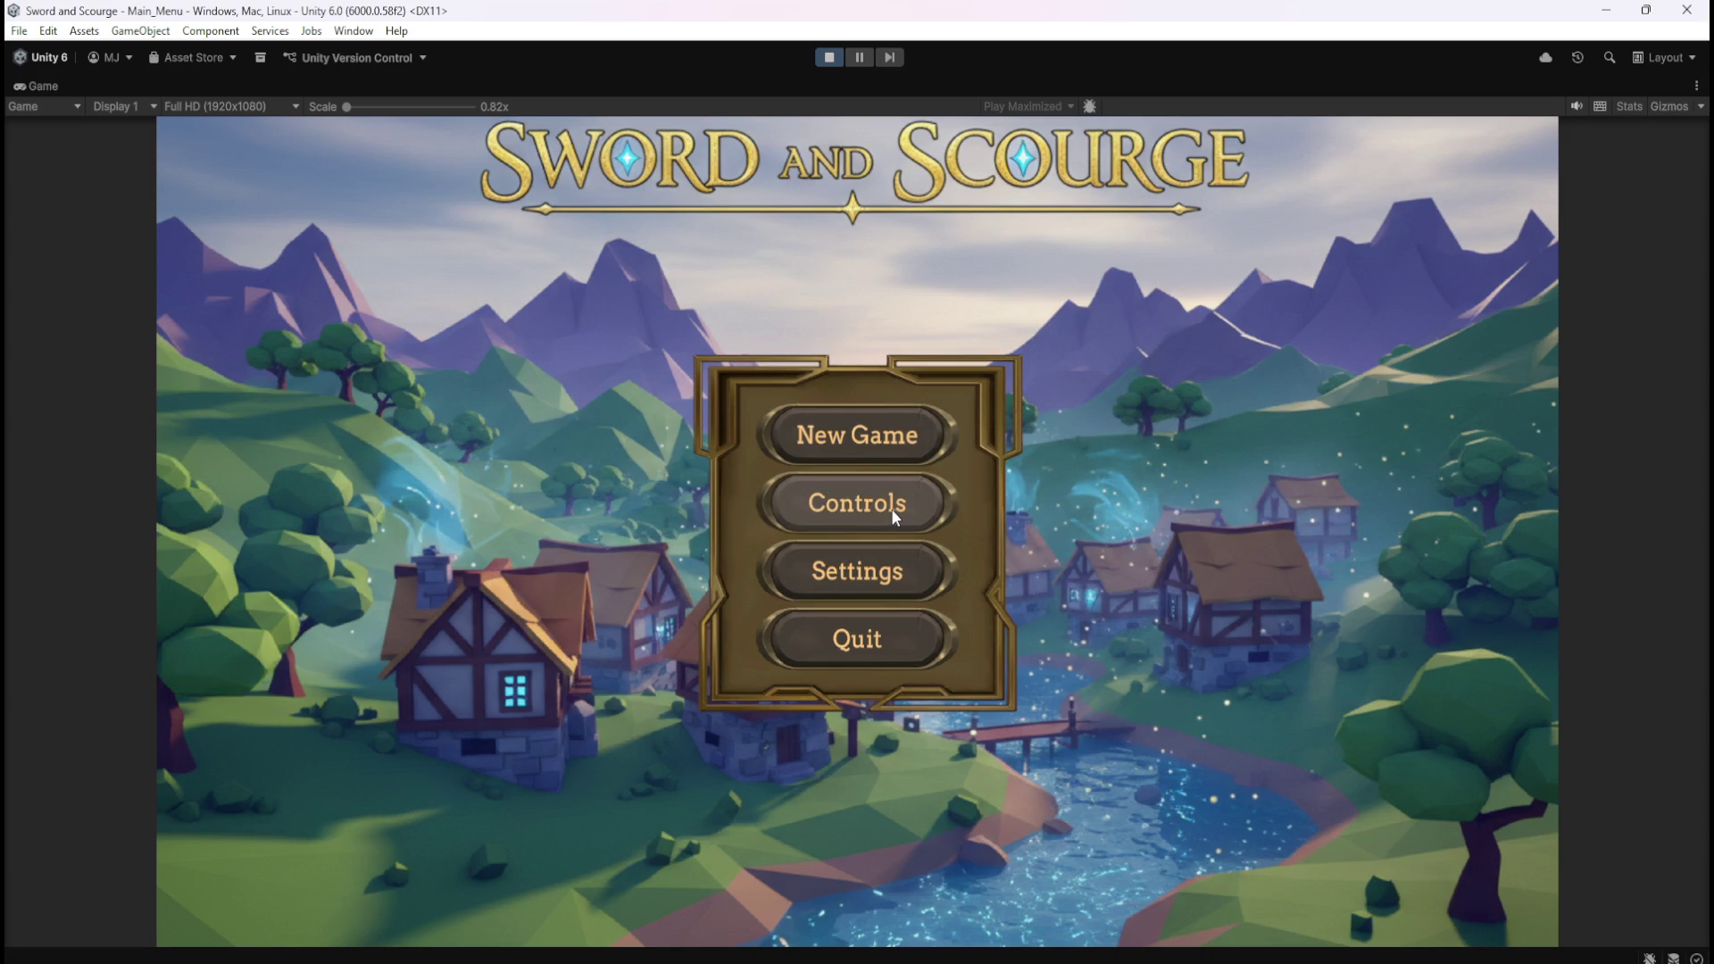
click(891, 507)
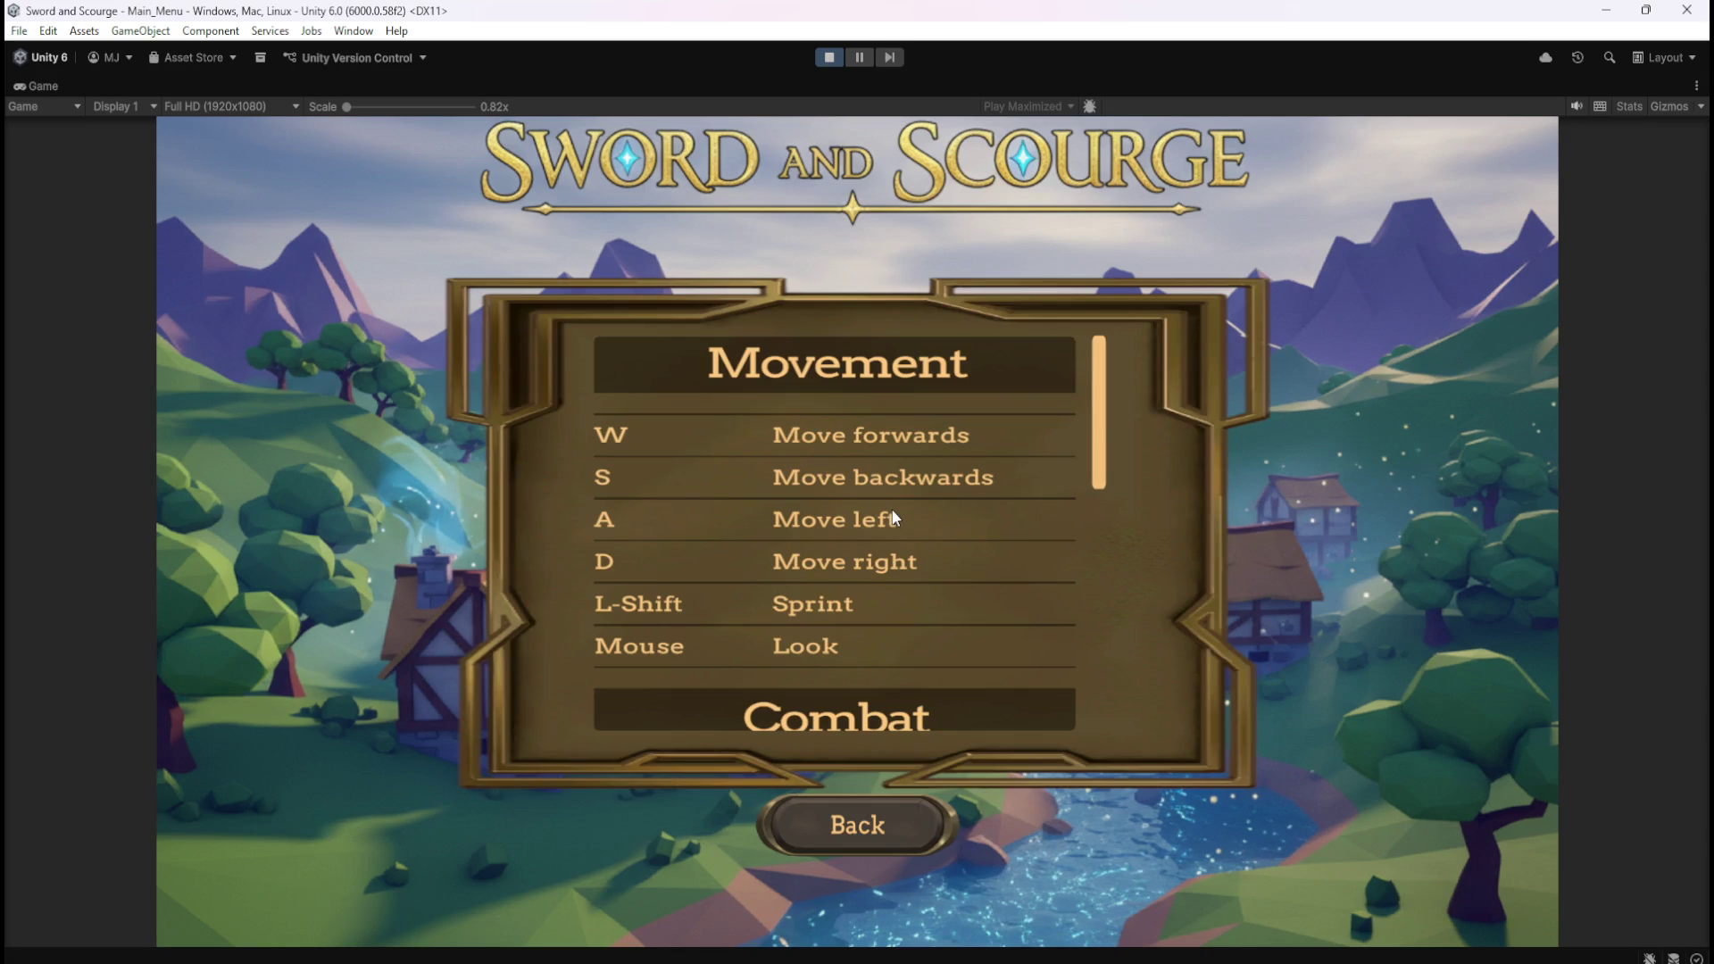
Scroll the key-binding list from Movement down to Minimap zoom and back, then click Back.
scroll(1051, 466, down, 3)
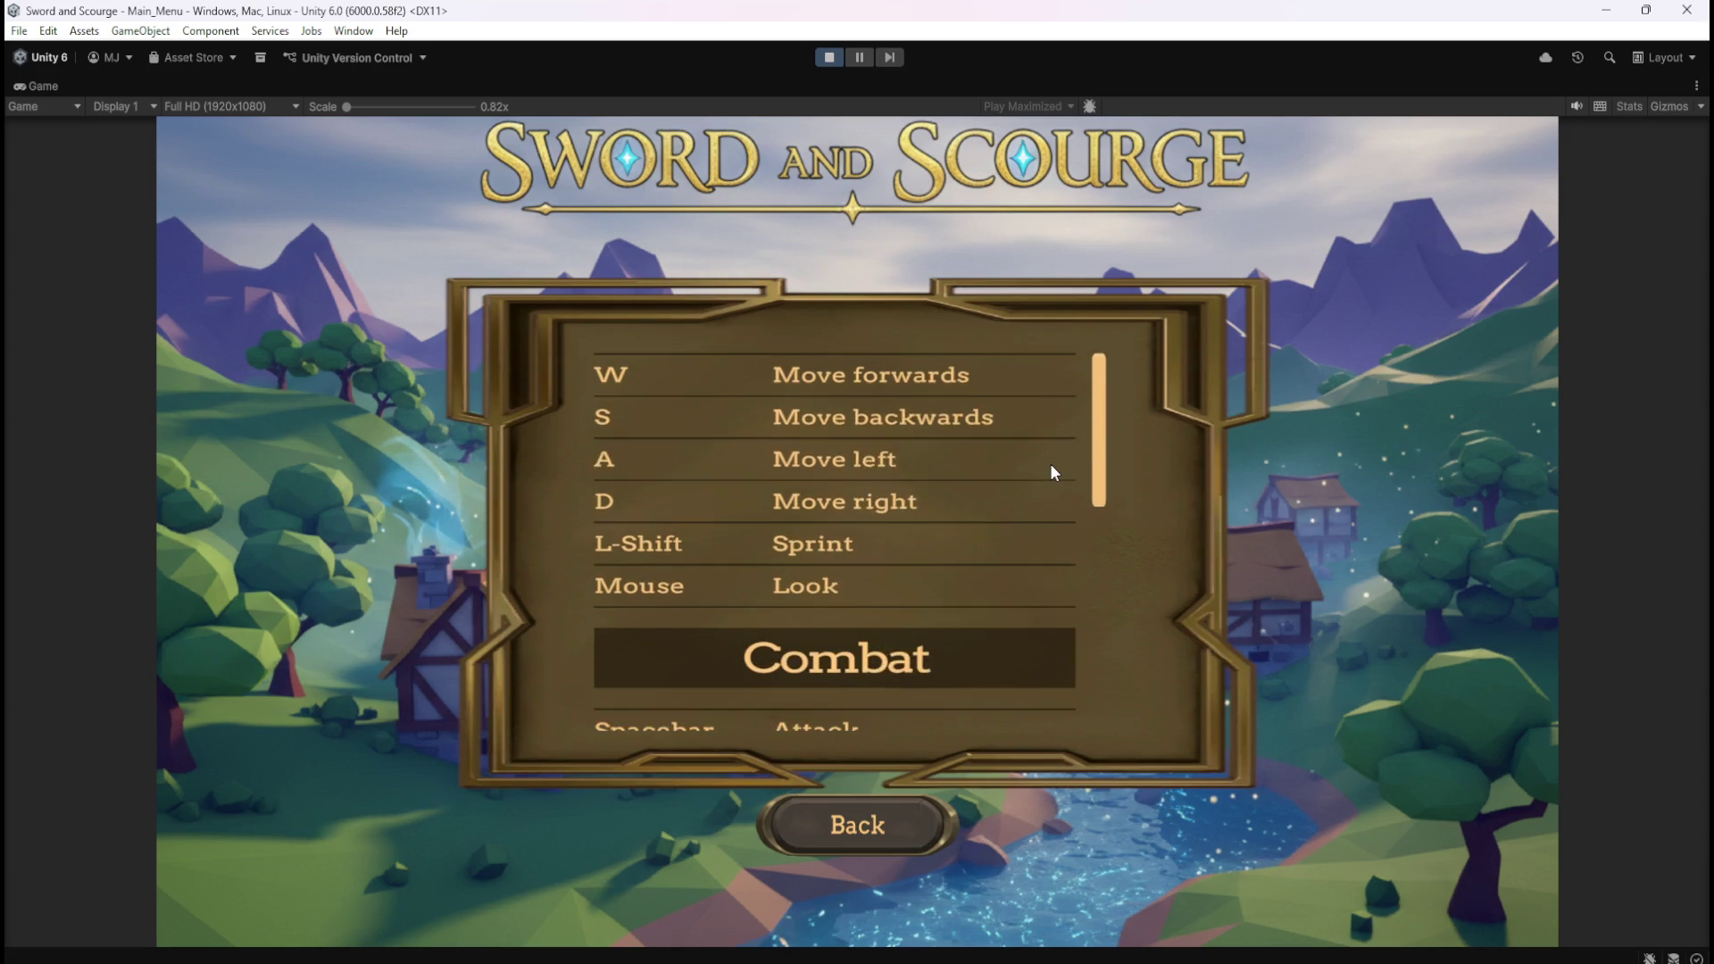
scroll(1052, 469, down, 5)
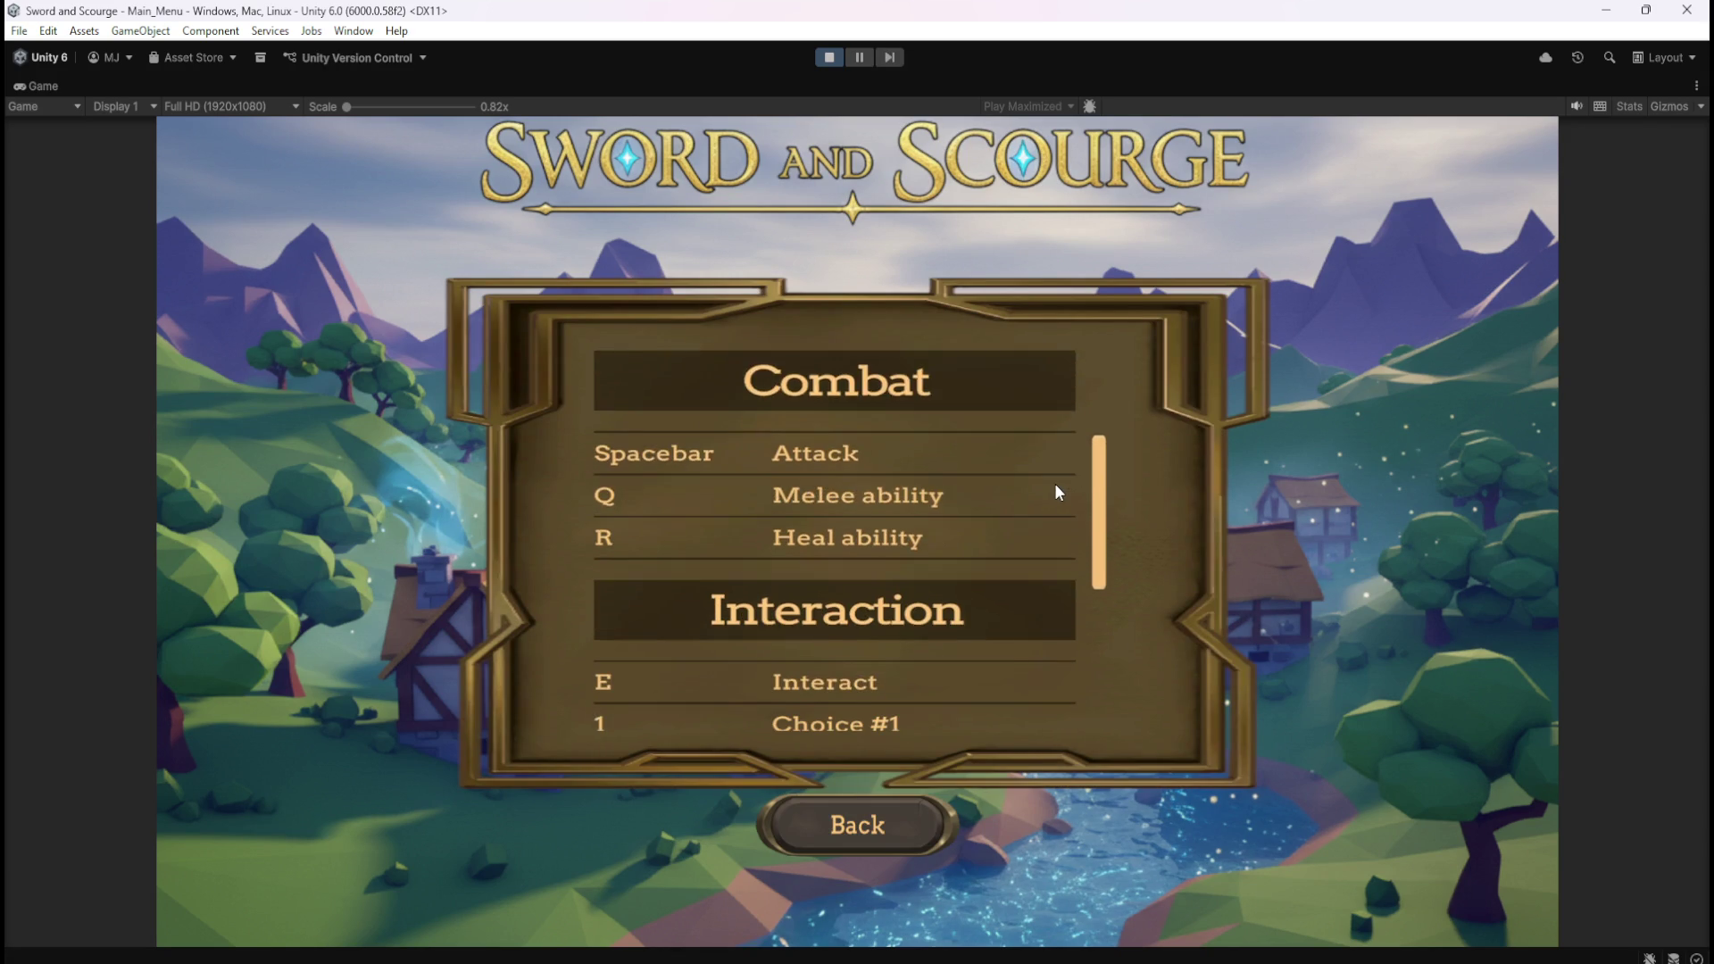
scroll(1058, 500, down, 3)
mouse_move(1100, 560)
mouse_down()
mouse_move(1091, 695)
mouse_move(1134, 341)
mouse_up()
scroll(1012, 455, down, 2)
scroll(1012, 456, up, 3)
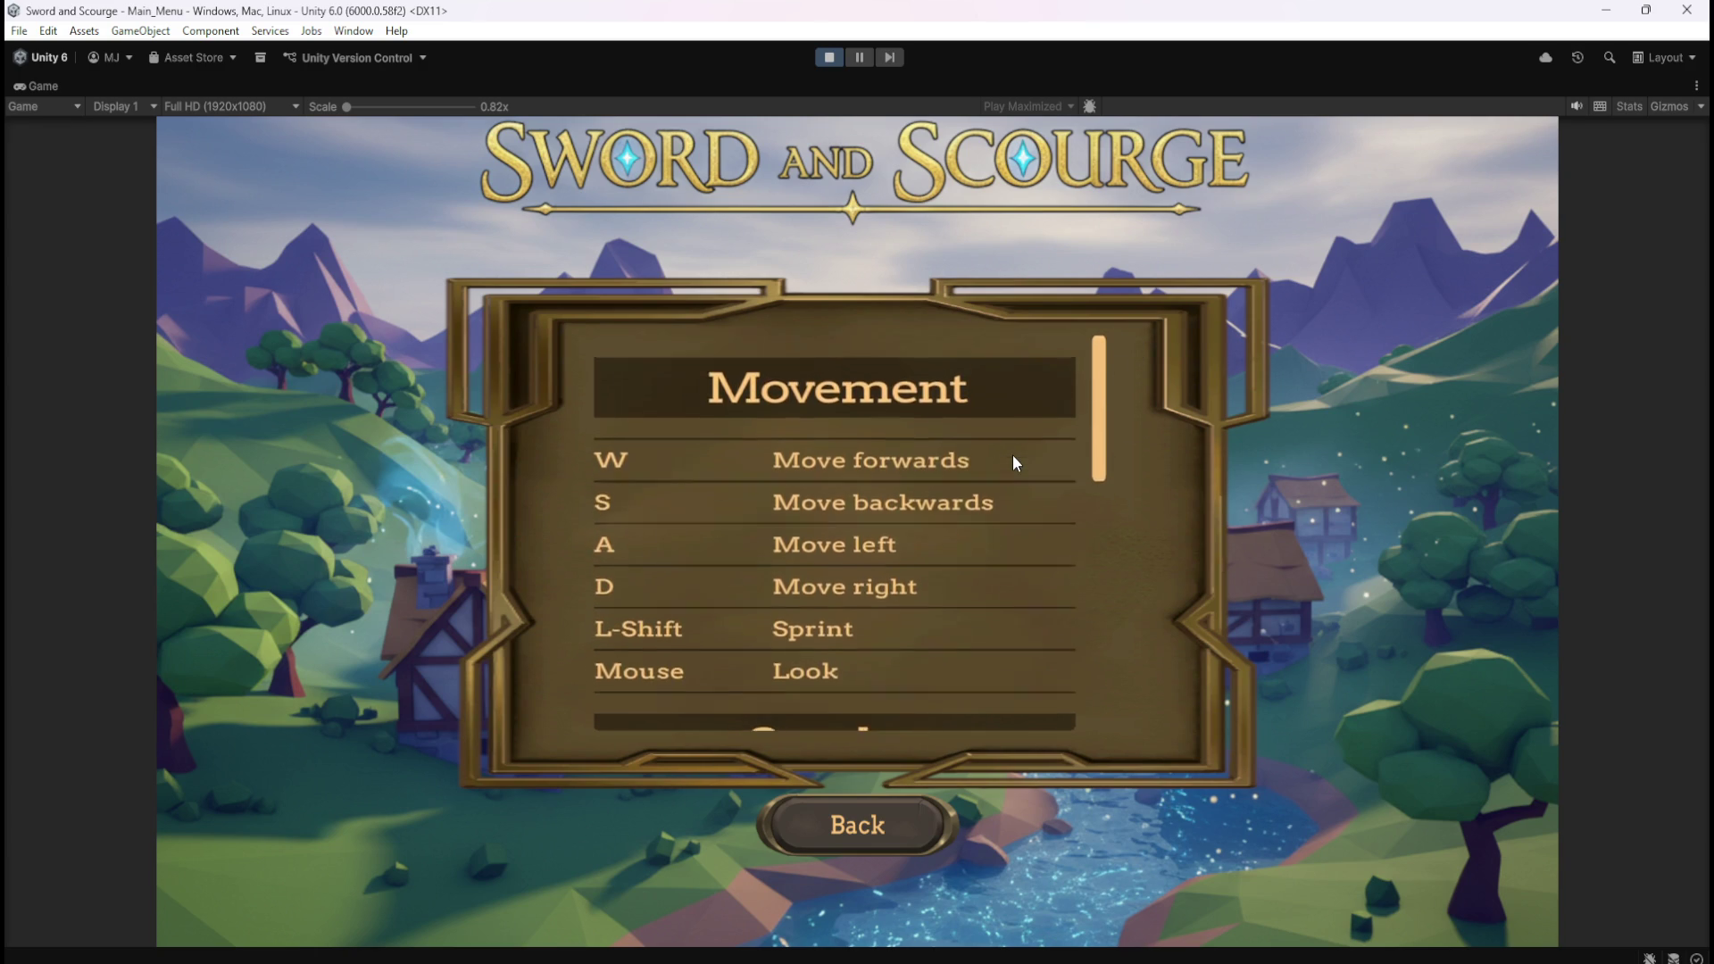
scroll(1014, 460, down, 1)
scroll(1013, 460, up, 1)
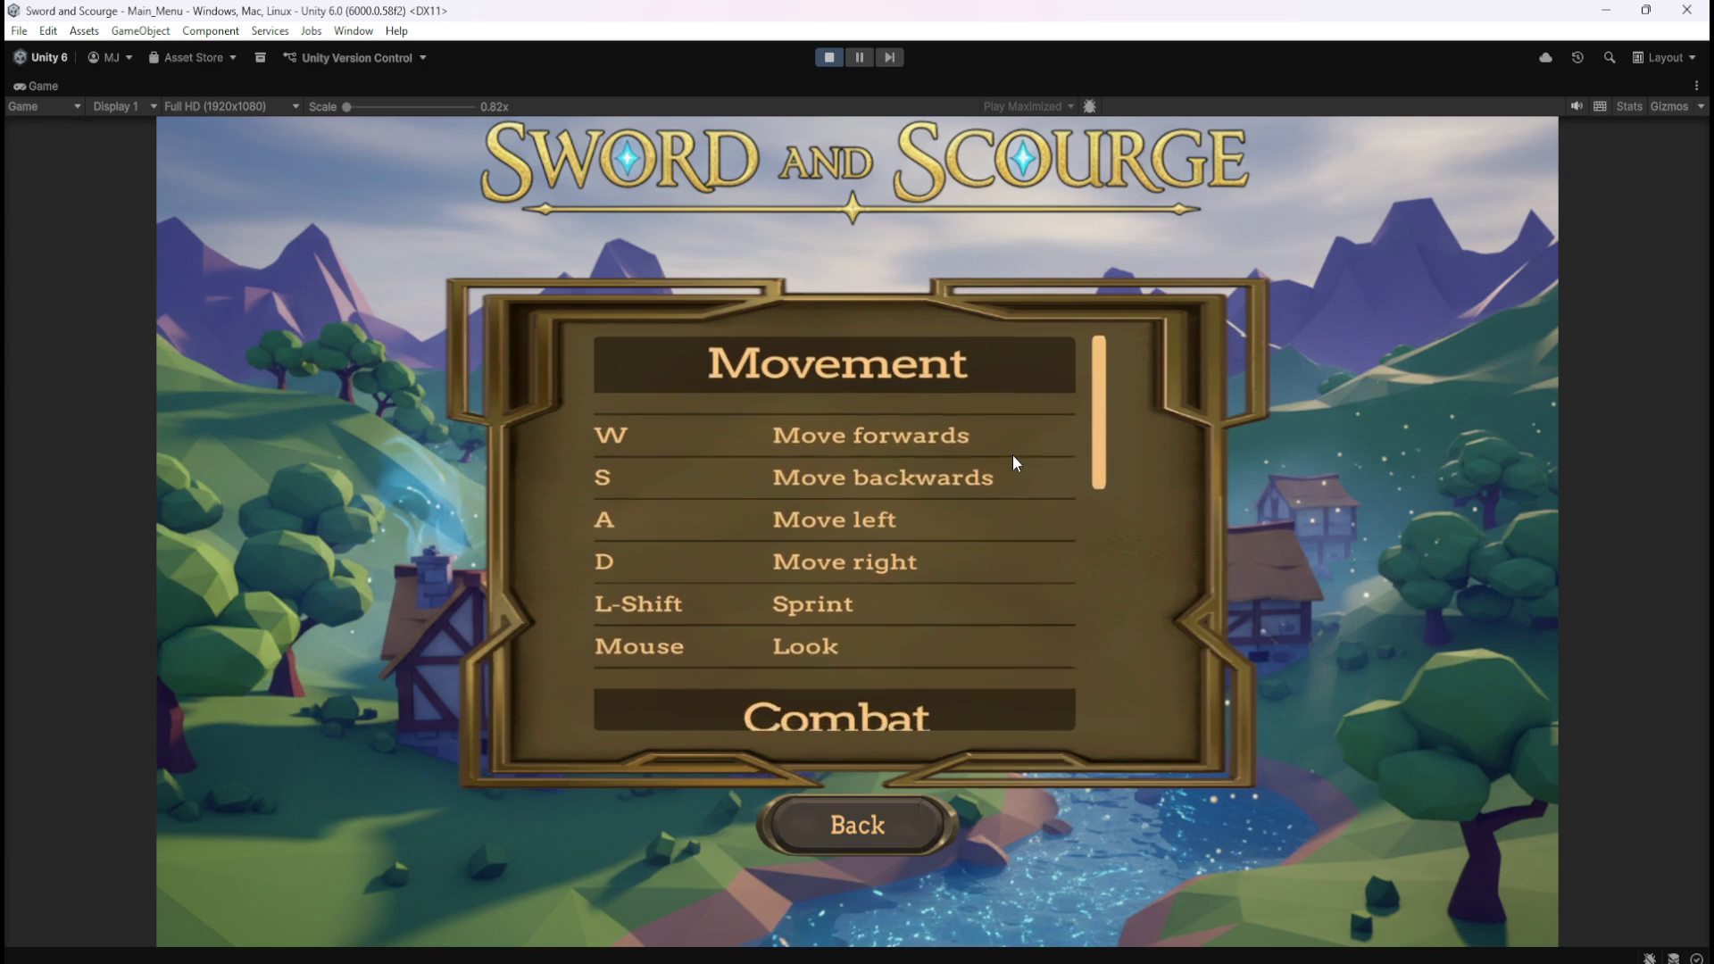
scroll(1013, 460, down, 3)
scroll(1012, 453, down, 2)
scroll(967, 533, down, 5)
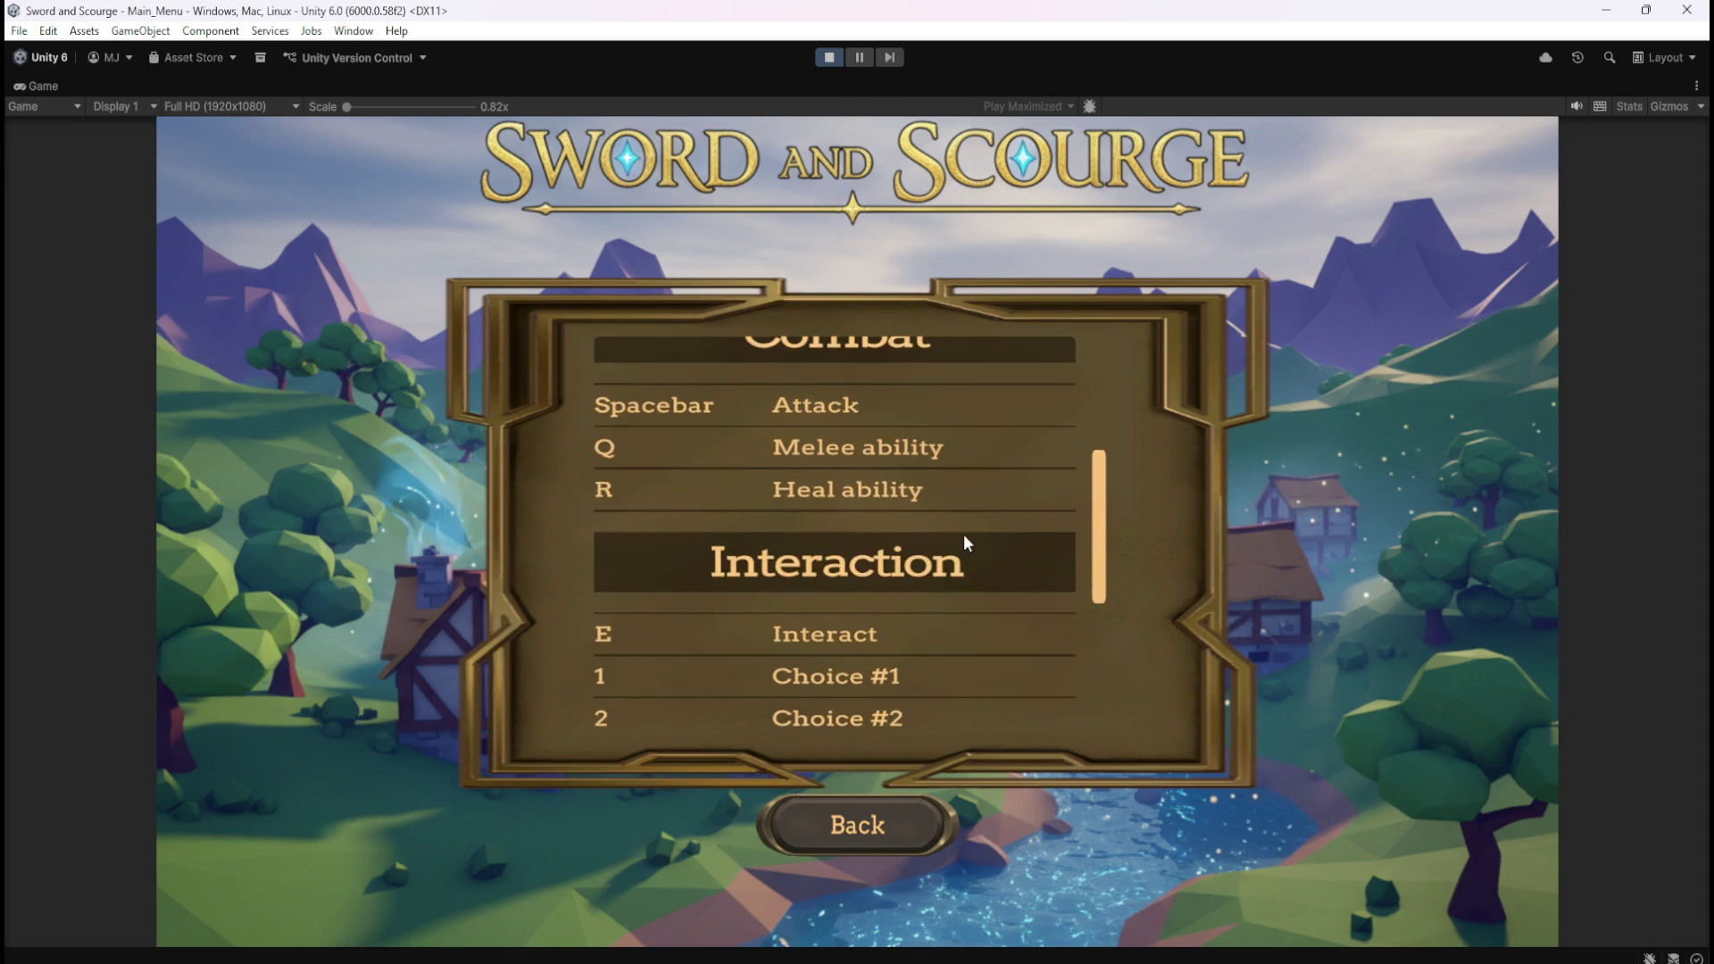
scroll(967, 532, down, 1)
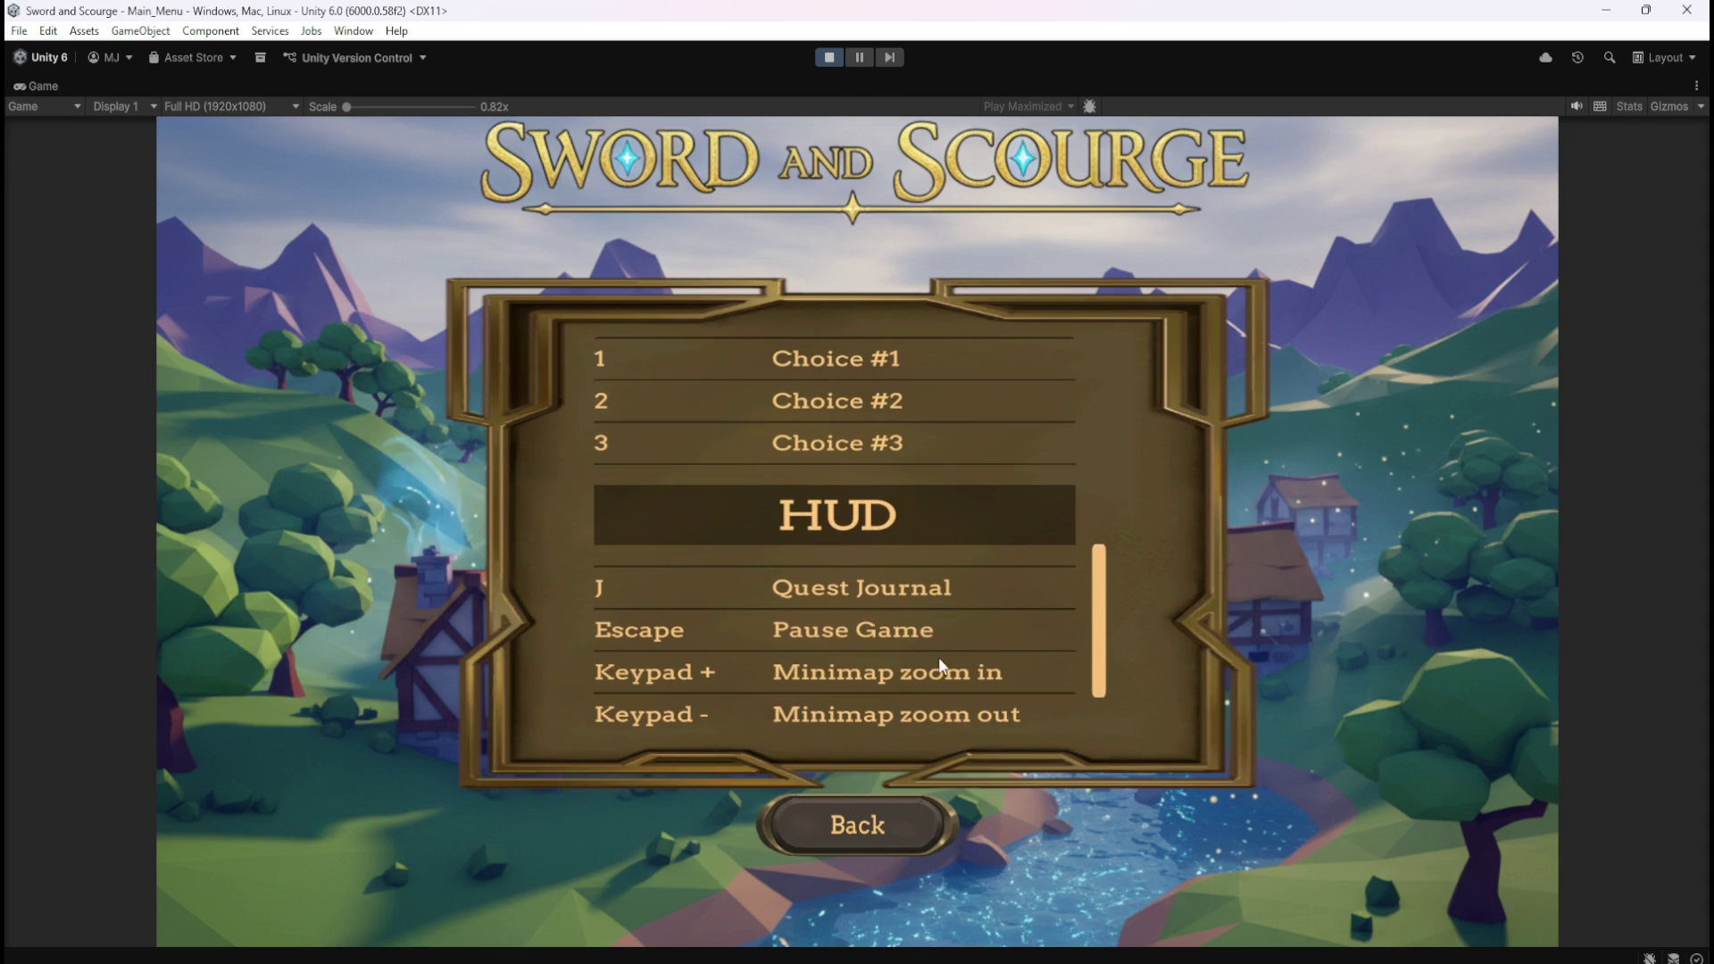
scroll(991, 643, up, 1)
scroll(1047, 581, up, 4)
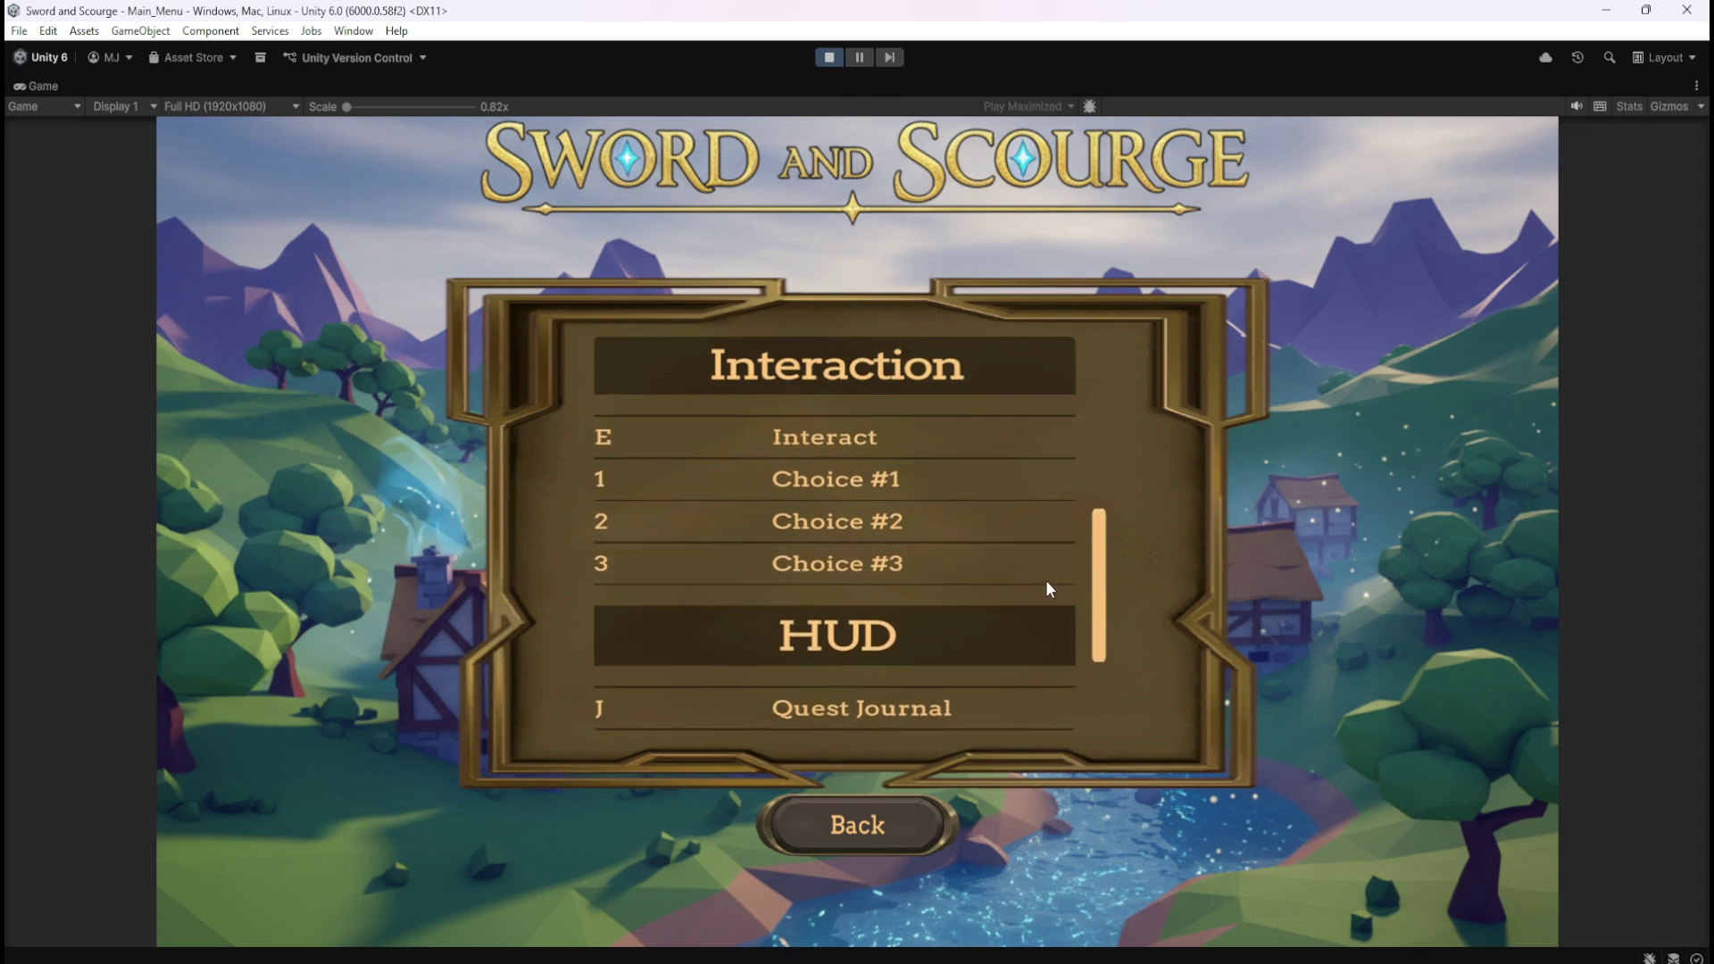
scroll(1052, 582, up, 5)
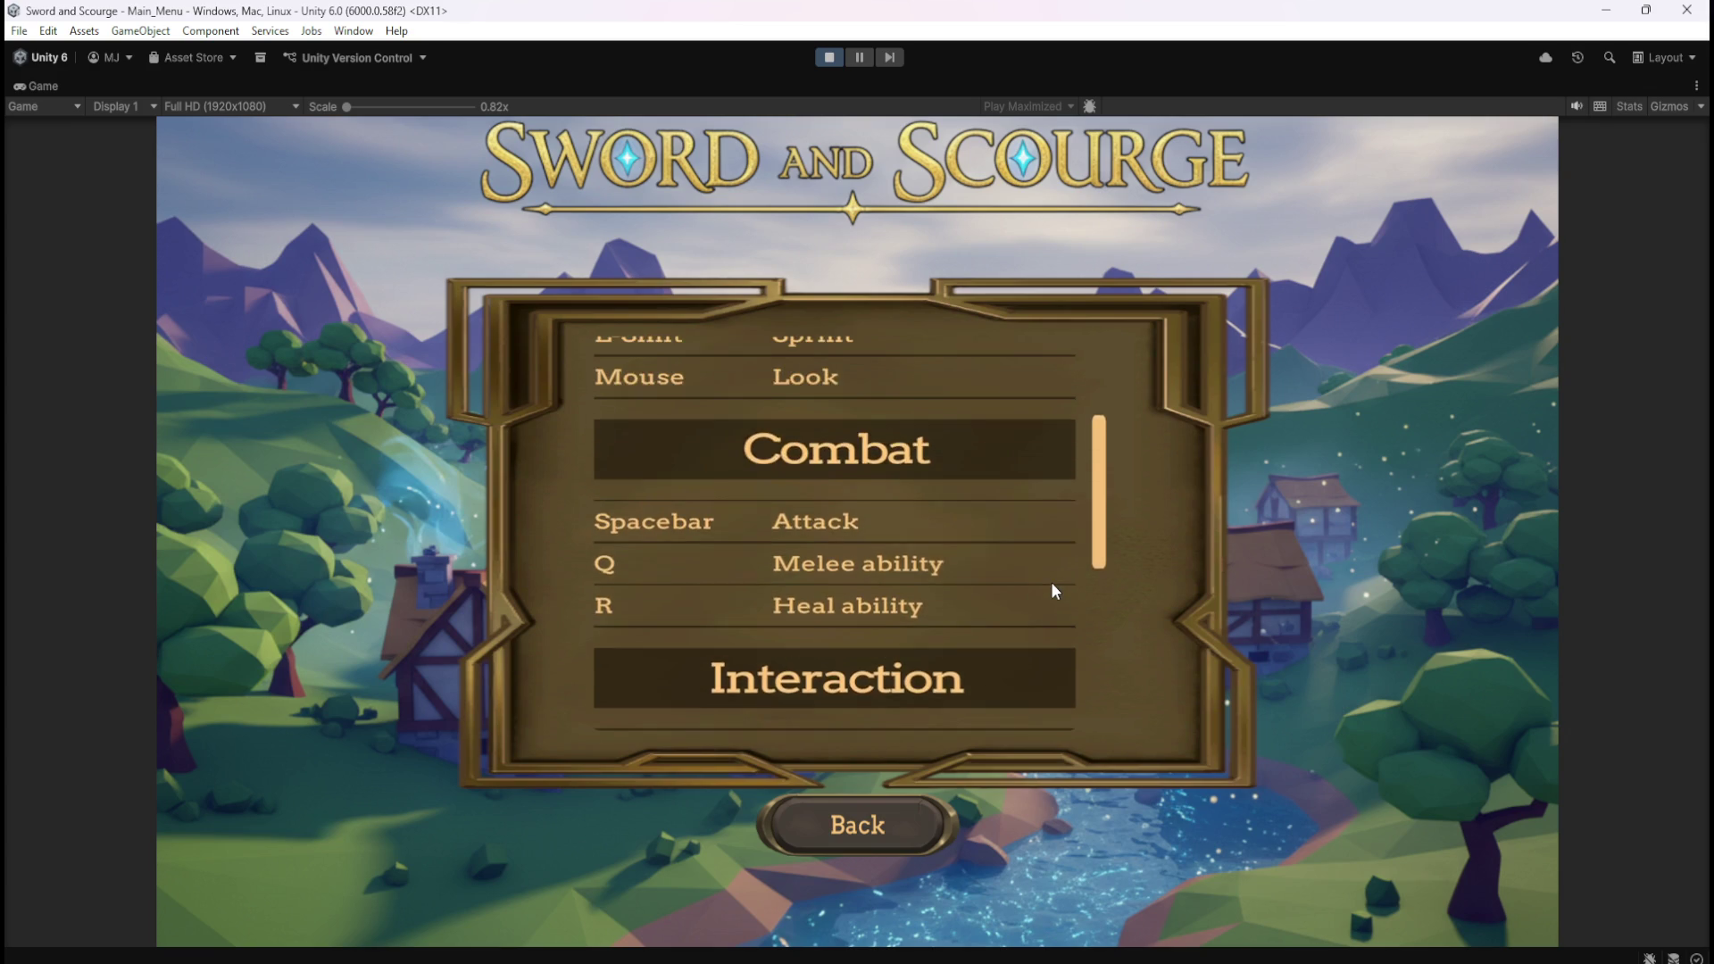
scroll(1051, 582, up, 1)
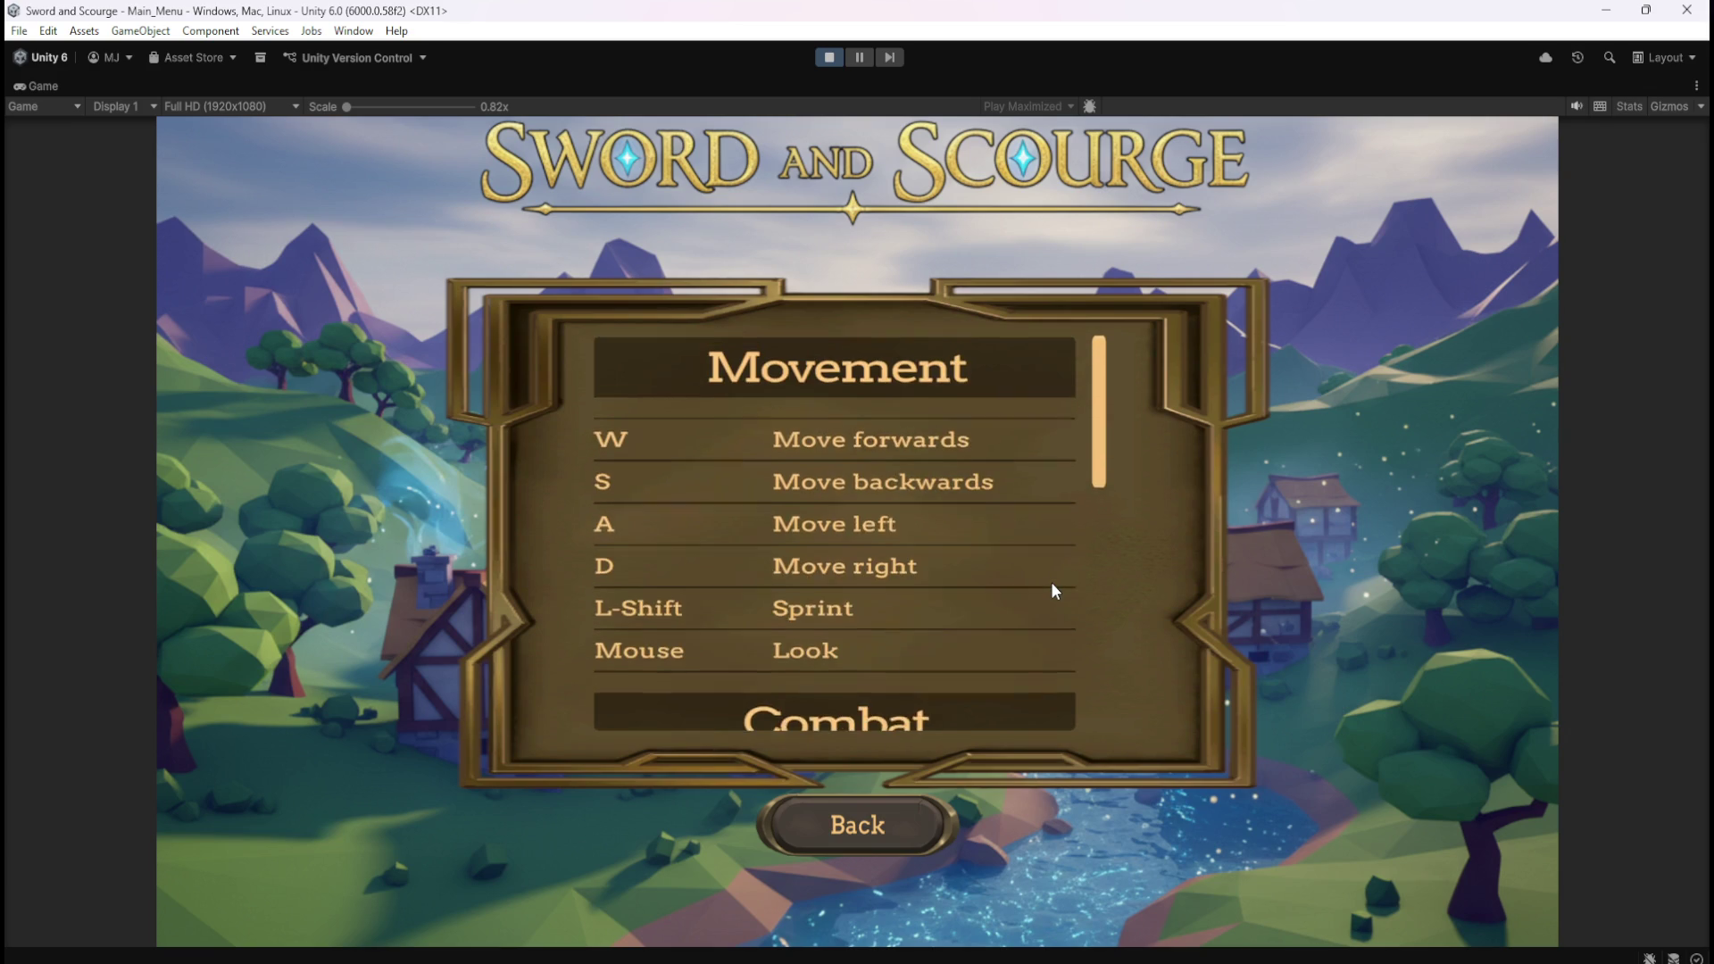
scroll(1047, 578, down, 1)
scroll(1046, 582, down, 2)
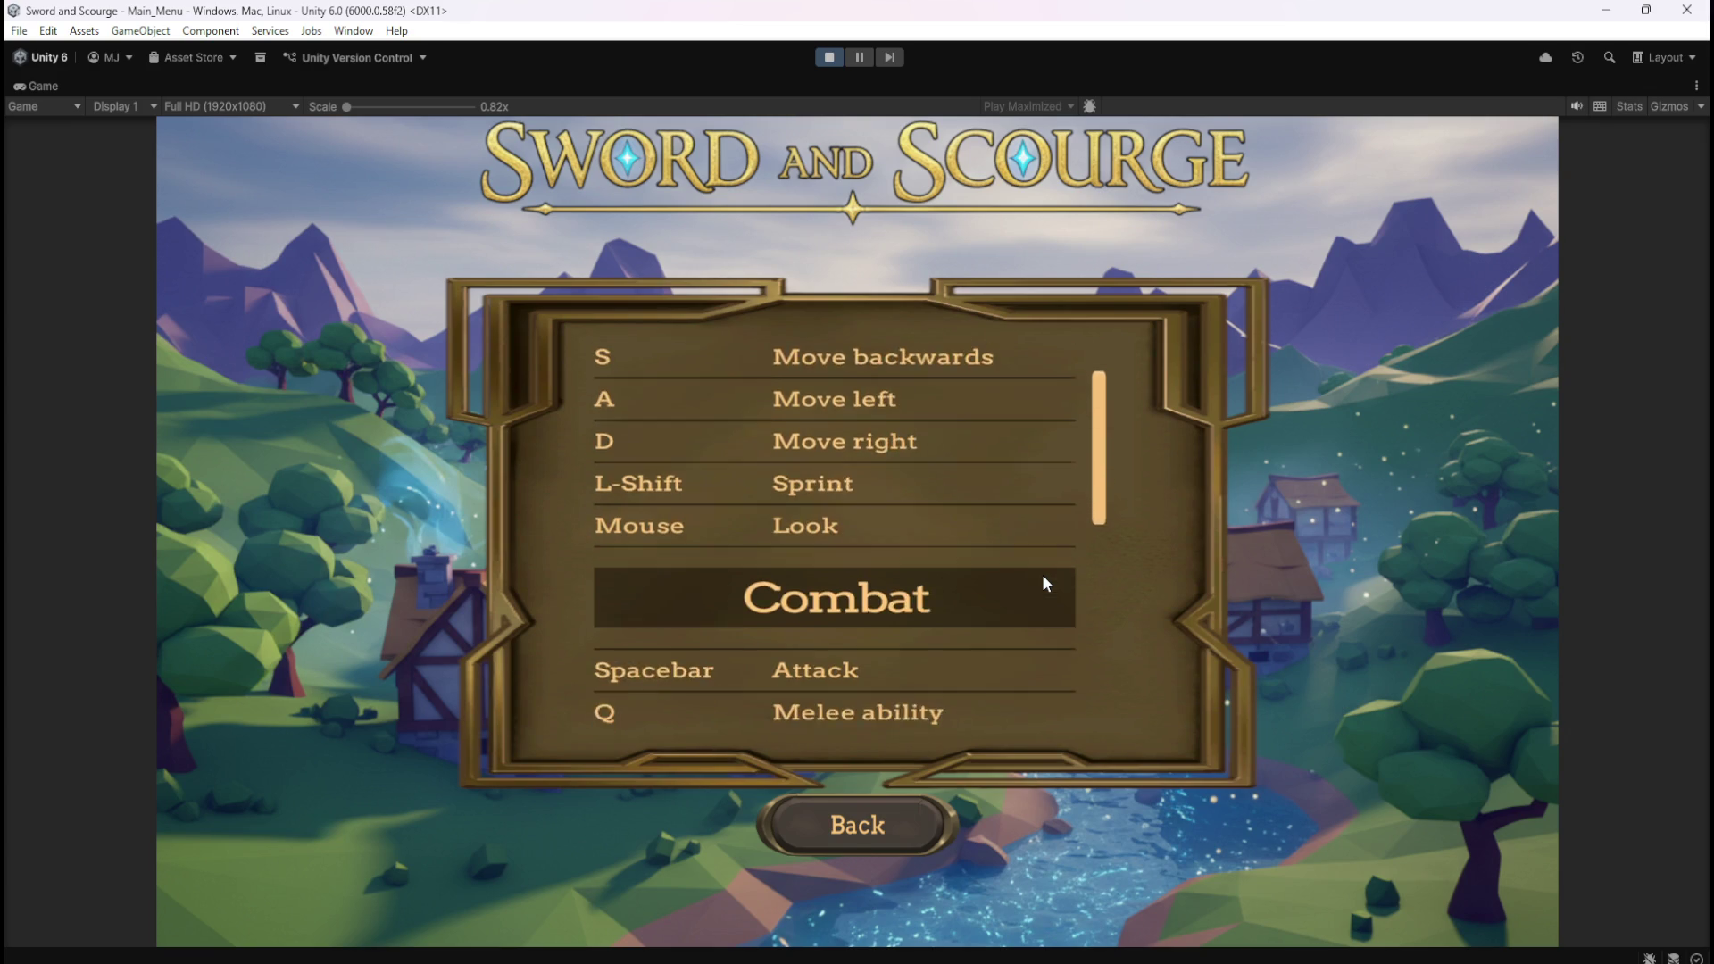
scroll(1047, 582, up, 1)
scroll(1048, 583, up, 2)
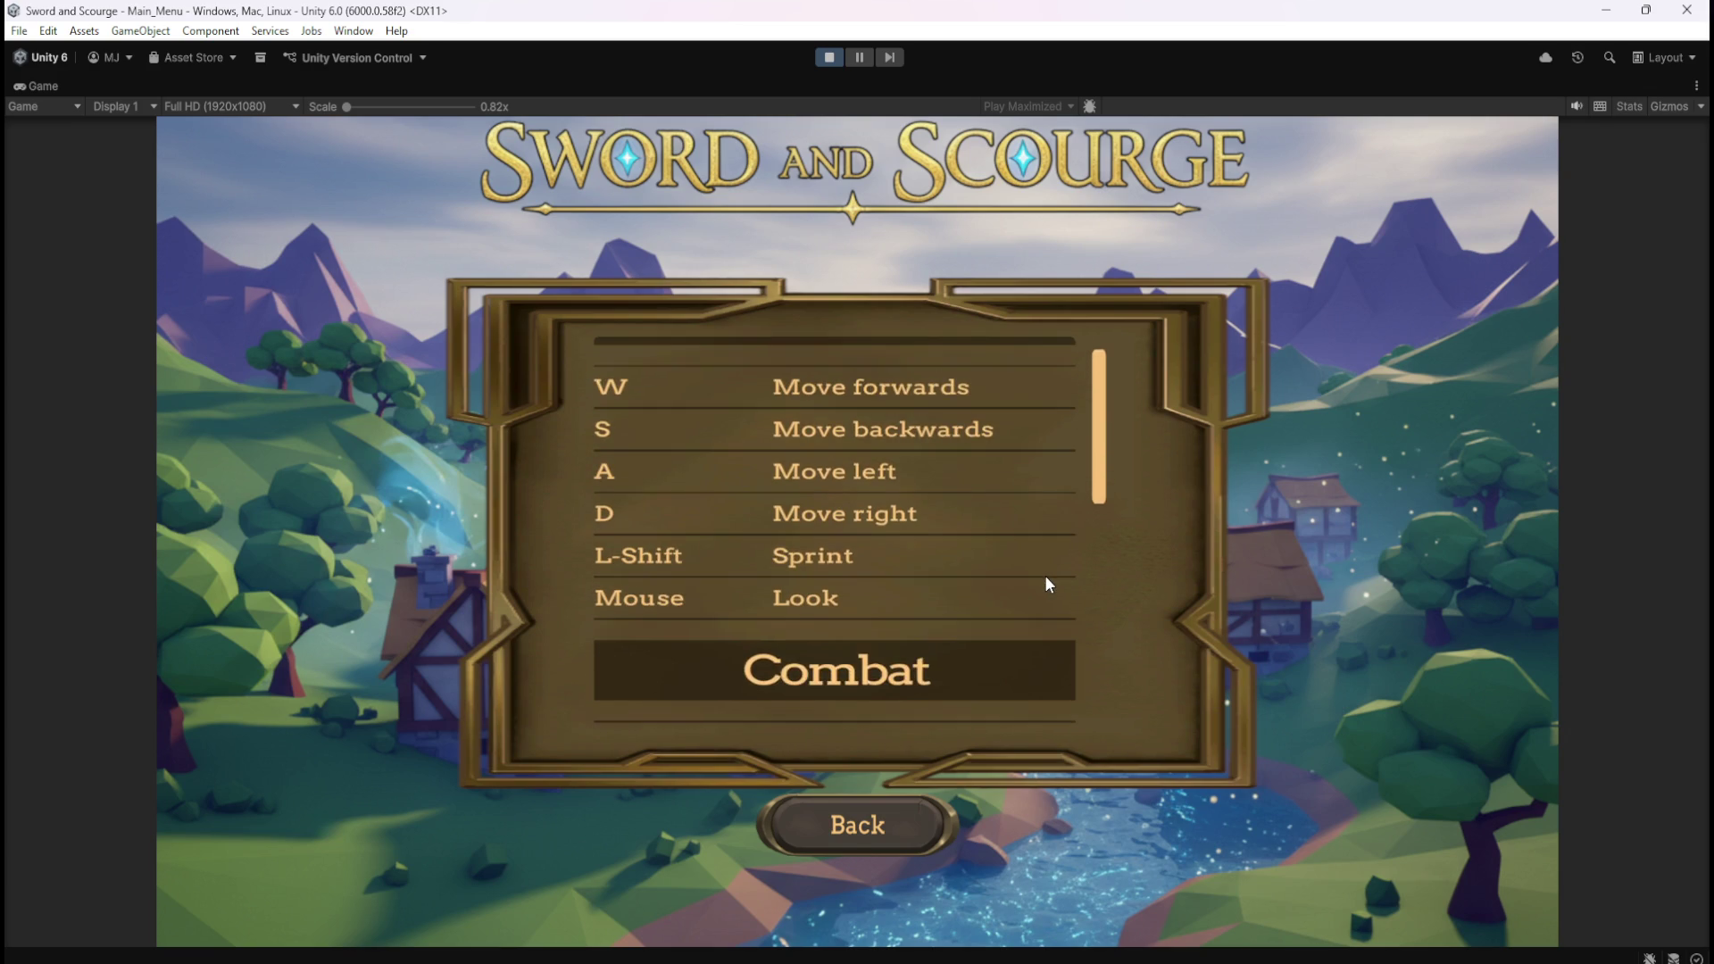
scroll(1050, 582, down, 4)
scroll(1050, 581, down, 4)
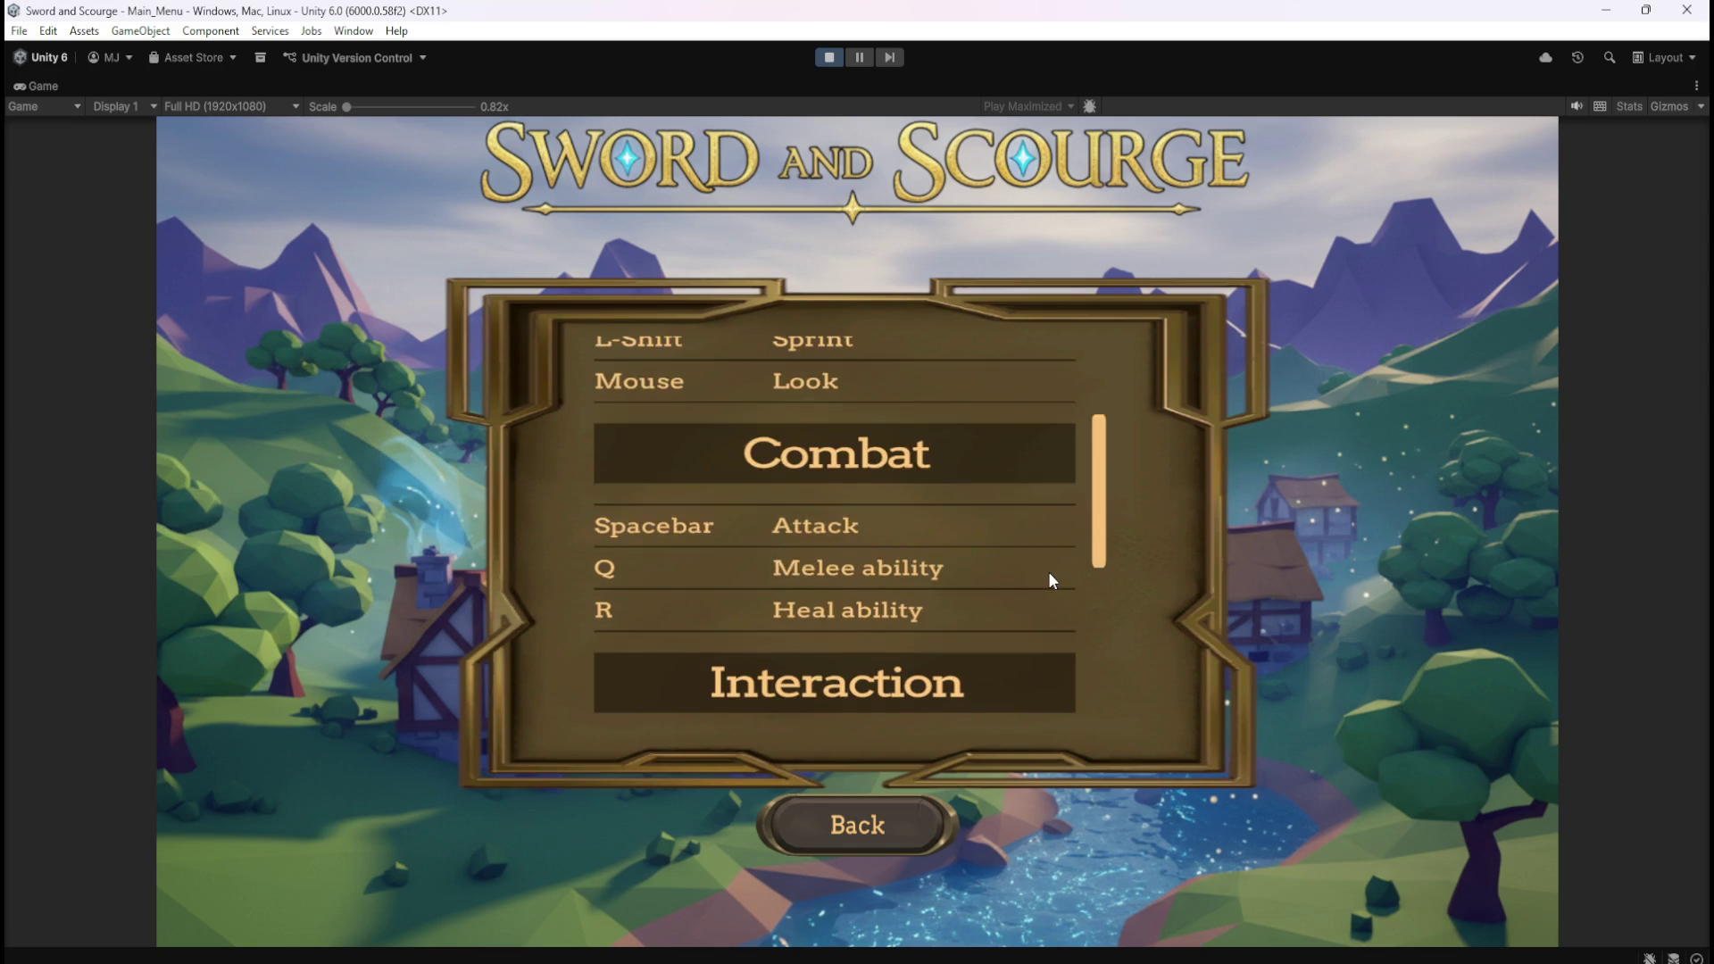
scroll(1048, 580, down, 1)
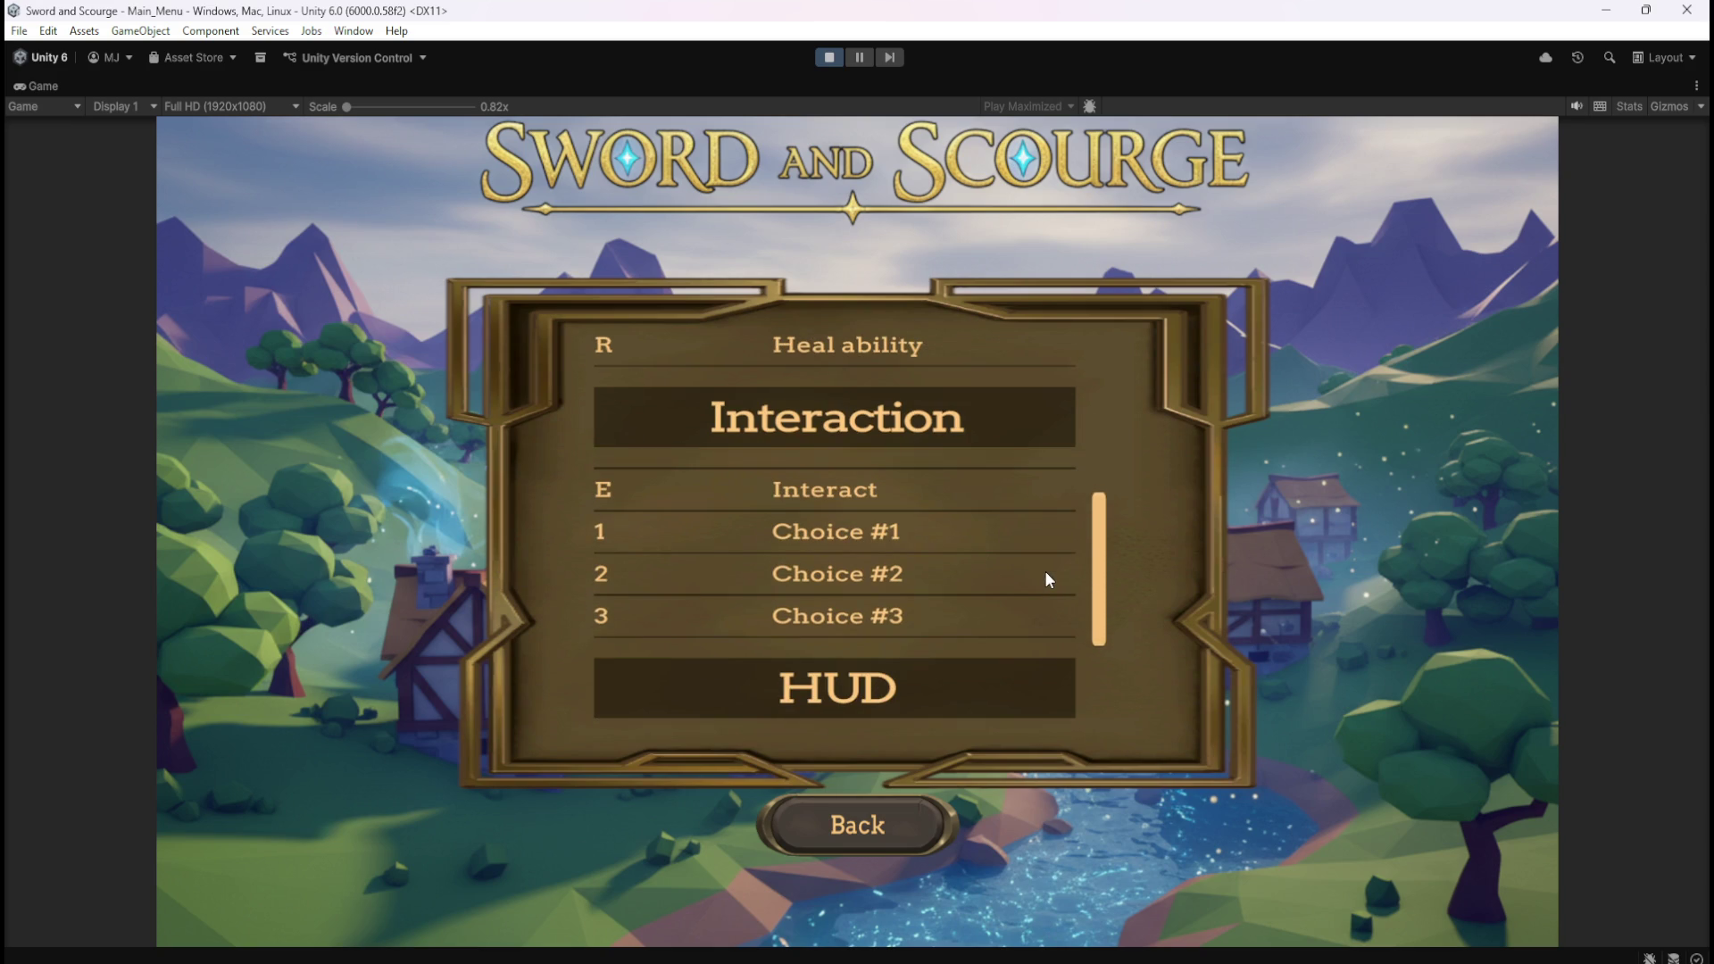
scroll(1048, 580, down, 5)
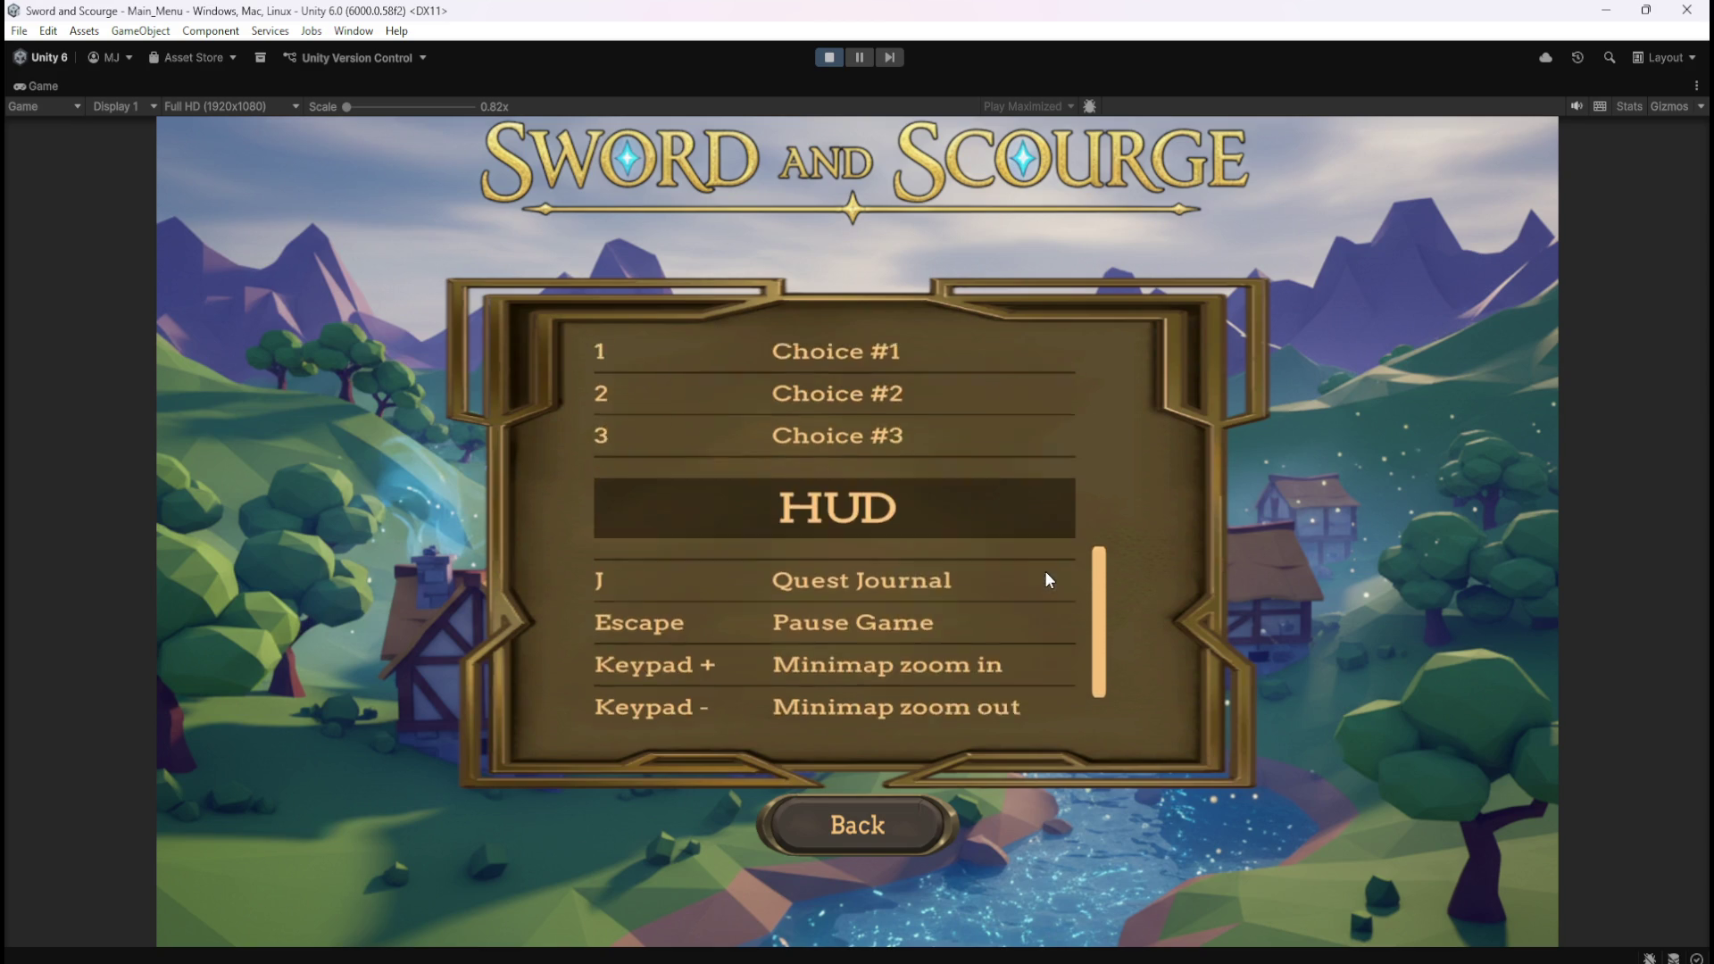
scroll(1041, 574, up, 2)
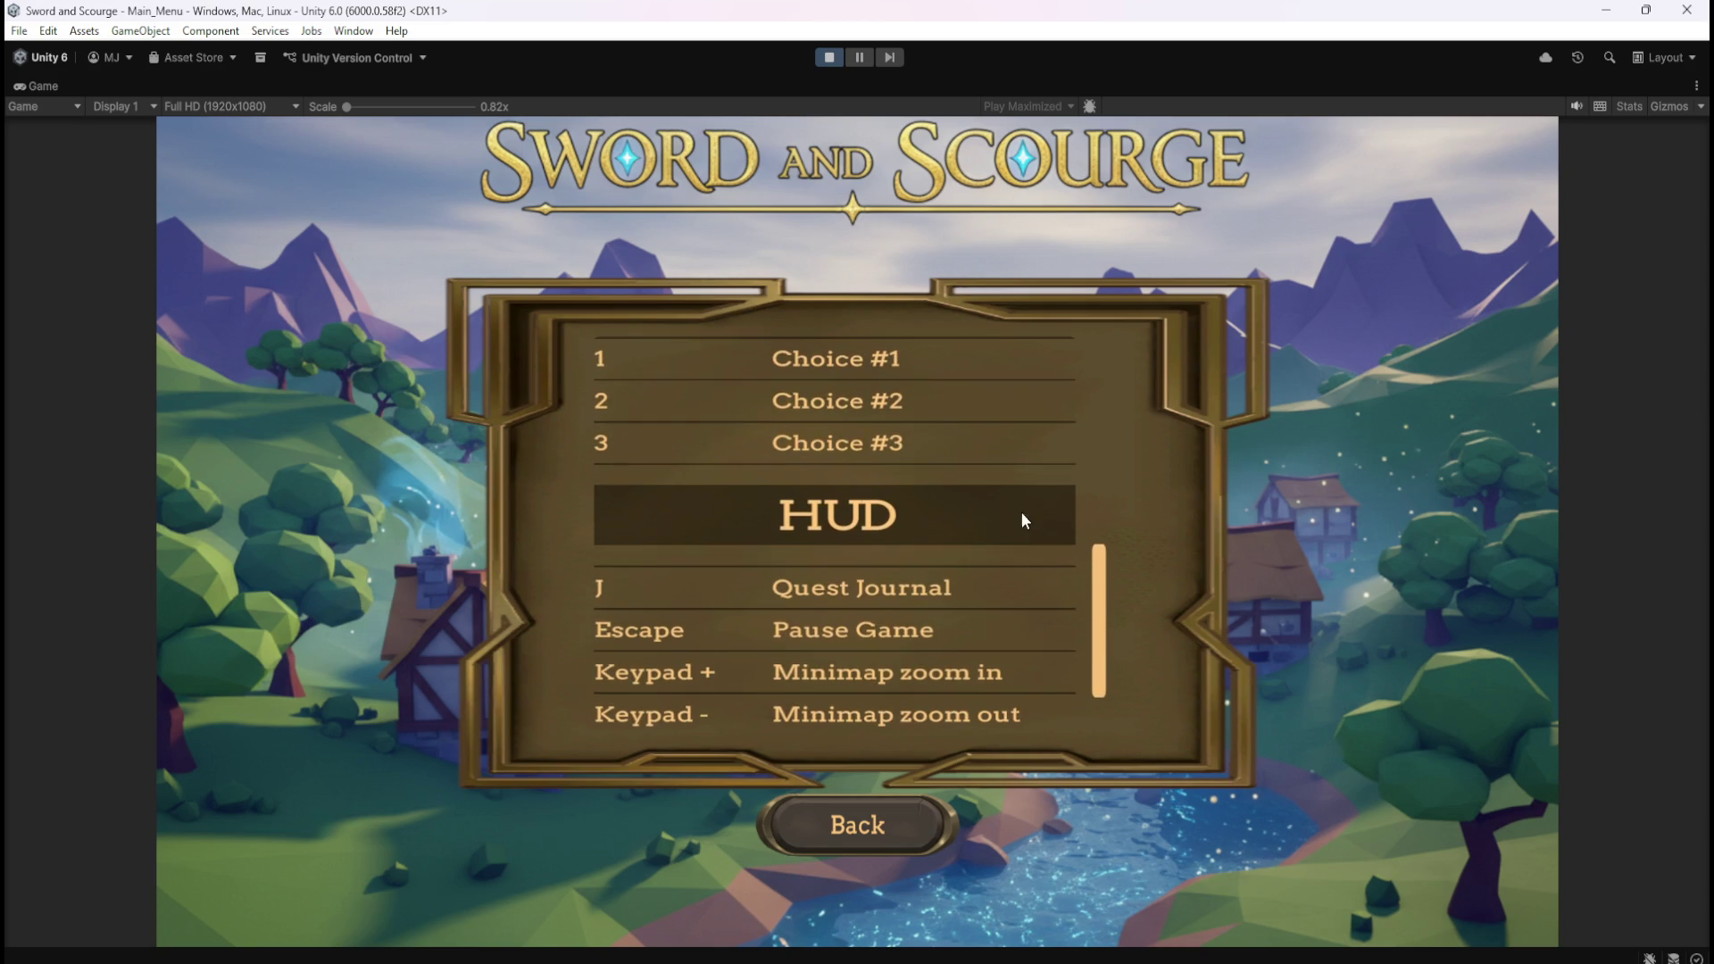
scroll(1000, 630, up, 5)
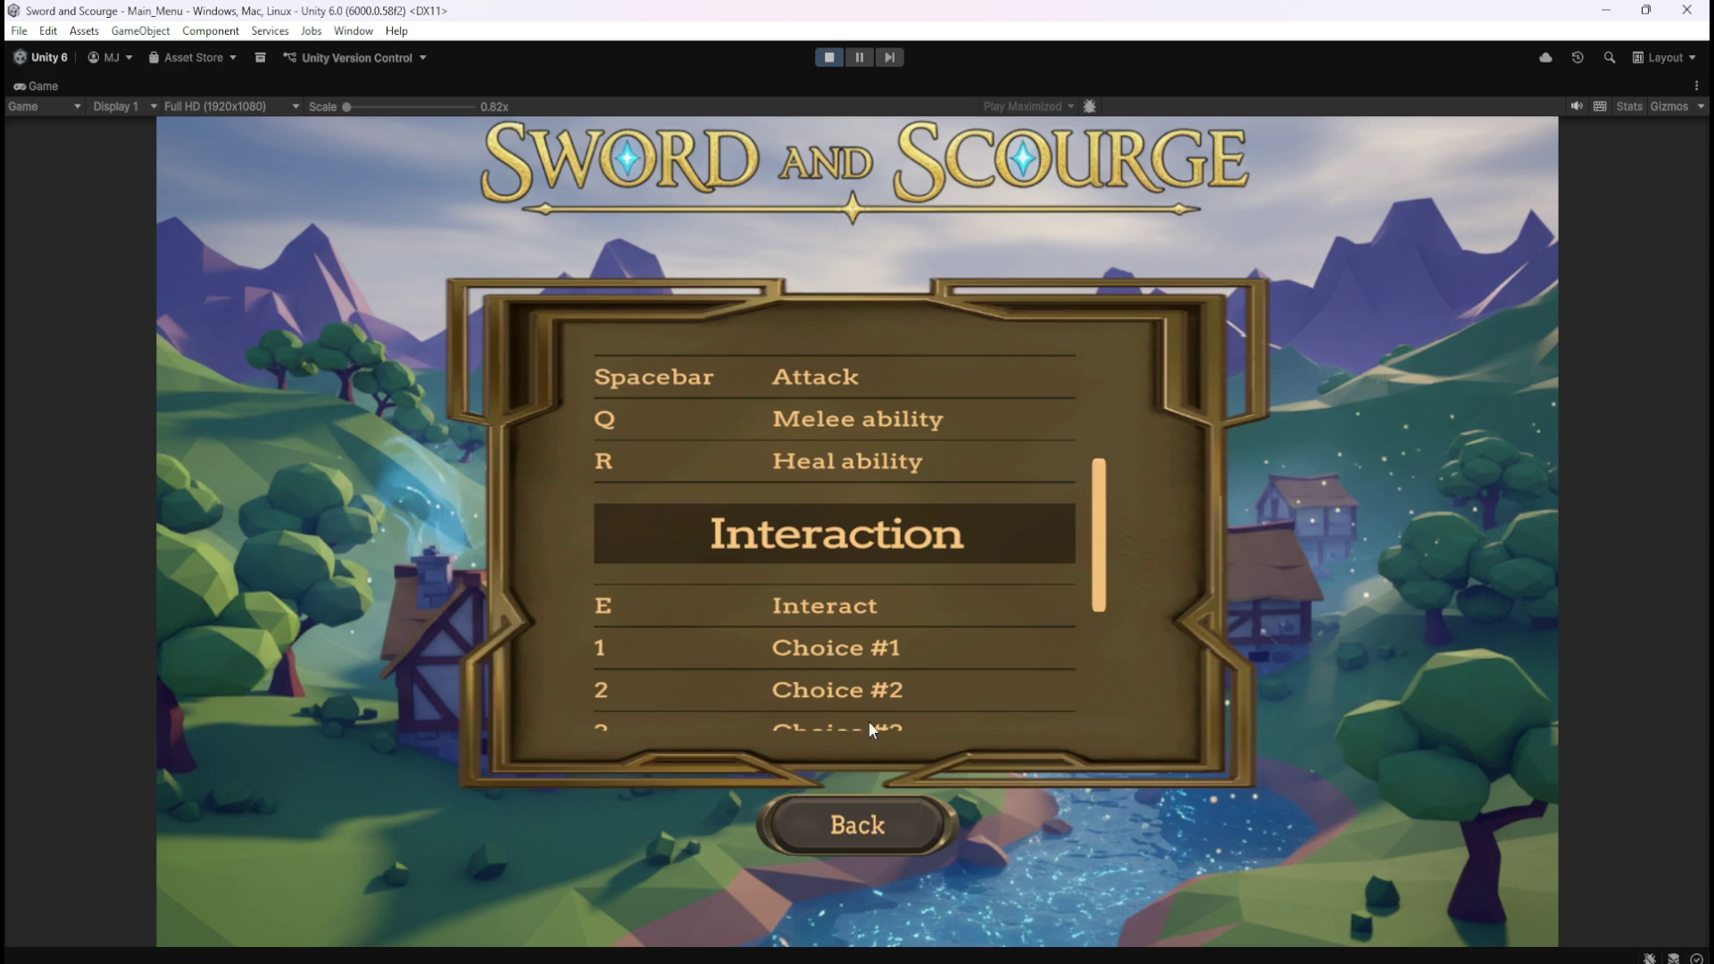
click(837, 825)
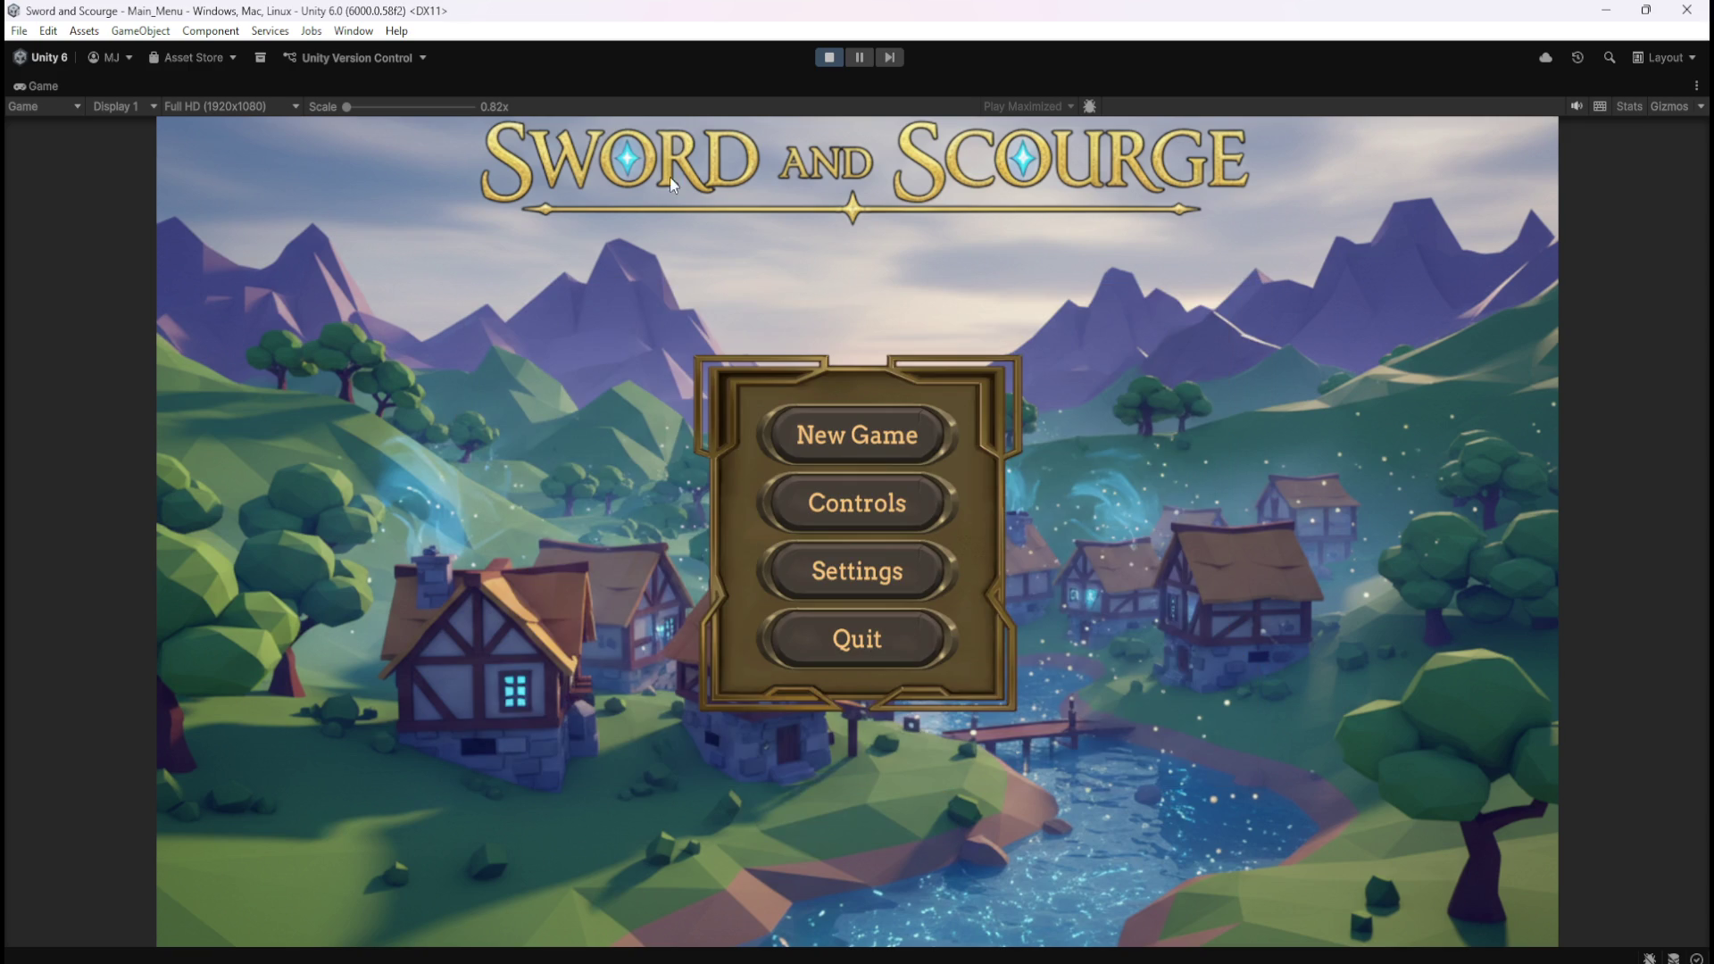
Stop Play mode and show Canvas > ControlsMenu > Scroll View's Scroll Rect settings.
click(829, 52)
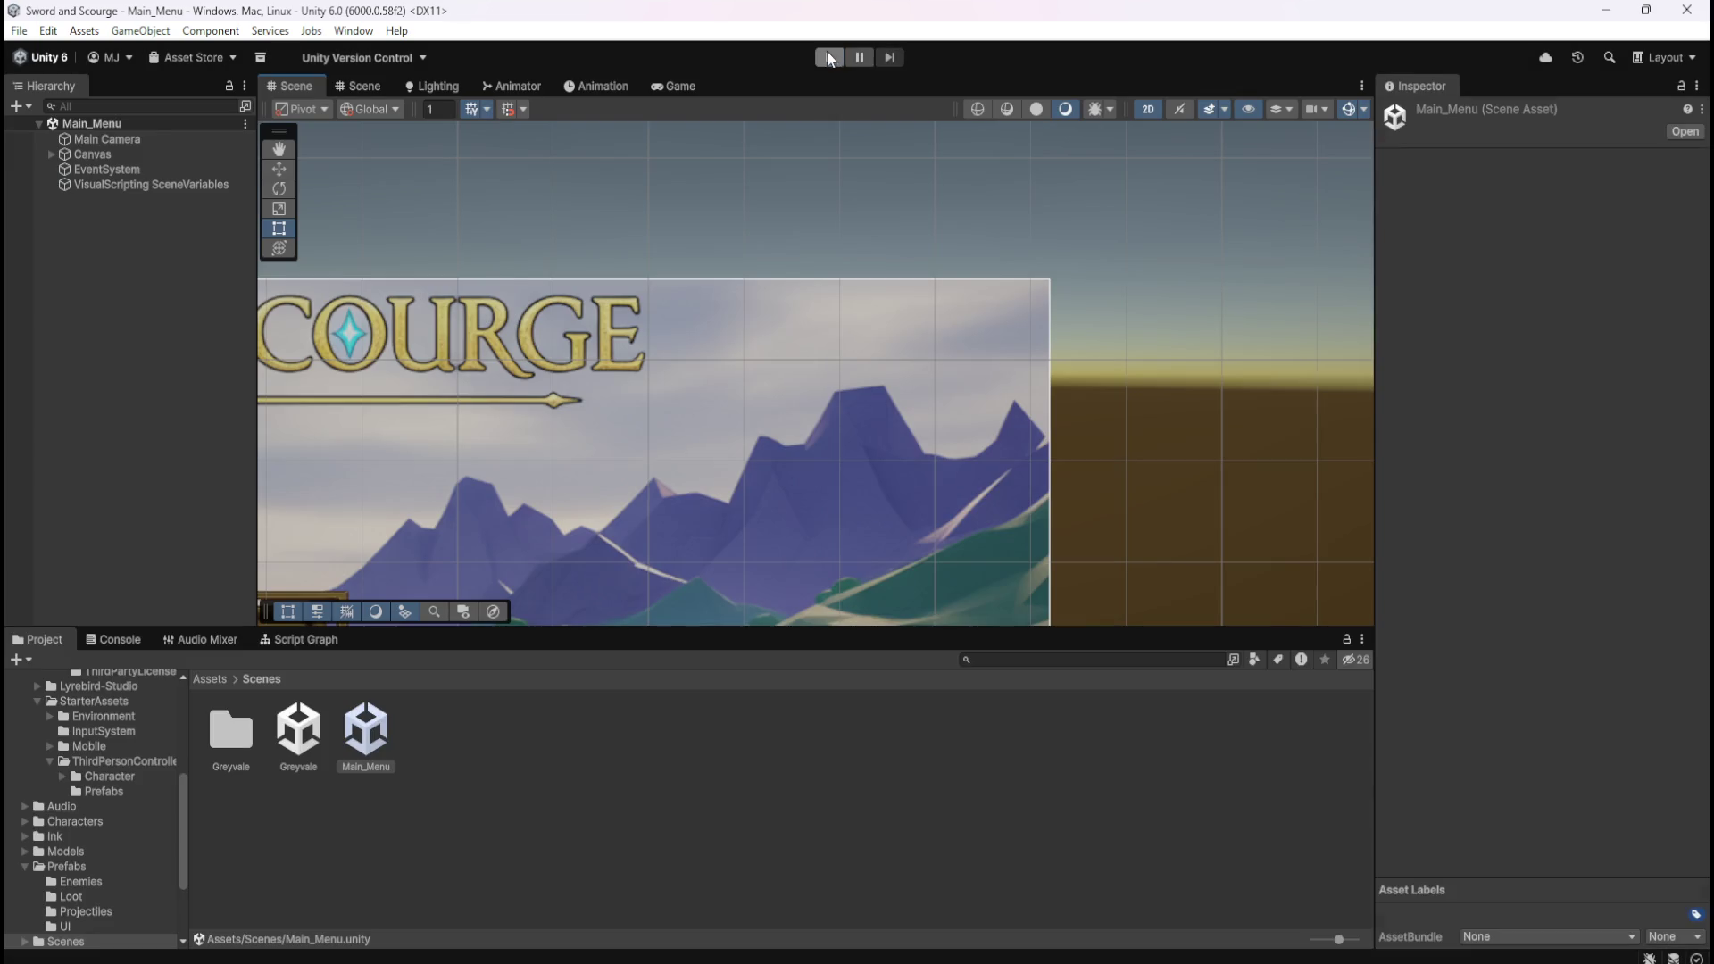
click(50, 153)
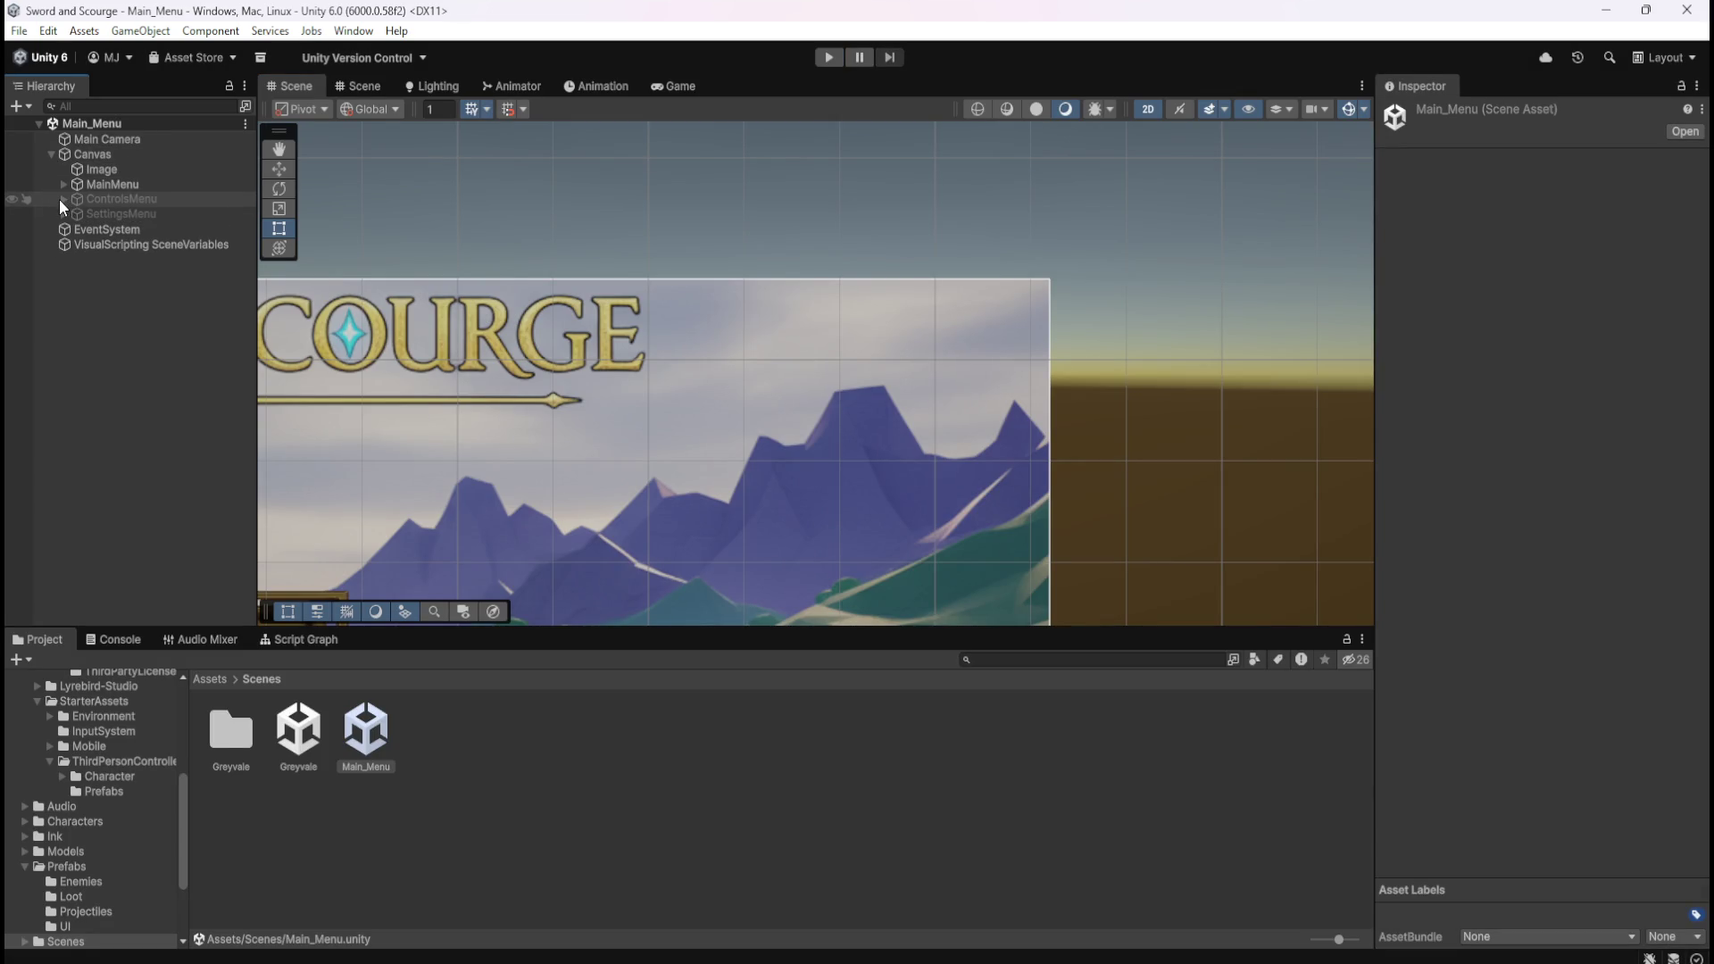
click(63, 199)
click(116, 228)
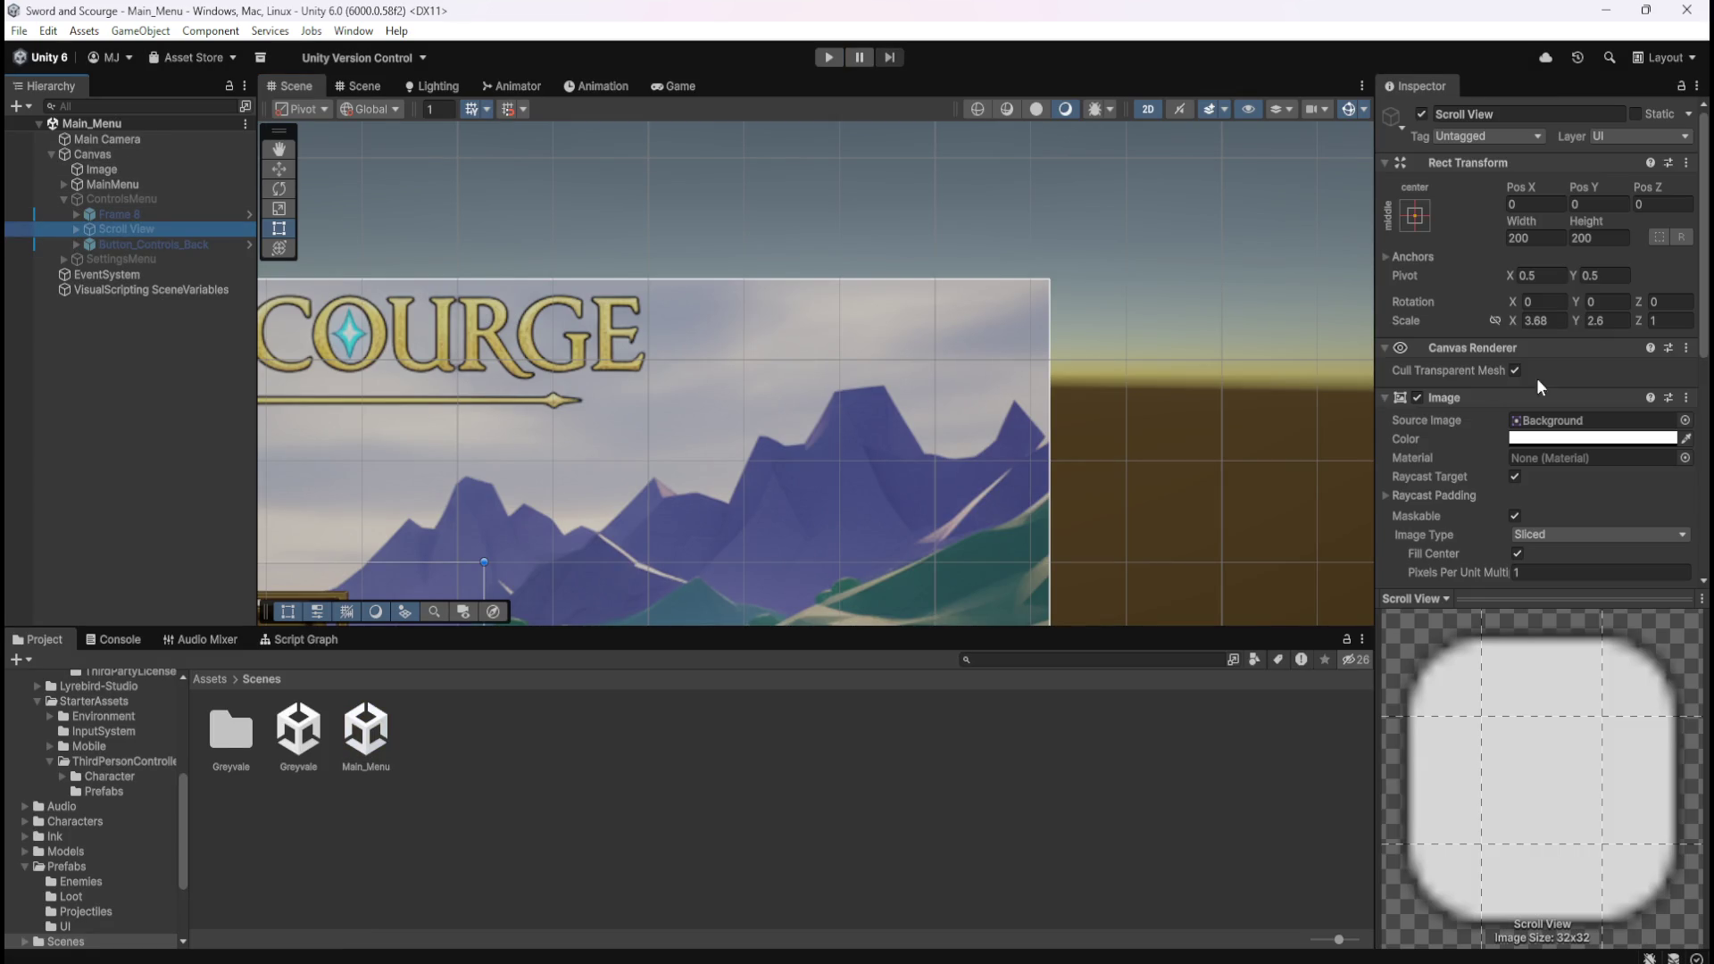
scroll(1473, 439, down, 5)
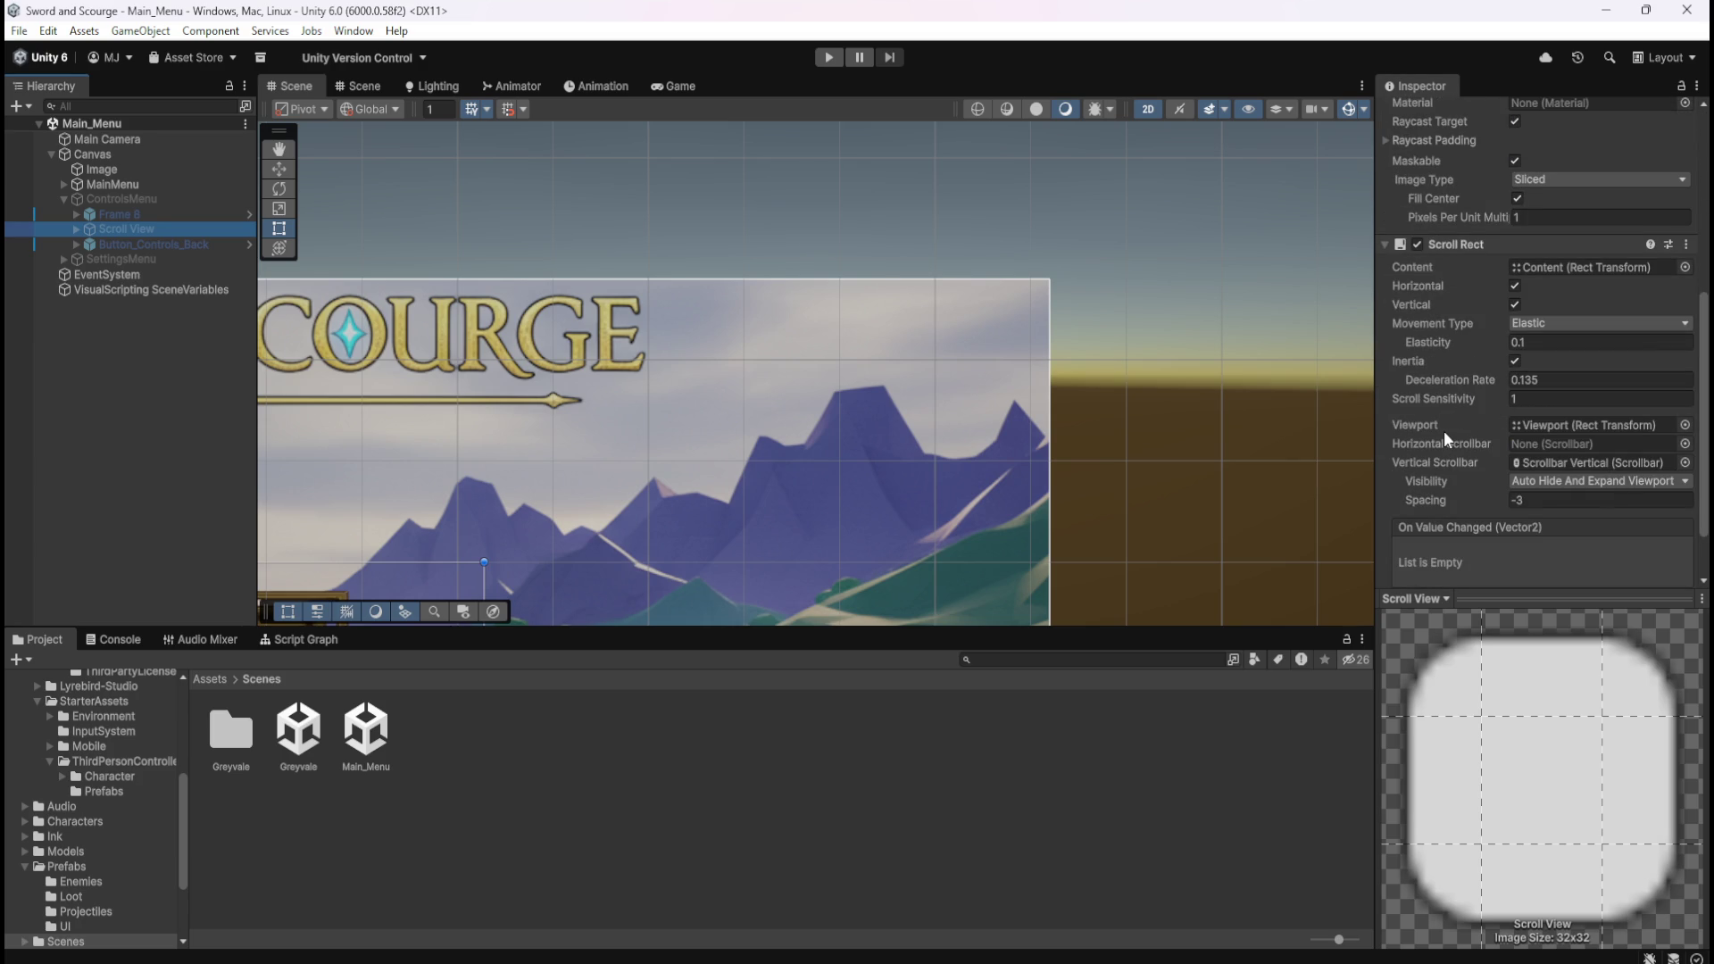
Capture a full-screen screenshot of those settings and move the viewer aside.
key(super+shift+s)
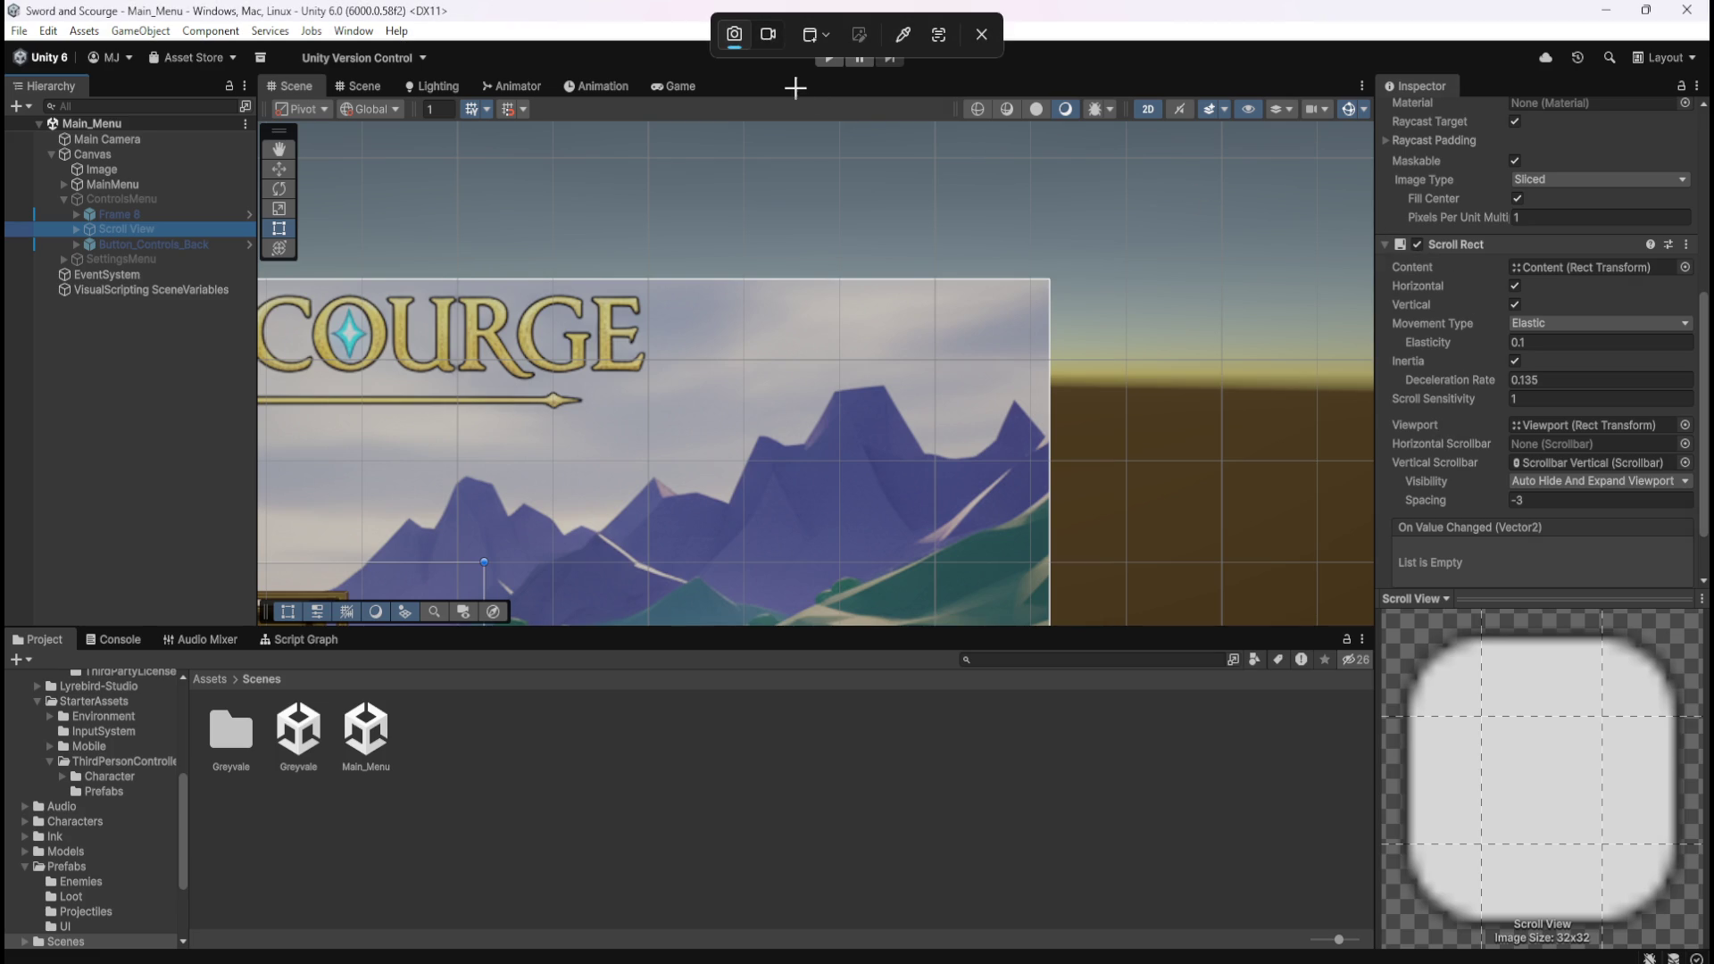
click(1478, 295)
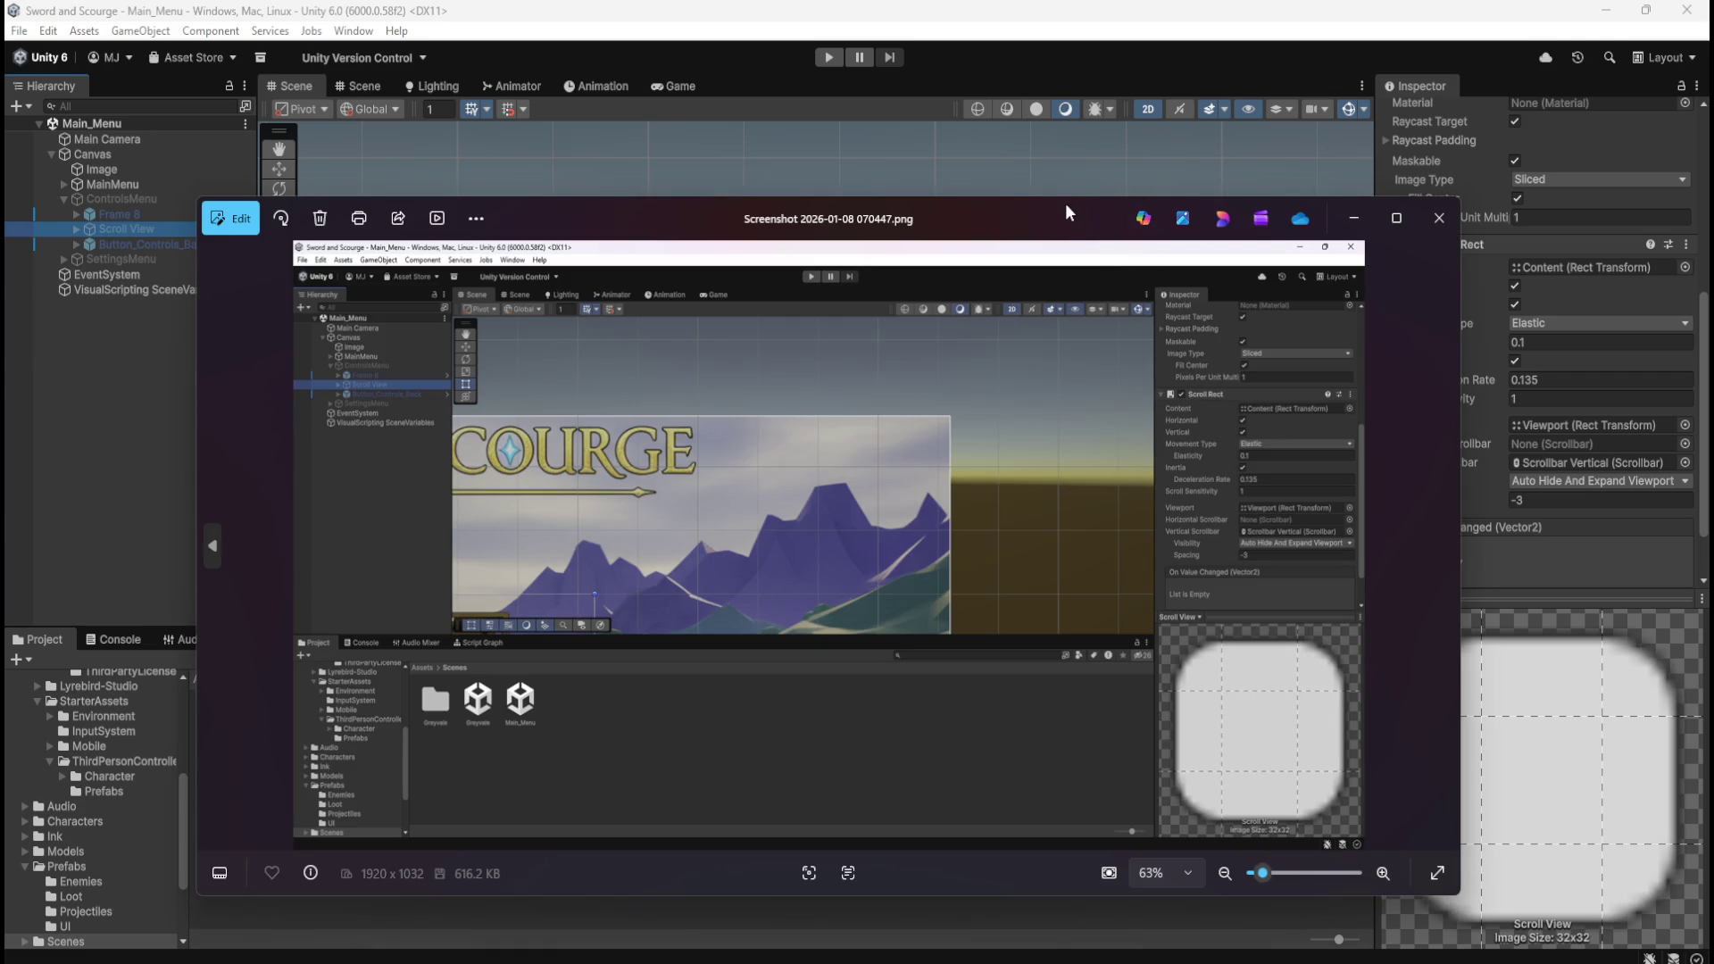
drag(1066, 211, 1713, 214)
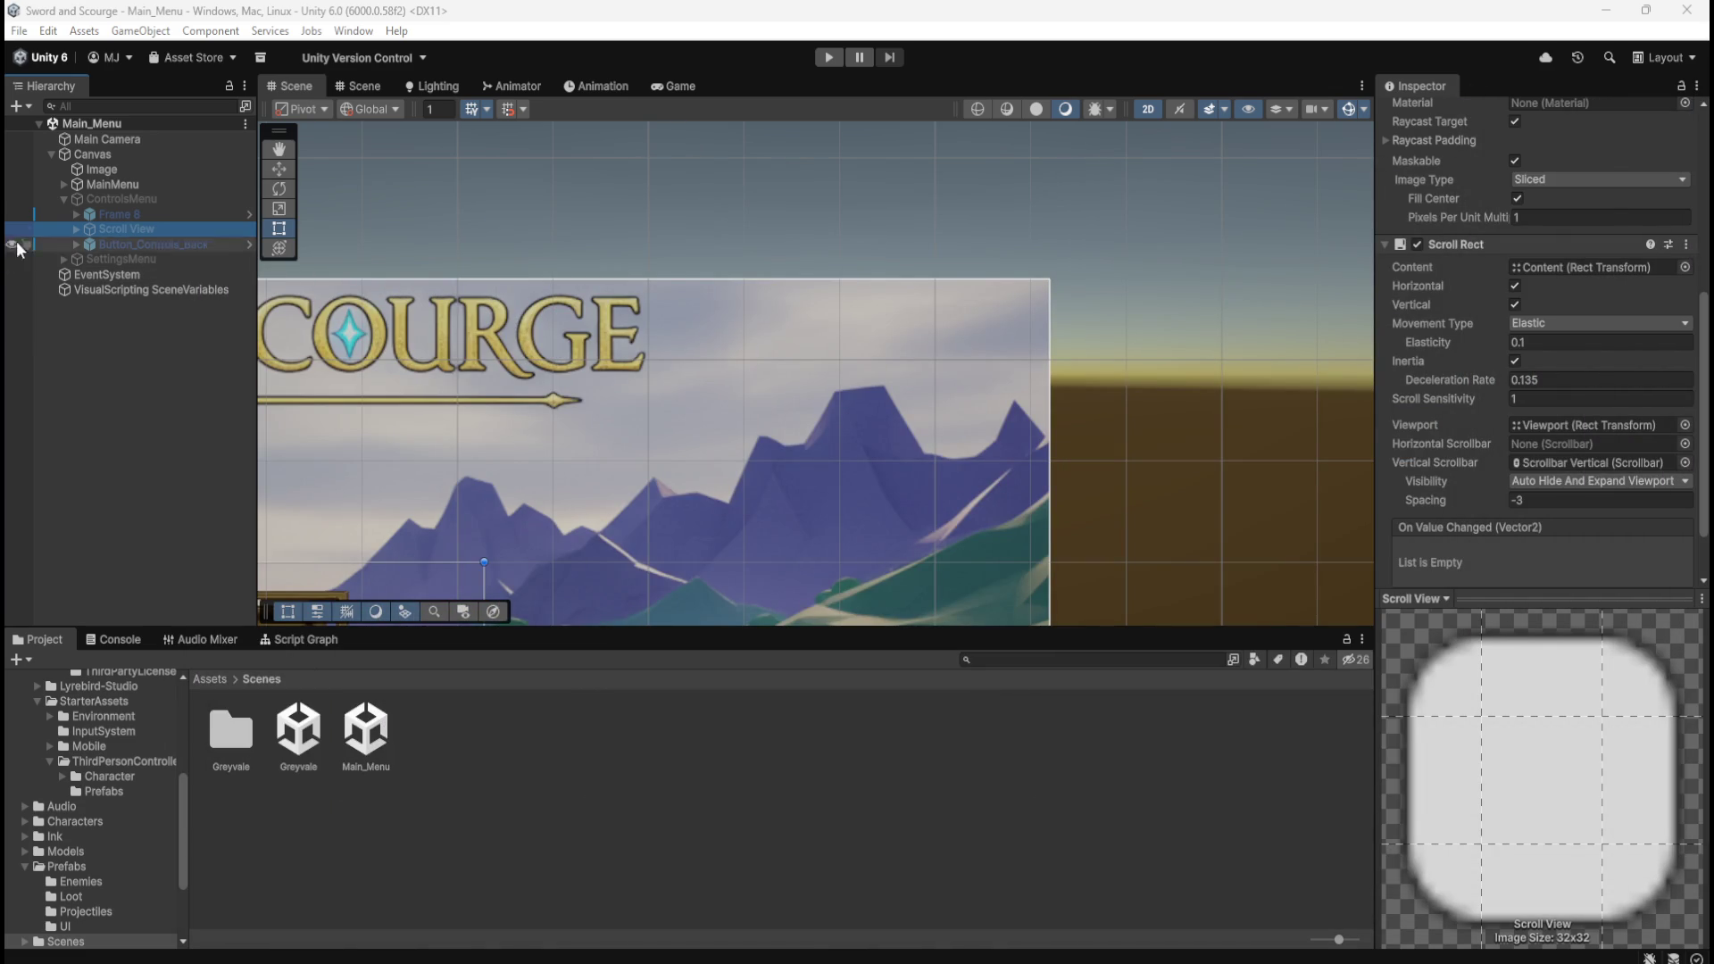
Open Greyvale, select CanvasHUD > LootBrowser > Scroll View, and switch to the screenshot.
click(322, 737)
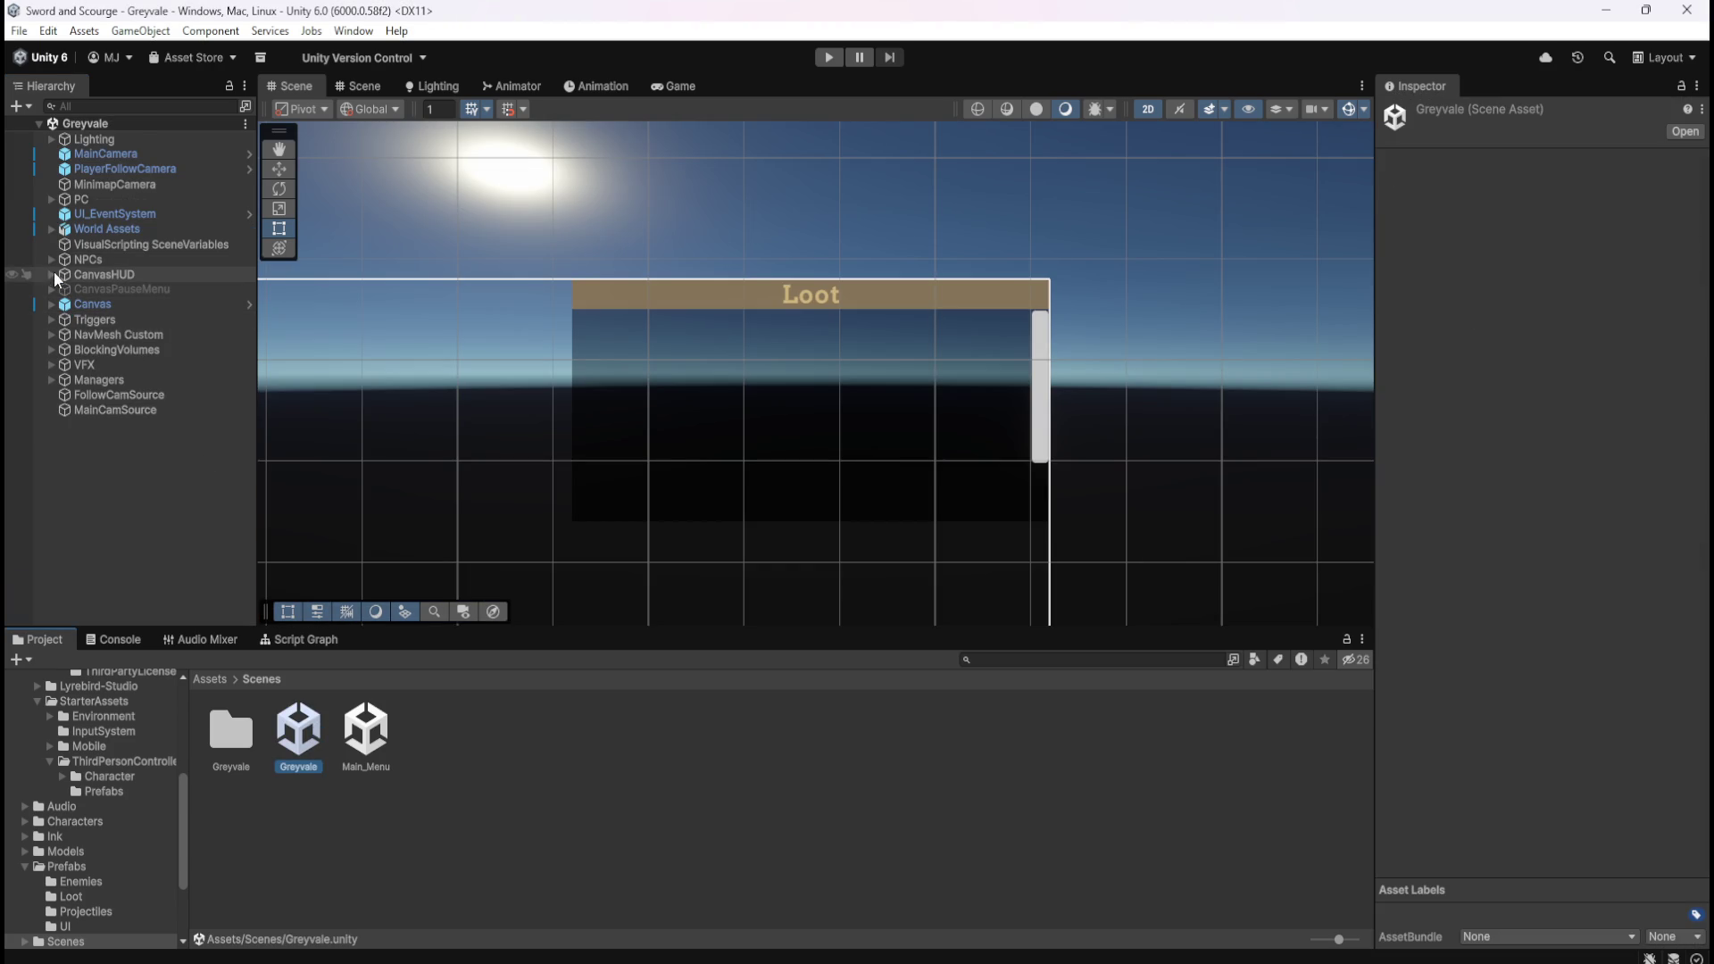
click(51, 275)
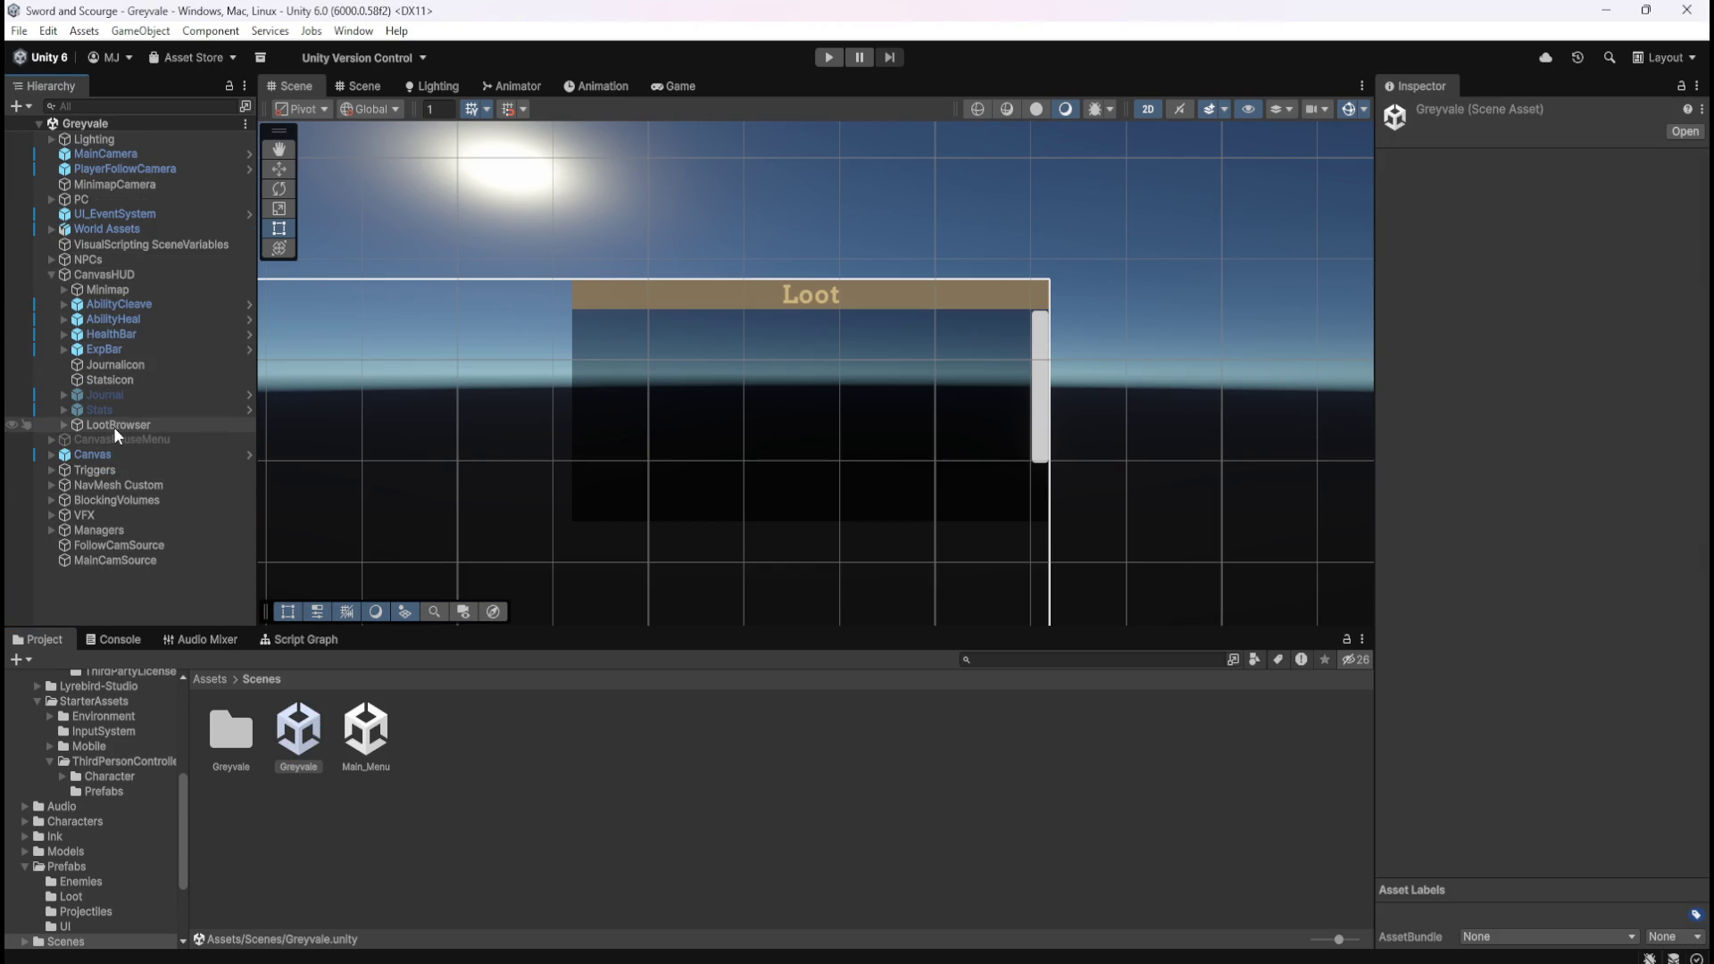
click(62, 427)
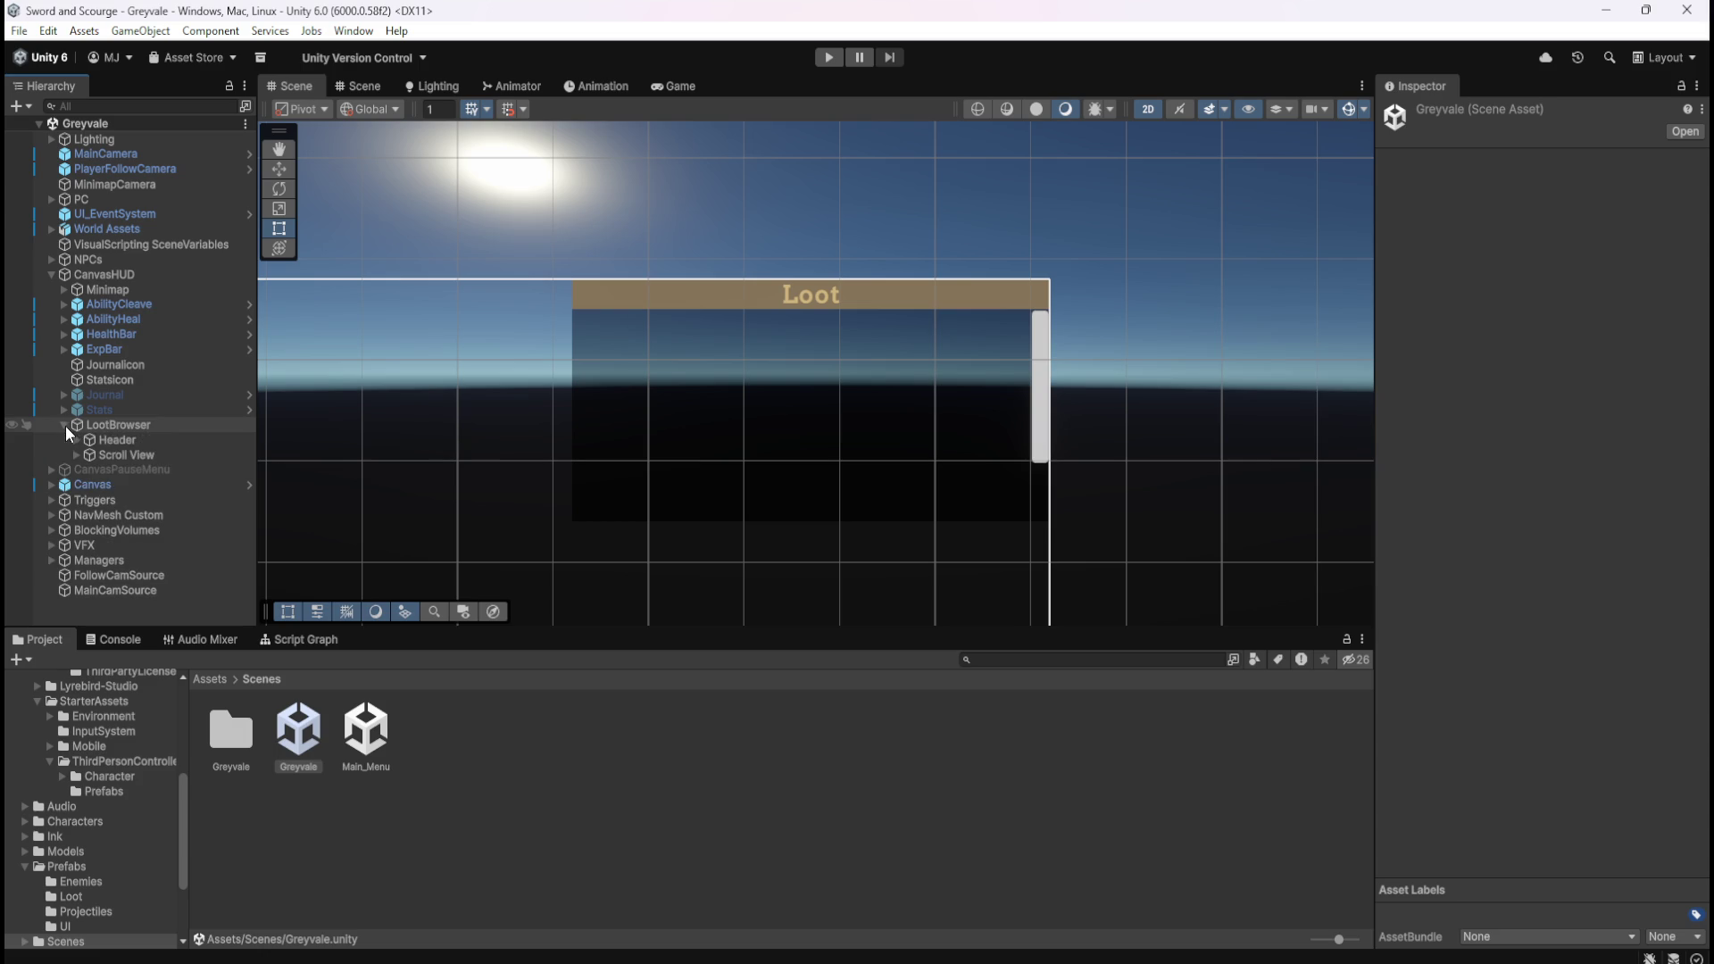
click(116, 454)
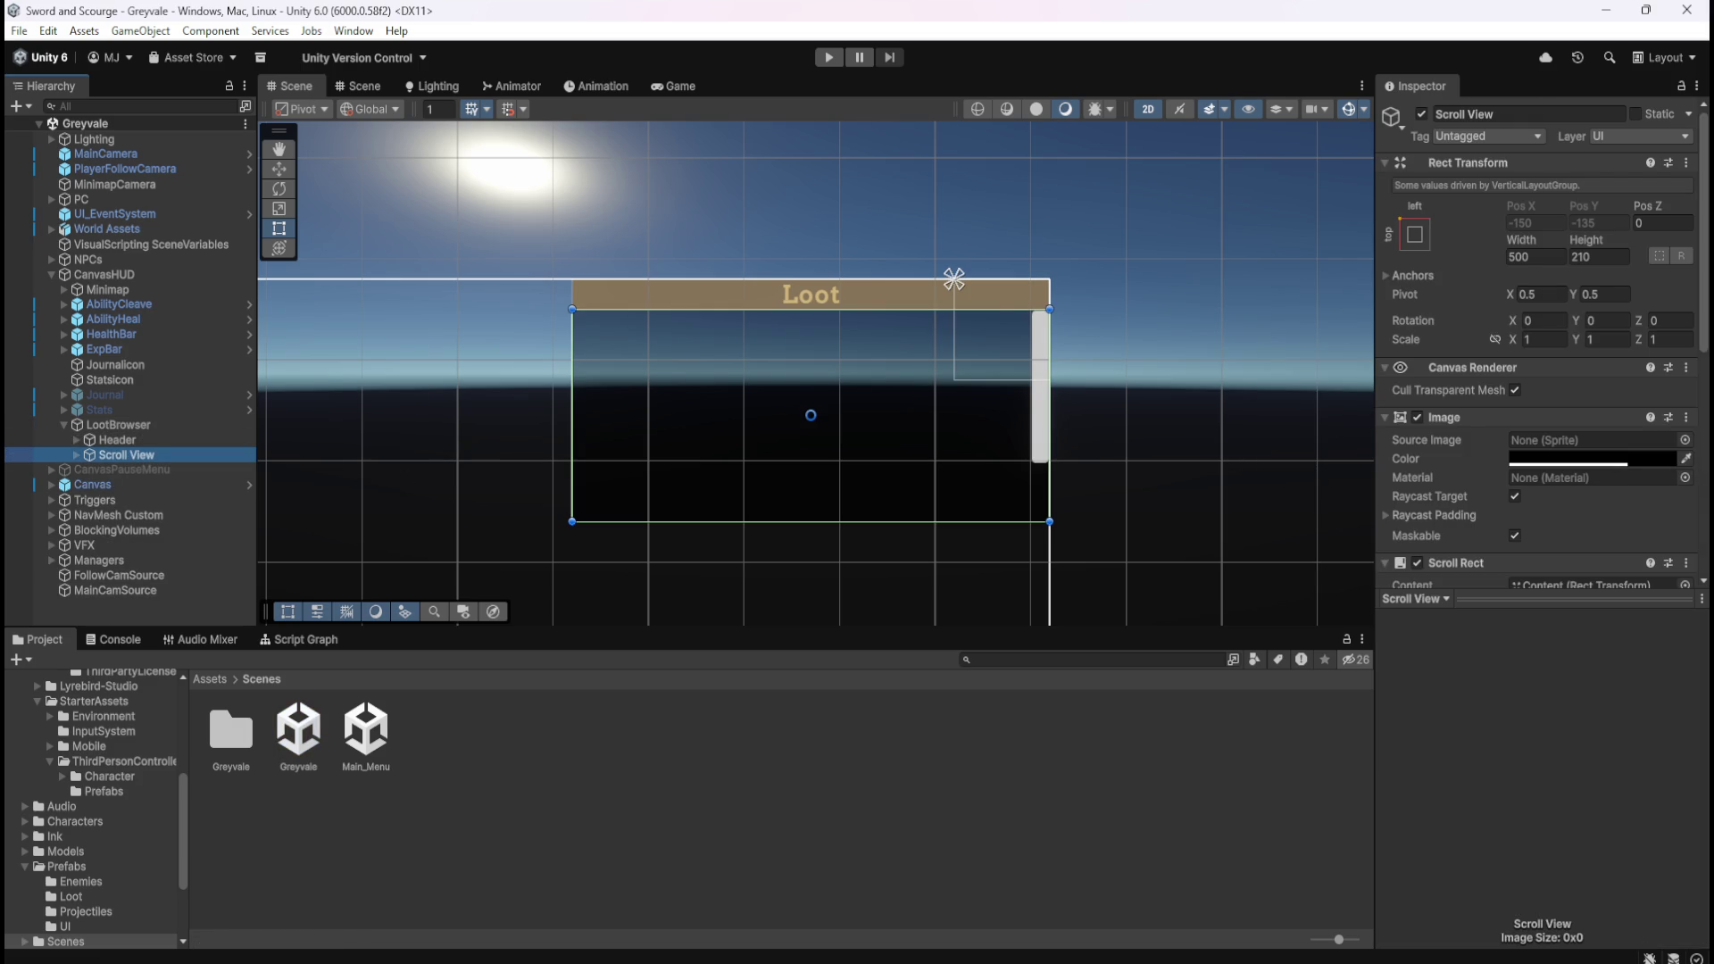
scroll(1487, 508, down, 3)
scroll(1494, 491, down, 3)
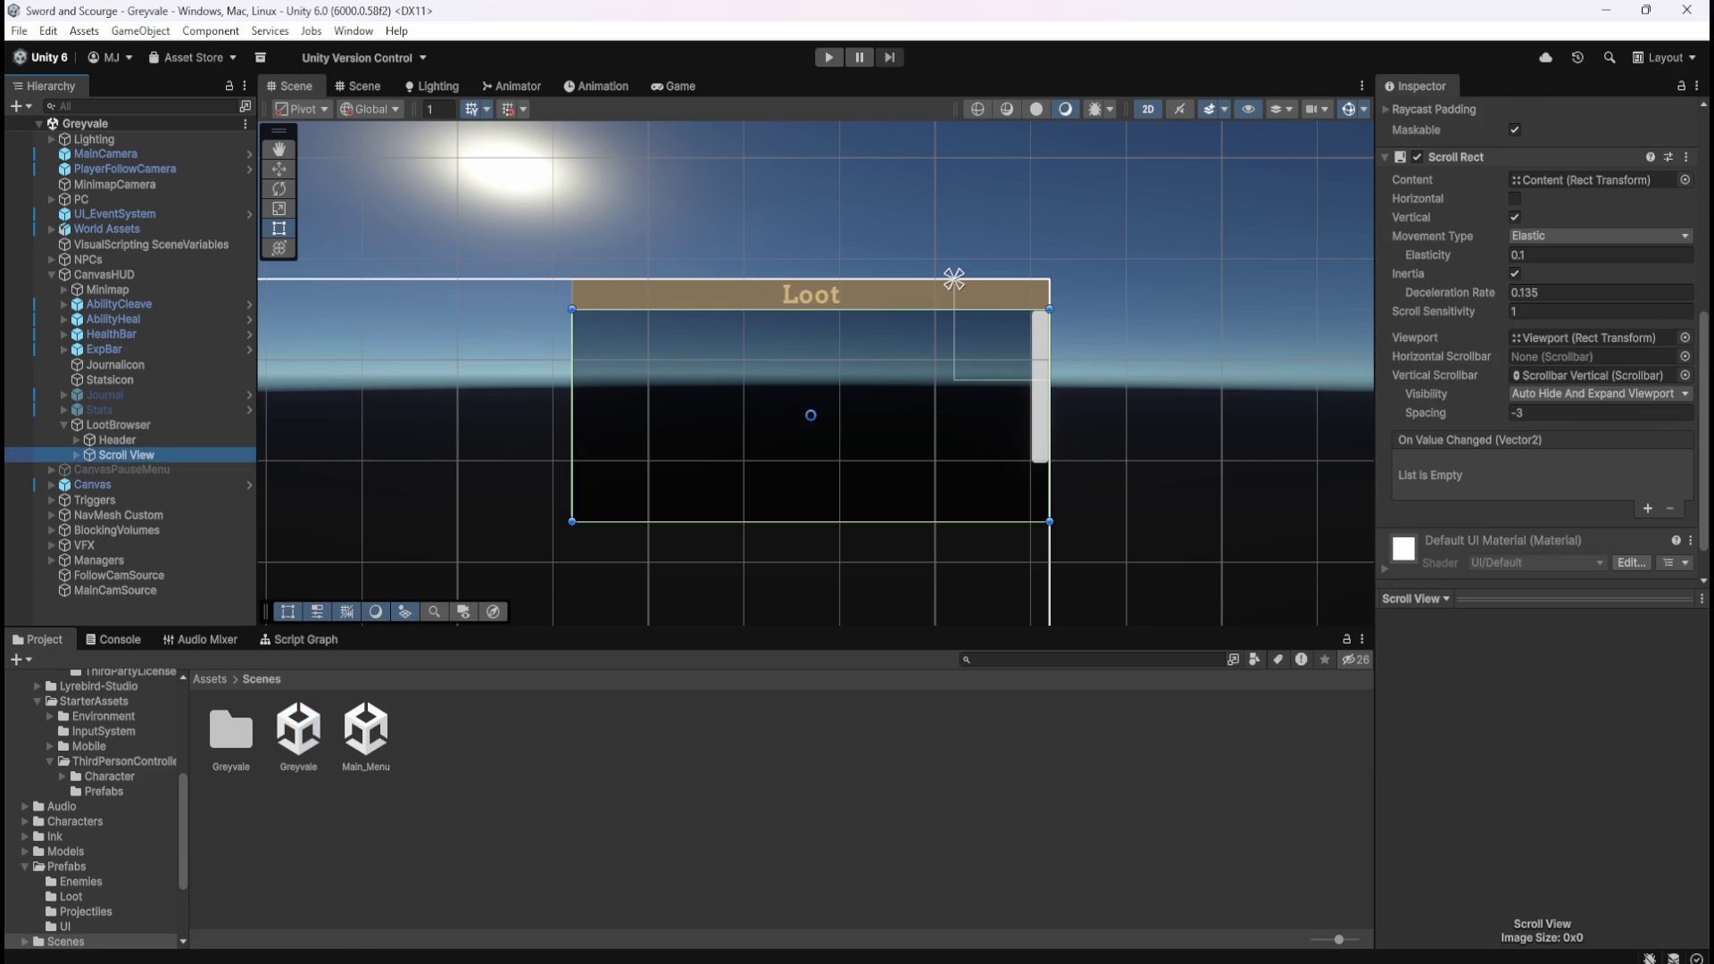
key(alt+Tab)
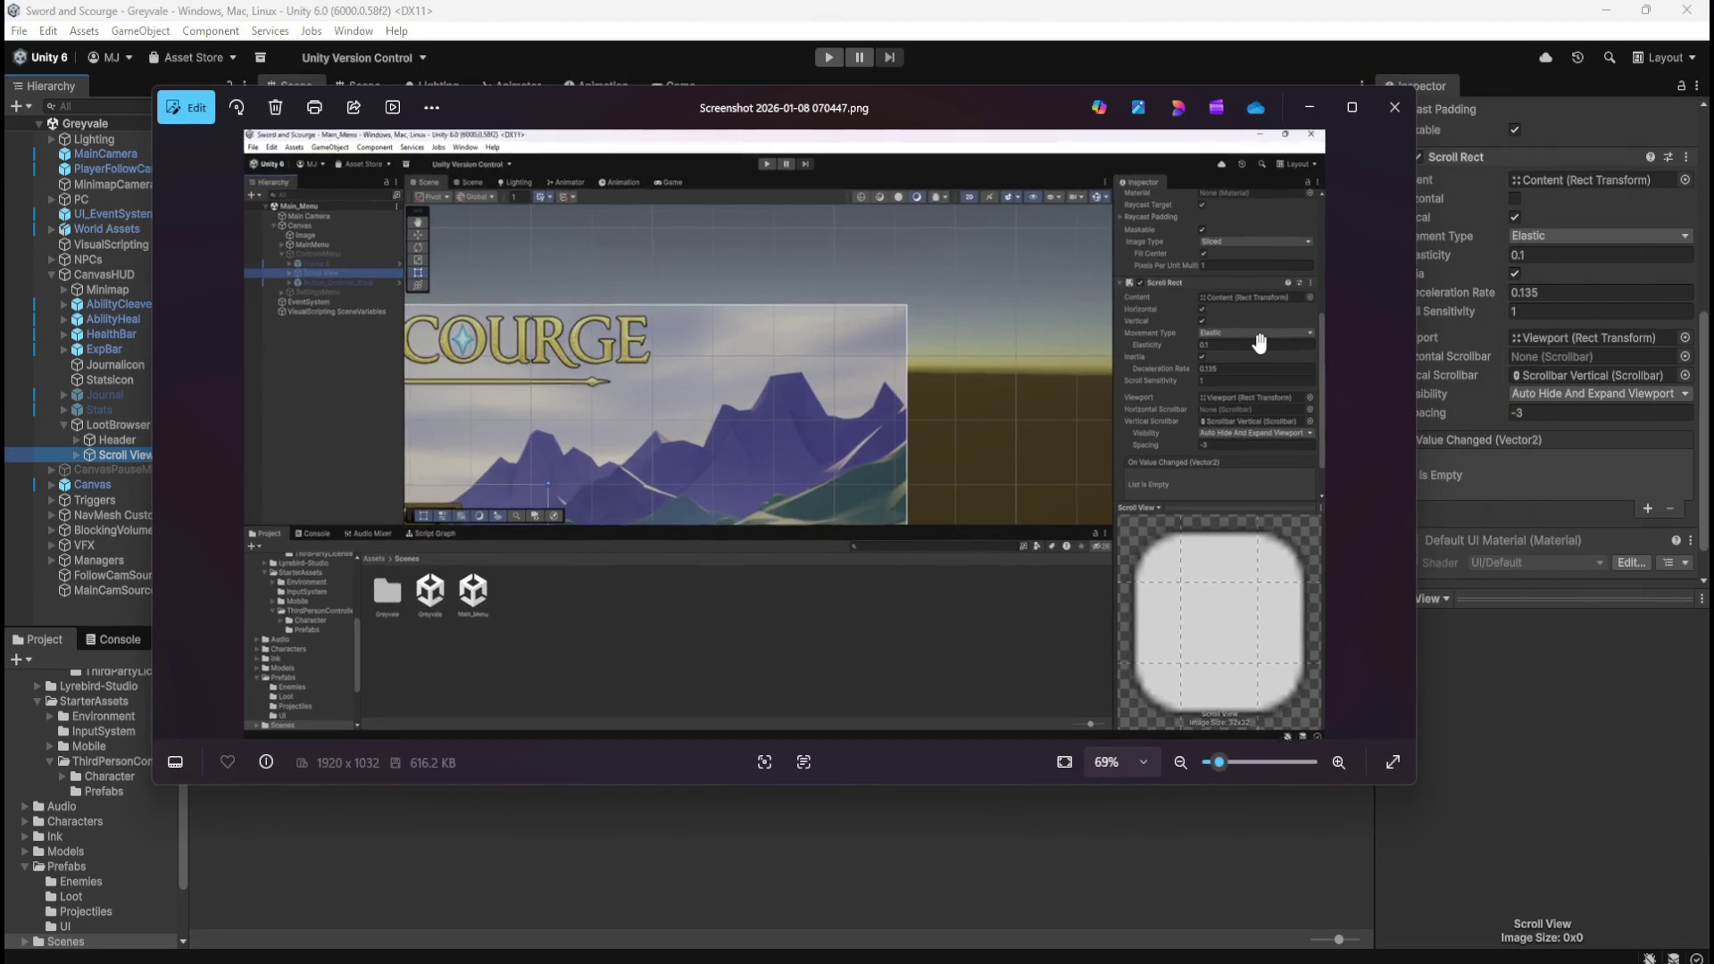
Zoom the screenshot to 161% on the Scroll Rect component, then close it.
scroll(1259, 339, up, 5)
scroll(1260, 340, up, 3)
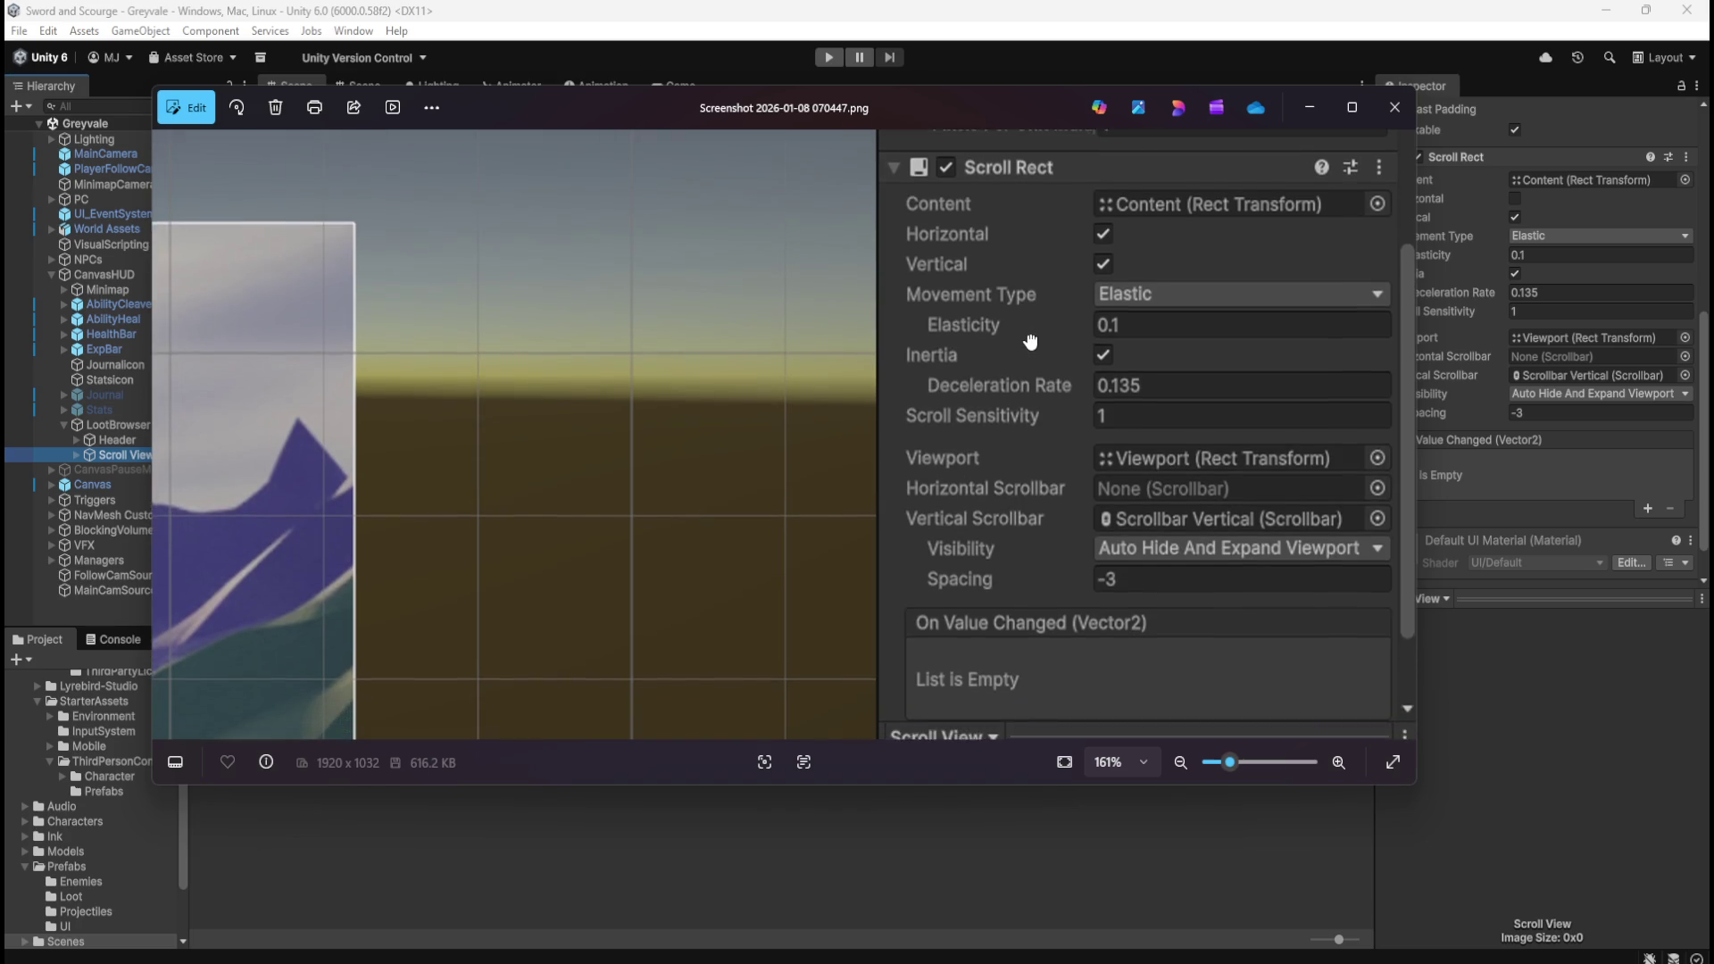
mouse_move(976, 482)
mouse_down()
mouse_move(1027, 536)
mouse_move(973, 491)
mouse_move(865, 328)
mouse_up()
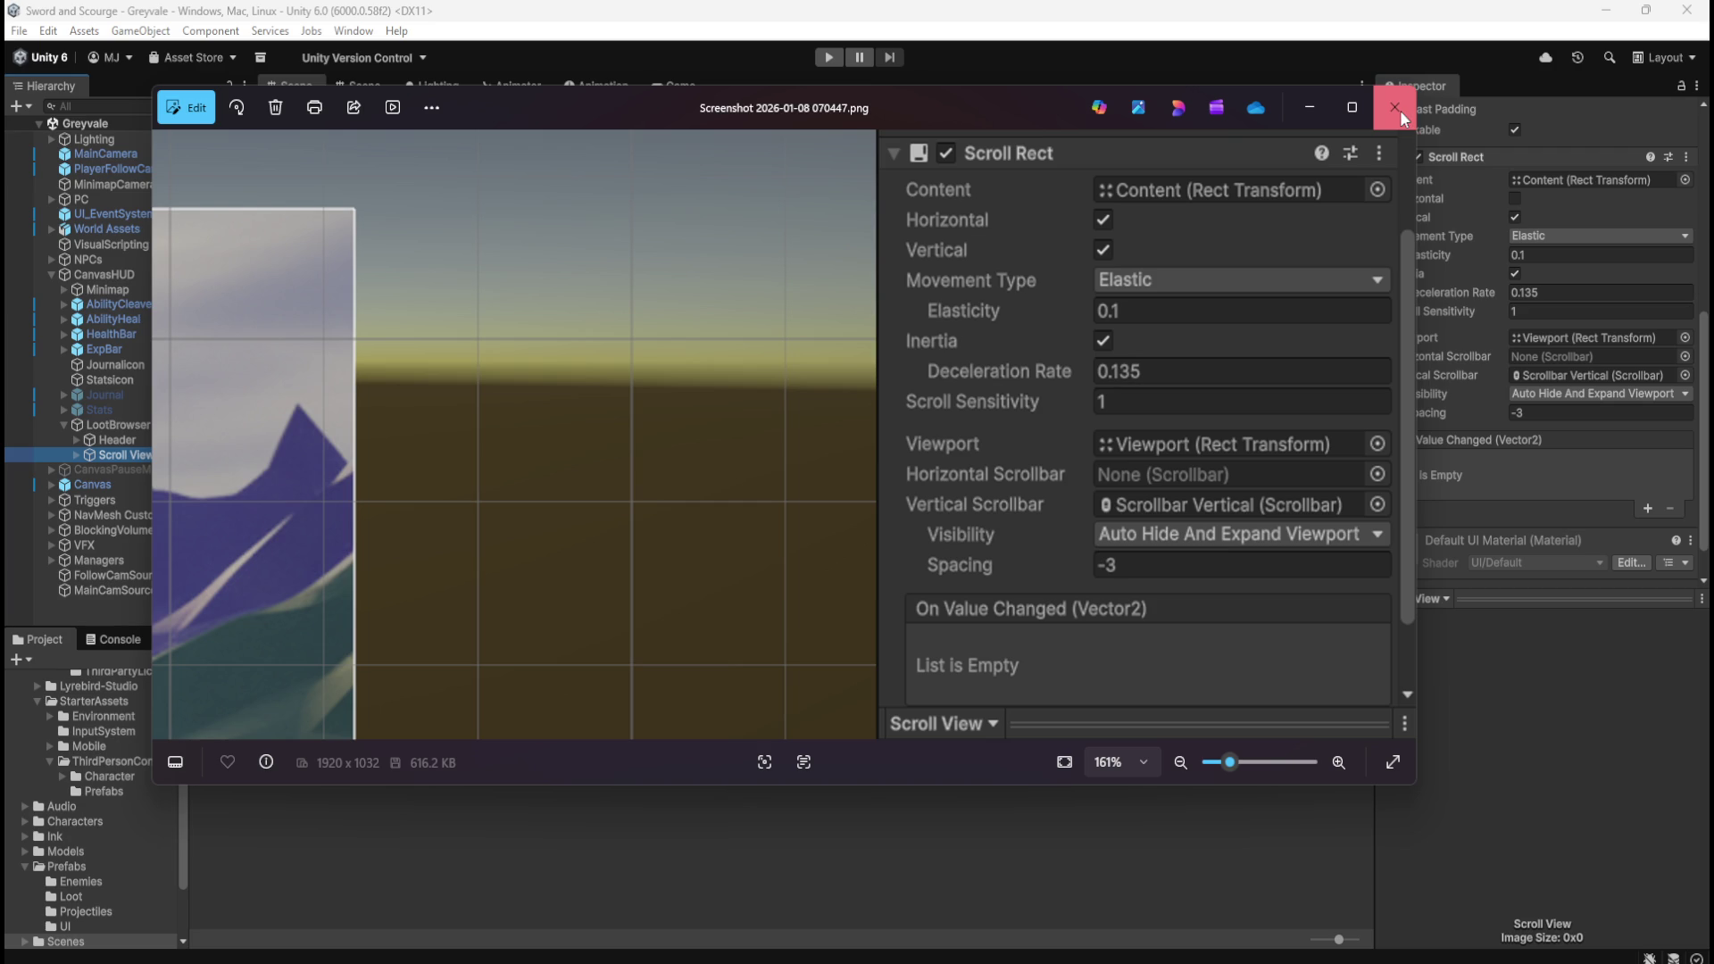
click(1400, 109)
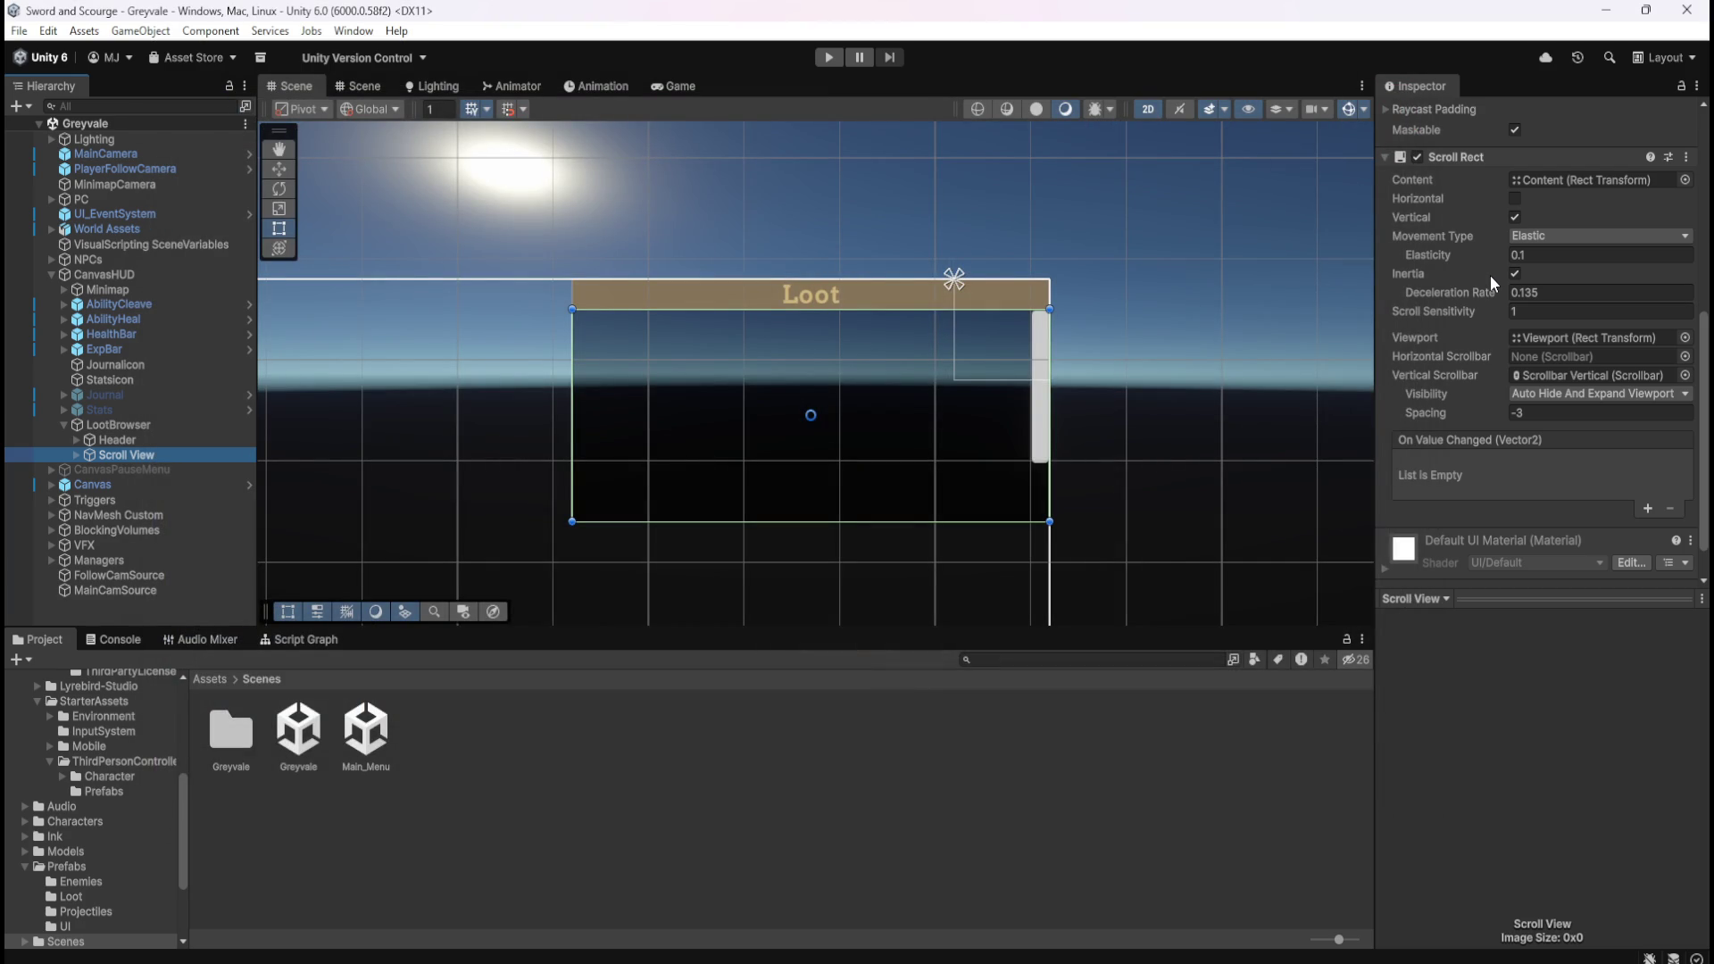
Zoom the Scene view out to frame the Loot panel and enter Play mode.
scroll(1160, 446, down, 3)
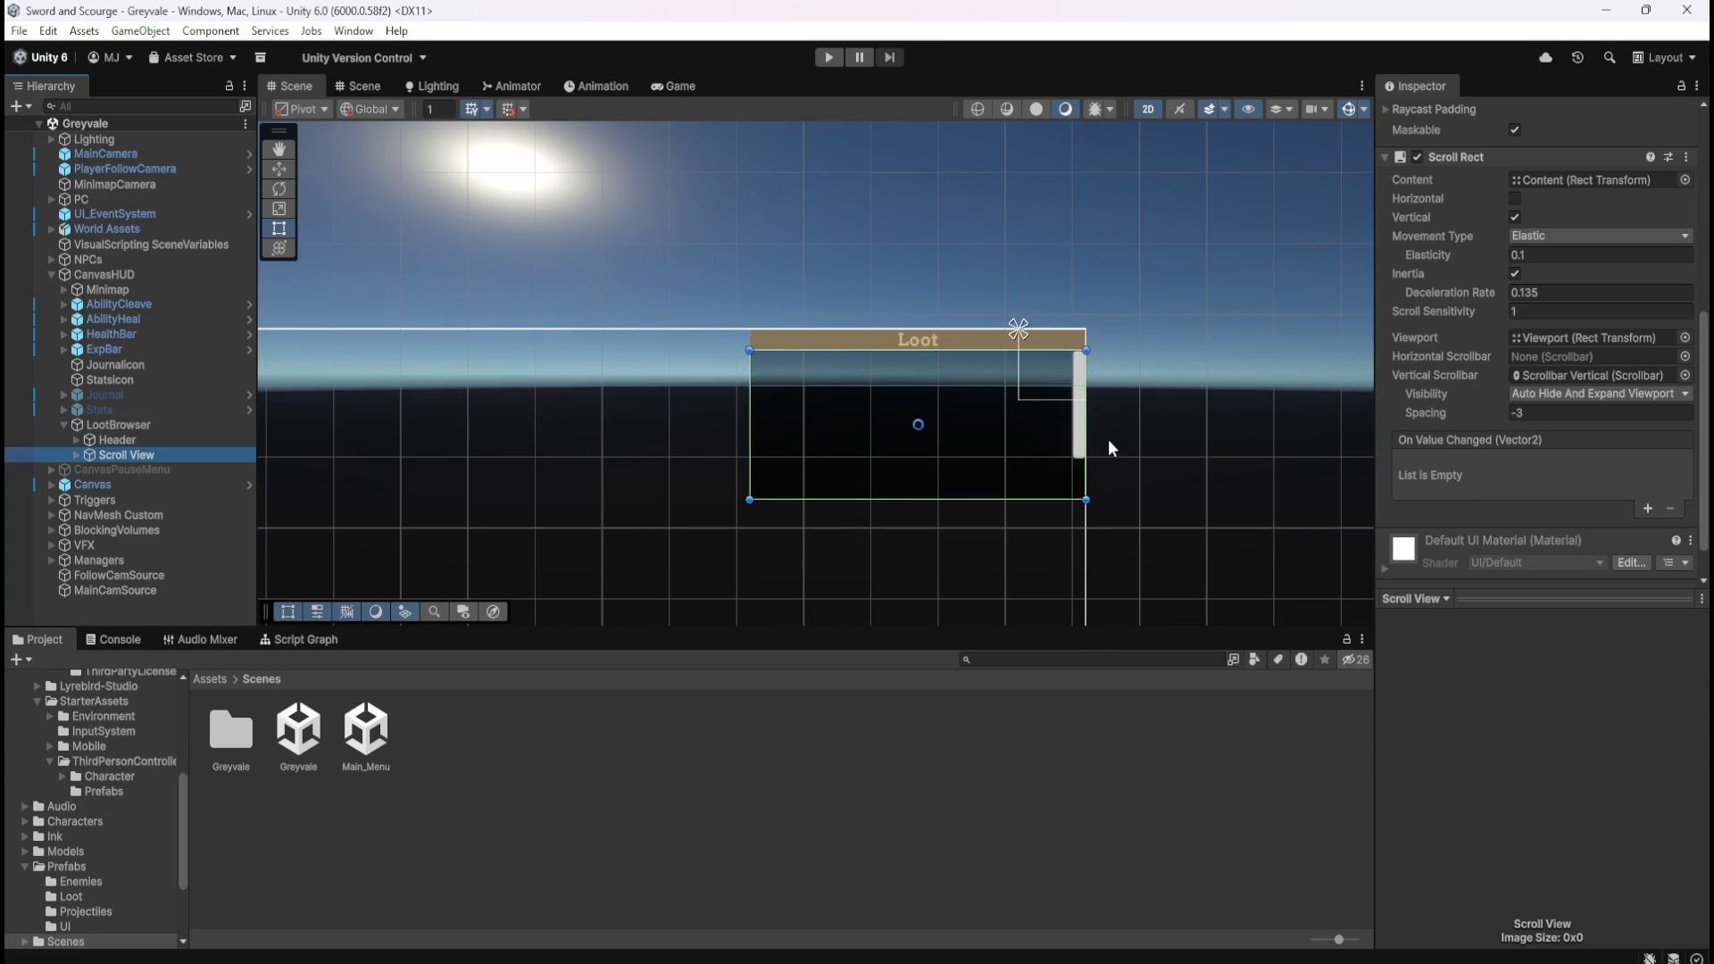
scroll(1155, 393, down, 4)
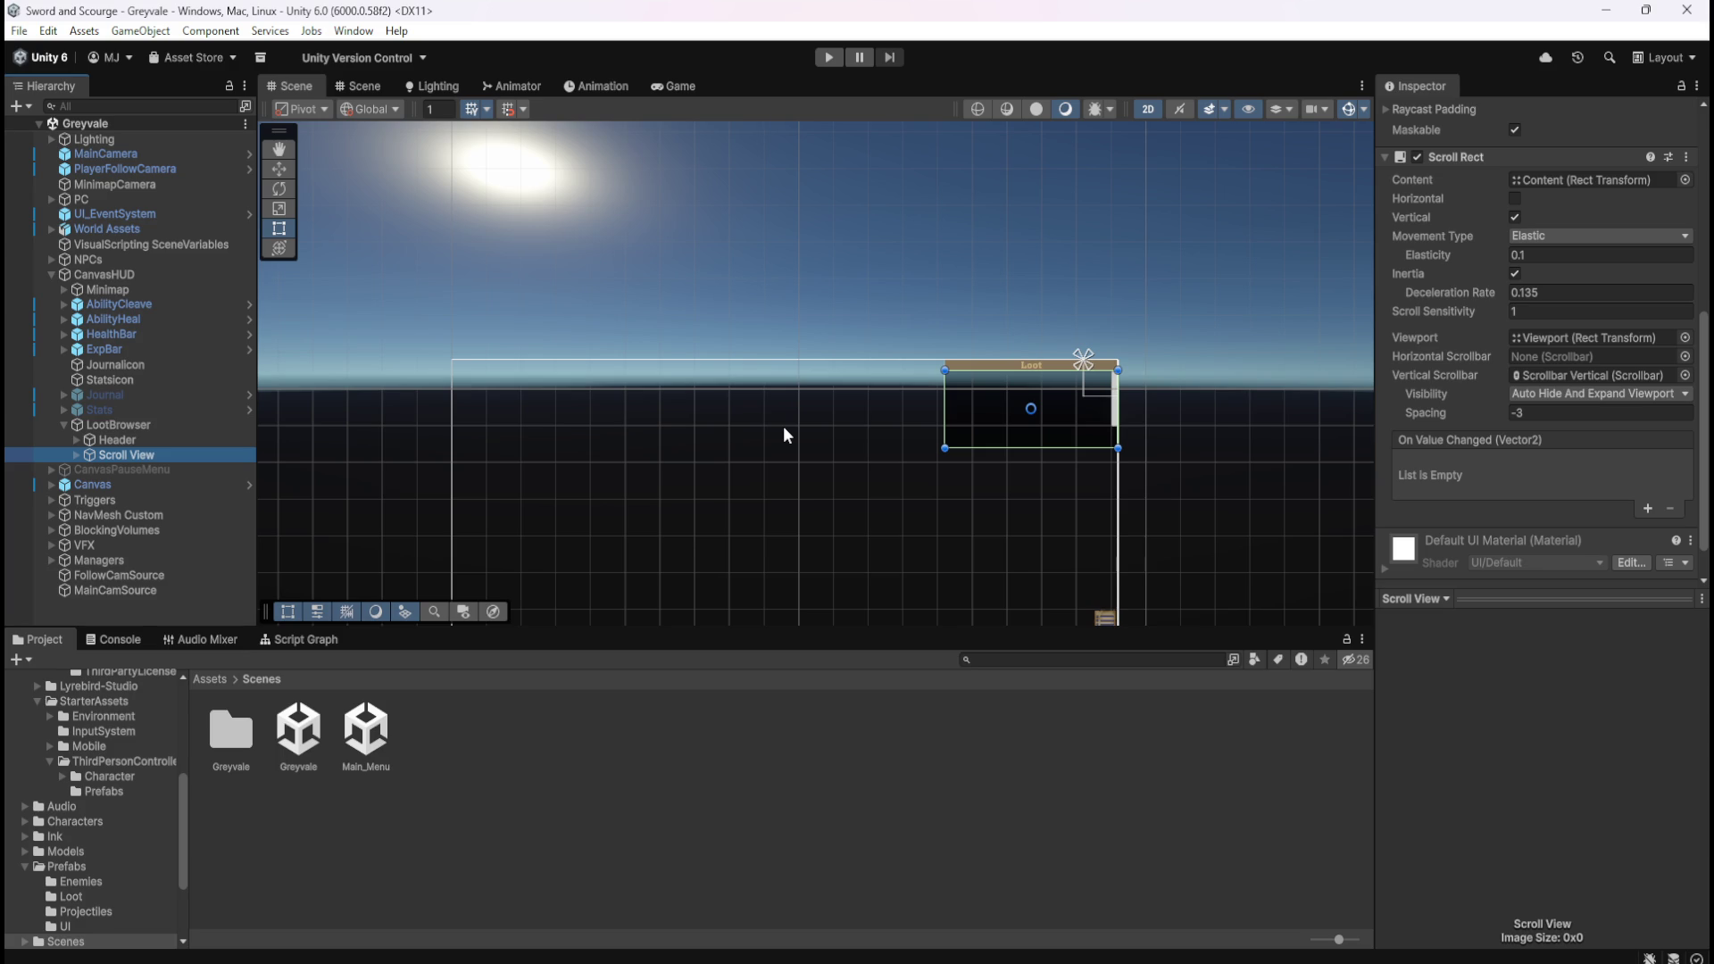
scroll(984, 402, down, 3)
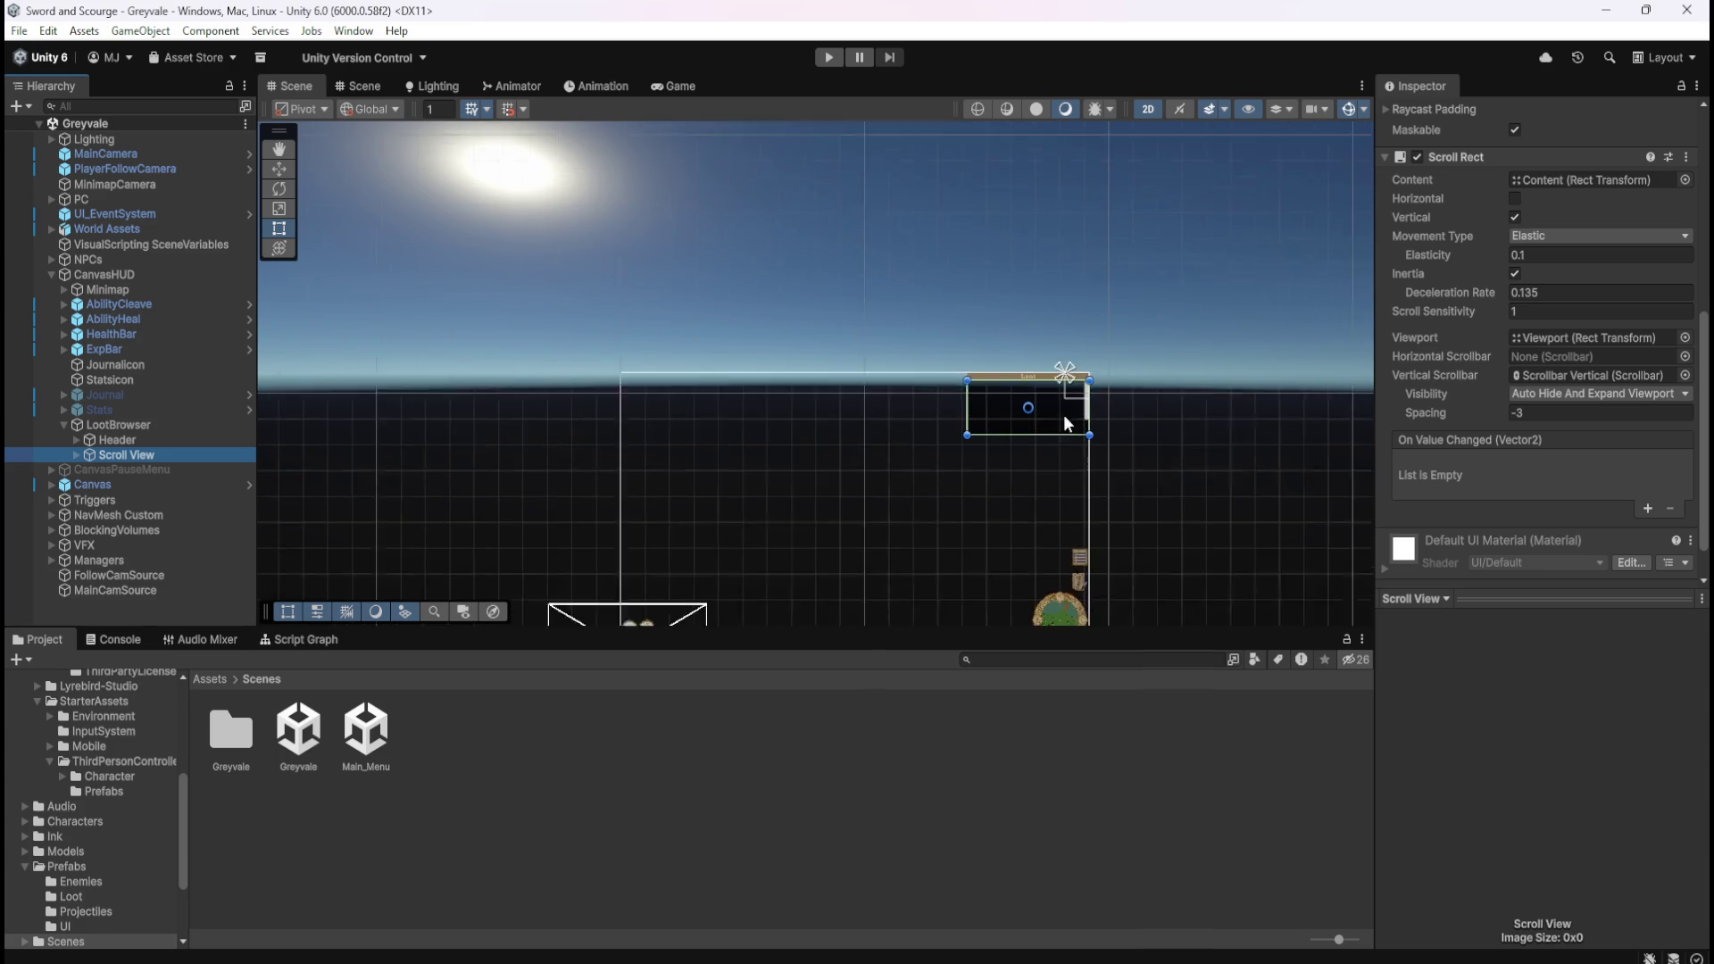
scroll(1018, 546, up, 2)
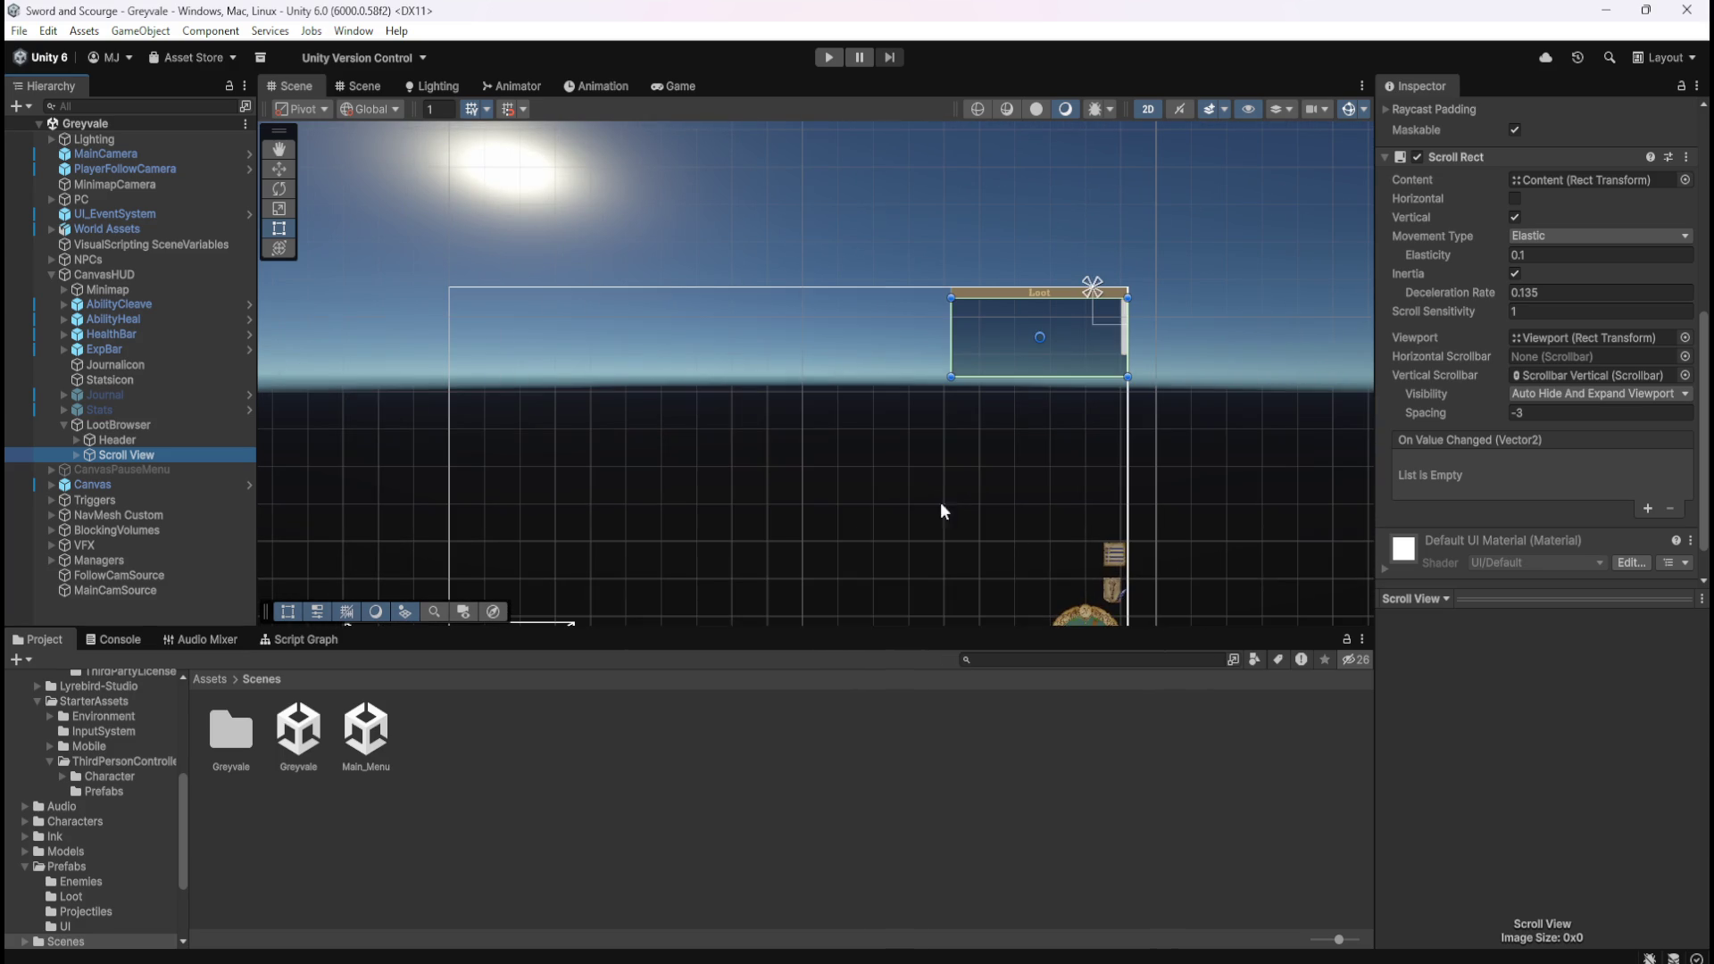
click(831, 58)
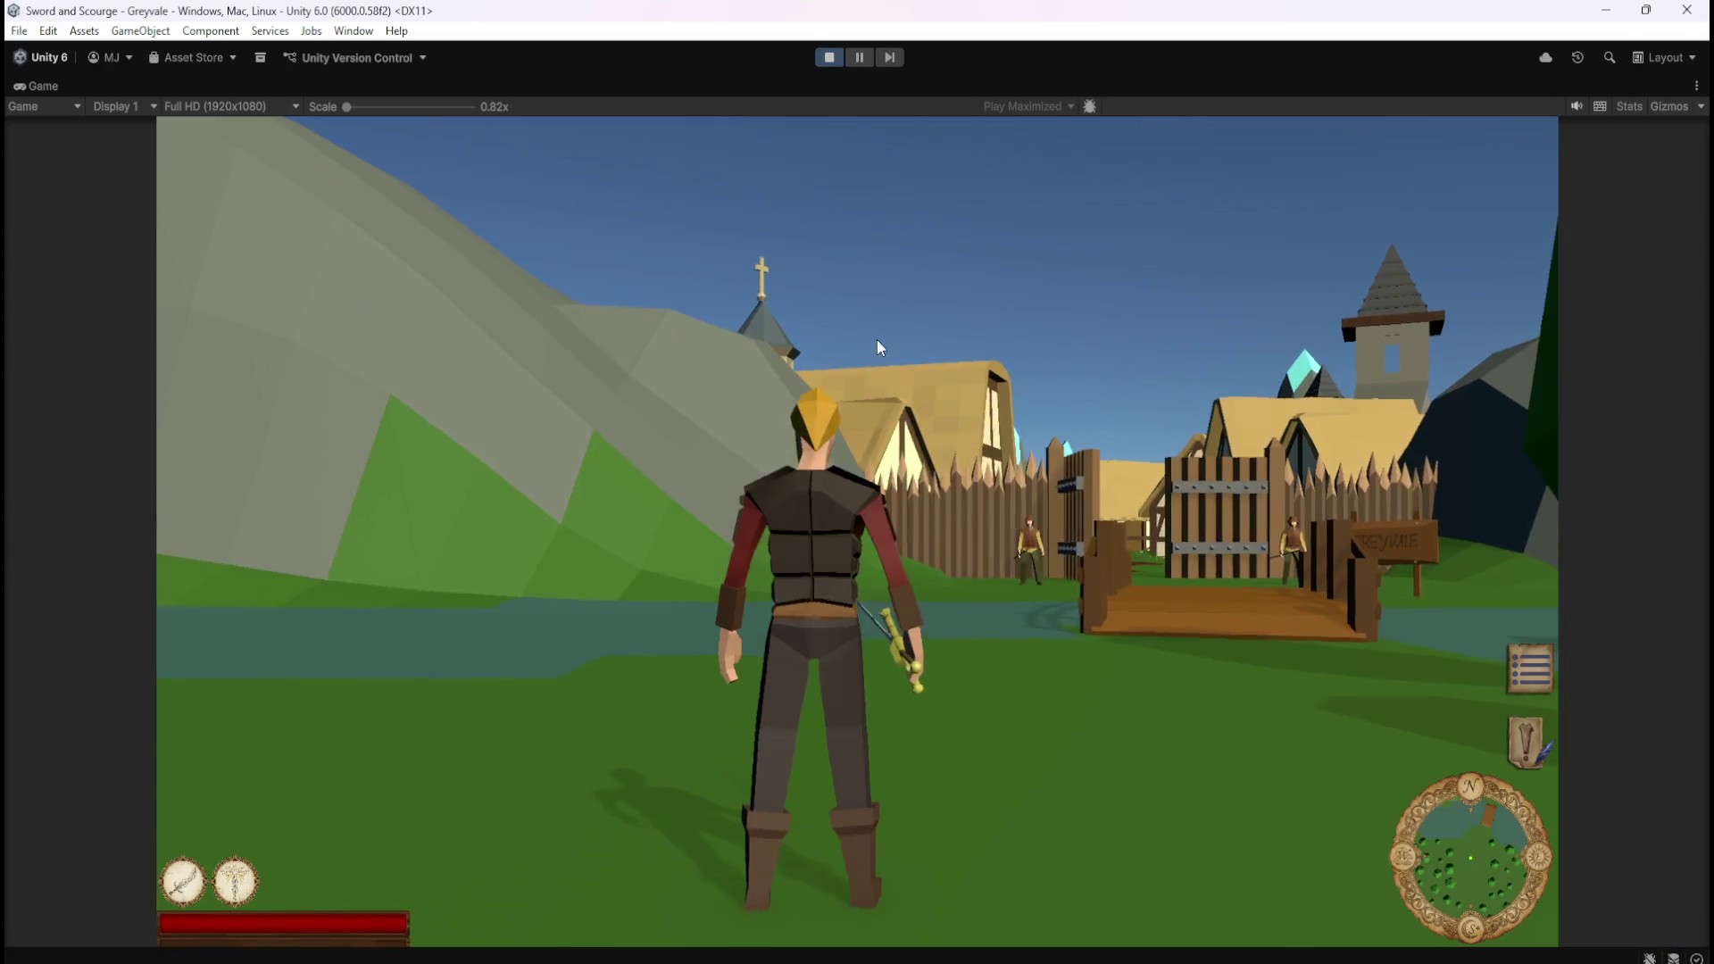
Run the hero through the gate, village and orchard into the graveyard.
key(w)
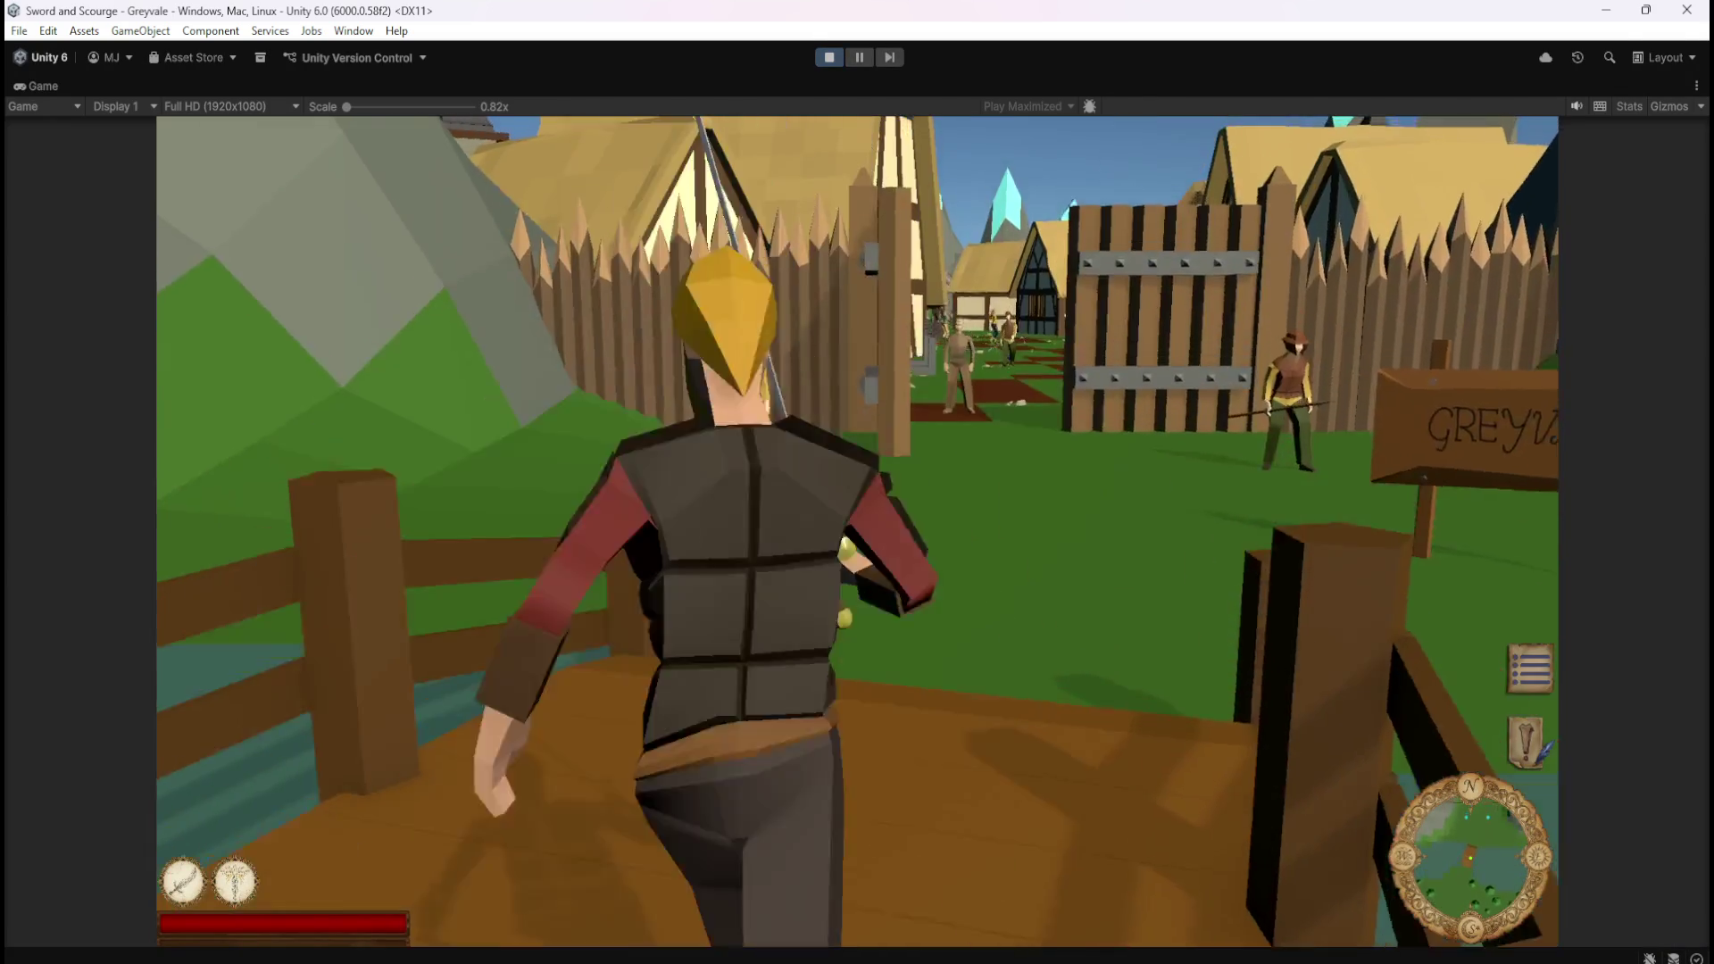
key(w)
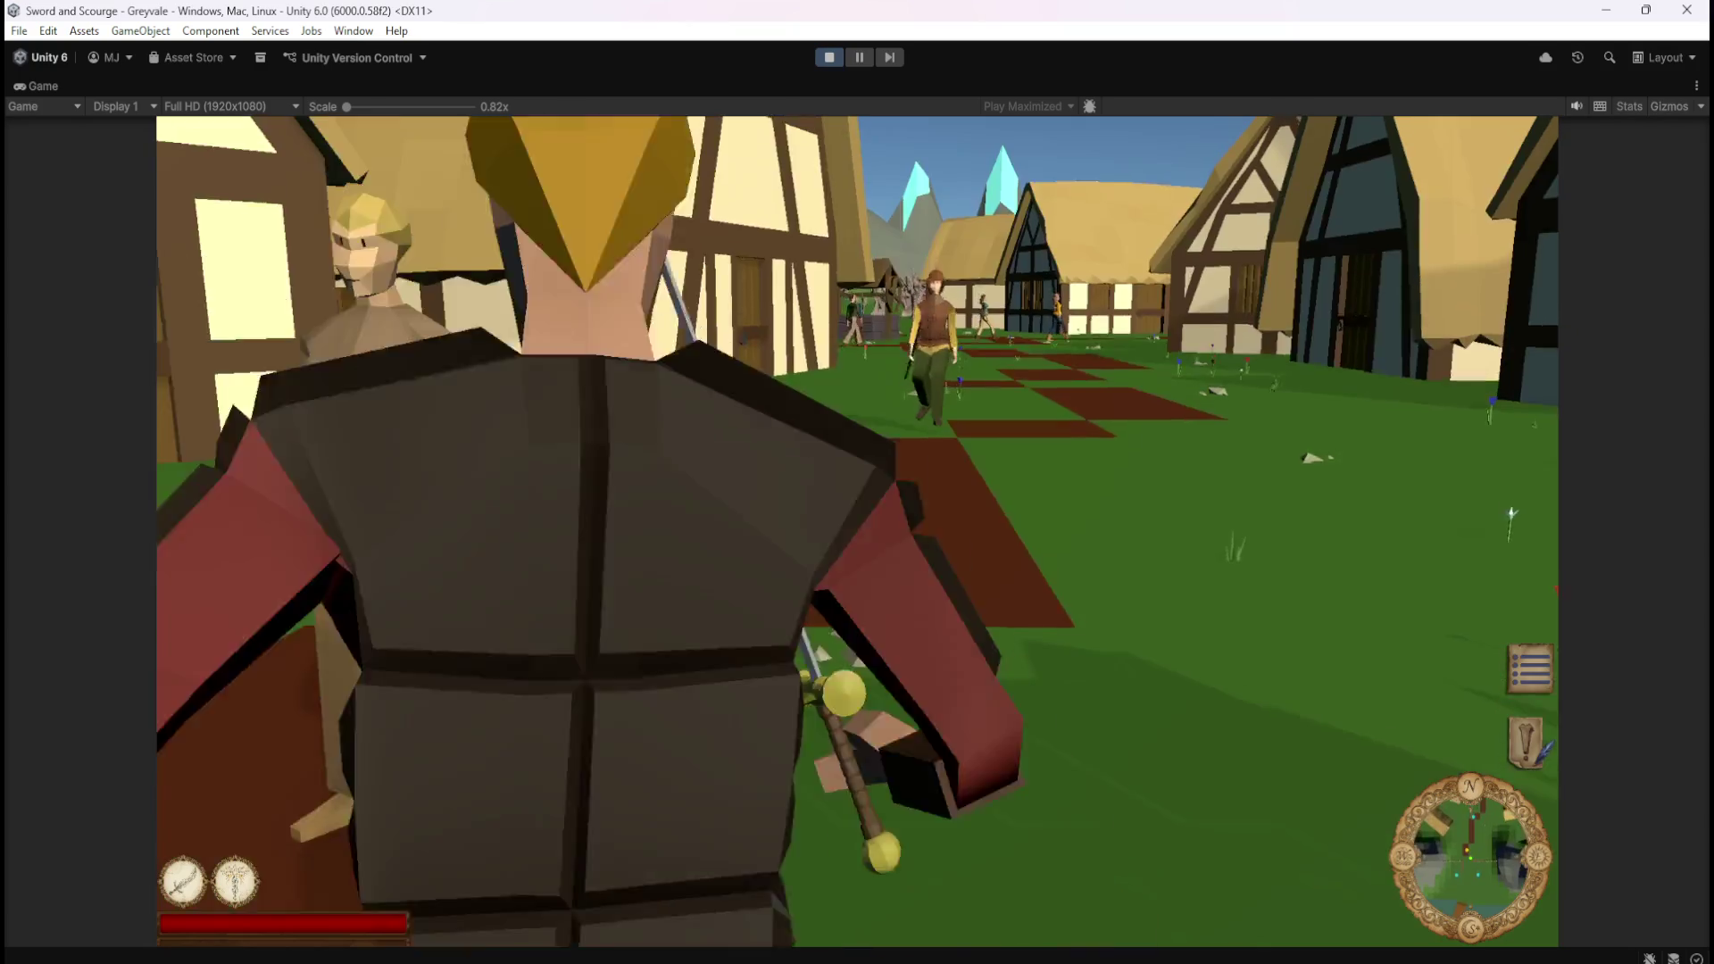
key(w)
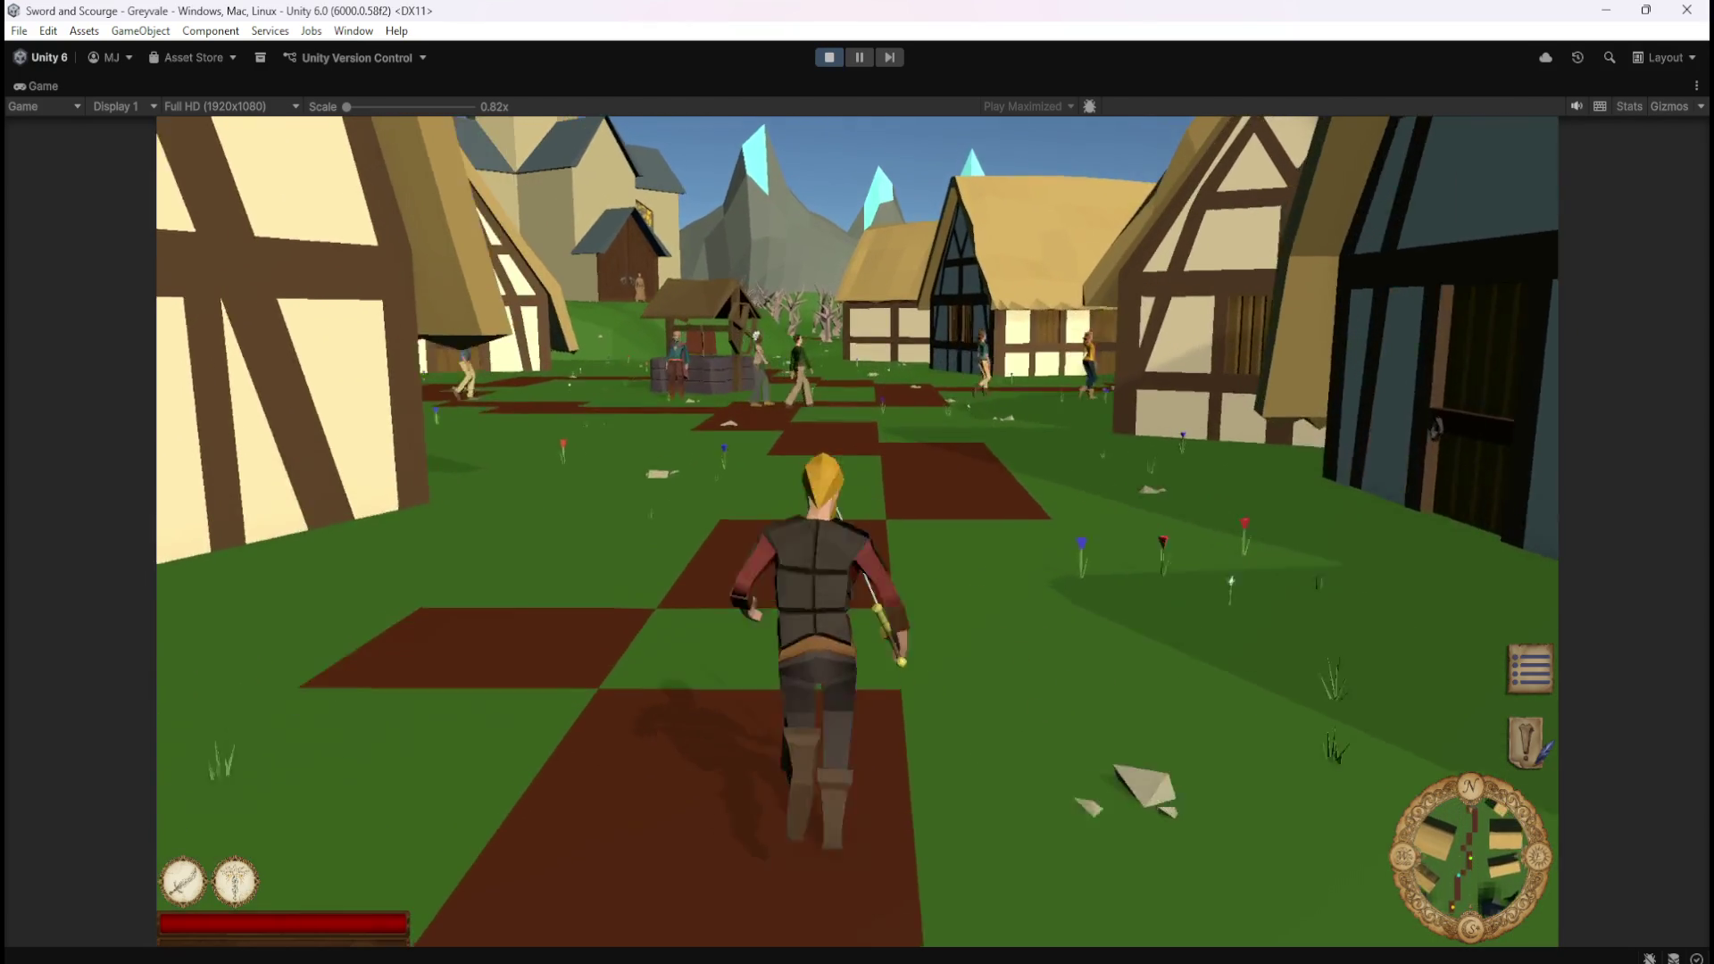
key(w)
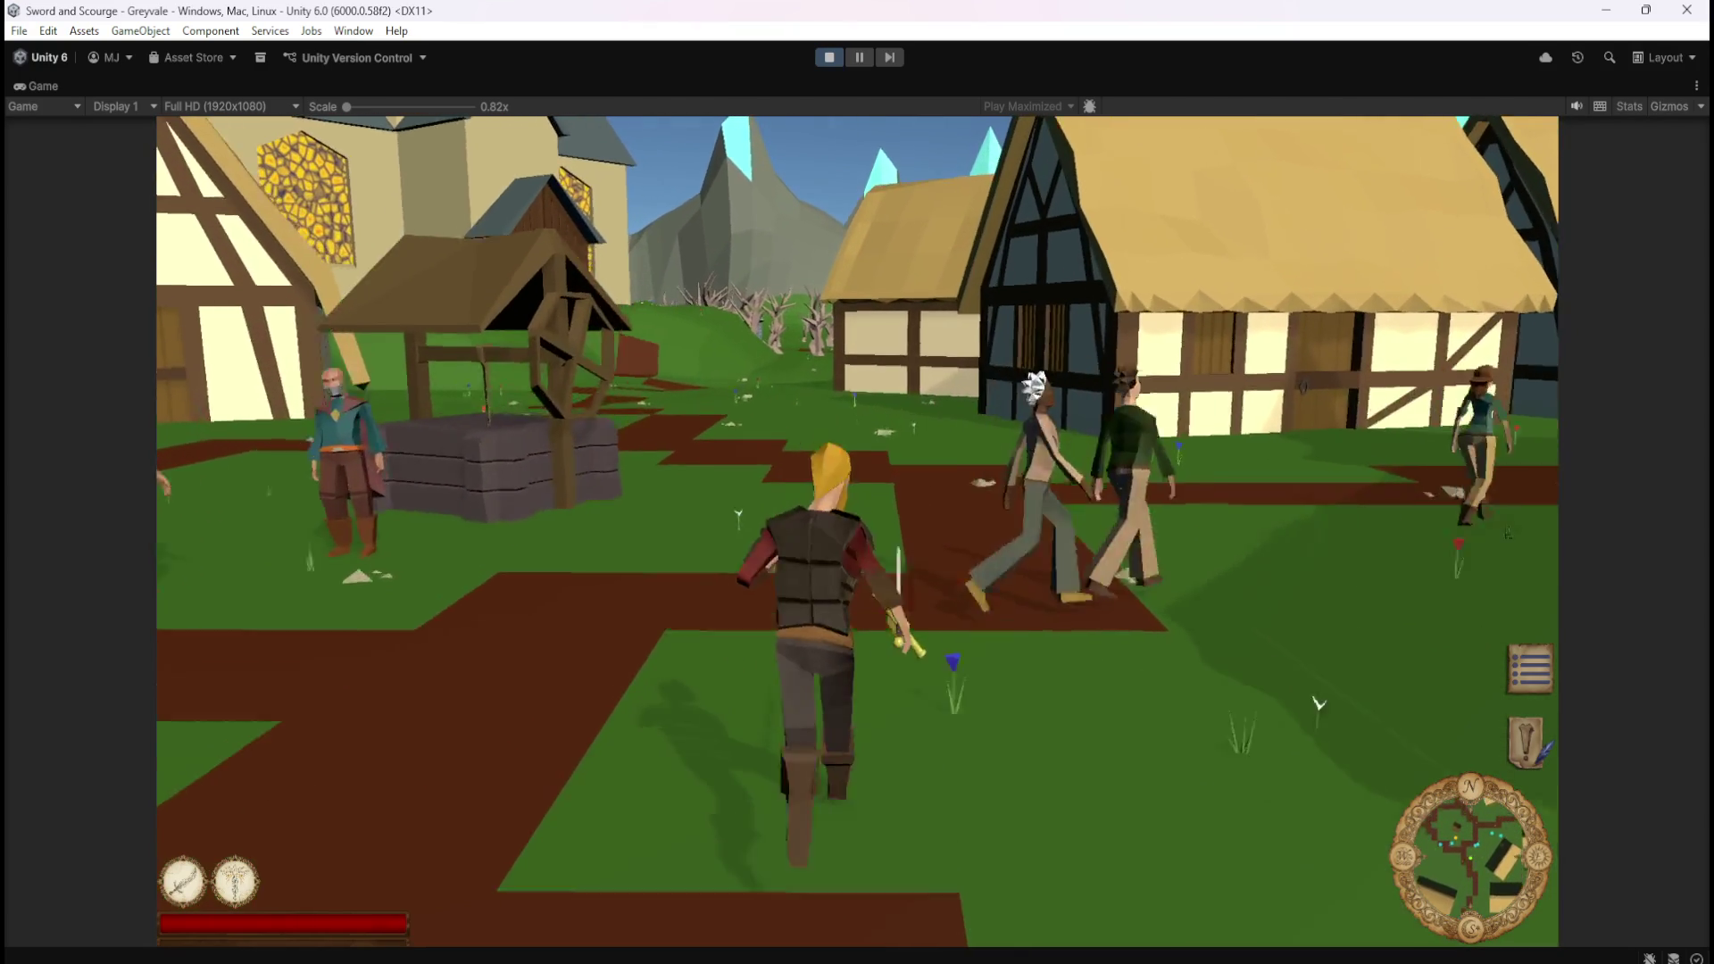
key(w)
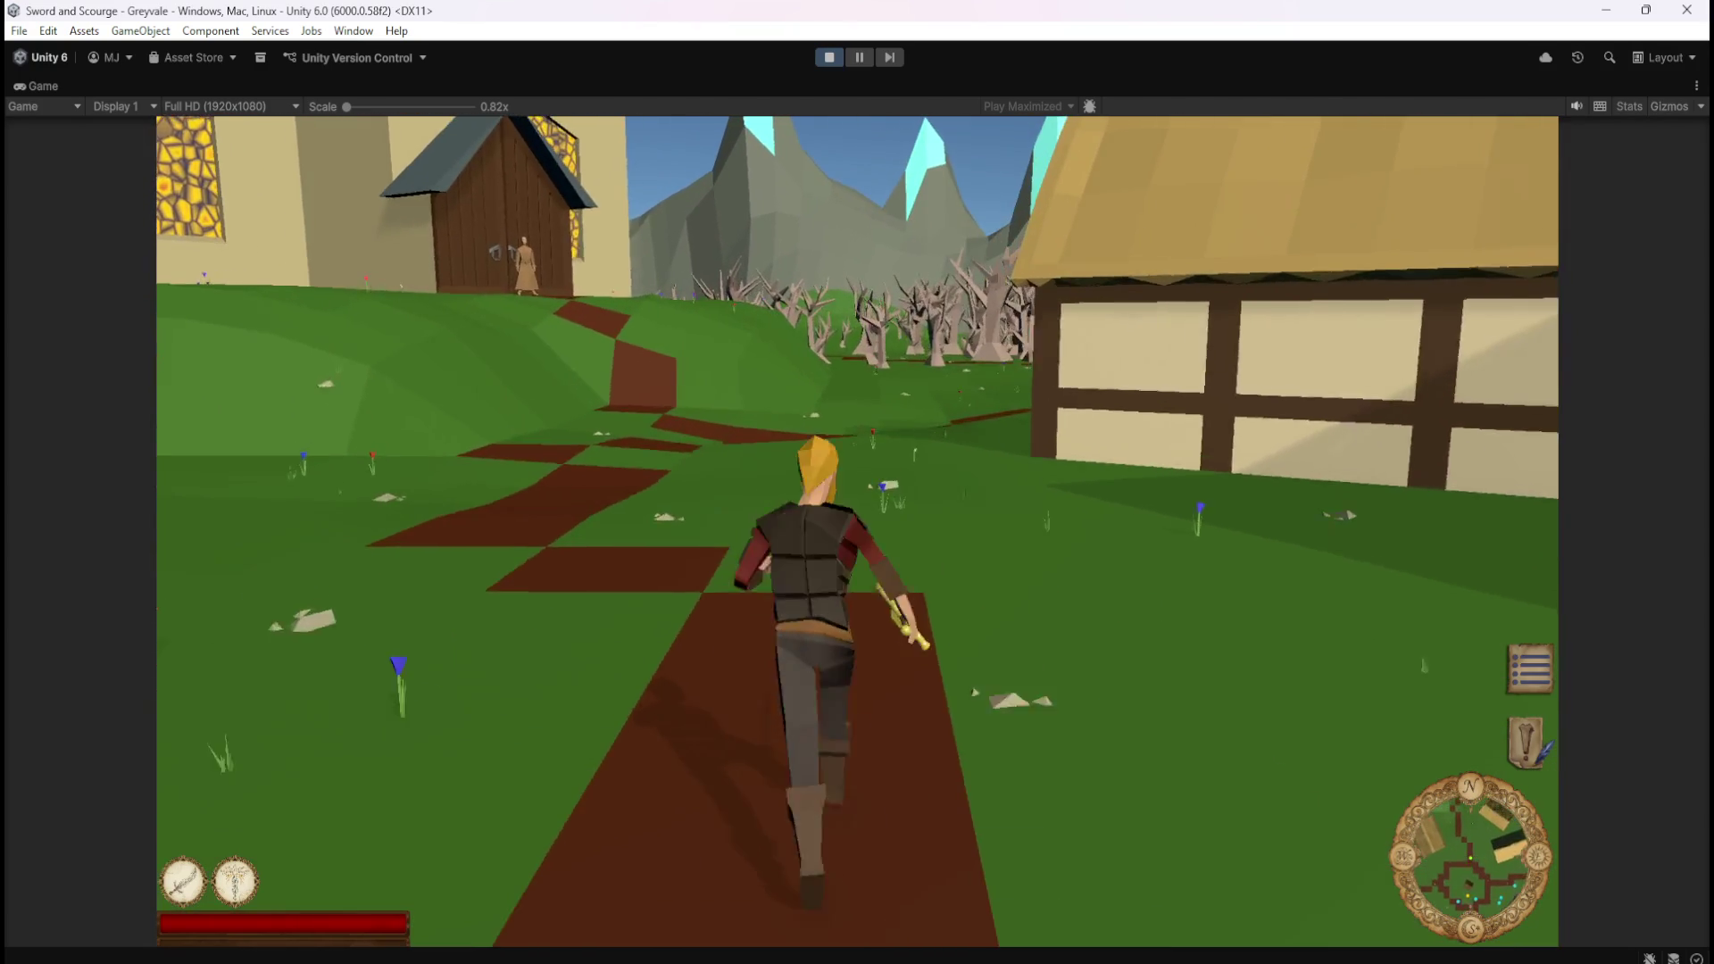
key(w)
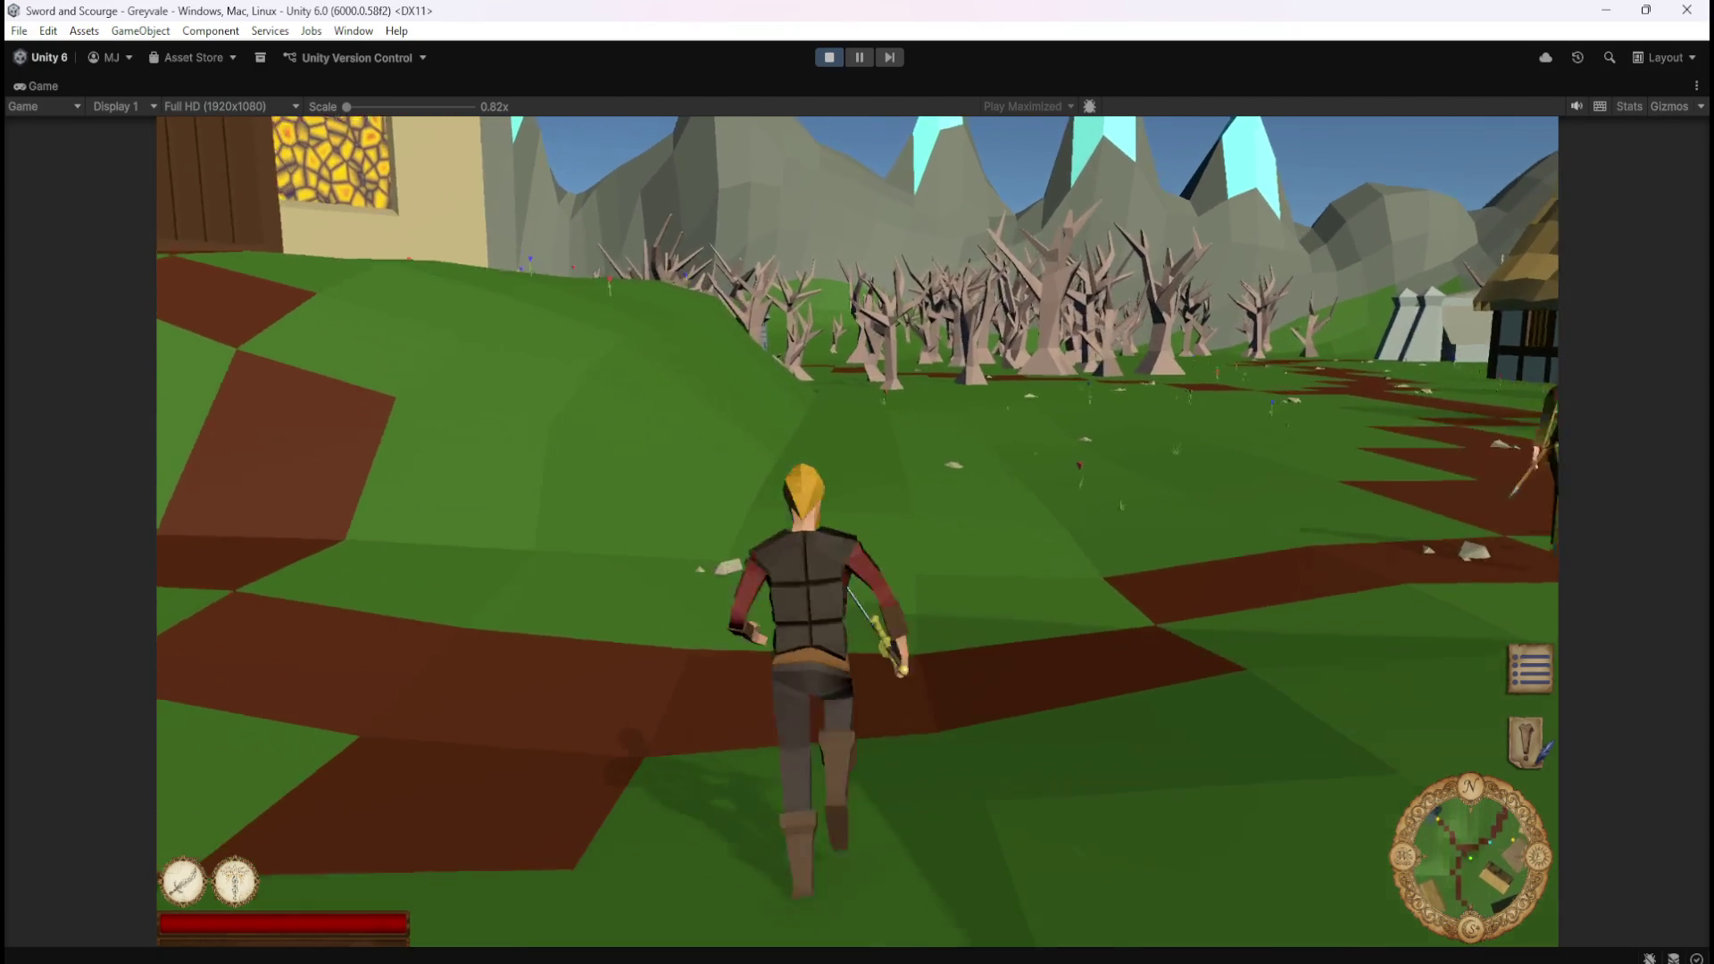
key(w)
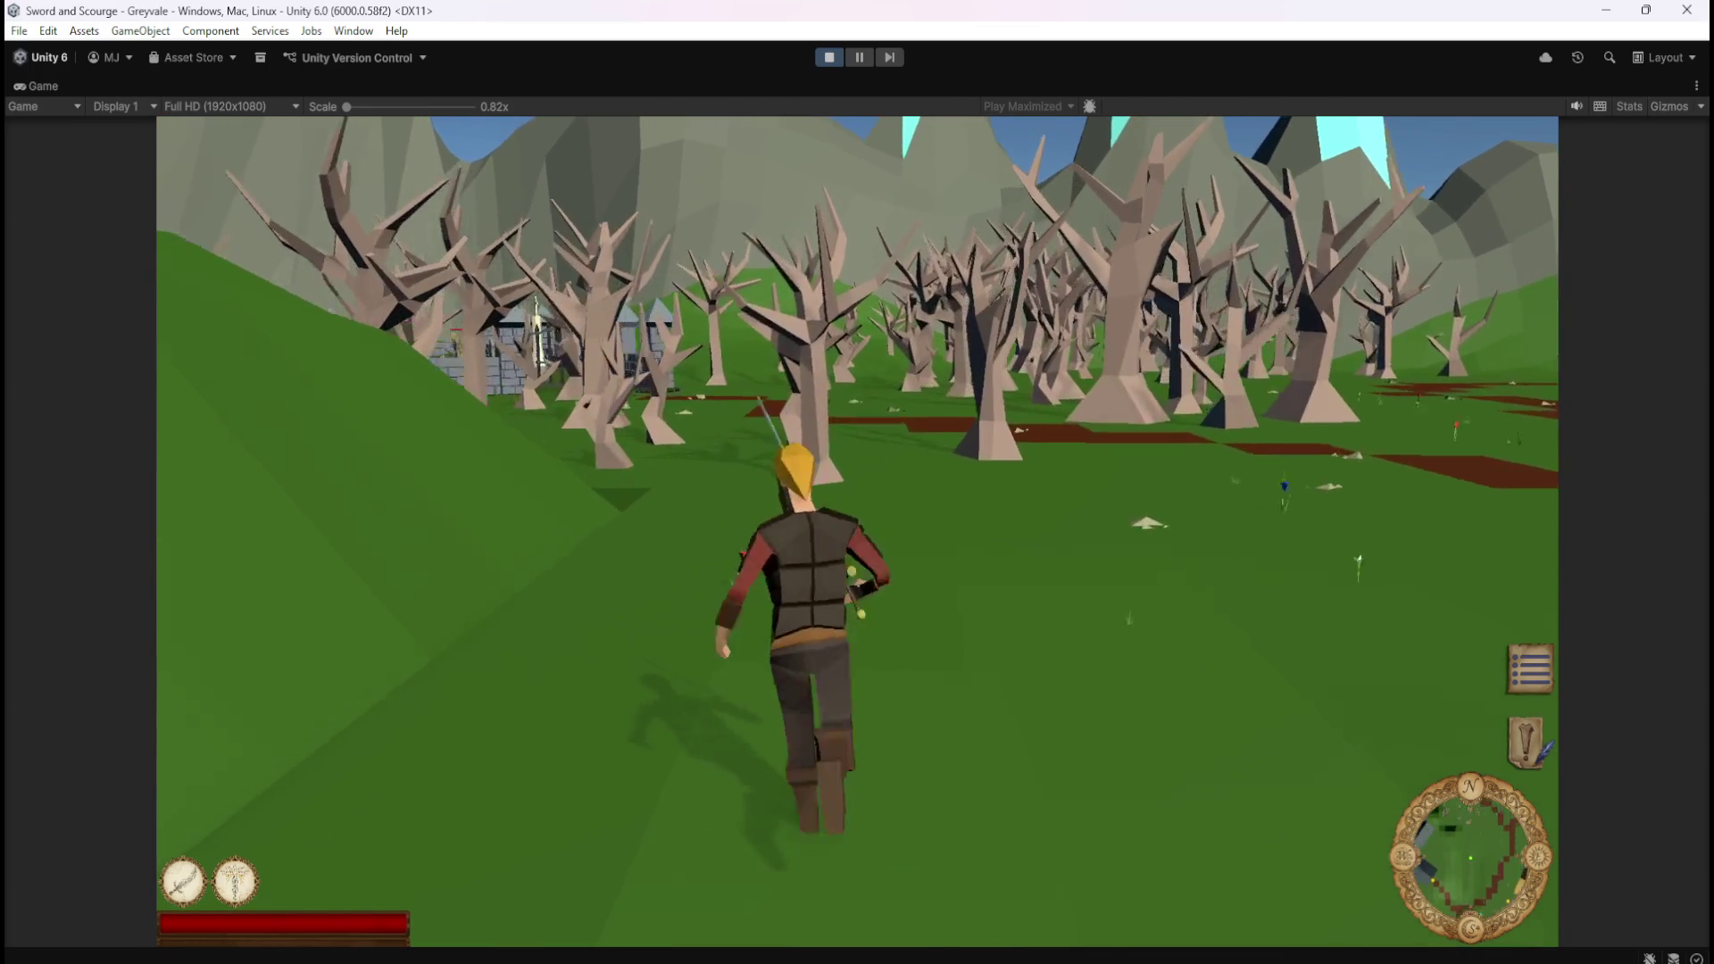
key(w)
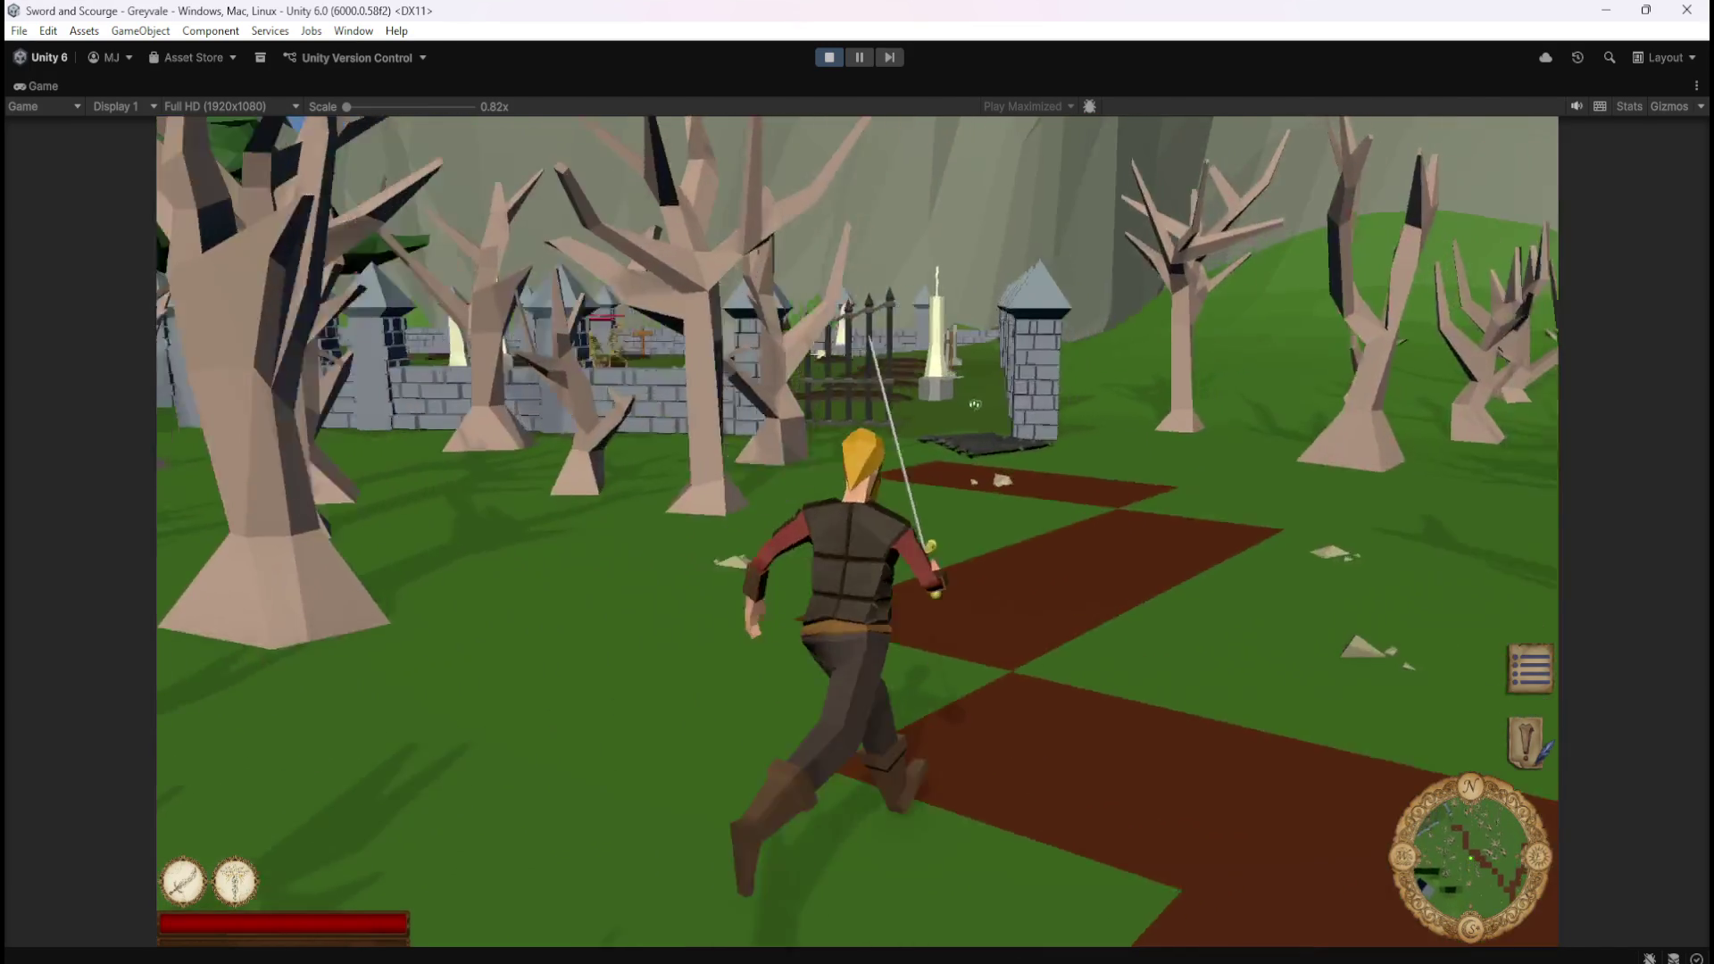
key(w)
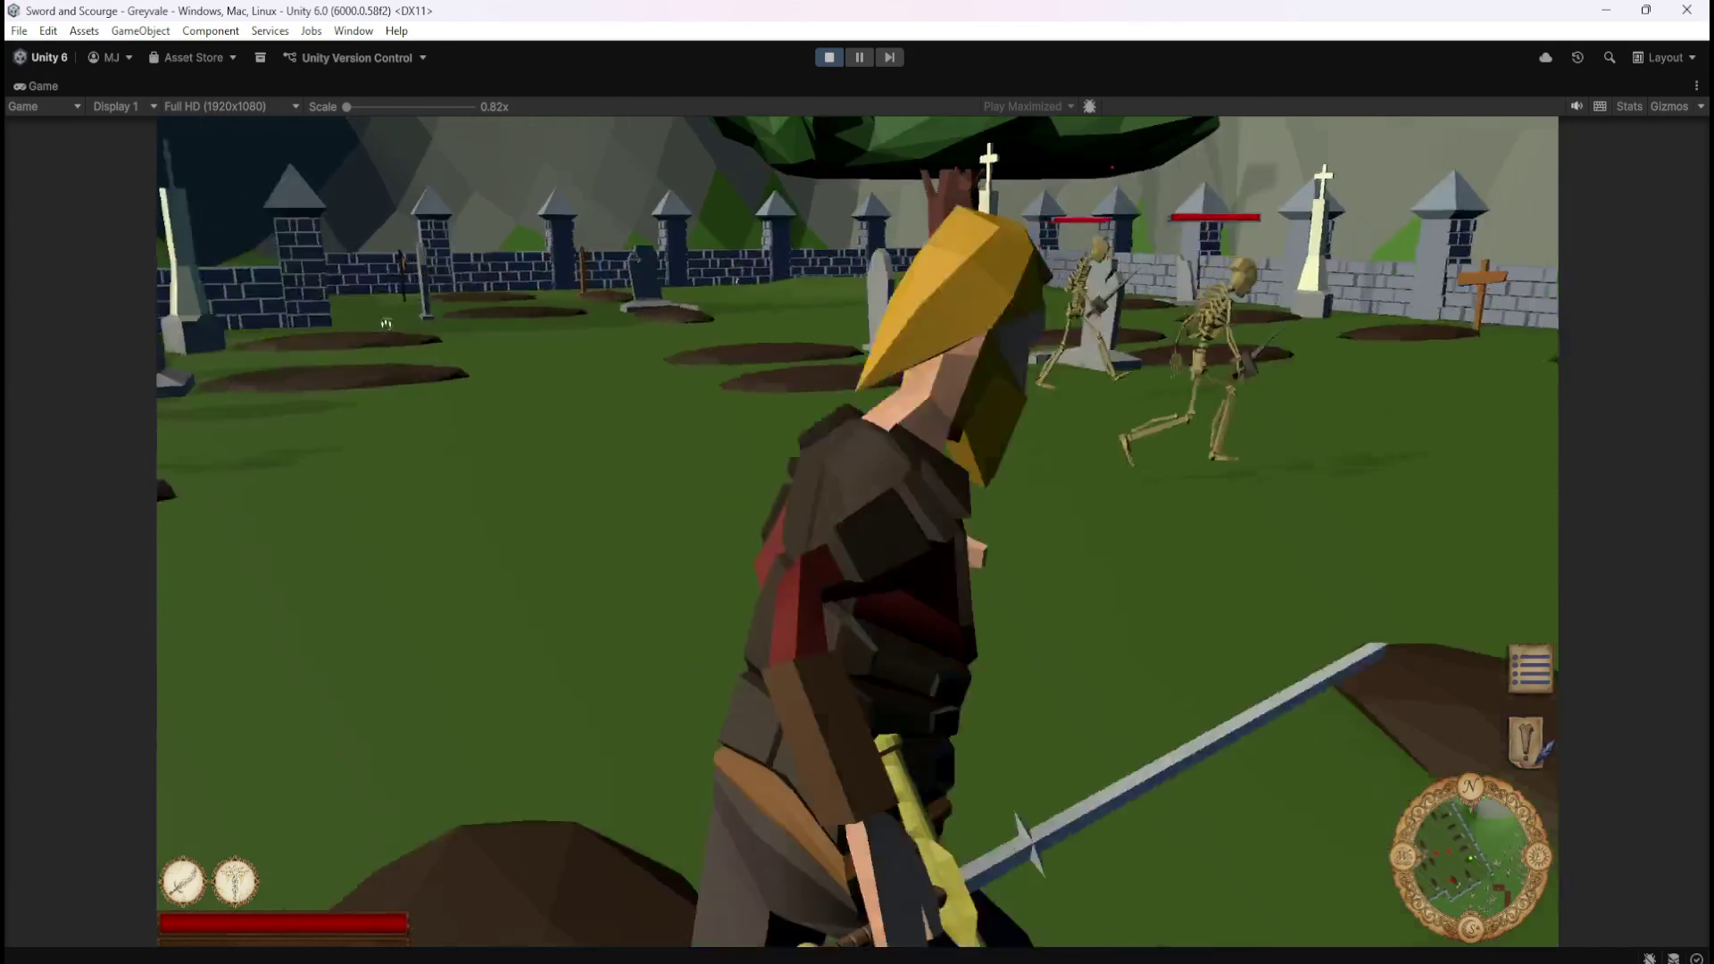
Strike the skeletons down and step onto the bone pile to show Bones in the Loot list.
key(w)
click(385, 324)
click(478, 298)
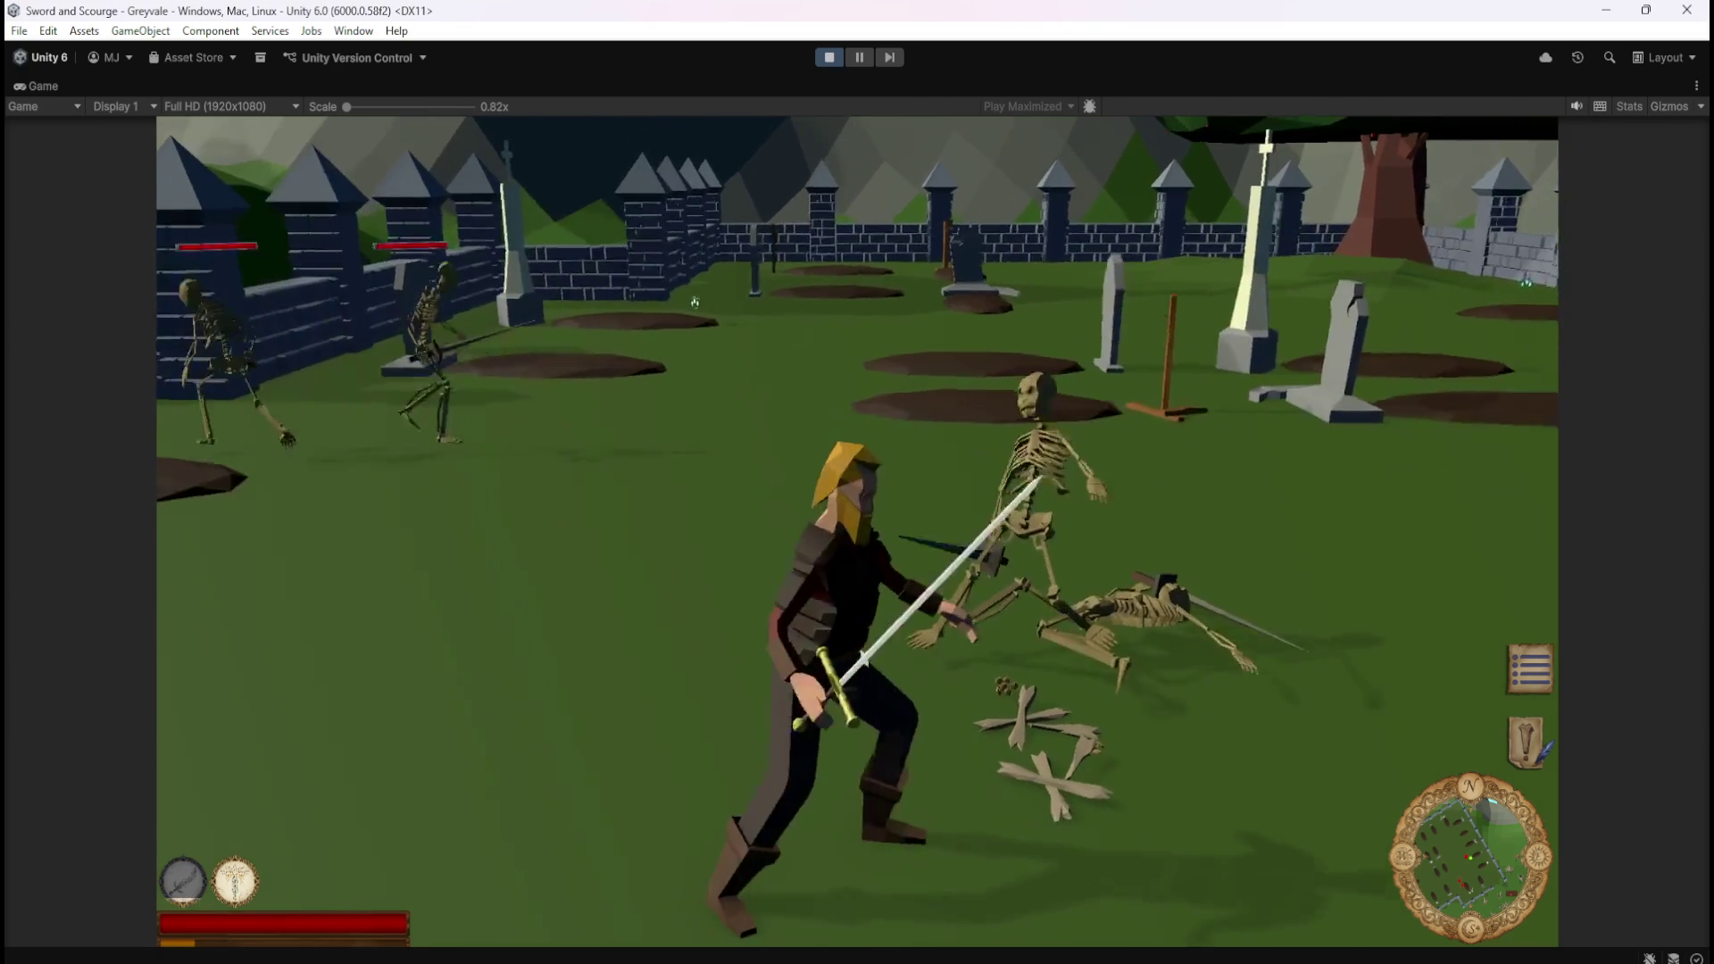
key(w)
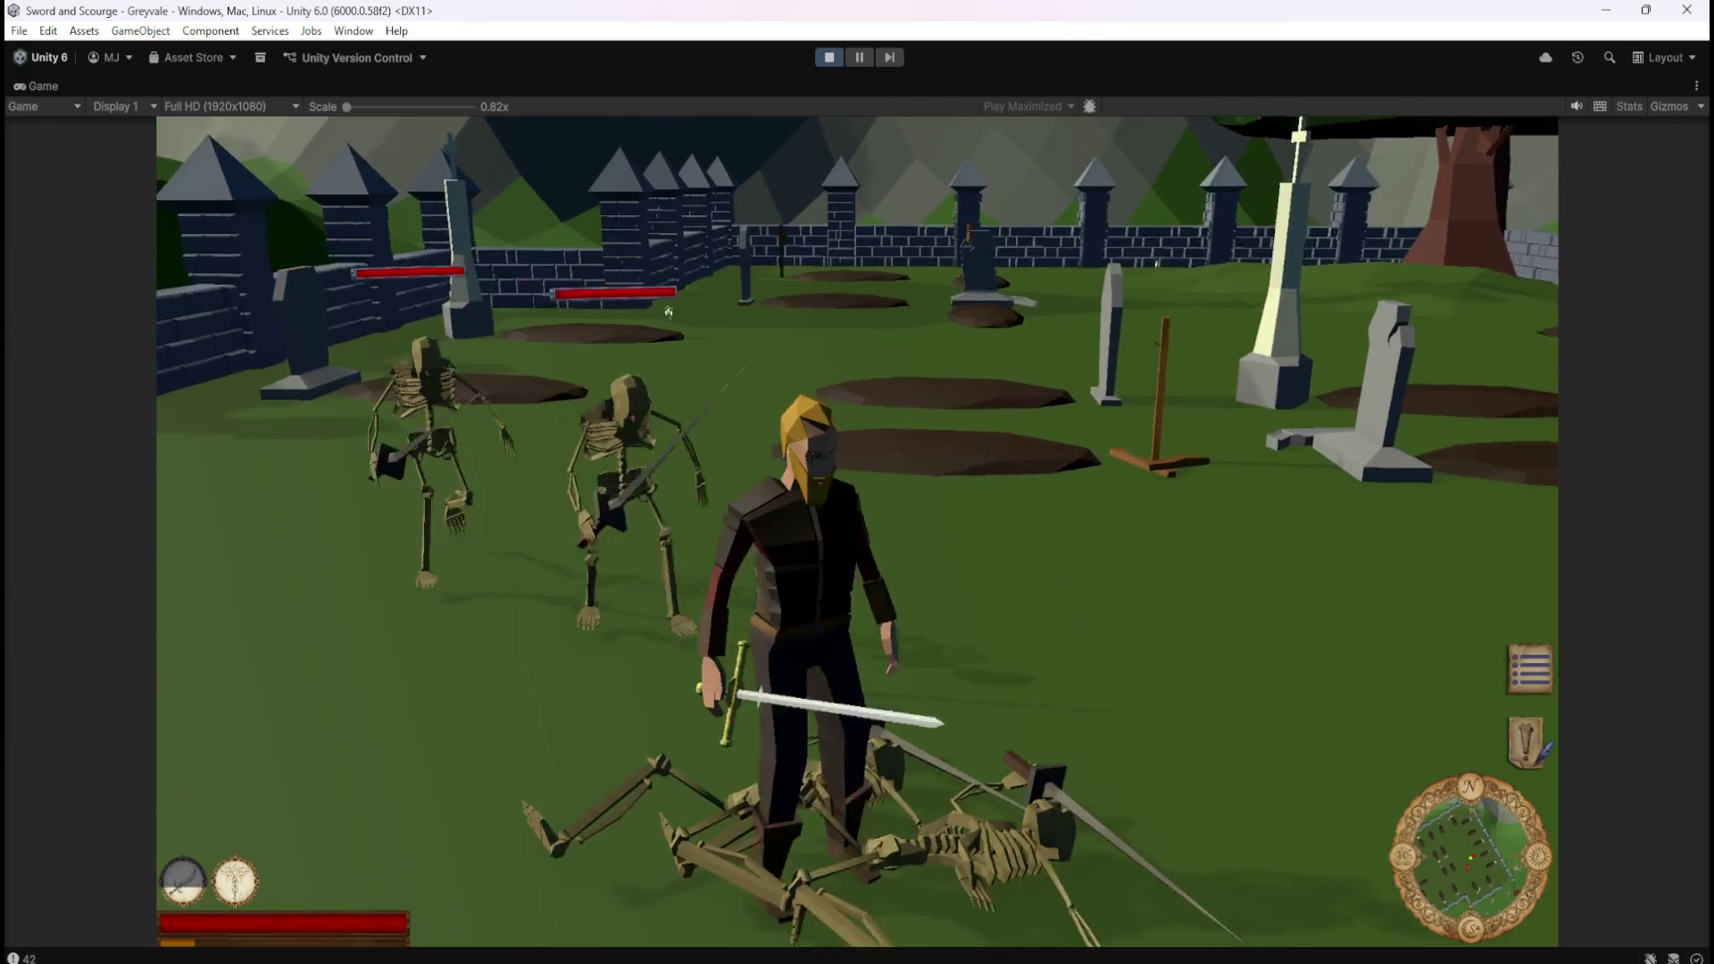
click(706, 298)
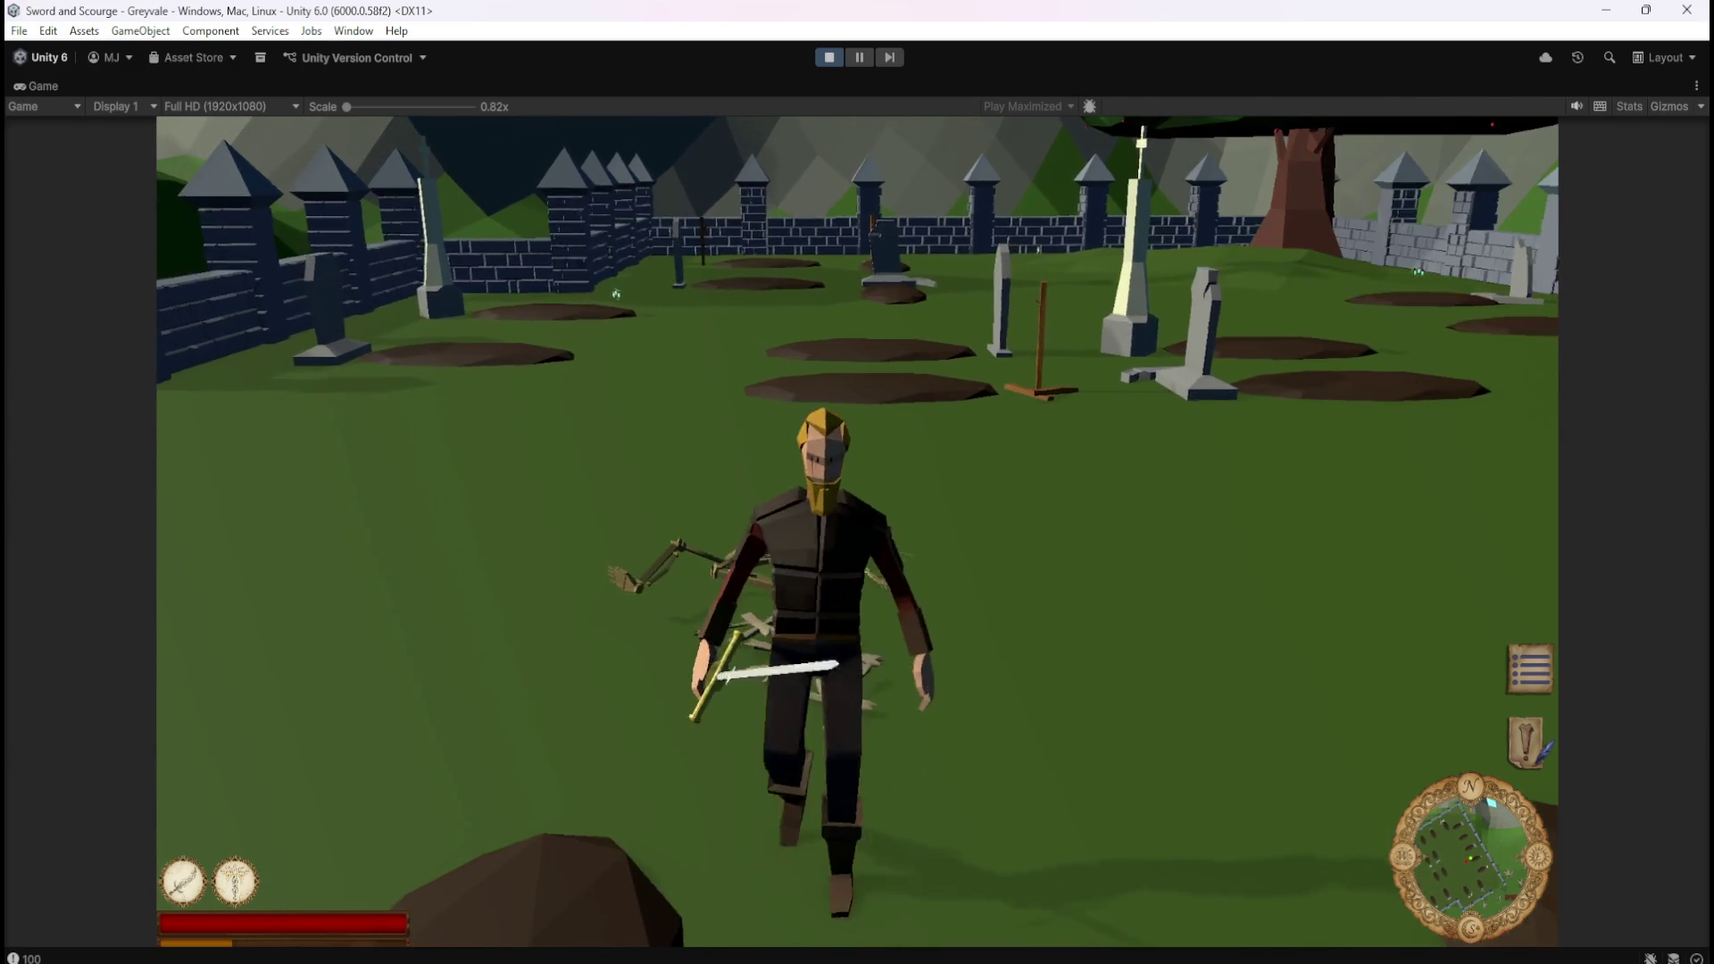
key(w)
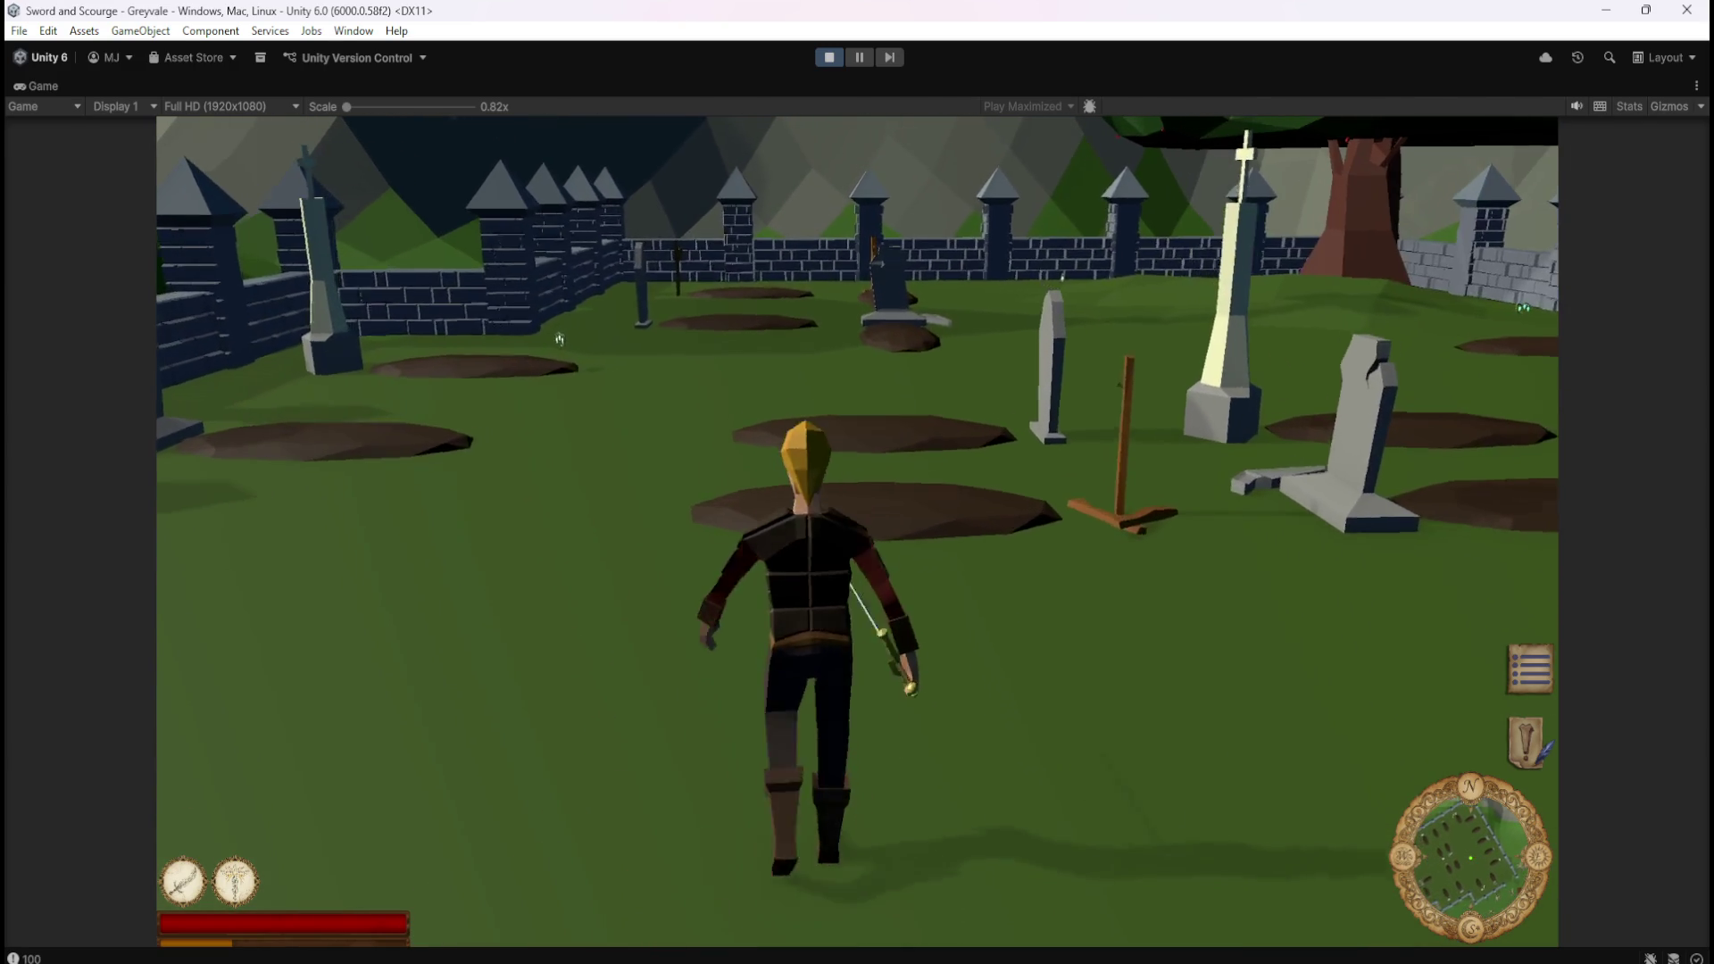
key(s)
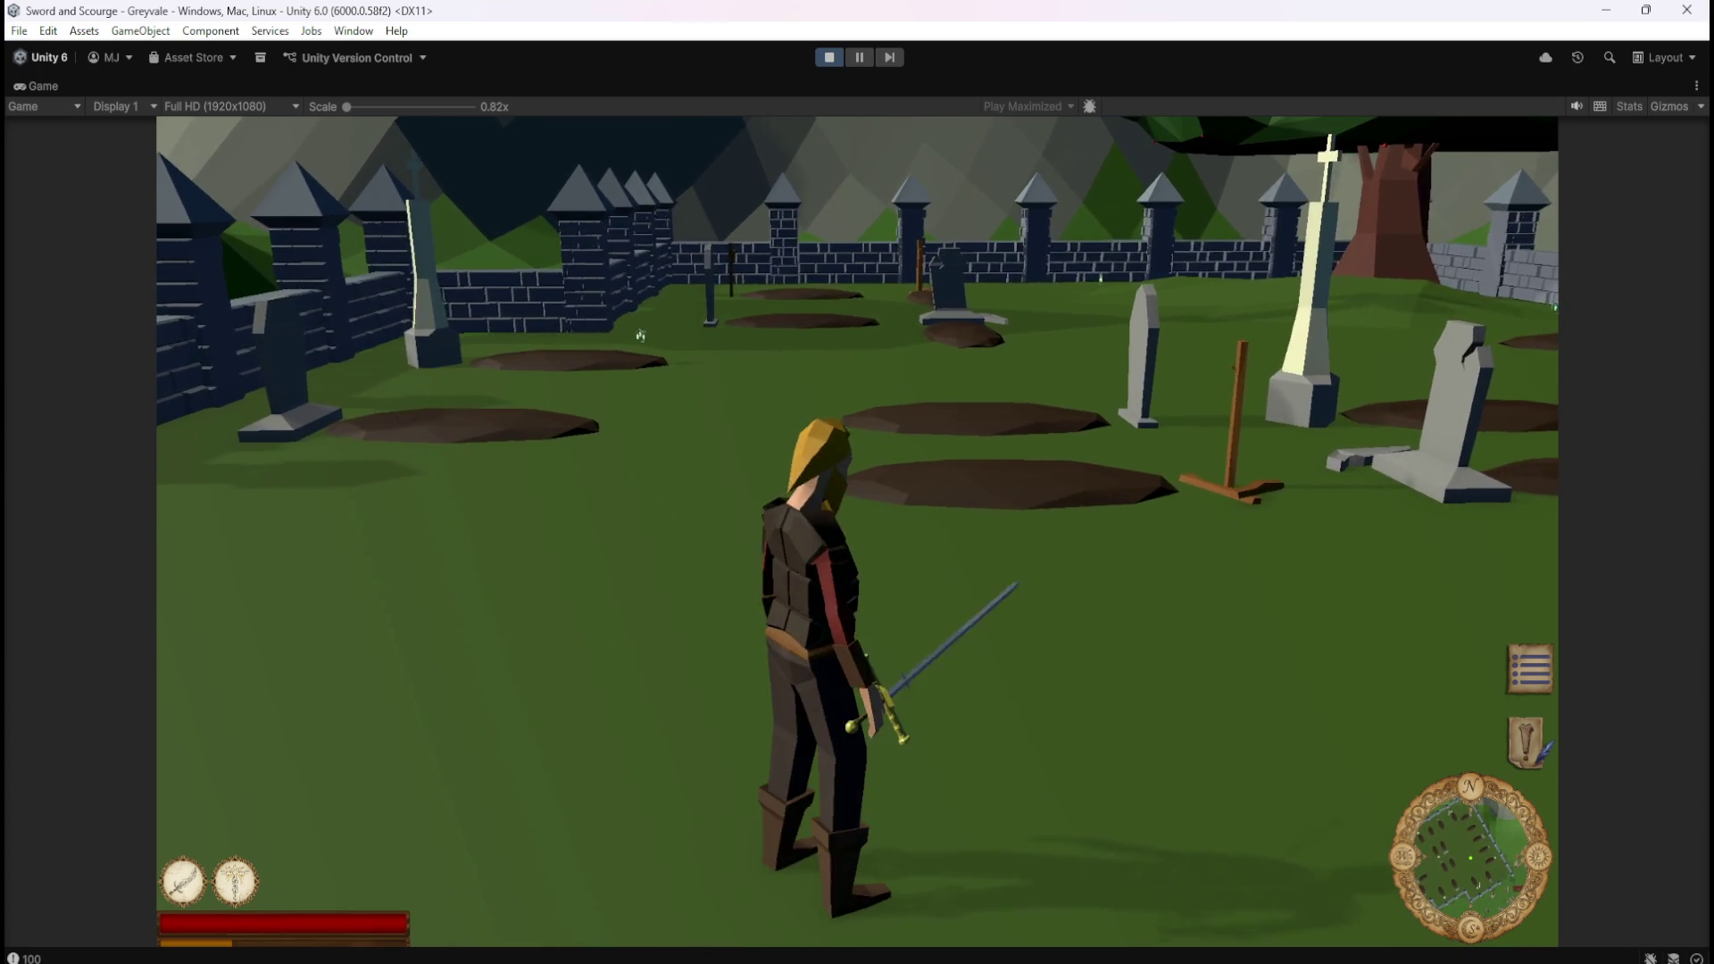
key(d)
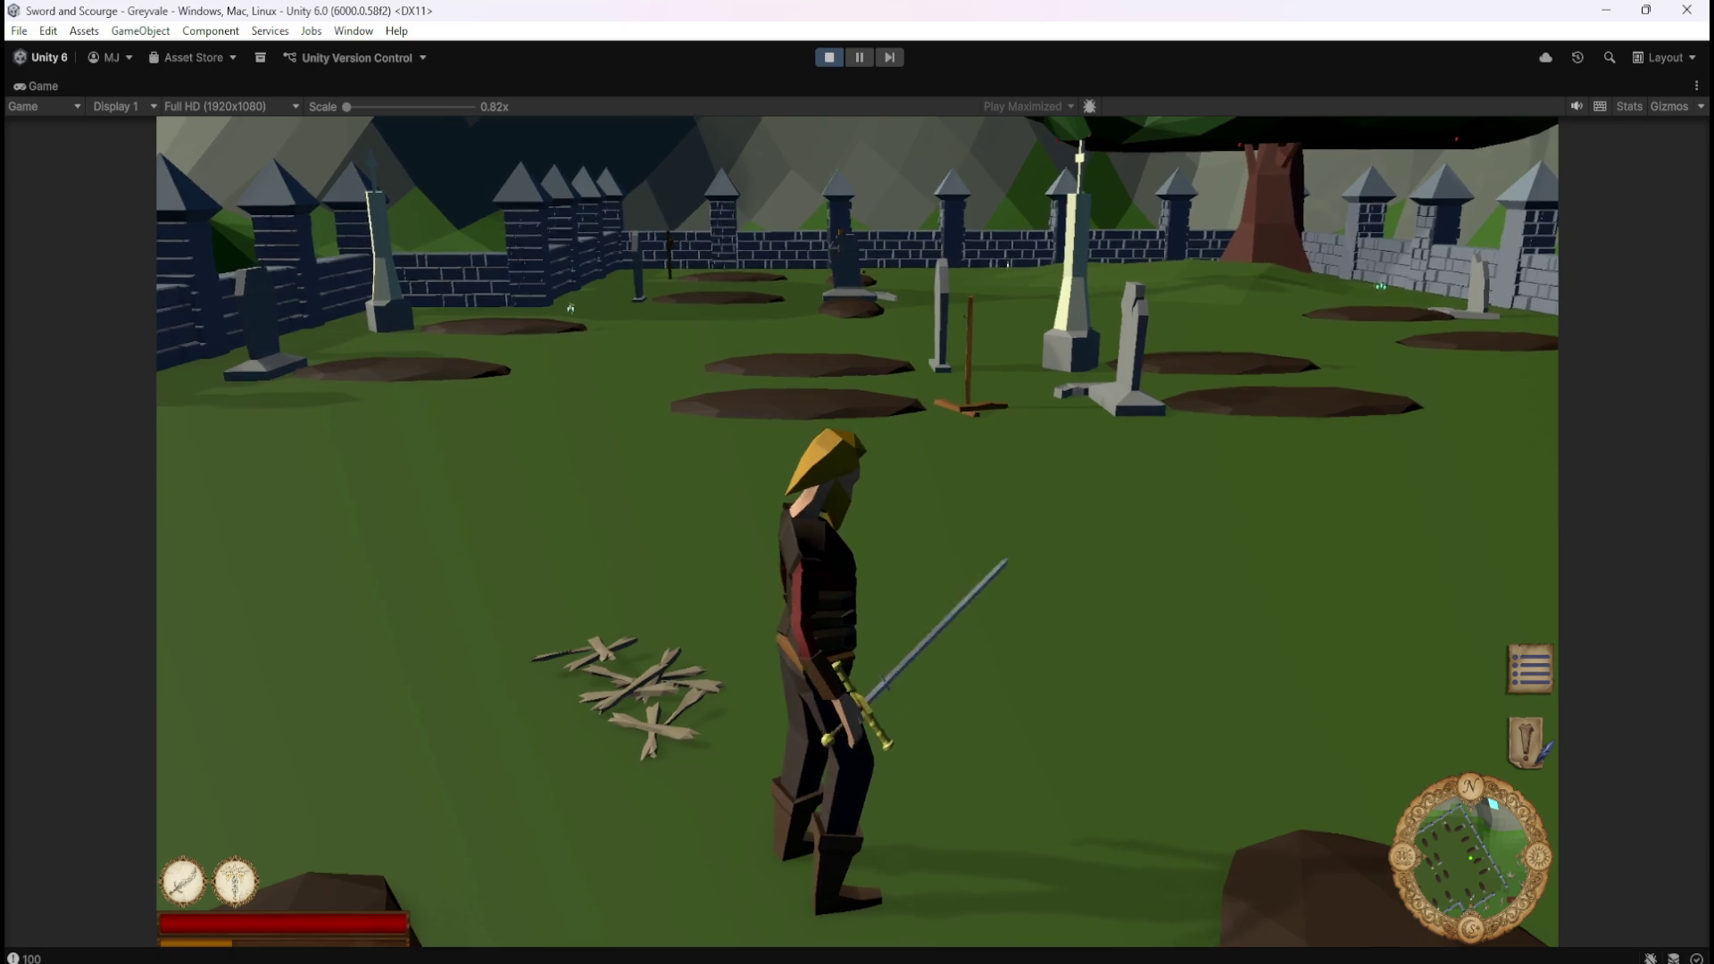
Walk around the first bone pile to check its loot in the Loot browser.
key(a)
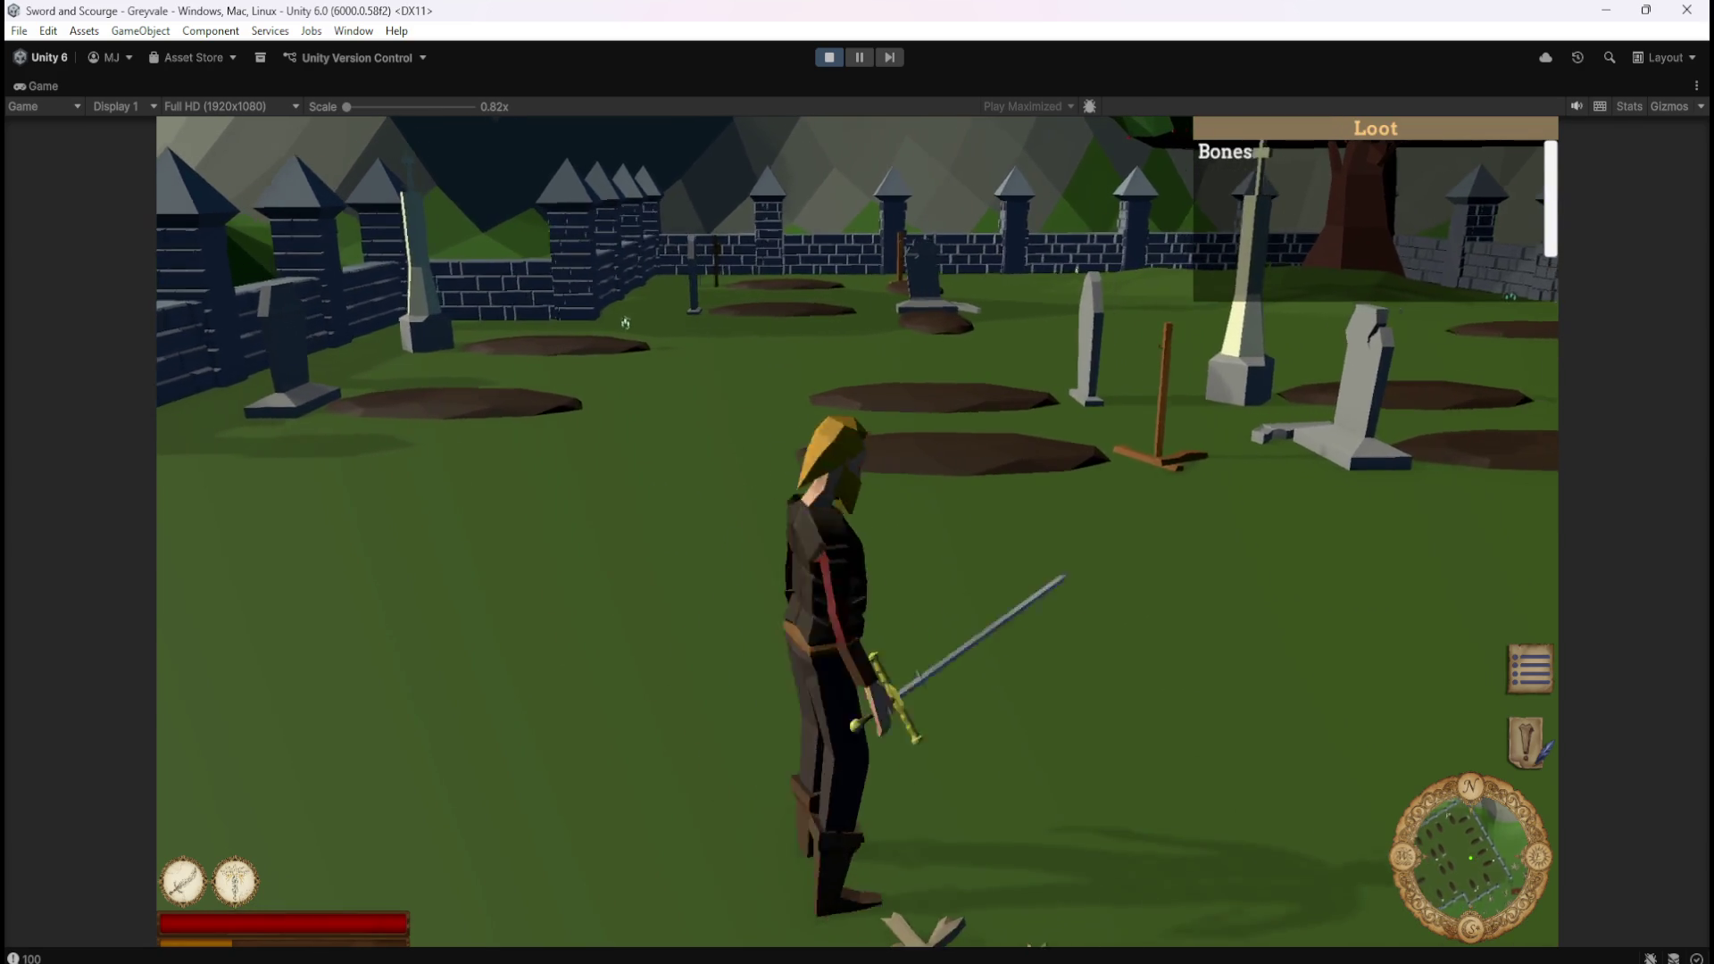
key(a)
key(s)
key(w)
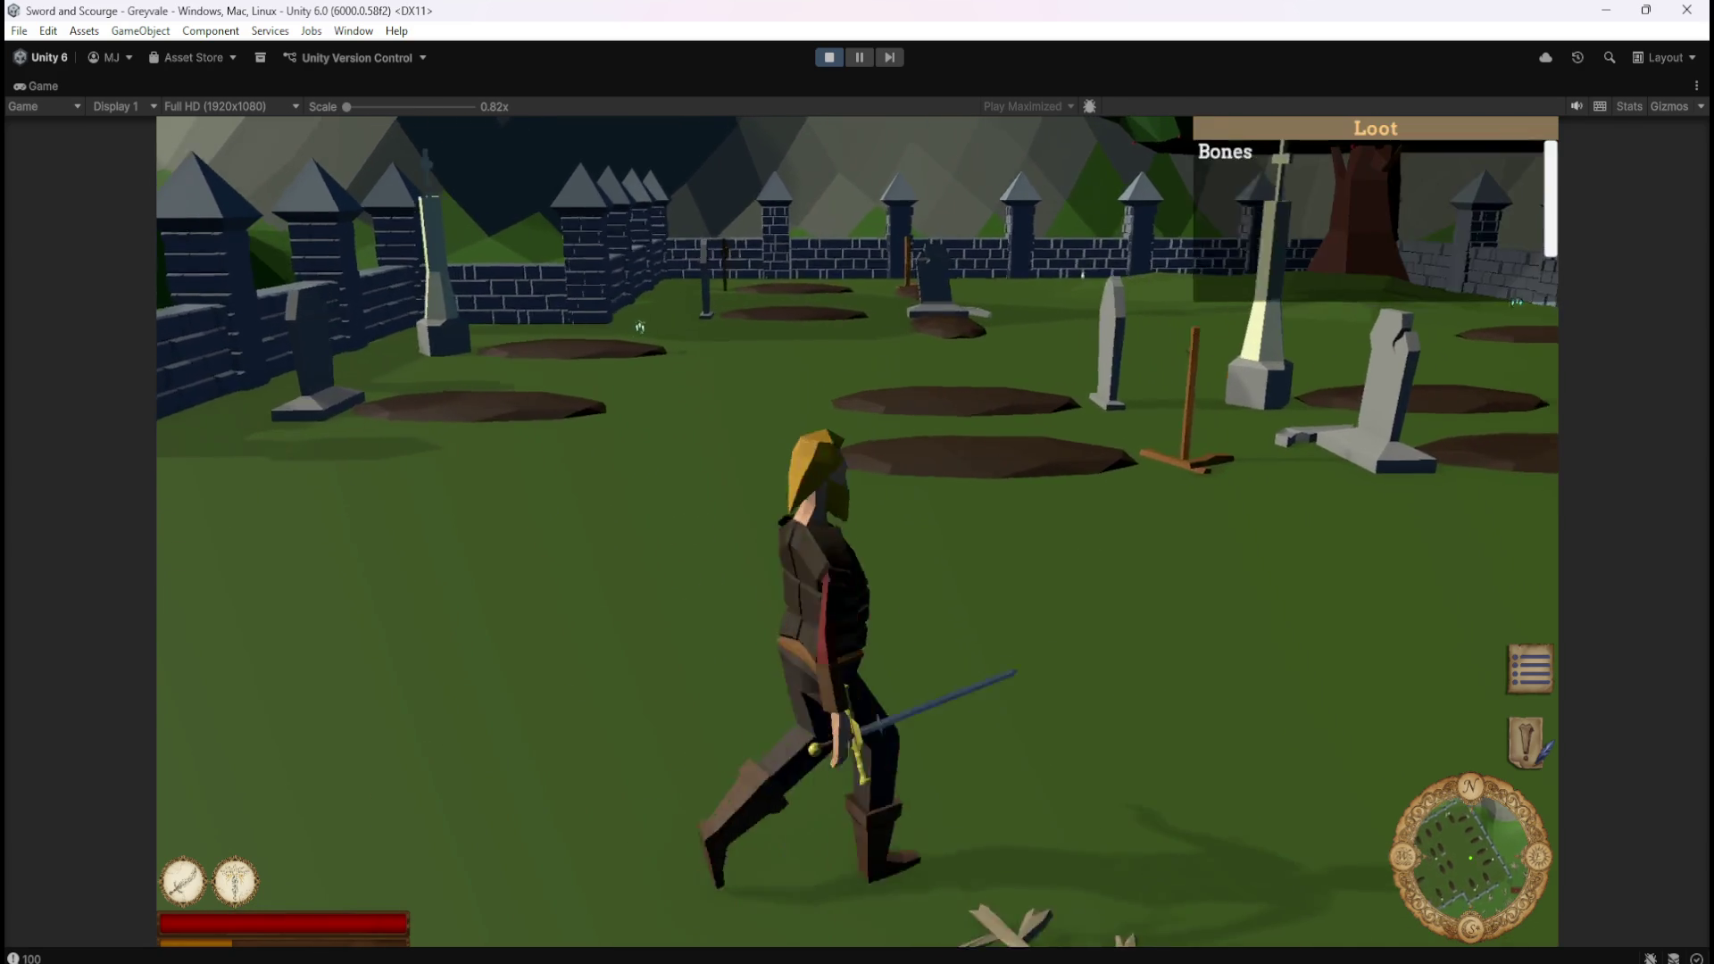
key(s)
key(w)
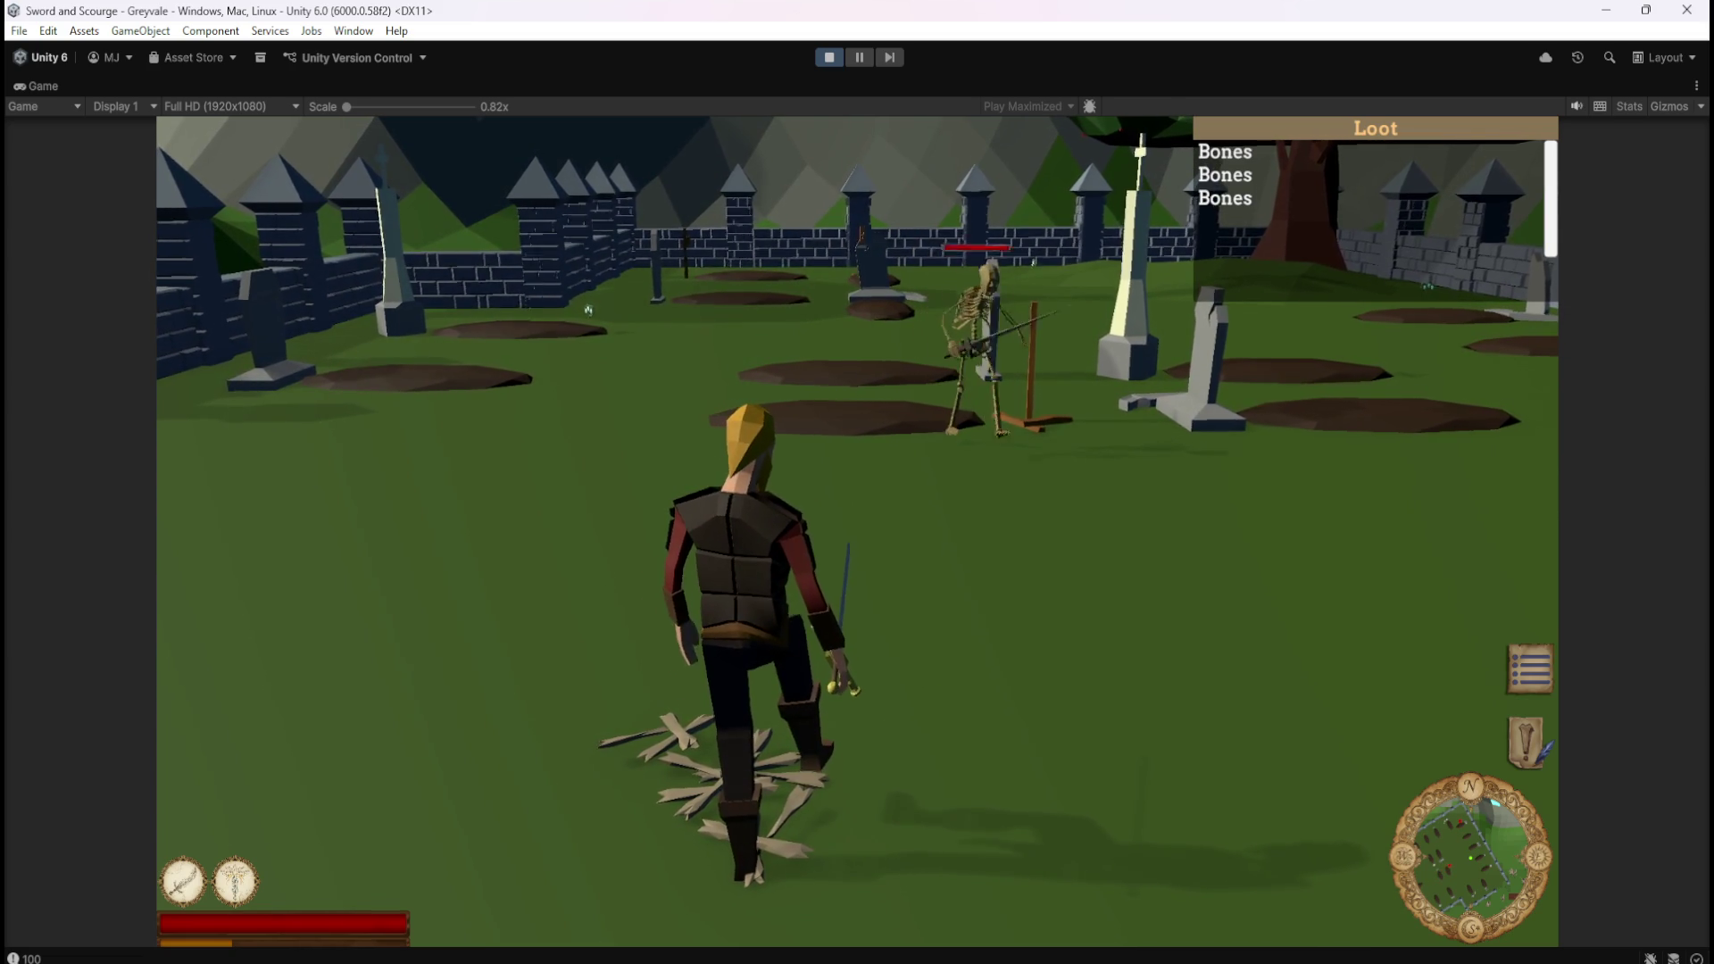
Fight the skeletons with abilities 1 and 2, loot the new bone pile, then pause with Esc.
key(a)
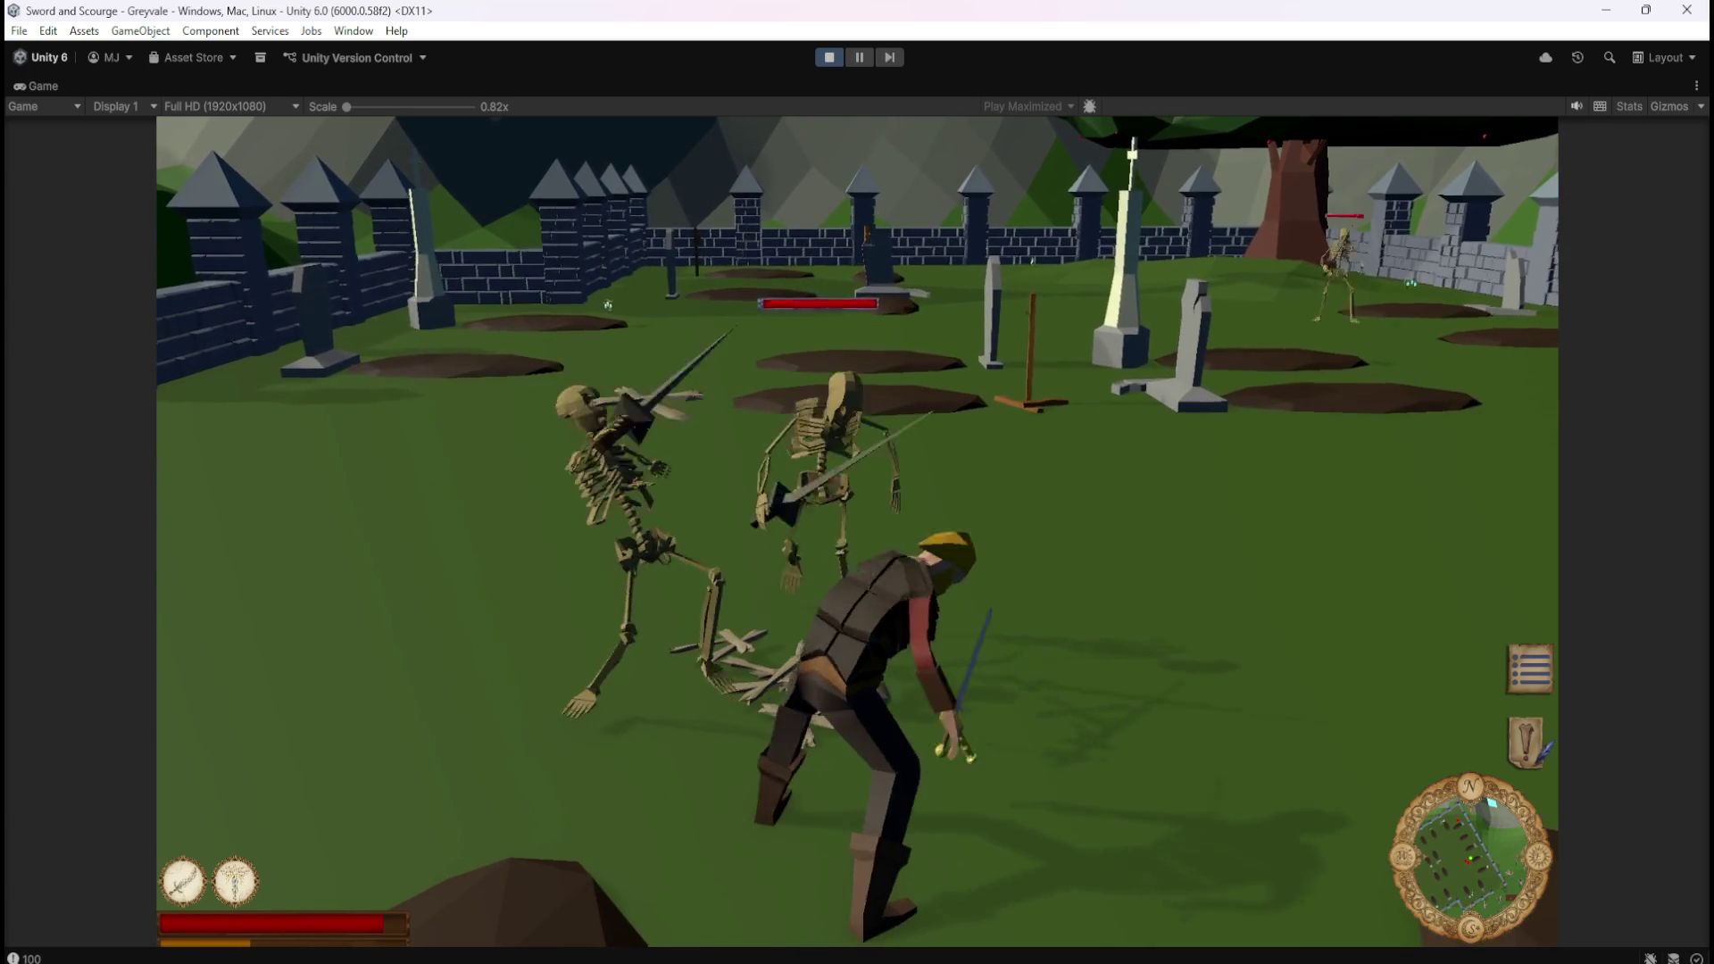
key(1)
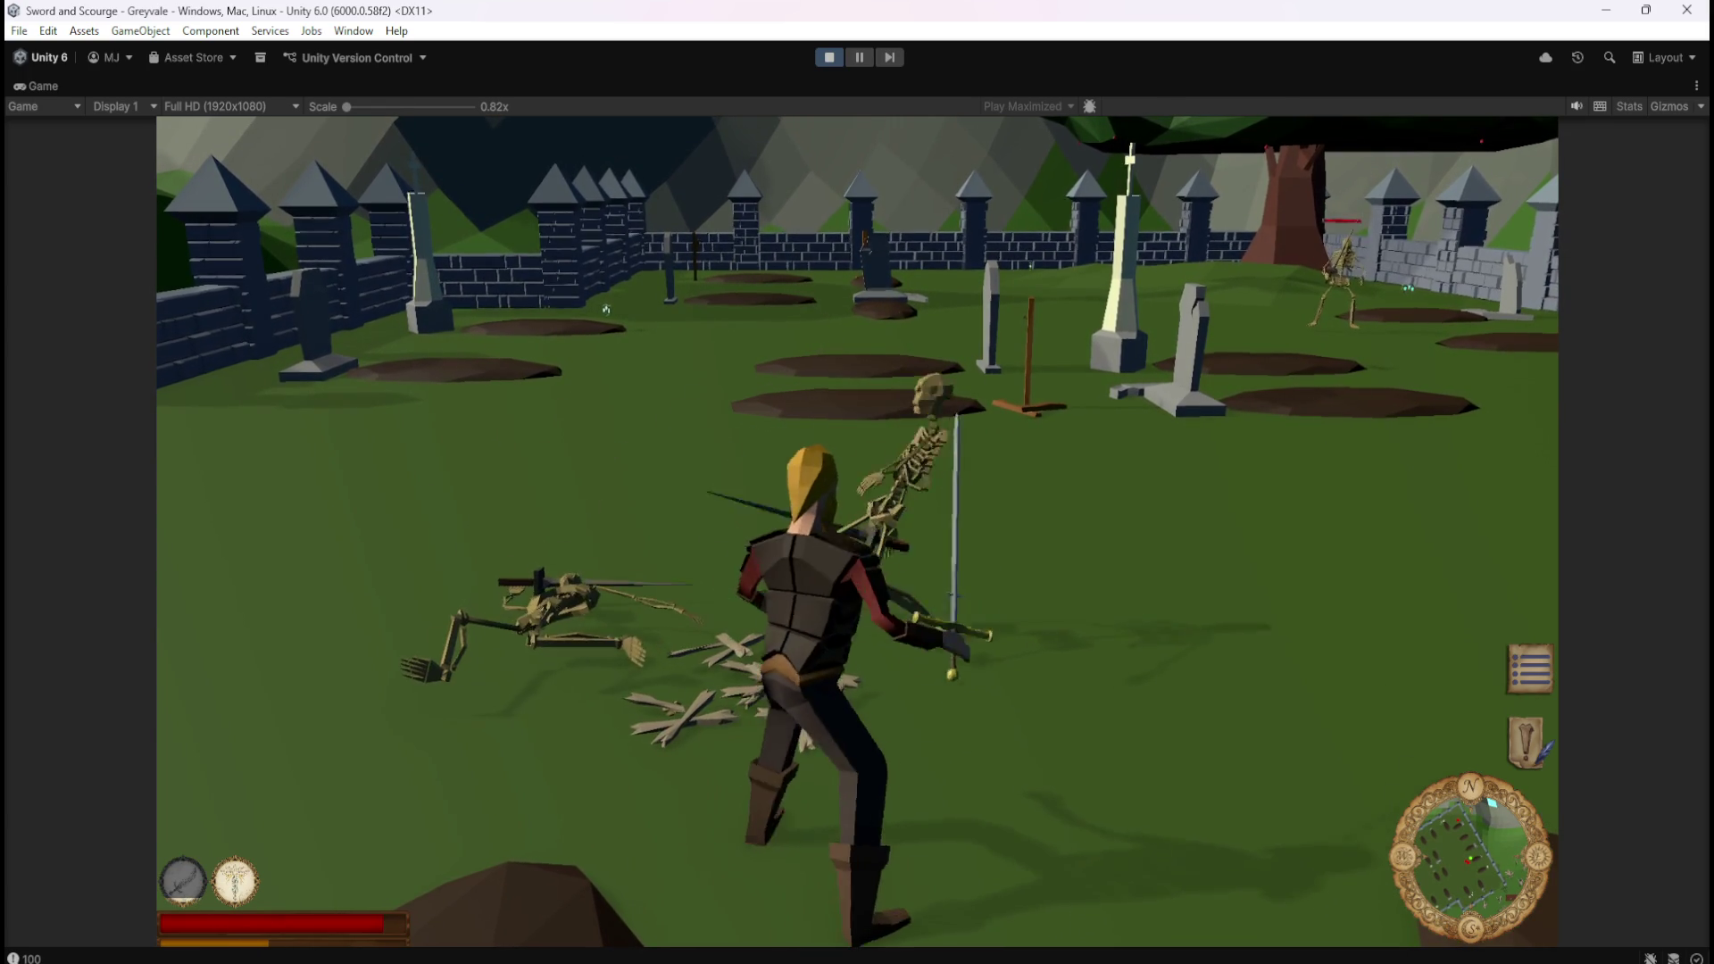
key(a)
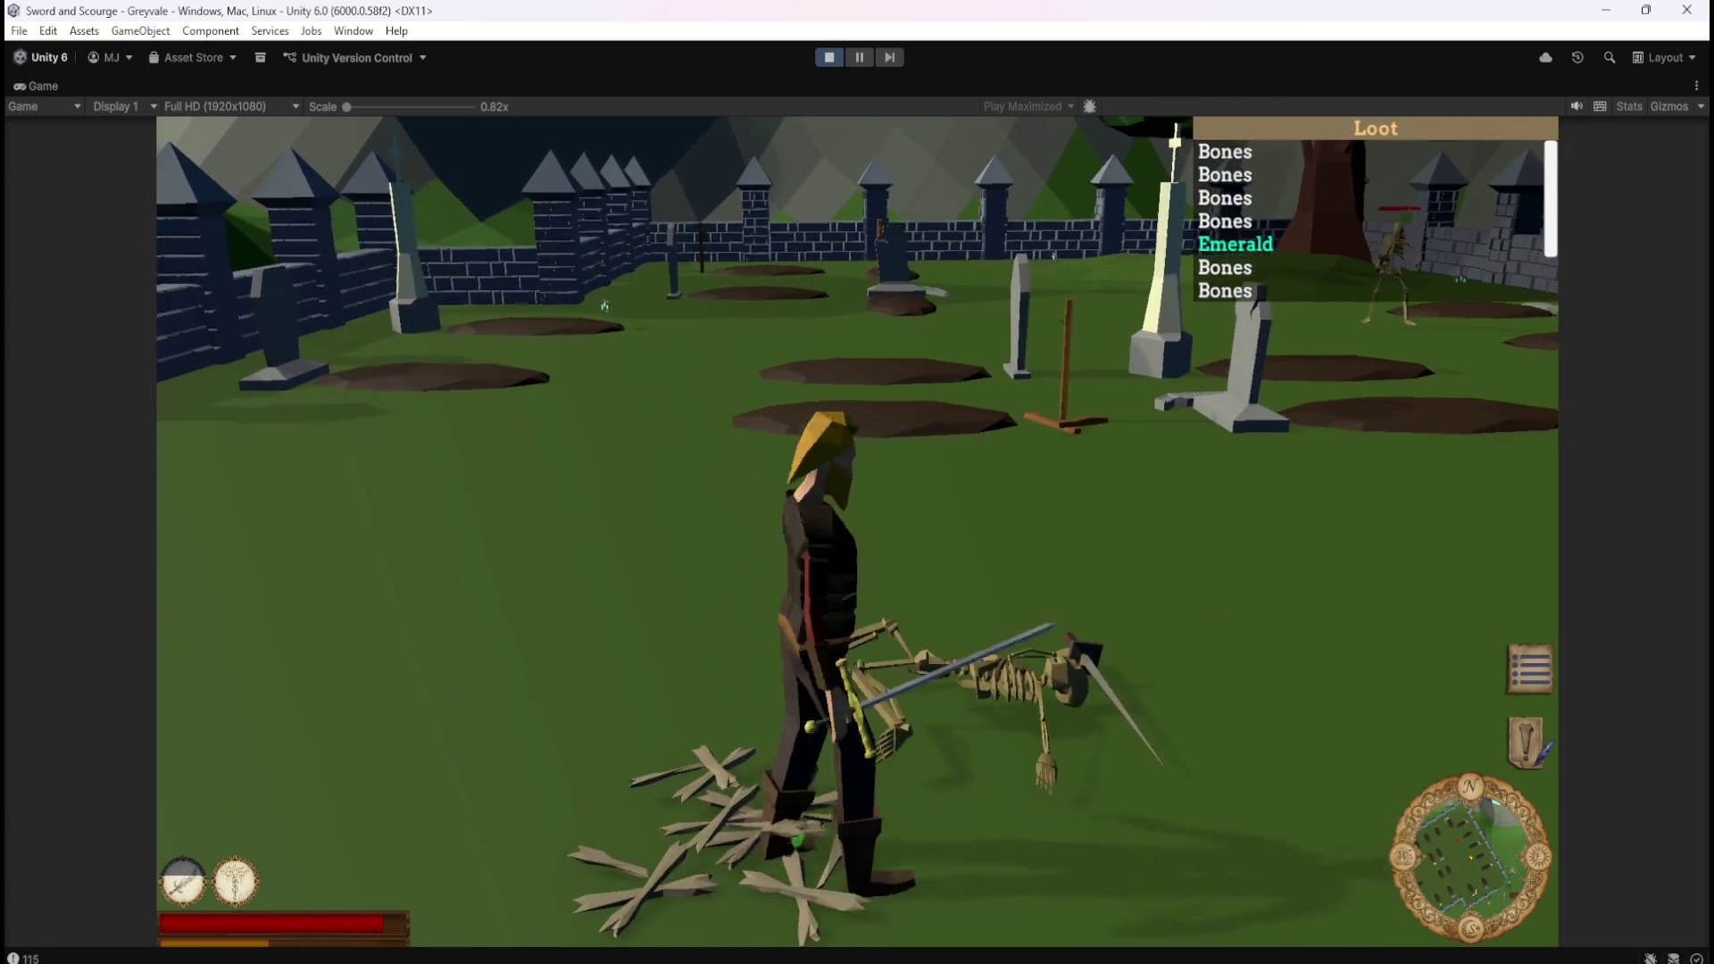
key(s)
key(s)
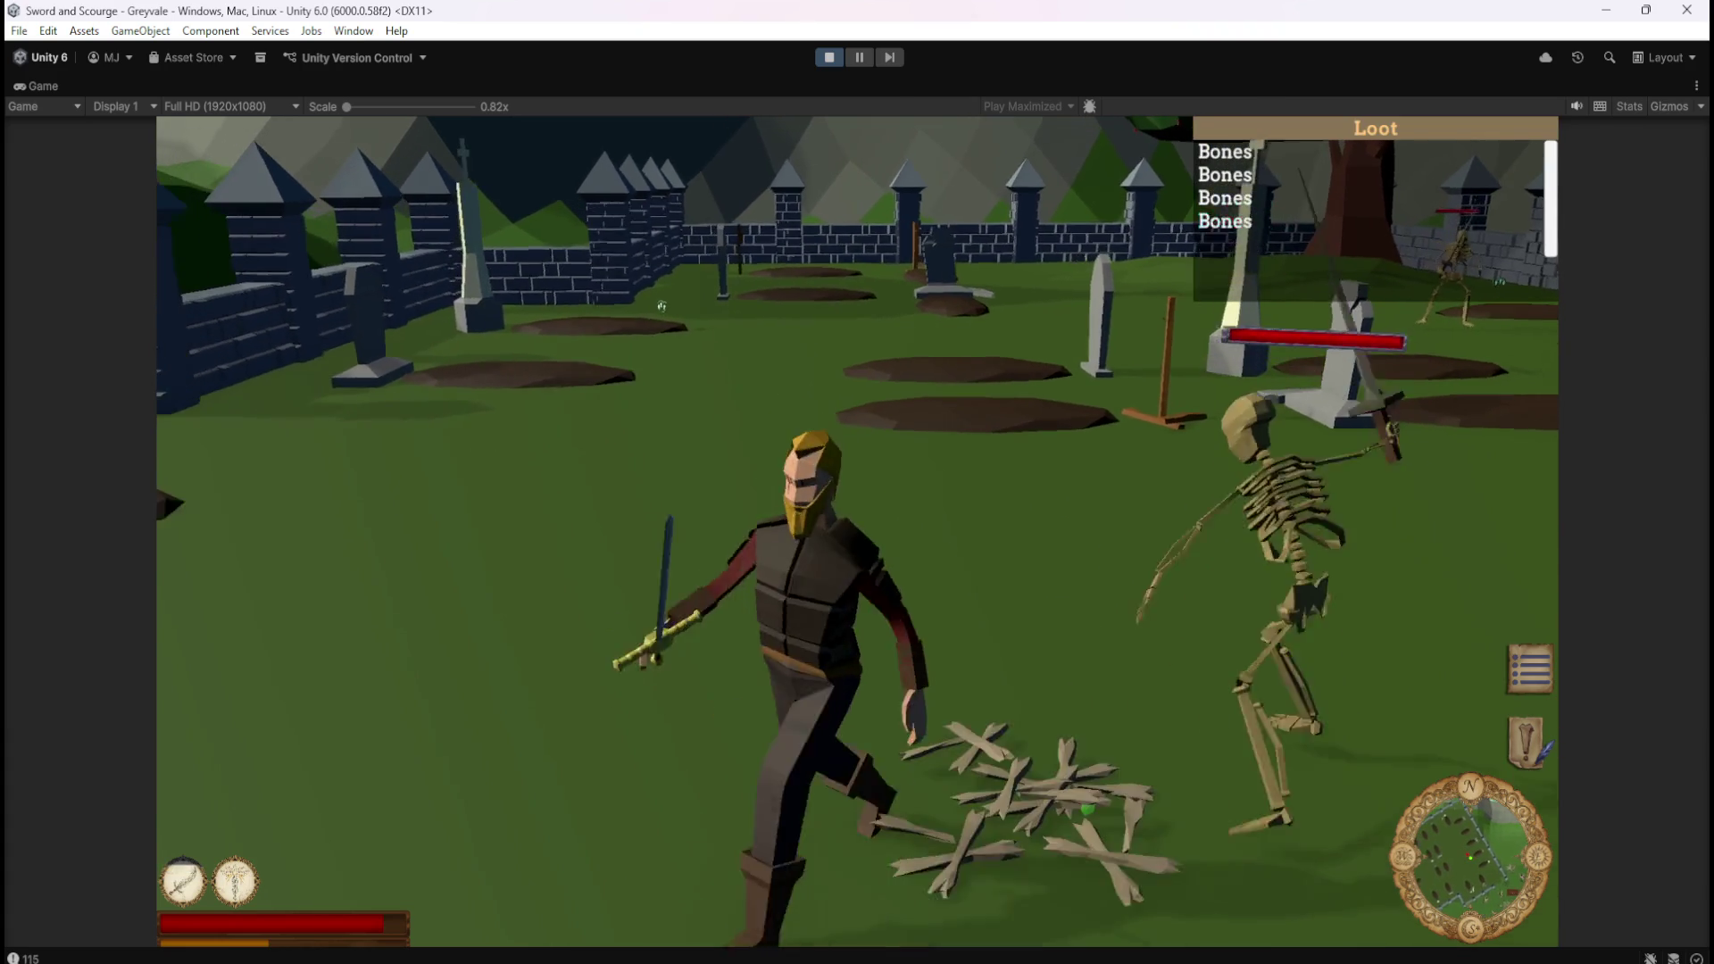
click(685, 315)
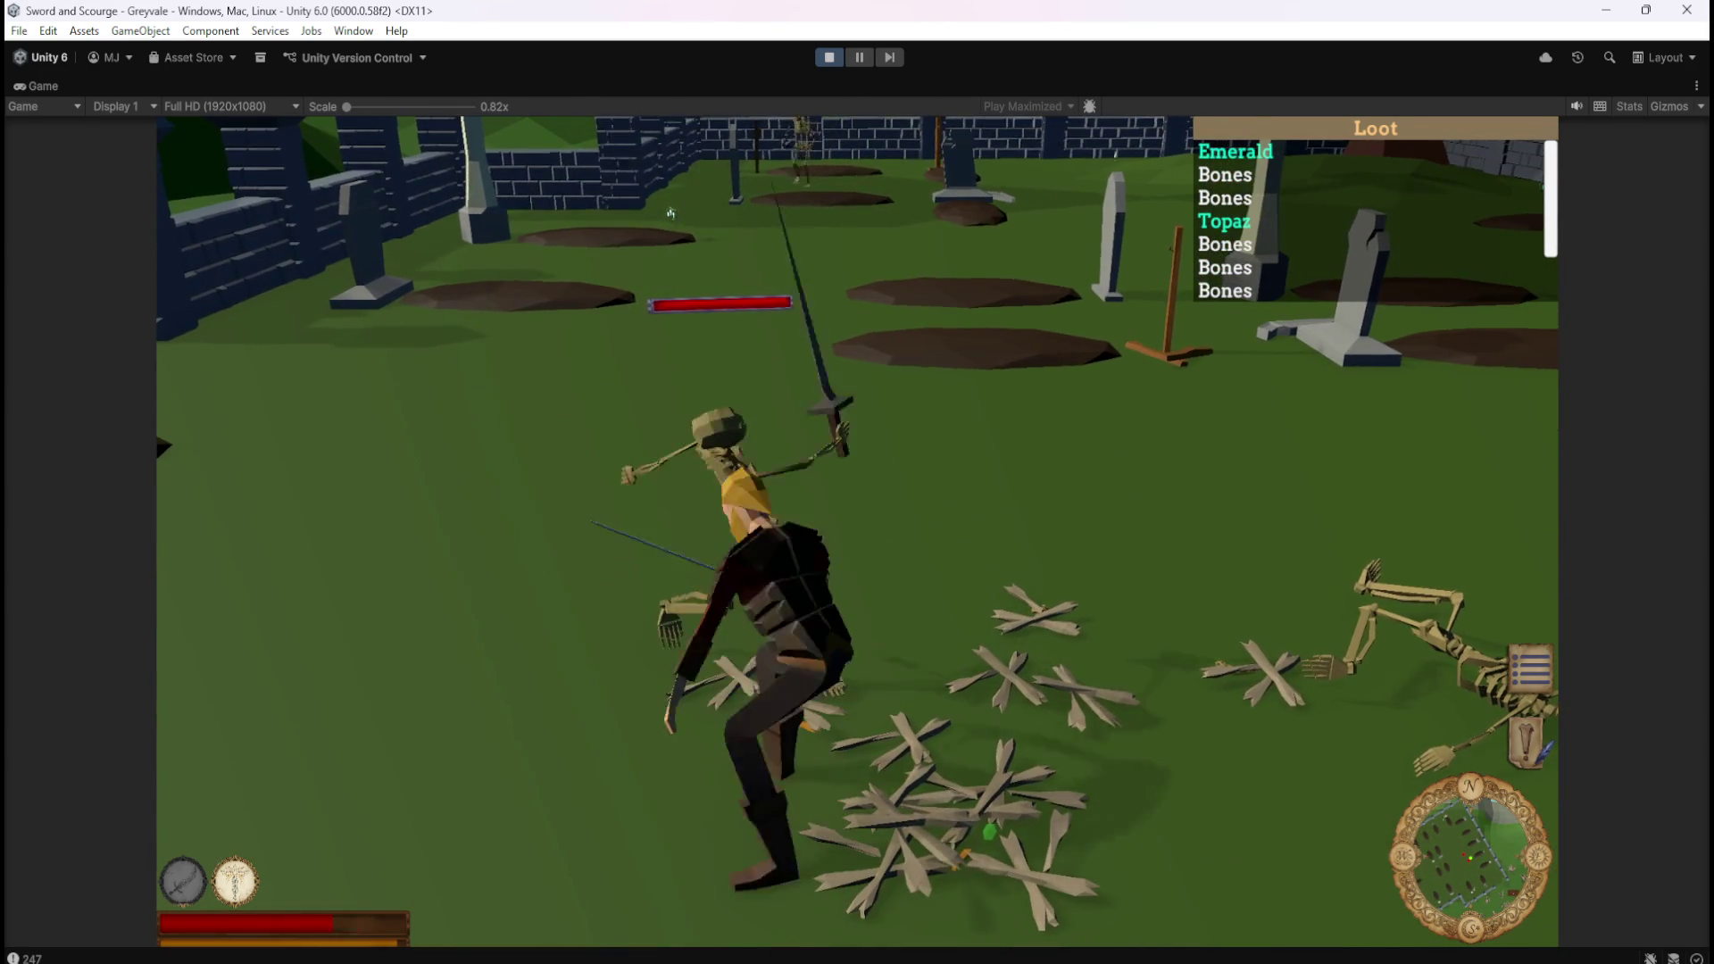
key(2)
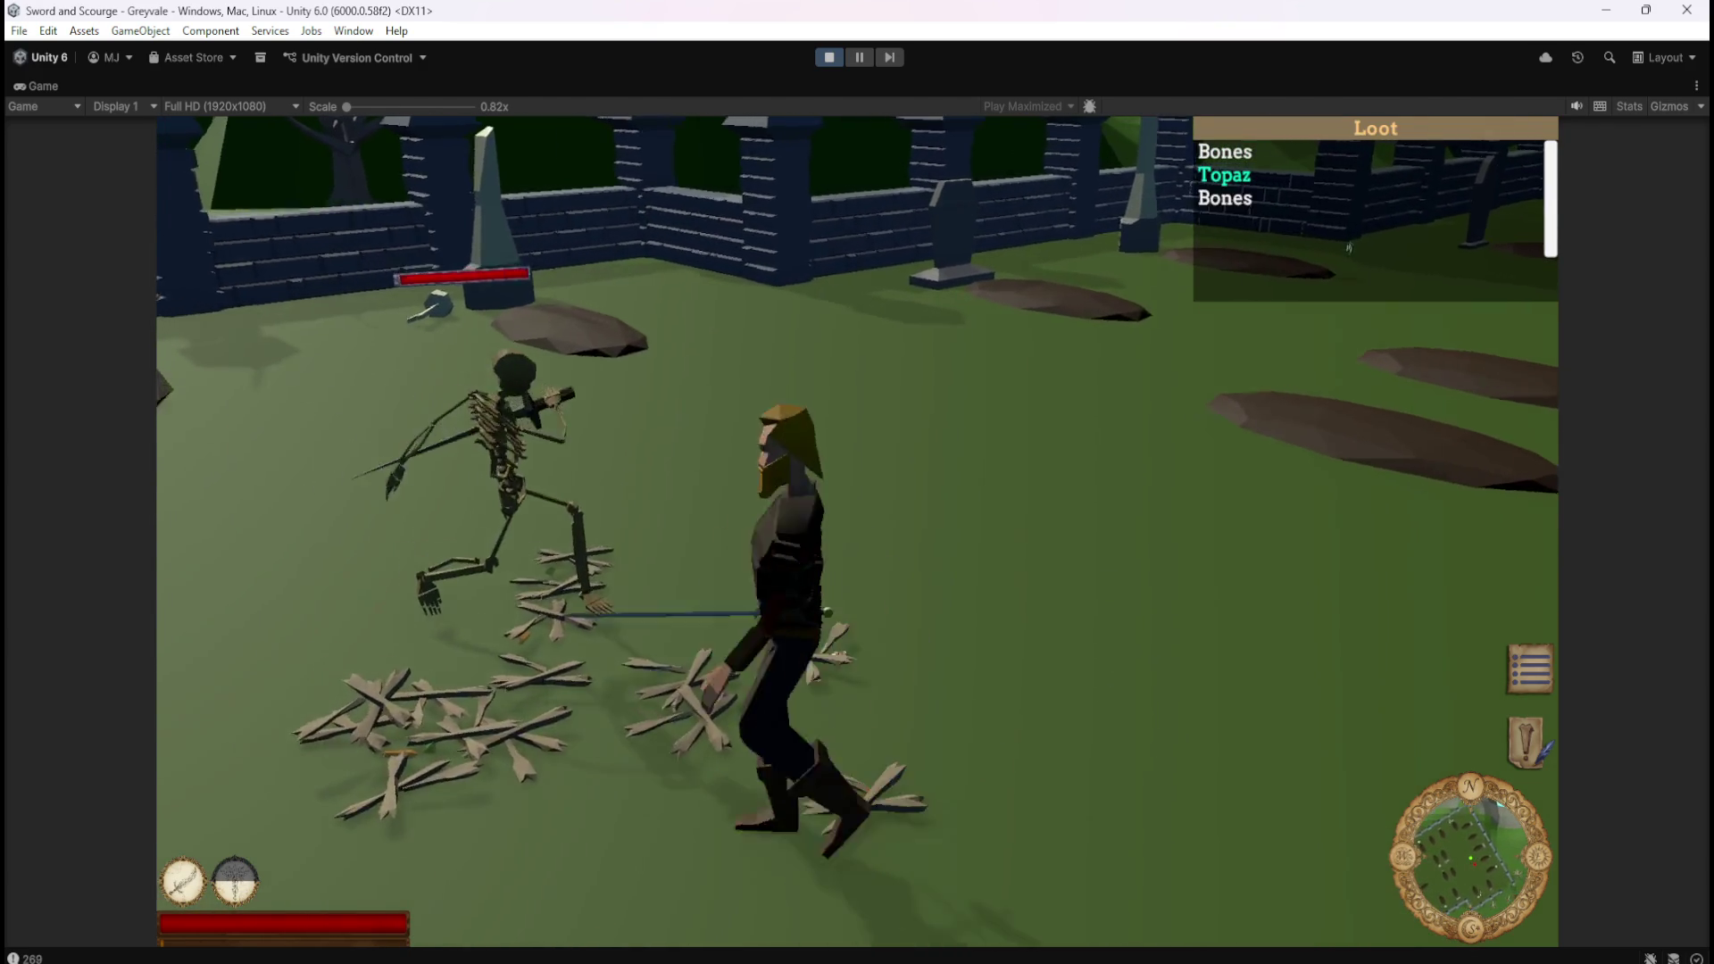
key(Escape)
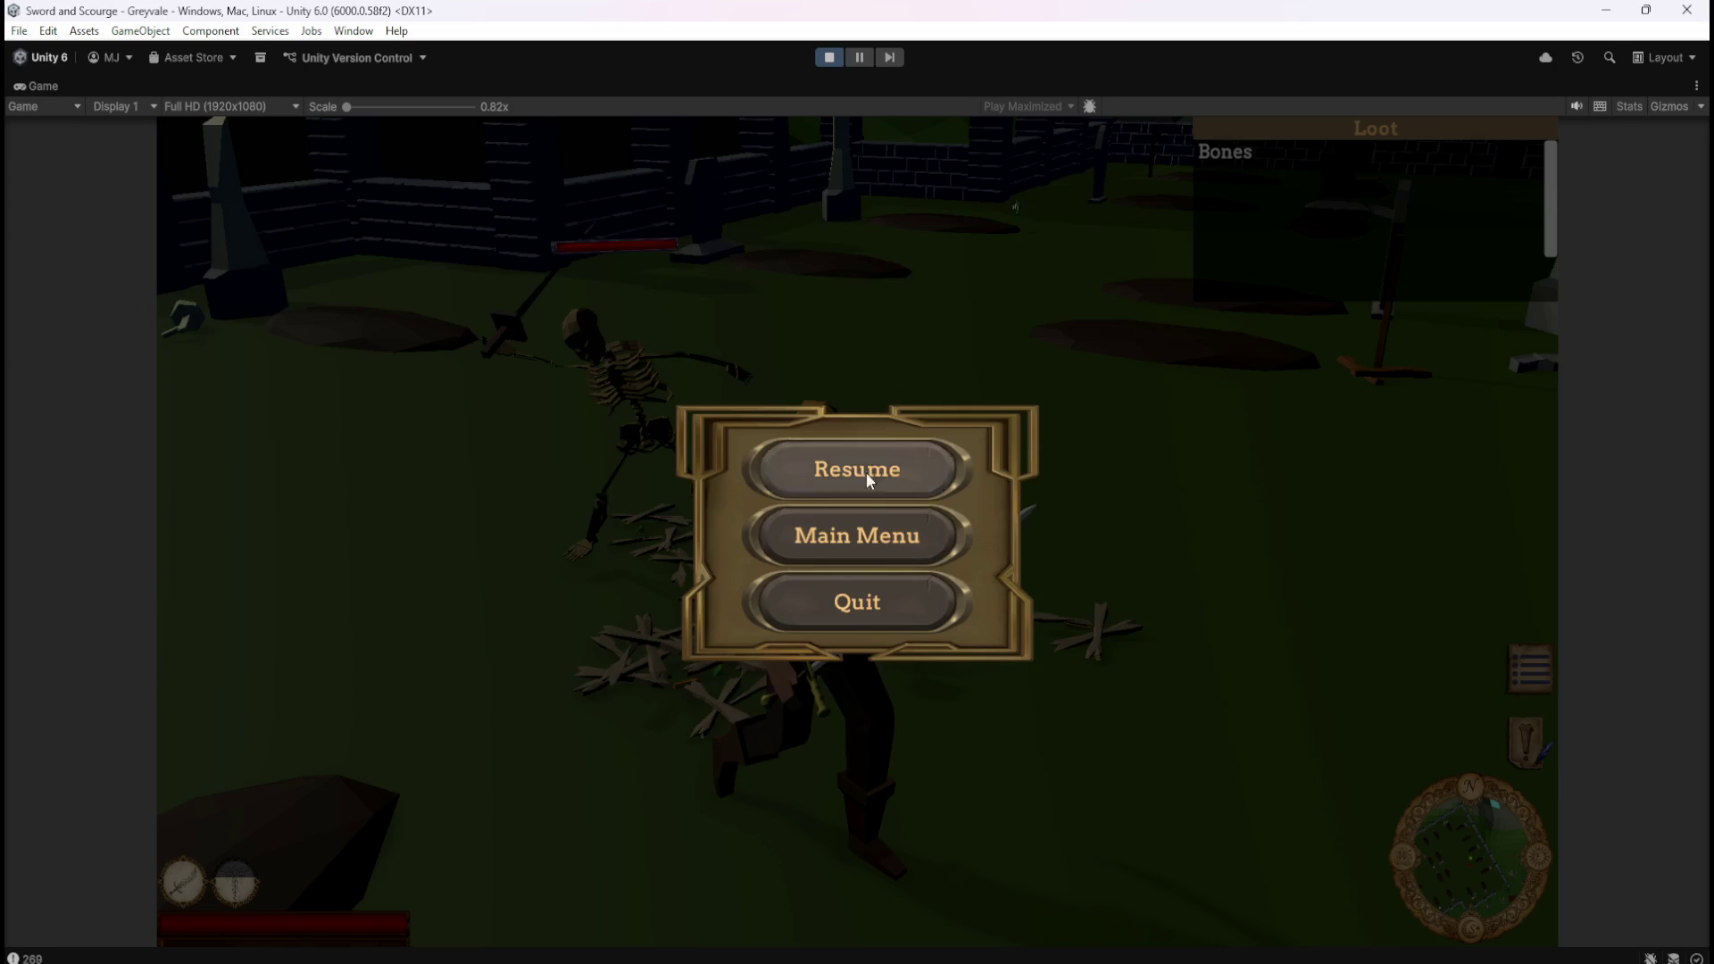
Stop the game and inspect the Scroll View's Scroll Rect: Elastic, 0.135 deceleration, sensitivity 1.
click(829, 58)
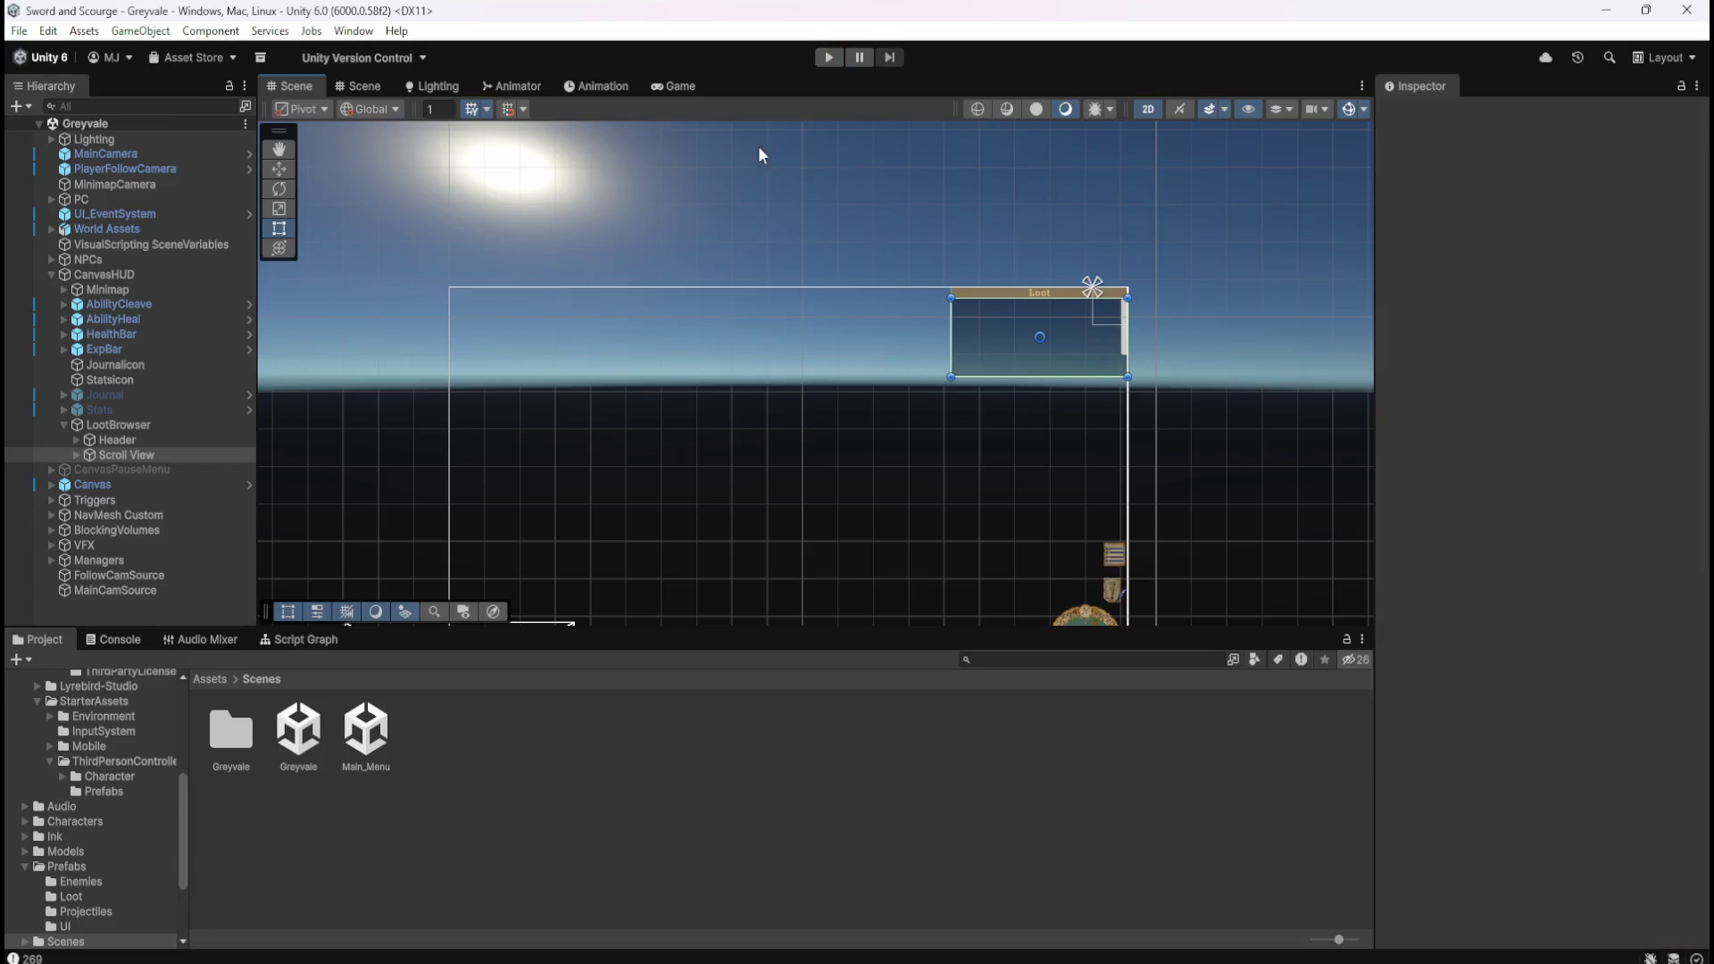
scroll(1035, 516, up, 2)
drag(1015, 511, 1015, 399)
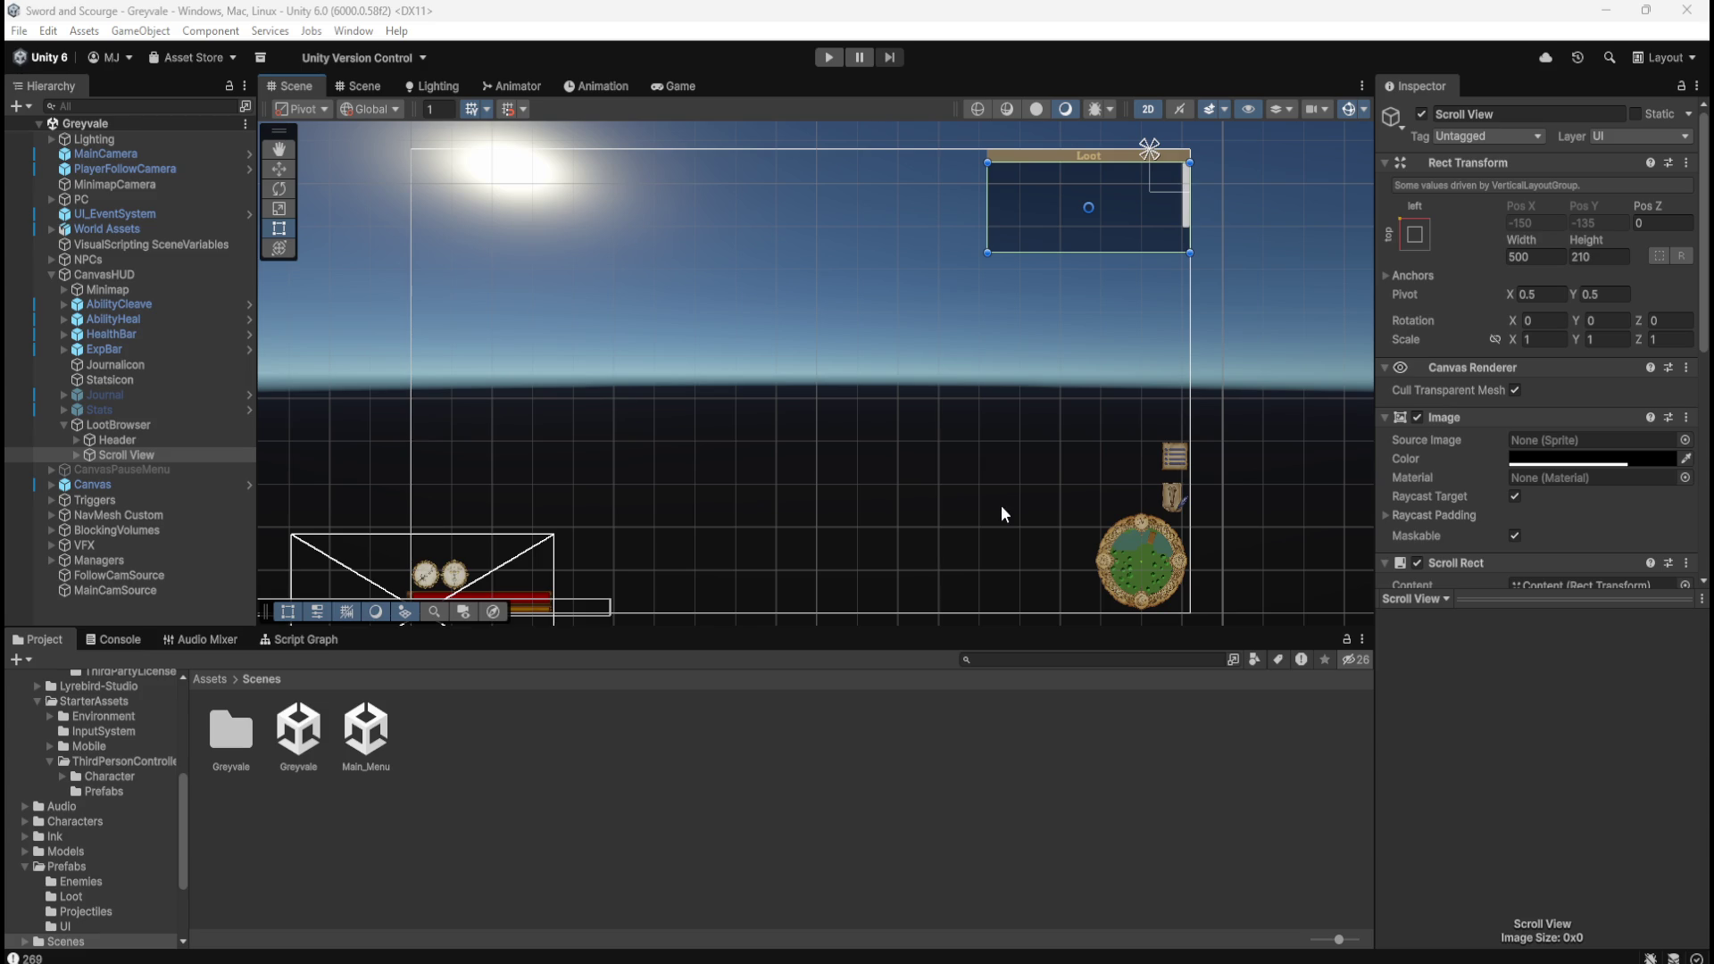
click(90, 461)
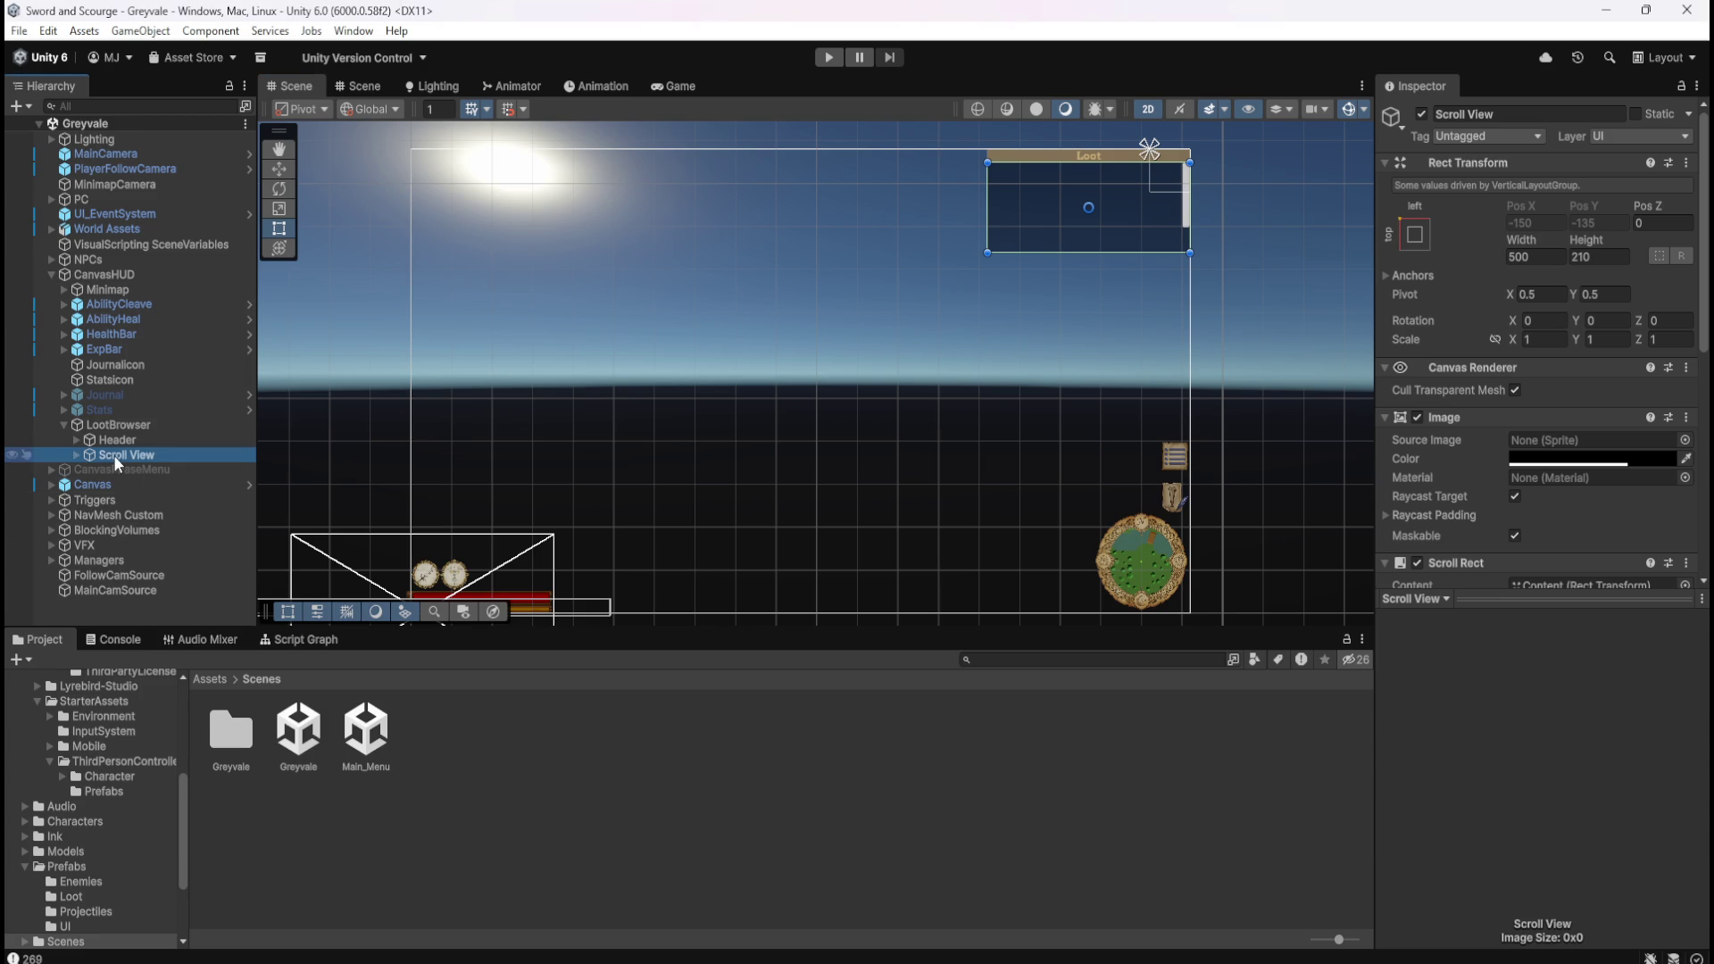
scroll(1437, 416, down, 5)
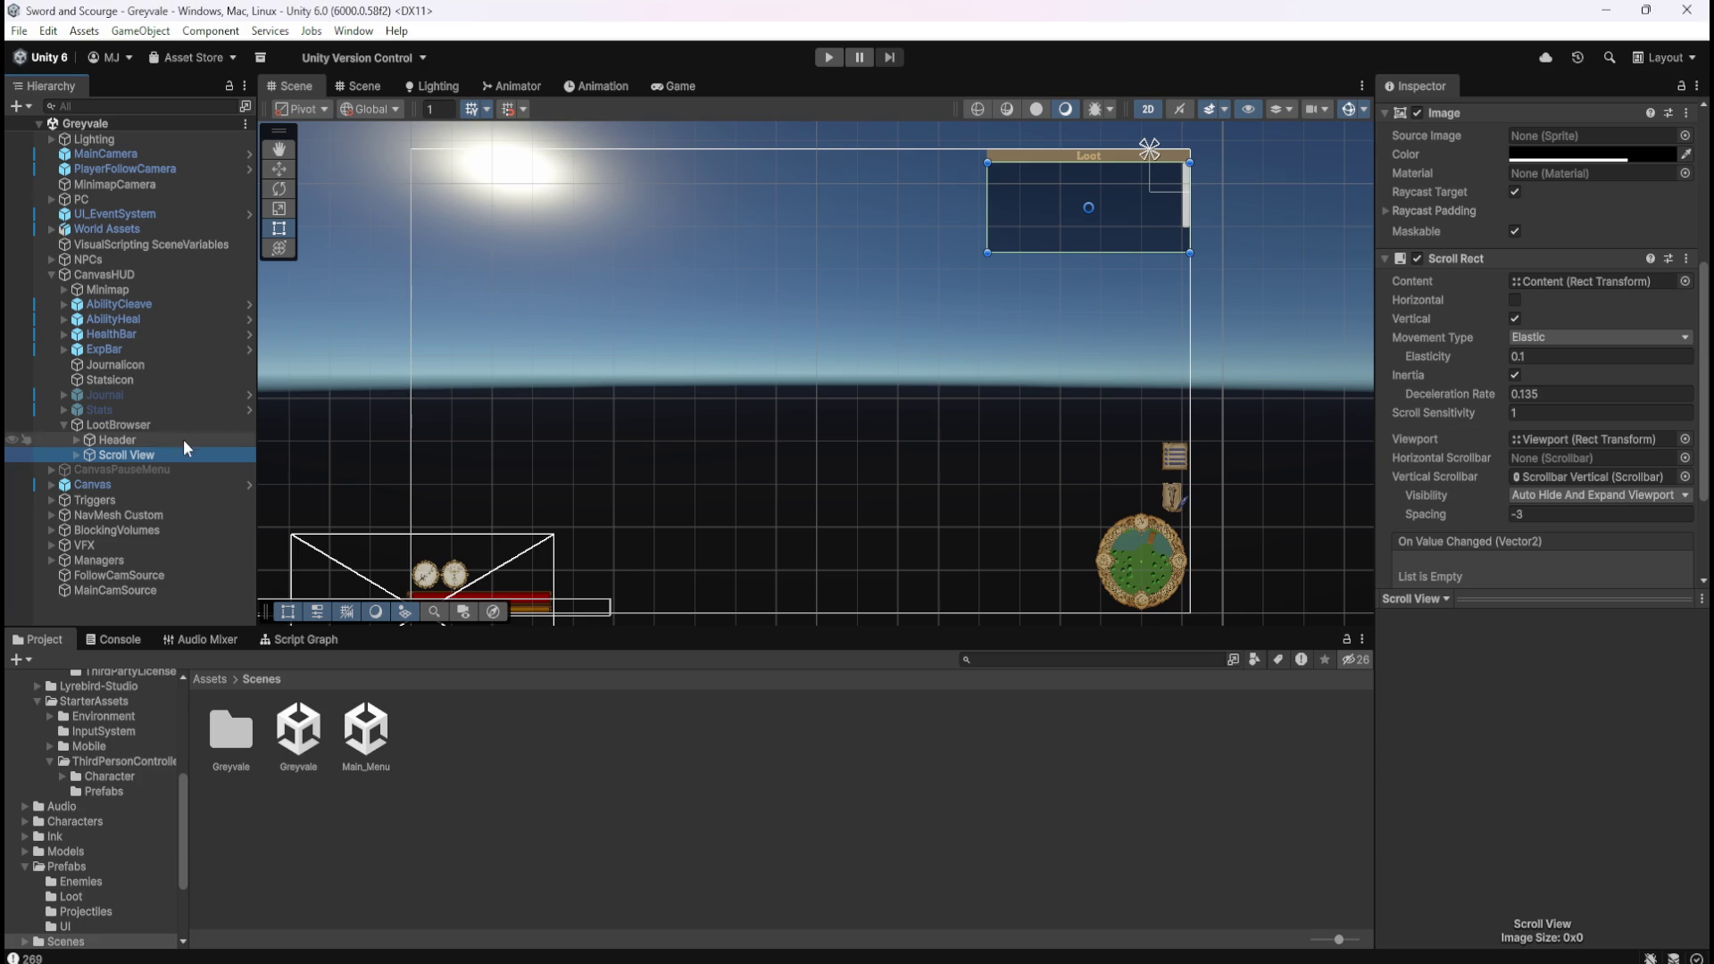
Expand the Scroll View, inspect its Viewport, then select Scrollbar Vertical.
click(77, 454)
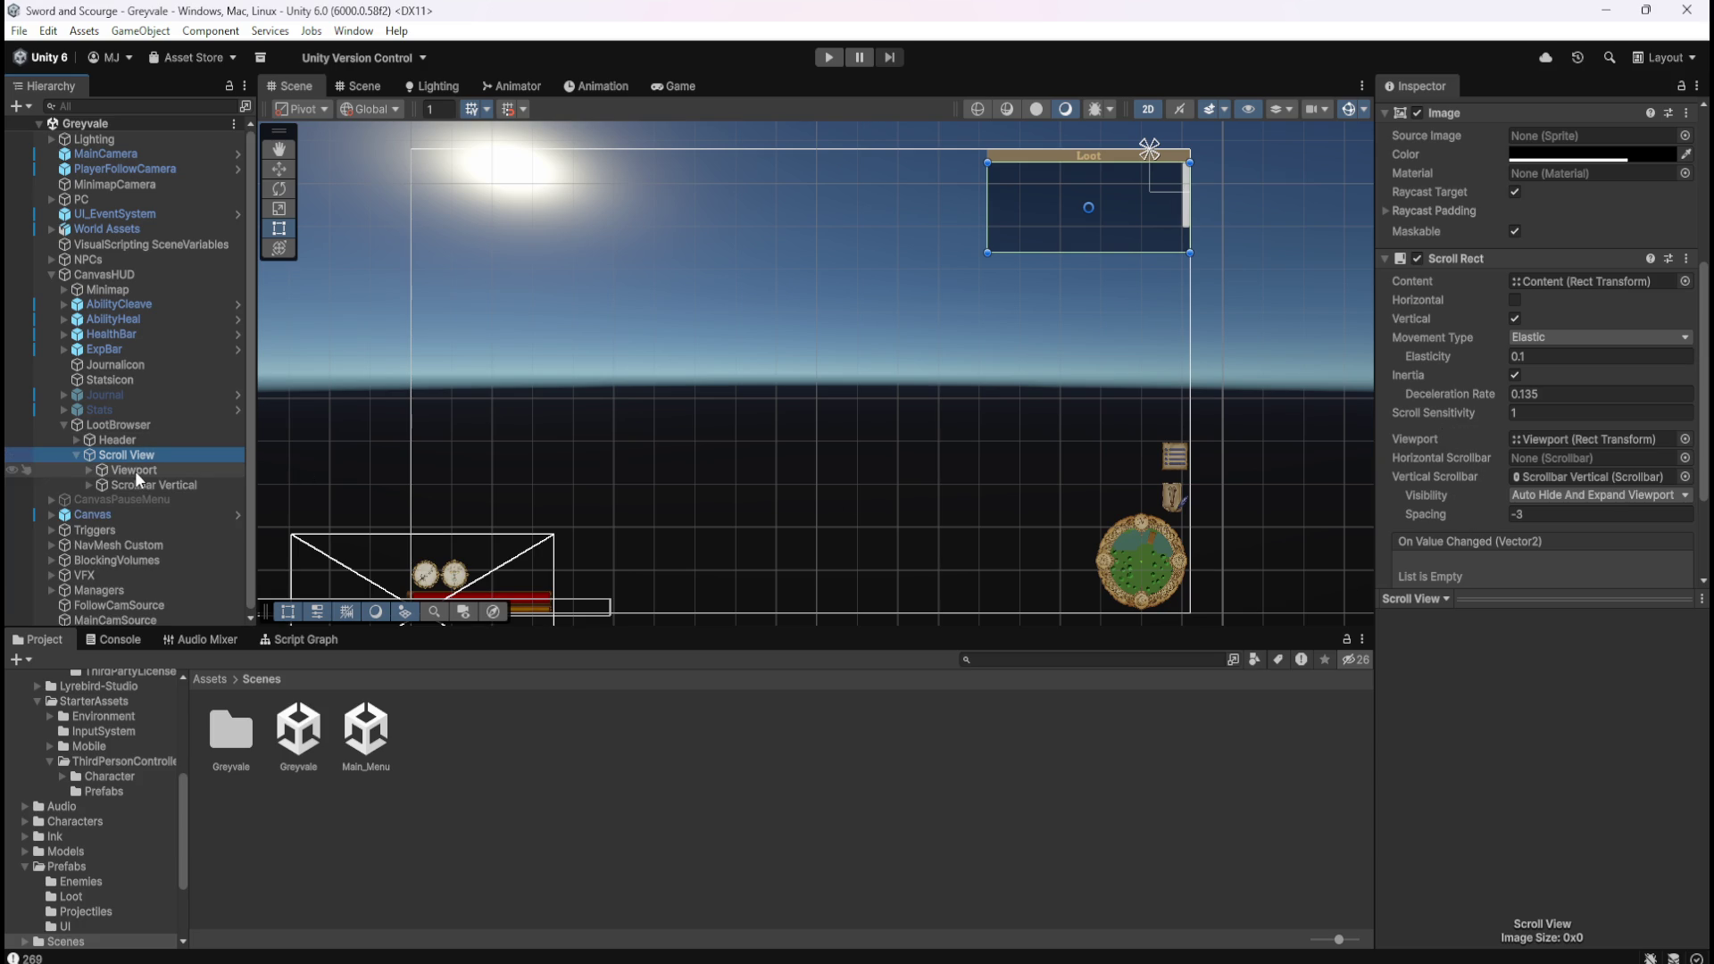
click(136, 470)
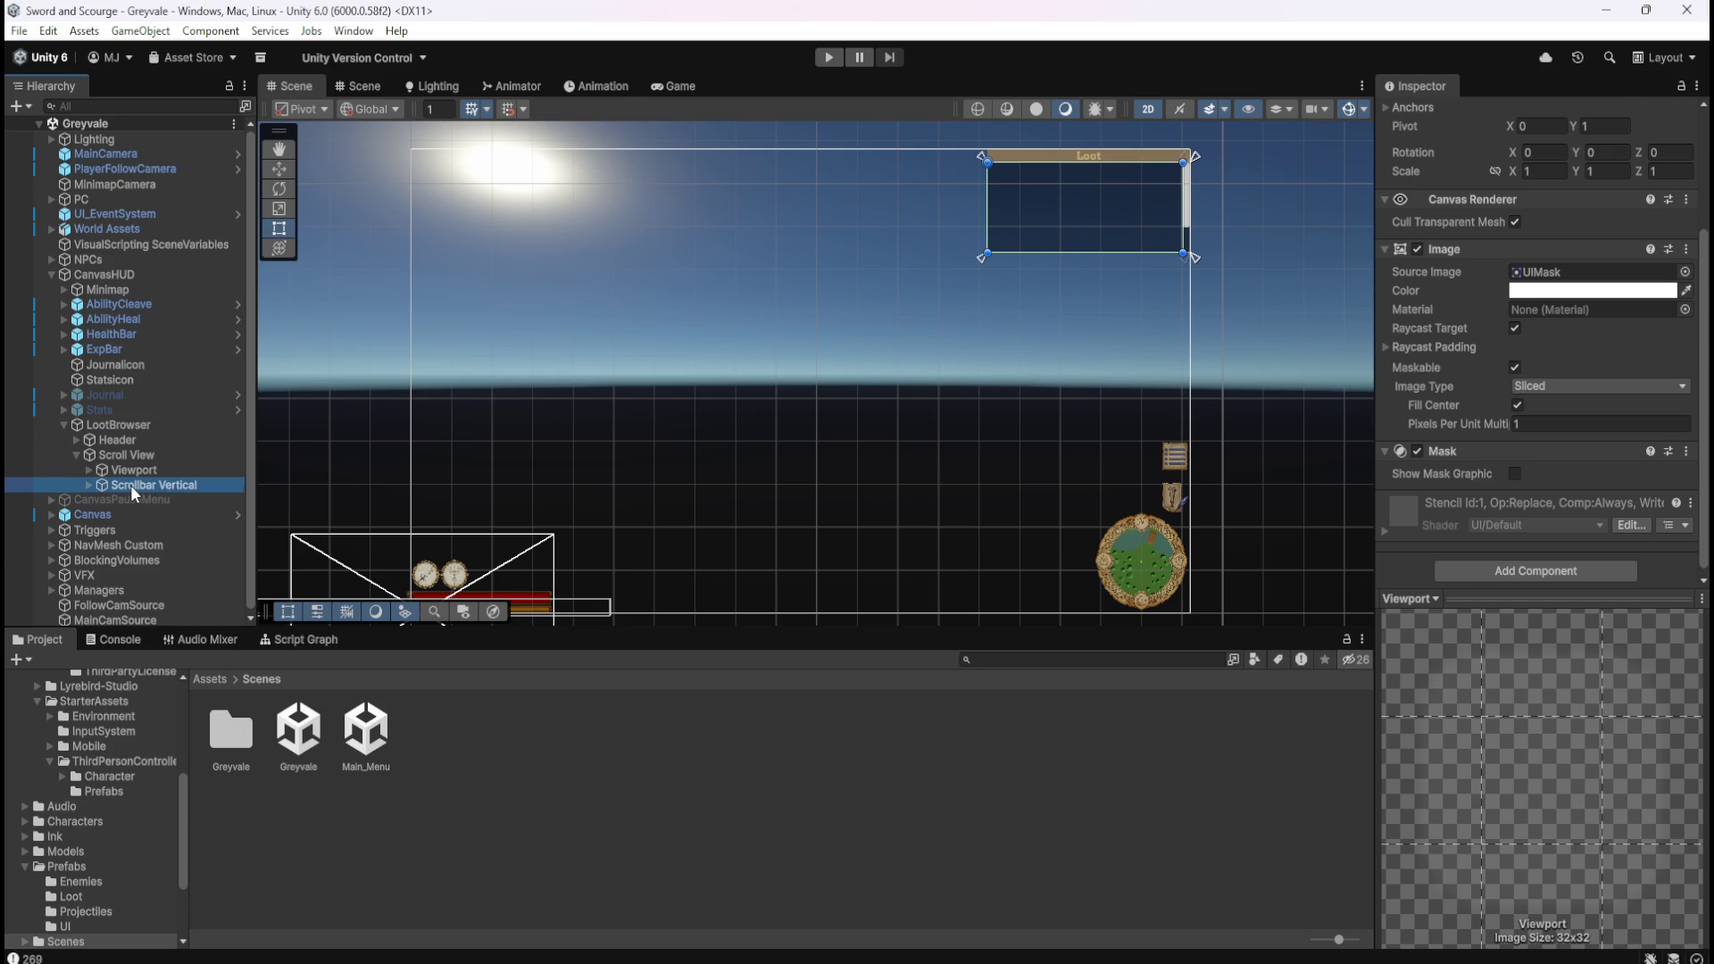
click(130, 485)
scroll(1475, 490, down, 5)
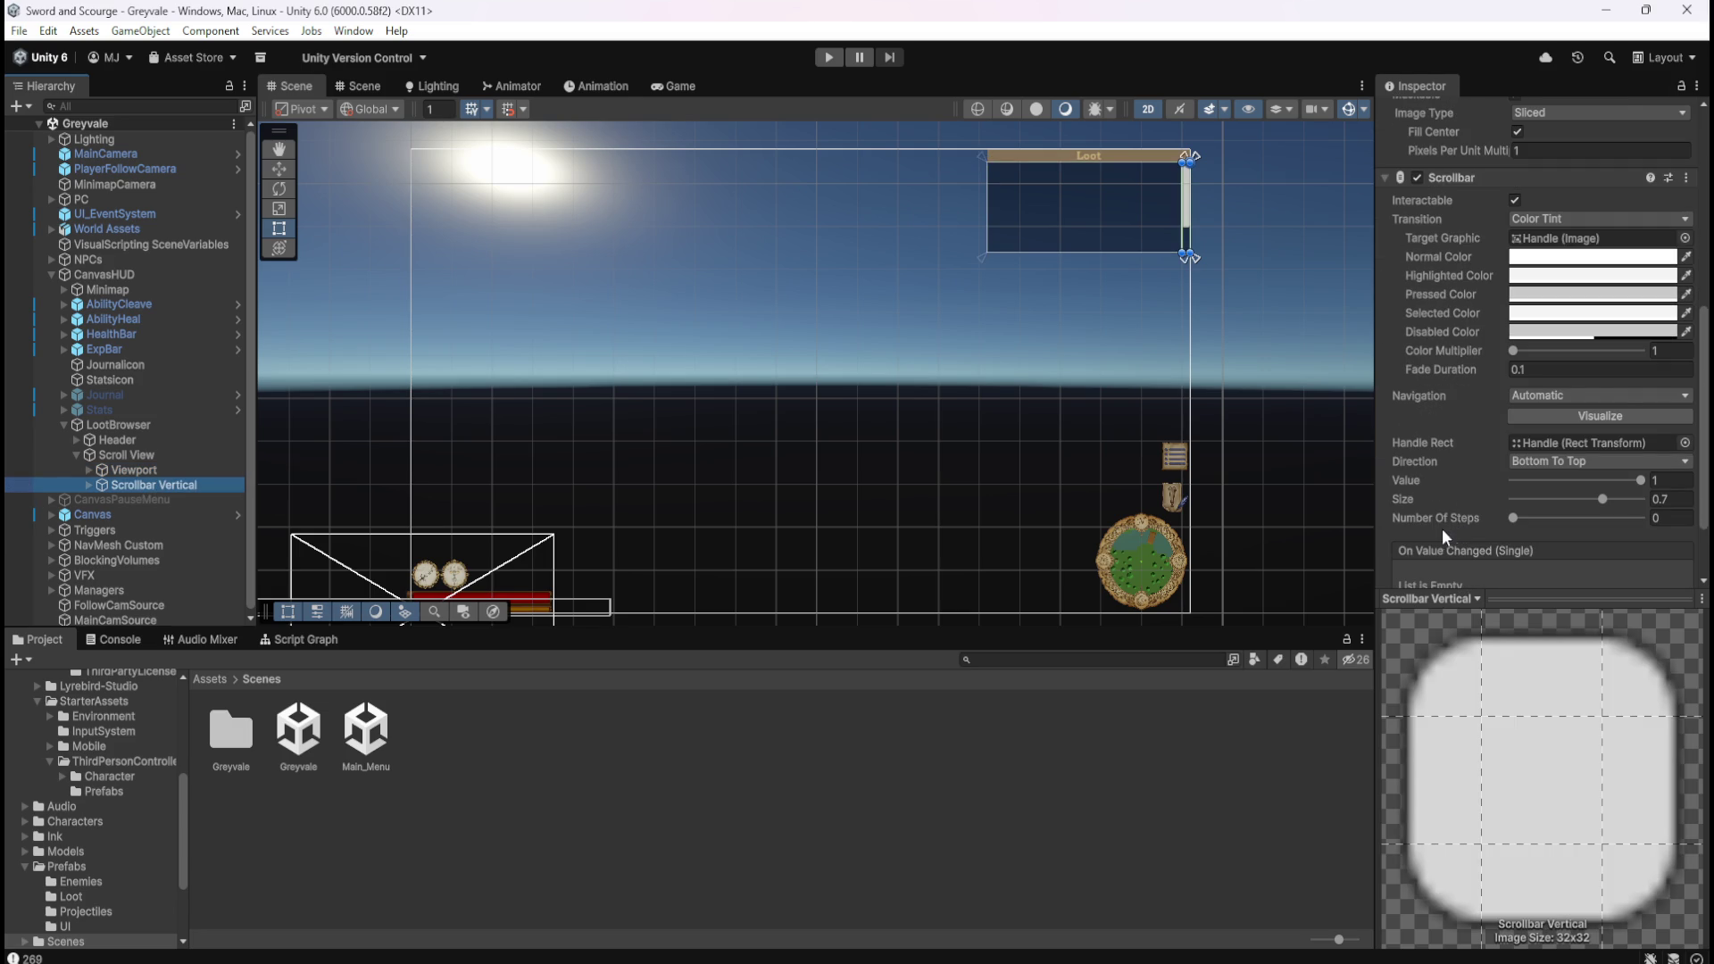
scroll(1446, 525, down, 2)
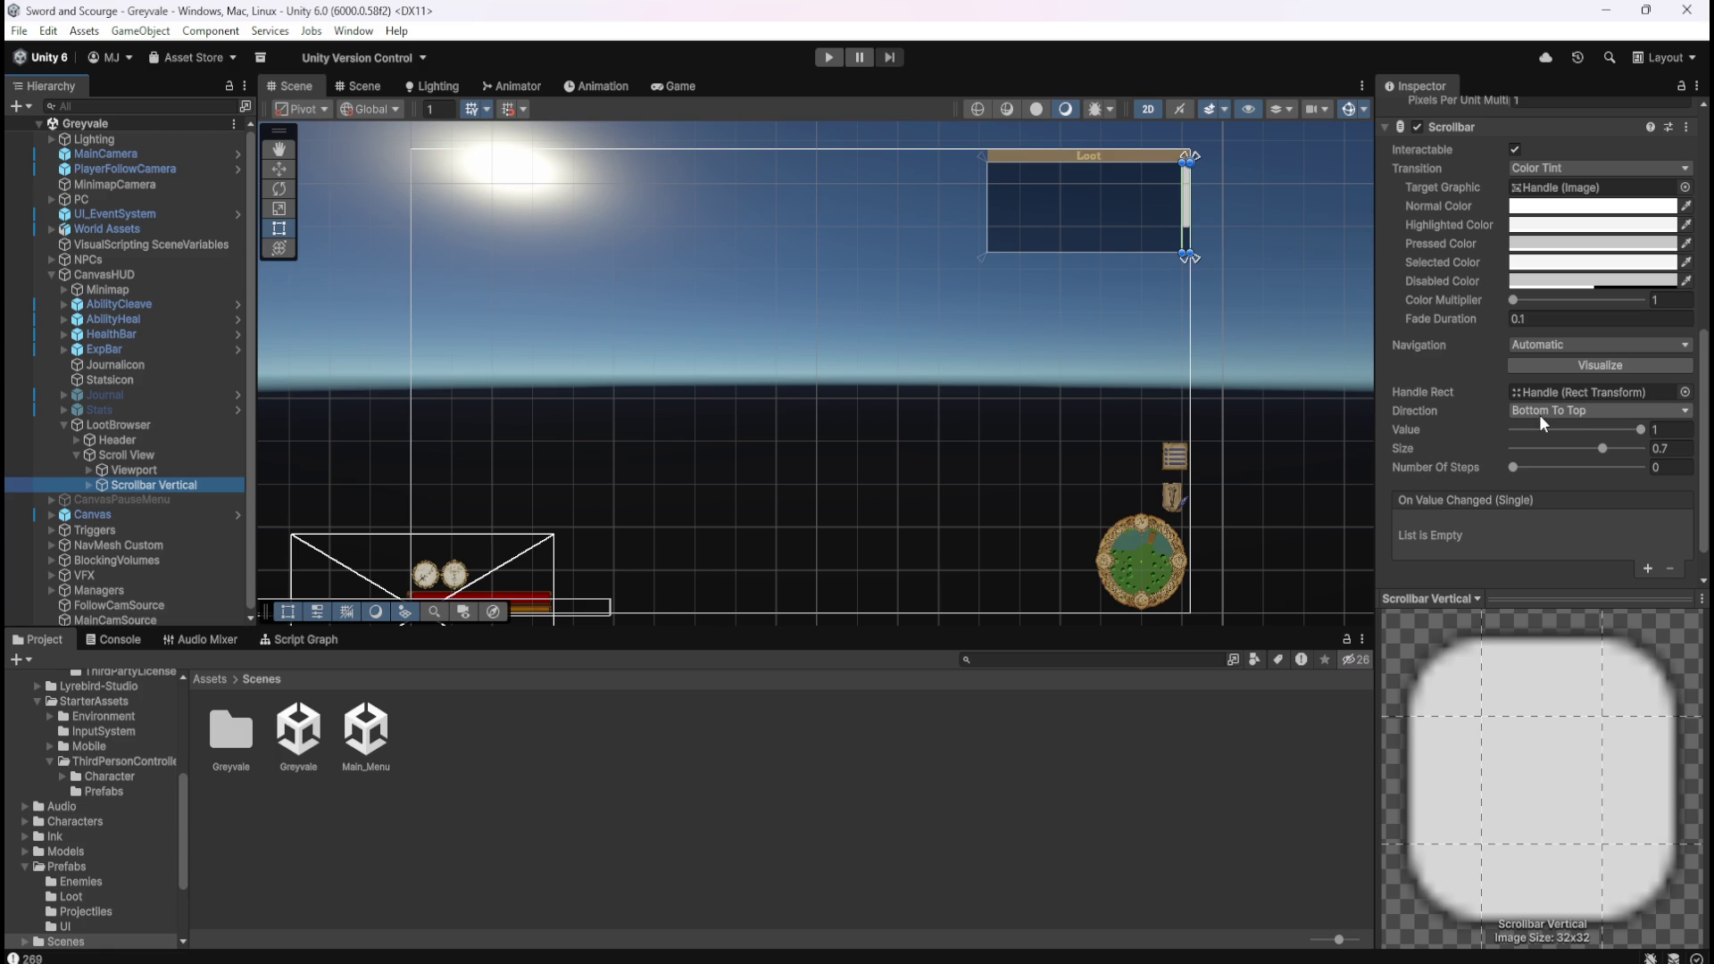
Review Scrollbar Vertical's settings: Automatic navigation, Bottom To Top, value 1, size 0.7.
click(1561, 344)
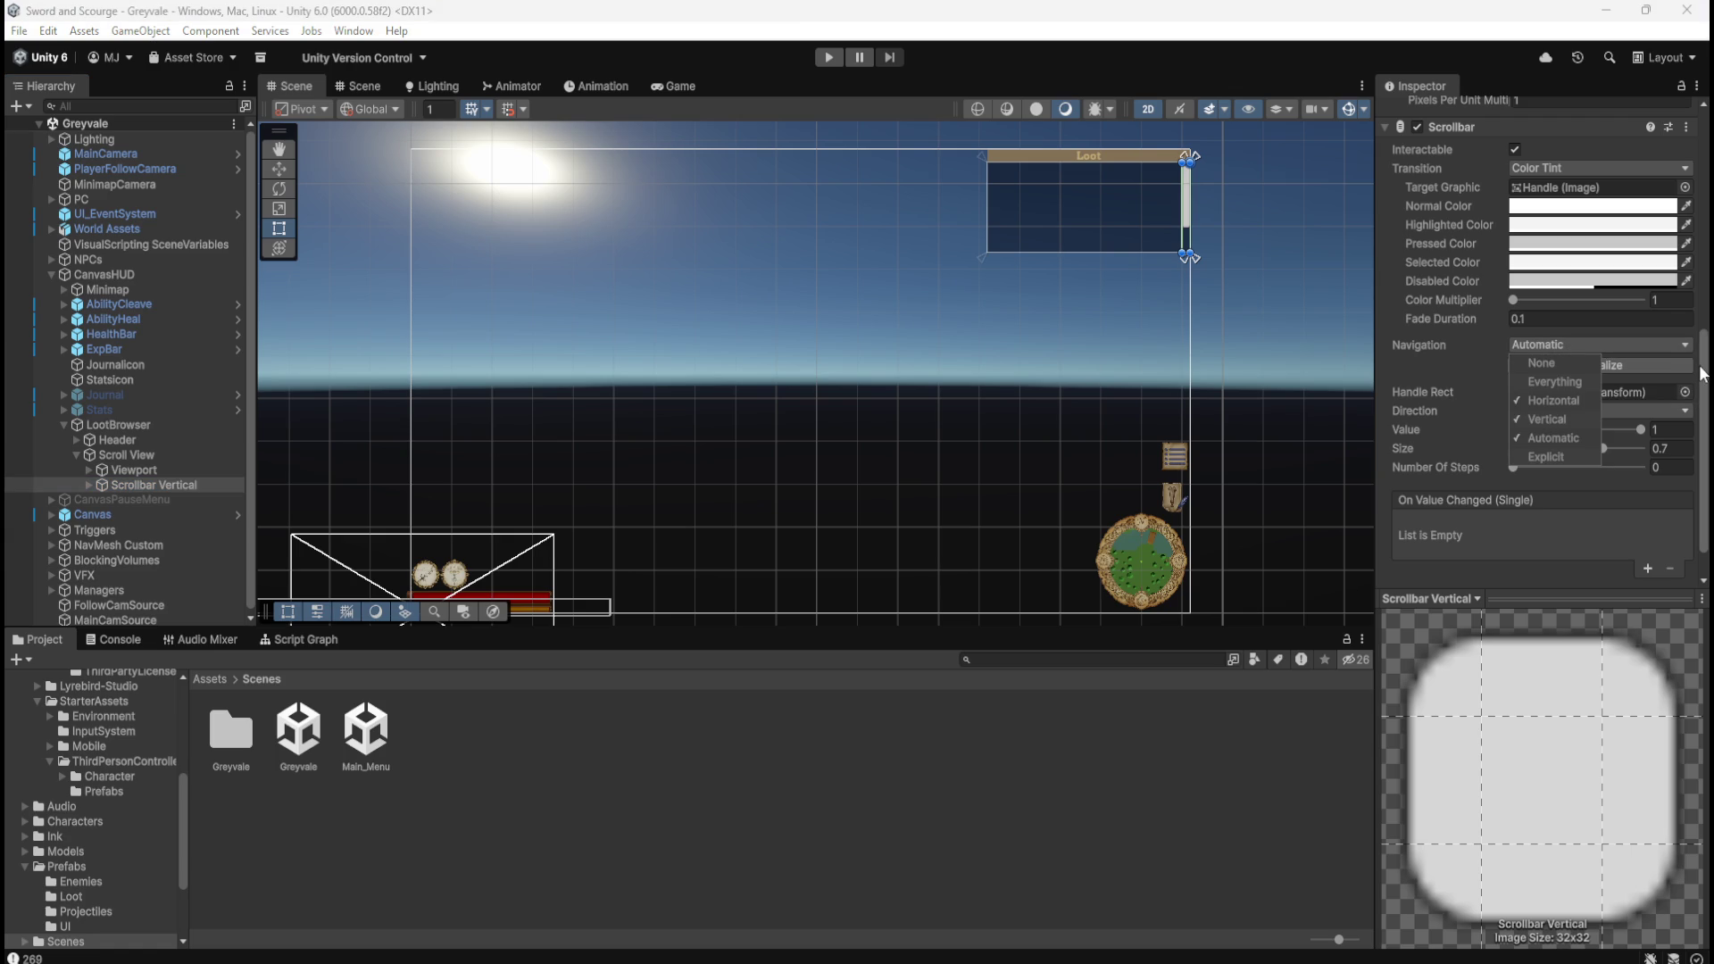
scroll(1703, 373, up, 5)
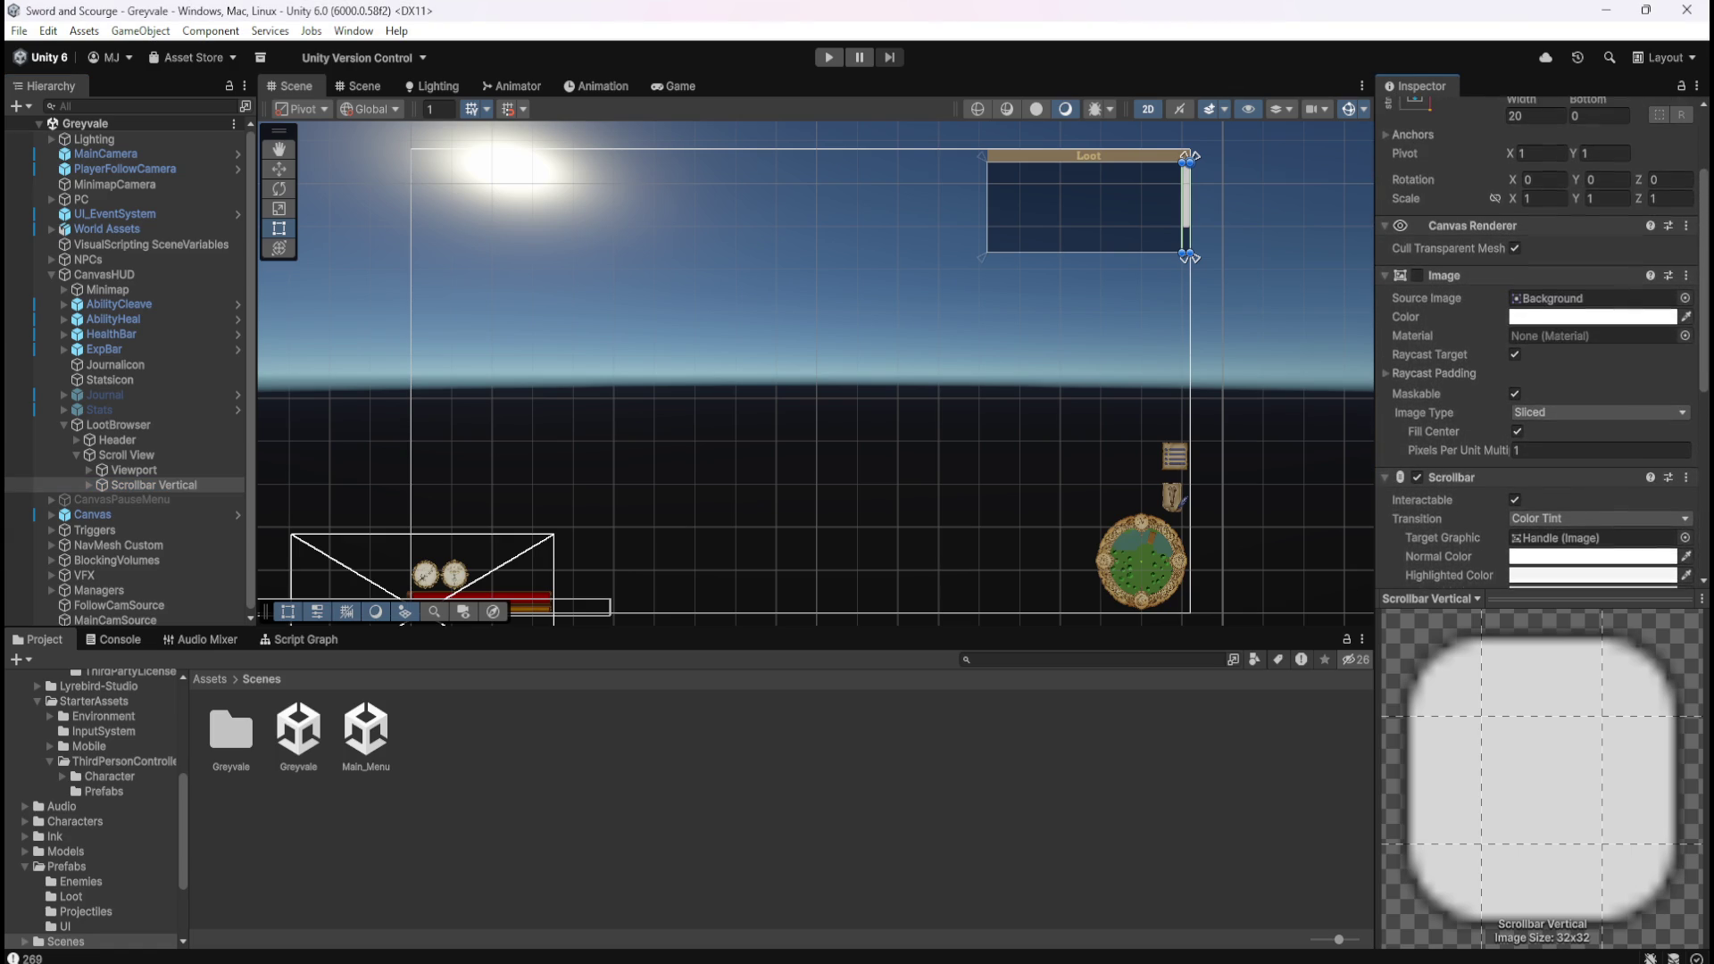
scroll(1705, 326, down, 5)
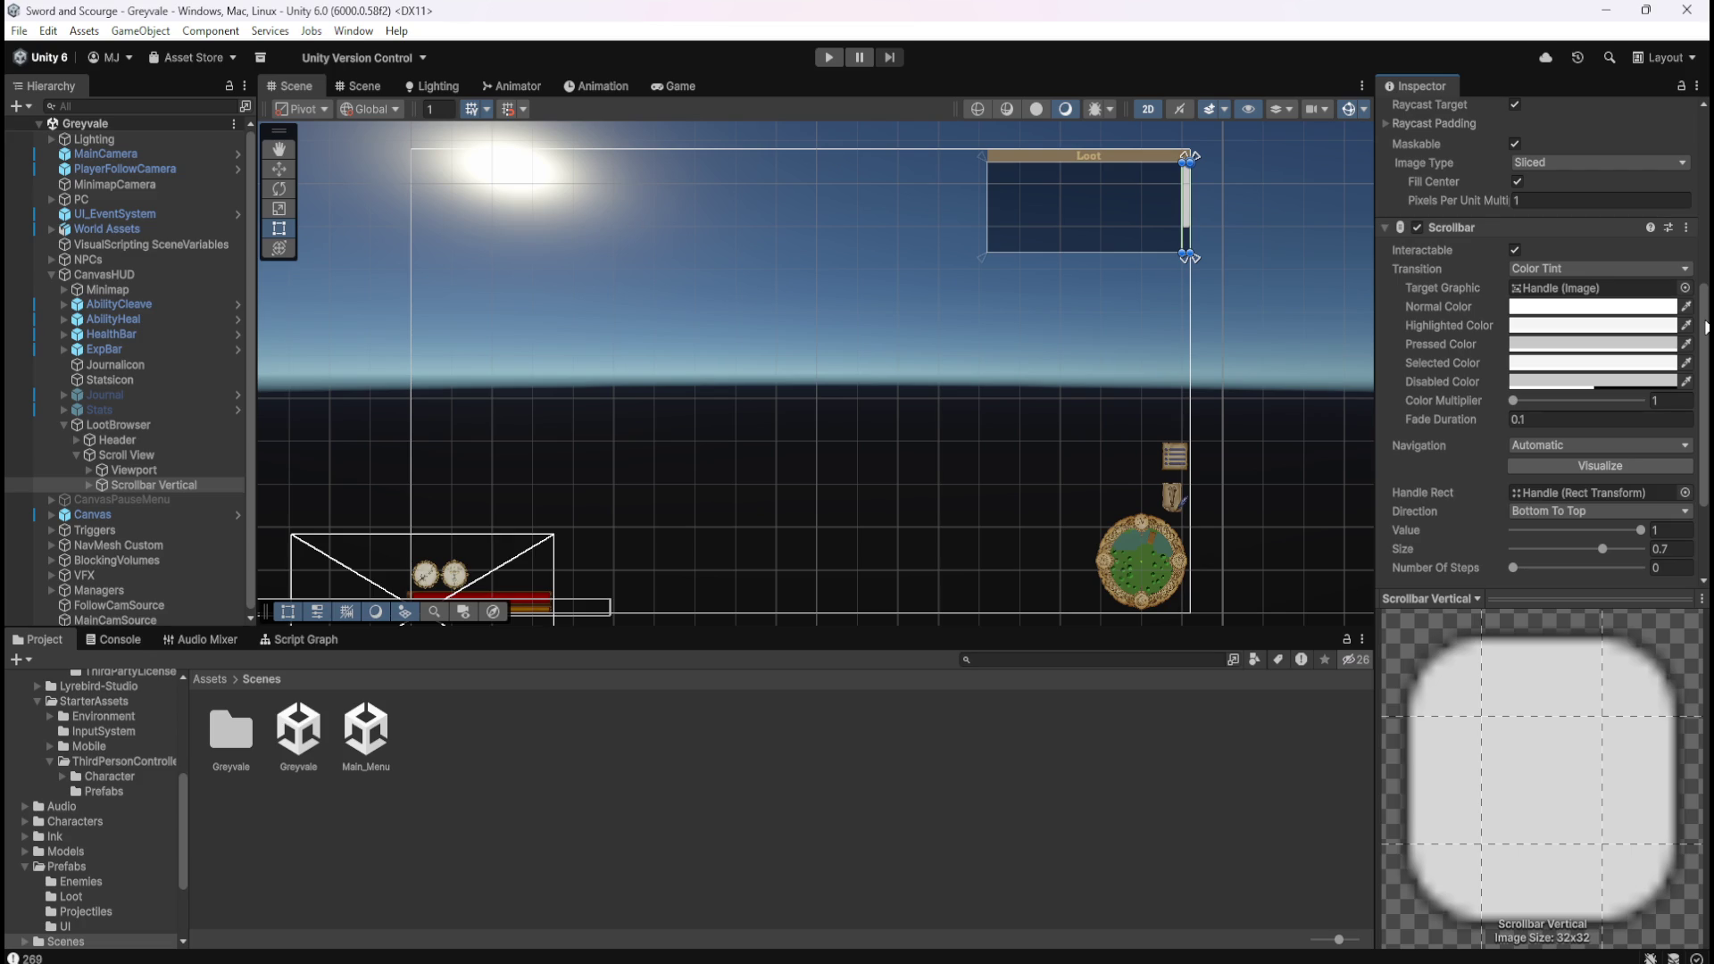
scroll(1707, 326, down, 2)
scroll(1707, 326, up, 2)
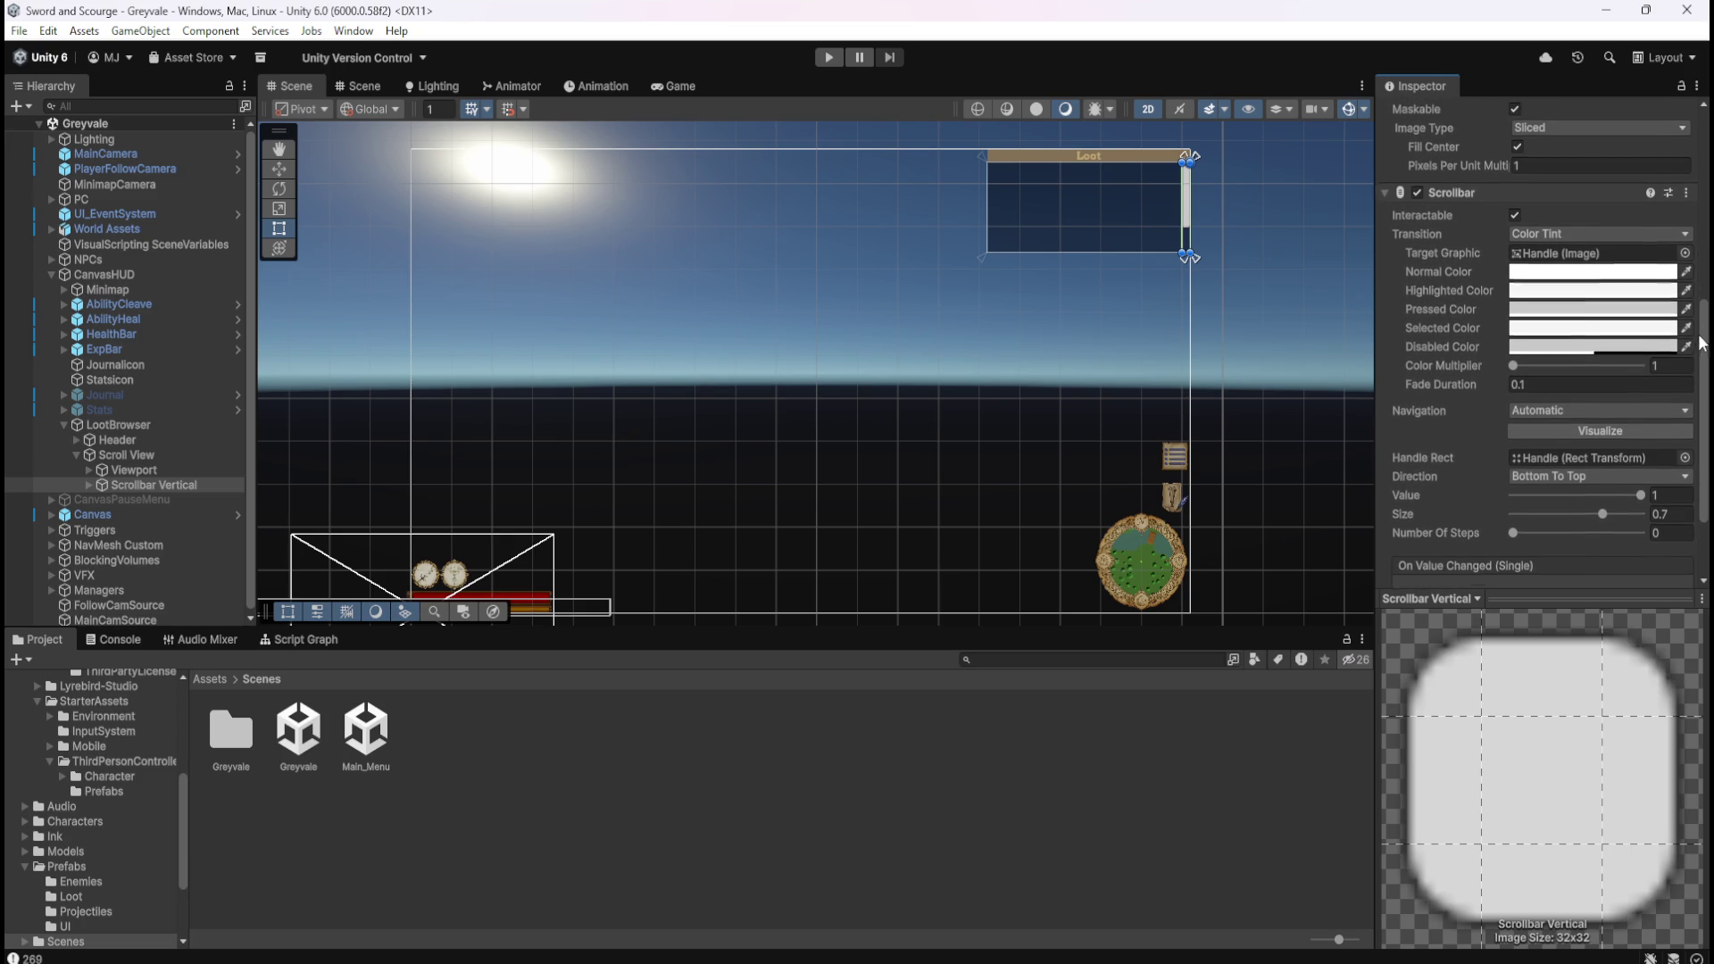
scroll(1707, 339, down, 1)
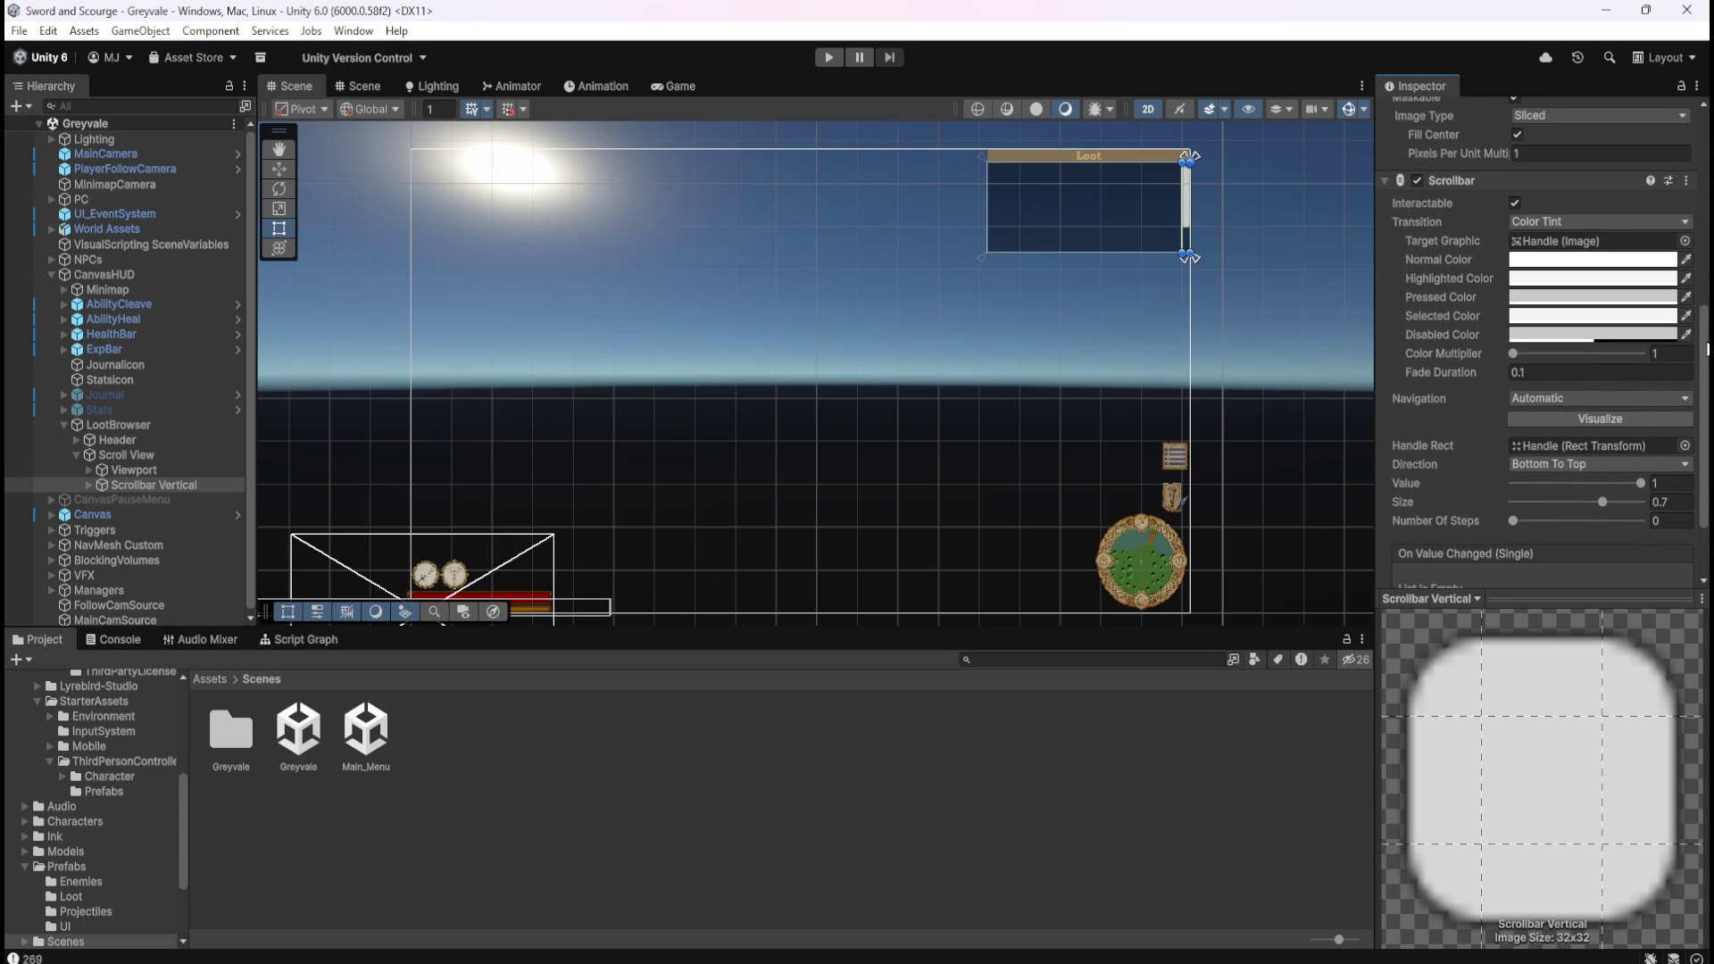
scroll(1707, 348, down, 2)
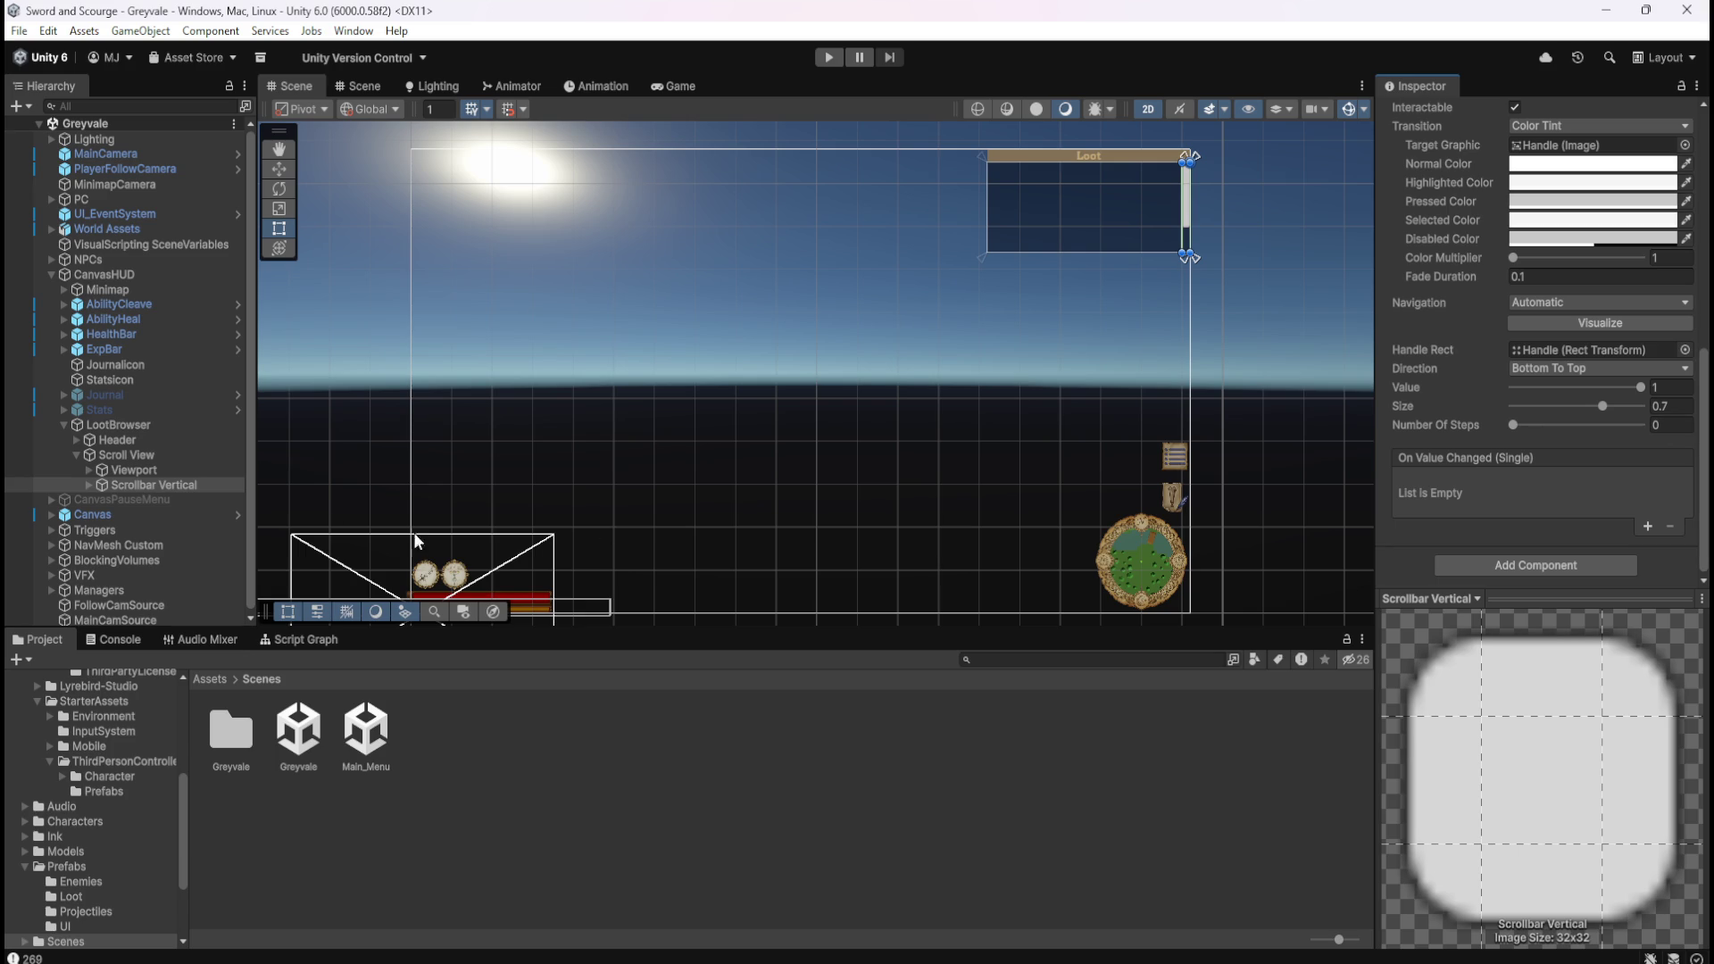
Expand Scrollbar Vertical and inspect its Sliding Area and Handle children.
click(87, 486)
click(128, 502)
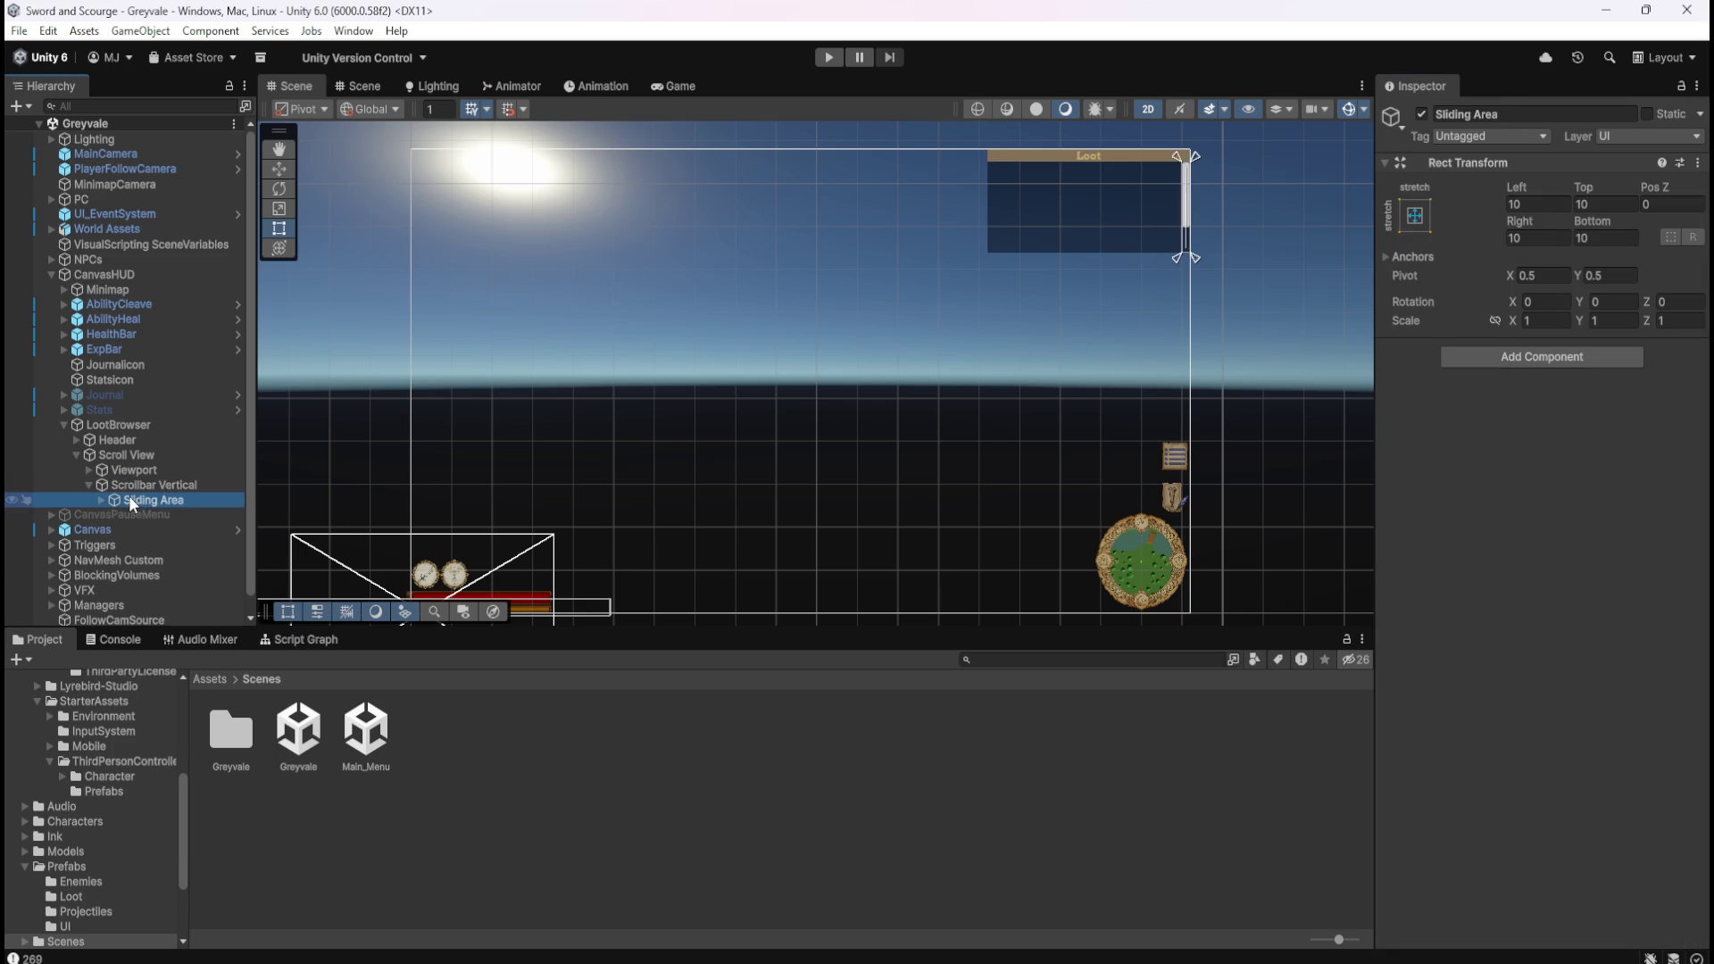
click(98, 500)
click(142, 514)
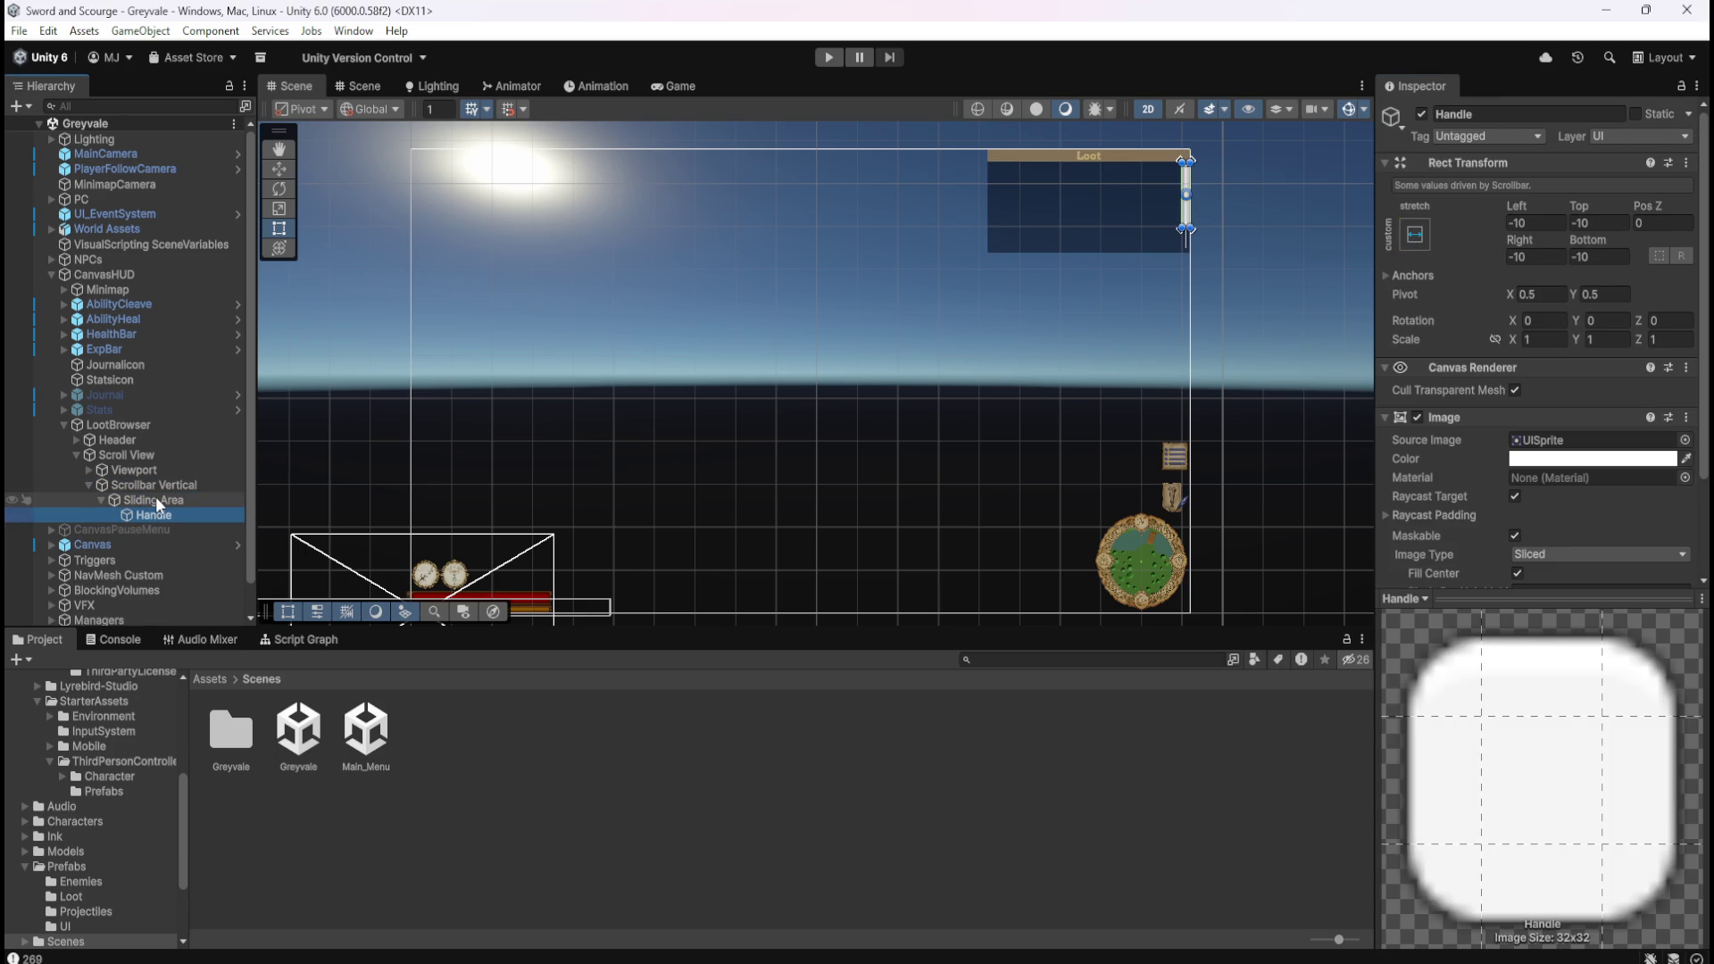
click(152, 498)
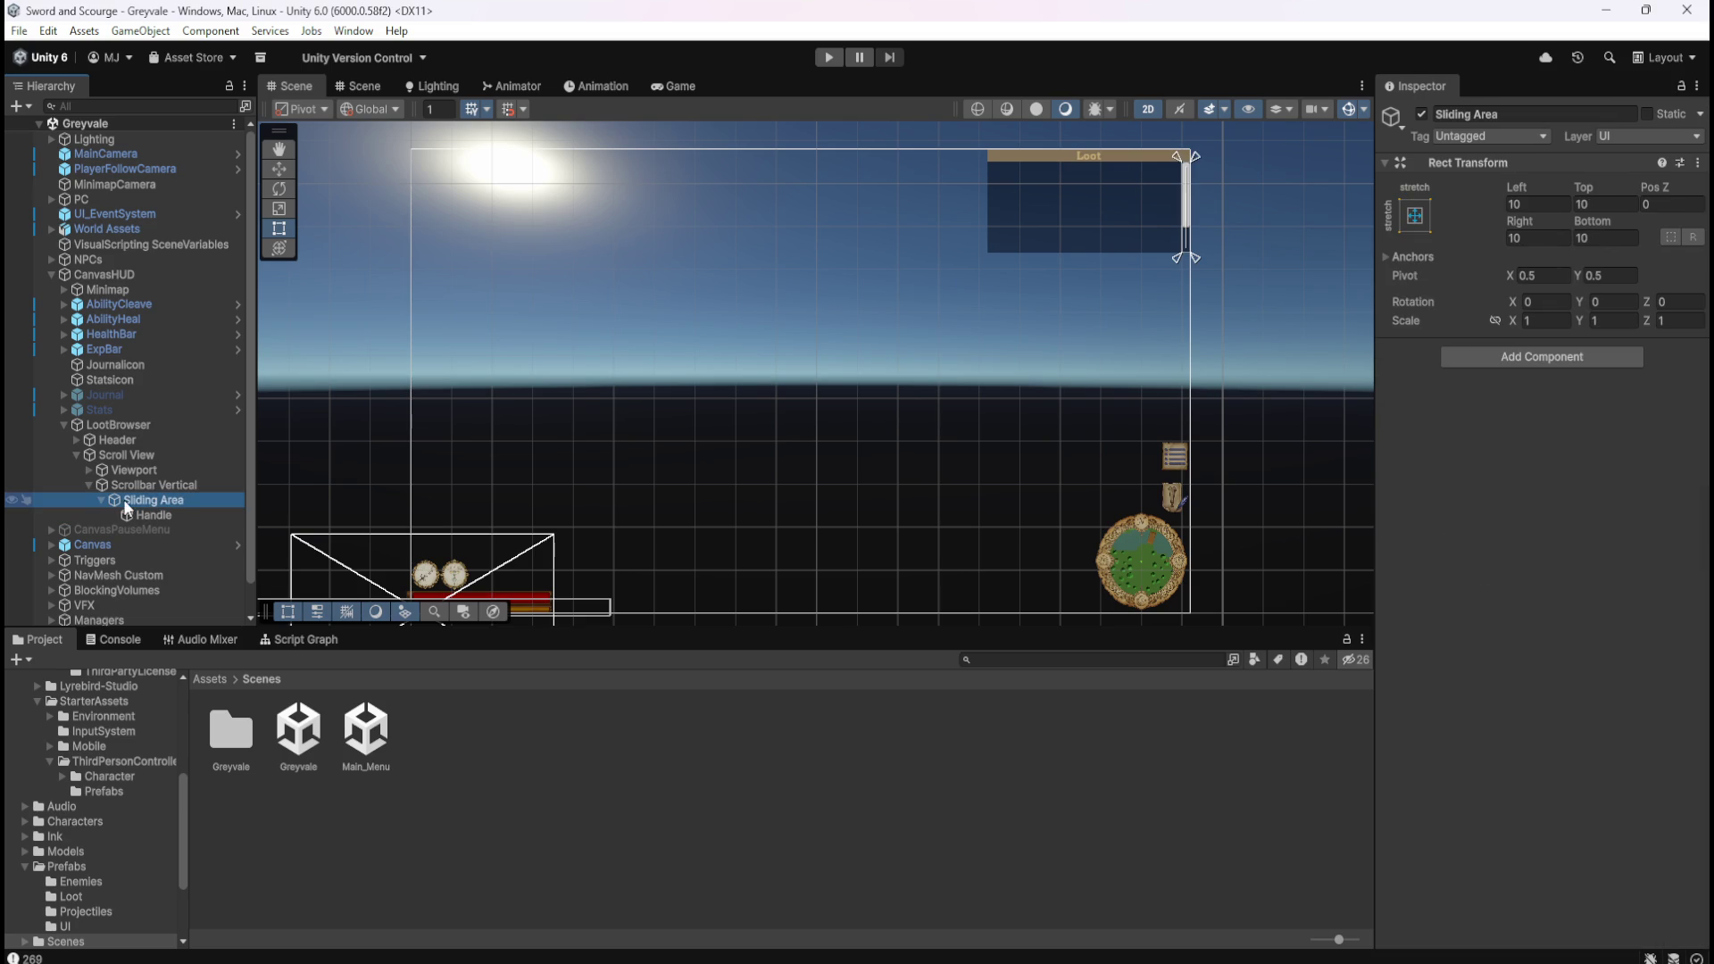
click(143, 484)
Disable Scrollbar Vertical's Image and review its Color Tint transition on Handle, 0.1 fade.
click(1418, 397)
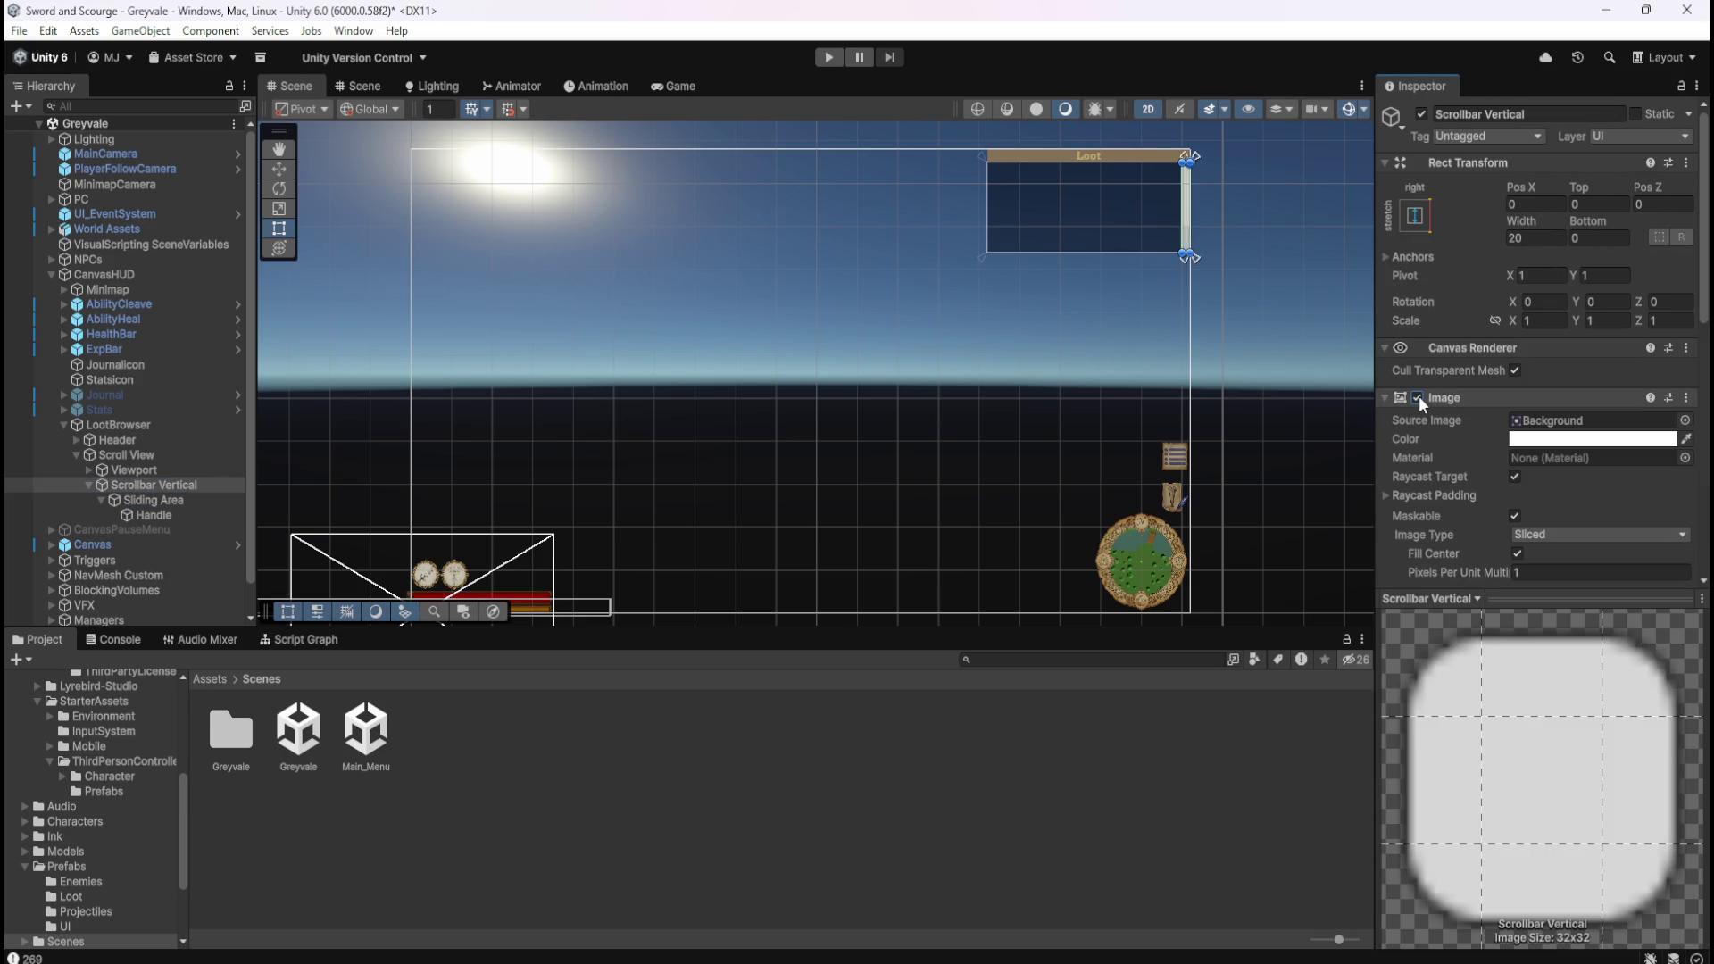
click(1418, 397)
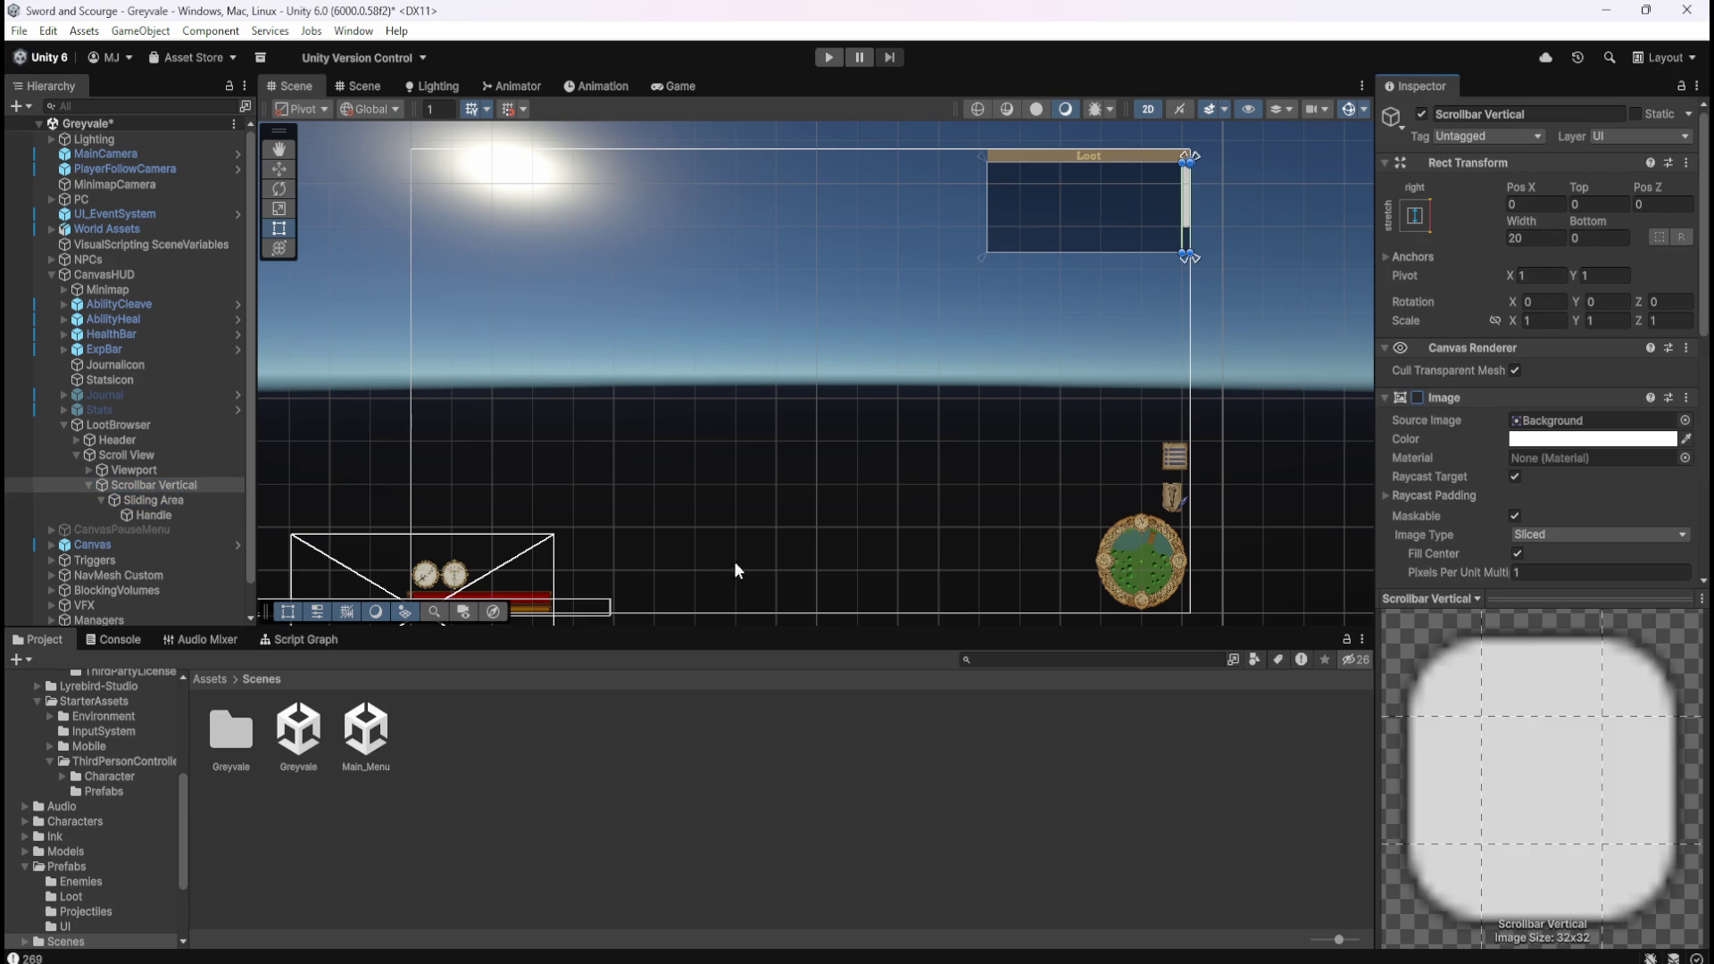
click(186, 512)
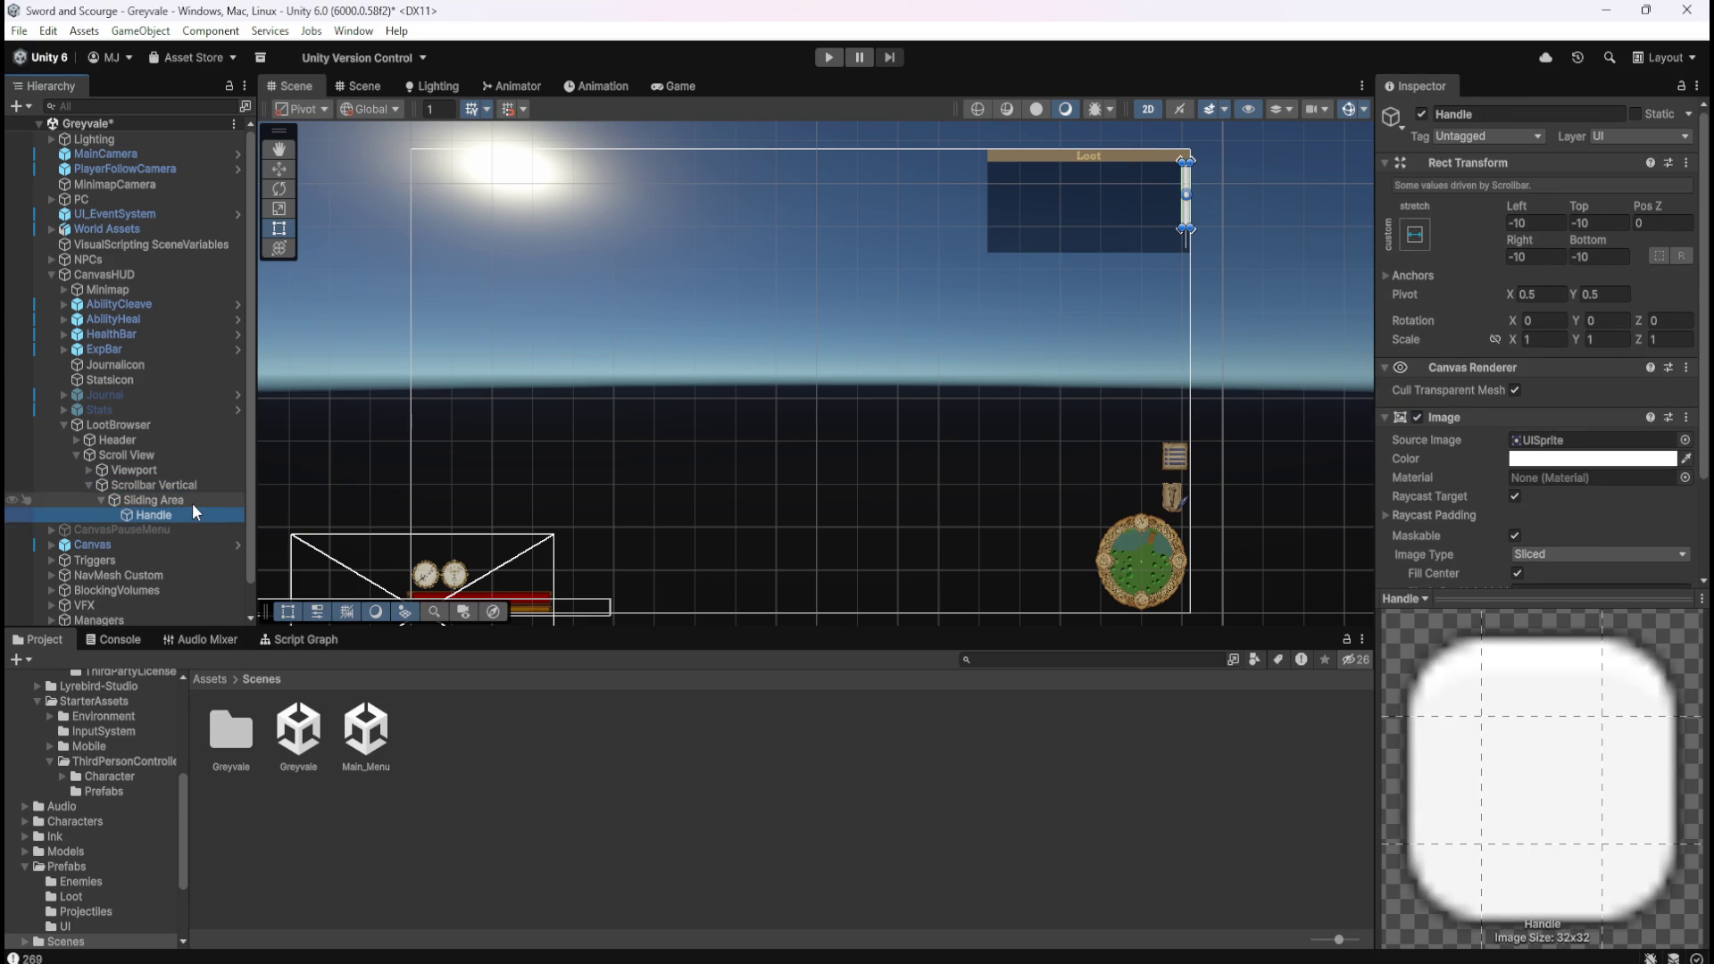
click(191, 501)
click(205, 487)
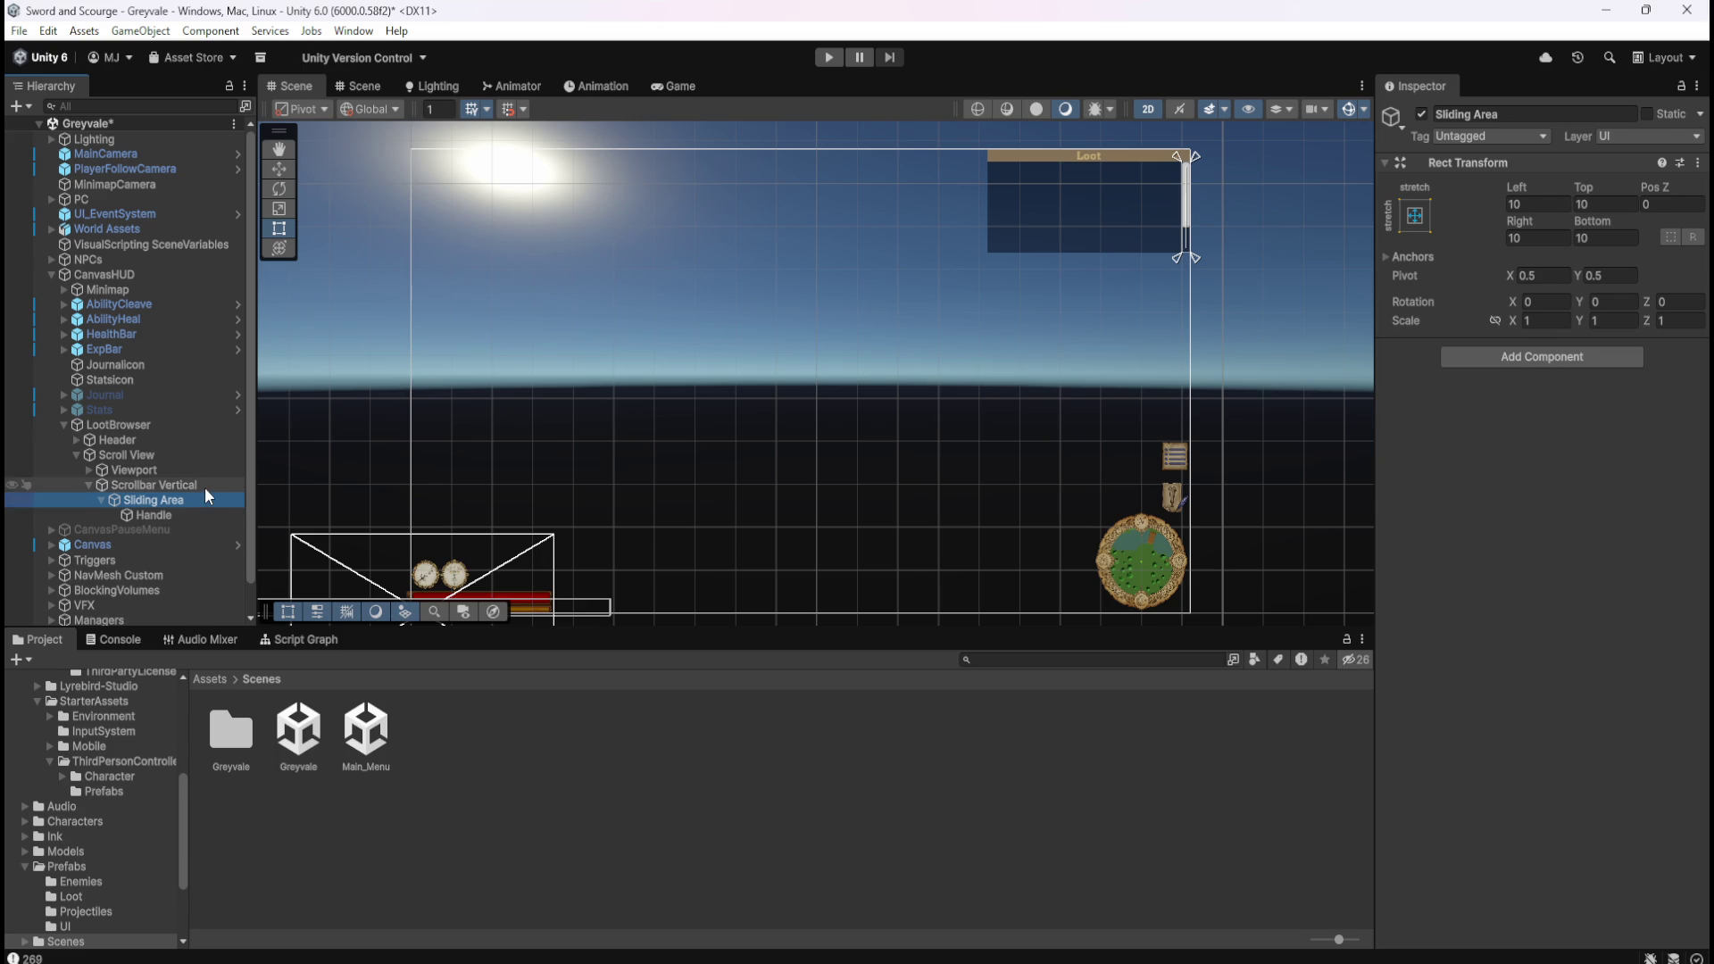
scroll(1436, 480, down, 8)
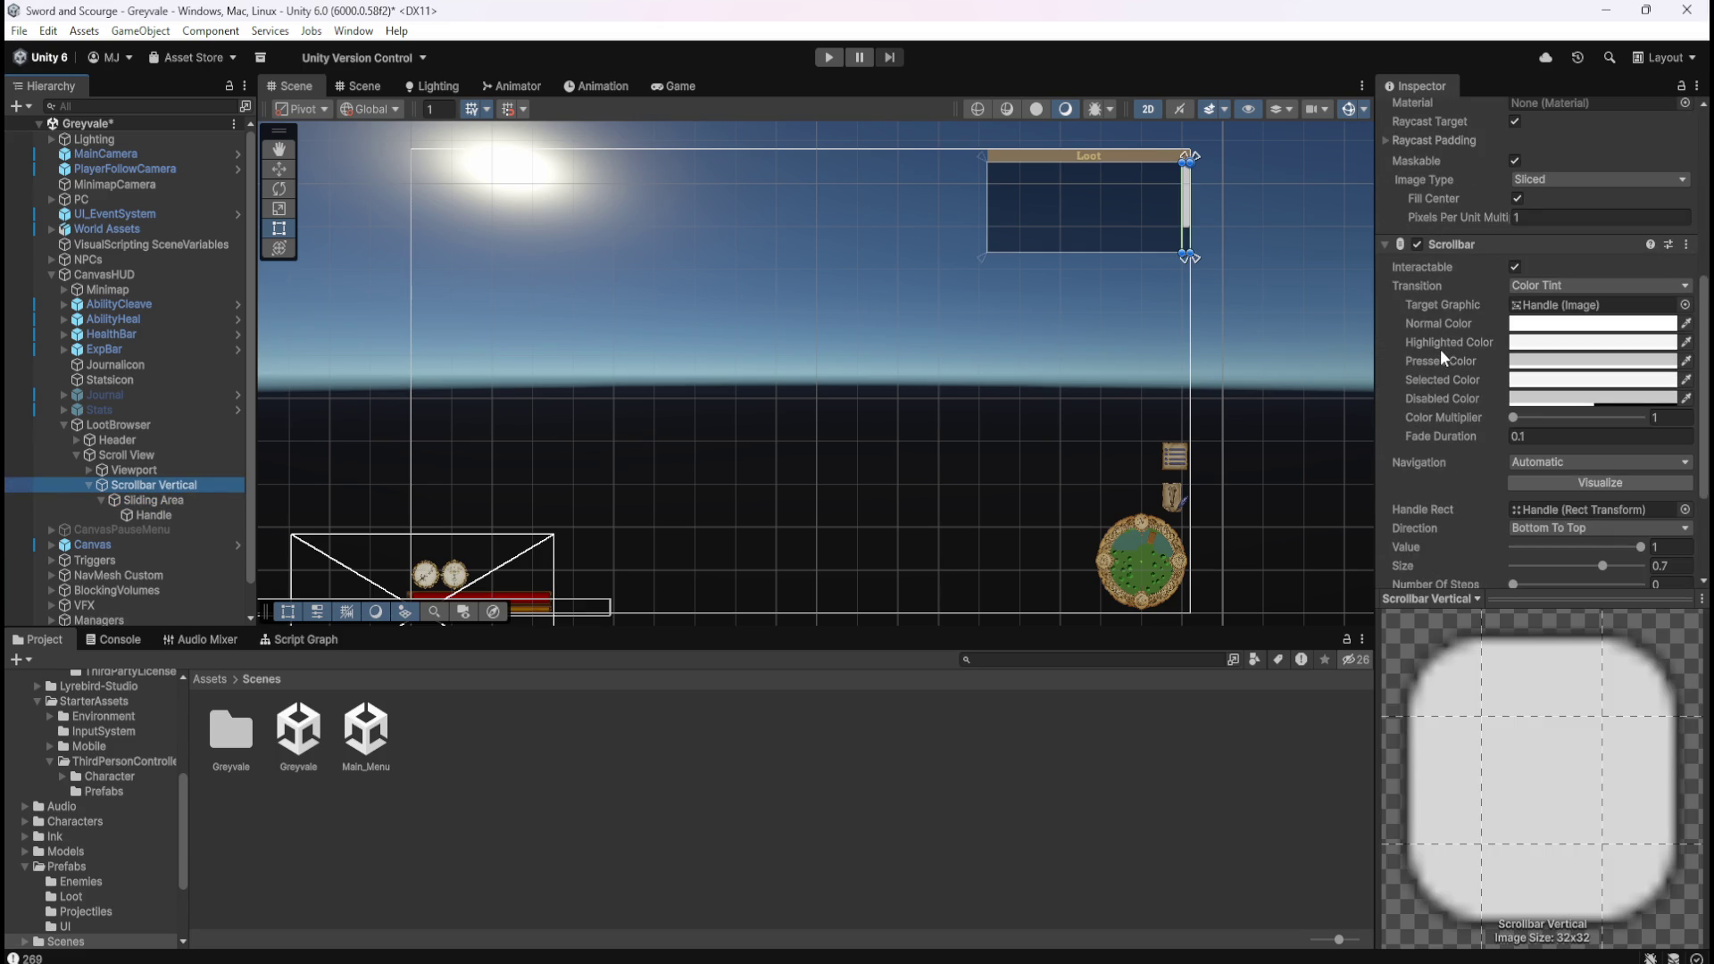
scroll(1440, 357, down, 4)
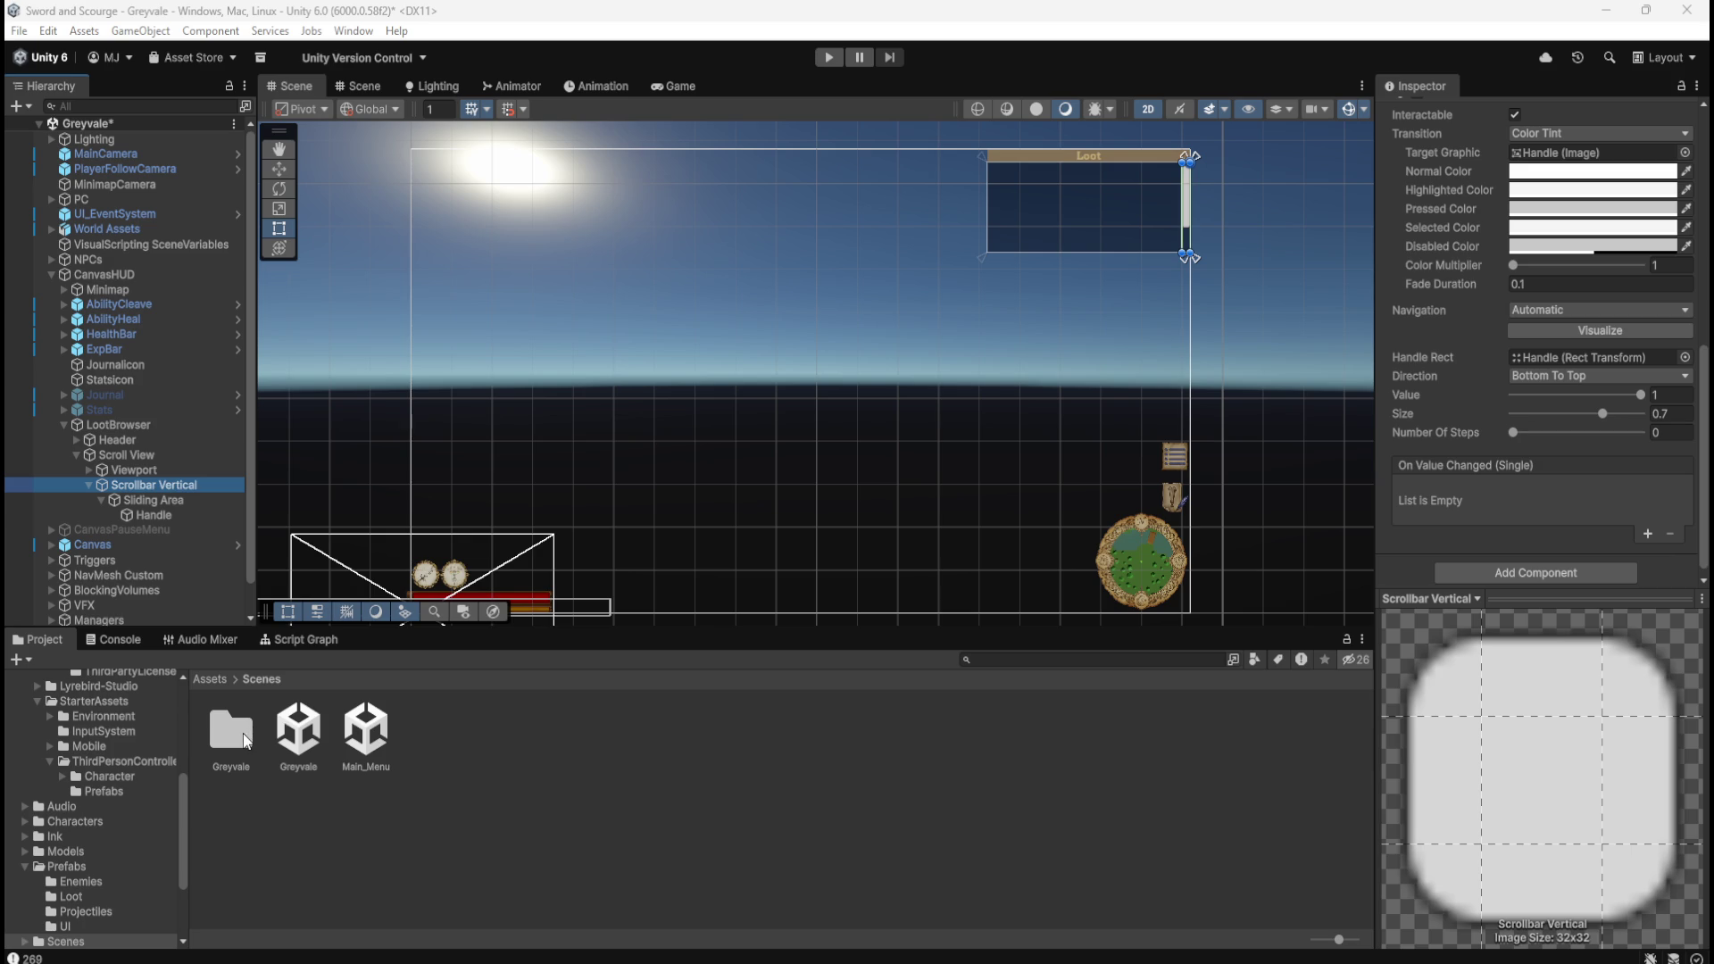
Navigate to Assets > Prefabs > UI and open the LootCommon prefab in Prefab Mode.
click(215, 679)
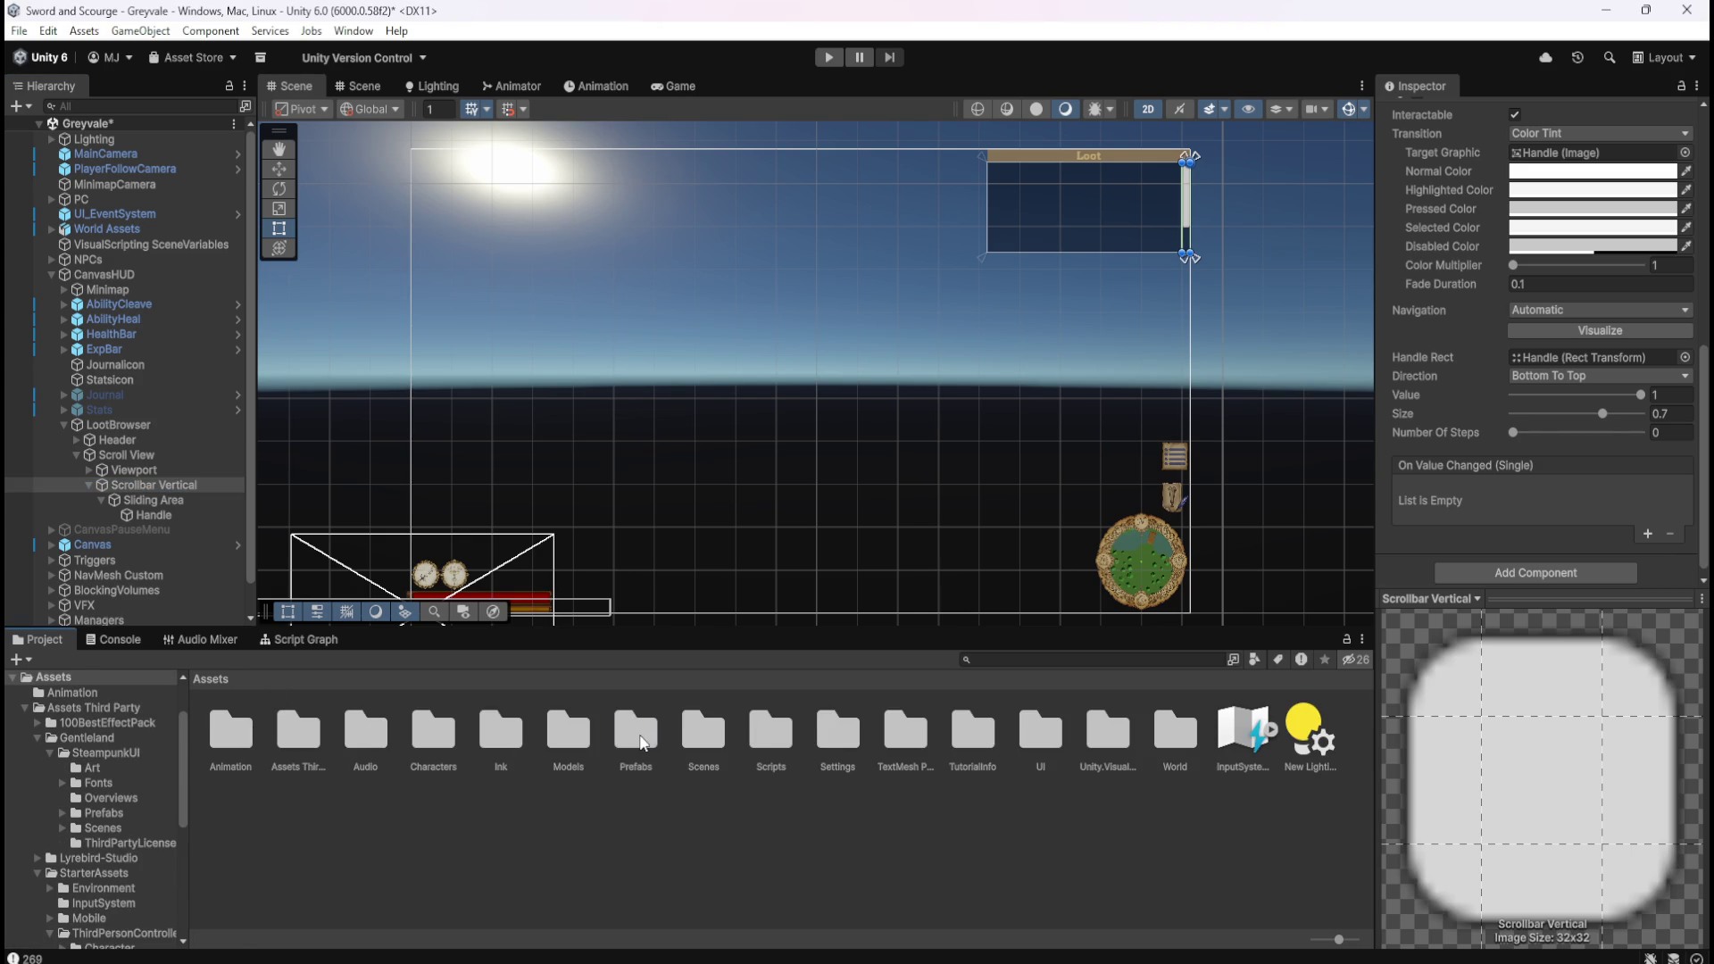
double_click(641, 741)
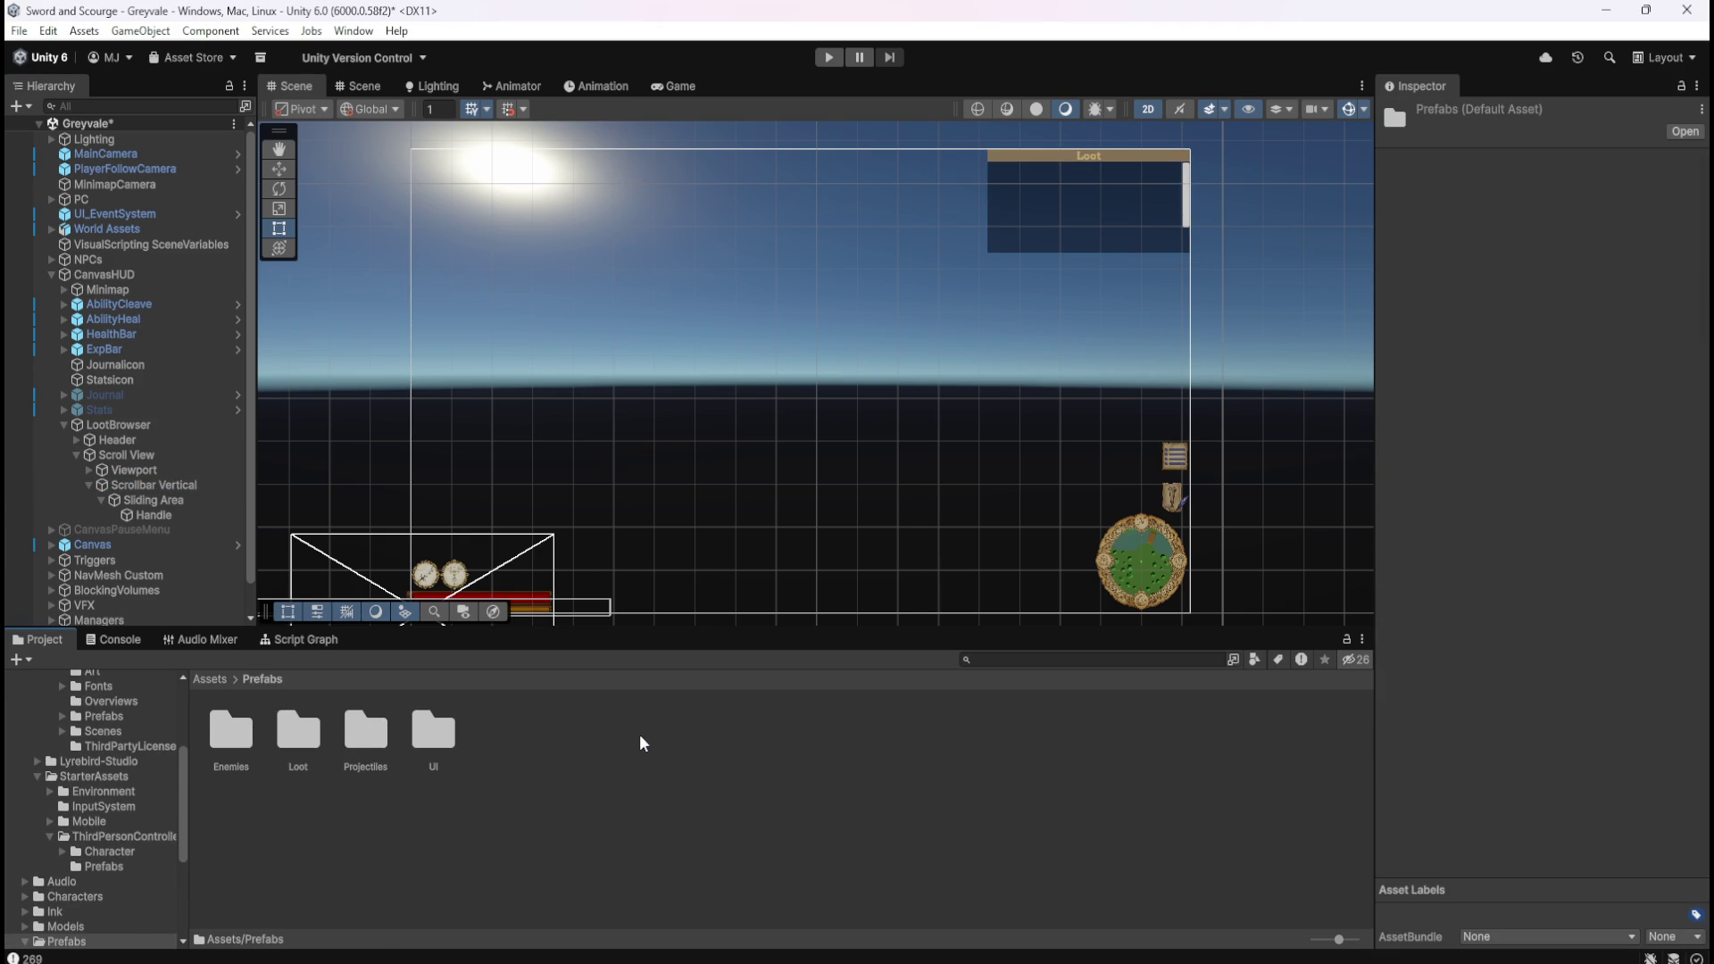
double_click(435, 737)
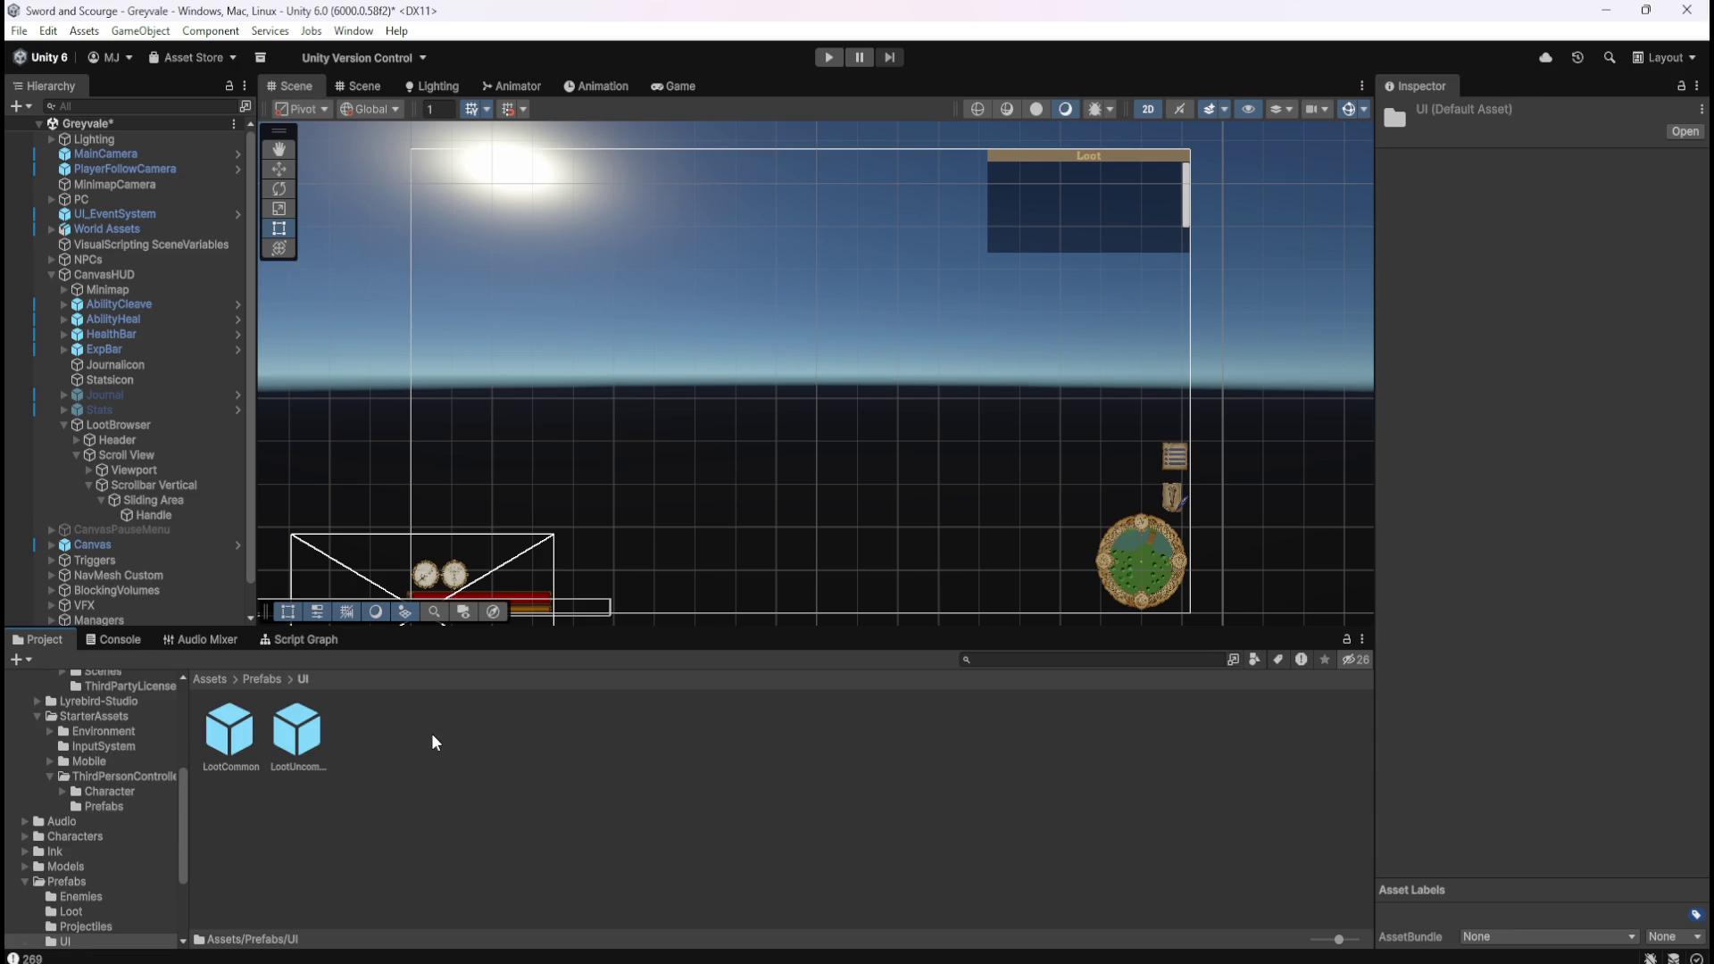
double_click(229, 732)
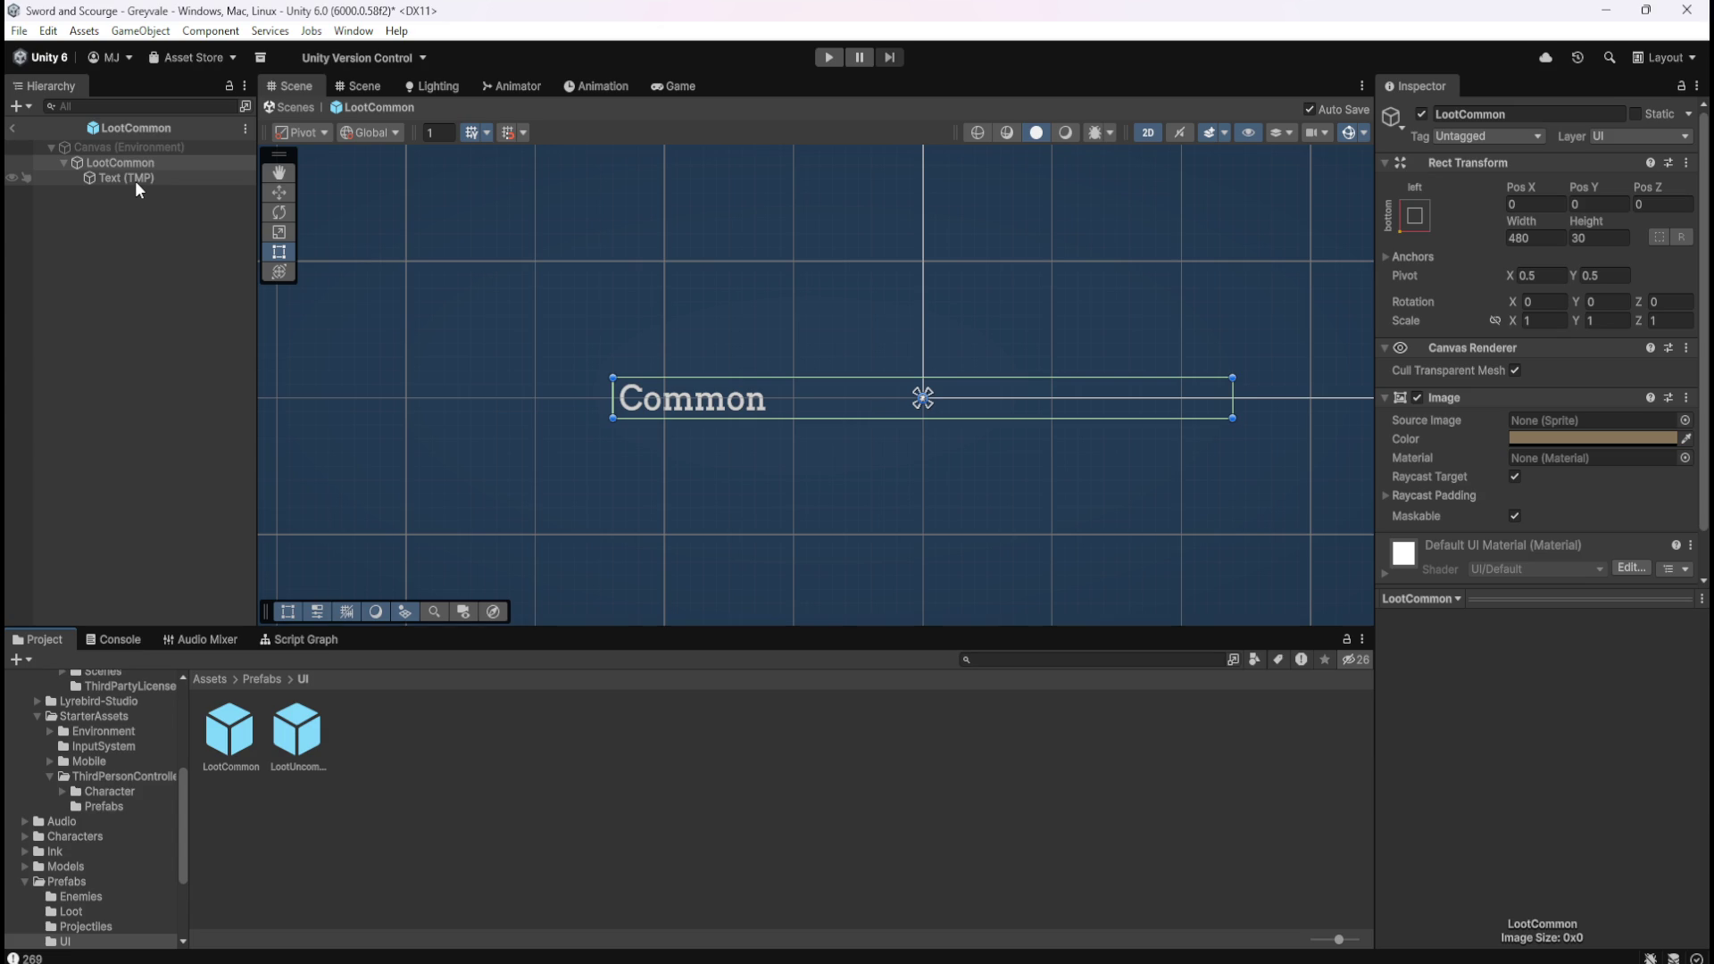
Set LootCommon's background Image colour to white with alpha 10.
click(135, 181)
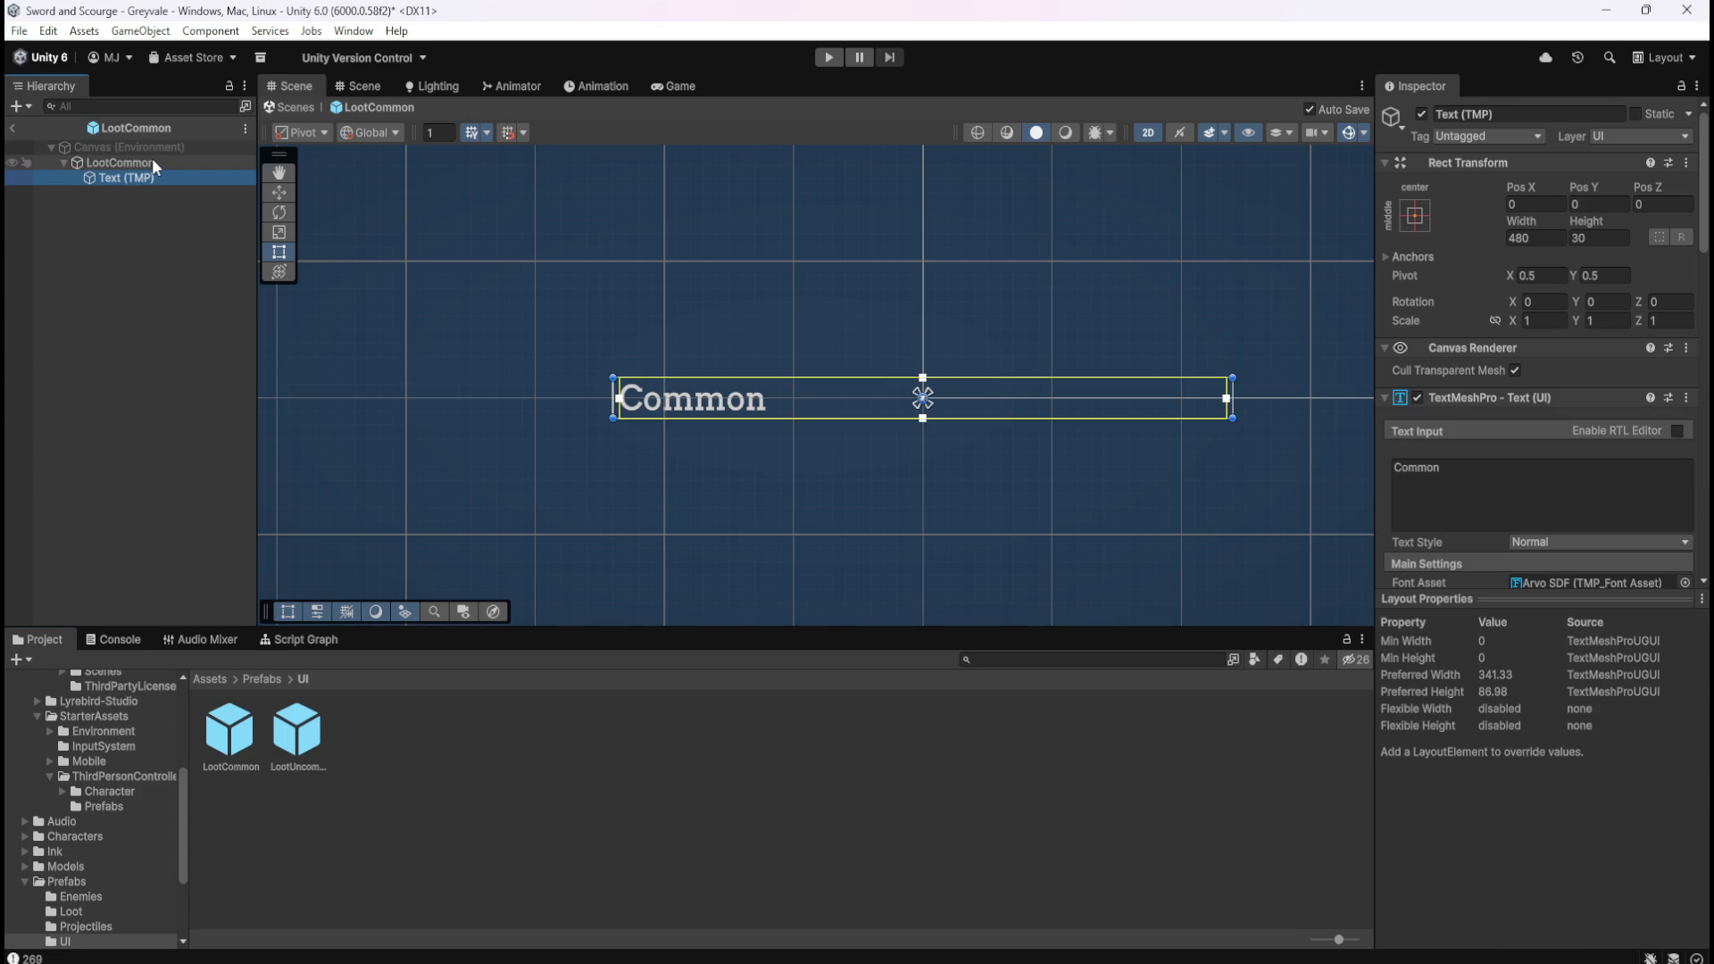
click(152, 160)
click(1631, 438)
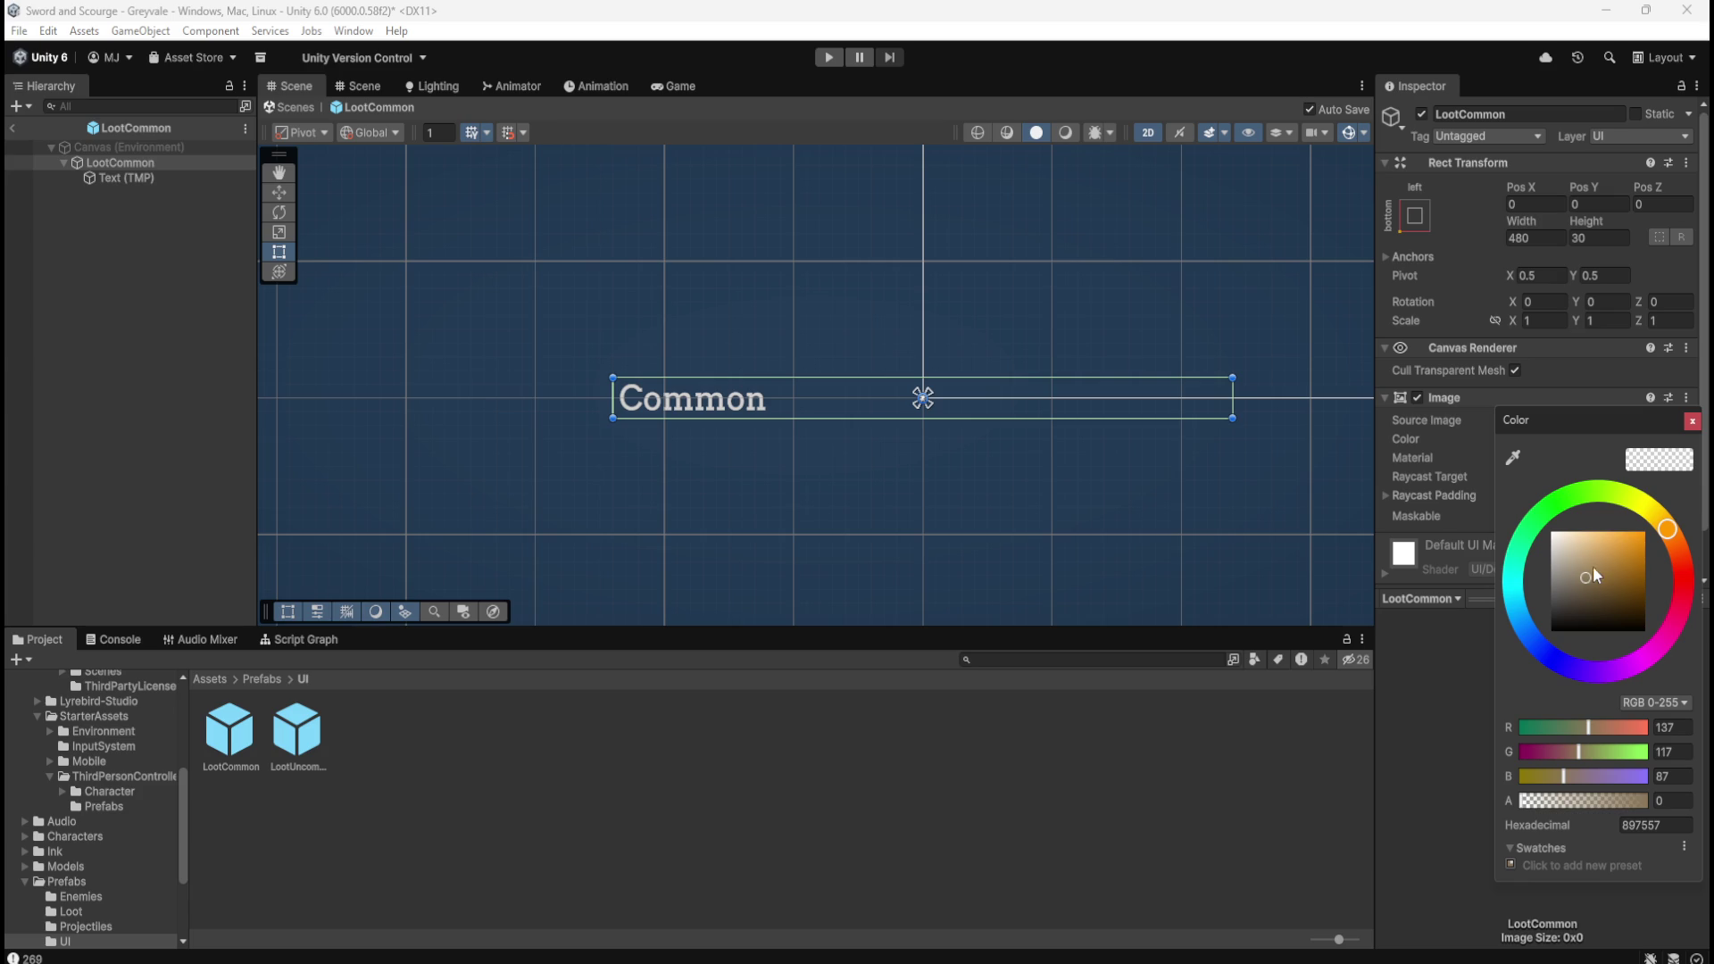
drag(1582, 575, 1527, 516)
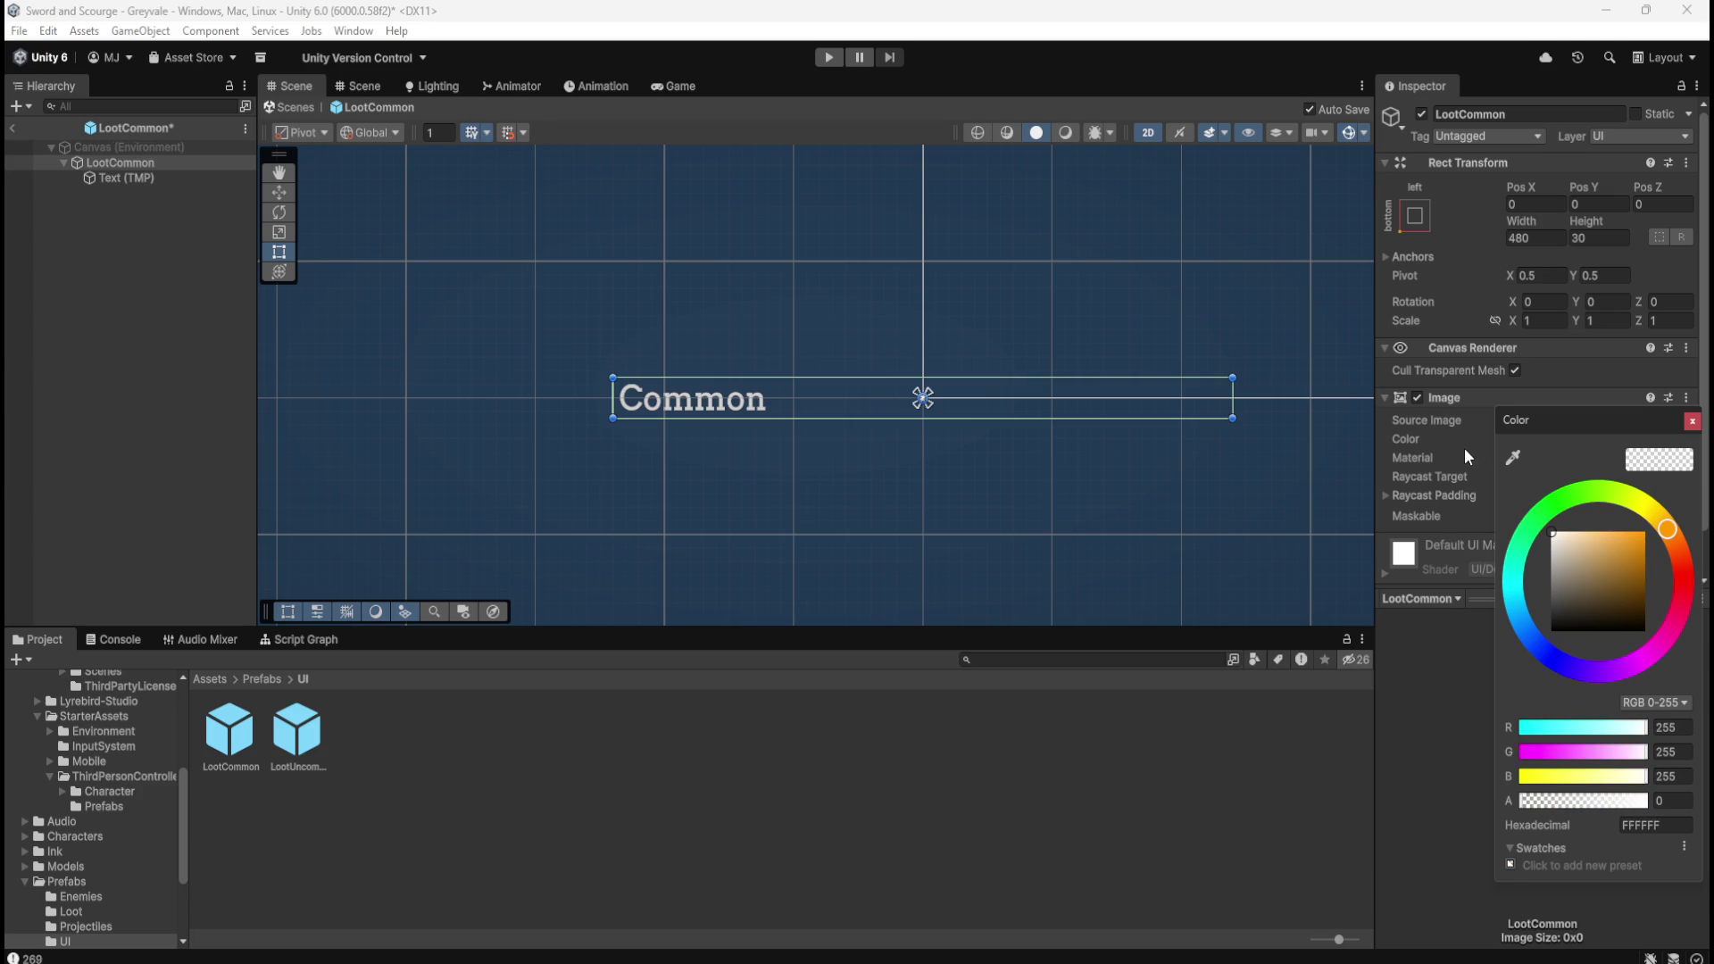
mouse_move(1523, 802)
mouse_down()
mouse_move(1556, 803)
mouse_move(1525, 805)
mouse_up()
text(10)
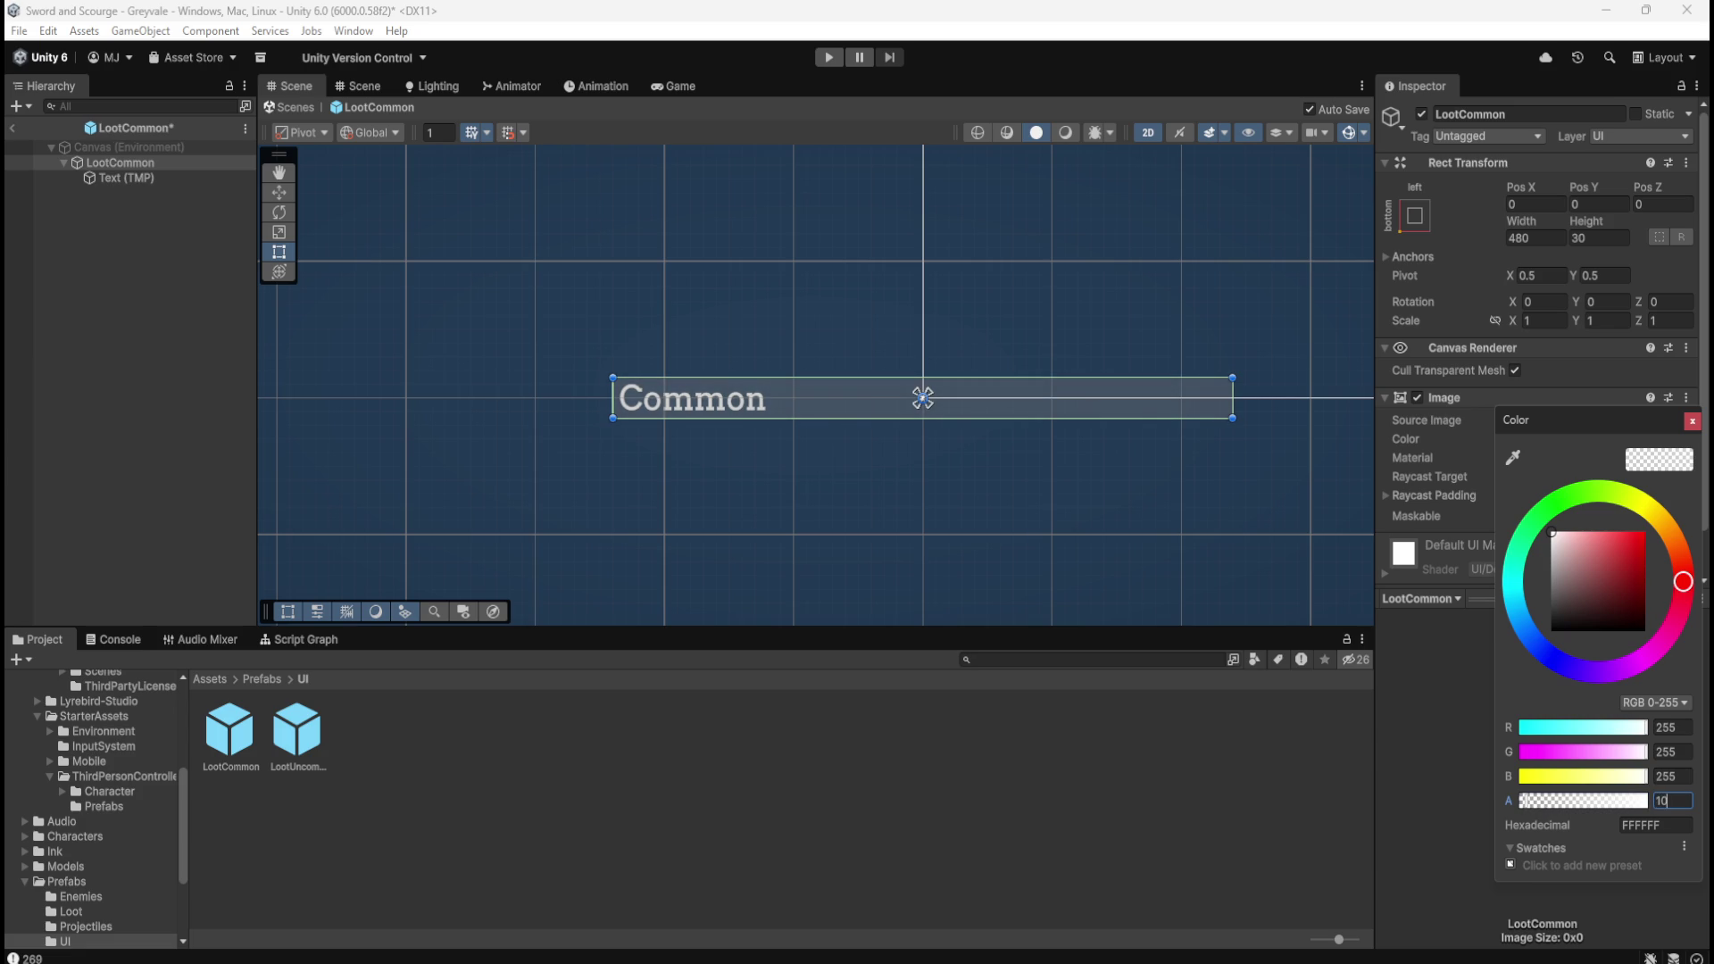
click(1692, 420)
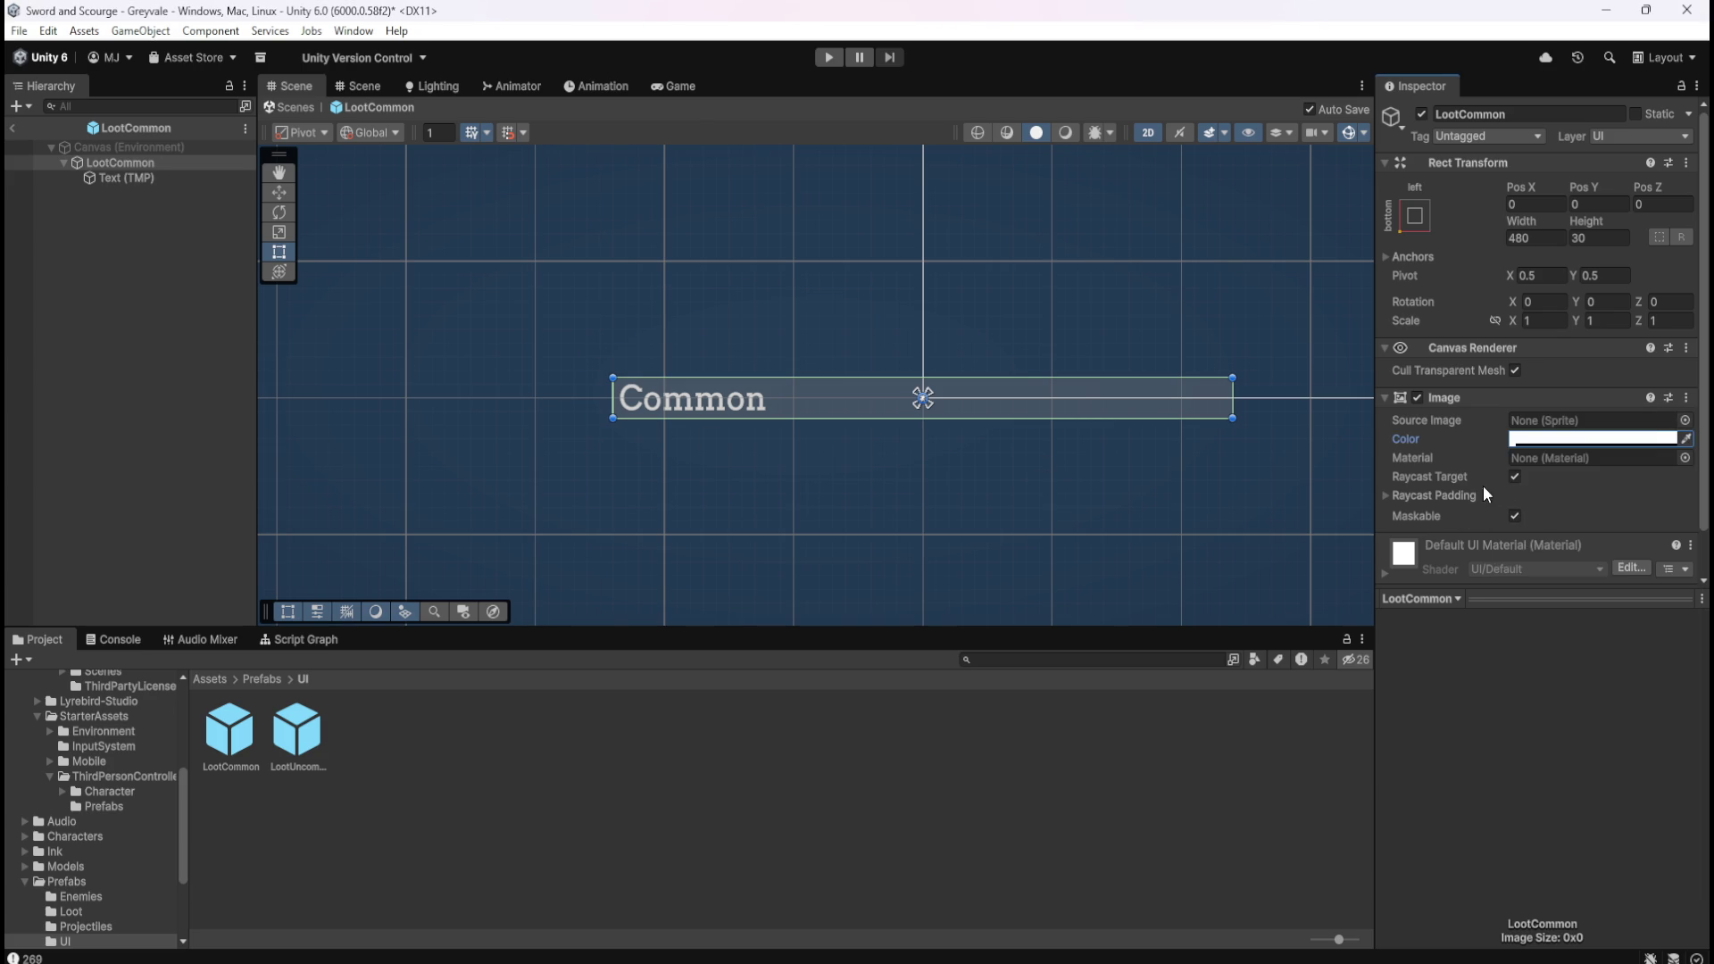
Compare LootCommon with and without its background image, ending with it switched off.
click(1572, 442)
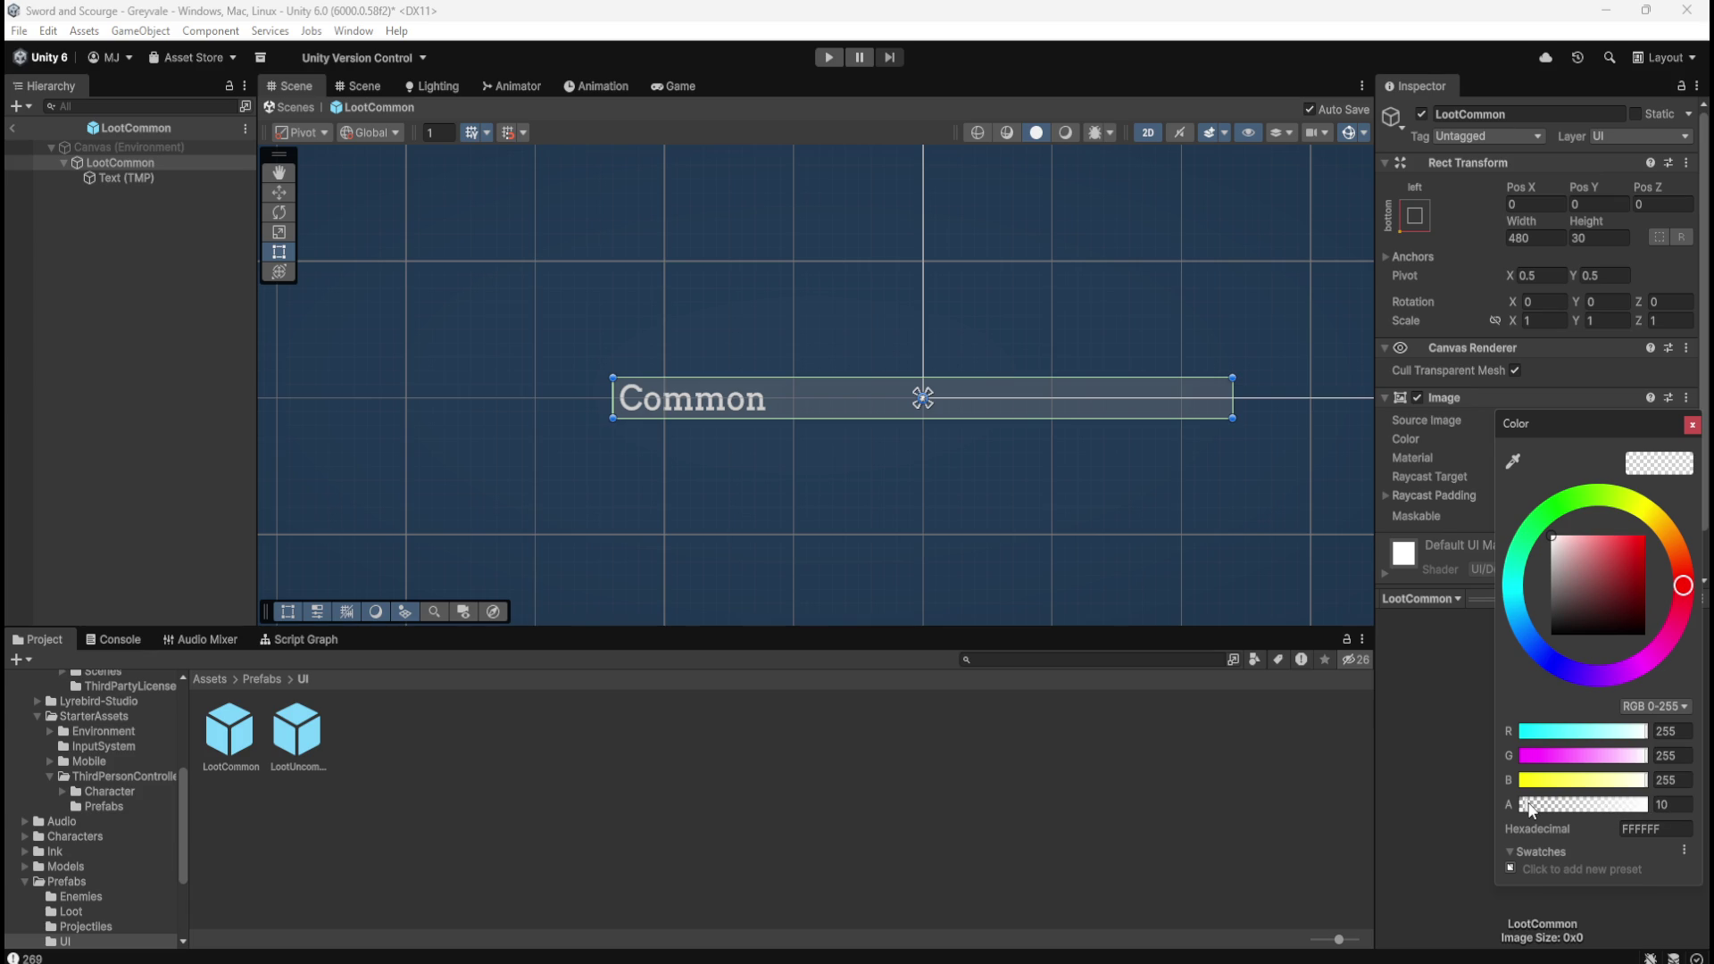
click(1419, 398)
click(1419, 398)
click(1419, 398)
click(1419, 398)
click(1419, 398)
click(1420, 398)
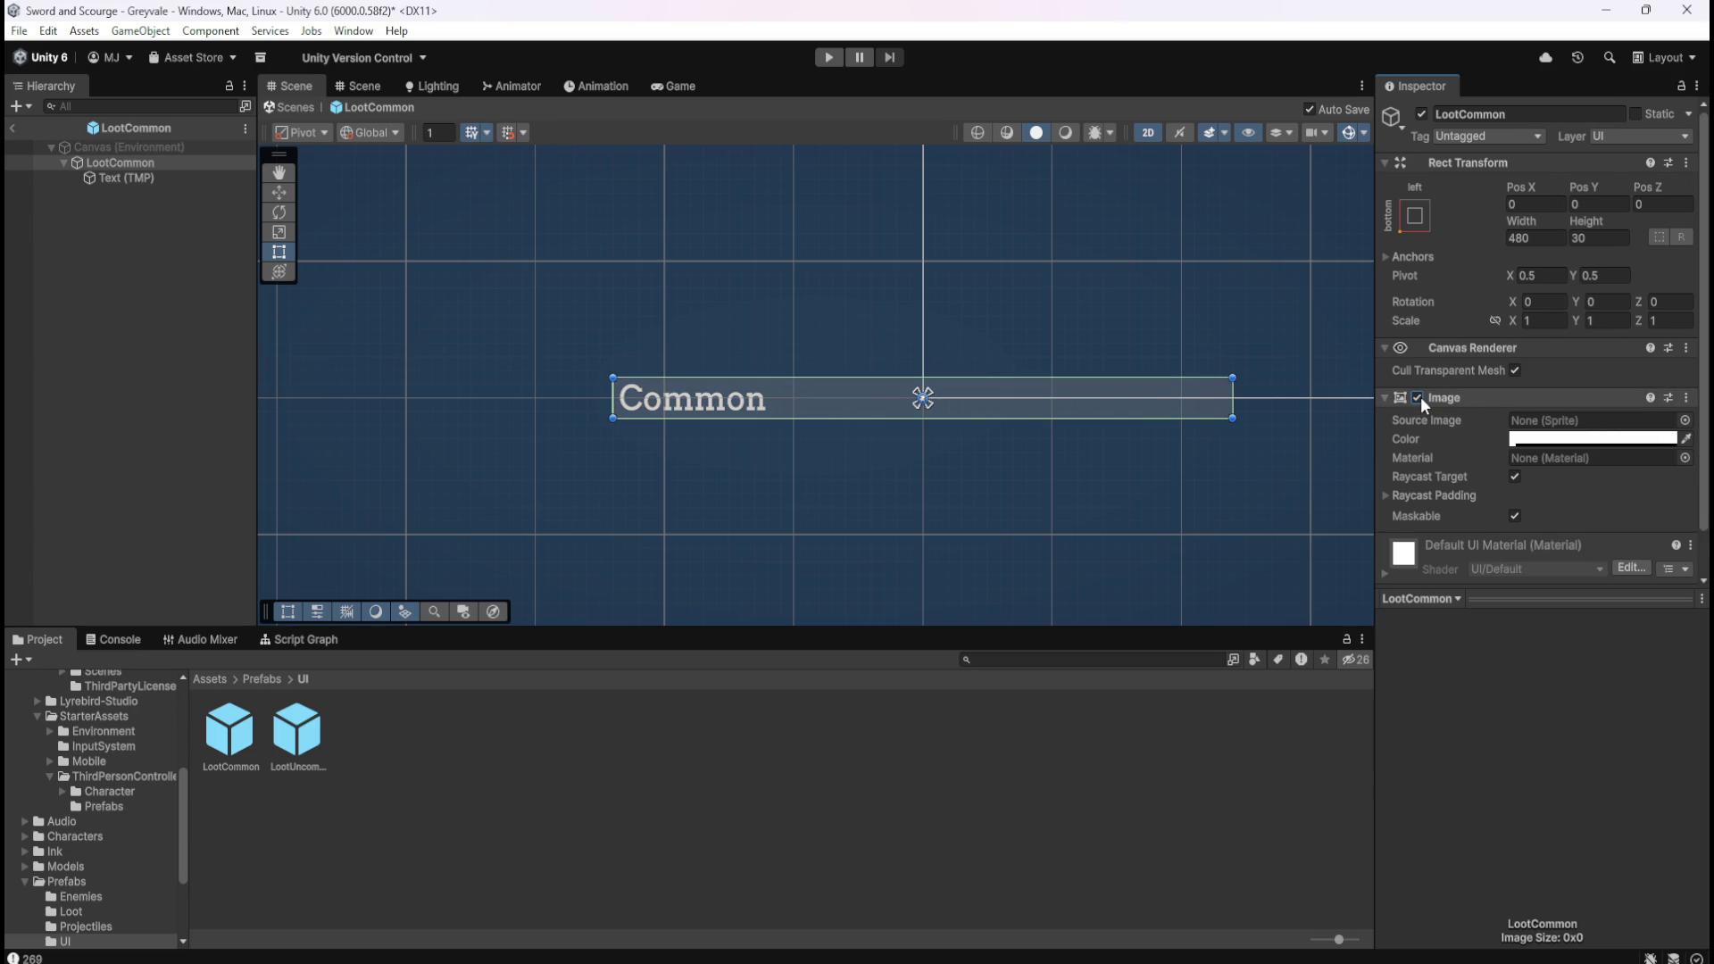
click(1419, 398)
Inspect the Text (TMP) child, collapsing its extra settings and Arvo SDF Material.
click(207, 177)
scroll(1464, 457, down, 10)
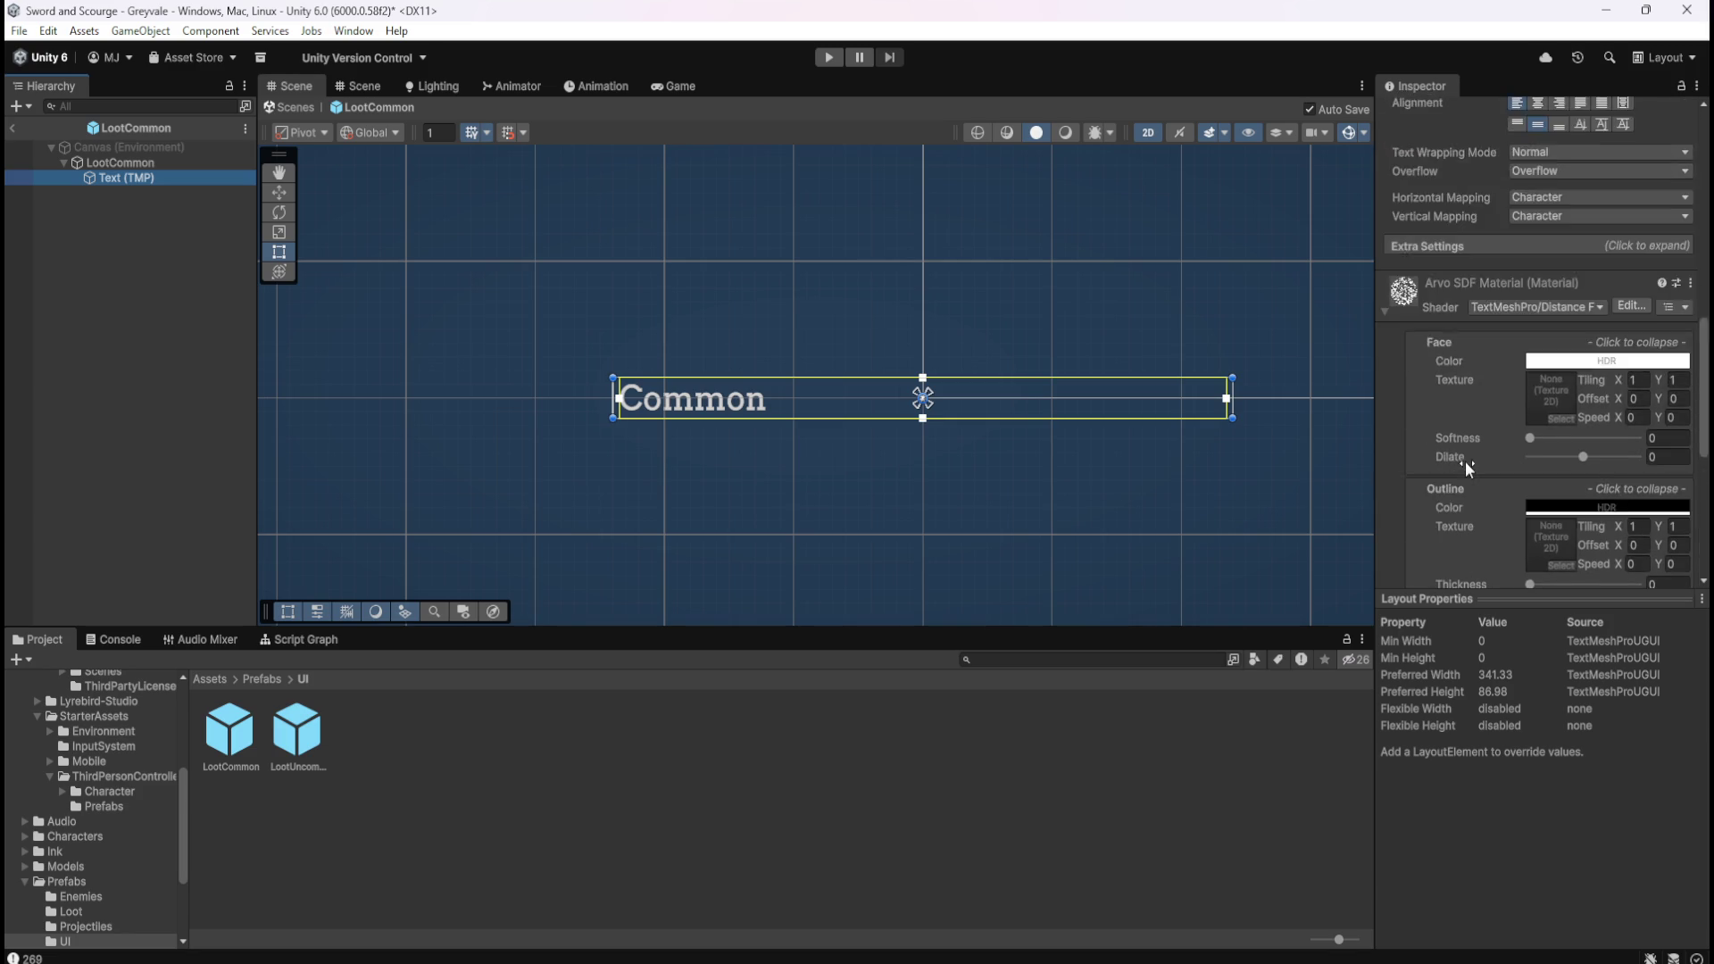
scroll(1465, 461, up, 5)
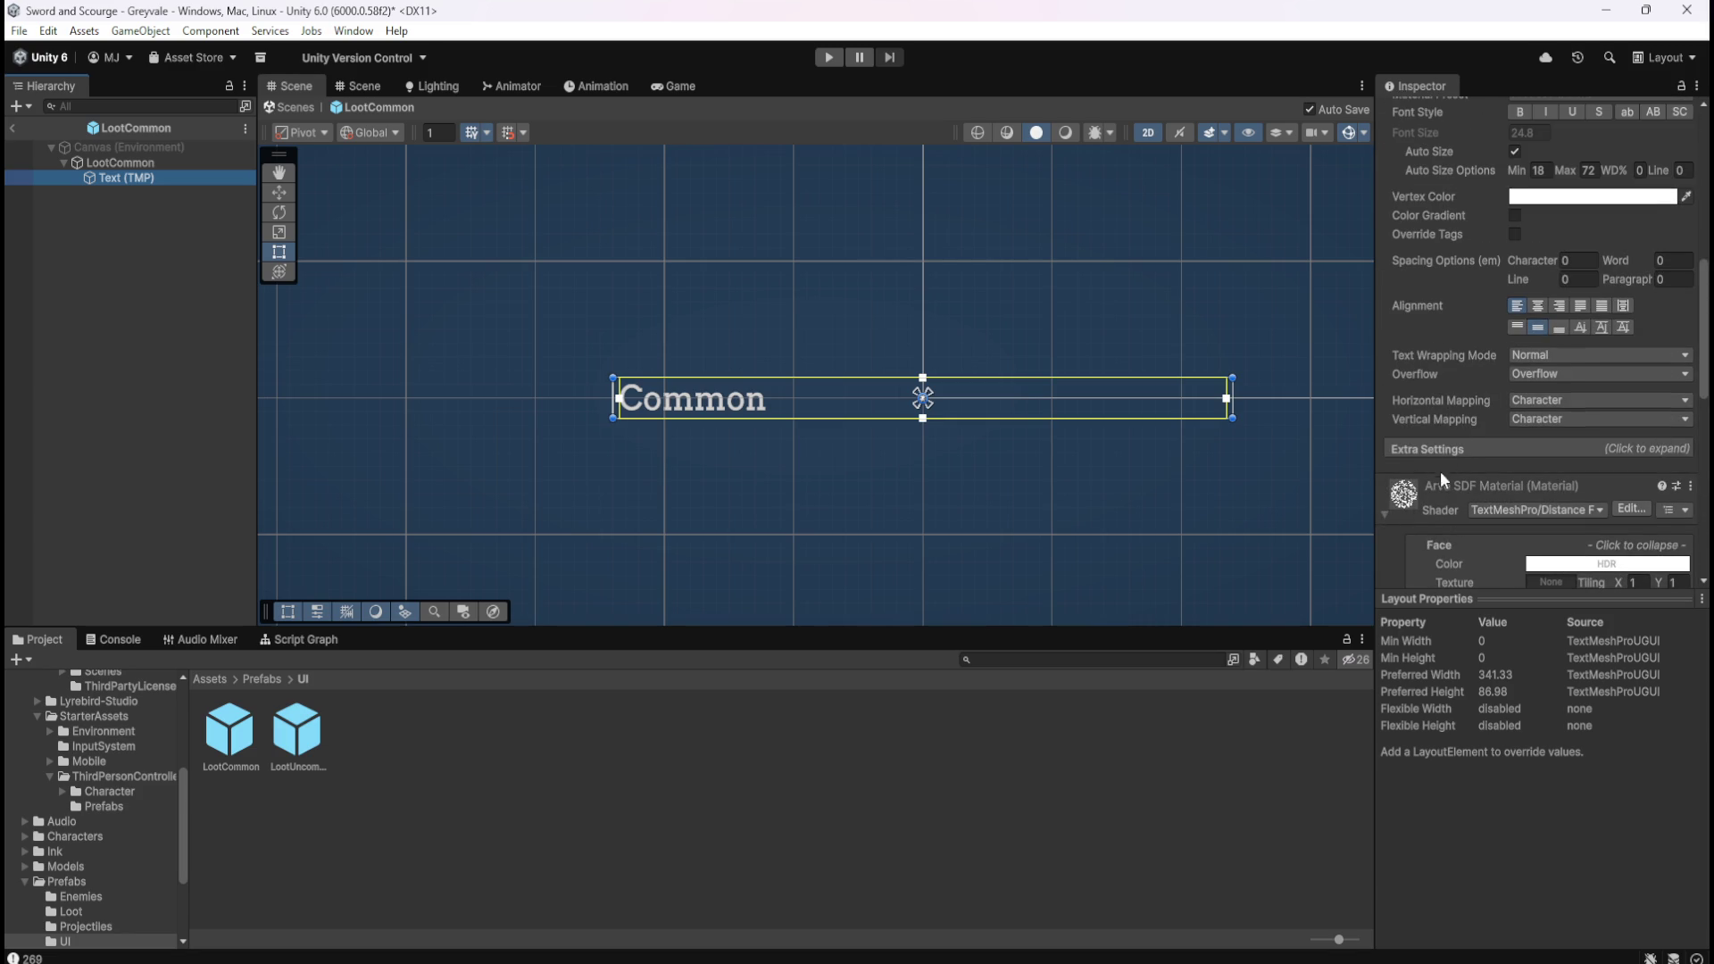
click(1465, 450)
click(1471, 448)
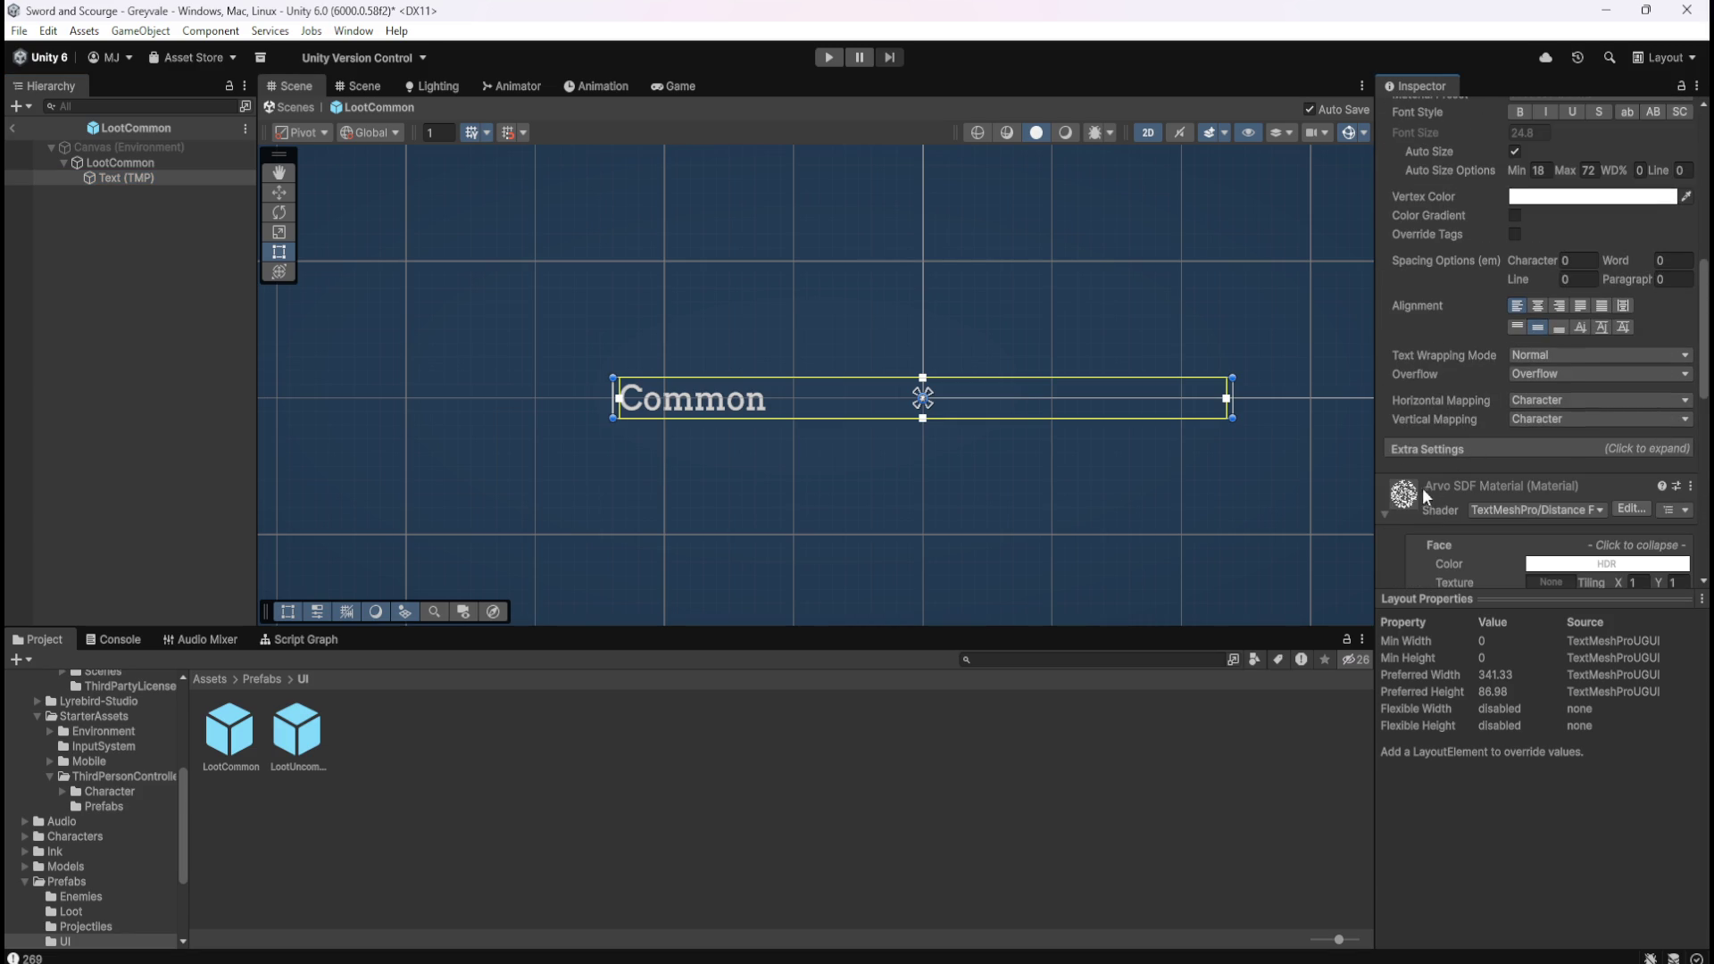
click(1387, 515)
scroll(1430, 533, up, 10)
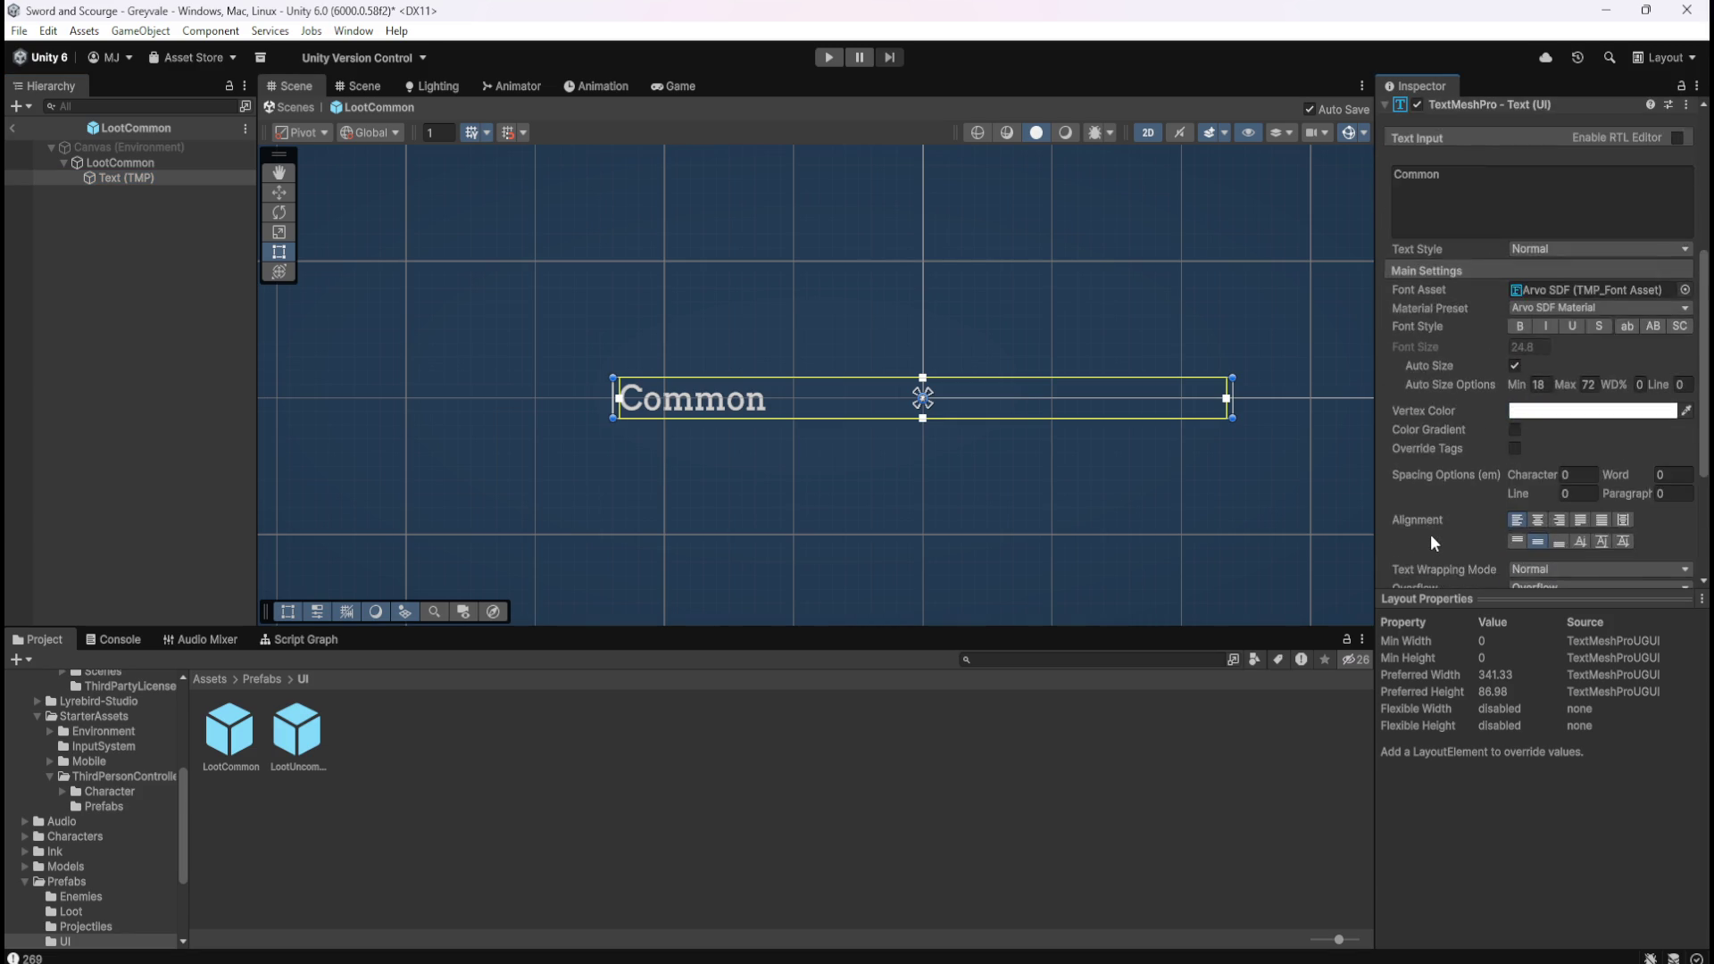
scroll(1430, 534, up, 3)
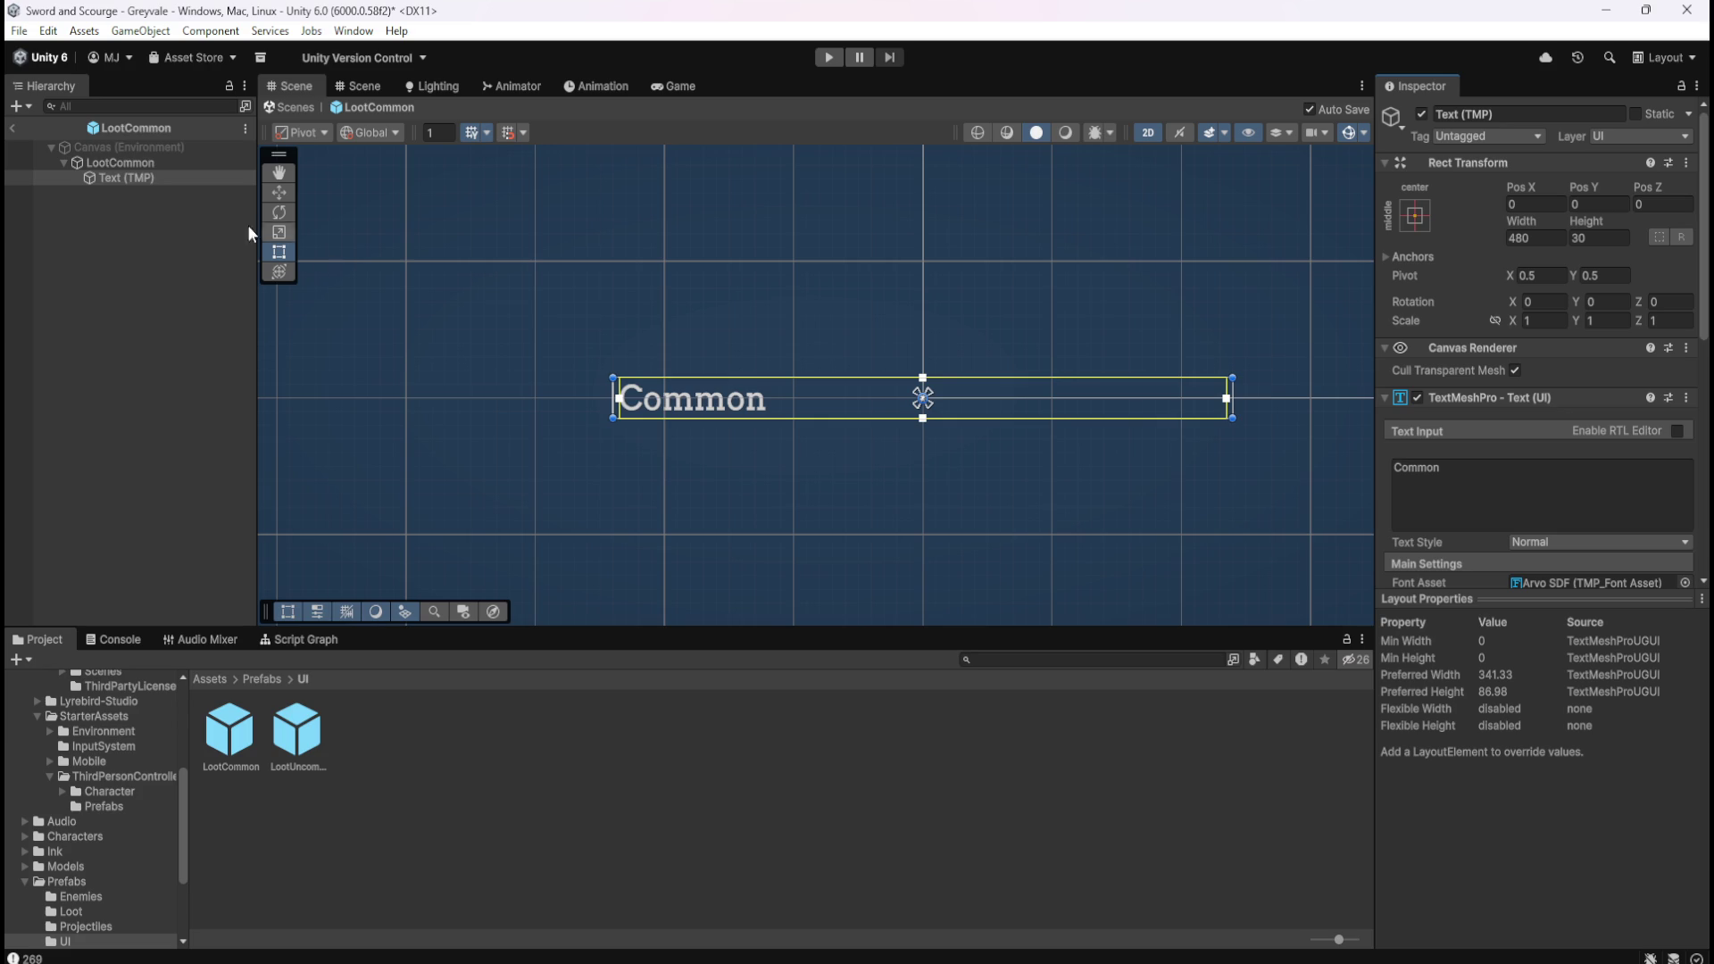
Reselect LootCommon and toggle its background Image on and off again, leaving it off.
click(152, 149)
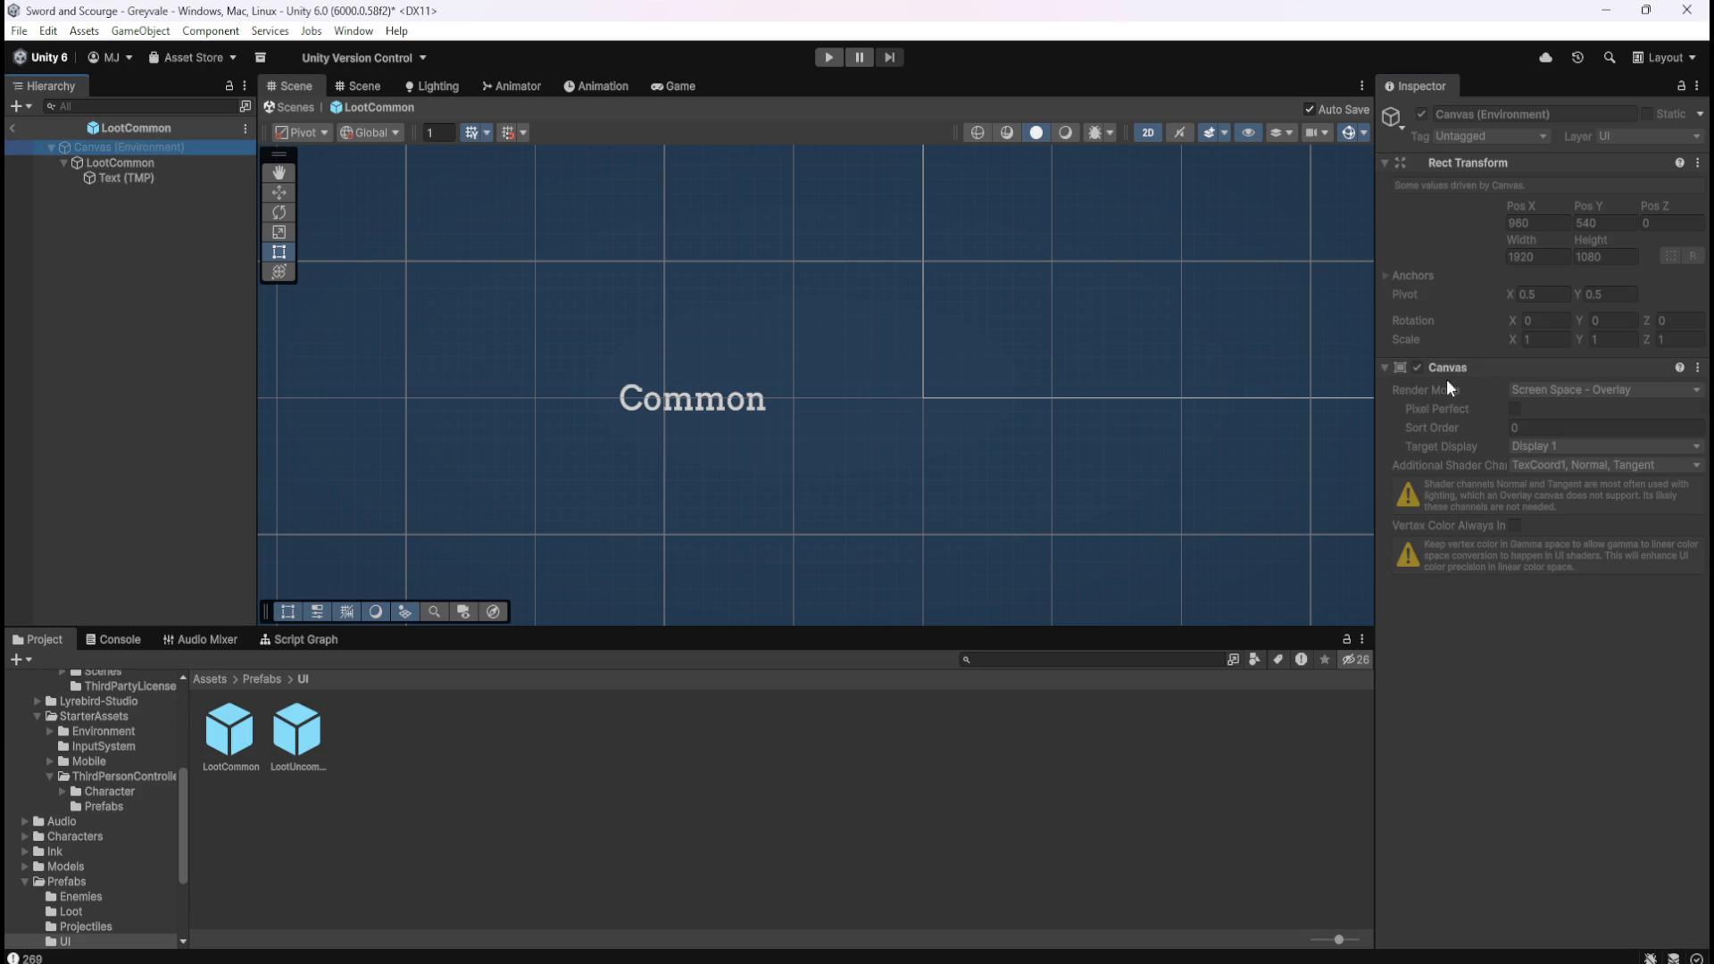
click(110, 162)
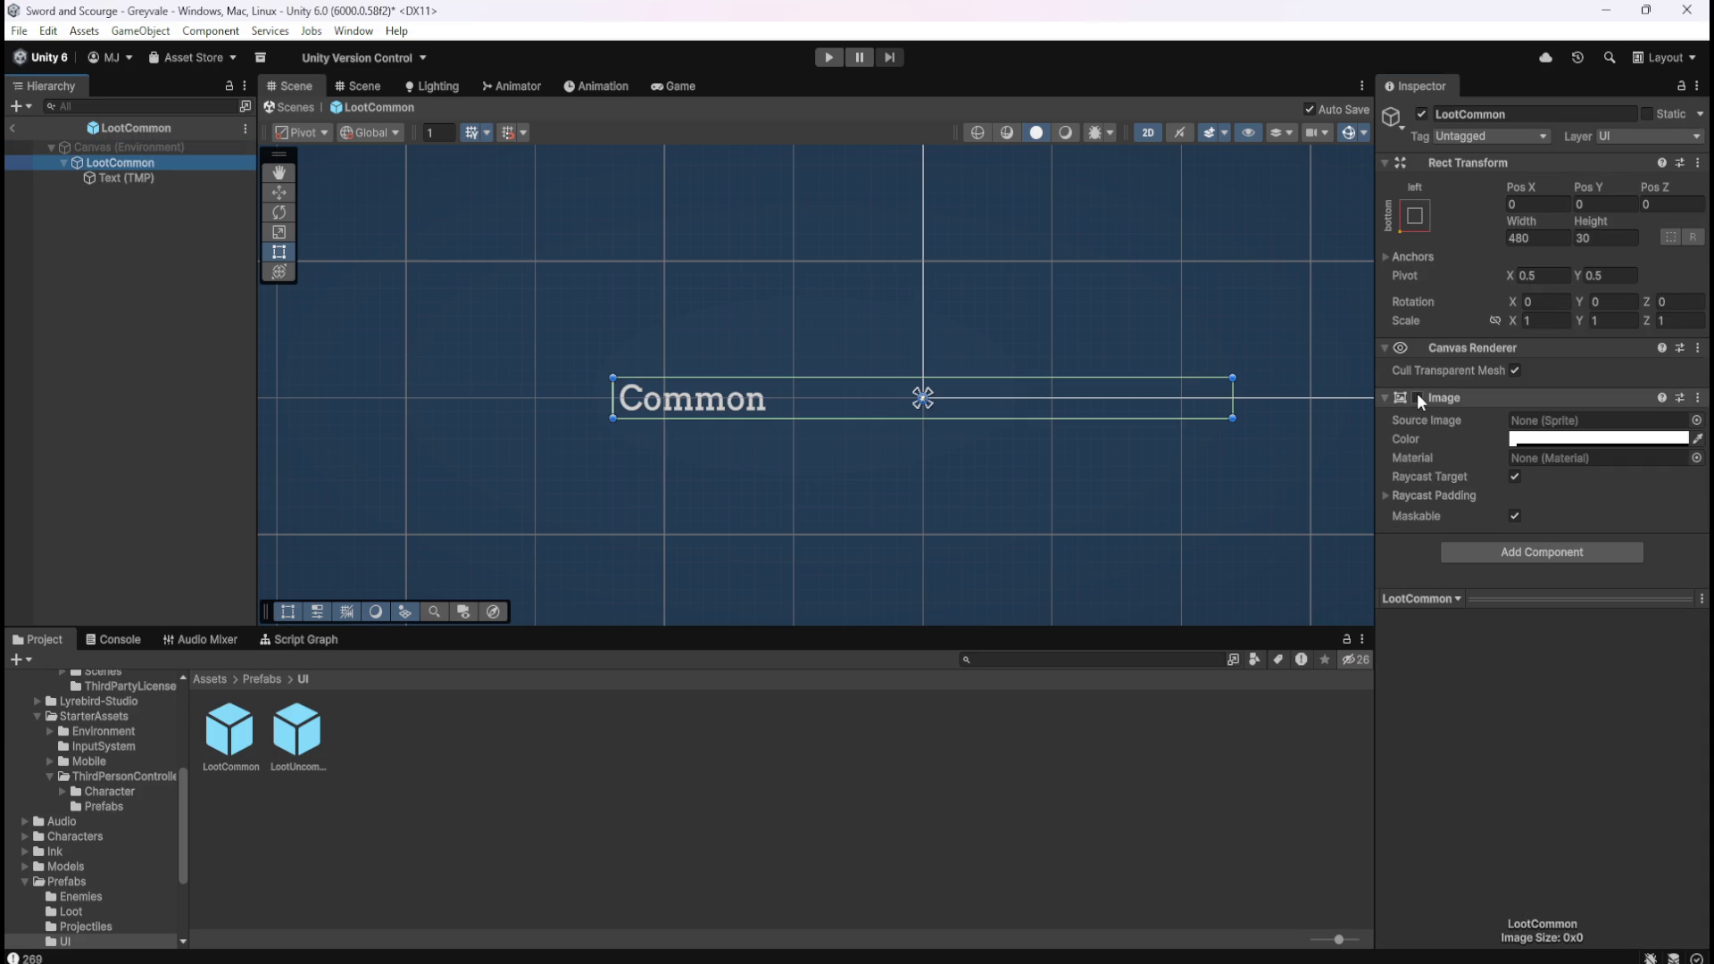
click(1417, 397)
click(1417, 395)
click(1418, 399)
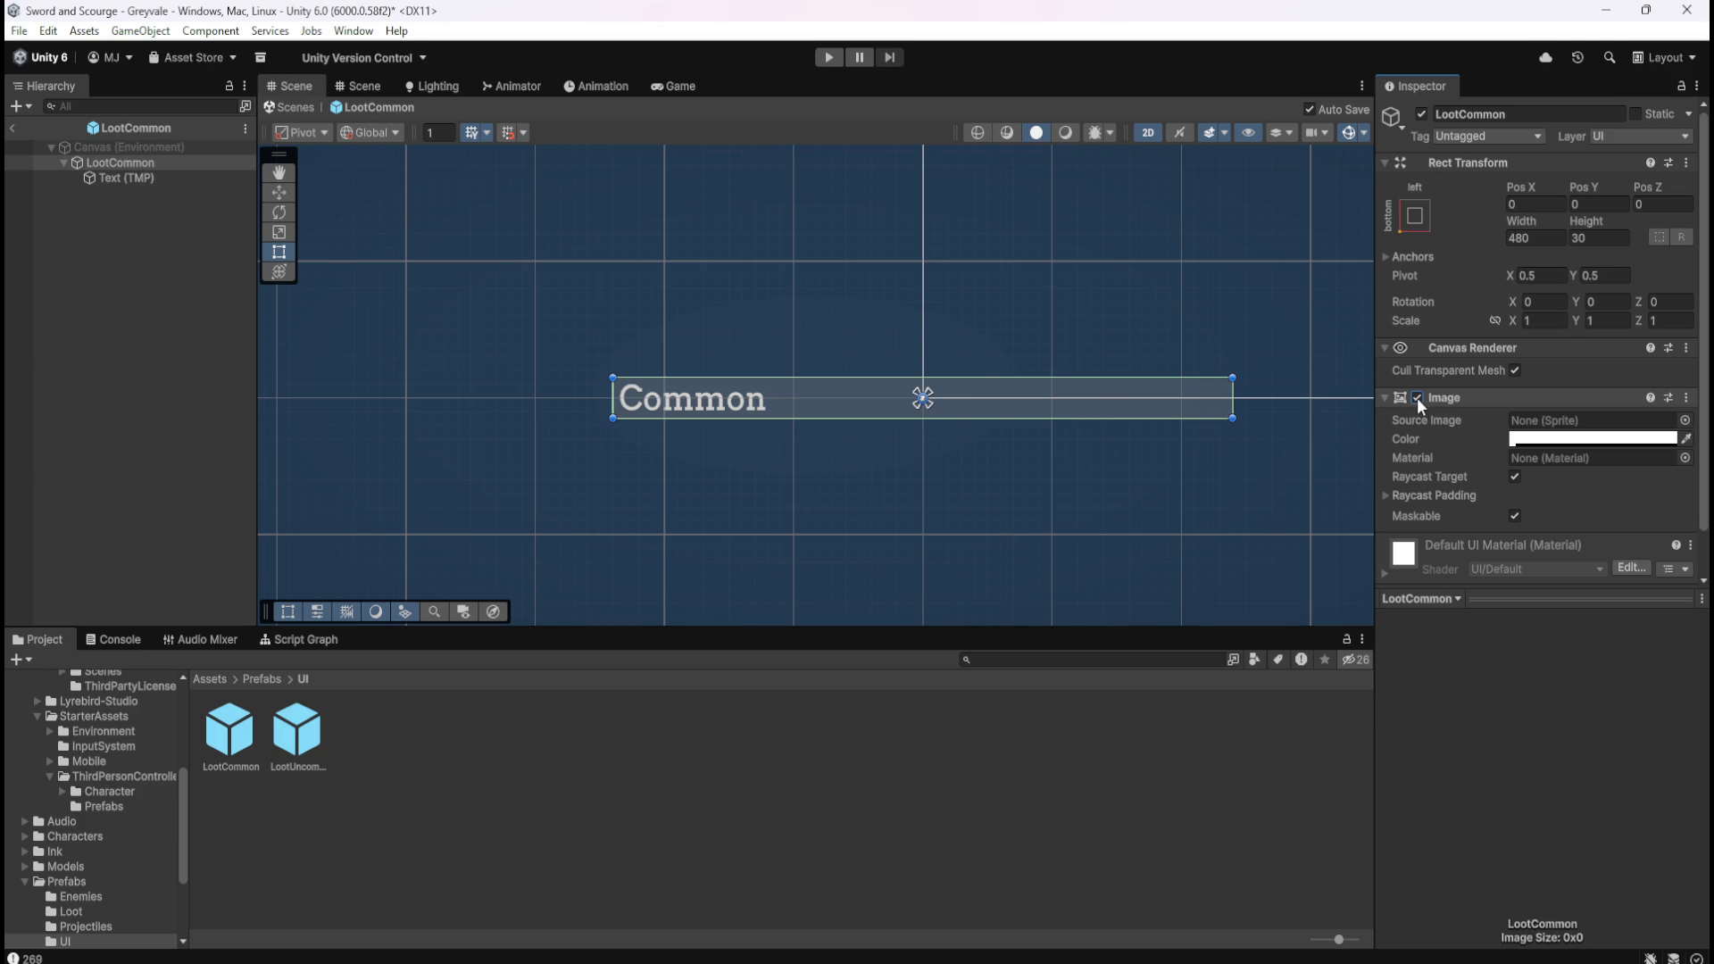
click(1417, 398)
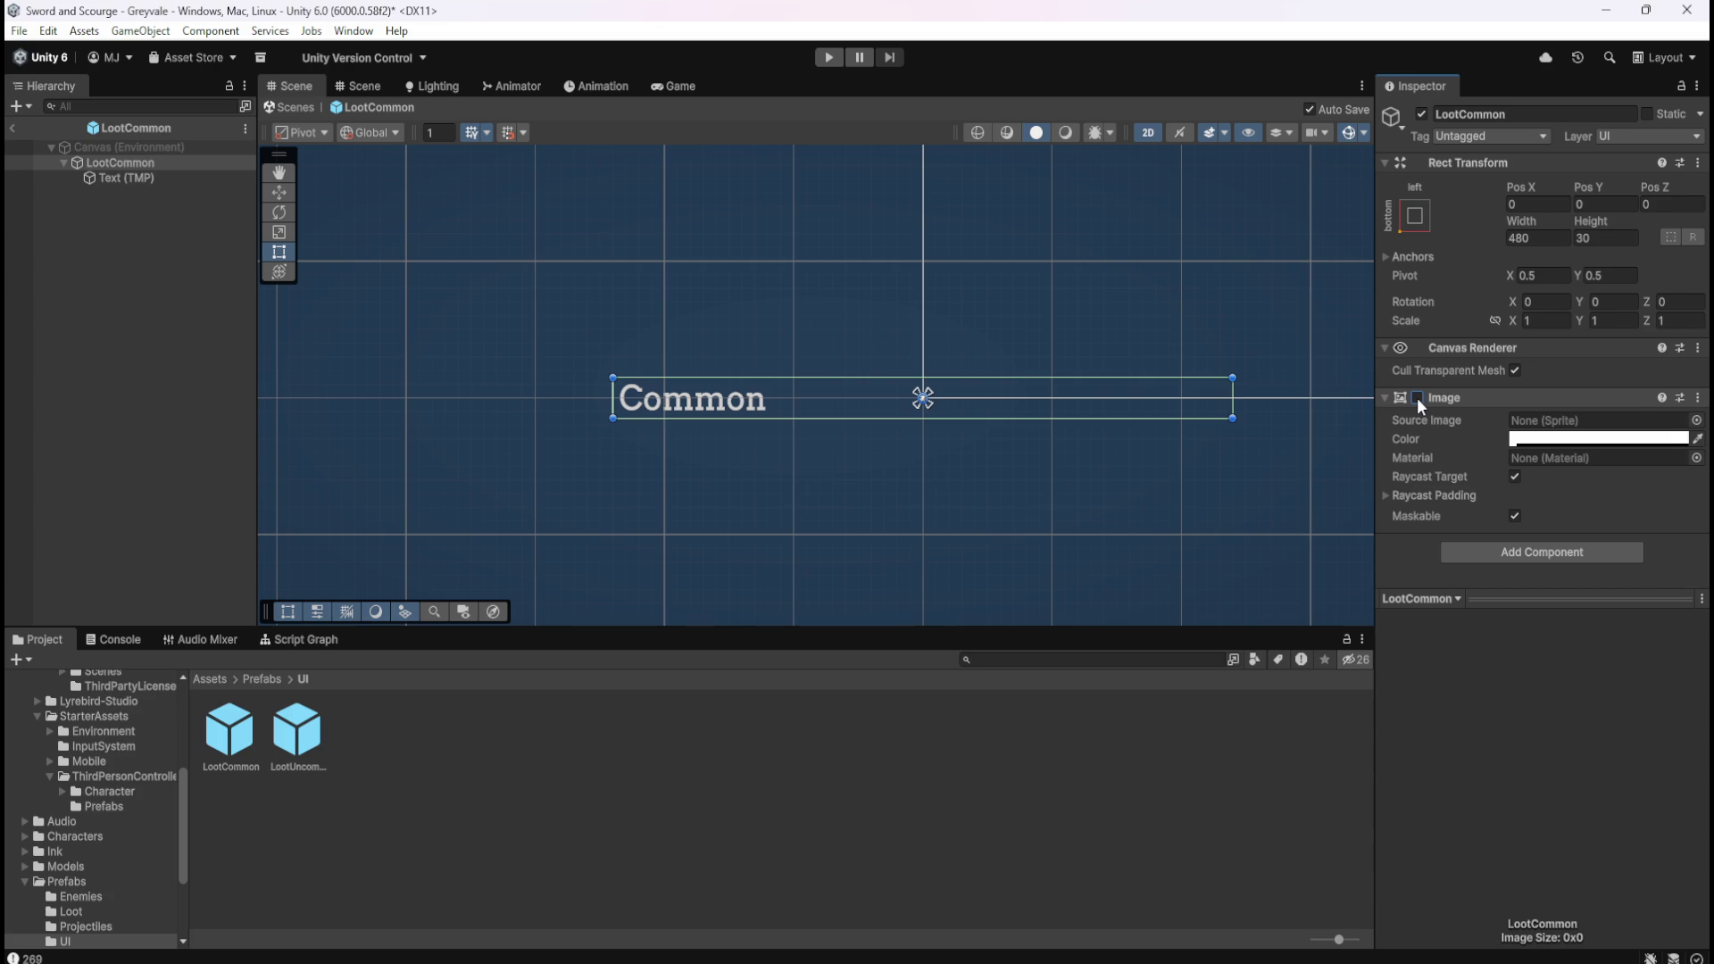
click(1417, 398)
click(1416, 398)
click(1416, 398)
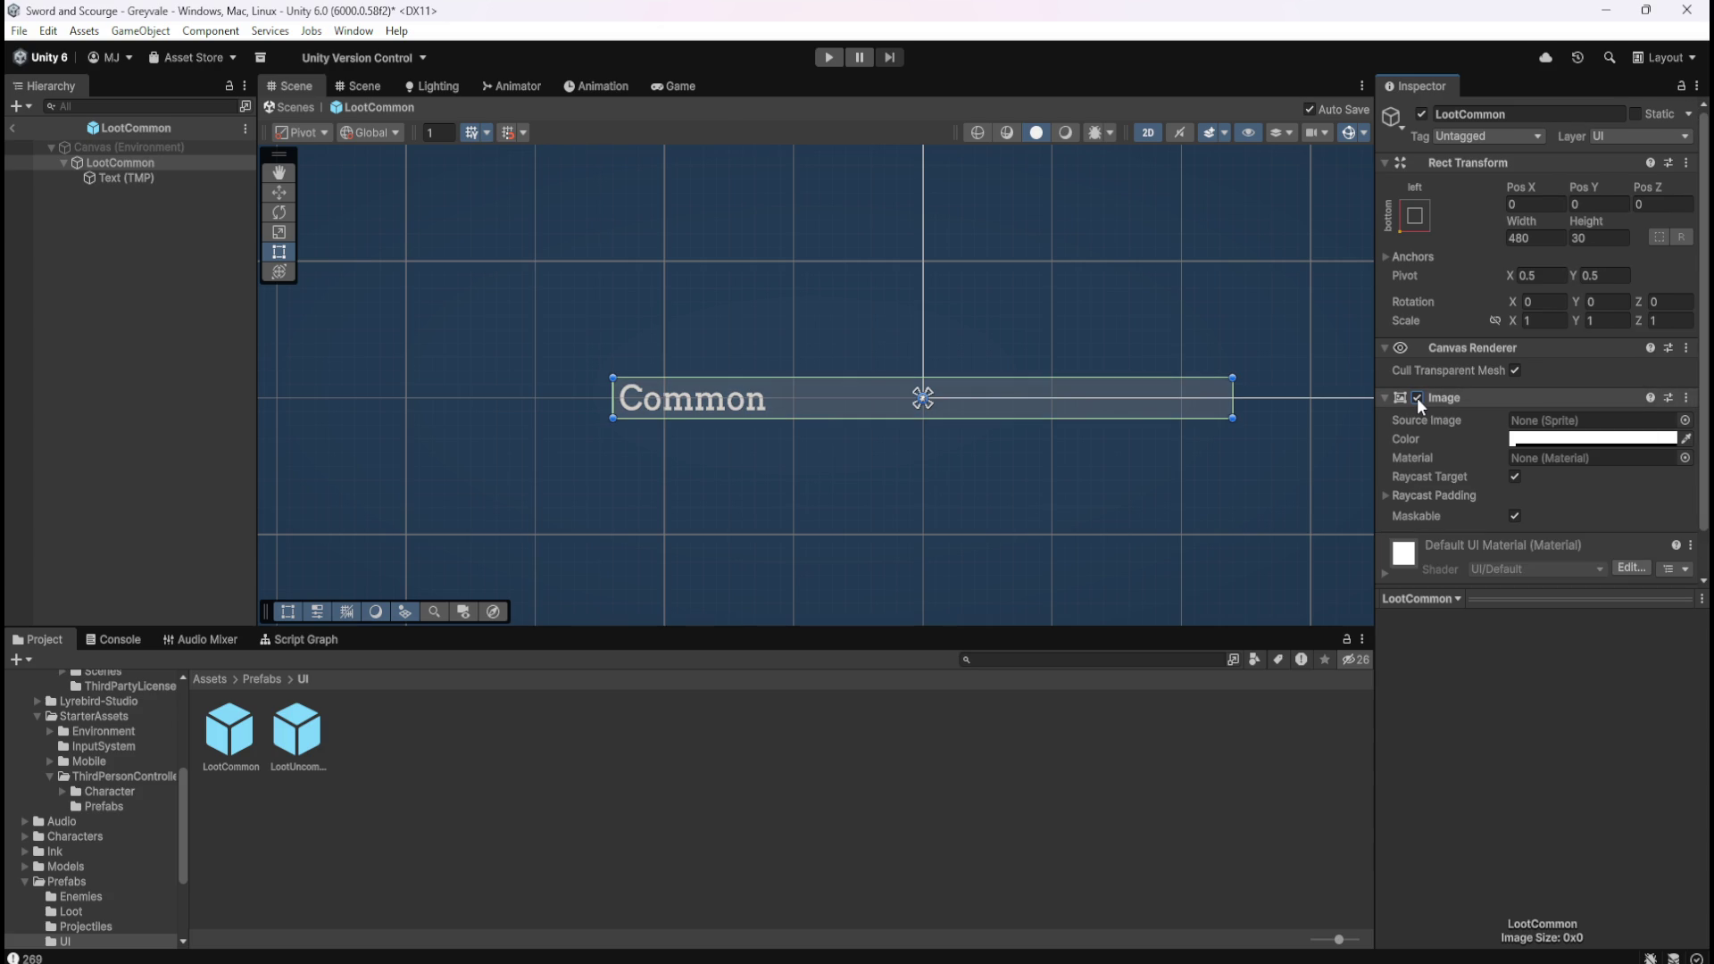
click(1417, 398)
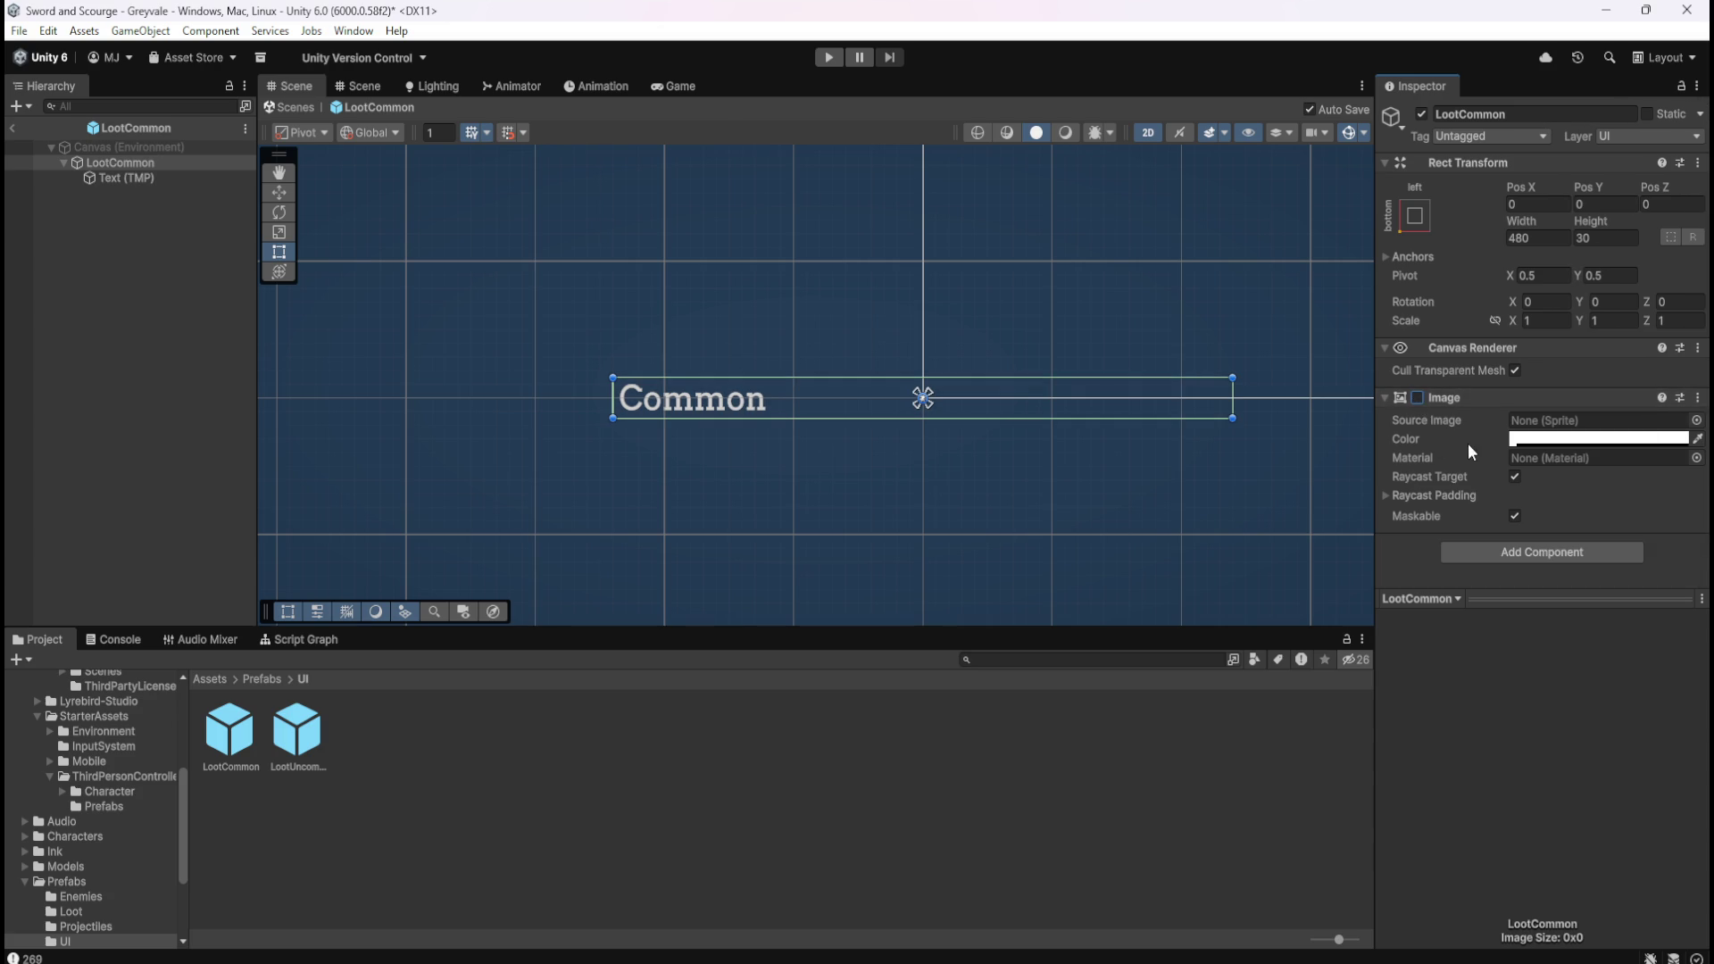
Recheck the background colour, then toggle the Image several times and leave it unchecked.
click(1571, 439)
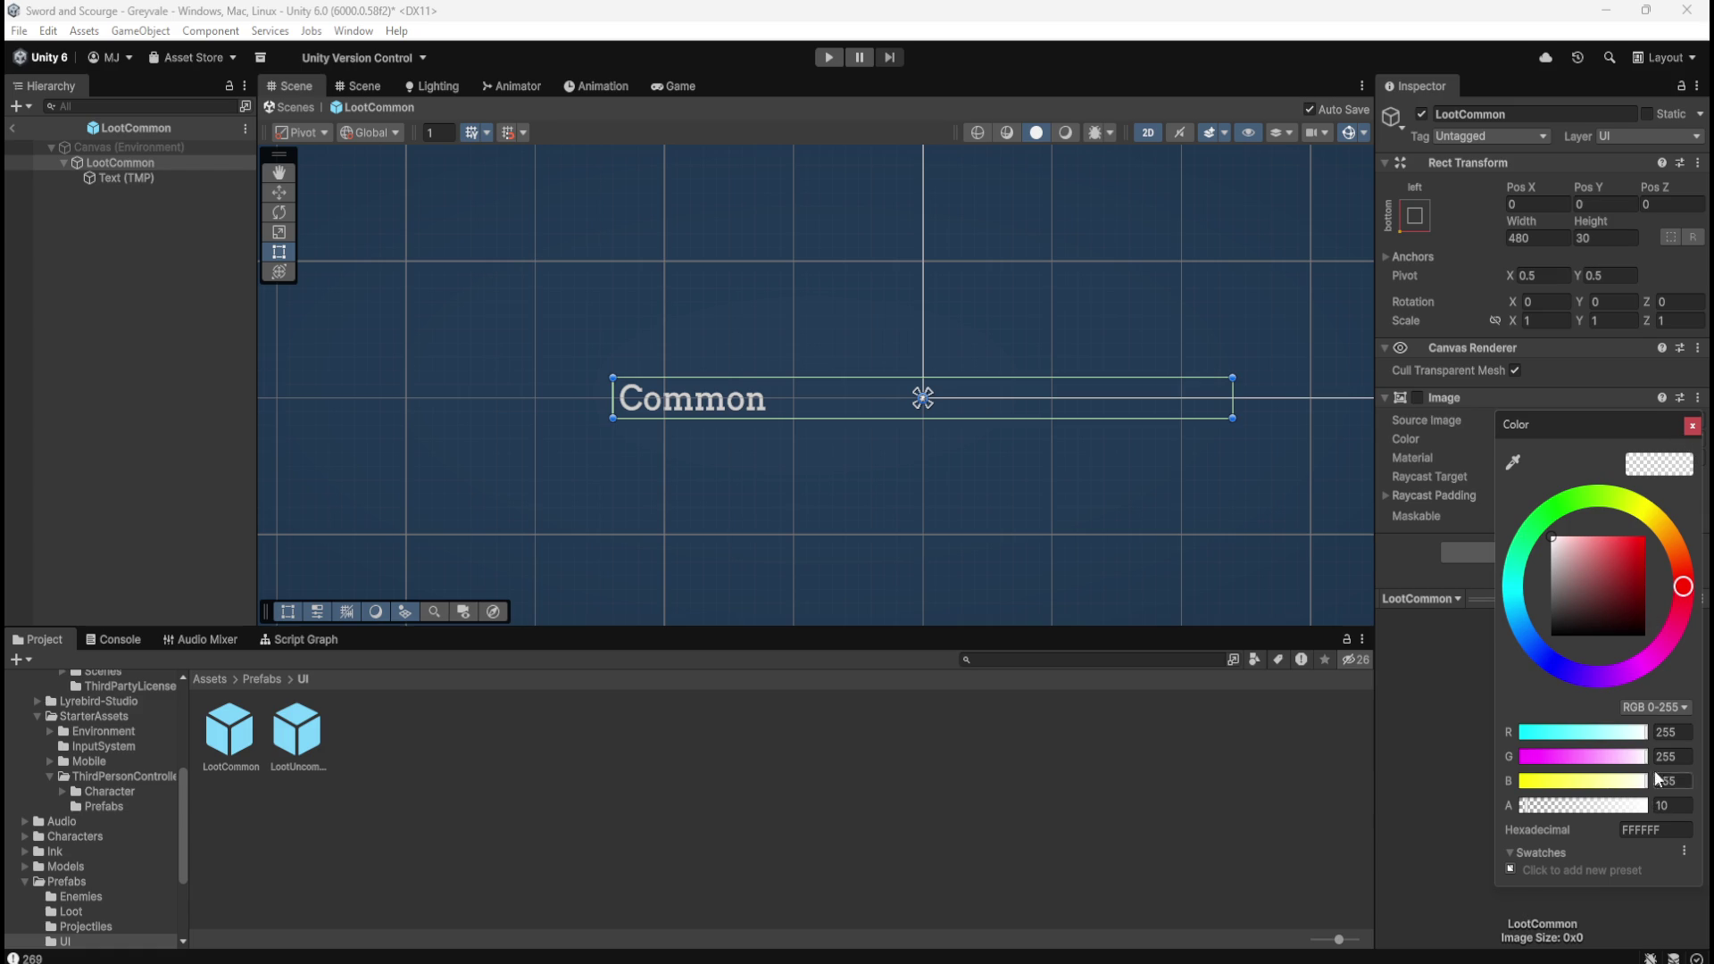
click(1691, 427)
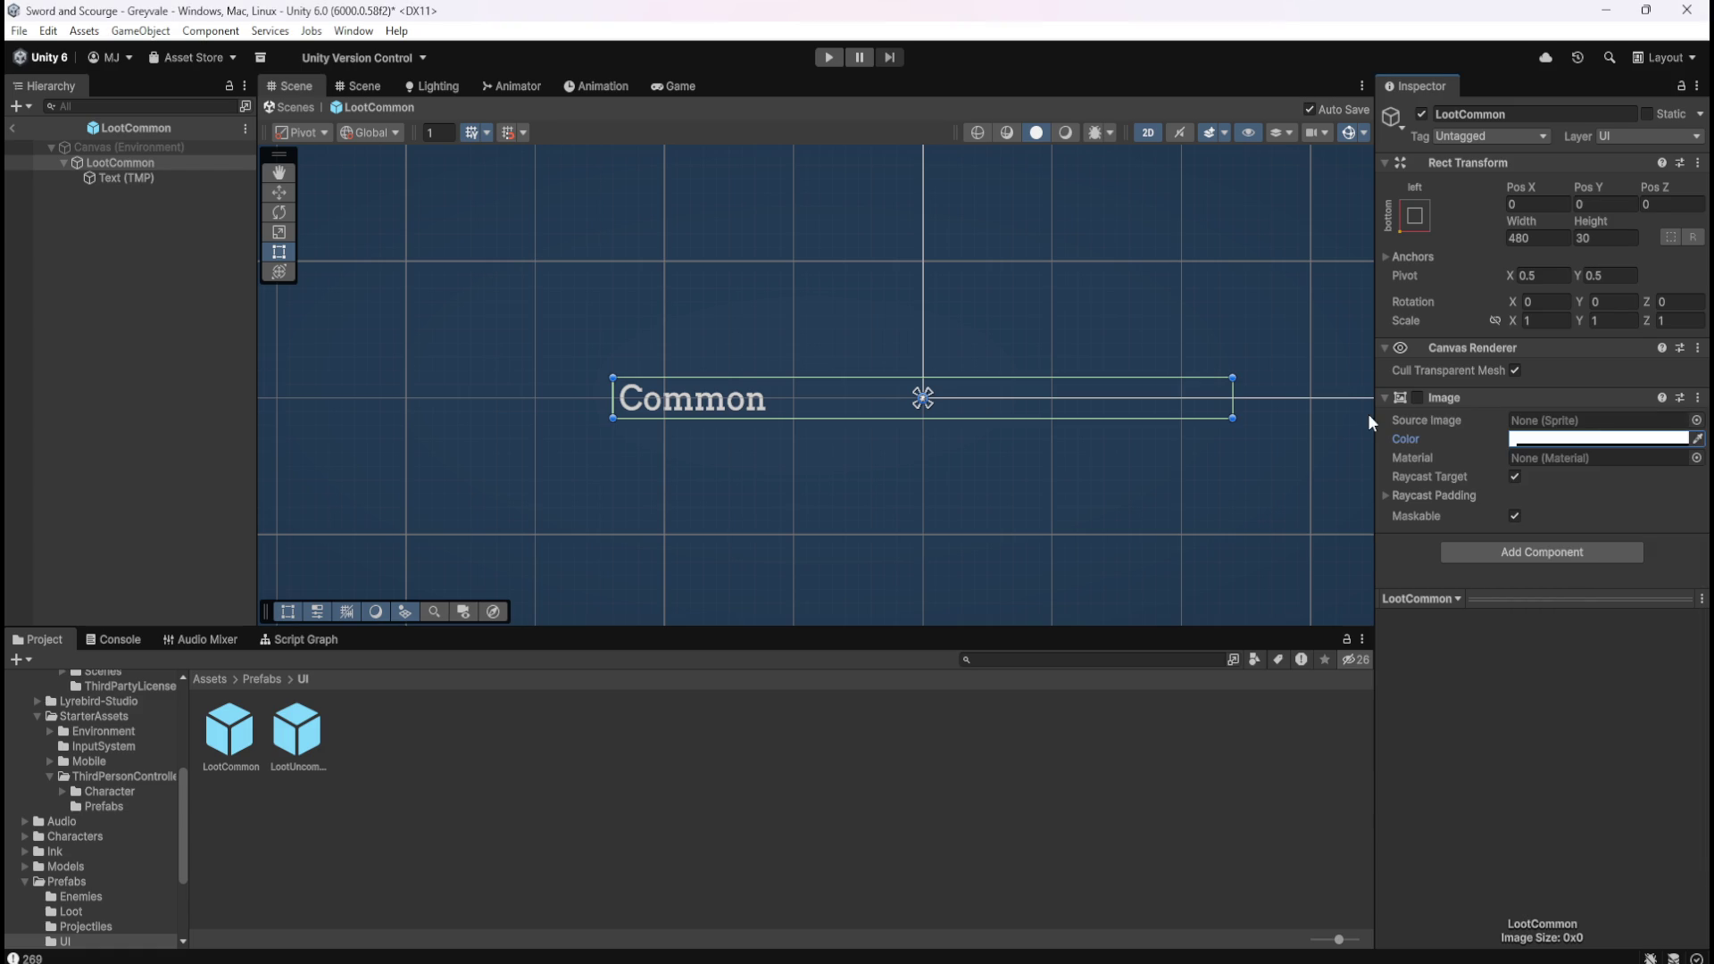
click(1418, 398)
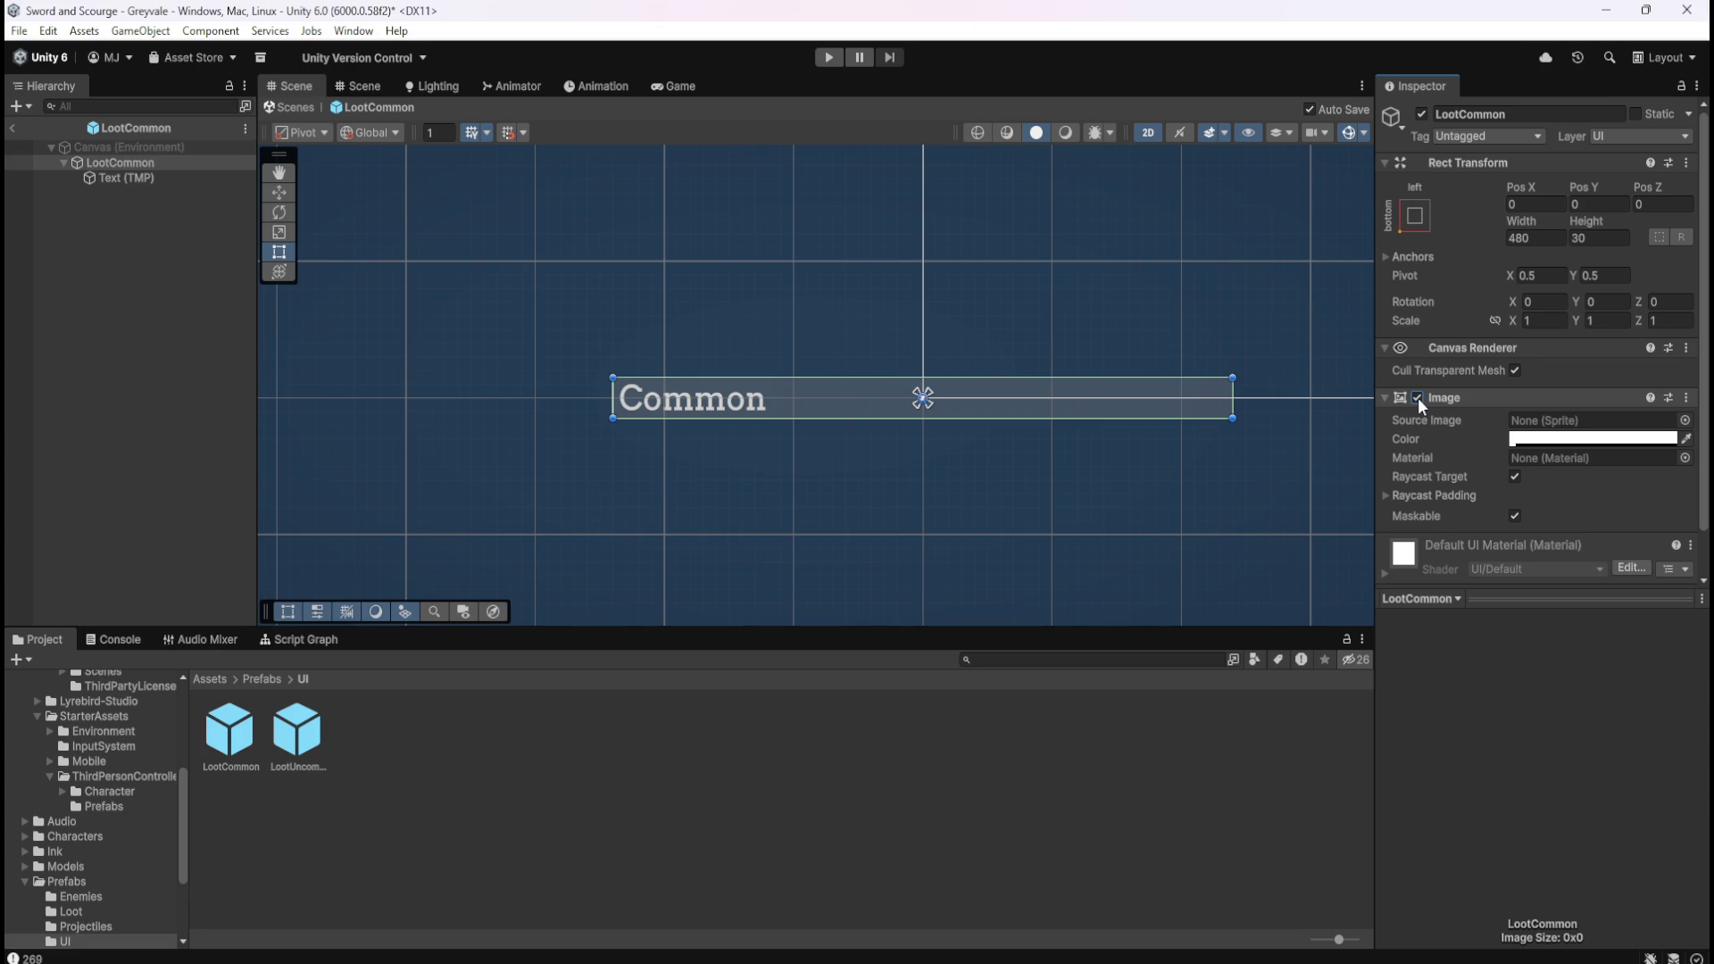
click(1418, 398)
click(1418, 398)
click(1418, 398)
click(1418, 398)
click(1418, 398)
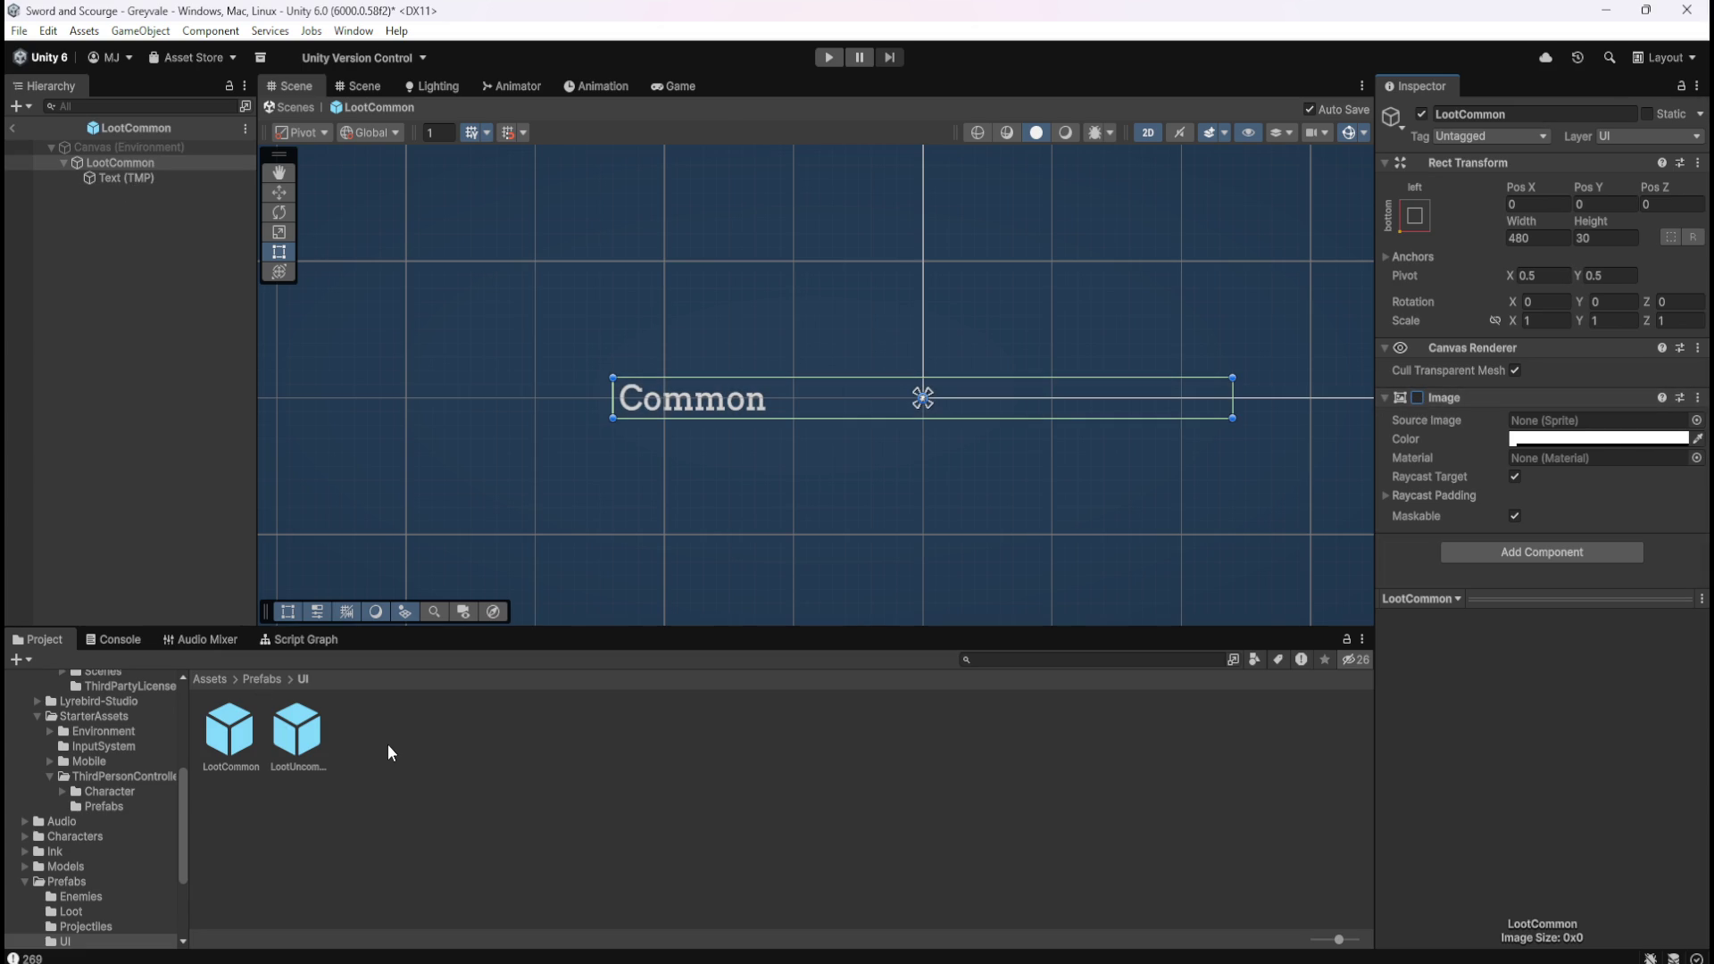
Open LootUncommon, set its background to white at alpha 10, and disable the Image.
double_click(298, 732)
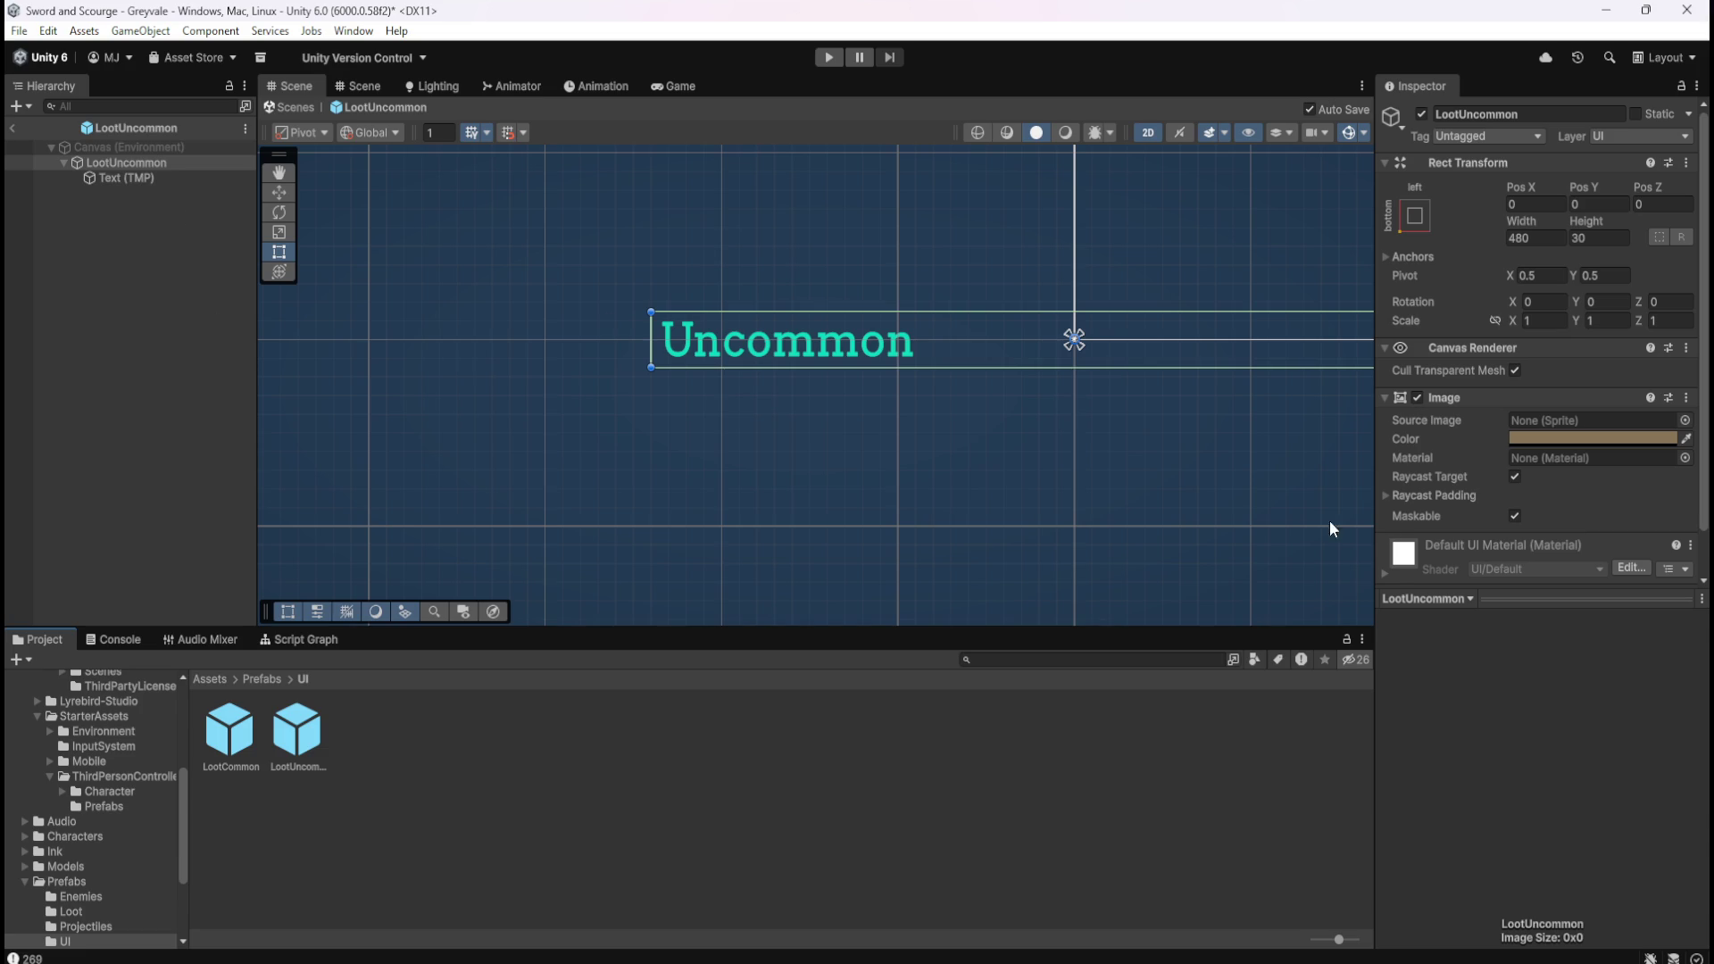
click(1554, 441)
click(1623, 831)
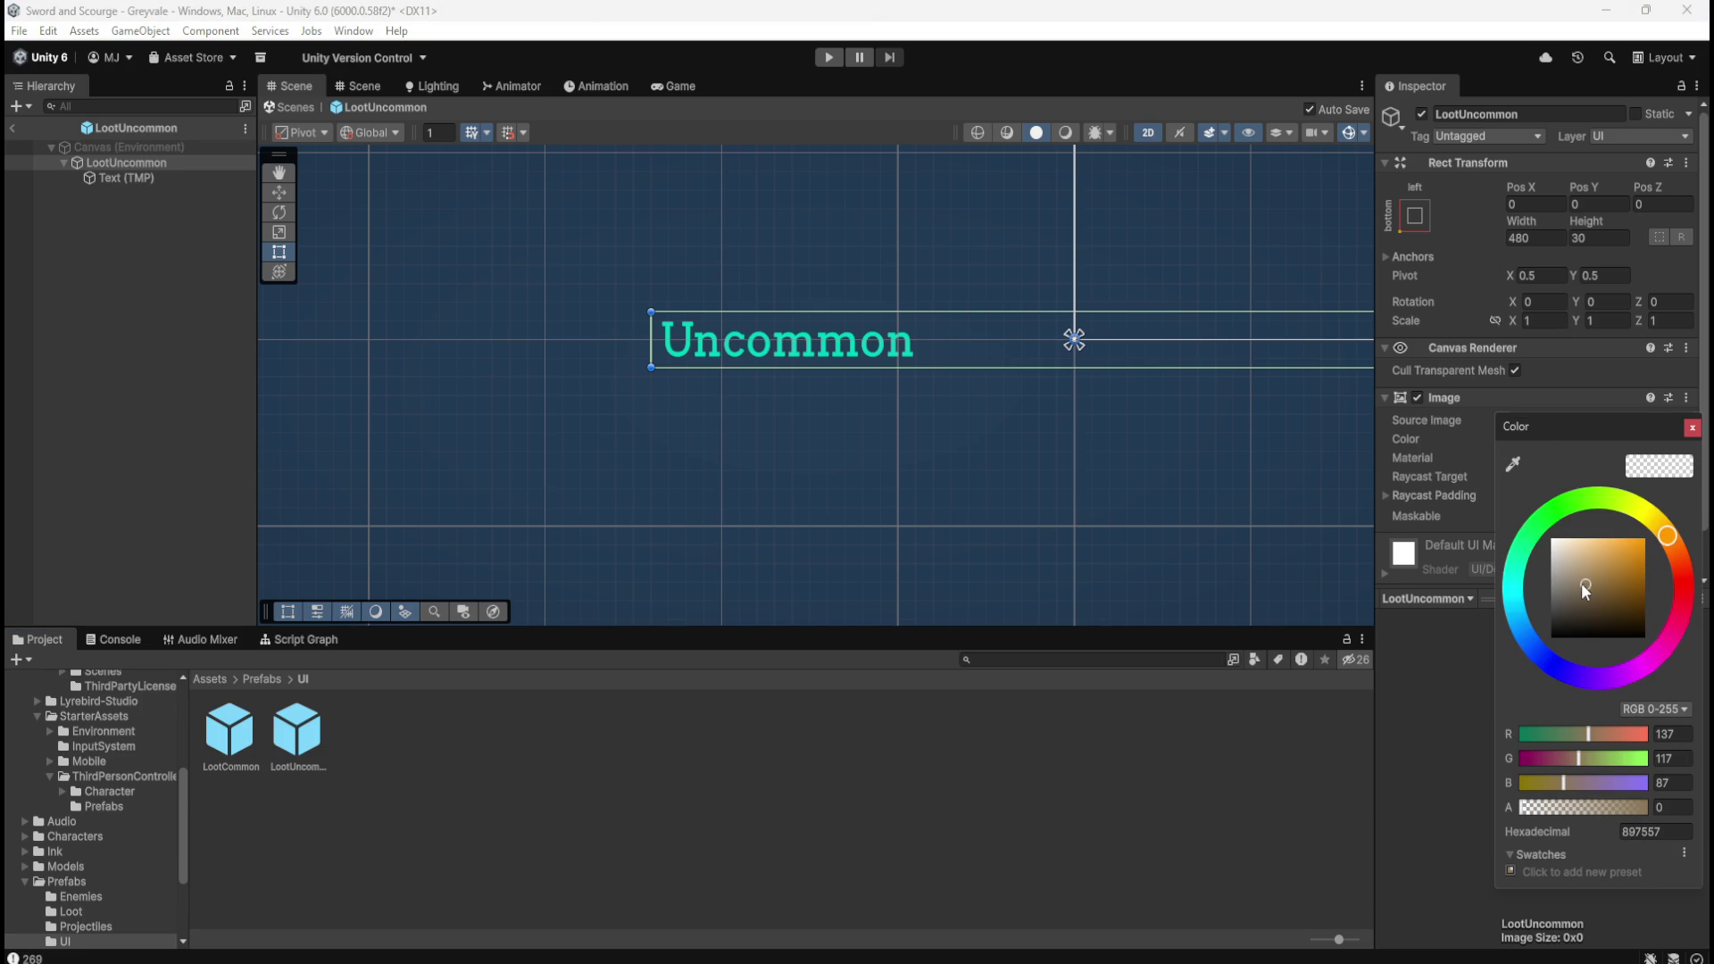
drag(1586, 592, 1493, 478)
click(1668, 807)
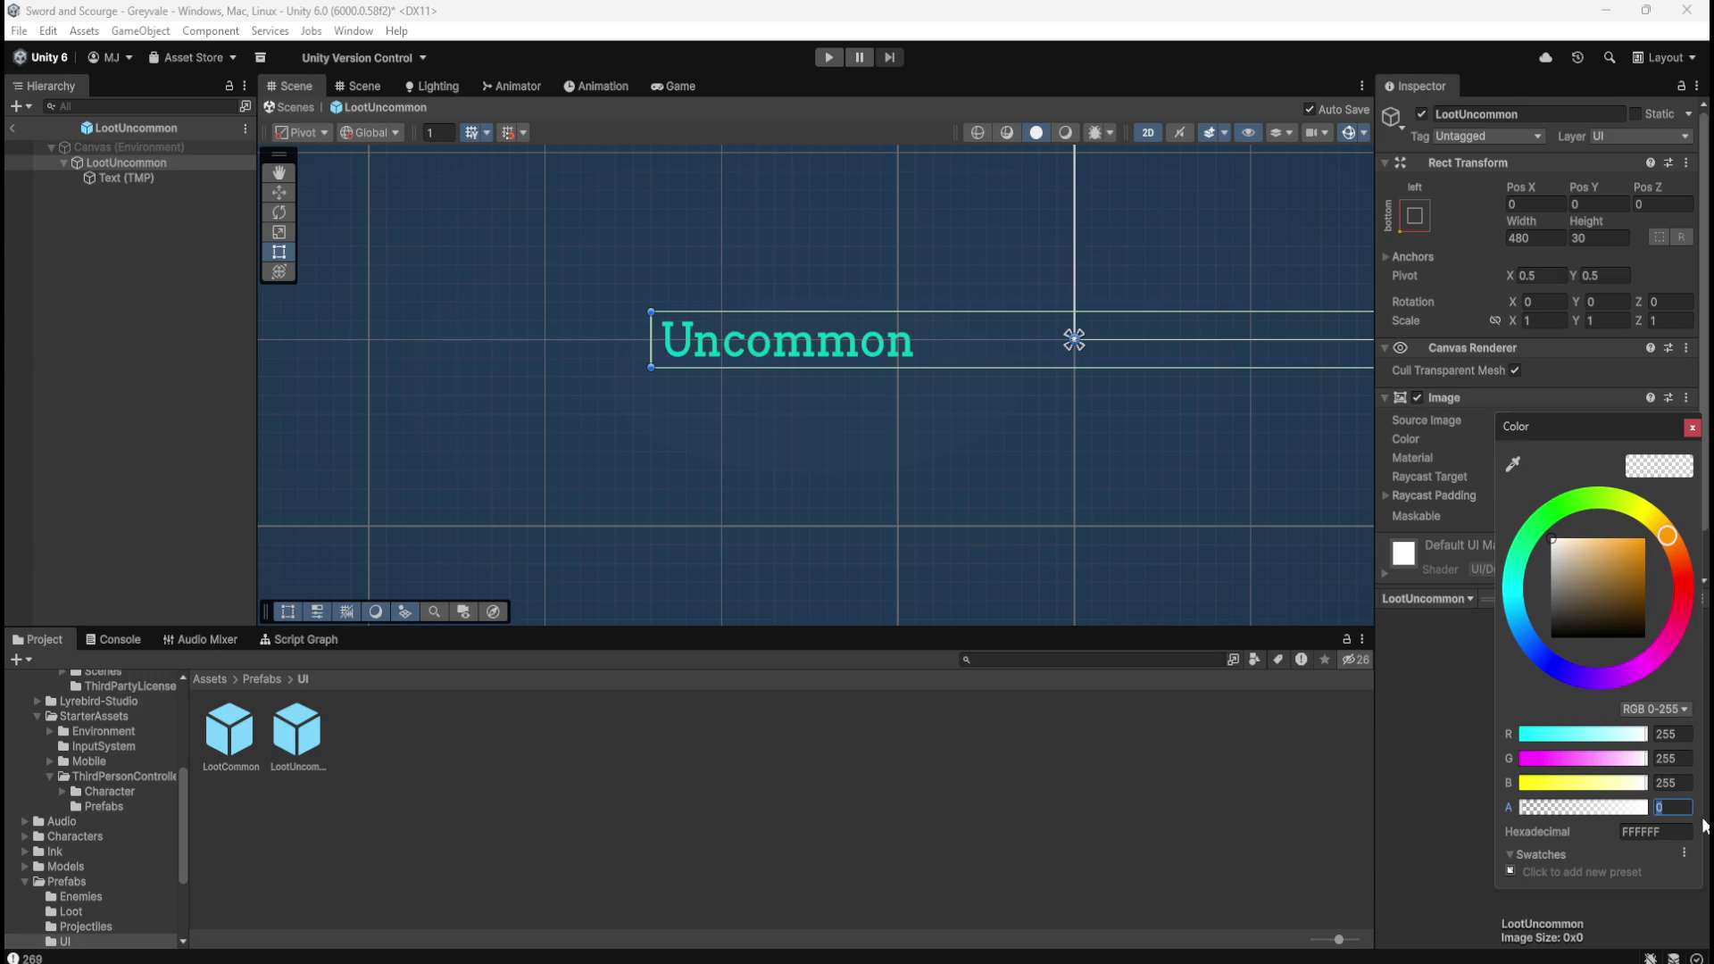
text(10)
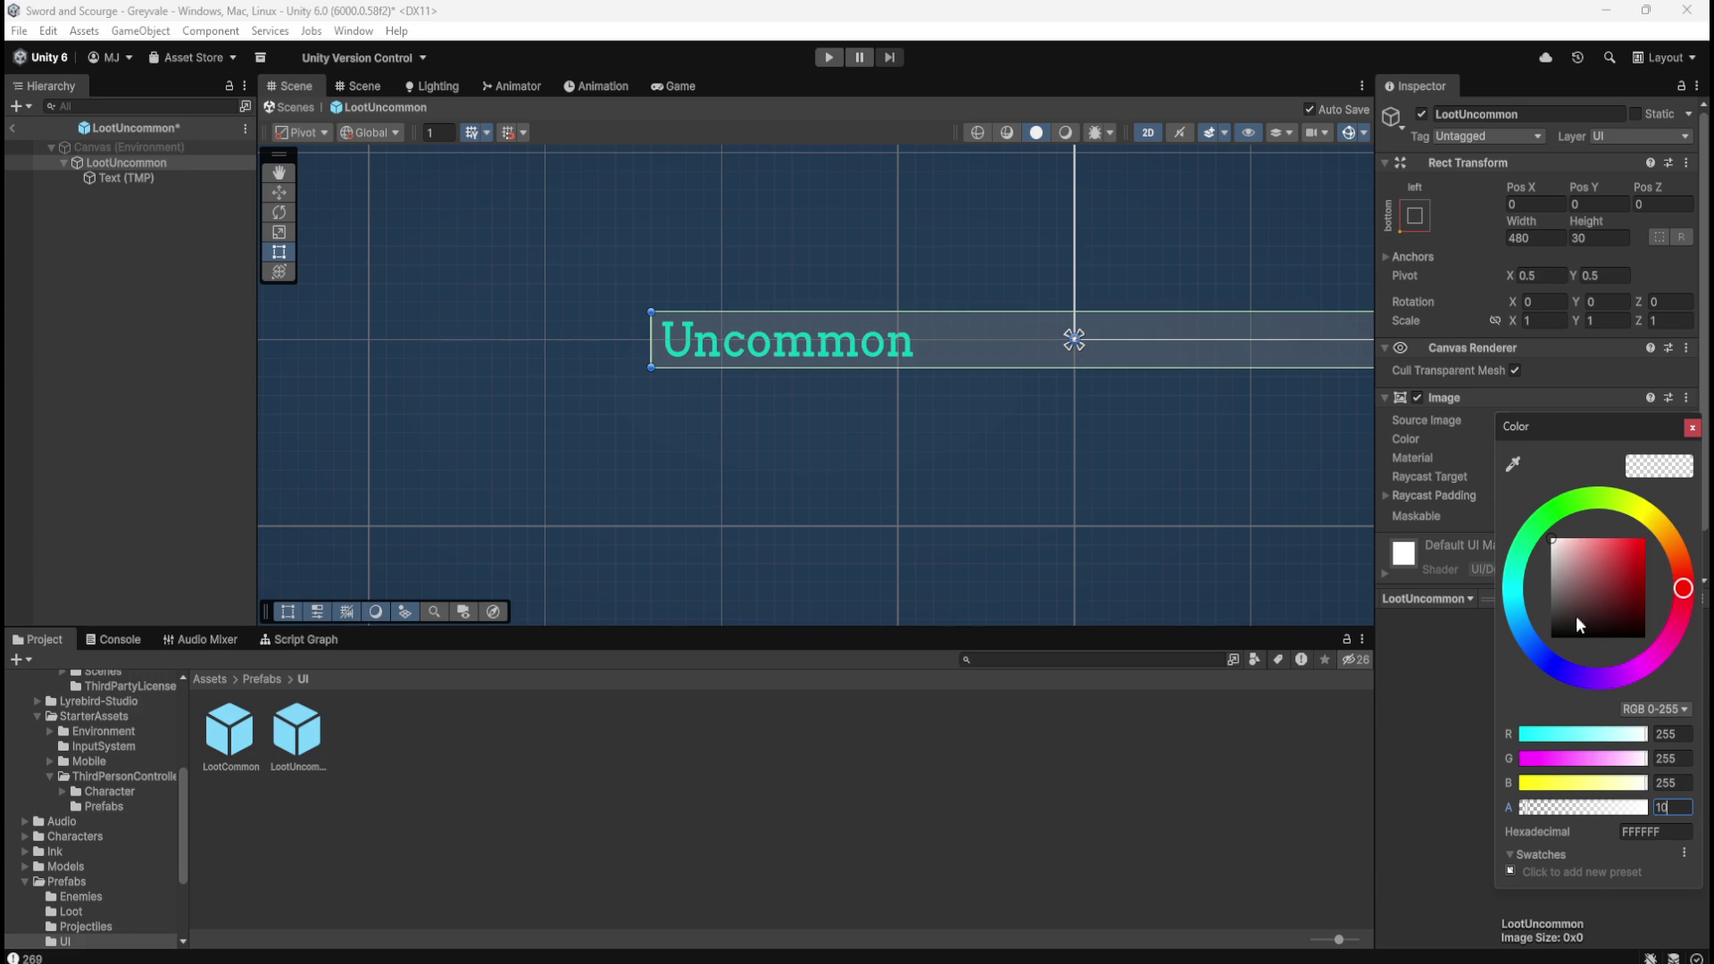
click(1693, 430)
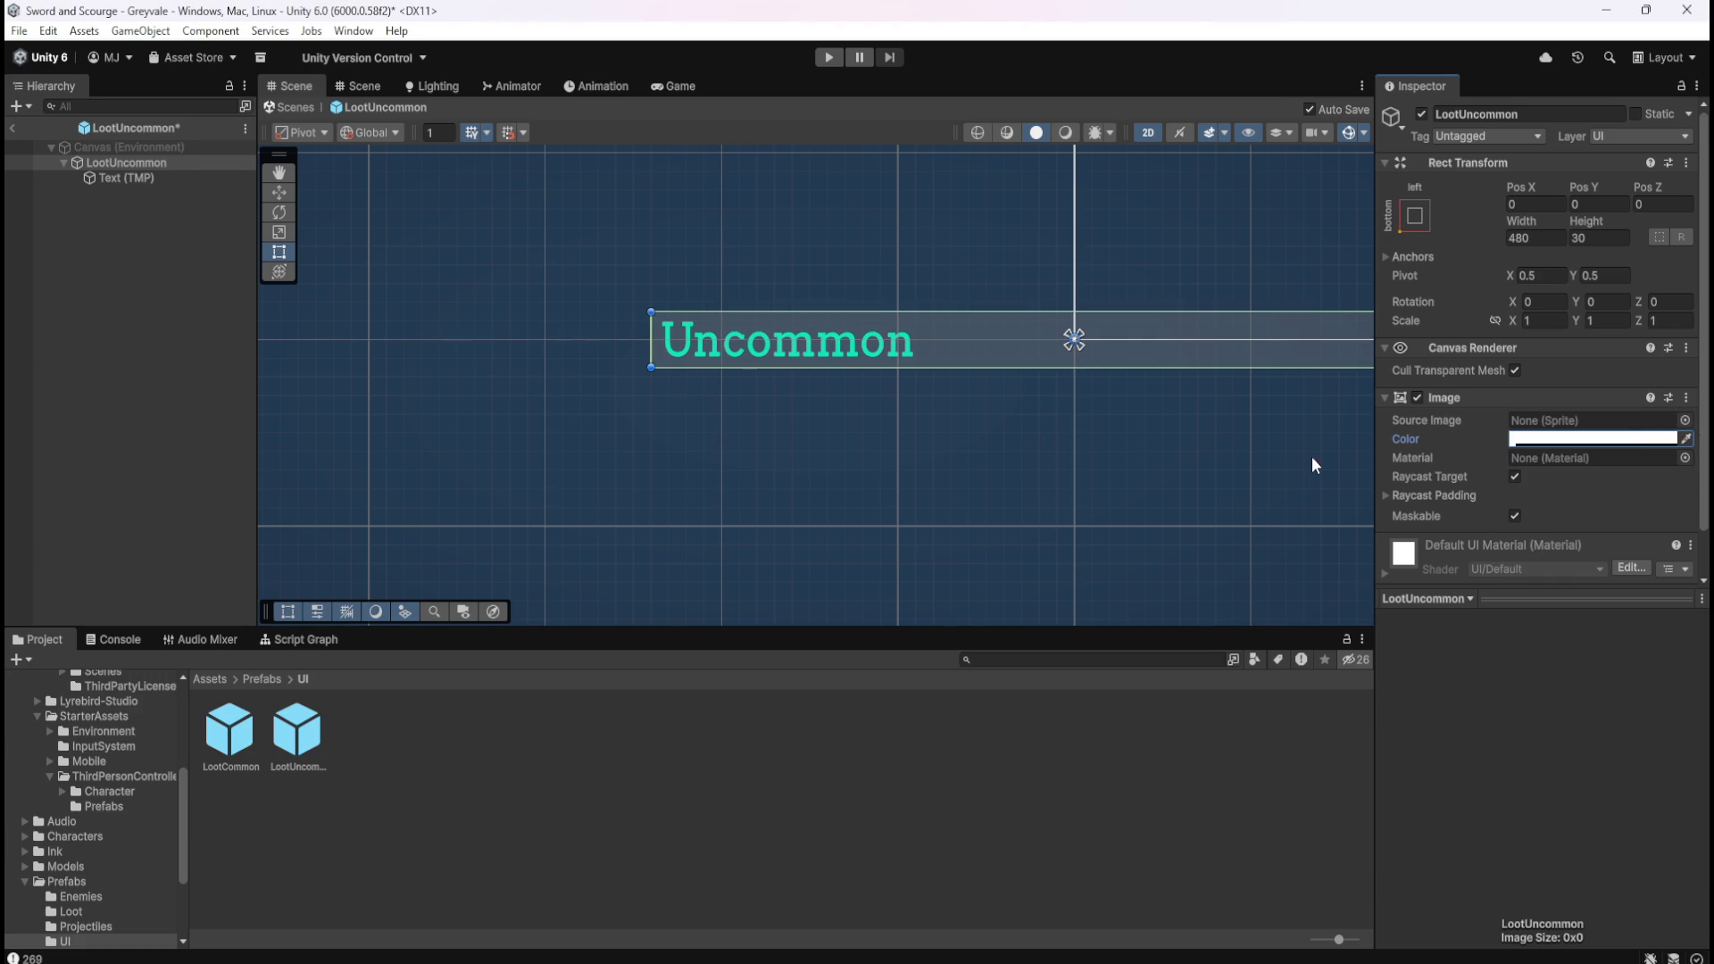
click(1417, 398)
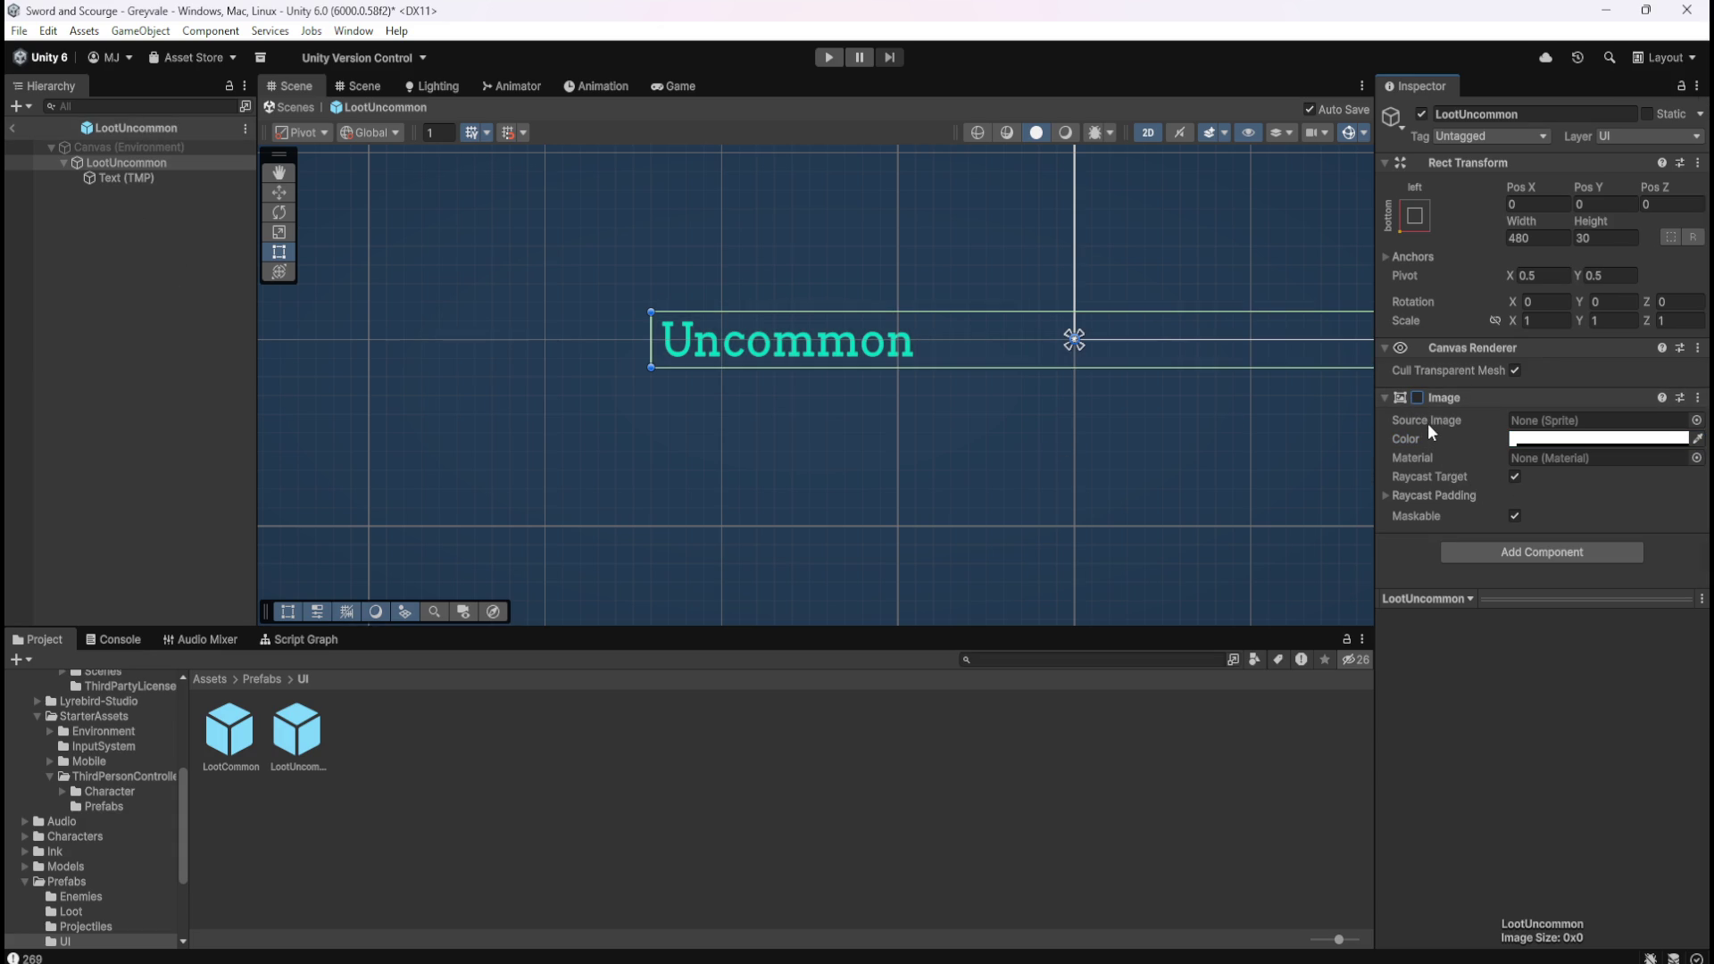
Check the Text (TMP) child and Canvas, preview the background once more, then exit prefab editing.
click(138, 179)
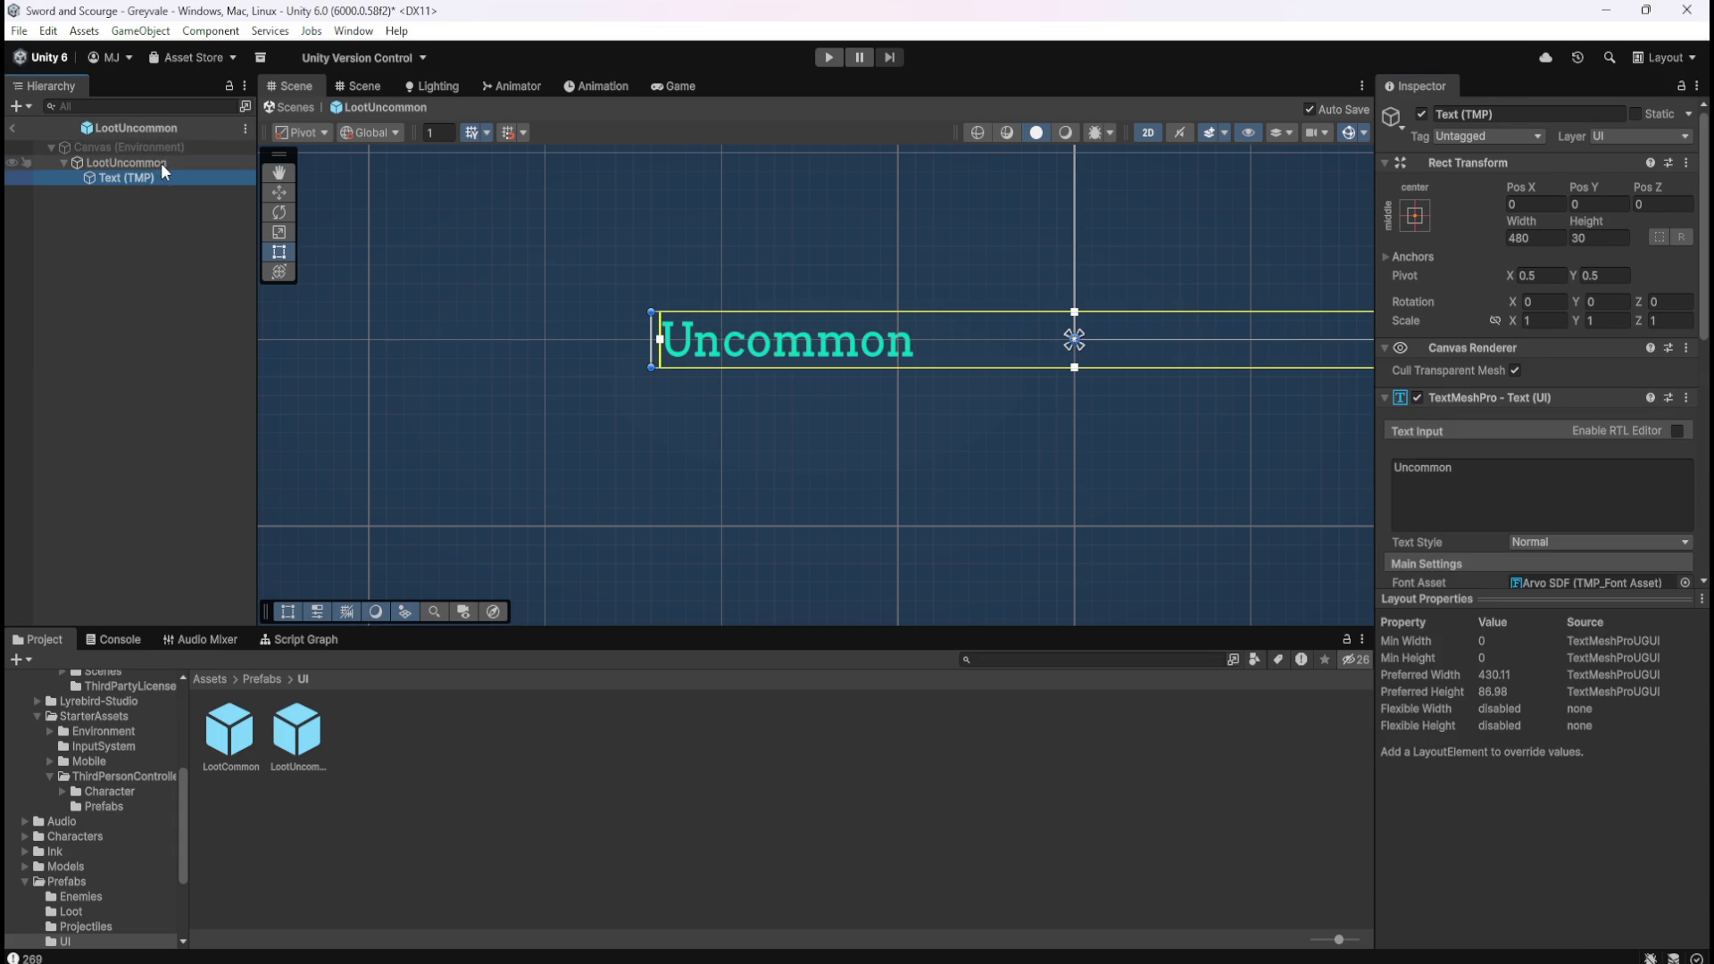
click(165, 160)
click(173, 147)
click(163, 164)
click(158, 178)
click(164, 165)
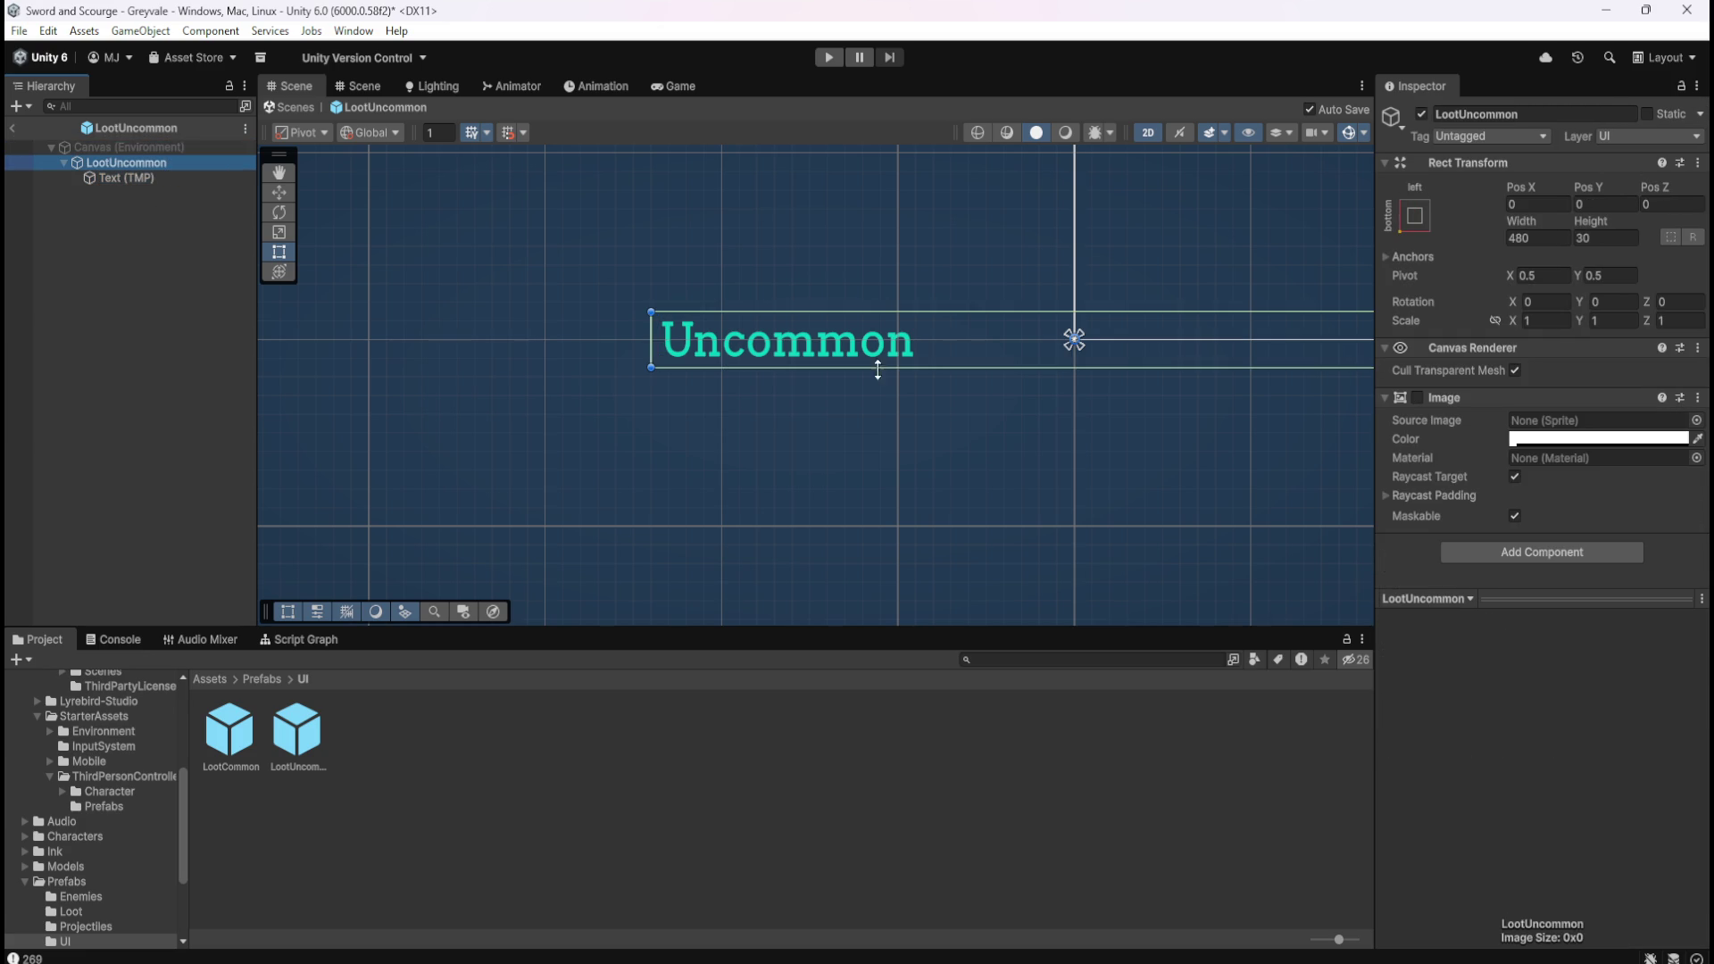
click(1418, 399)
click(1418, 399)
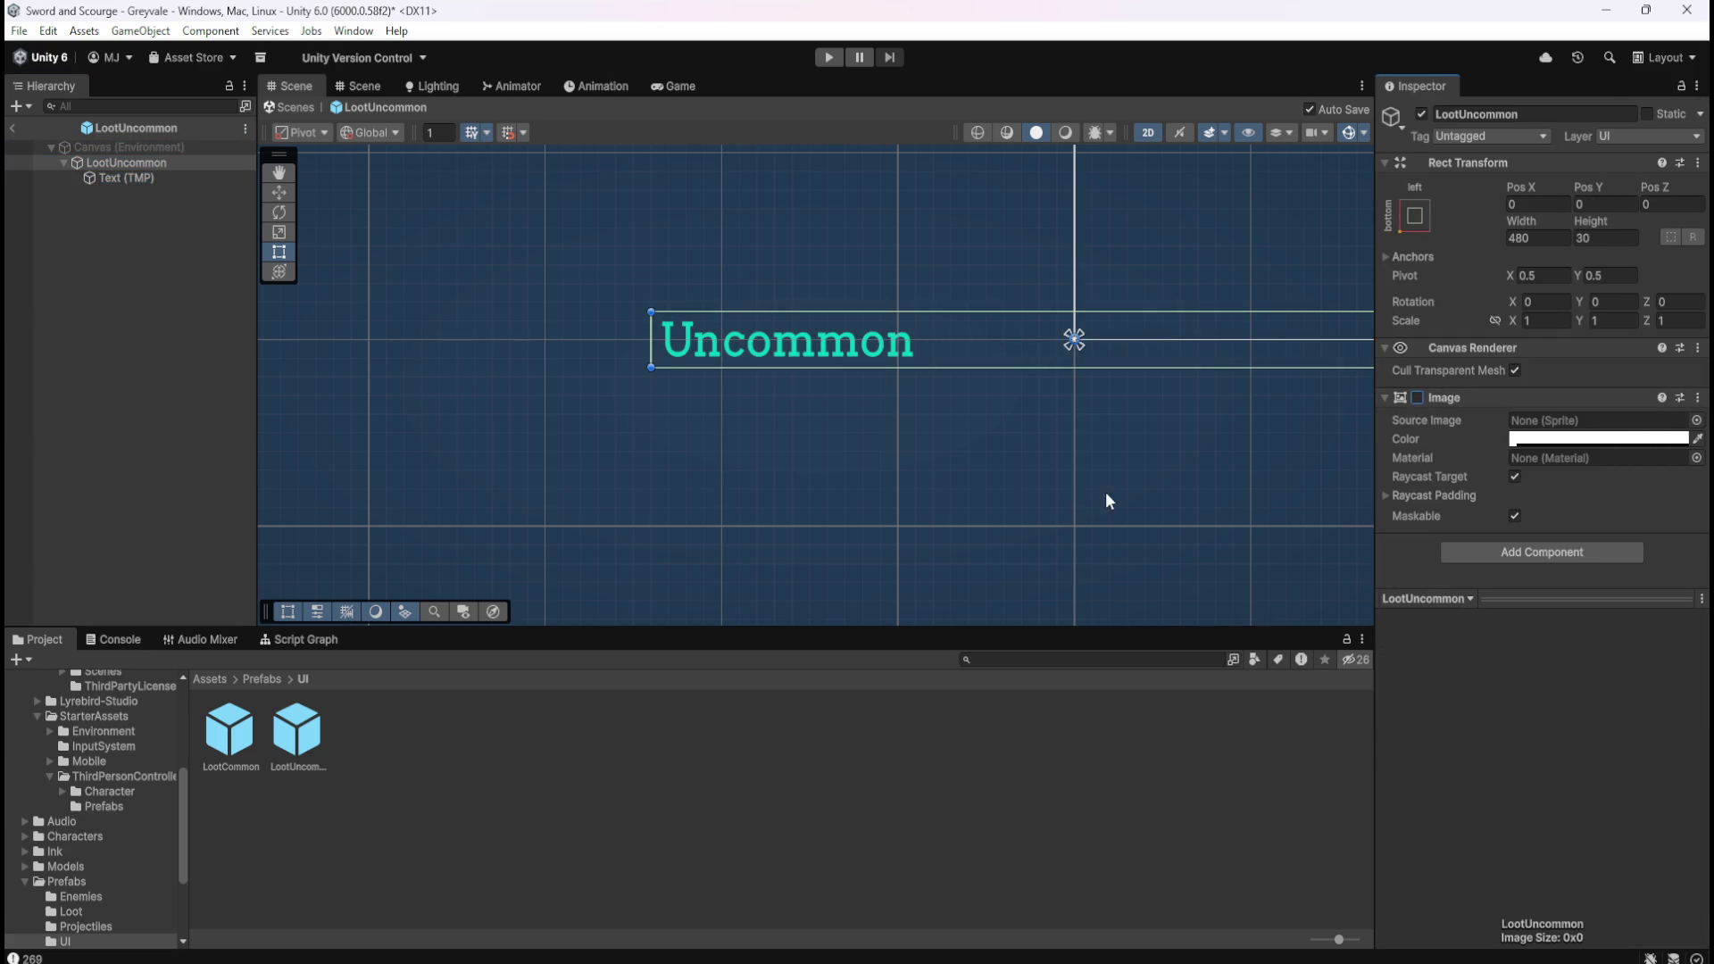
click(14, 128)
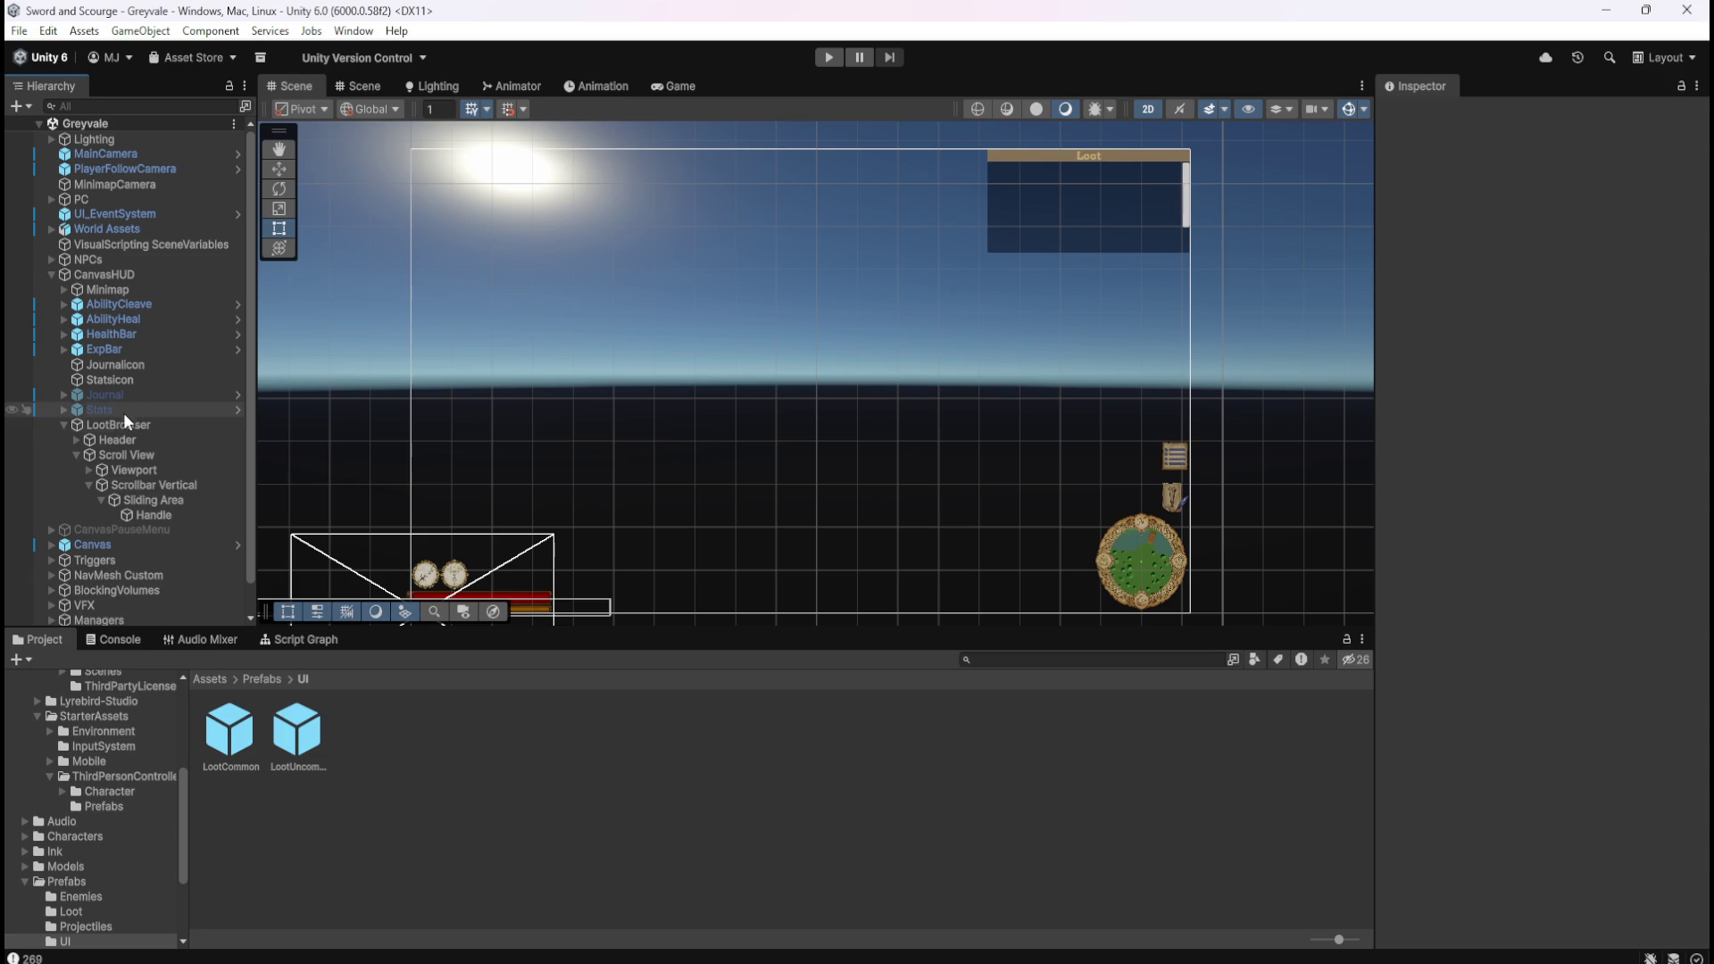
Select LootBrowser and view its Vertical Layout Group's 500 by 240 minimum and preferred size.
click(190, 425)
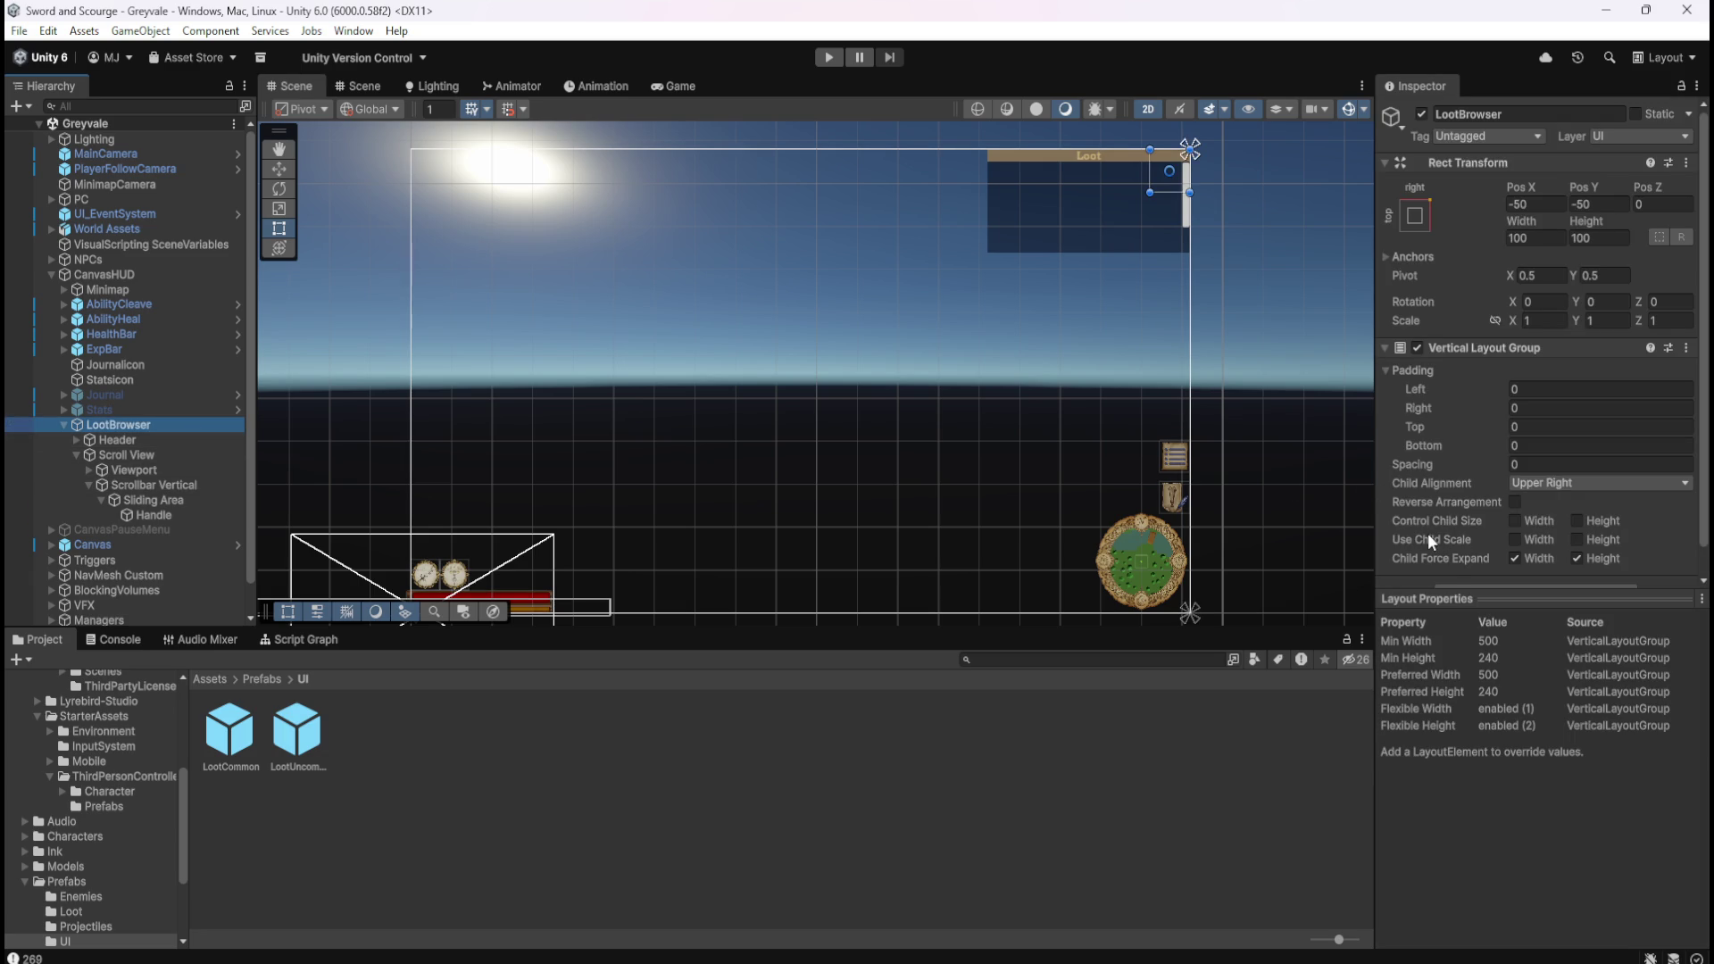
scroll(1443, 529, down, 1)
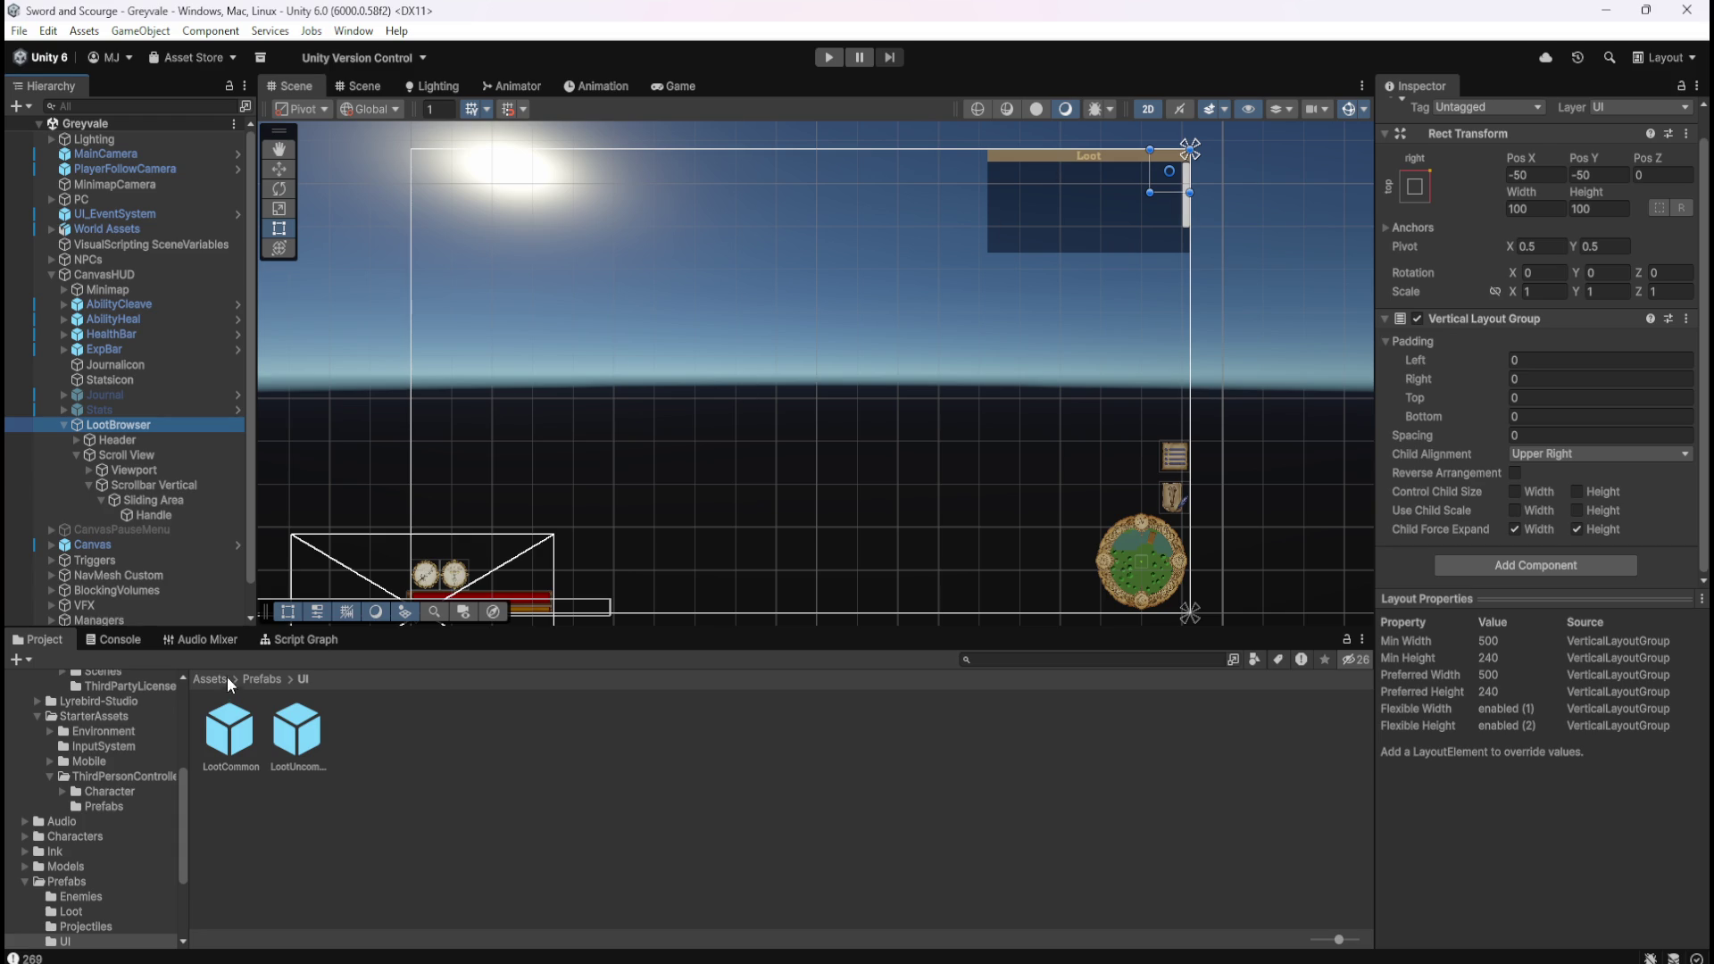
Open Bone Stack's Script Graph maximized from Prefabs > Loot and select its LootParent Get Variable node.
click(260, 680)
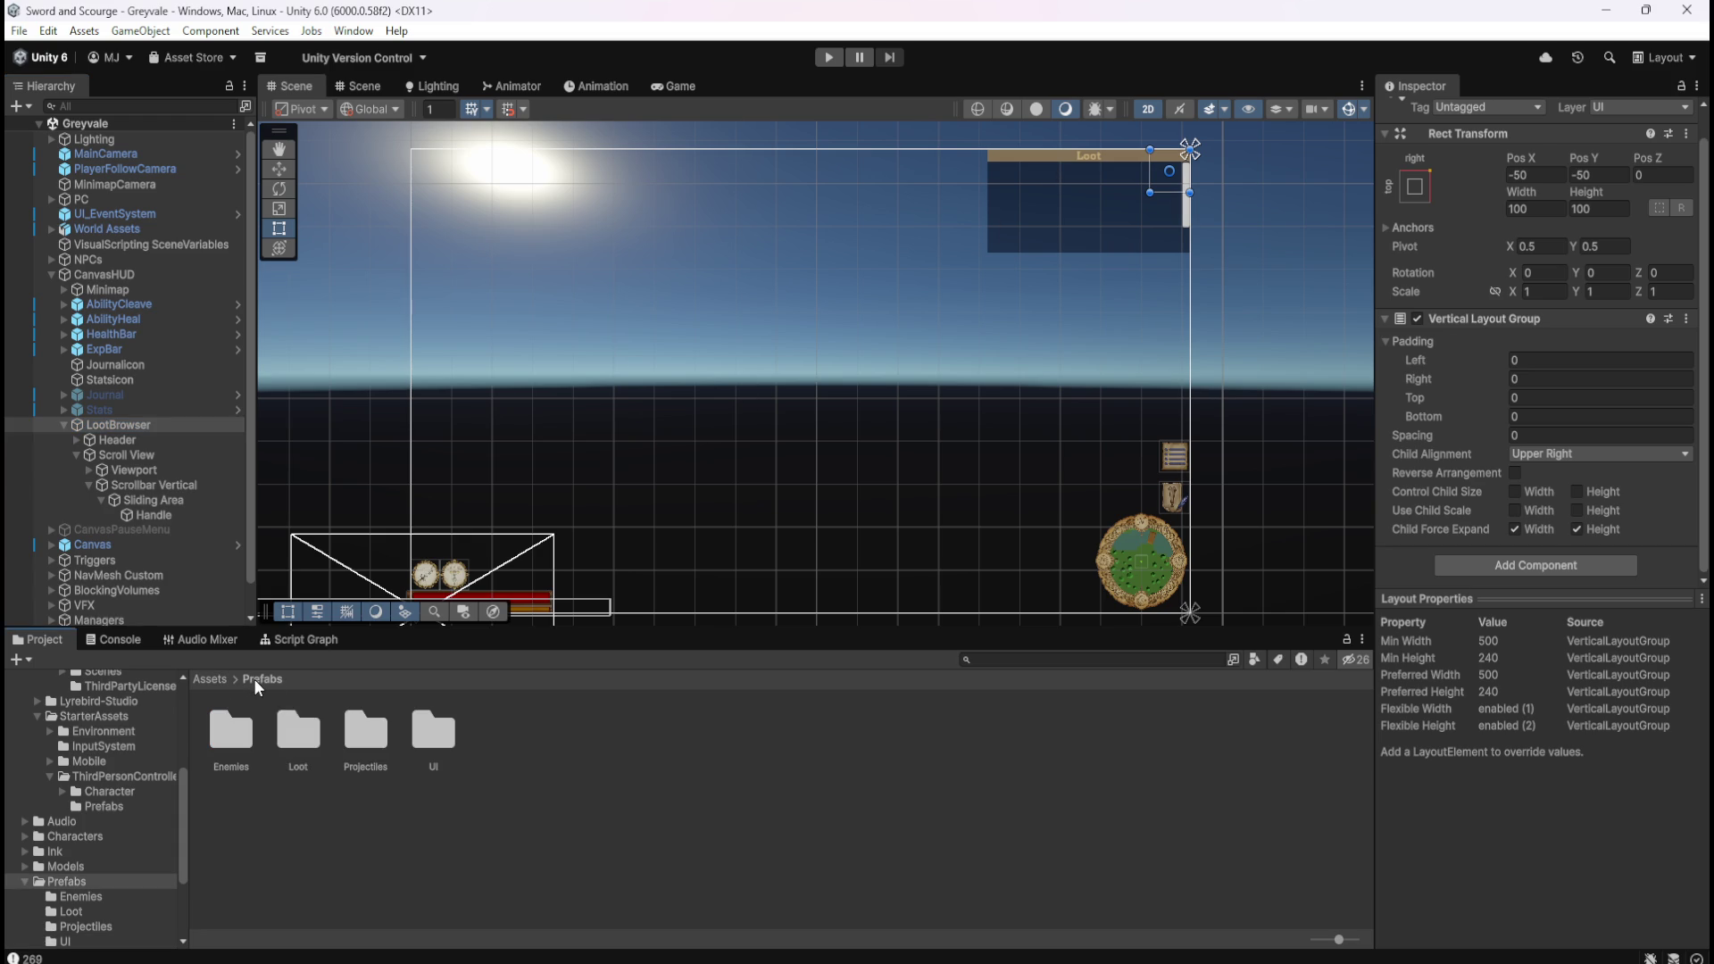
double_click(298, 726)
click(234, 732)
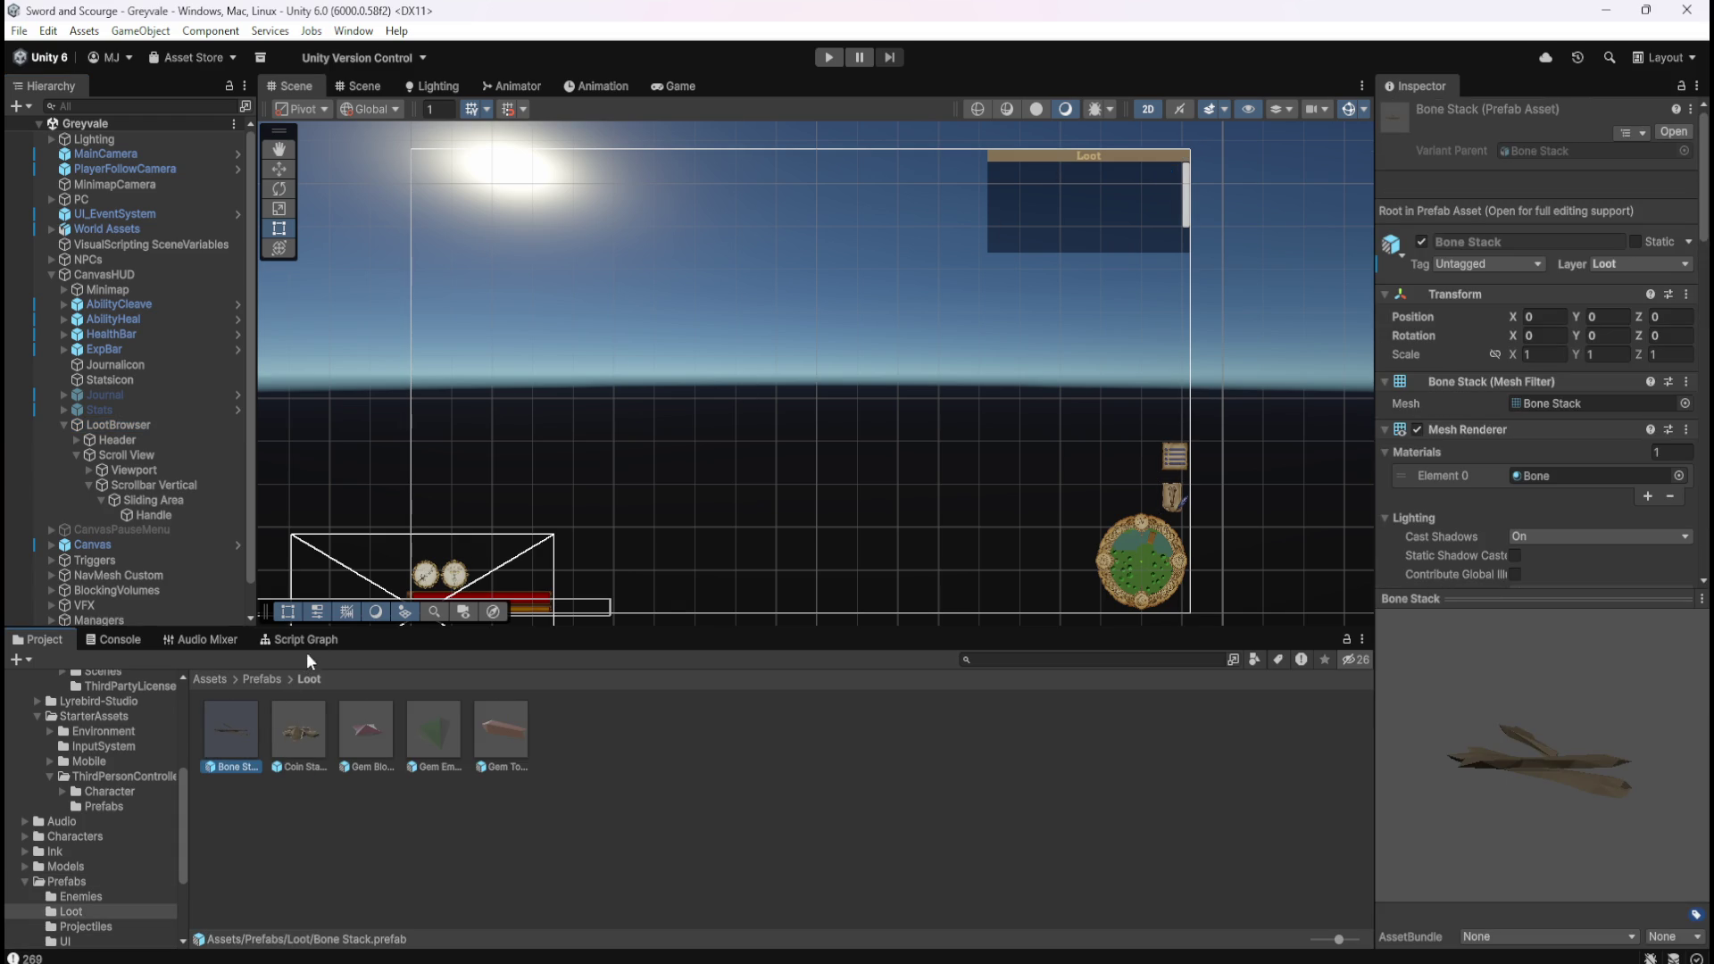
click(303, 639)
key(shift+space)
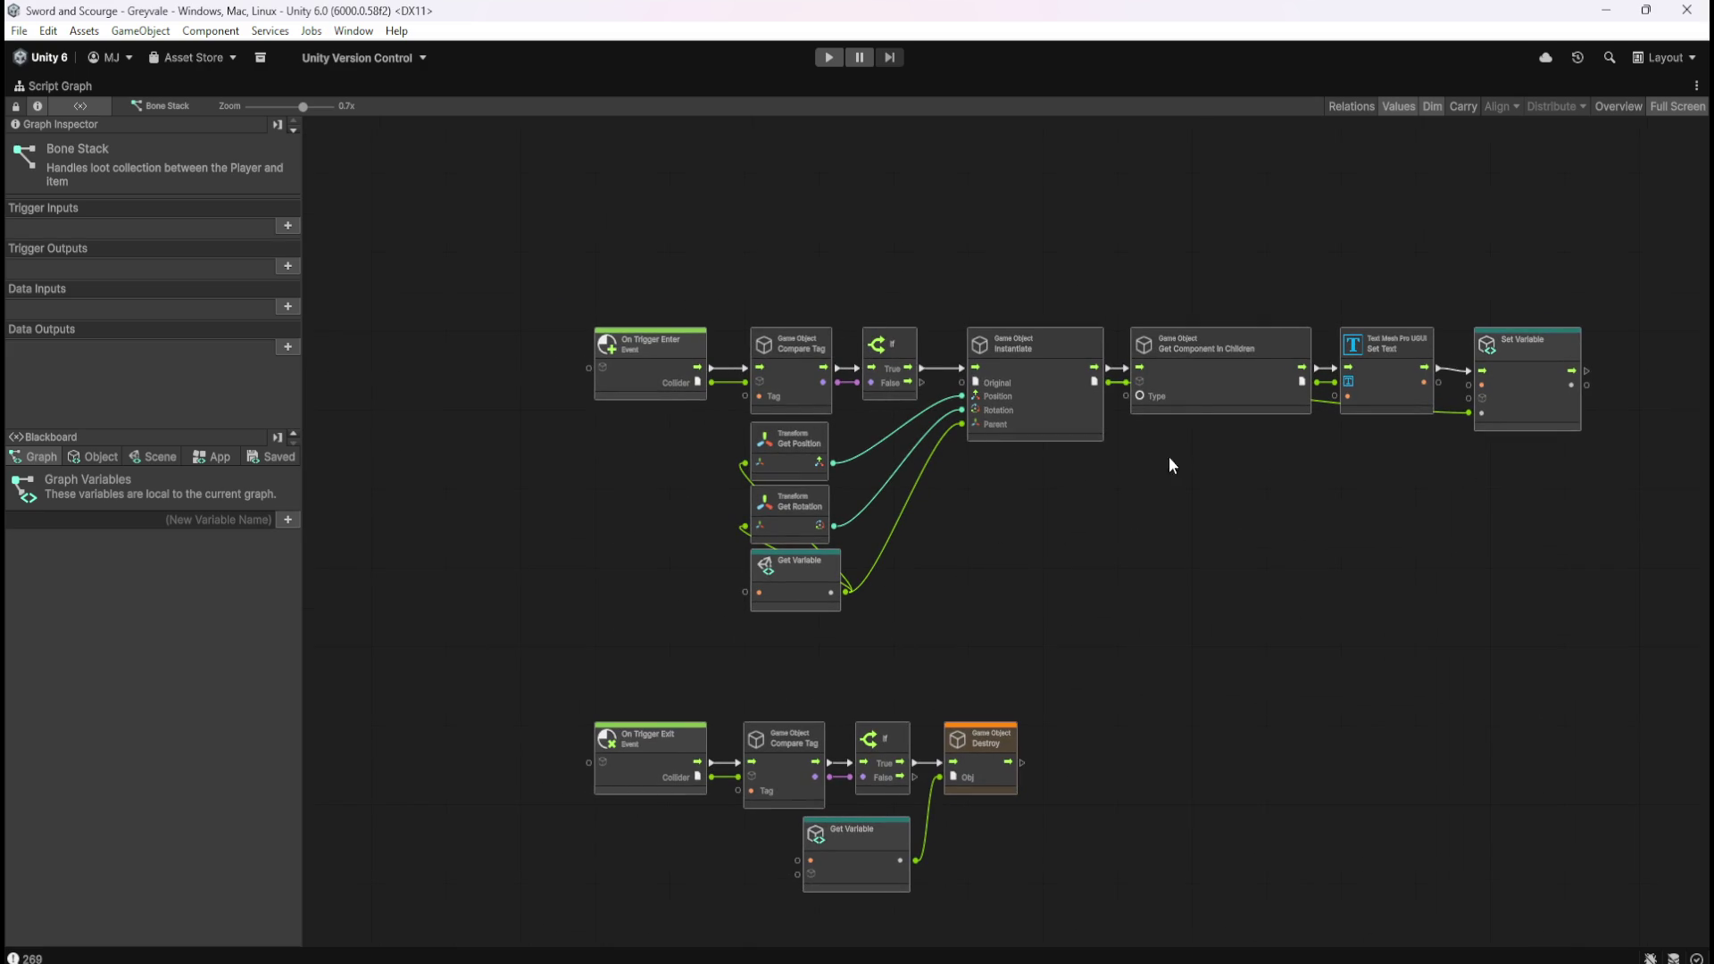
scroll(1390, 448, up, 2)
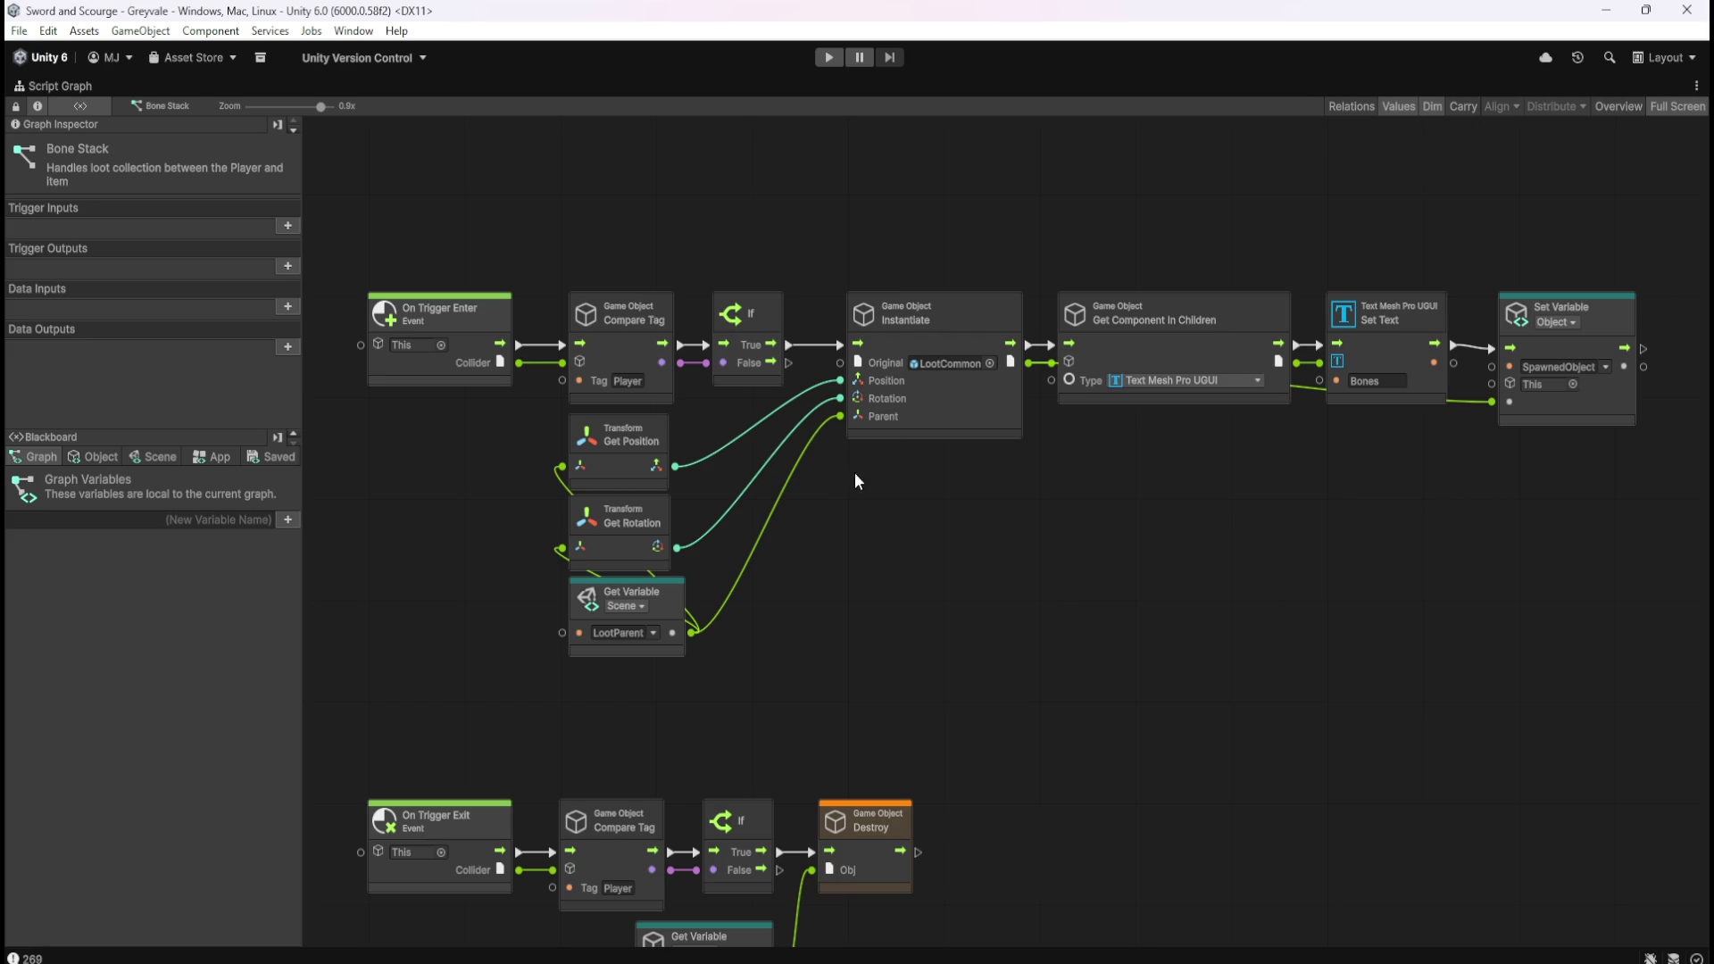
drag(540, 689, 776, 583)
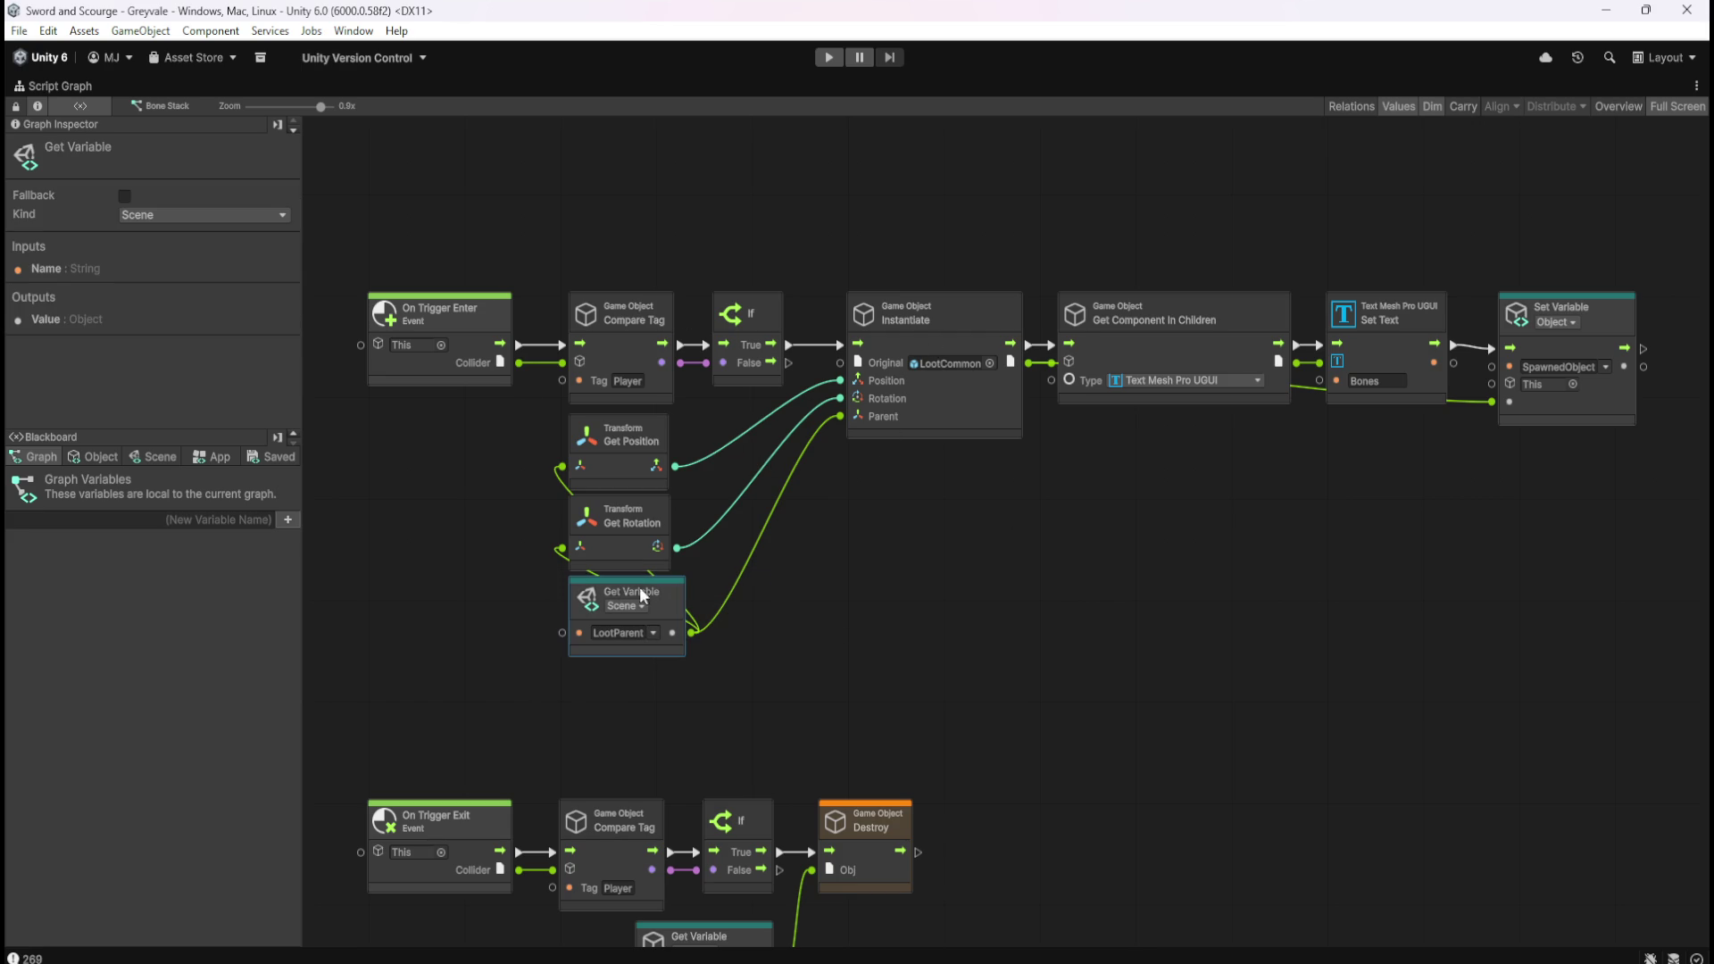
click(112, 459)
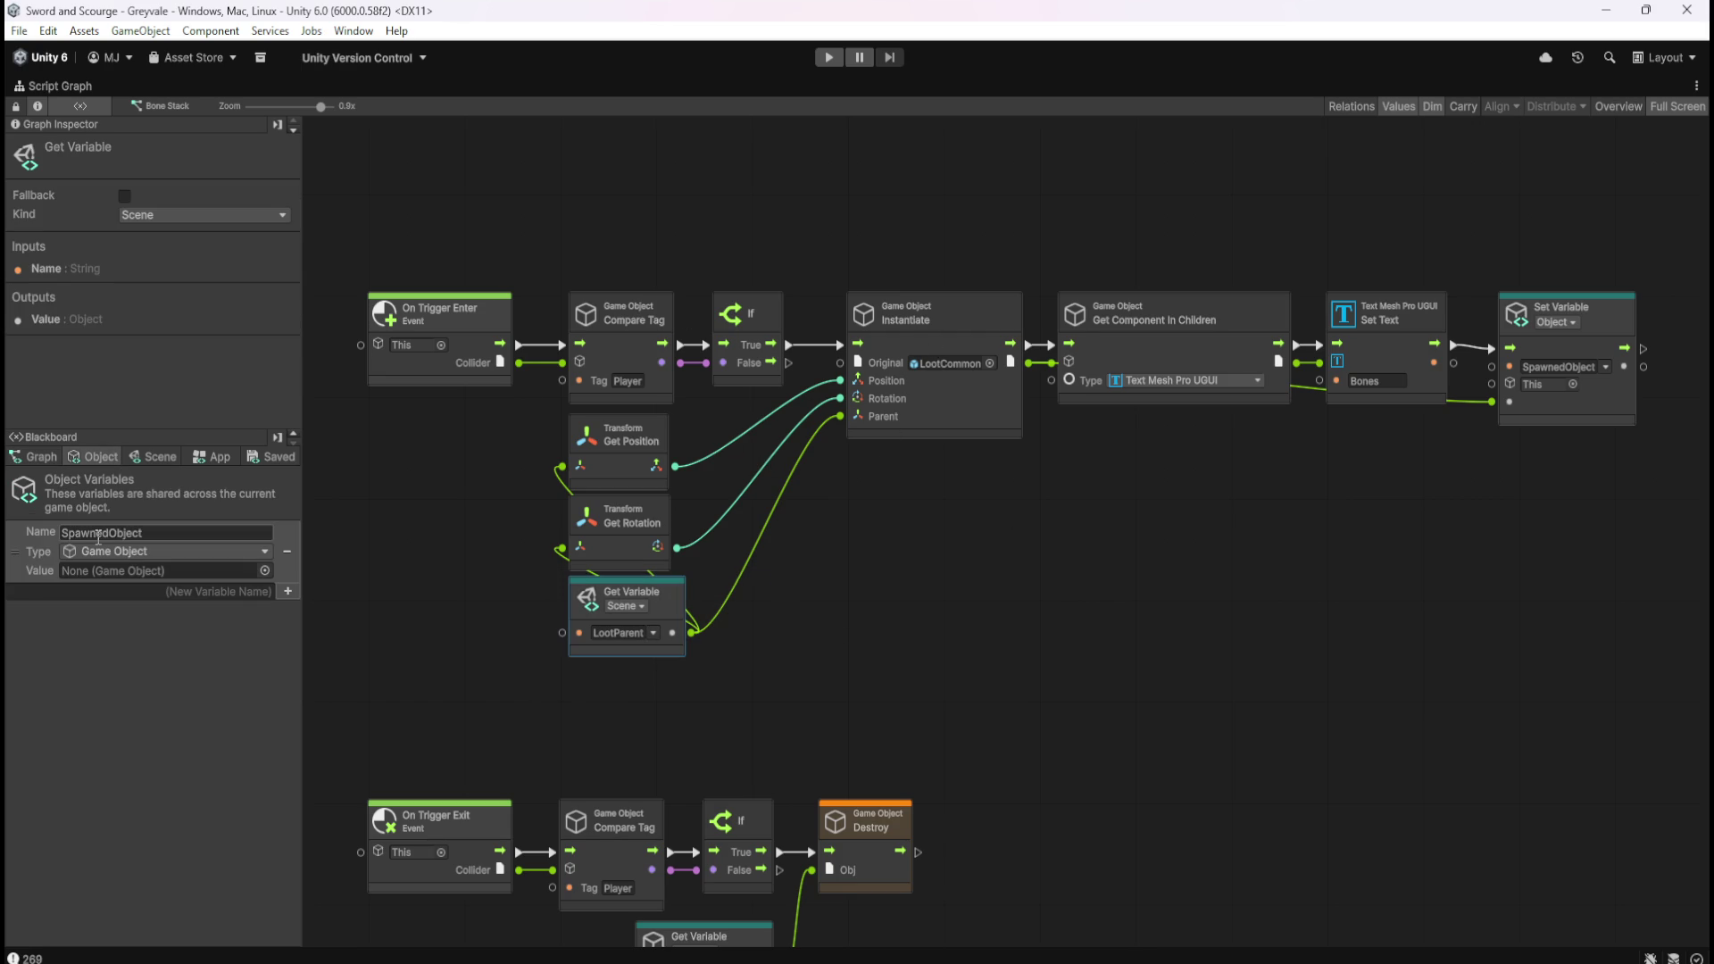
Check the graph's scene variables and info, then restore the Script Graph to the normal layout.
click(157, 457)
drag(297, 516, 299, 919)
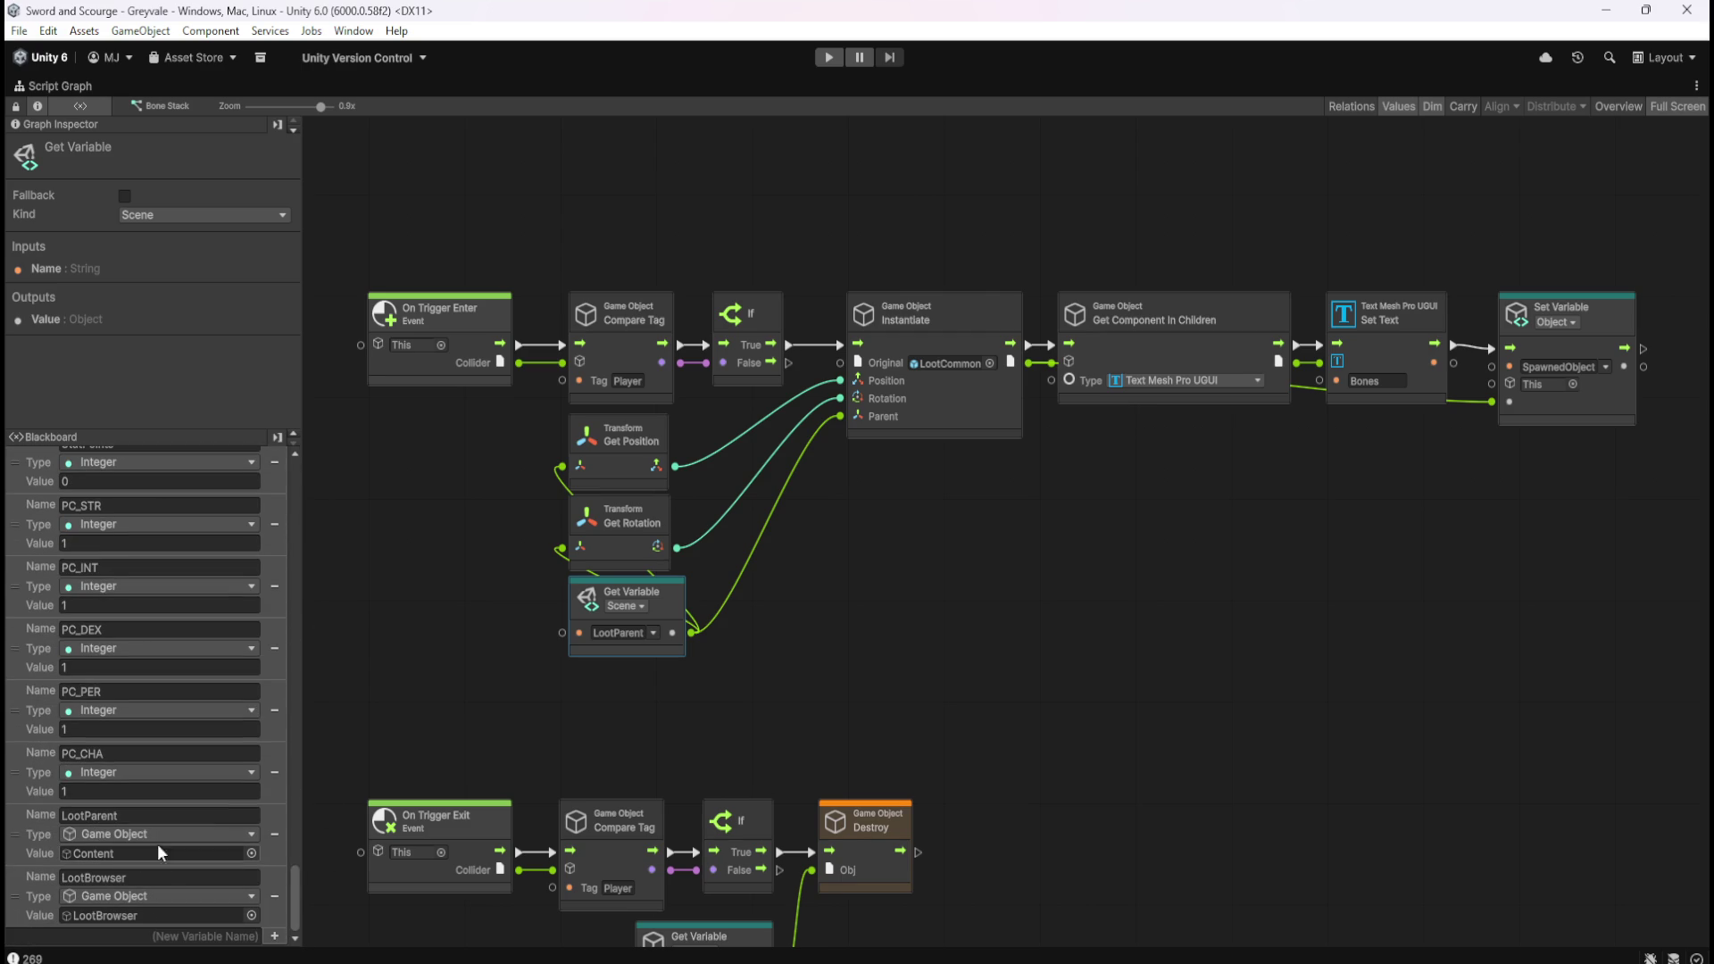
click(990, 584)
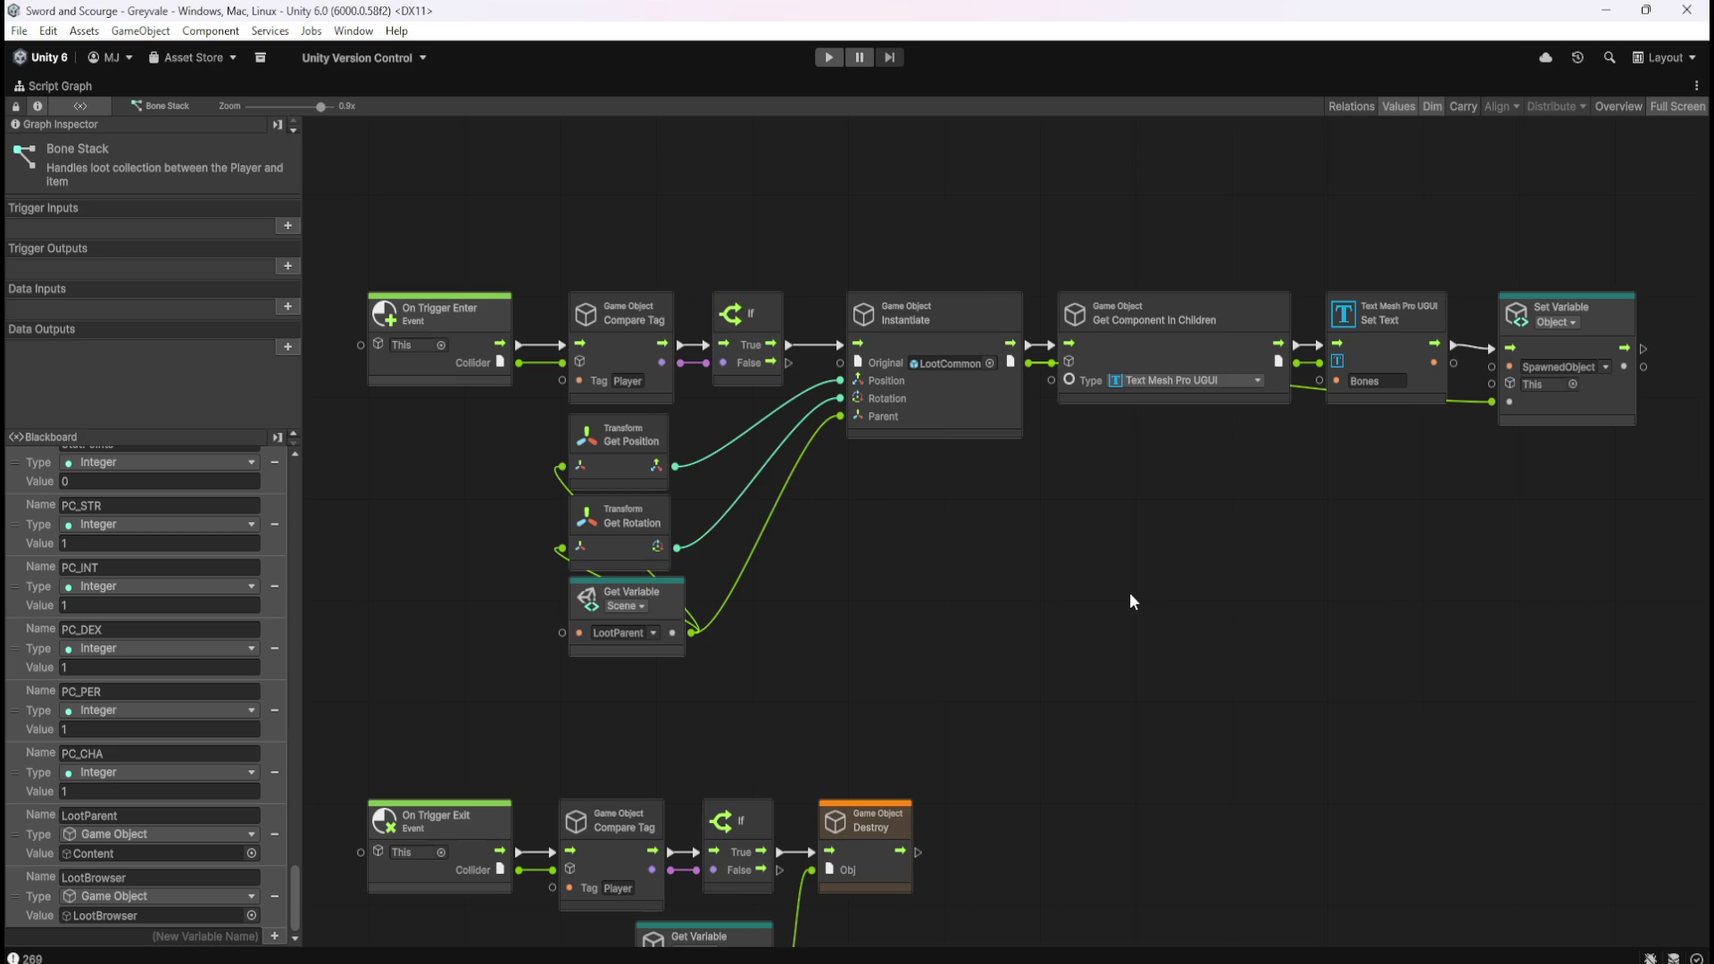
scroll(1134, 602, down, 5)
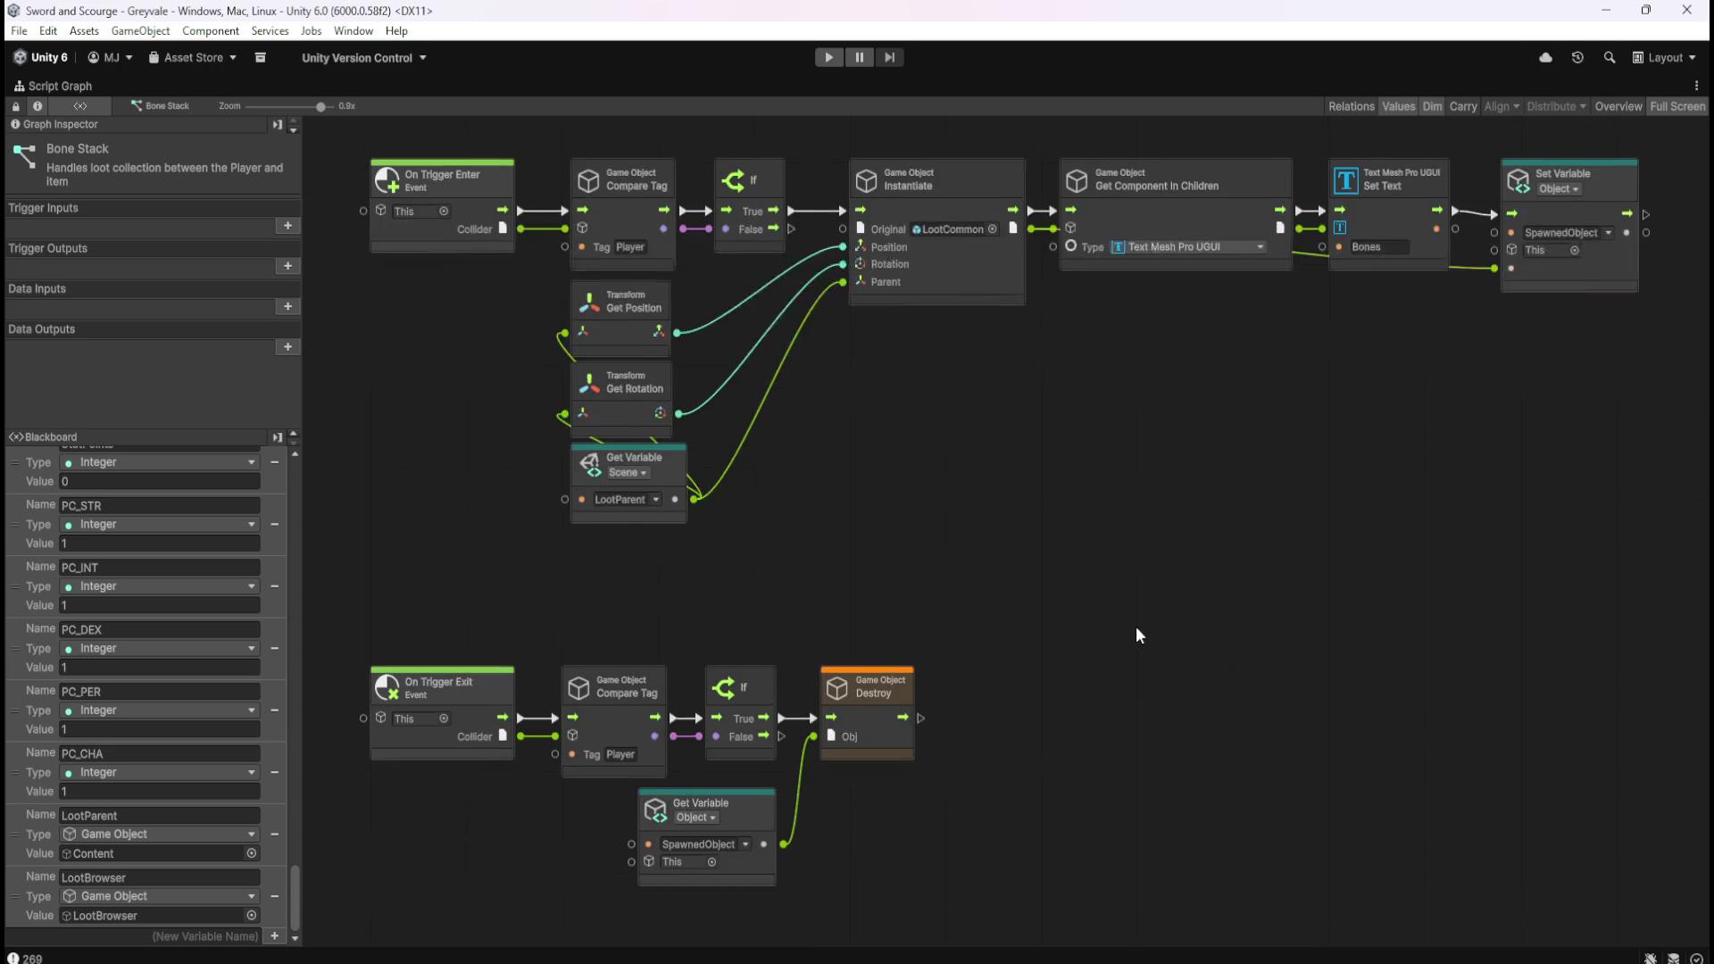
scroll(1148, 610, up, 2)
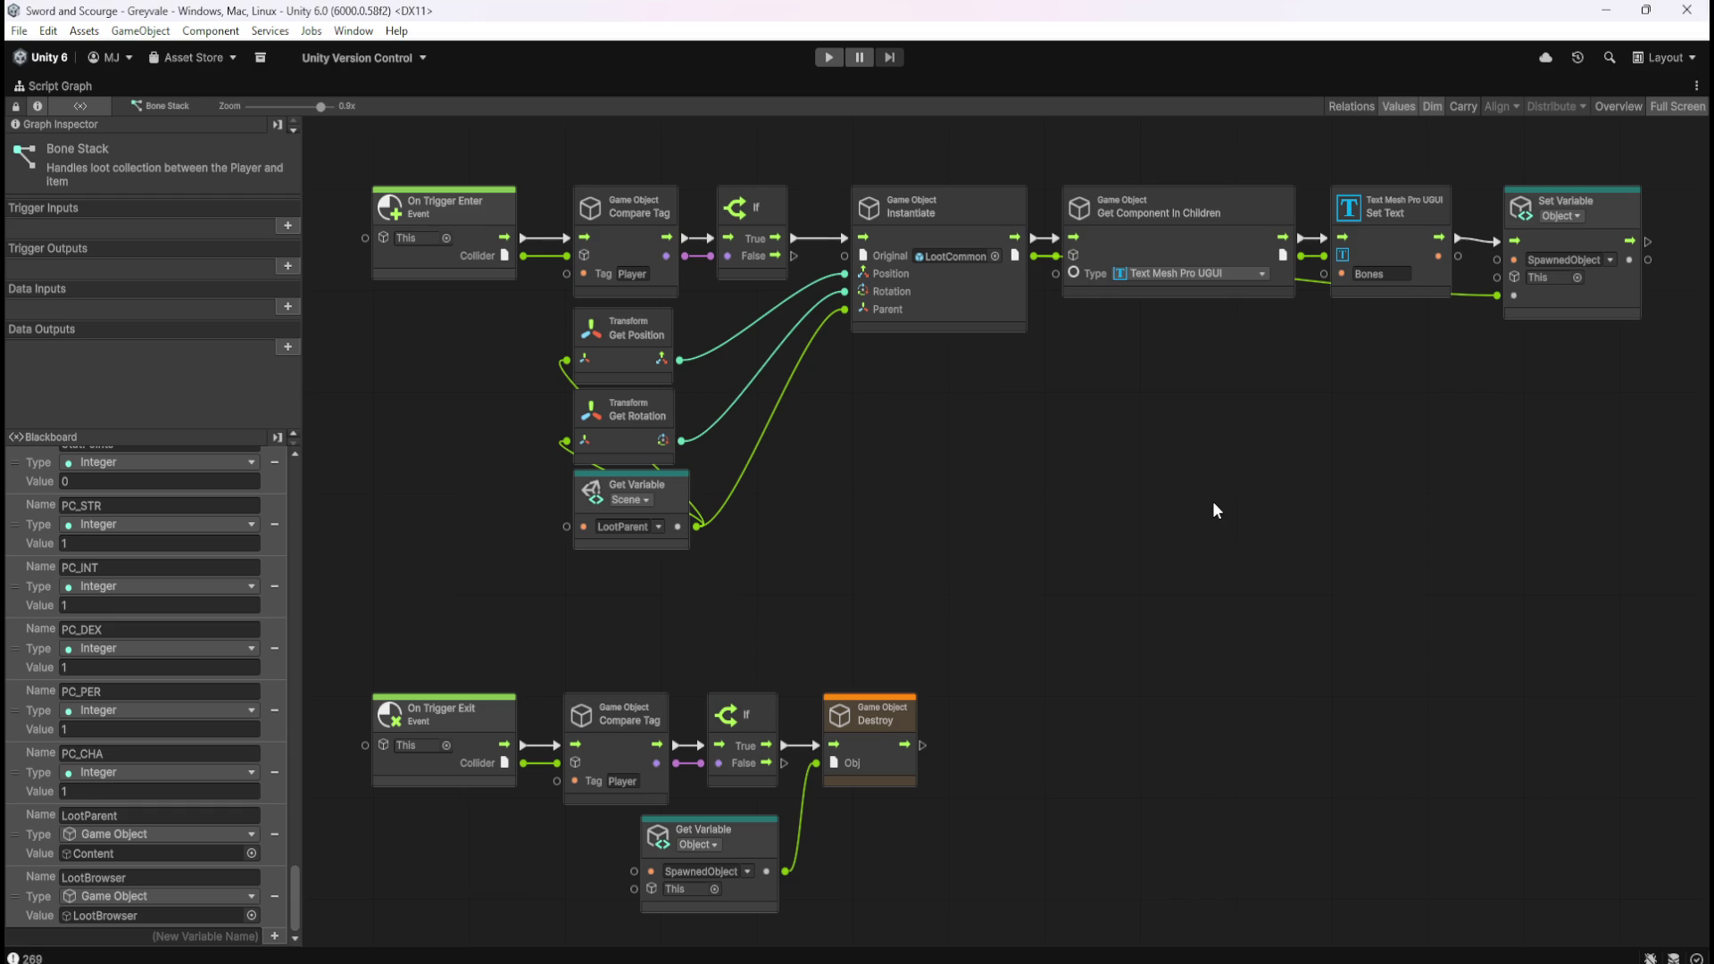
key(shift+space)
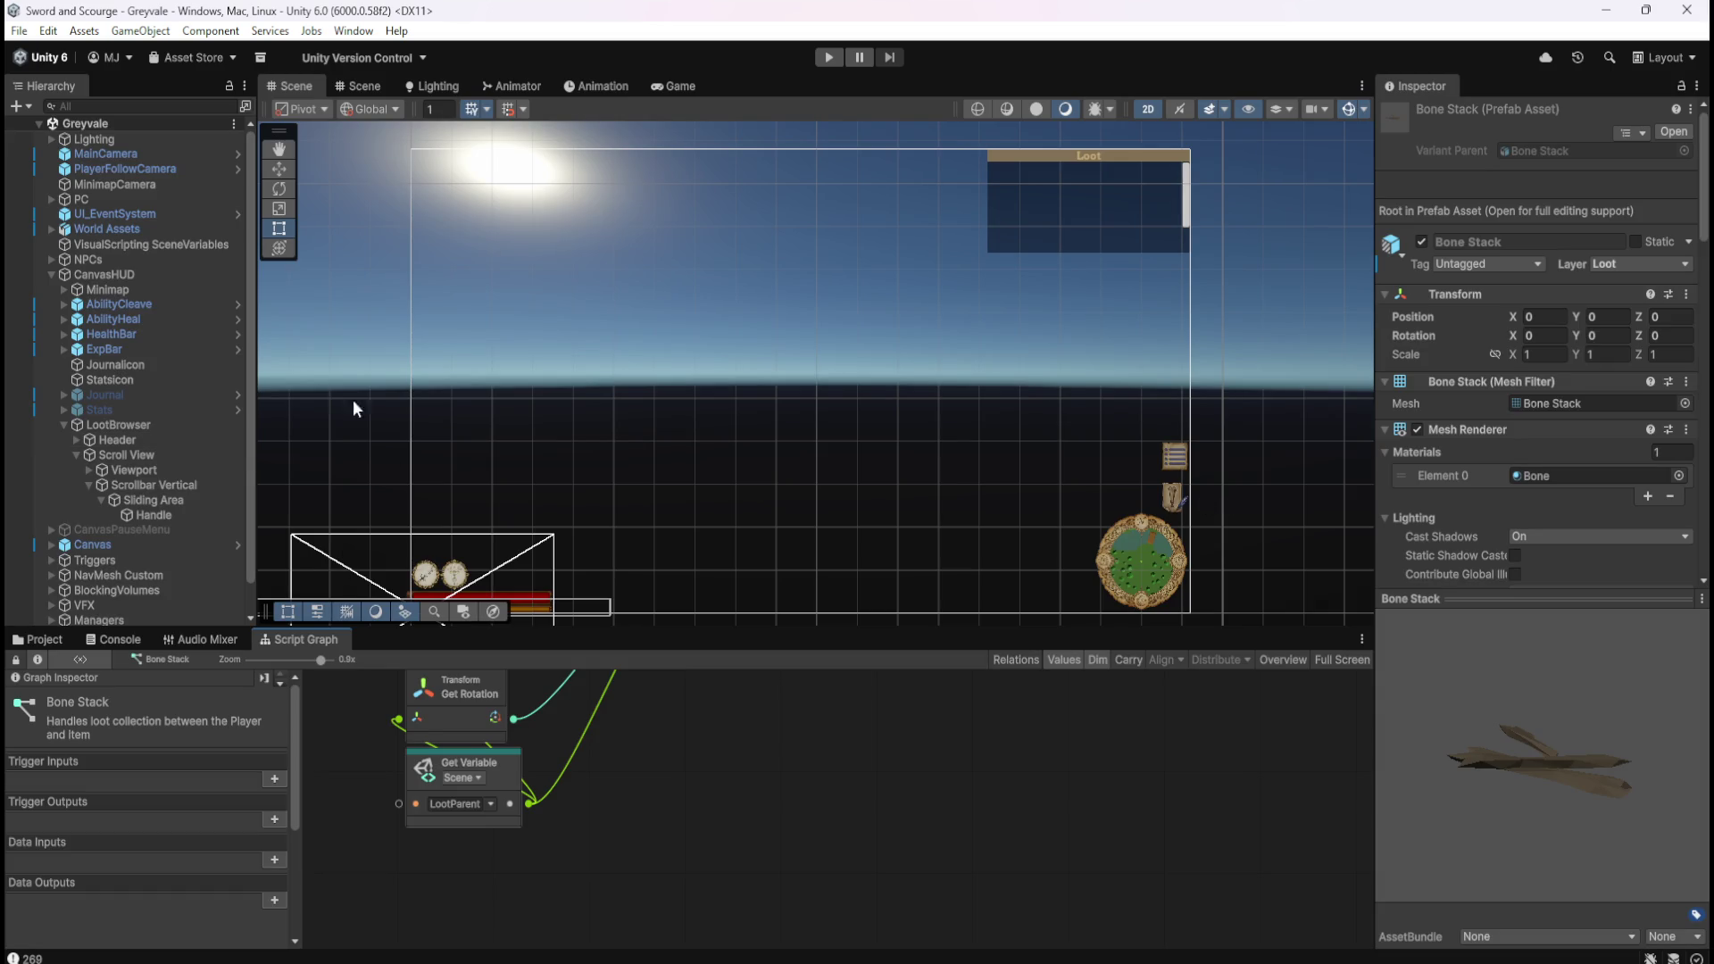
Expand the Viewport and select its Content child object.
click(88, 470)
click(125, 484)
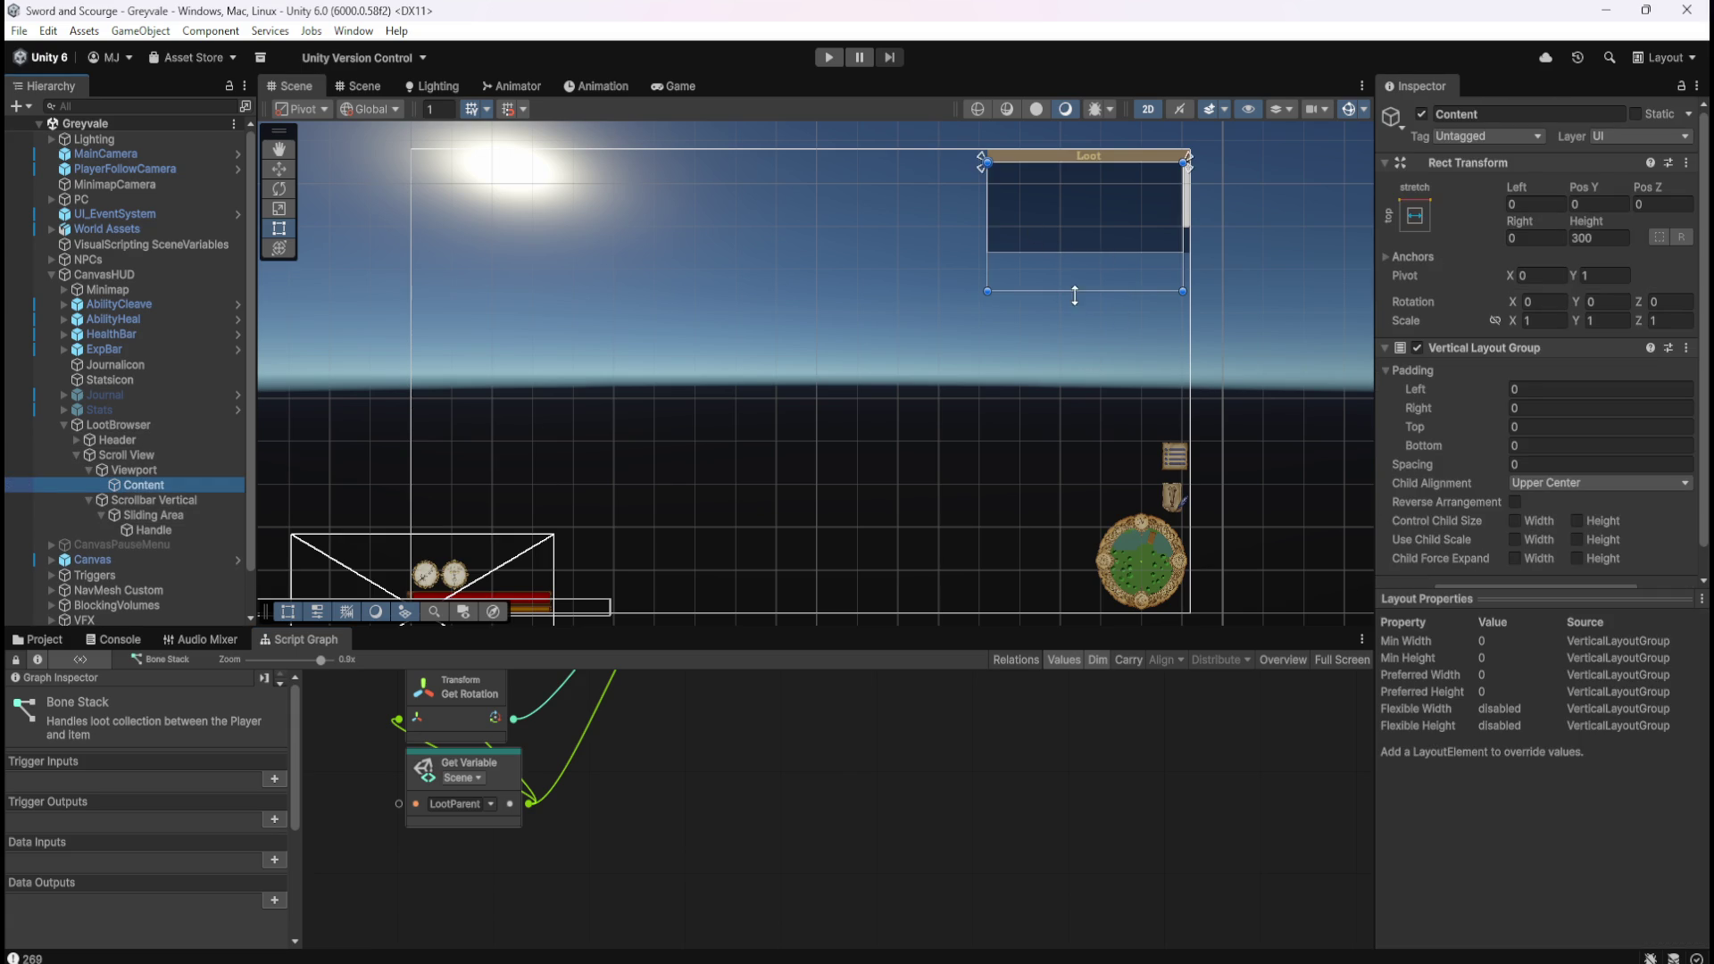
scroll(1477, 482, down, 1)
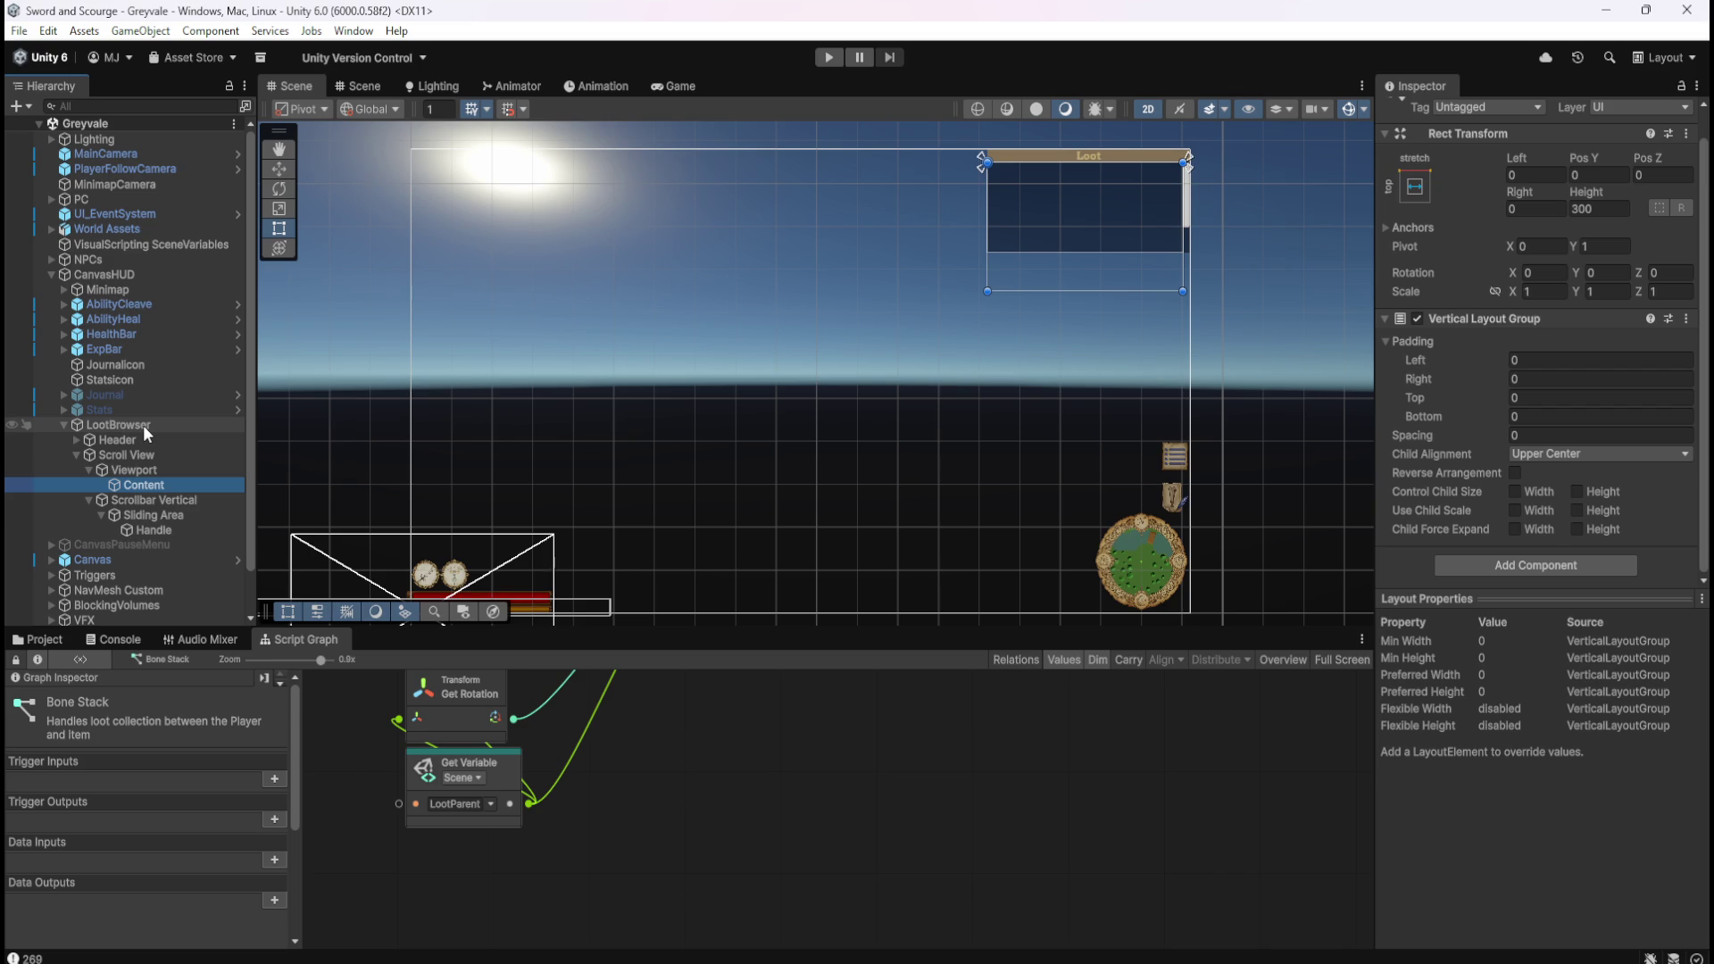
Select LootBrowser, then the Scrollbar Vertical's Sliding Area to show its settings.
click(143, 425)
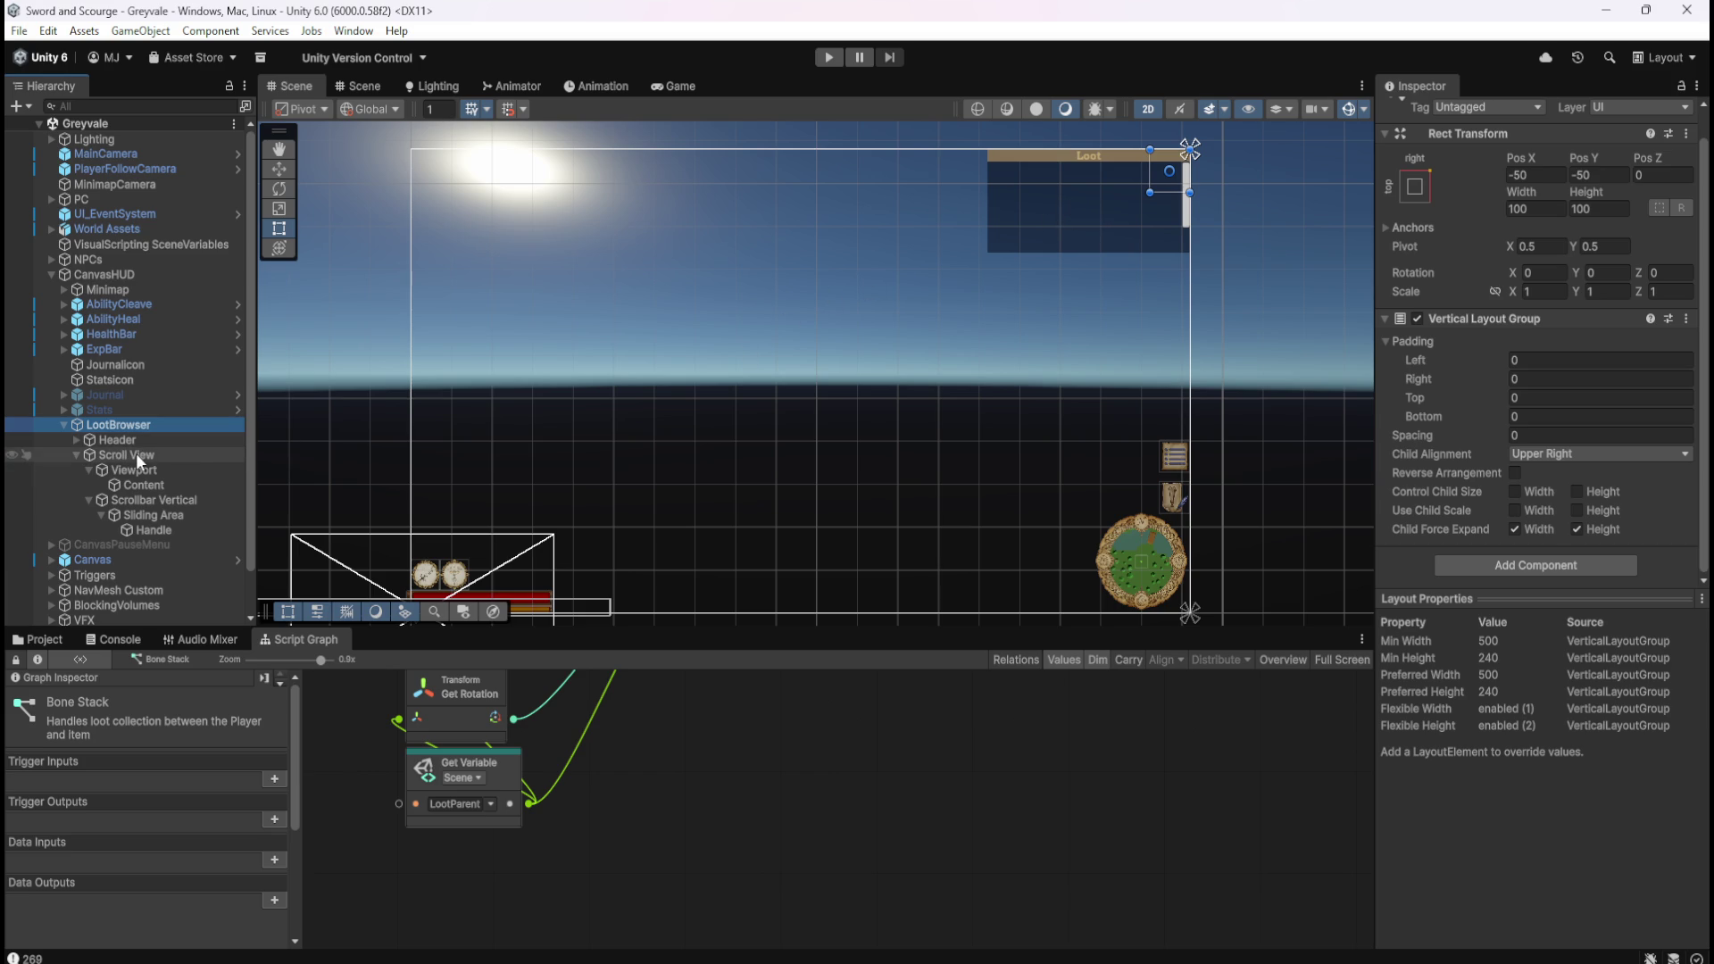
click(132, 501)
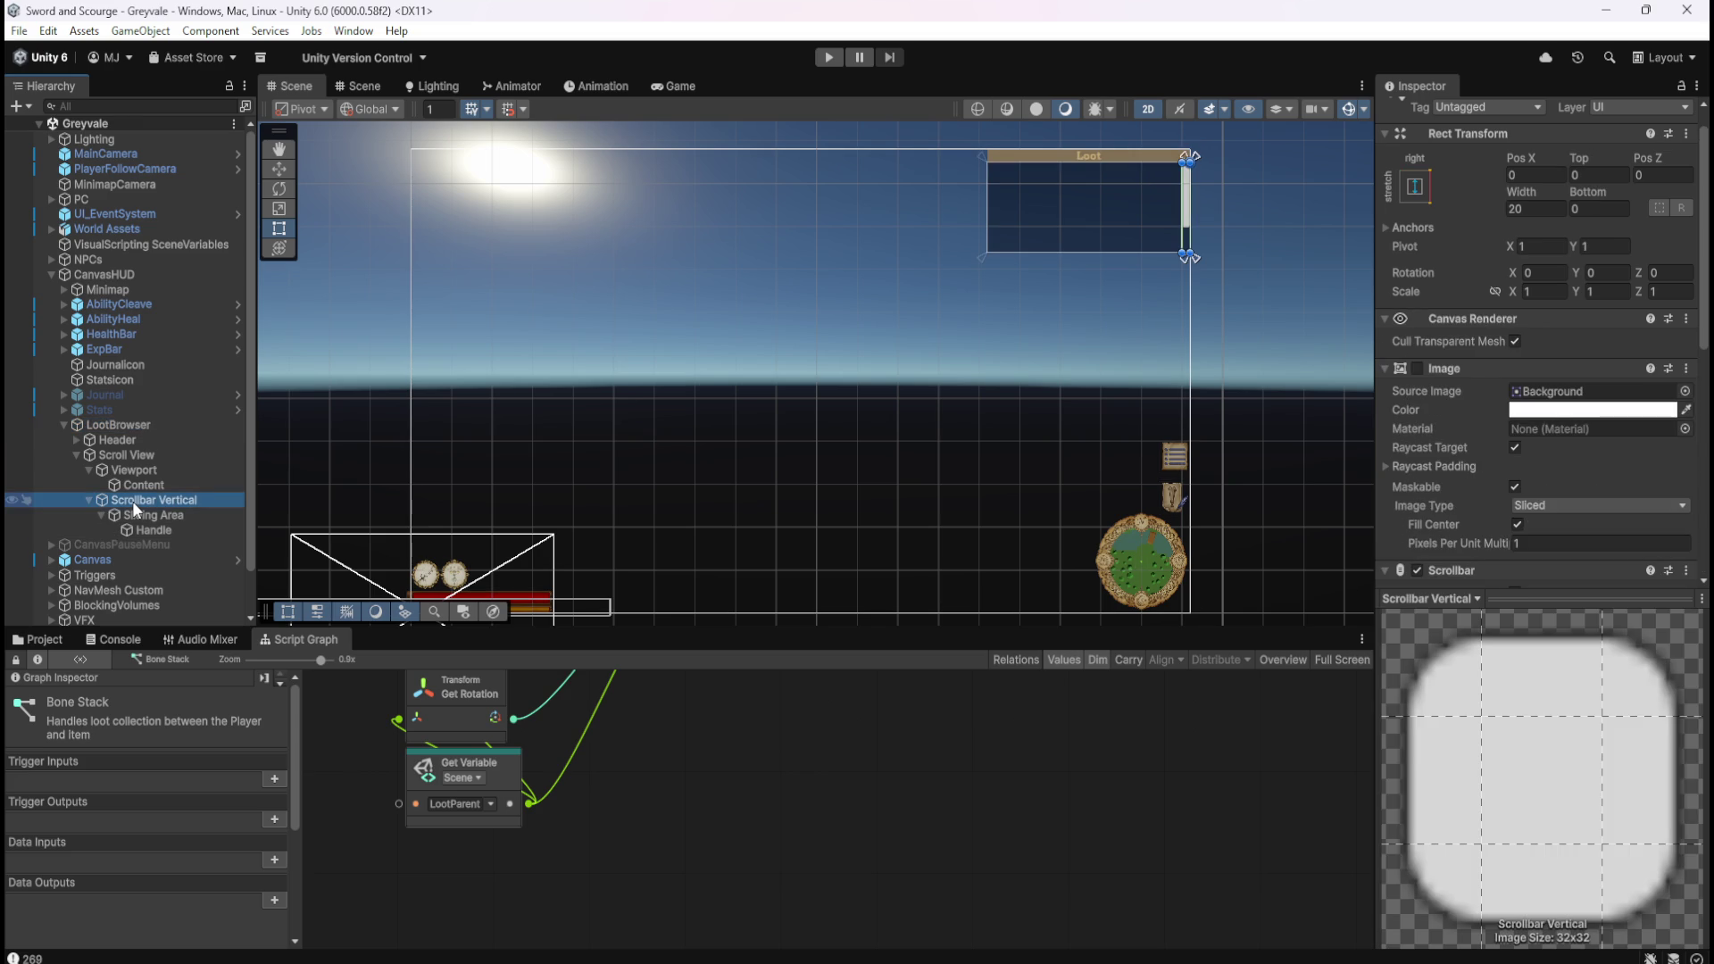
click(173, 516)
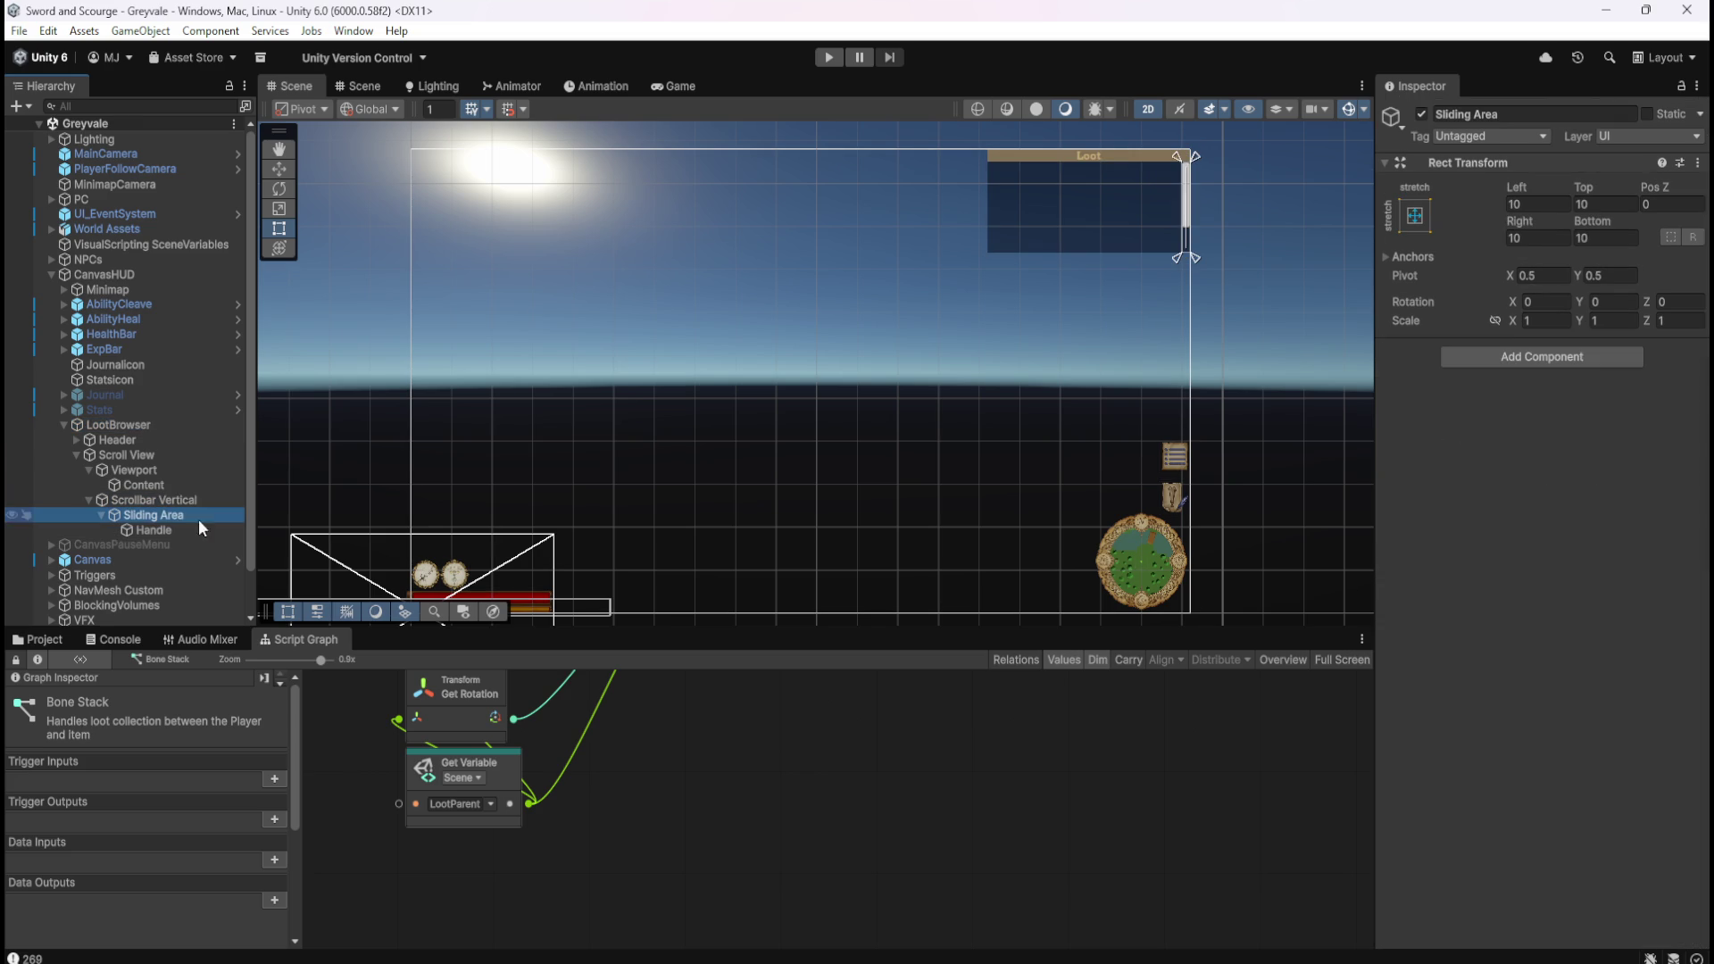
Select the Scroll View and review the scrollbar Visibility options without changing them.
click(177, 466)
click(181, 457)
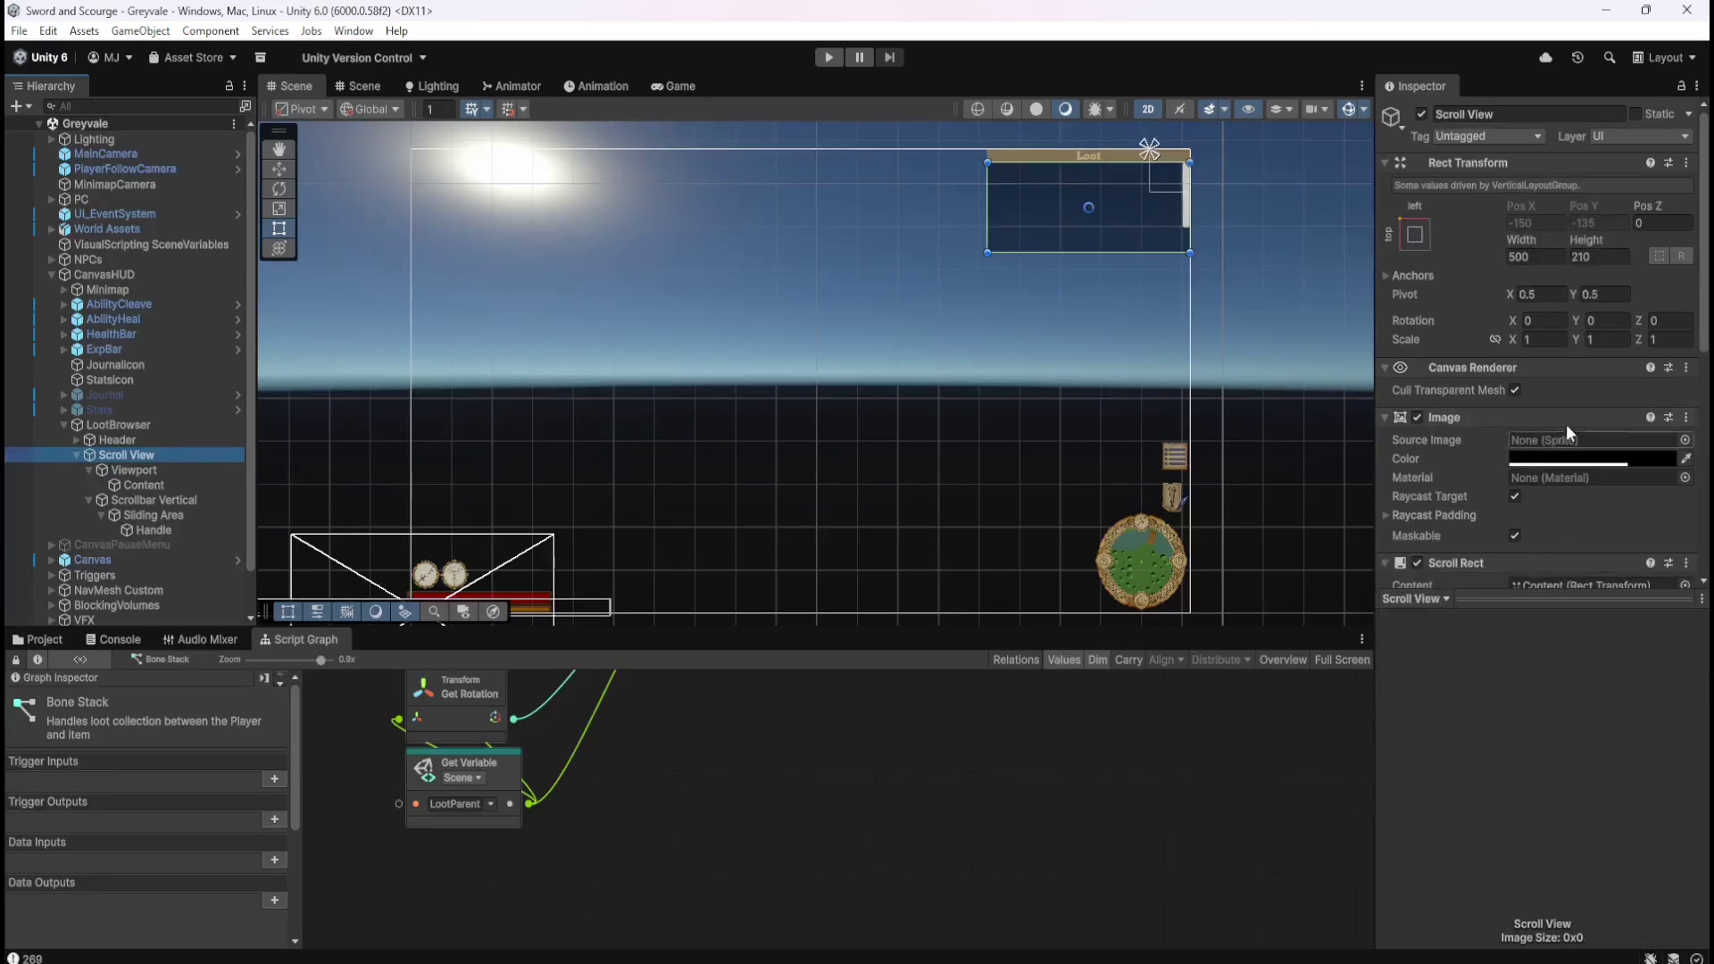
scroll(1454, 422, down, 5)
scroll(1443, 398, up, 1)
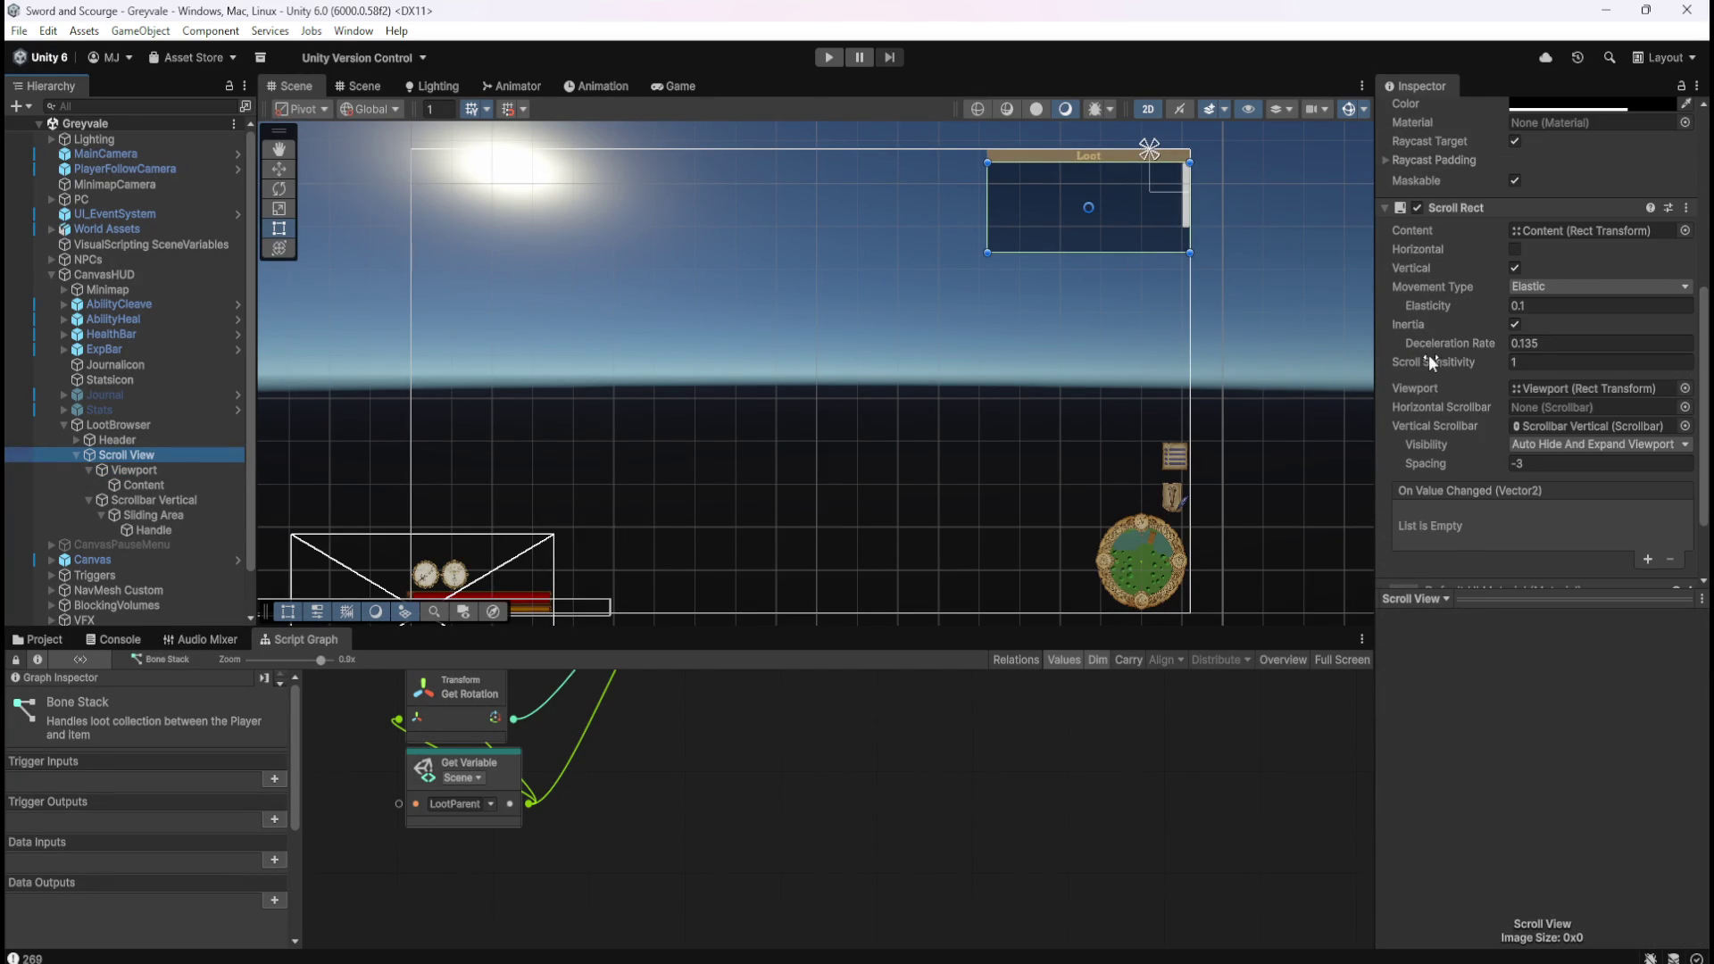
scroll(1456, 386, down, 1)
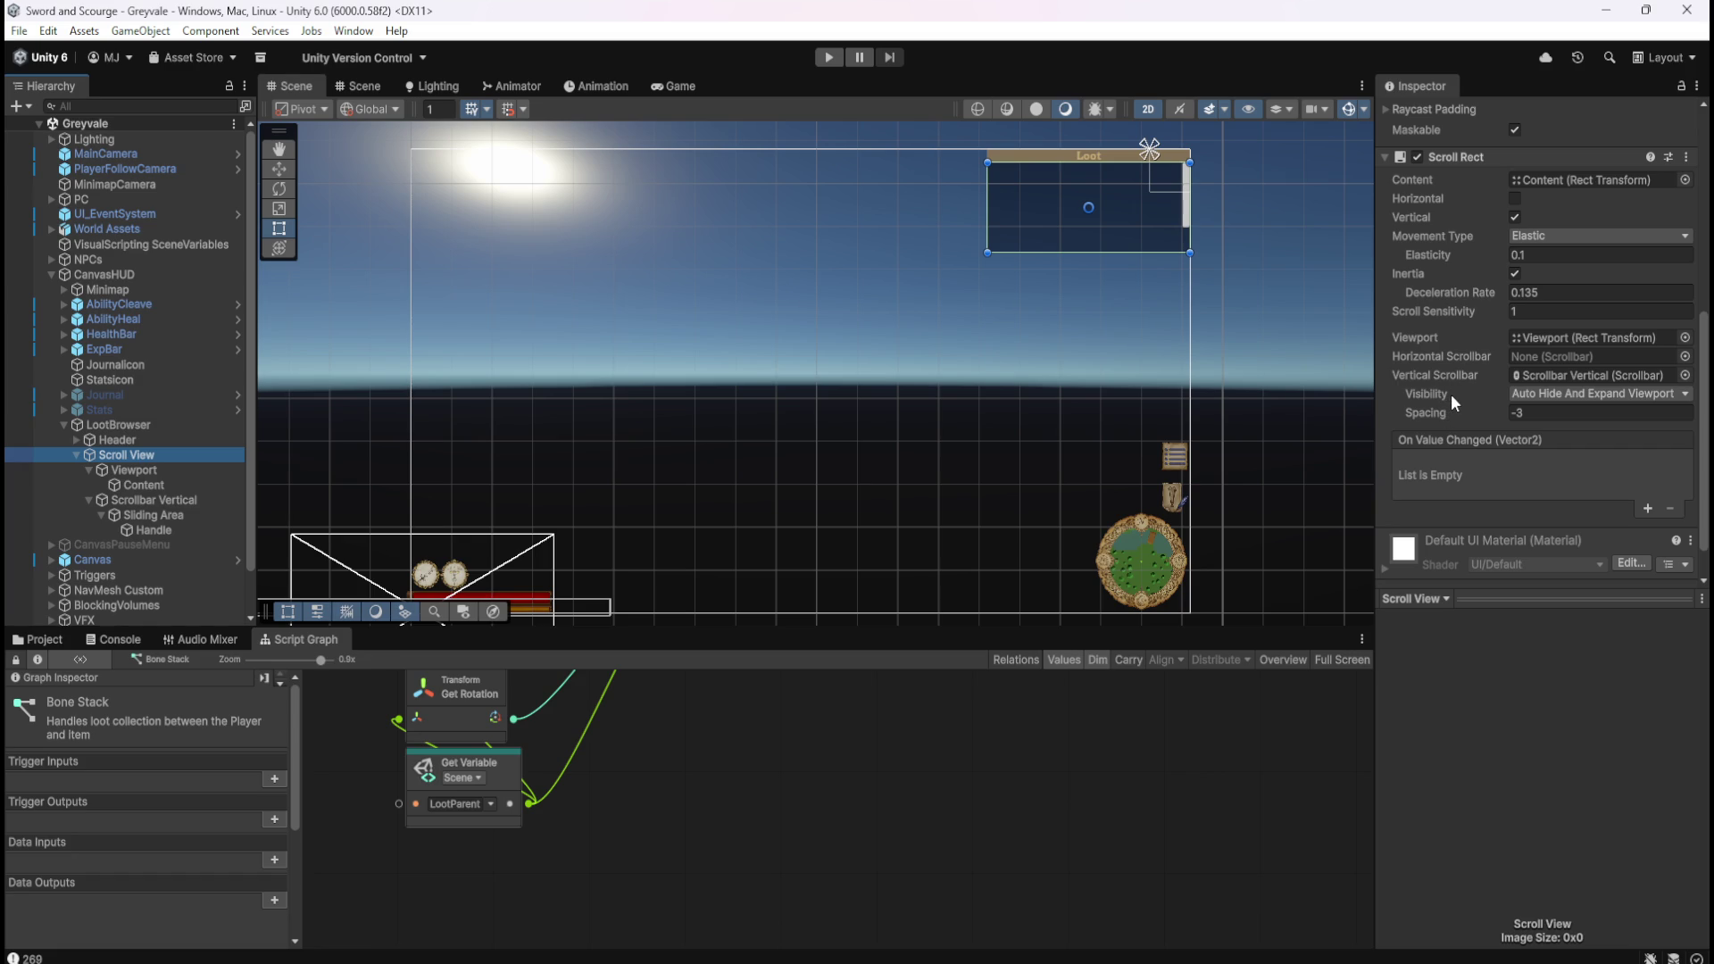
click(1591, 397)
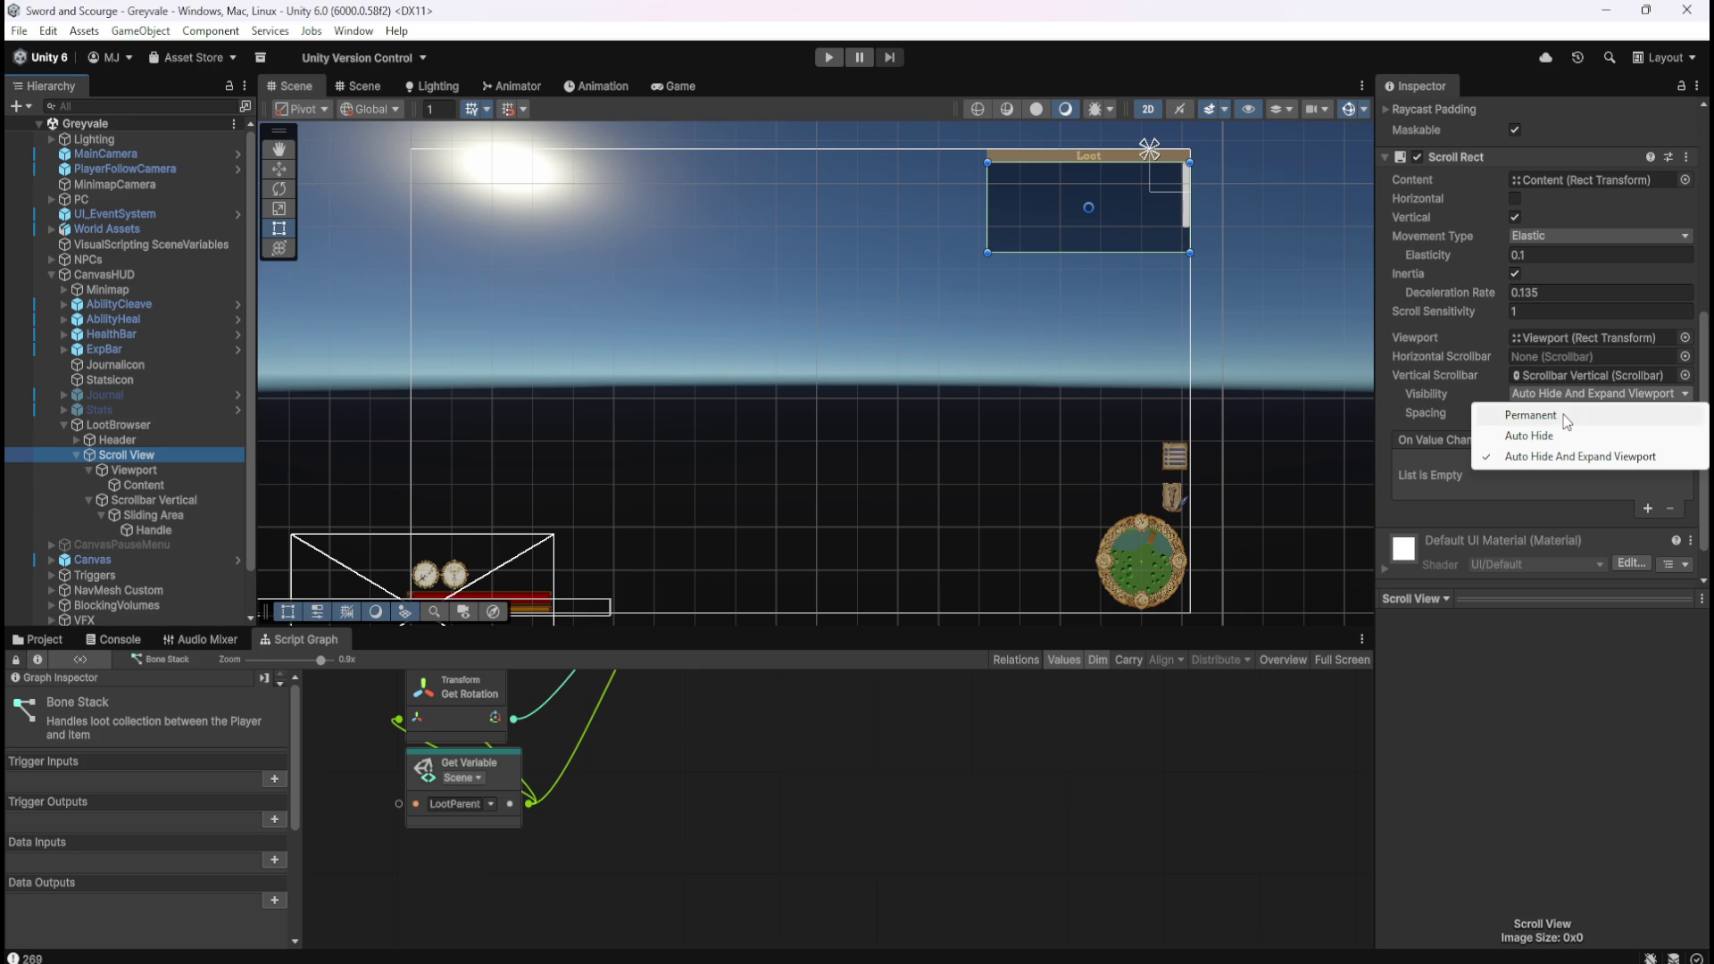
click(1705, 393)
Review the Movement Type options, leaving it on Elastic.
scroll(1702, 377, up, 1)
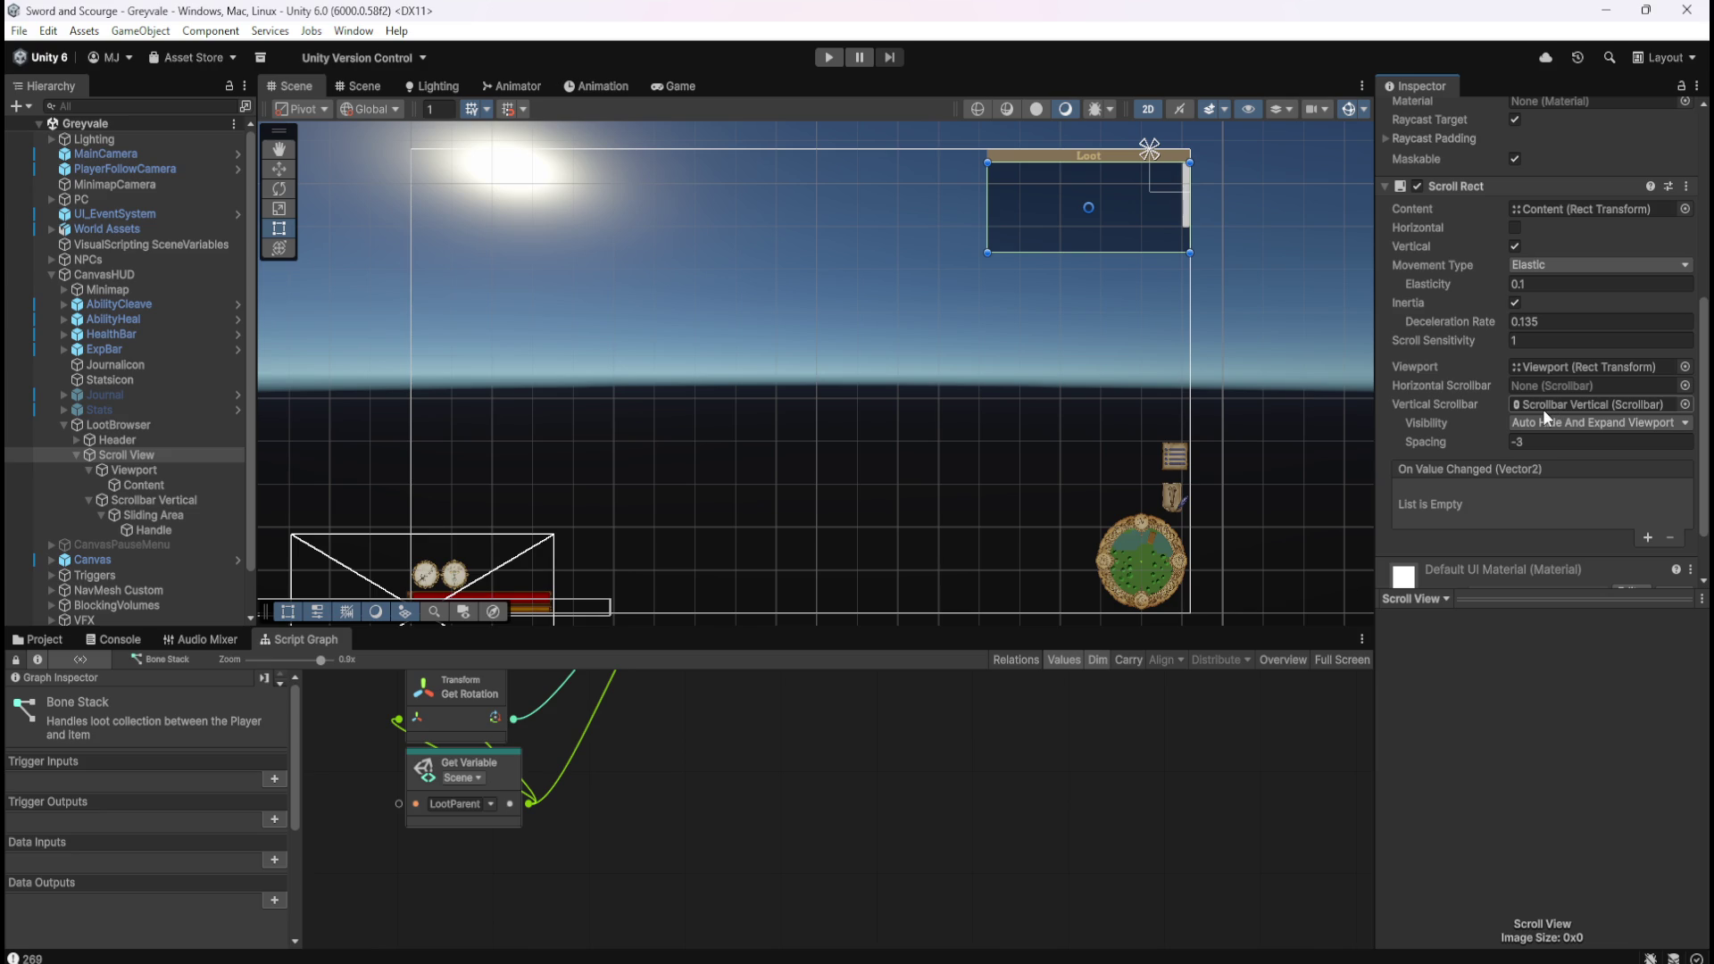
click(1556, 268)
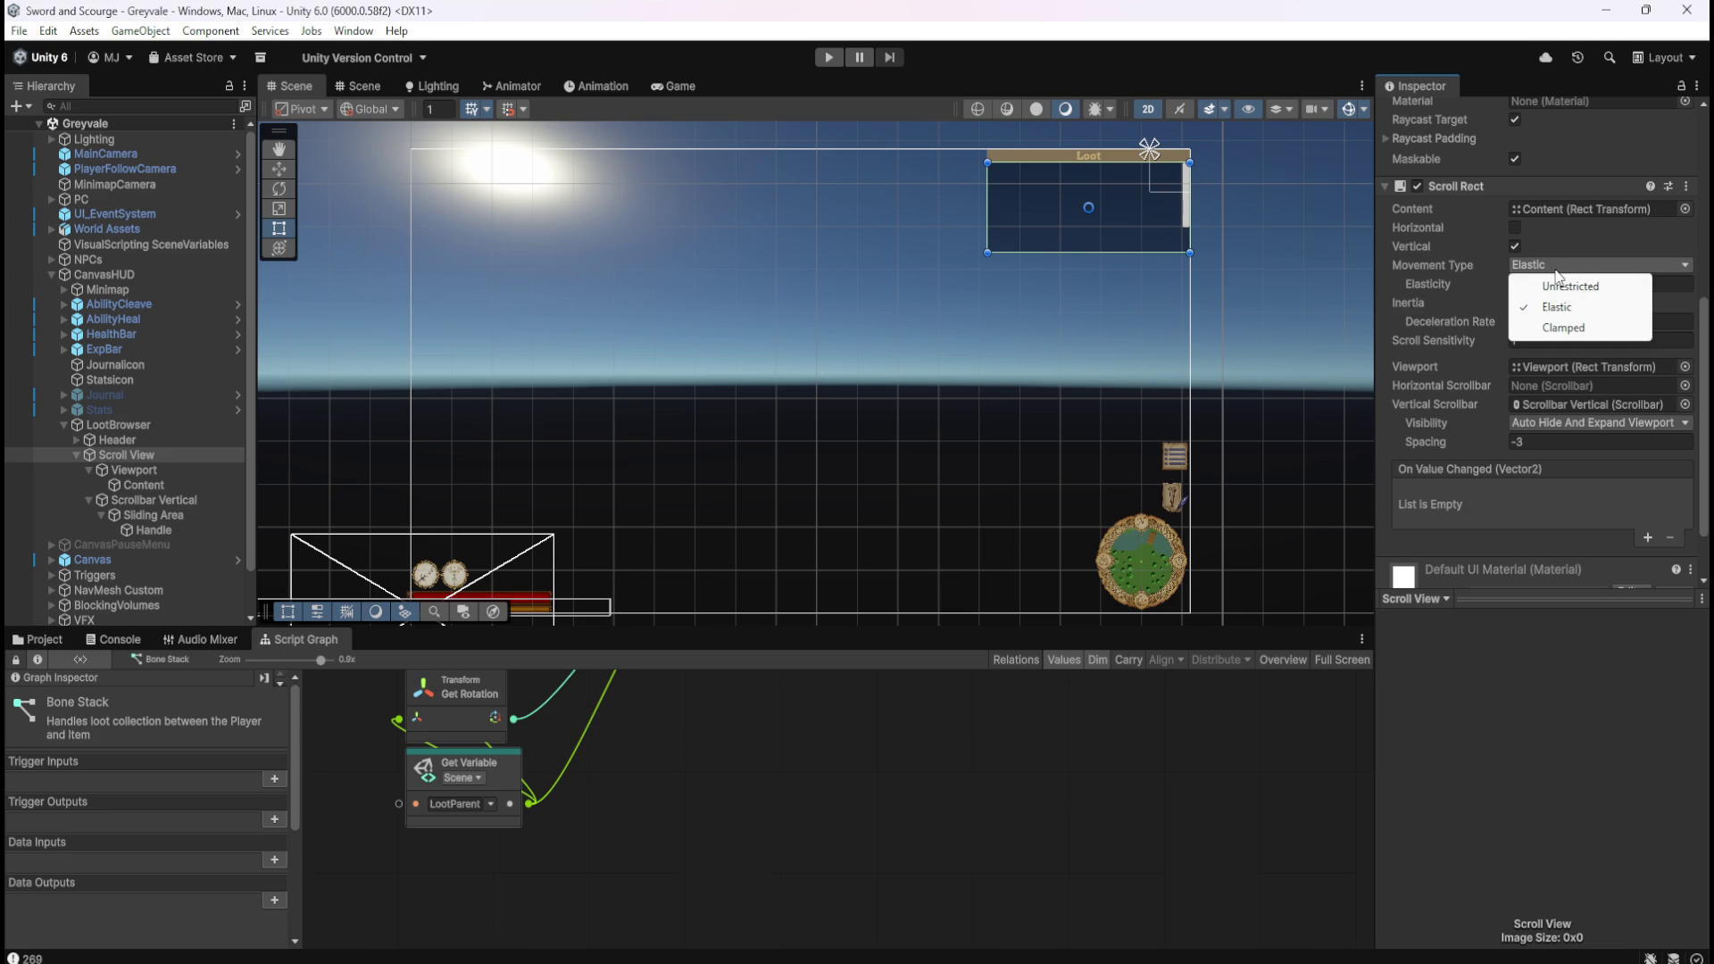
click(1706, 326)
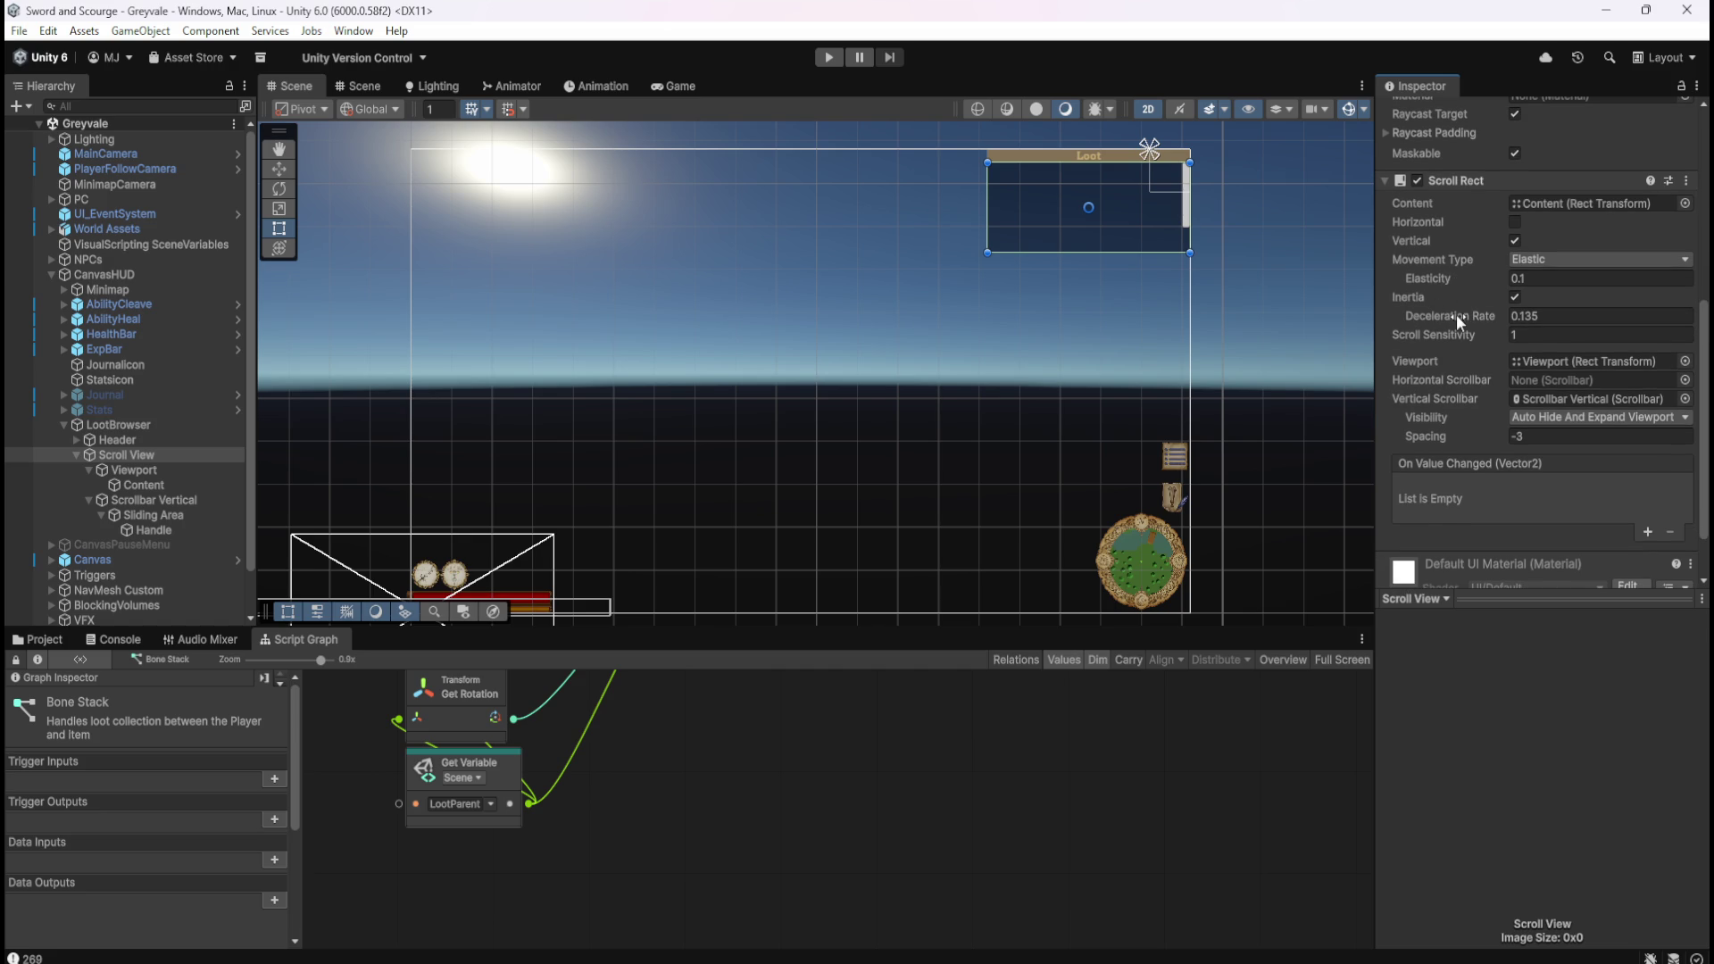
Select Scrollbar Vertical, review its Navigation options unchanged, and drag the scrollbar sliders.
click(211, 474)
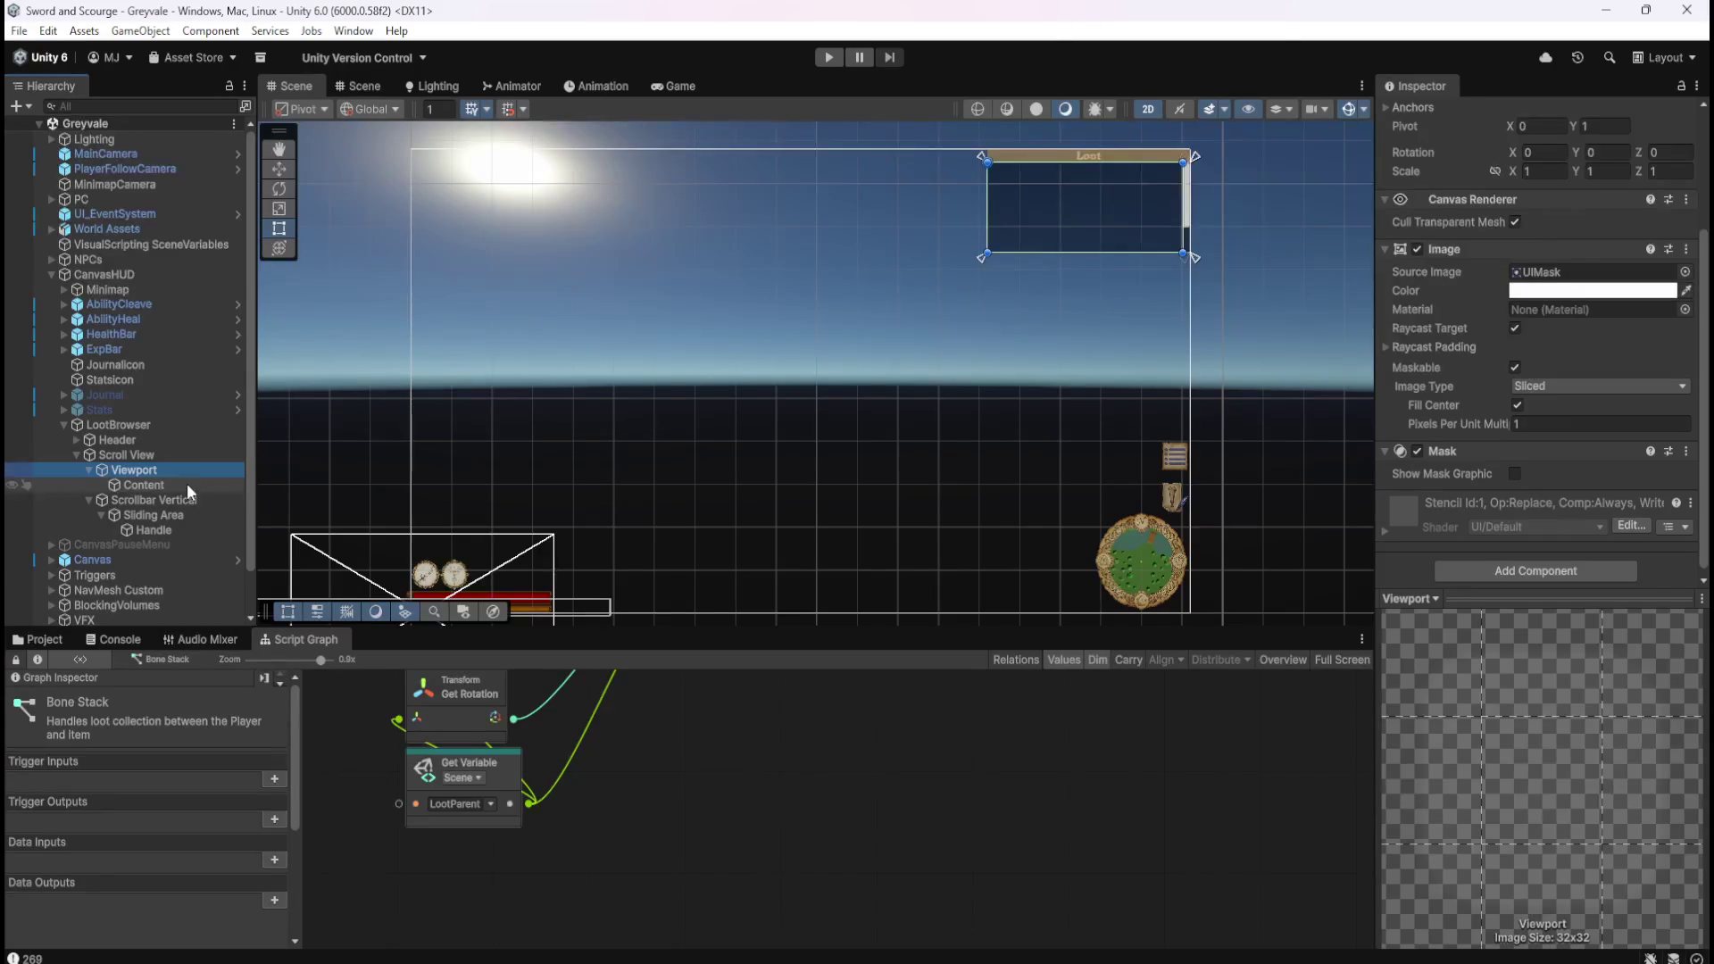
click(143, 501)
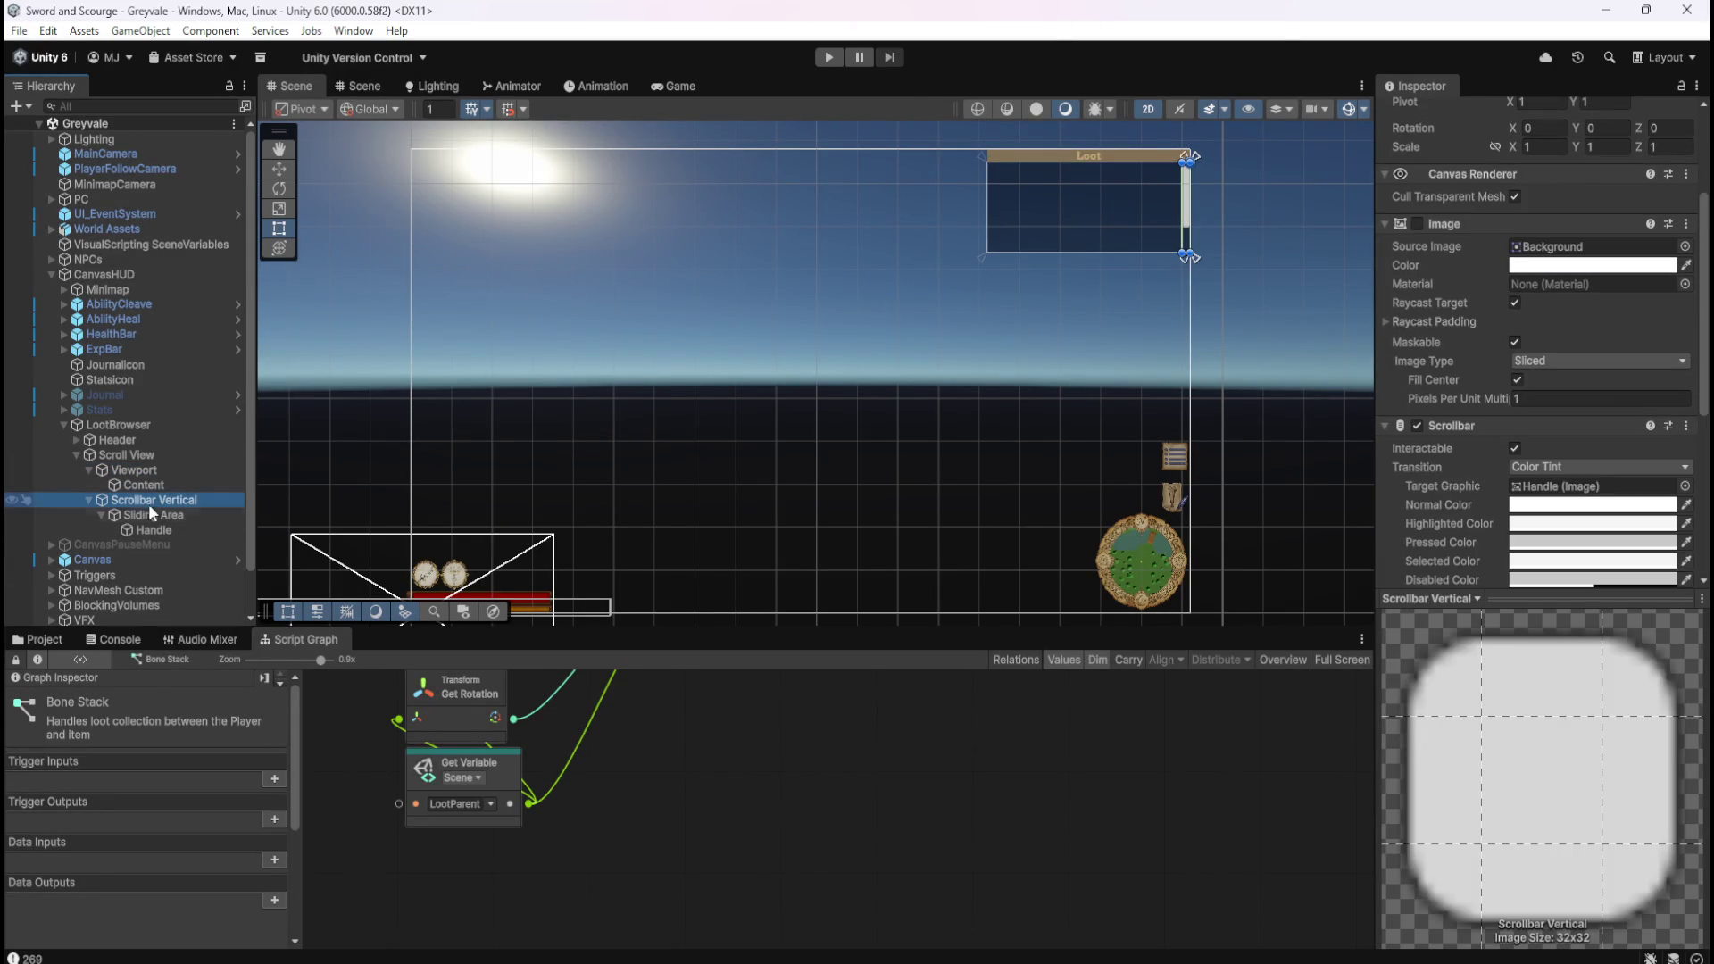
scroll(1591, 414, down, 5)
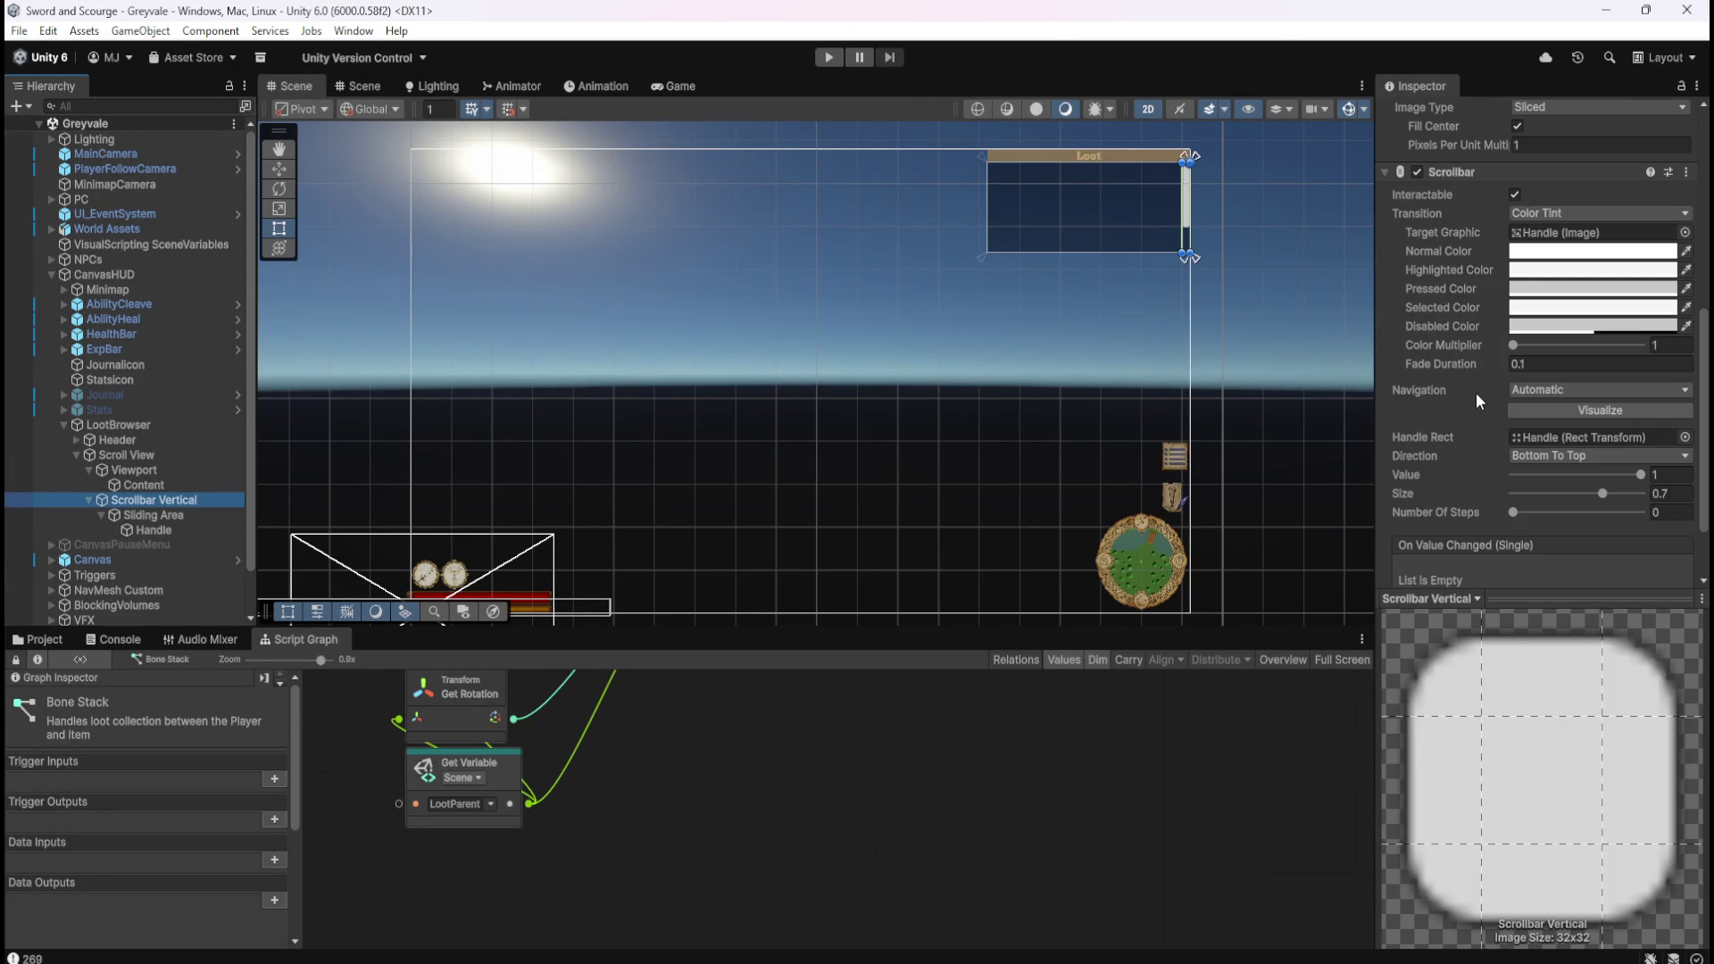
click(1540, 390)
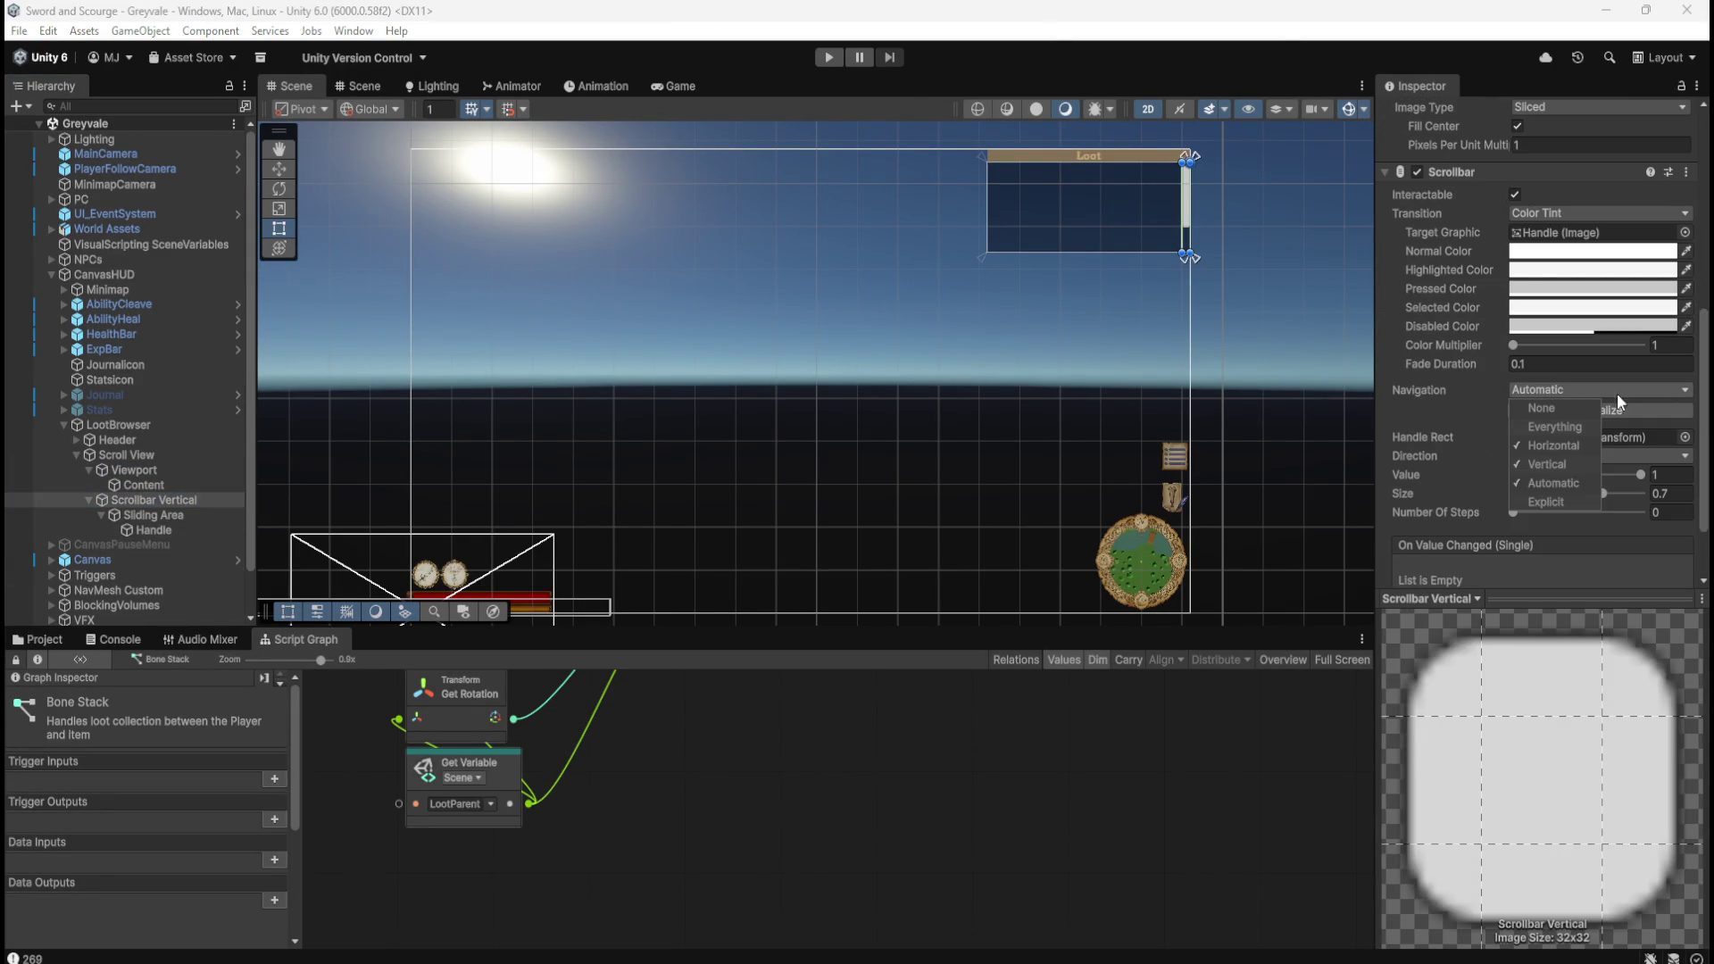
click(1696, 423)
drag(1702, 427, 1703, 459)
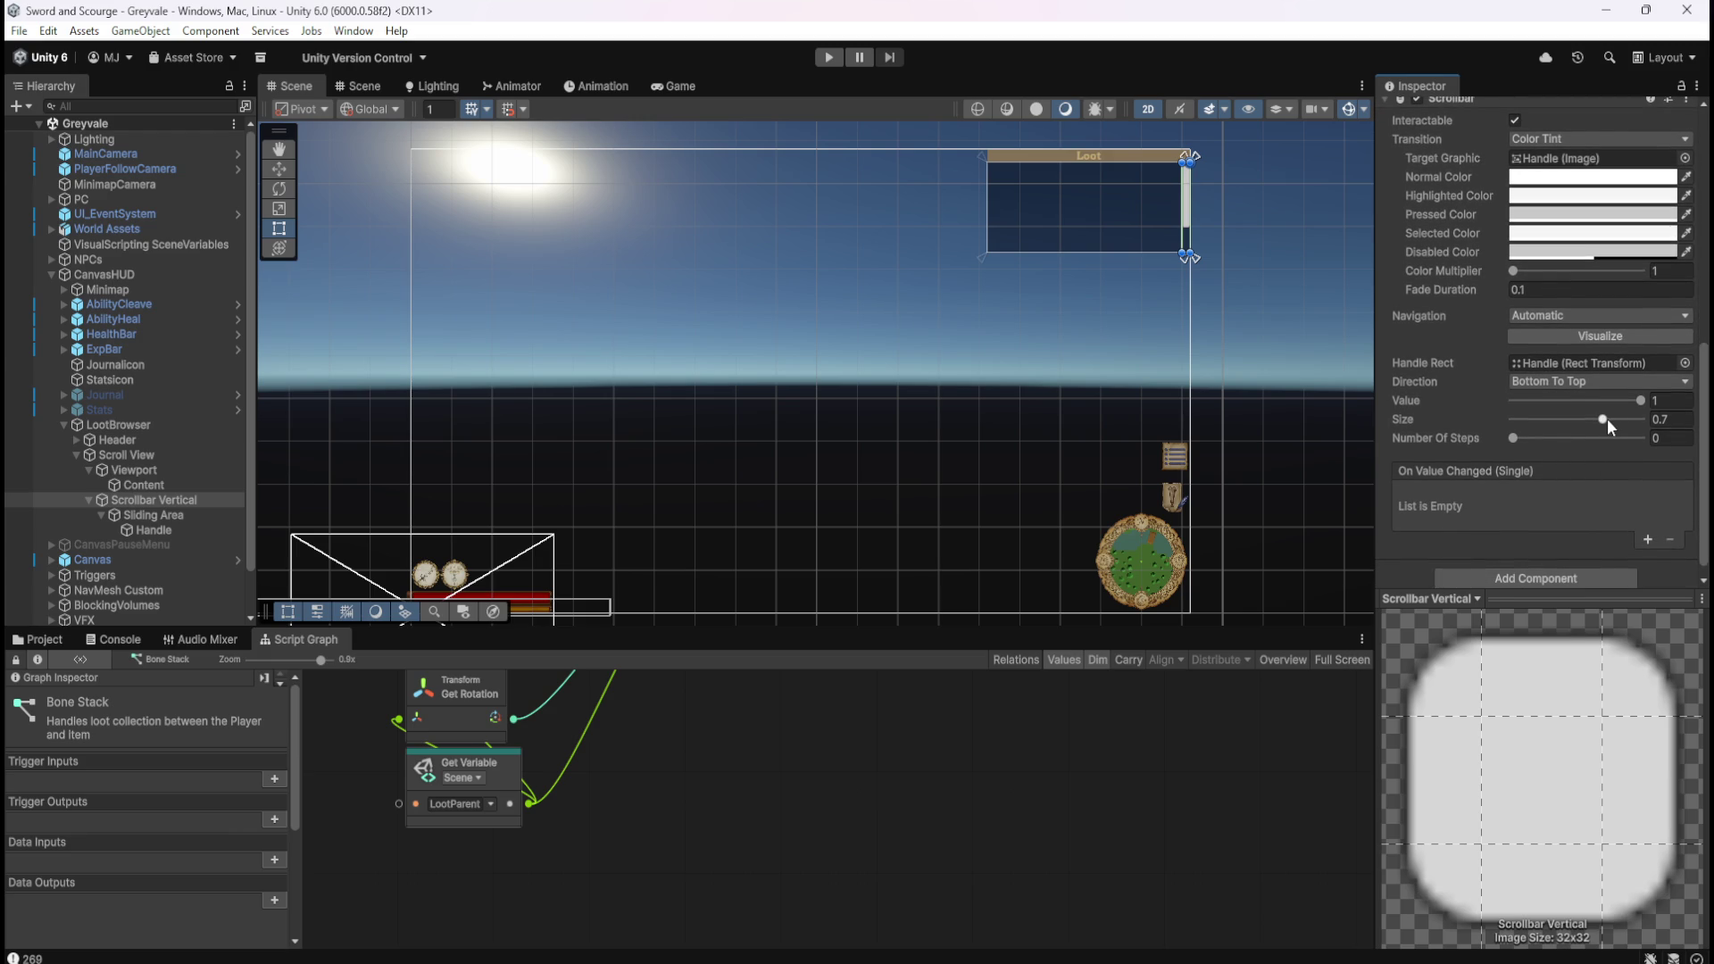
mouse_move(1604, 419)
mouse_down()
mouse_move(1493, 434)
mouse_move(1652, 419)
mouse_move(1593, 422)
mouse_move(1634, 402)
mouse_move(1445, 414)
mouse_move(1683, 417)
mouse_up()
Save the scene, set scrollbar Value to 1, and try Number Of Steps 2 before undoing to 0.
key(ctrl+s)
text(1)
key(ctrl+s)
drag(1515, 443, 1553, 448)
key(ctrl+z)
Try different handle Size values, undoing back to 0.7 and saving the scene.
drag(1639, 402, 1461, 407)
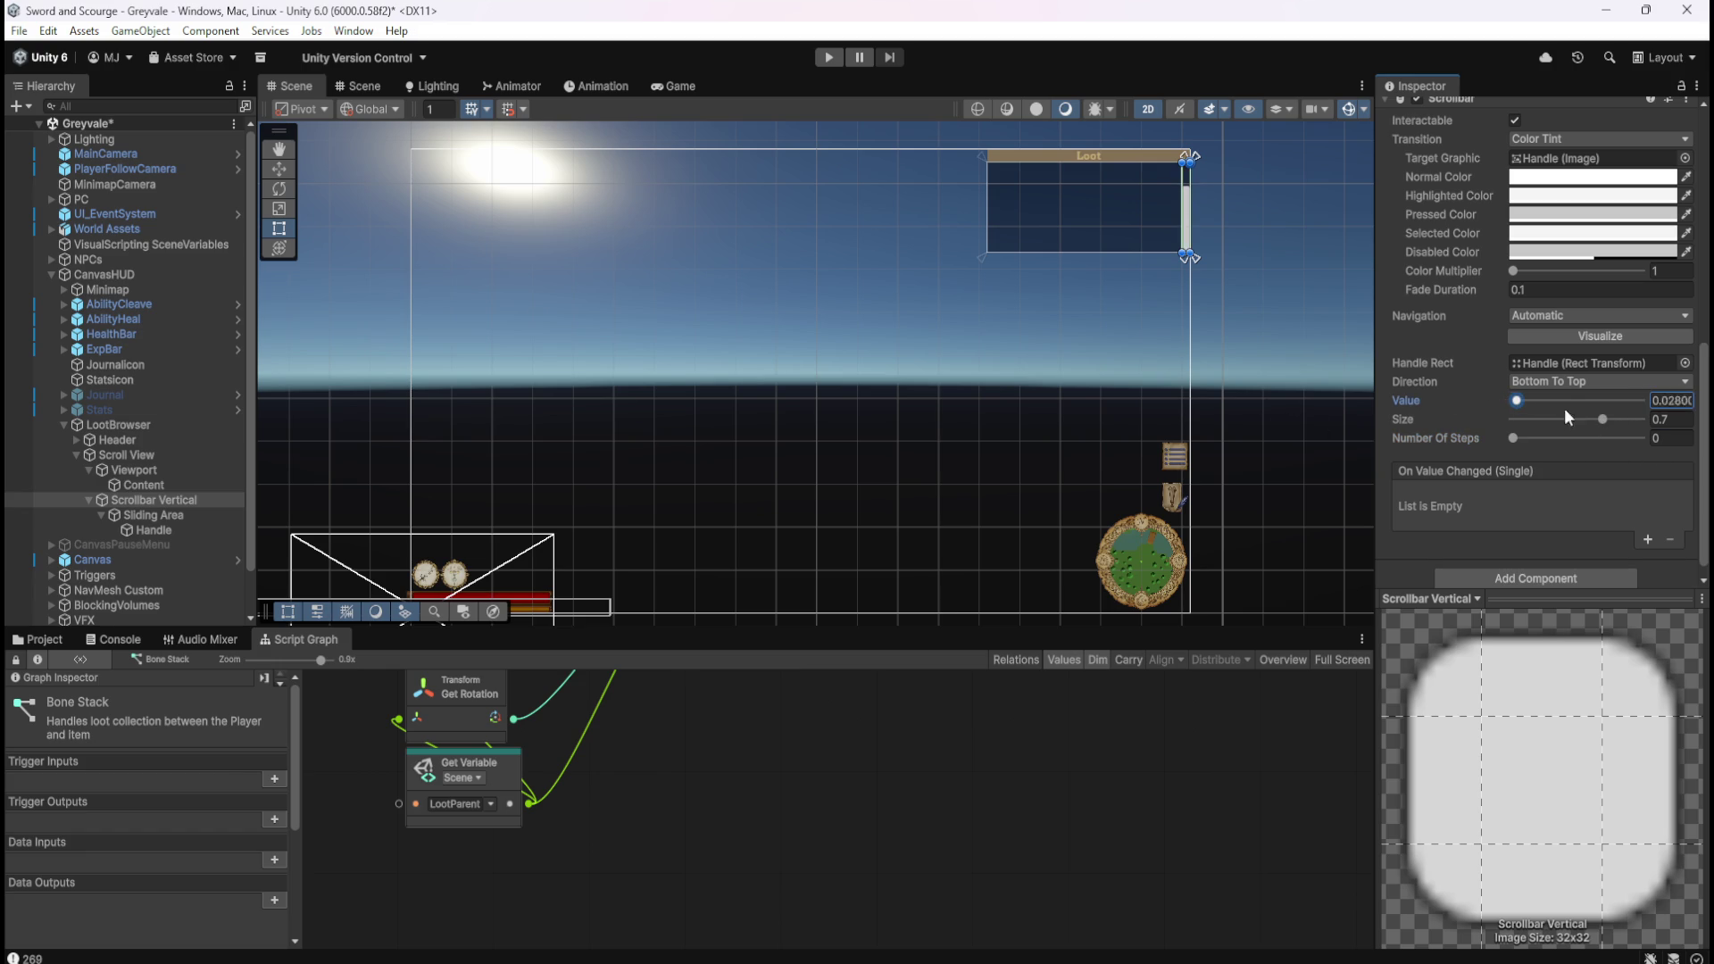
mouse_move(1589, 405)
mouse_down()
mouse_move(1612, 418)
mouse_move(1523, 413)
mouse_move(1630, 414)
mouse_up()
key(ctrl+s)
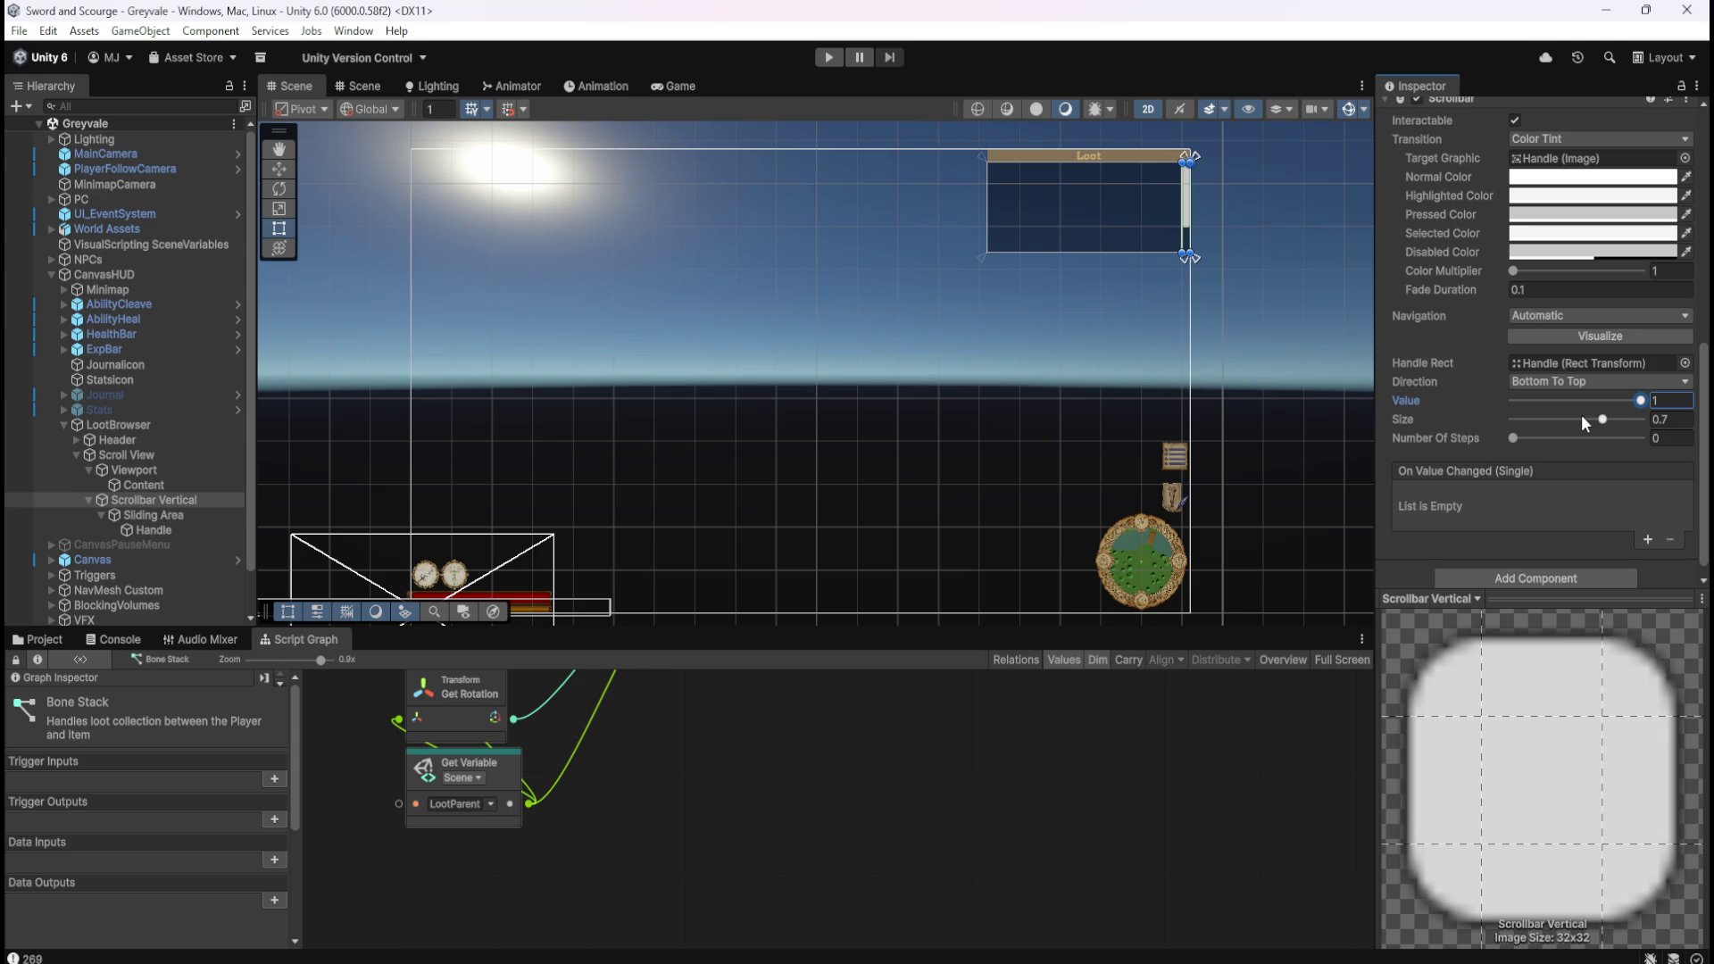
drag(1603, 420, 1484, 420)
key(ctrl+z)
drag(1604, 426, 1642, 426)
key(ctrl+z)
drag(1607, 423, 1640, 423)
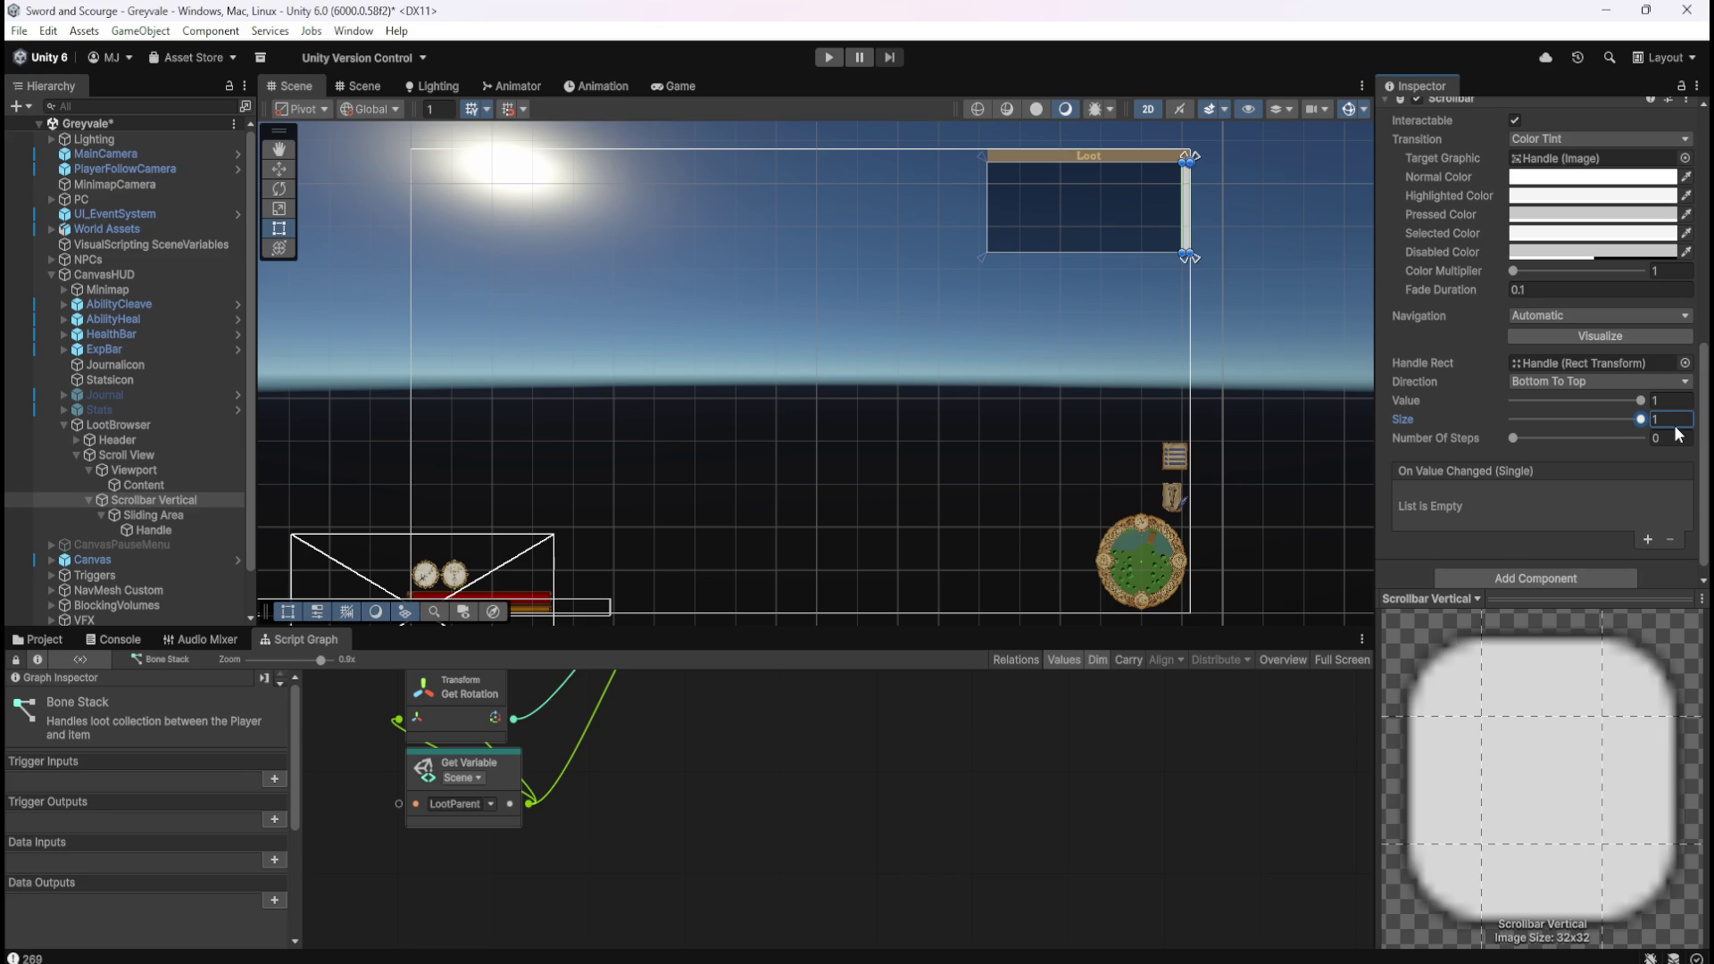
Drag the scrollbar Size slider back and forth to test several handle sizes.
mouse_move(1645, 432)
mouse_down()
mouse_move(1545, 432)
mouse_move(1654, 432)
mouse_move(1603, 421)
mouse_move(1703, 448)
mouse_up()
mouse_move(1652, 431)
mouse_down()
mouse_move(1517, 428)
mouse_move(1685, 435)
mouse_up()
mouse_move(1659, 437)
mouse_down()
mouse_move(1566, 436)
mouse_move(1661, 435)
mouse_up()
mouse_move(1659, 432)
mouse_down()
mouse_move(1555, 432)
mouse_move(1645, 438)
mouse_move(1600, 434)
mouse_move(1646, 416)
mouse_up()
drag(1642, 419, 1647, 422)
drag(1625, 431, 1656, 435)
mouse_move(1625, 437)
mouse_down()
mouse_move(1500, 446)
mouse_move(1518, 447)
mouse_move(1550, 445)
mouse_move(1493, 441)
mouse_move(1631, 430)
mouse_move(1470, 431)
mouse_up()
Adjust the Size value once more, then undo to restore it to 0.7.
click(1668, 419)
click(1513, 420)
mouse_move(1513, 420)
mouse_down()
mouse_move(1644, 418)
mouse_move(1476, 427)
mouse_move(1664, 416)
mouse_up()
key(ctrl+z)
key(ctrl+z)
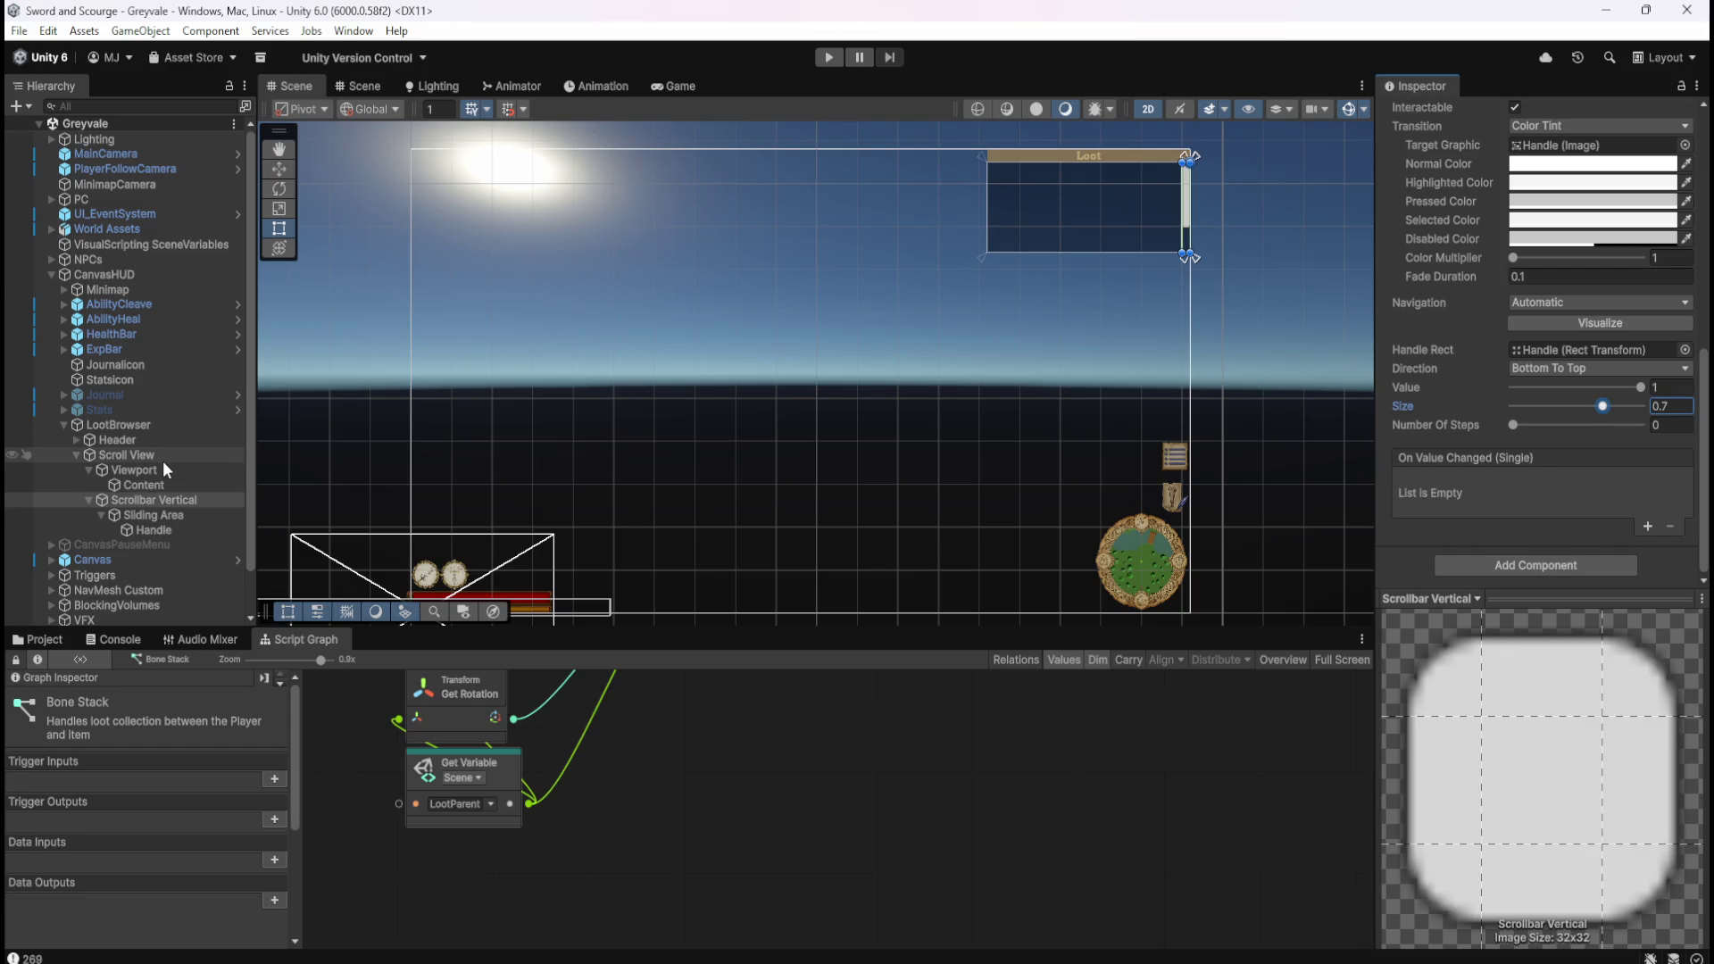
click(162, 459)
click(184, 426)
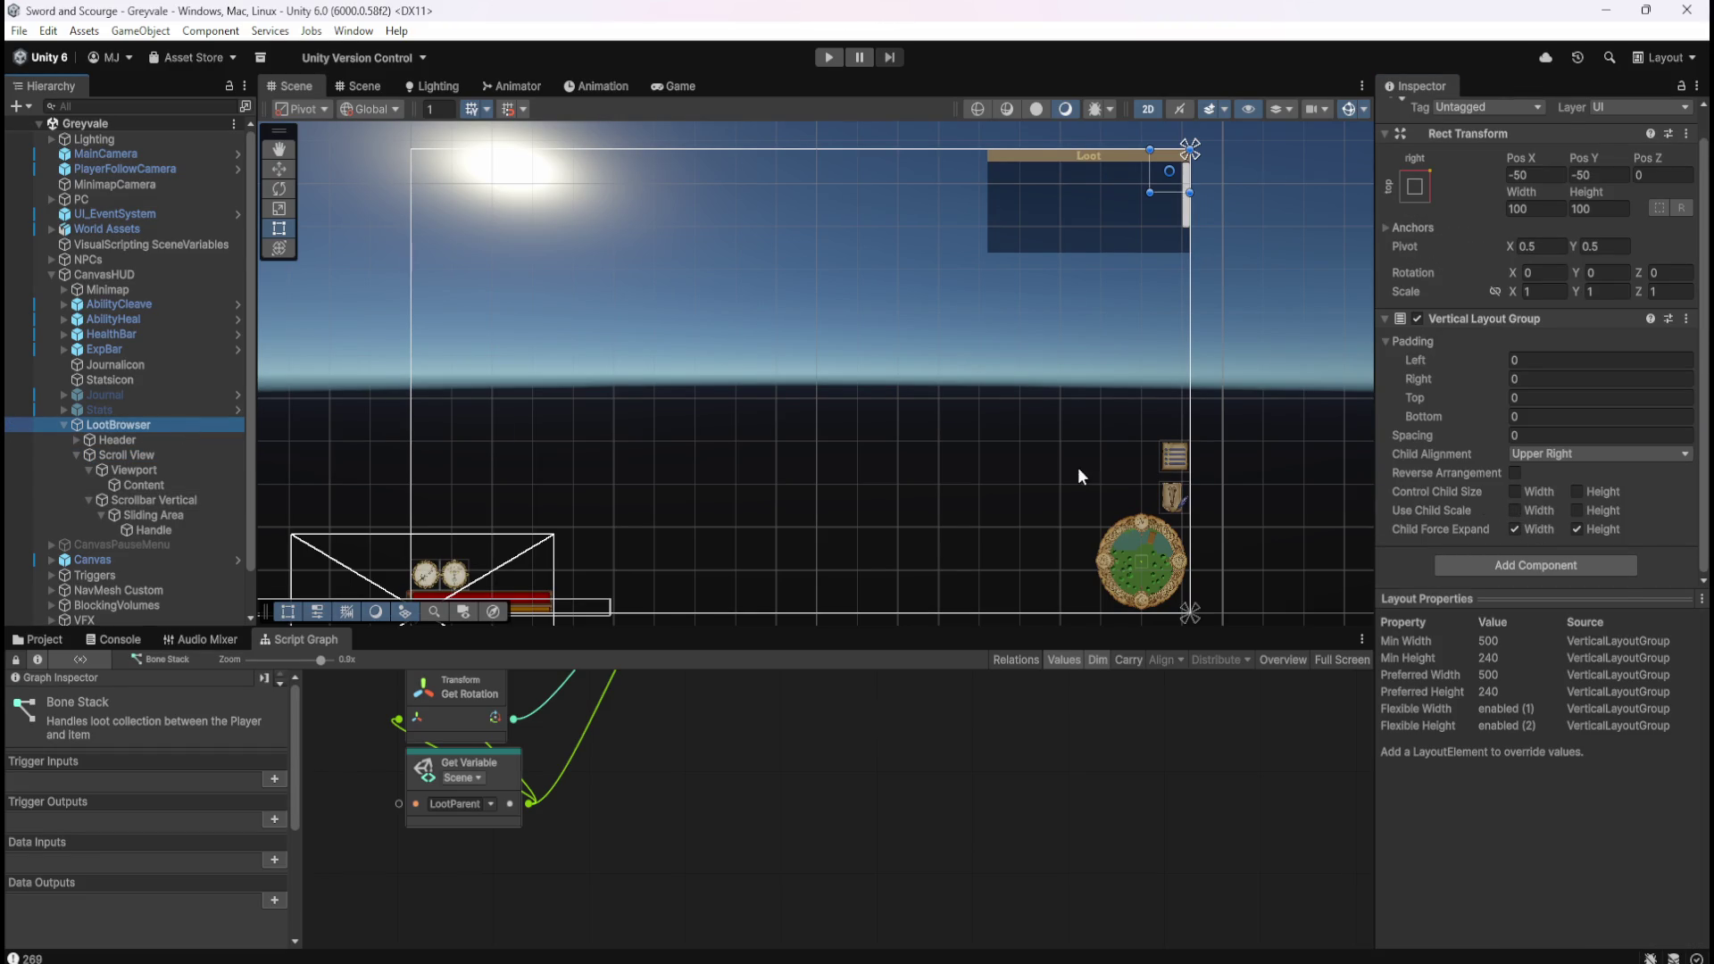
click(111, 439)
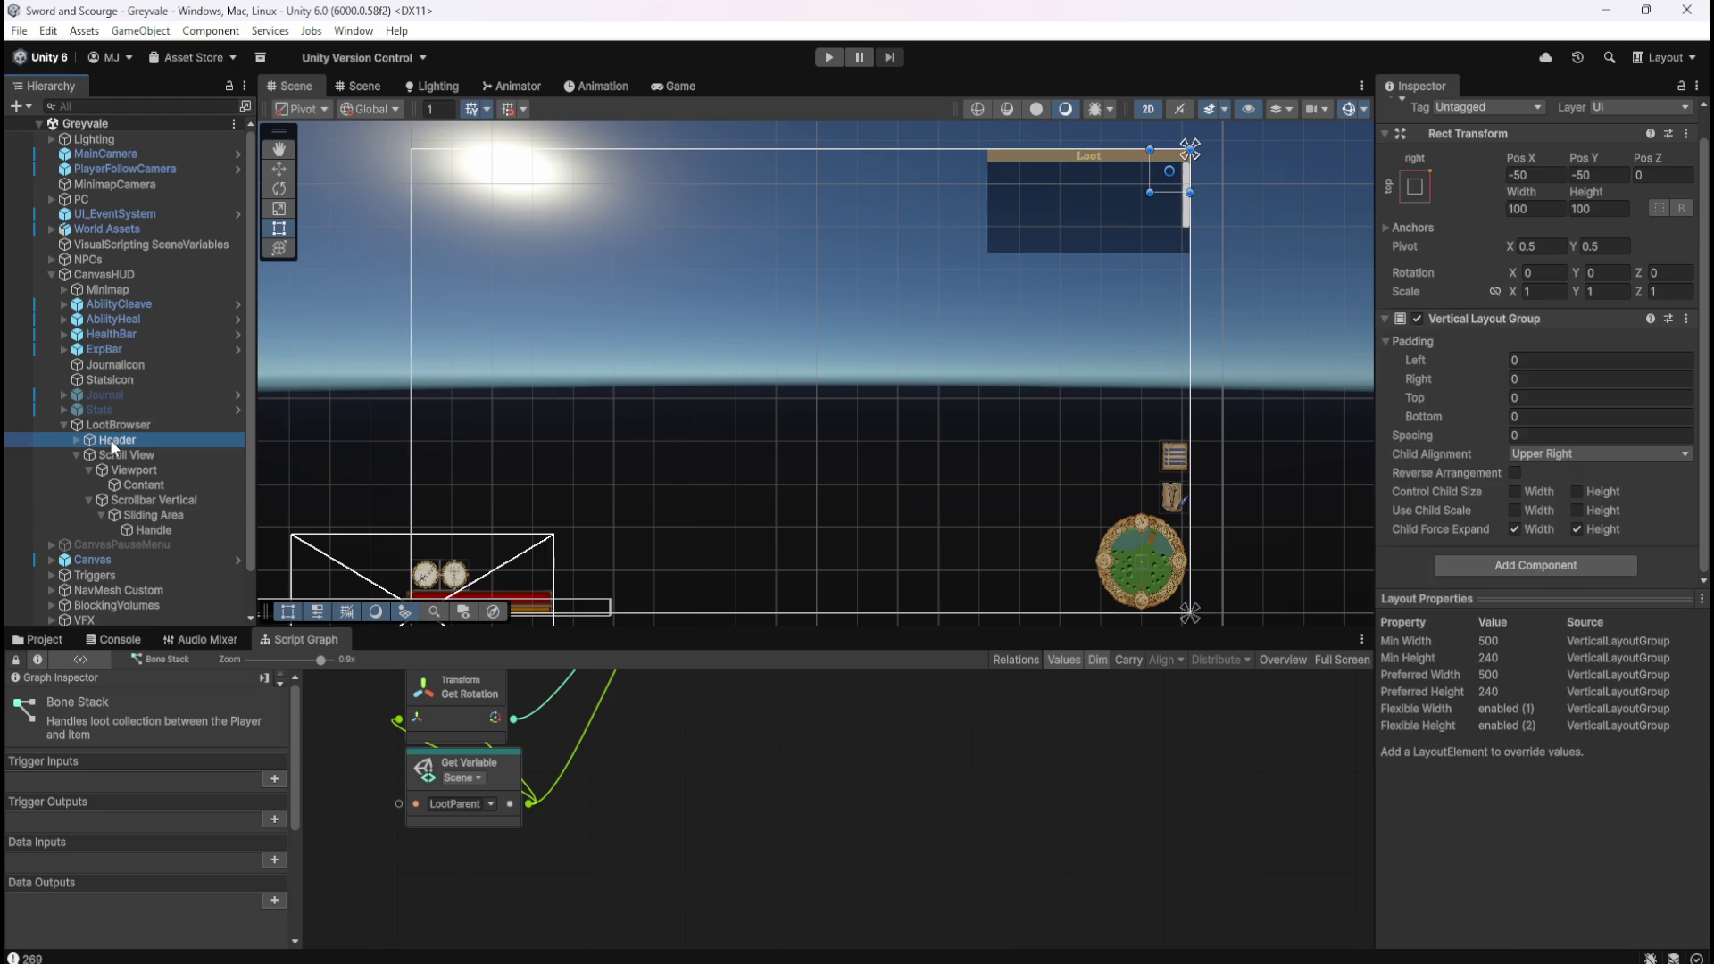
click(78, 442)
click(76, 439)
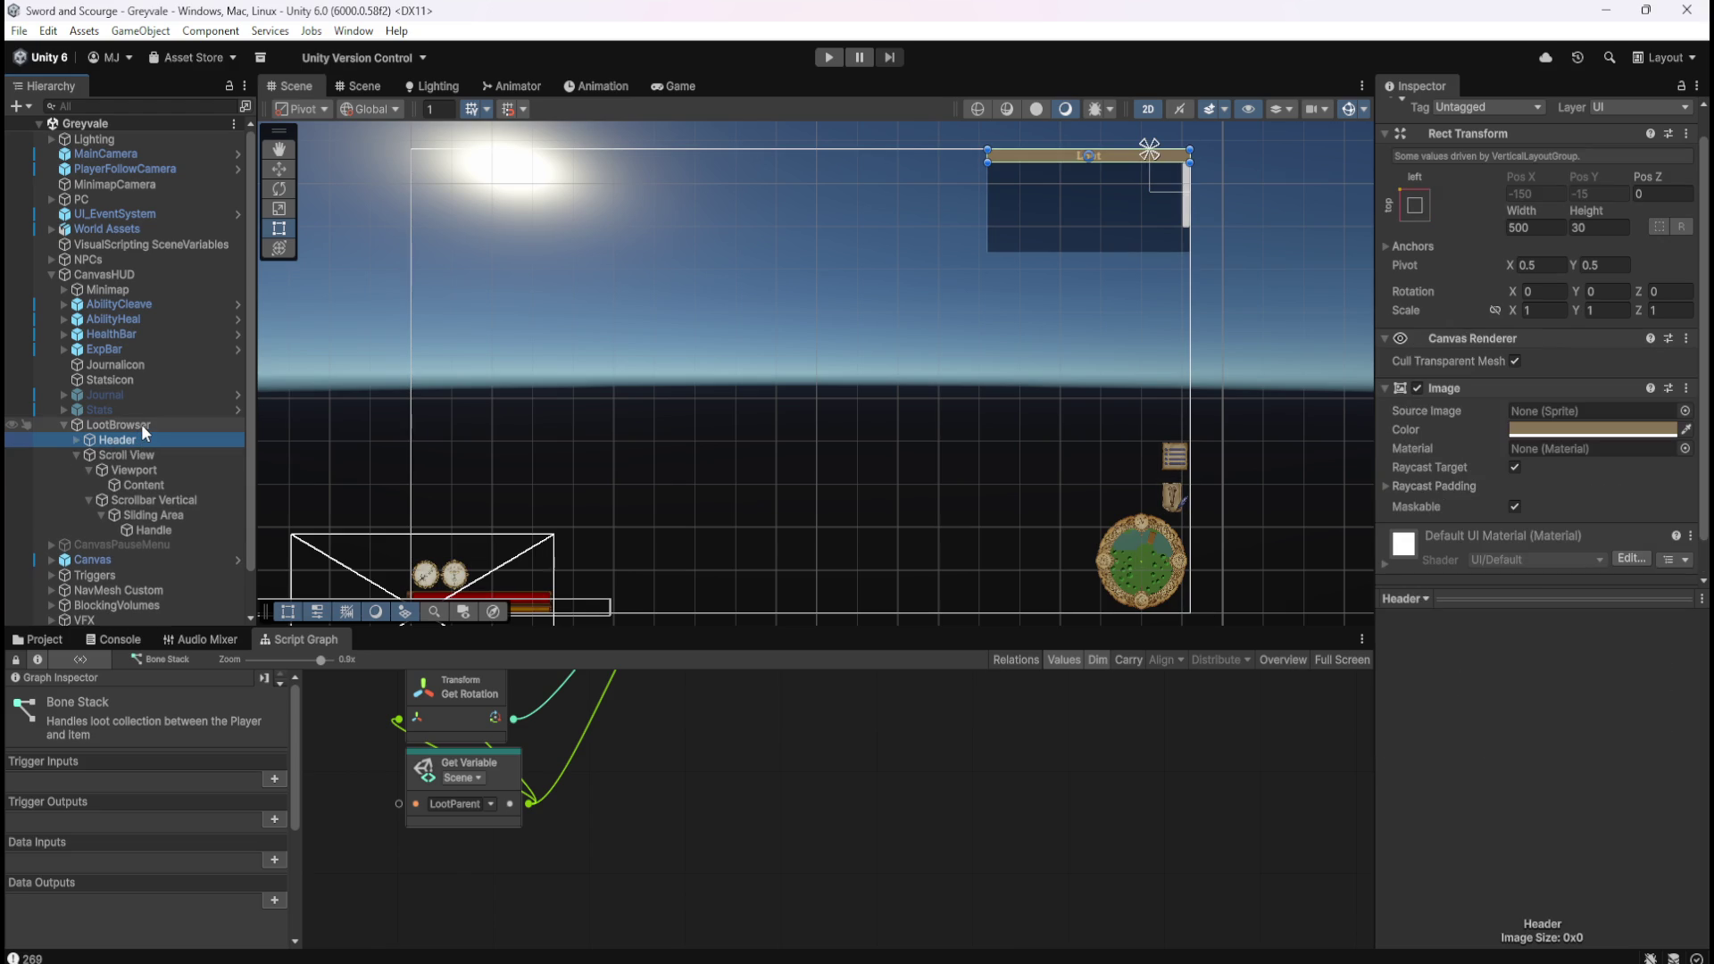
click(141, 425)
click(130, 458)
click(148, 425)
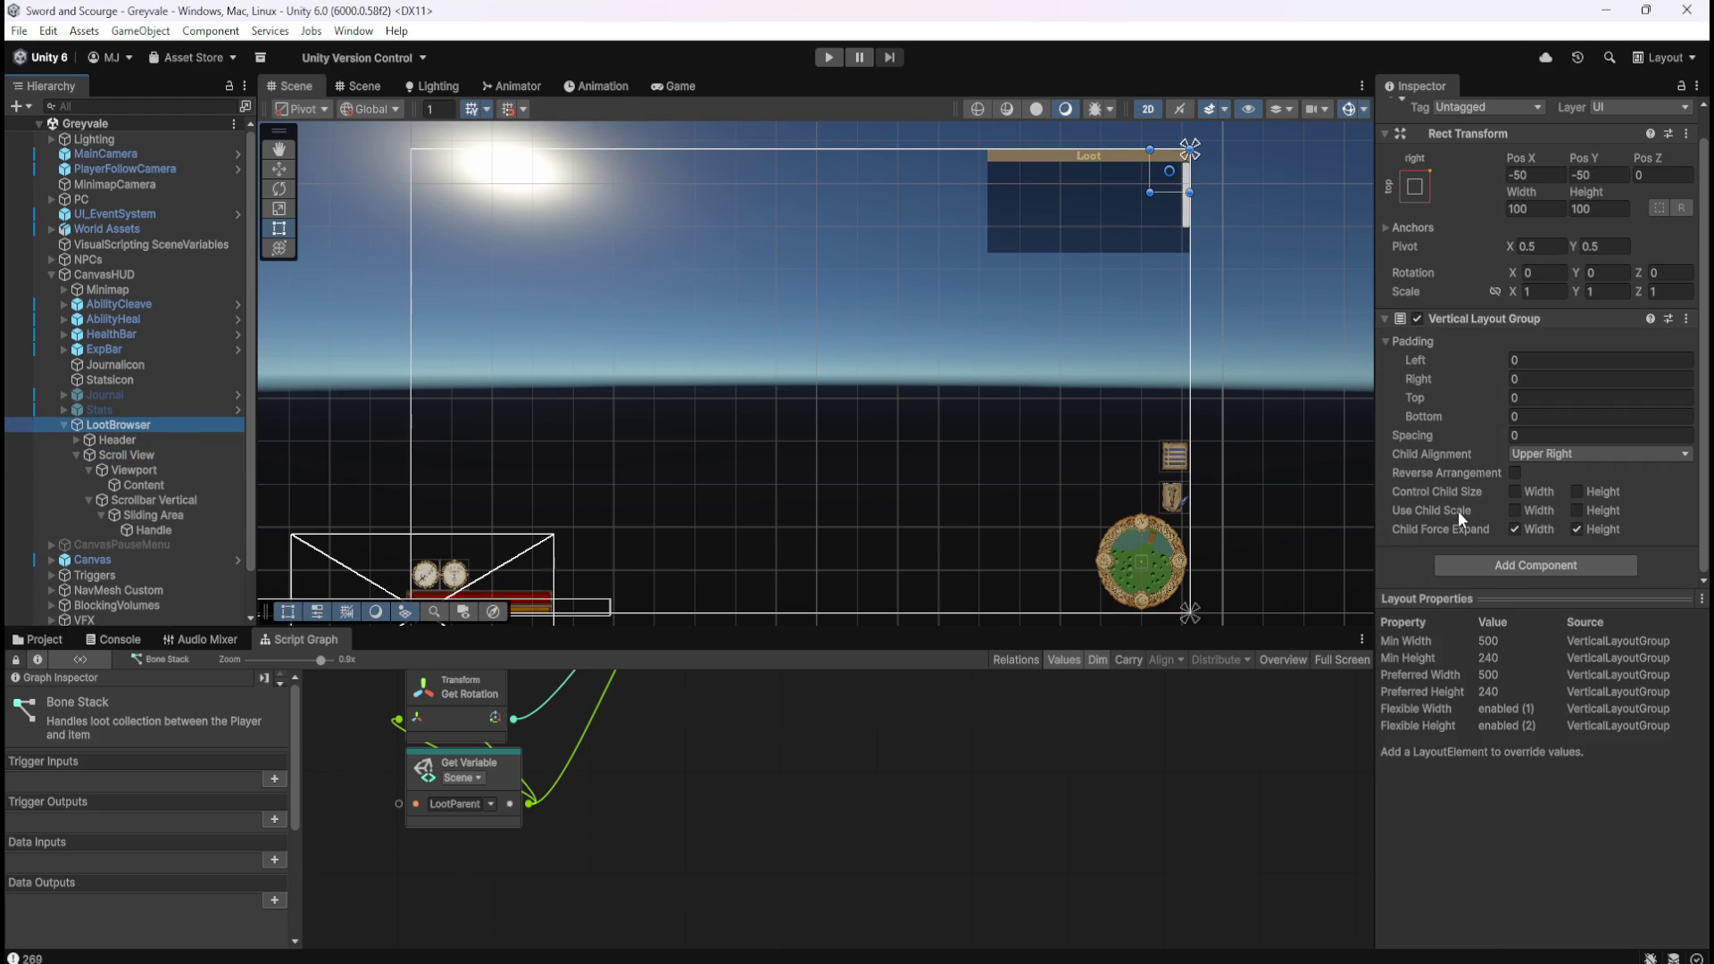
click(147, 473)
click(148, 501)
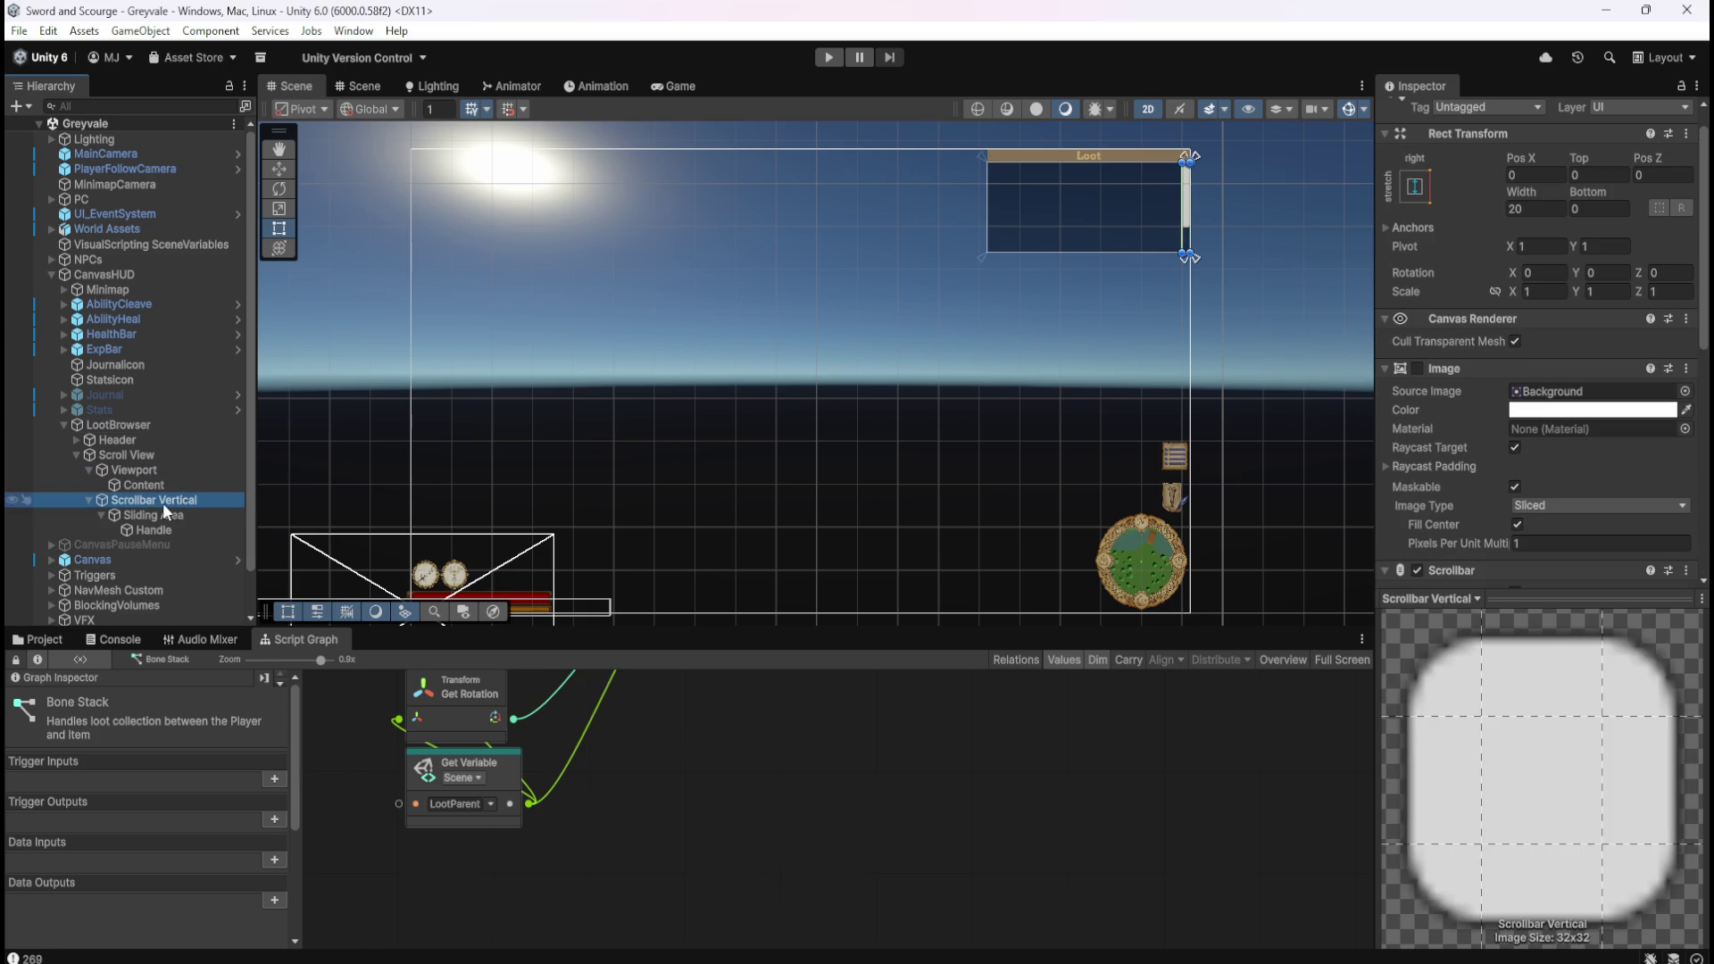
click(157, 515)
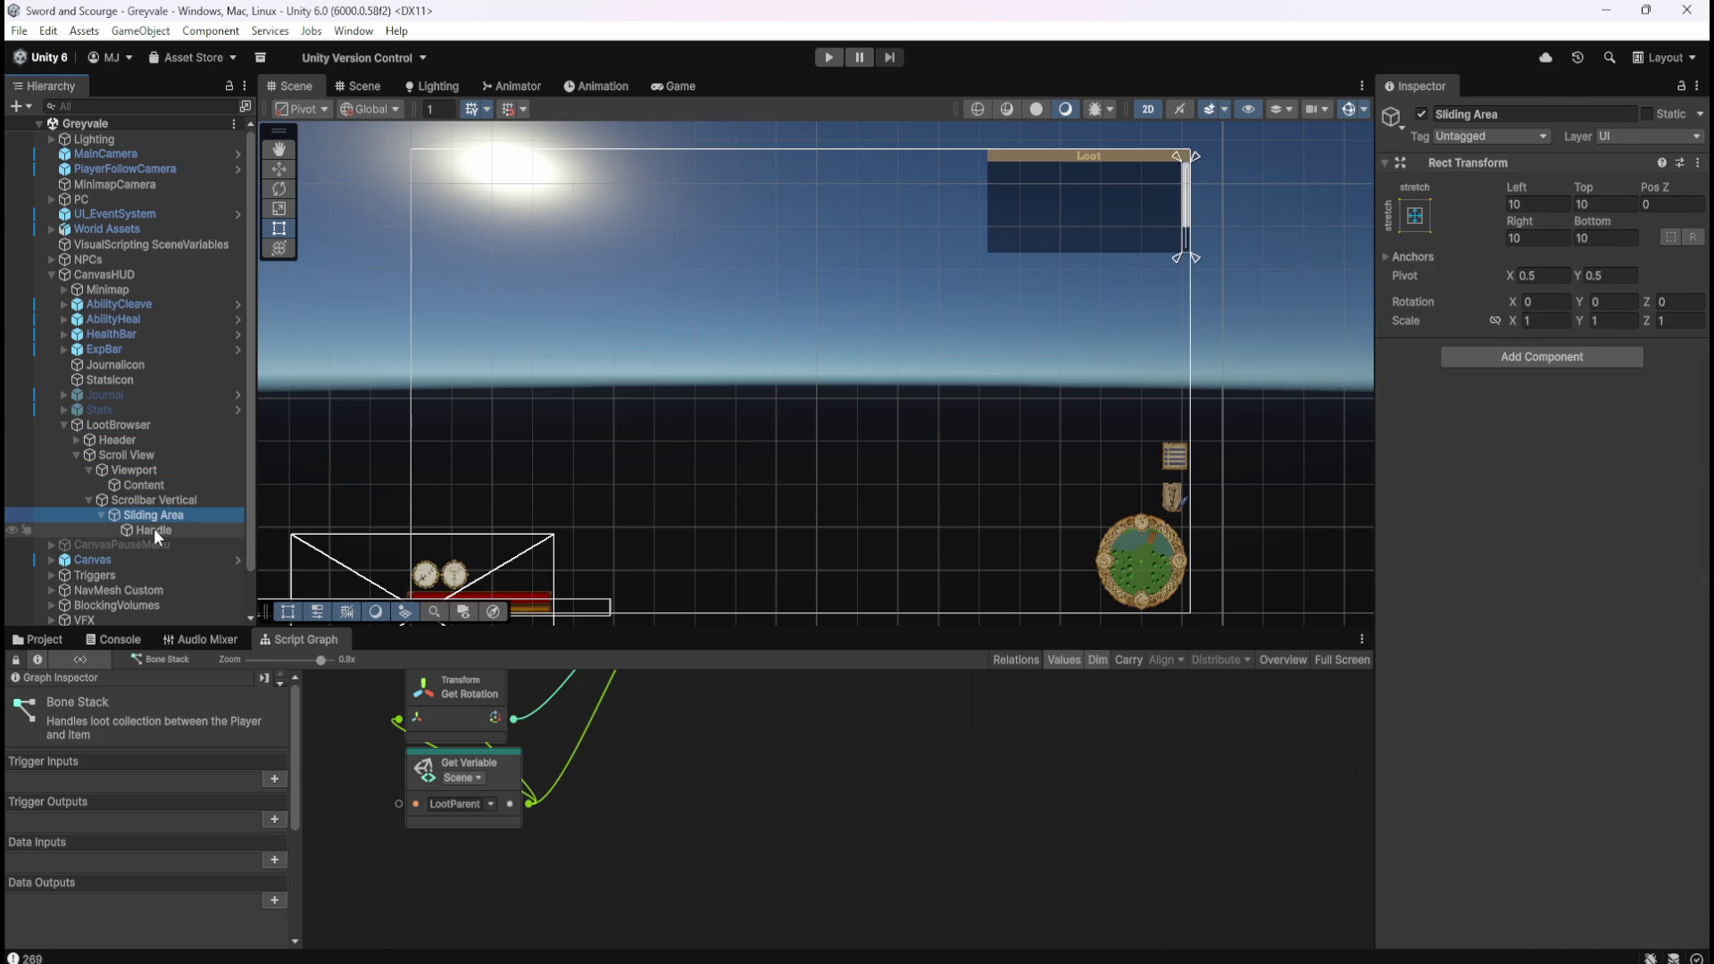
click(154, 529)
click(159, 514)
click(169, 500)
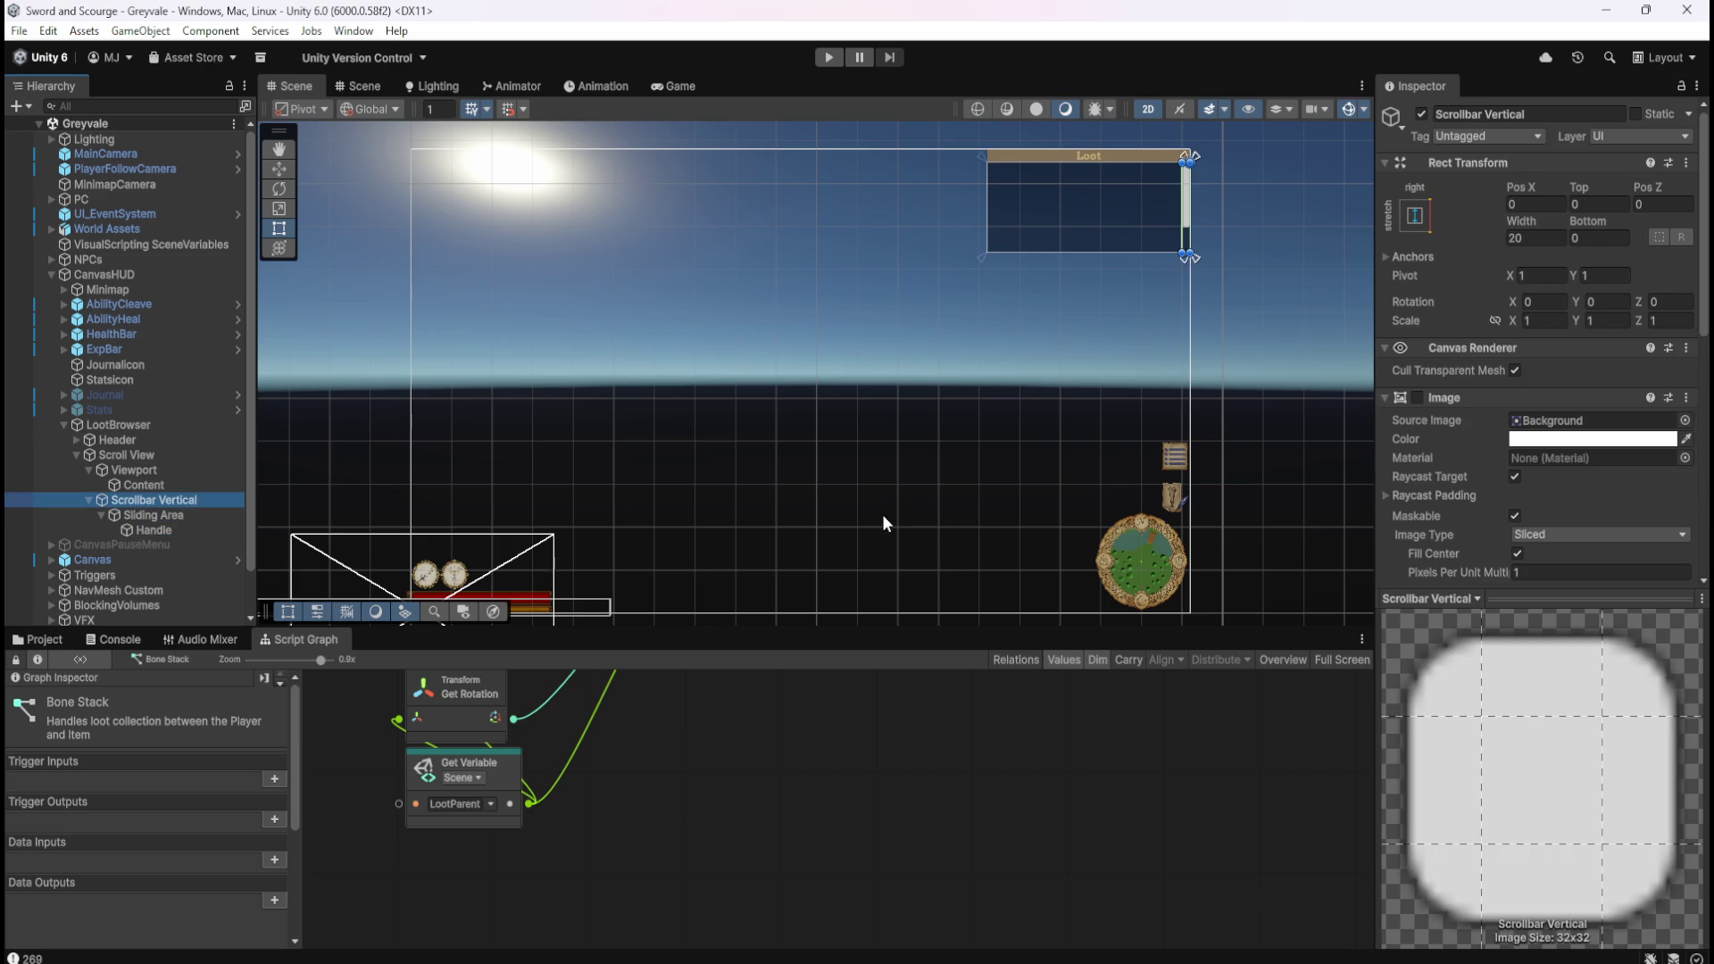
scroll(1476, 482, down, 10)
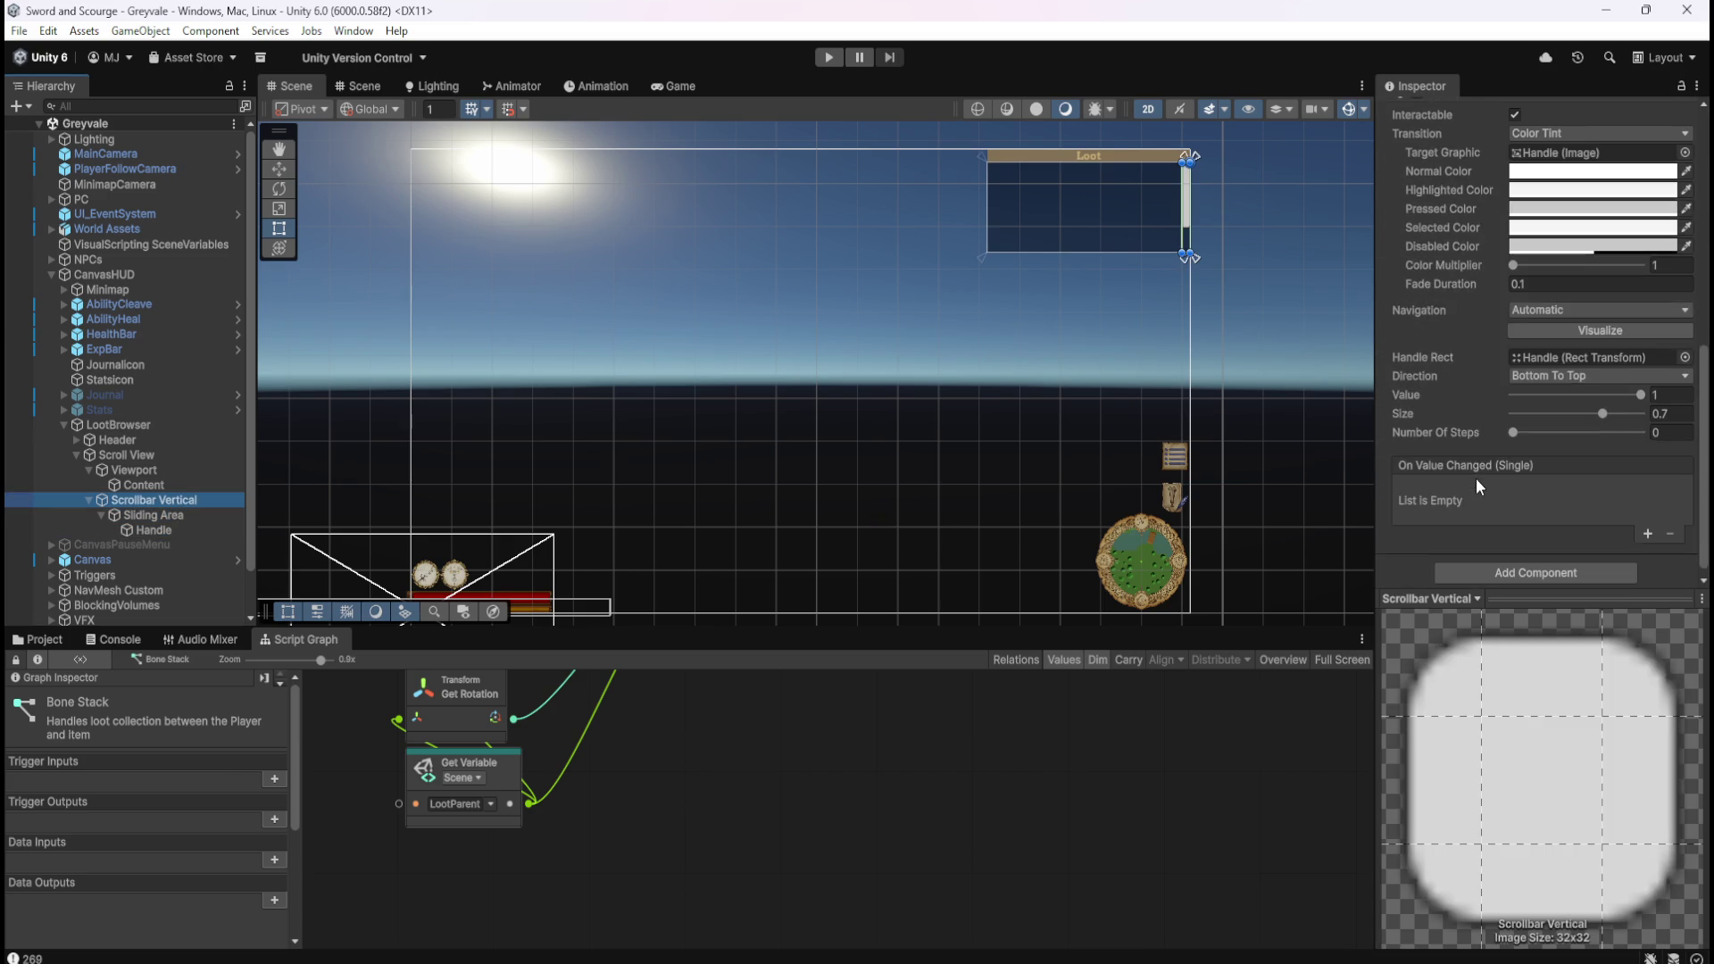
click(1538, 569)
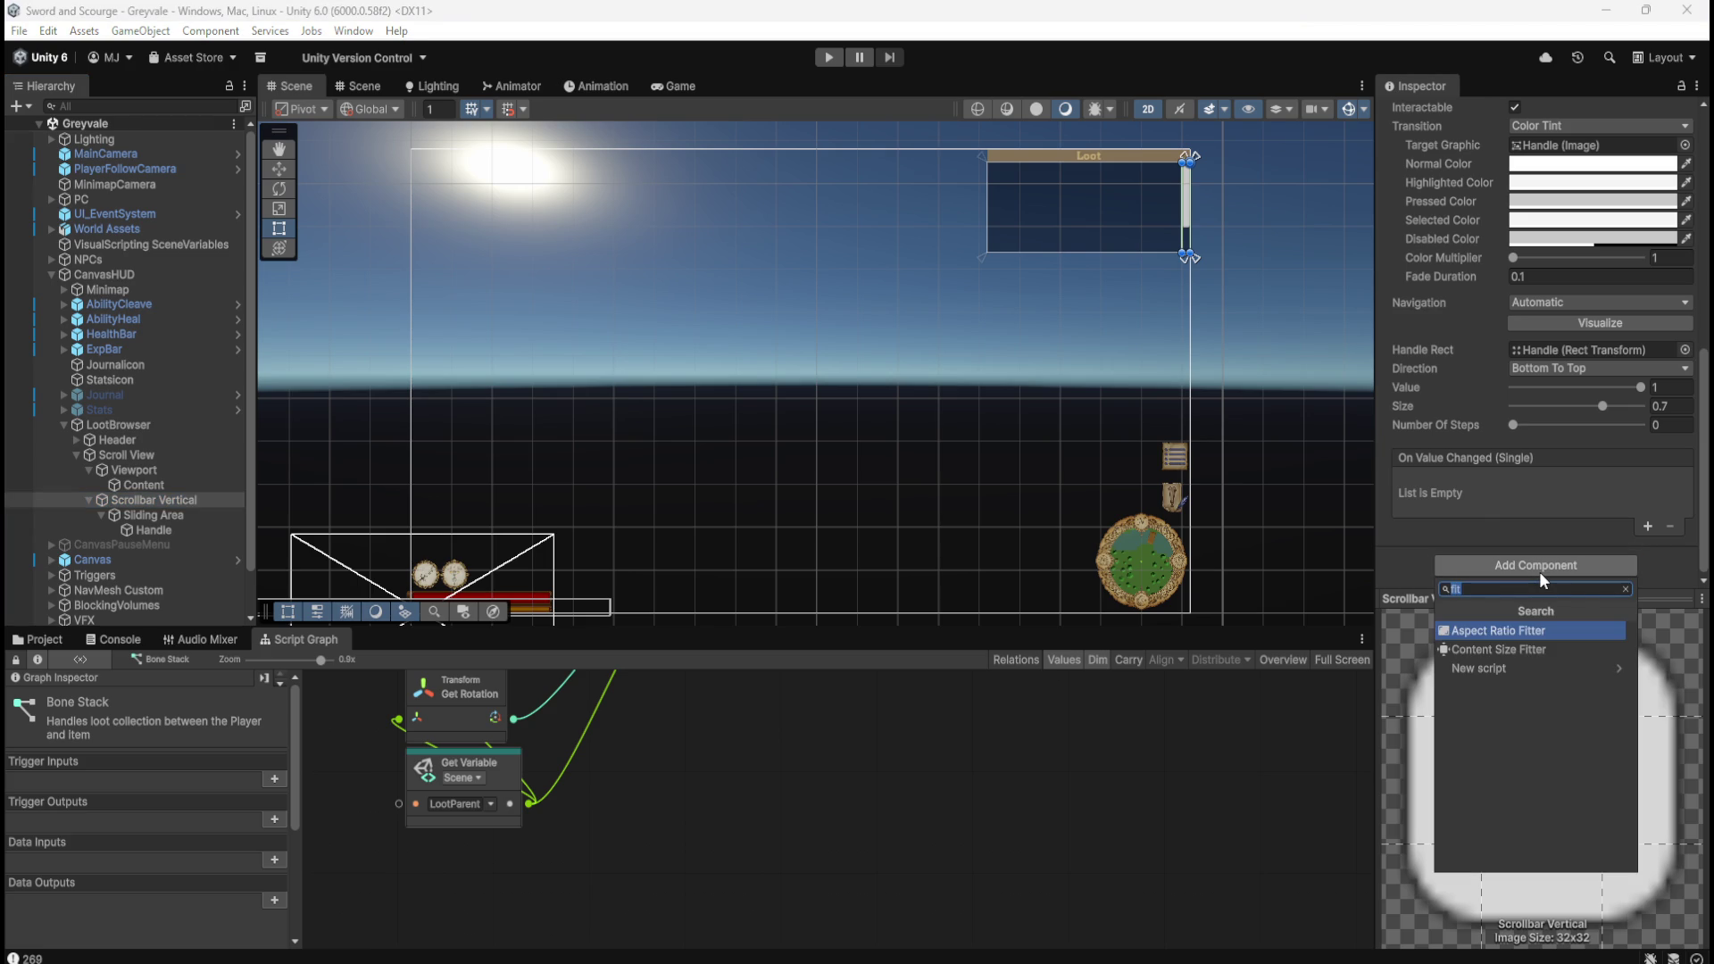
Add a Content Size Fitter to Scrollbar Vertical, with both fits left Unconstrained.
click(1513, 651)
scroll(1519, 464, down, 3)
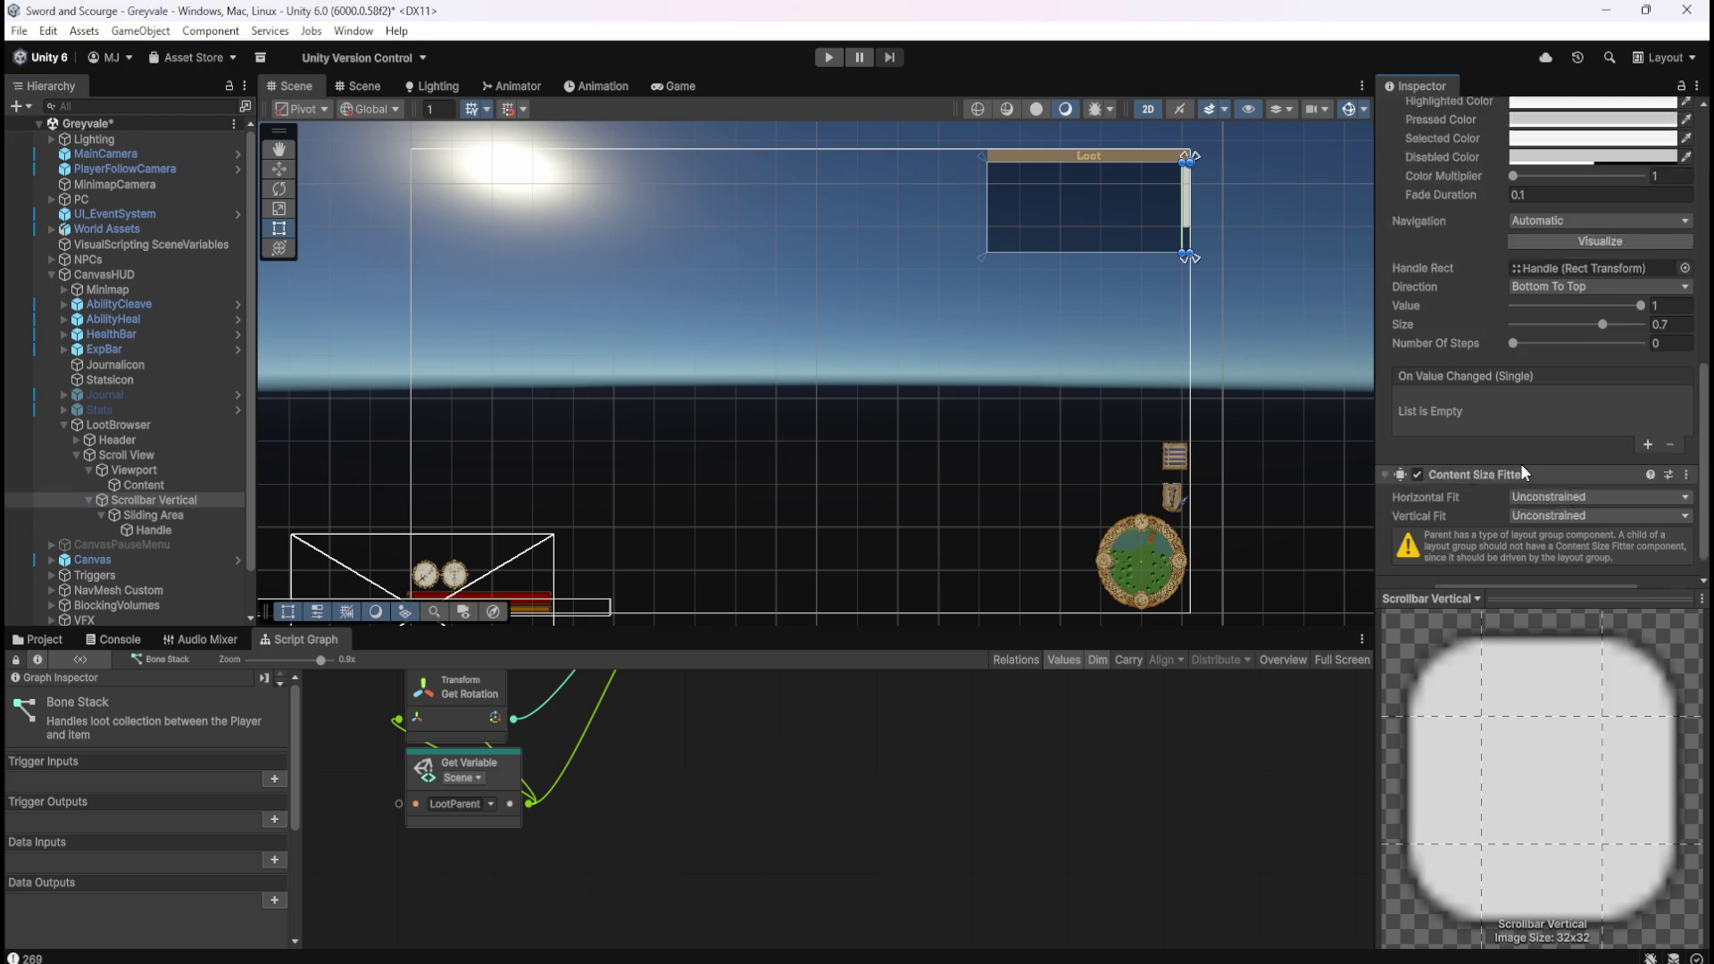
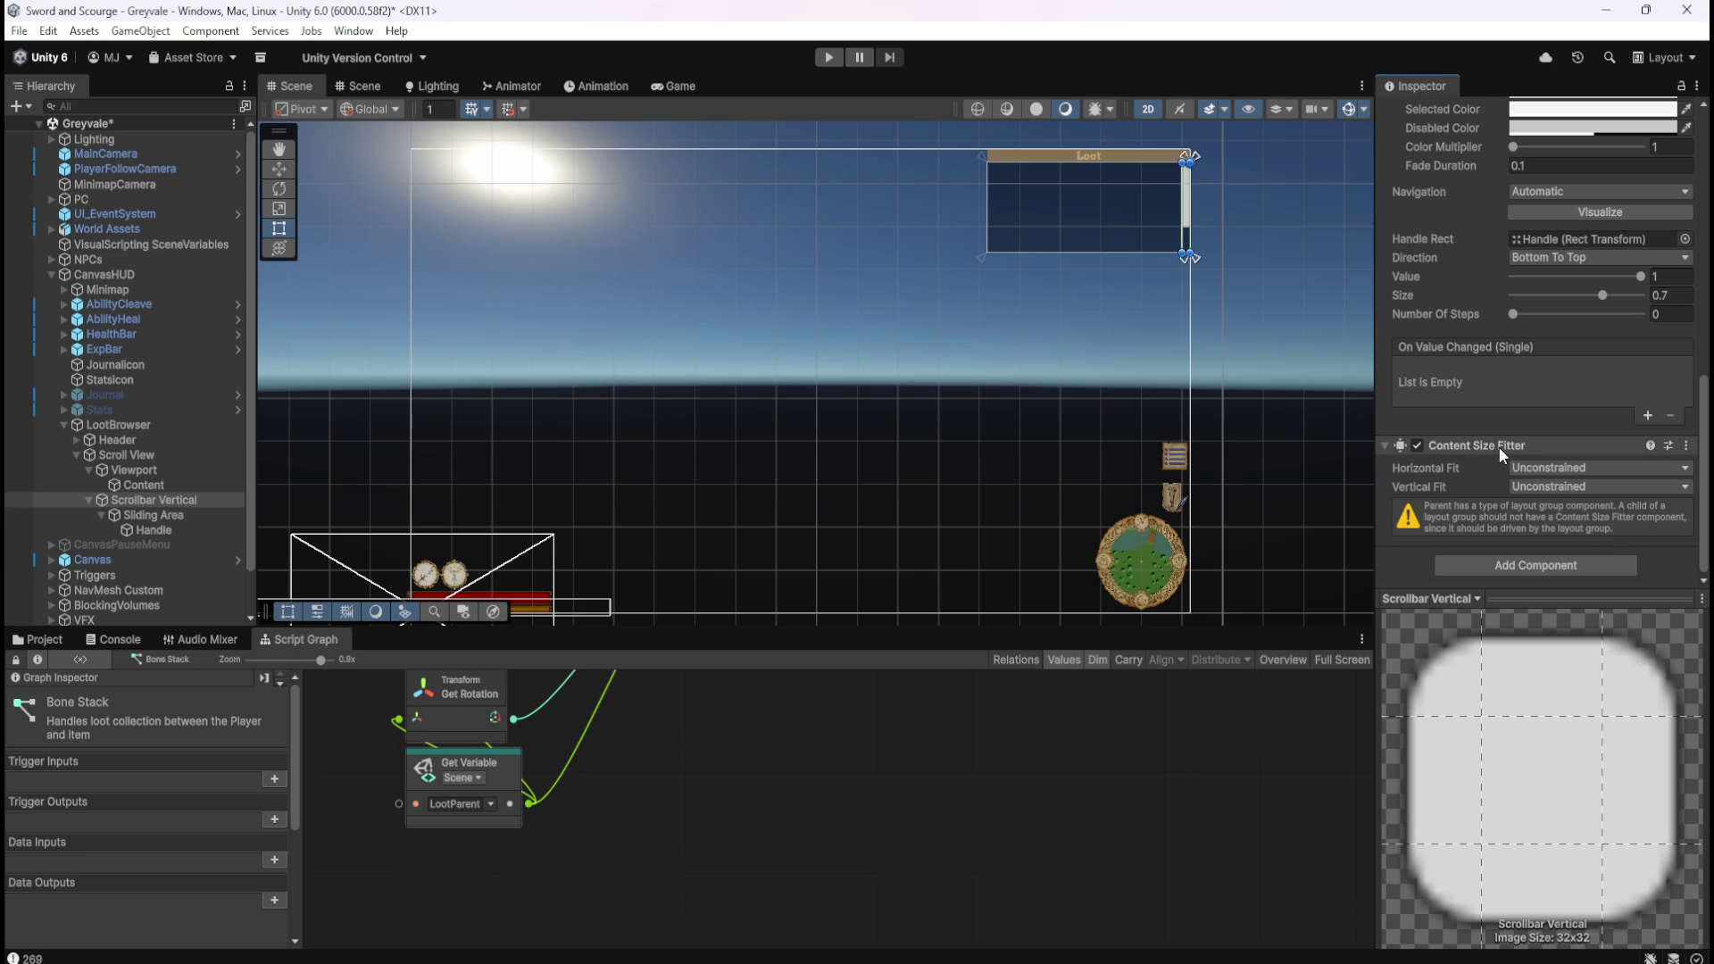
Try Preferred Size and Unconstrained for the Content Size Fitter's Vertical Fit on Scrollbar Vertical.
click(164, 428)
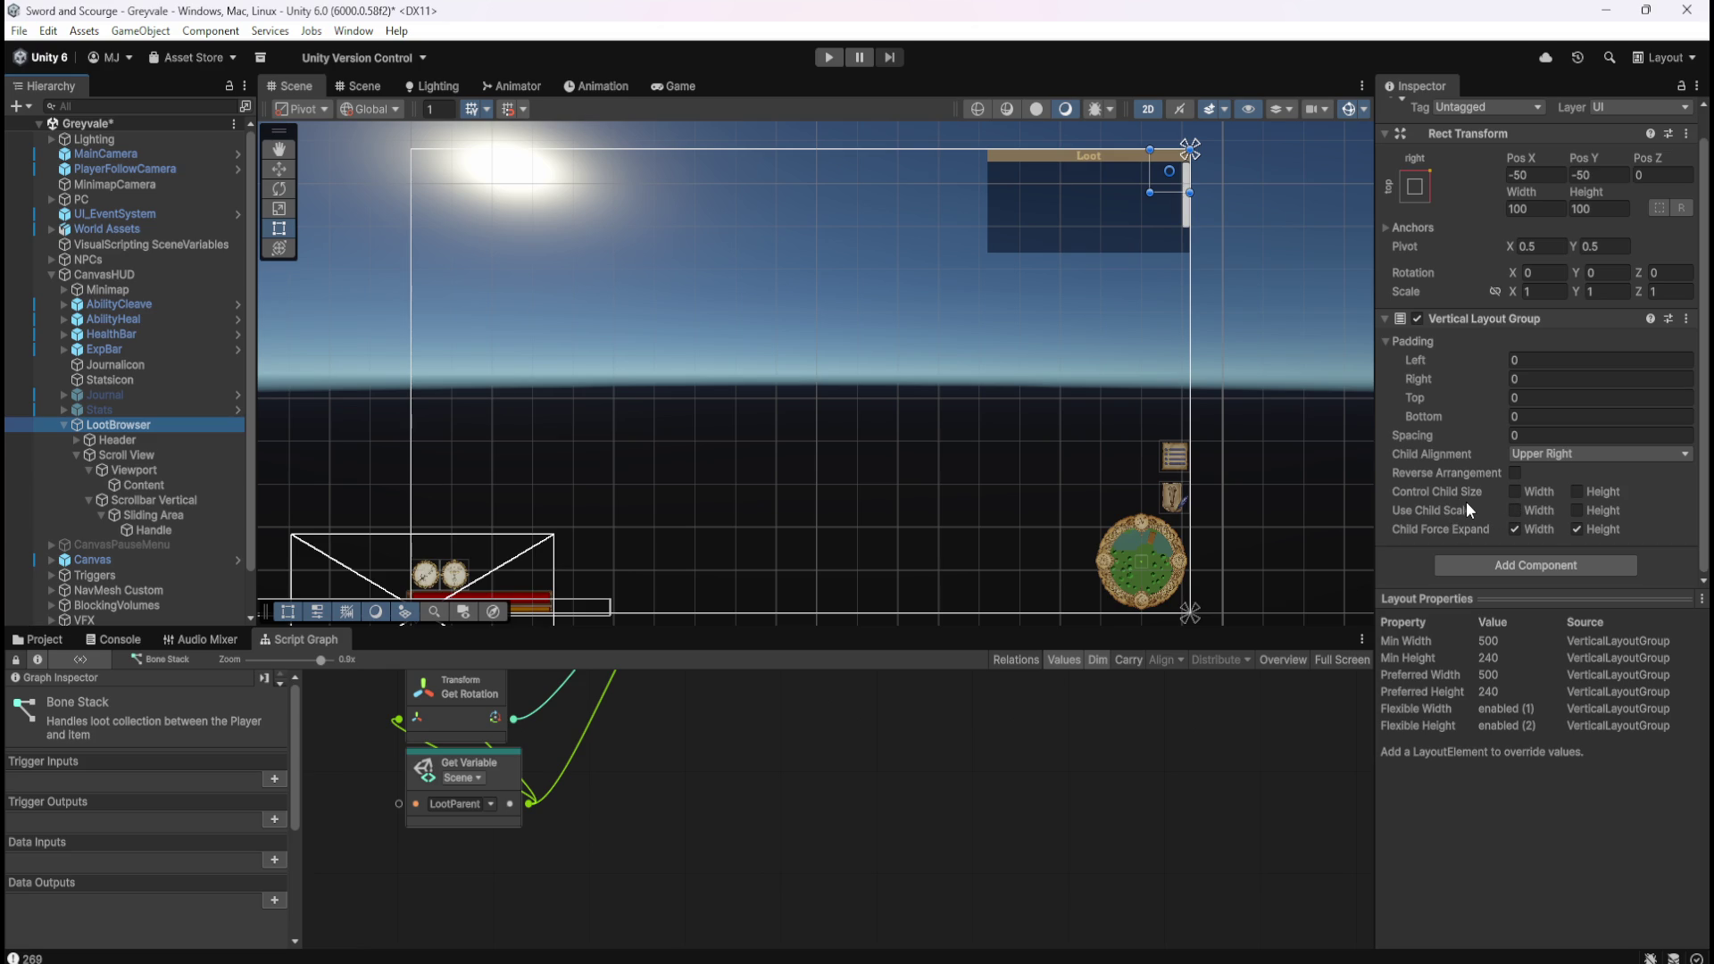
click(165, 502)
scroll(1477, 516, down, 10)
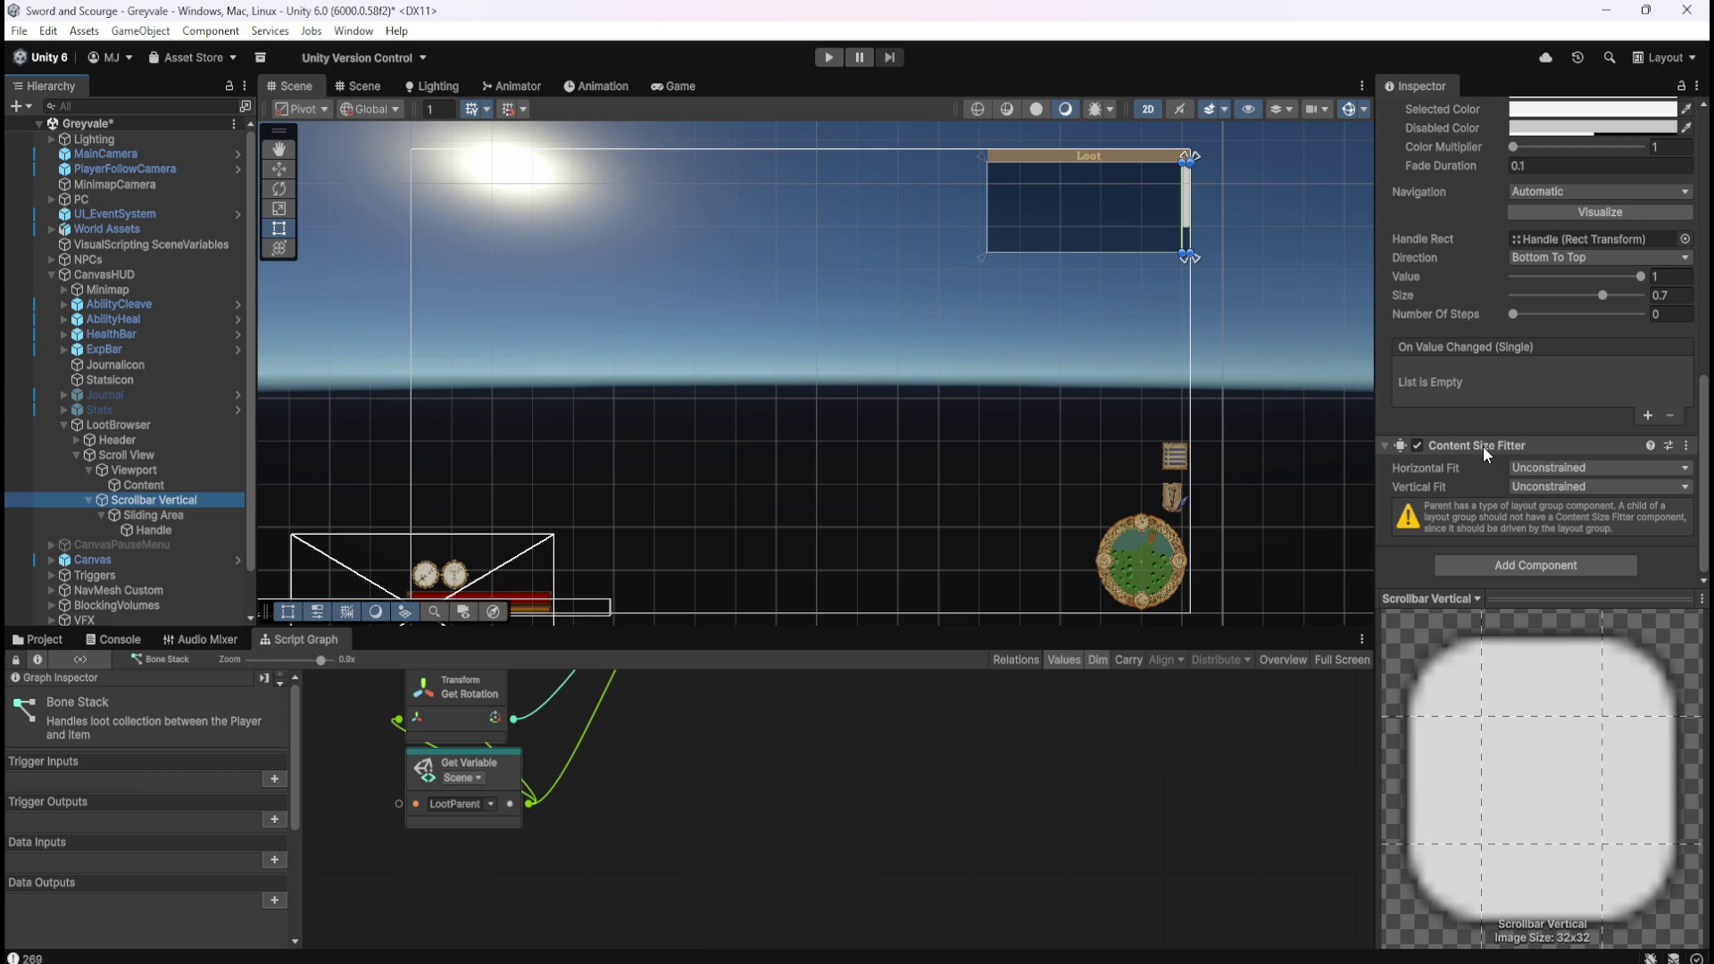
click(1548, 488)
click(1559, 551)
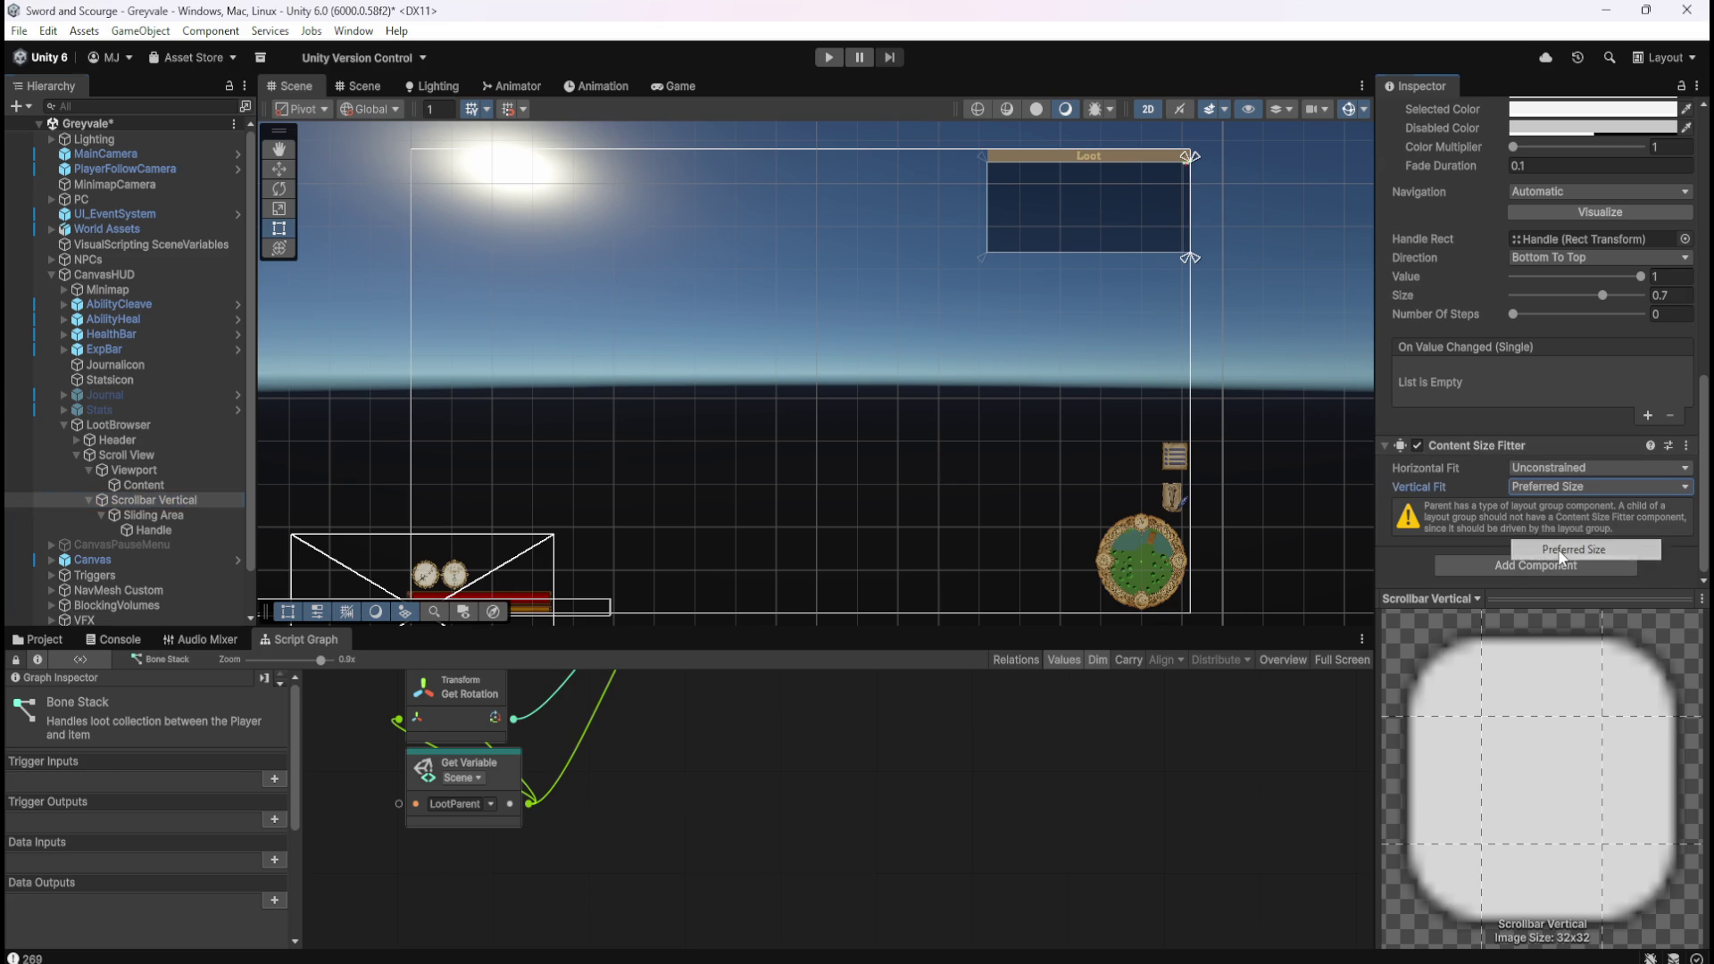
click(1568, 488)
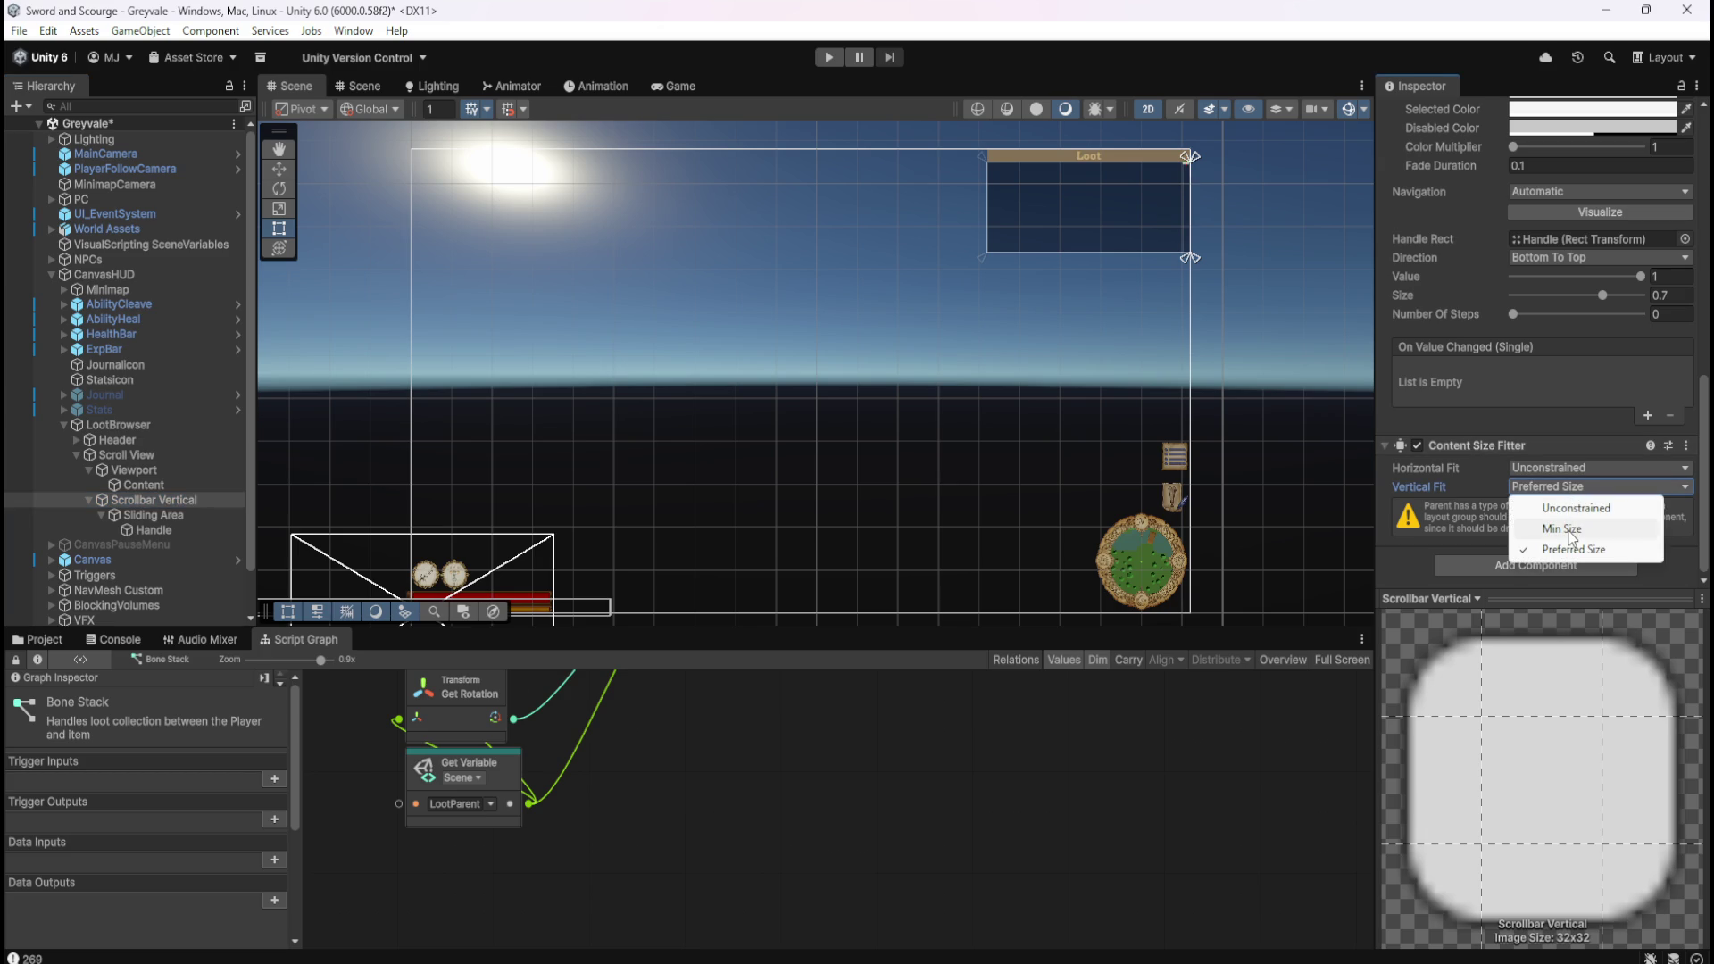
click(1568, 529)
click(1573, 487)
click(1573, 506)
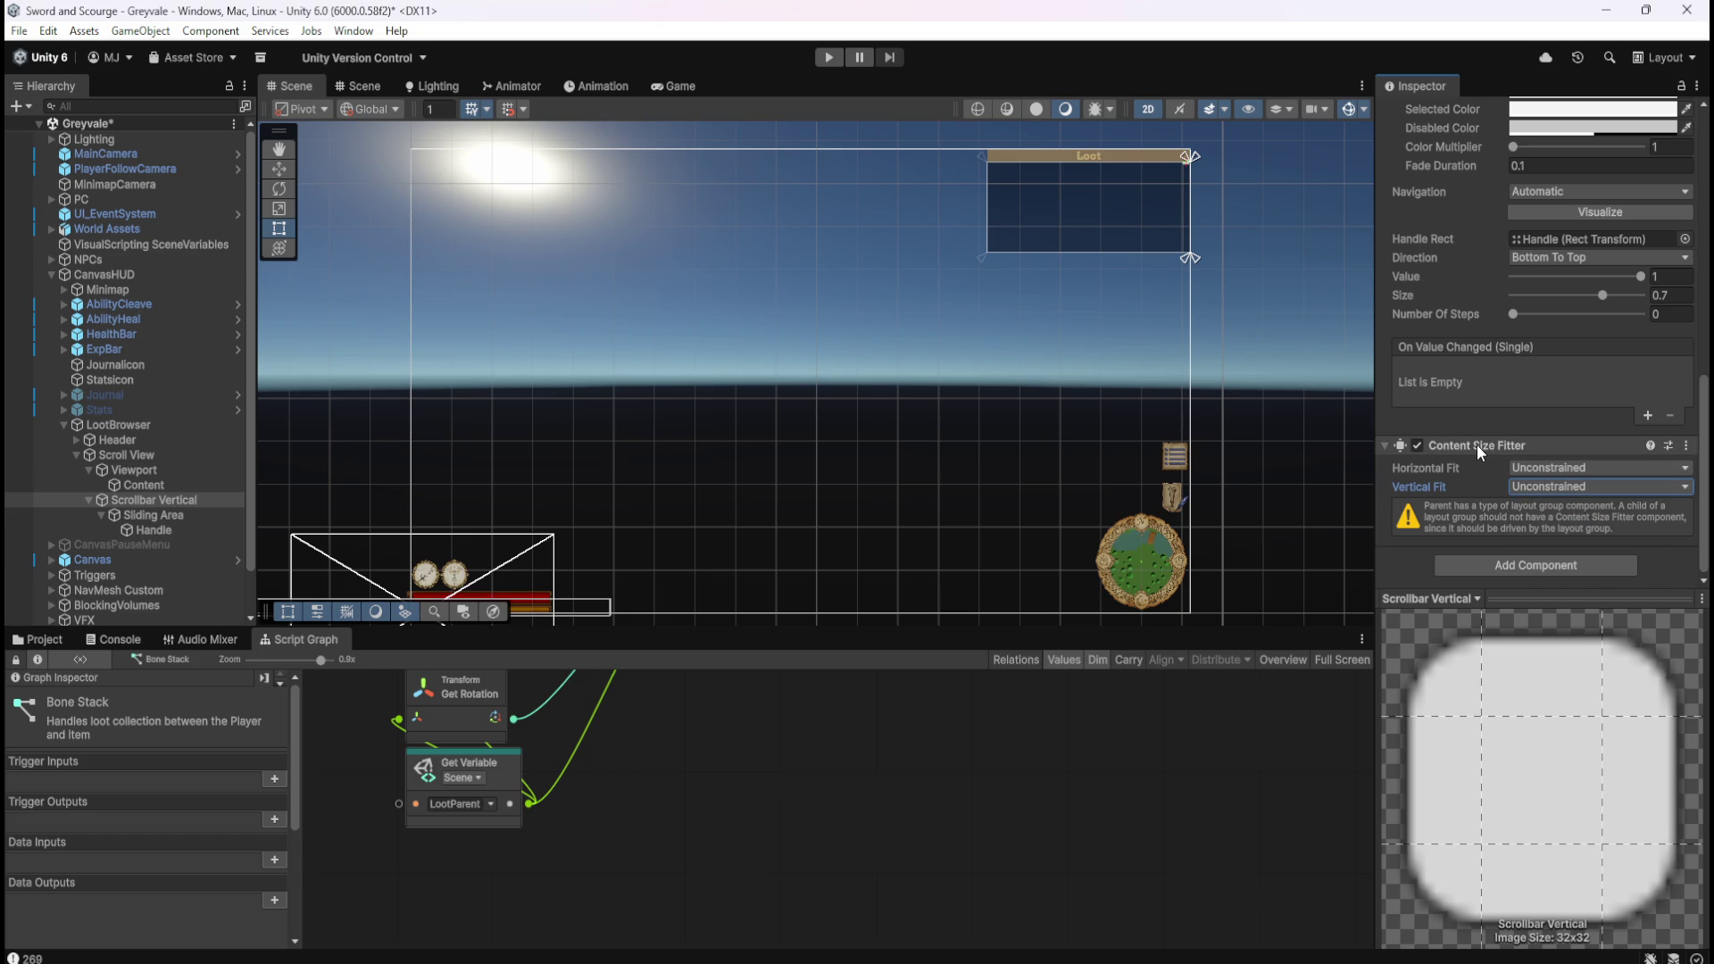
scroll(1196, 153, up, 4)
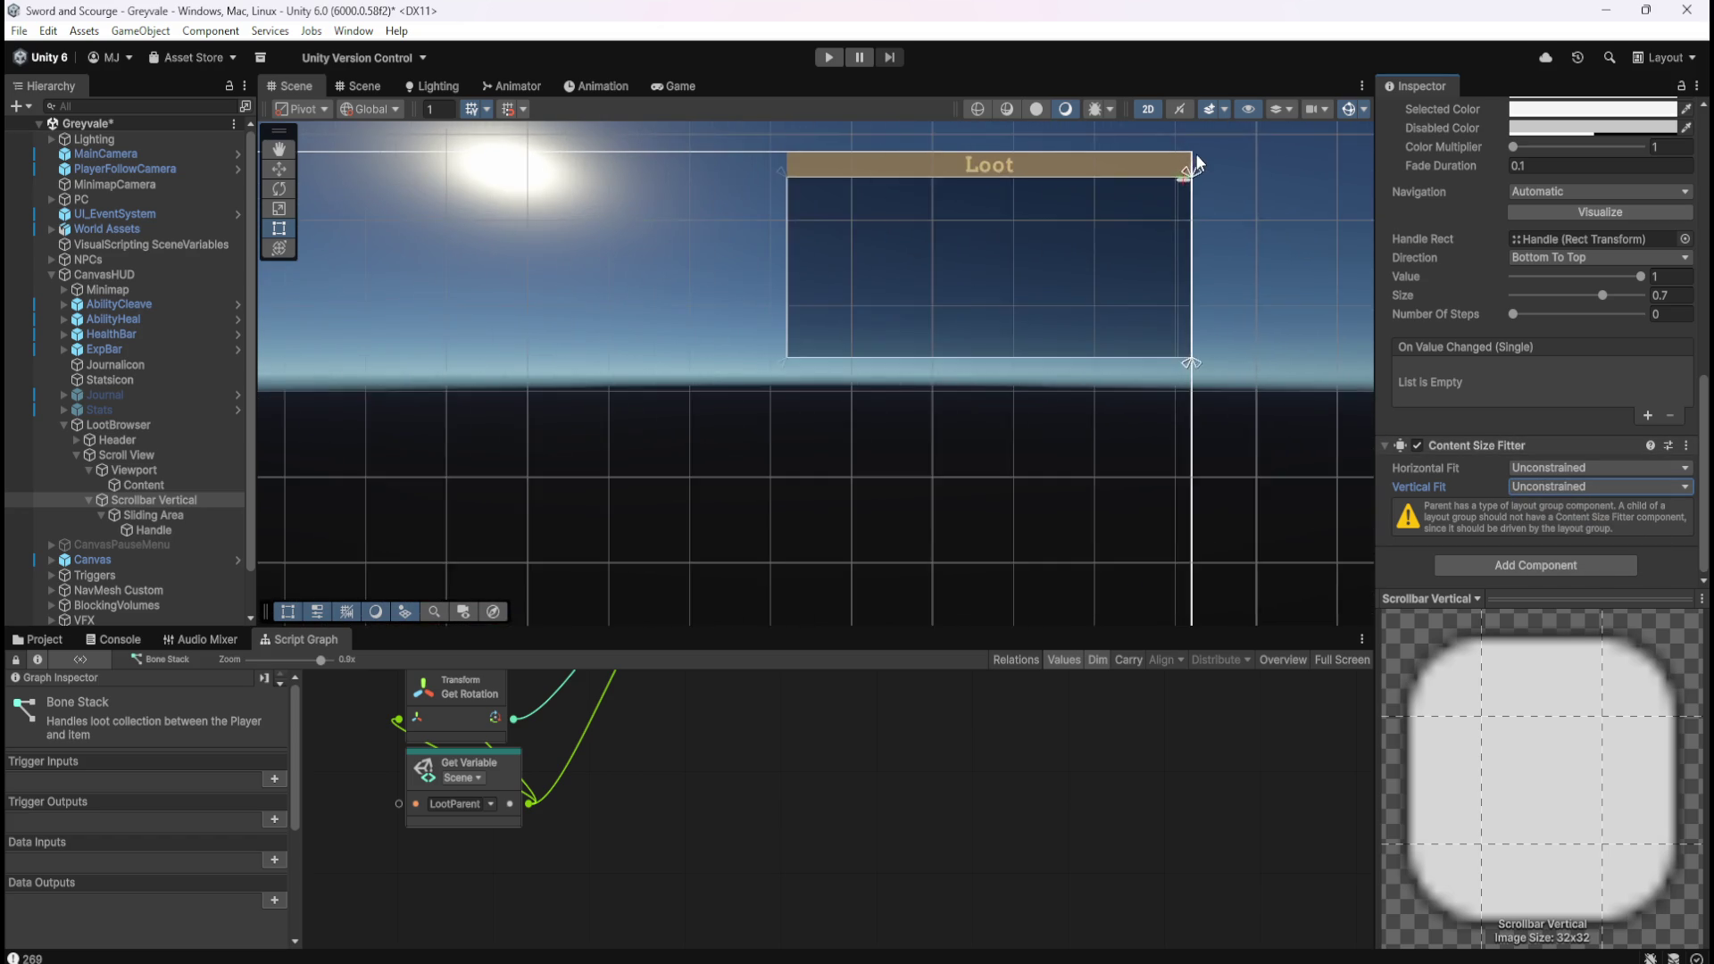
scroll(1196, 154, up, 3)
click(1536, 487)
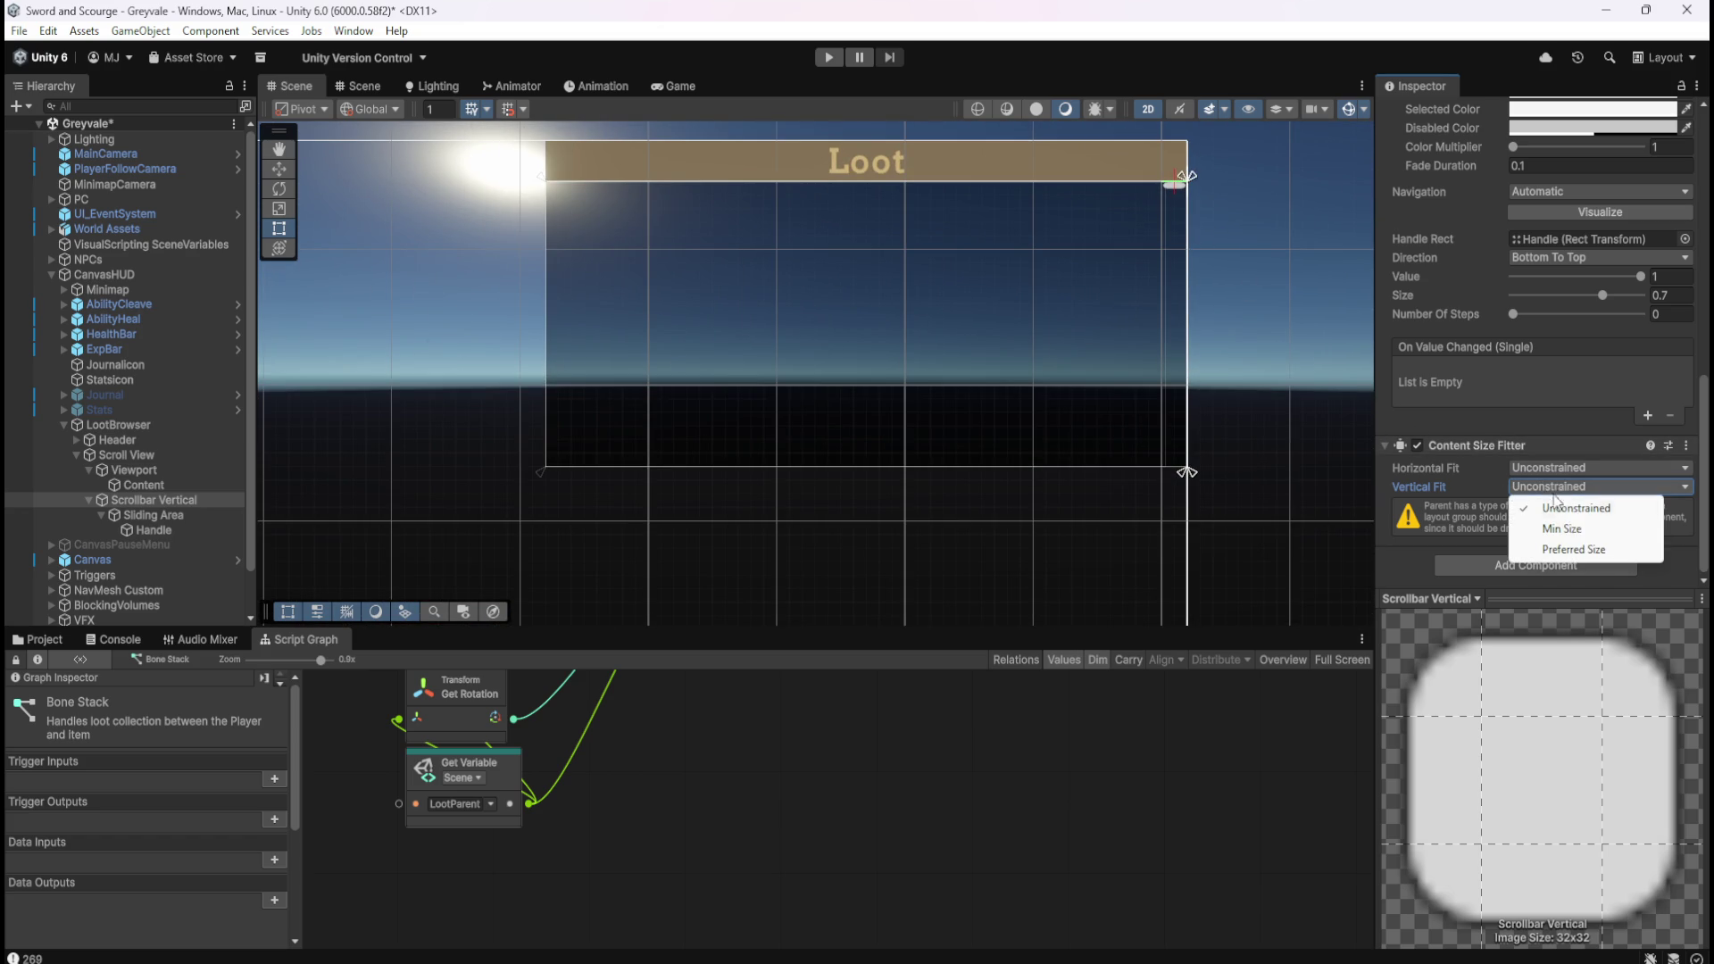
click(1569, 547)
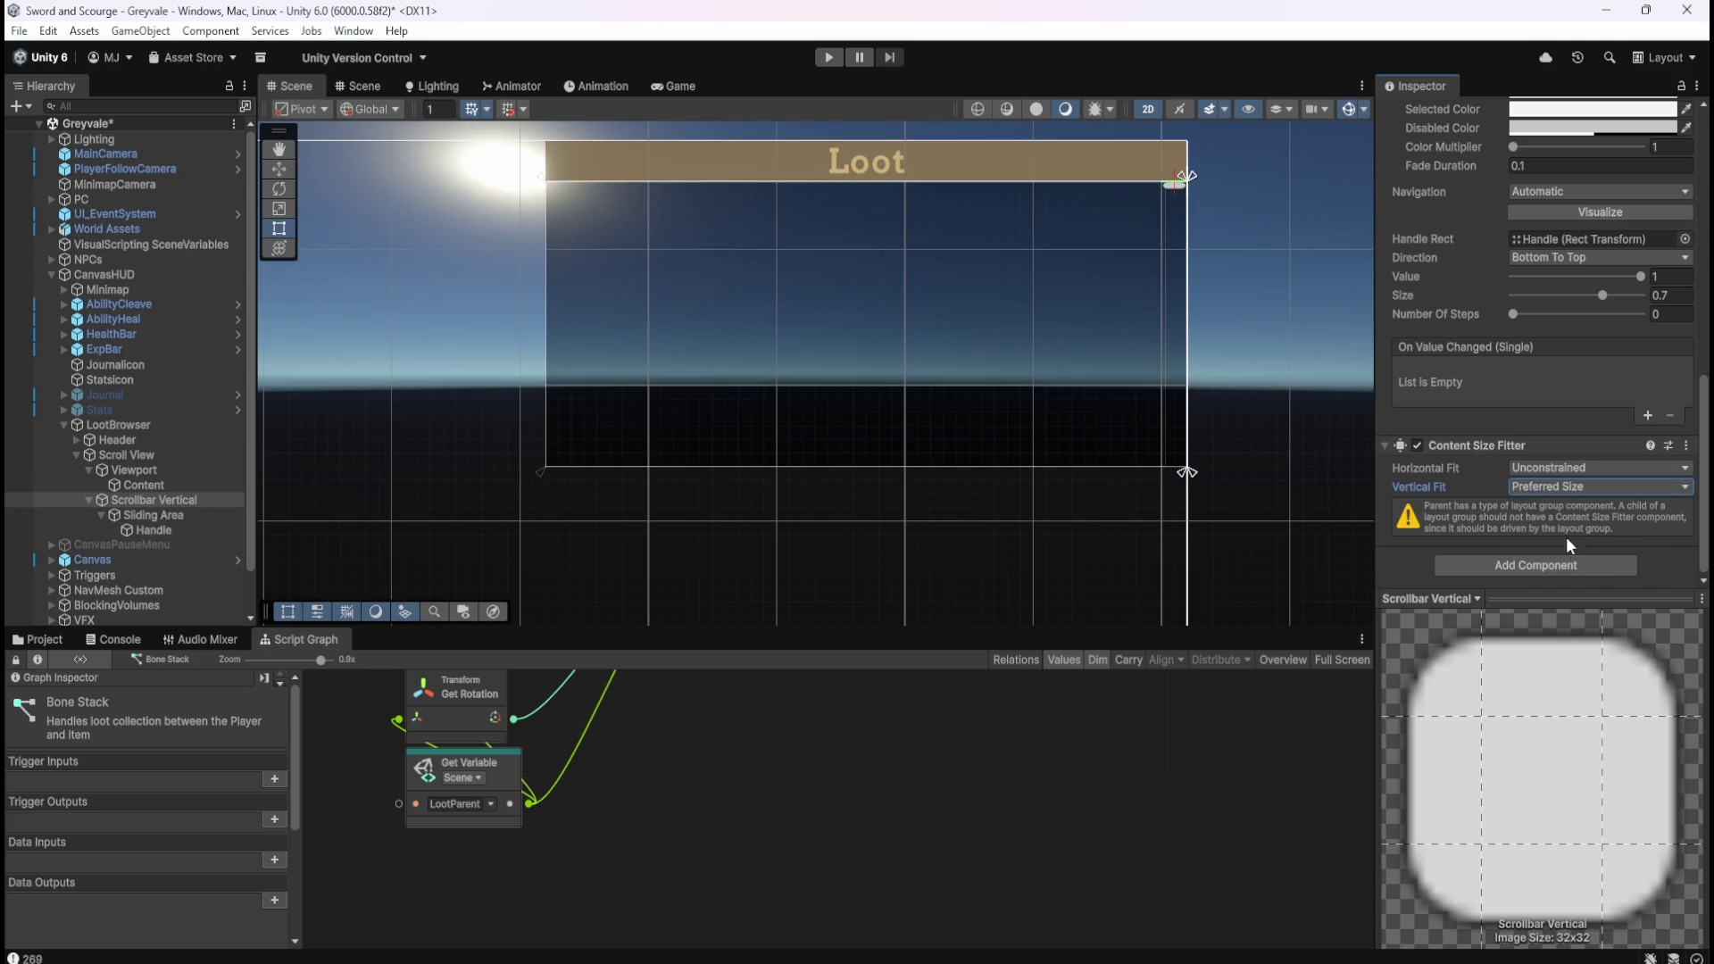
Remove the Content Size Fitter from Scrollbar Vertical and enter Play mode with Ctrl+P.
right_click(1487, 446)
click(1571, 489)
key(ctrl+p)
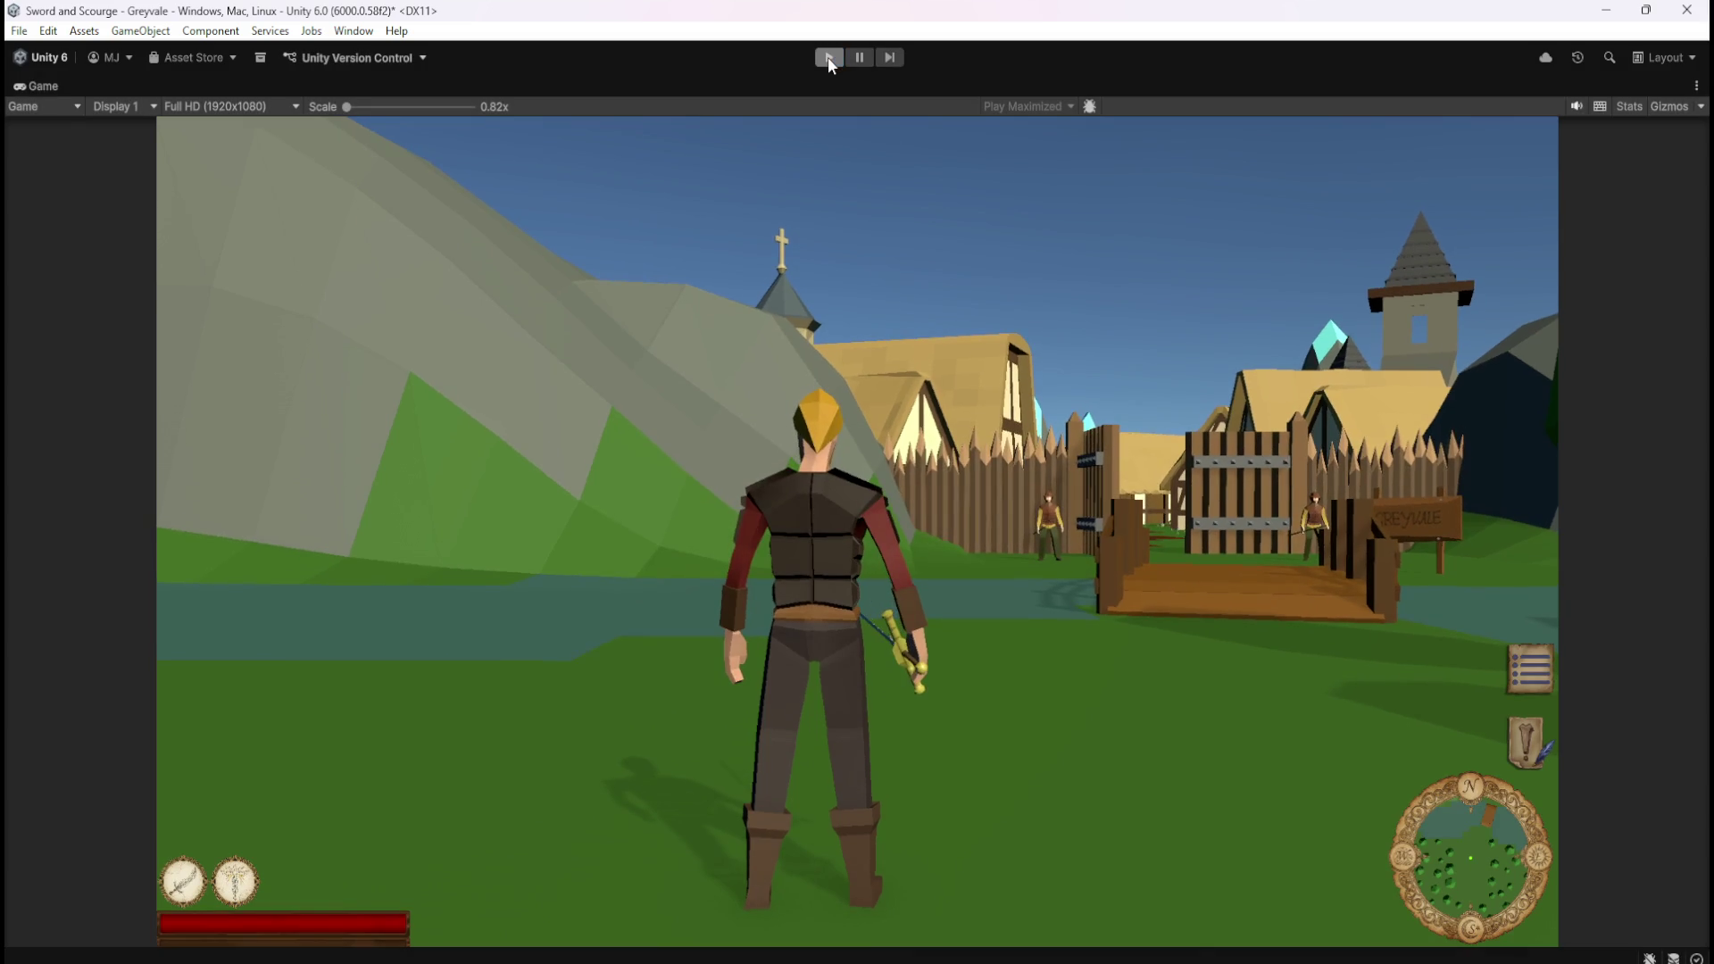
Stop the game and set the scrollbar handle size to 0.7.
click(827, 57)
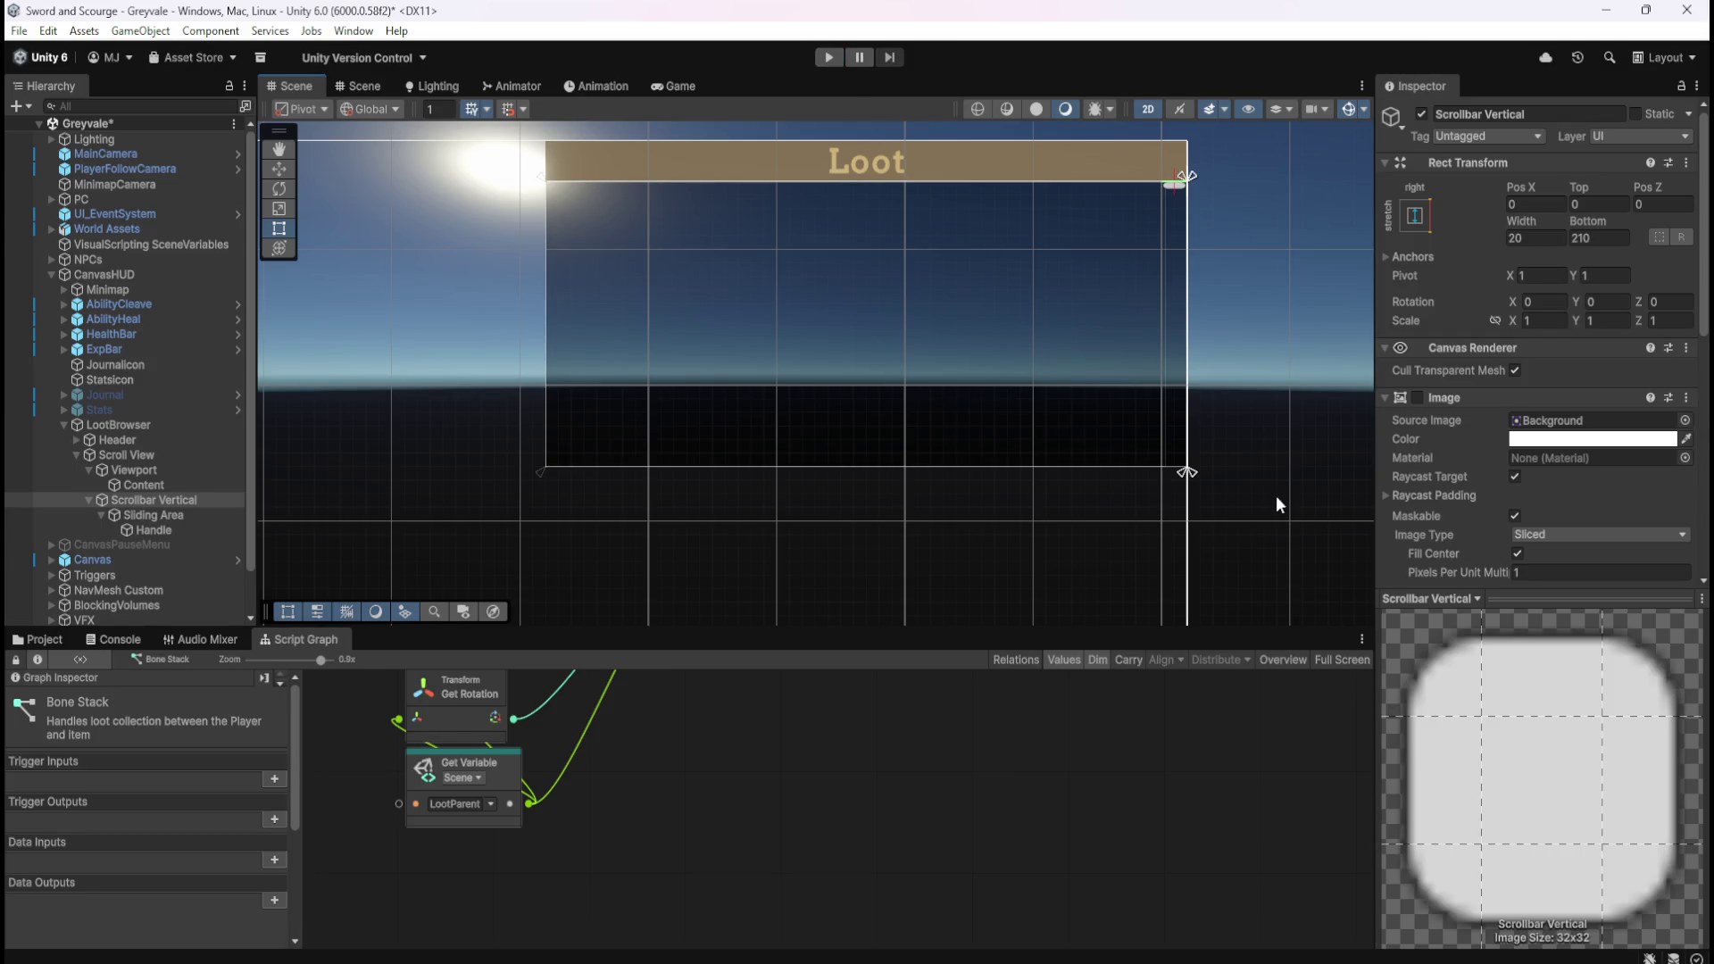
scroll(1455, 441, down, 10)
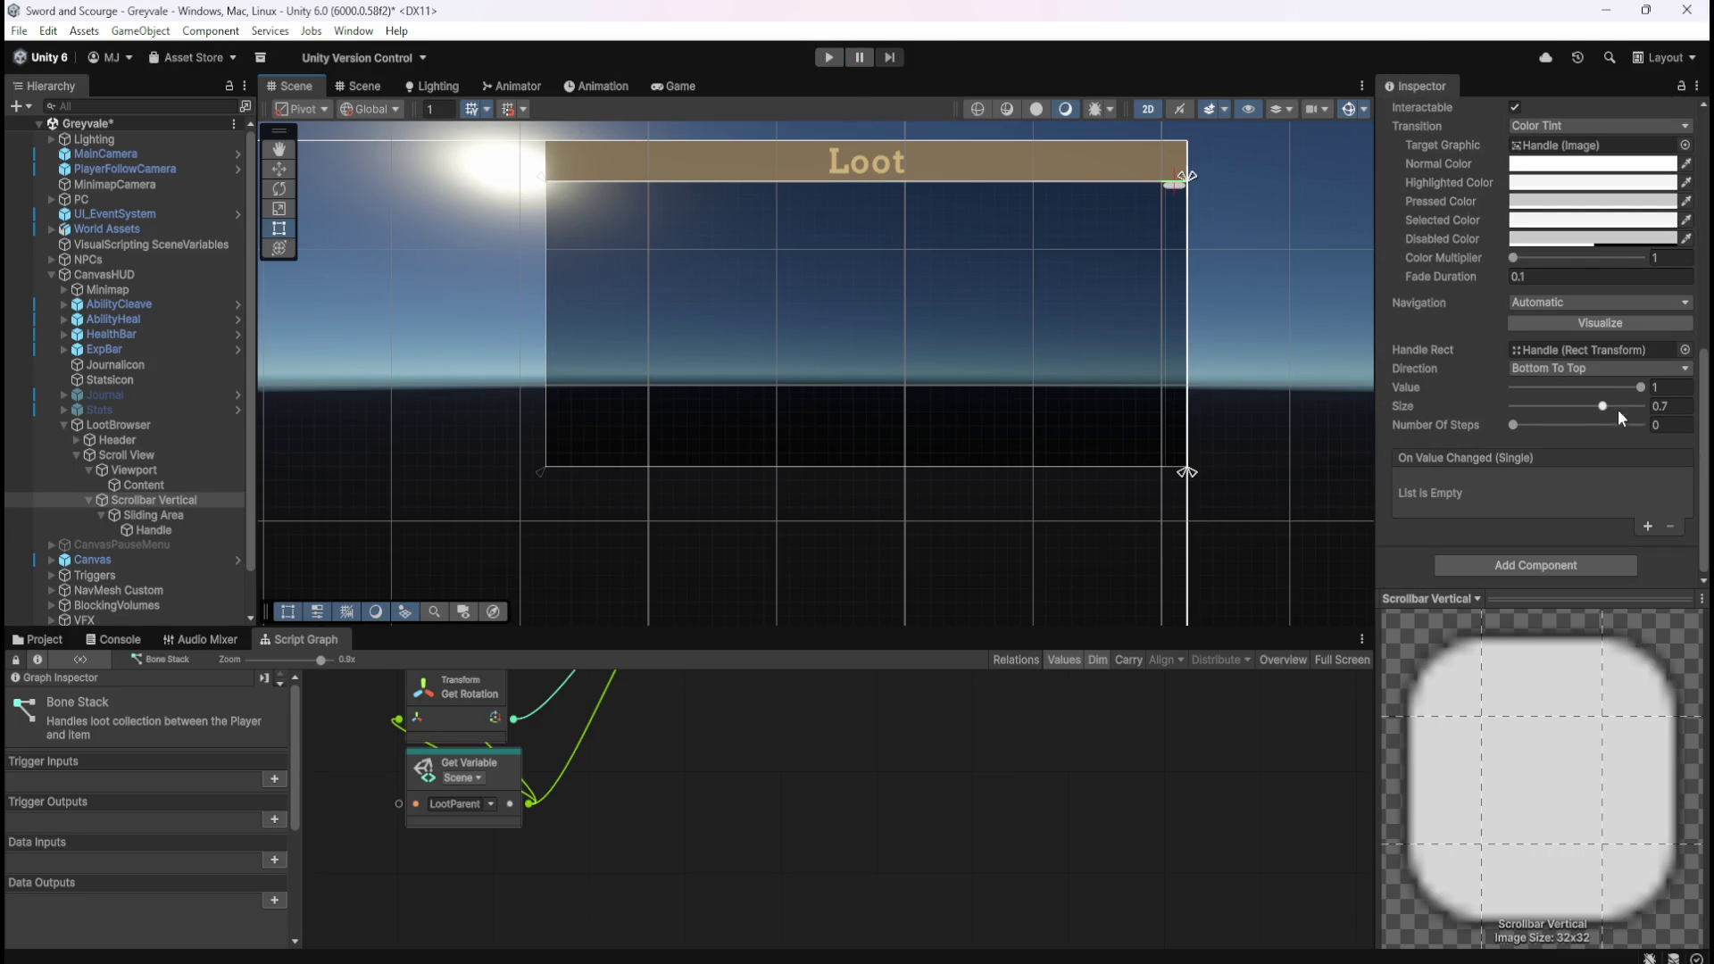
mouse_move(1605, 405)
mouse_down()
mouse_move(1455, 406)
mouse_move(1648, 418)
mouse_move(1562, 407)
mouse_up()
click(1690, 413)
text(0.7)
Save the Greyvale scene, close Unity, and reopen the Sword and Scourge project from Unity Hub.
key(ctrl+s)
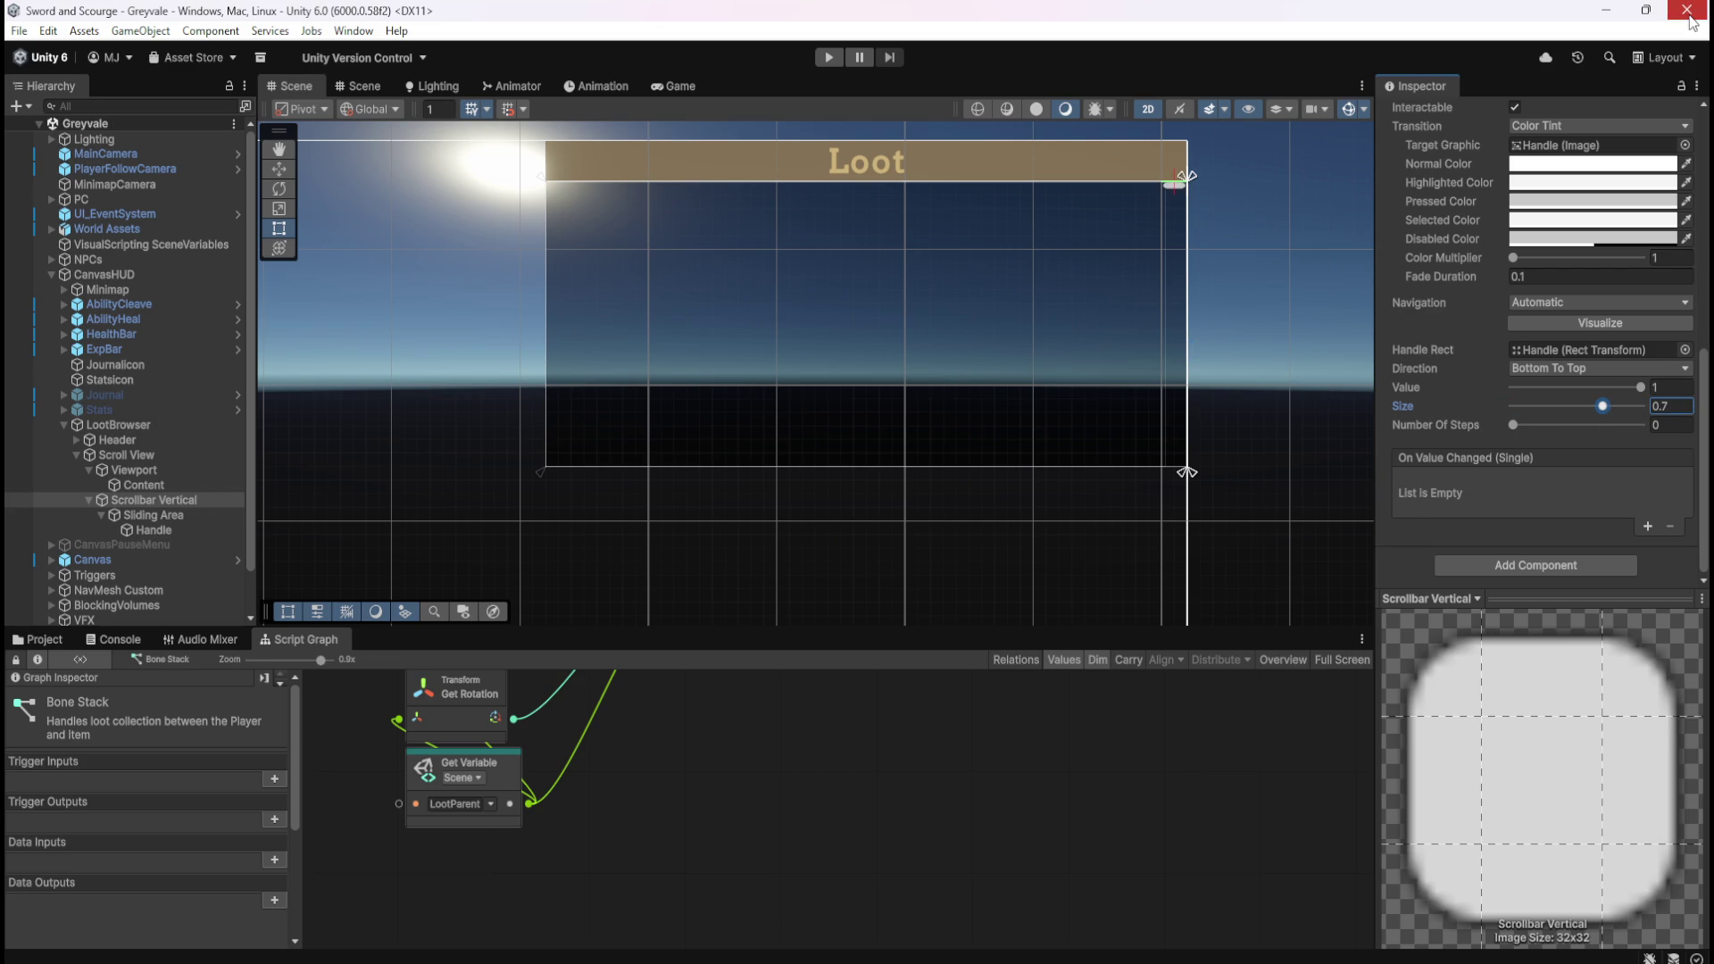
click(1690, 11)
click(893, 477)
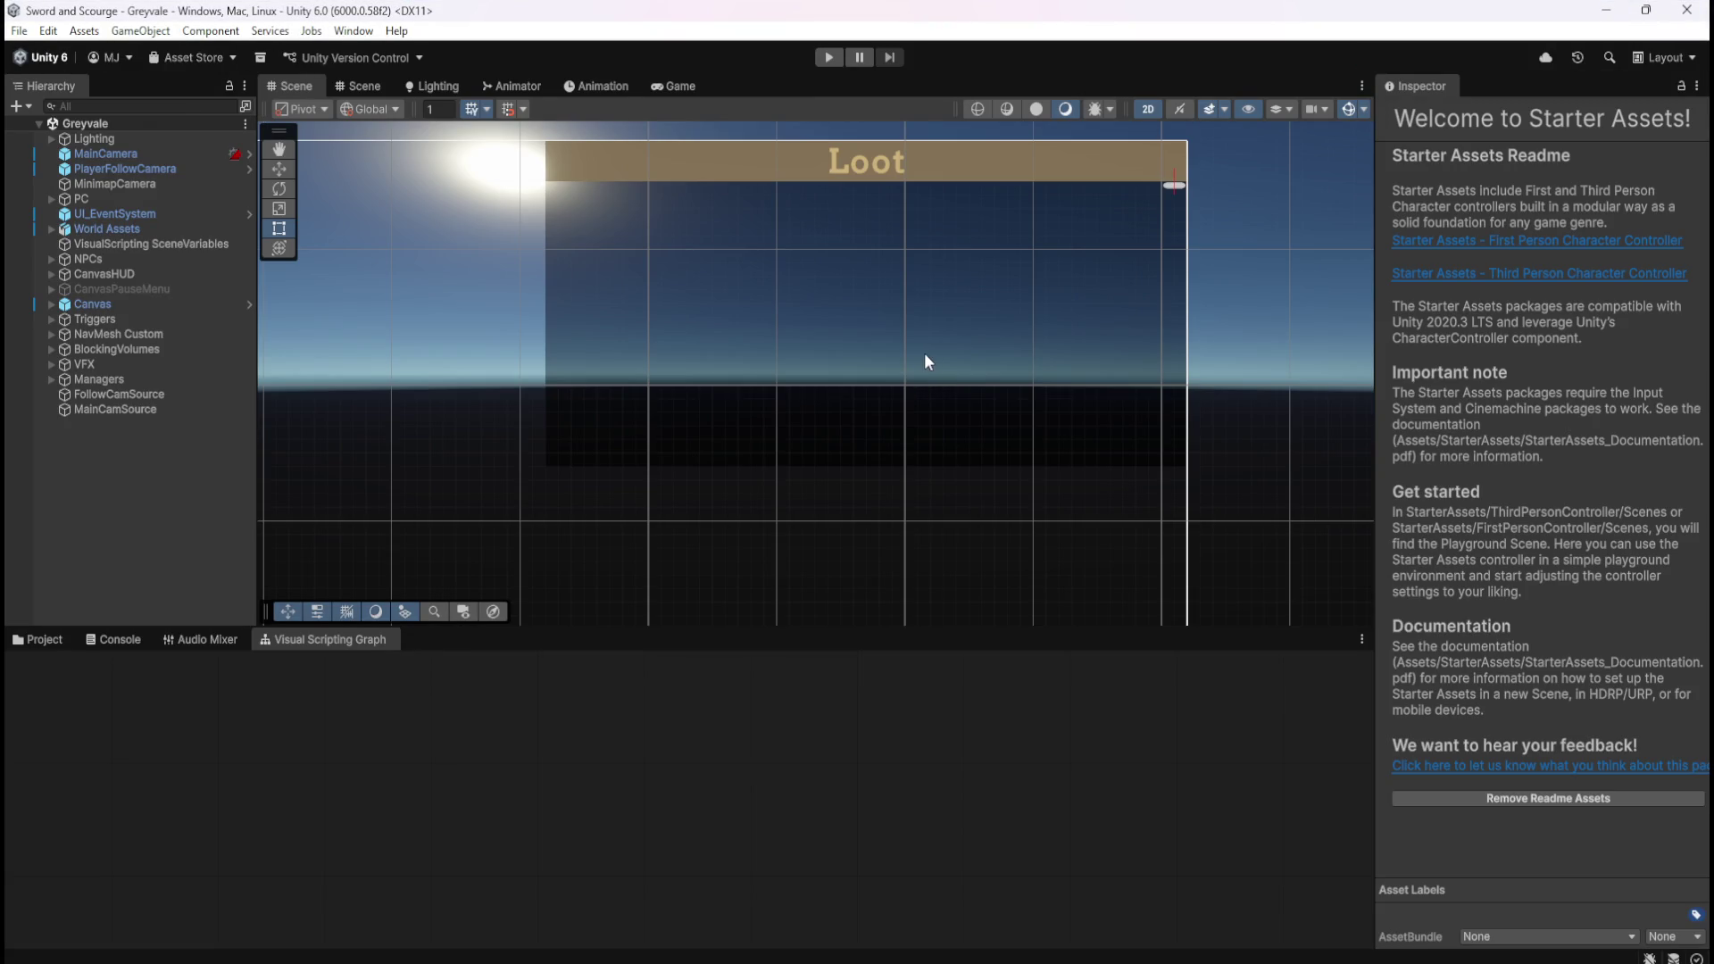
Expand CanvasHUD, LootBrowser, Scroll View, Viewport, Scrollbar Vertical and Sliding Area down to Handle.
click(128, 449)
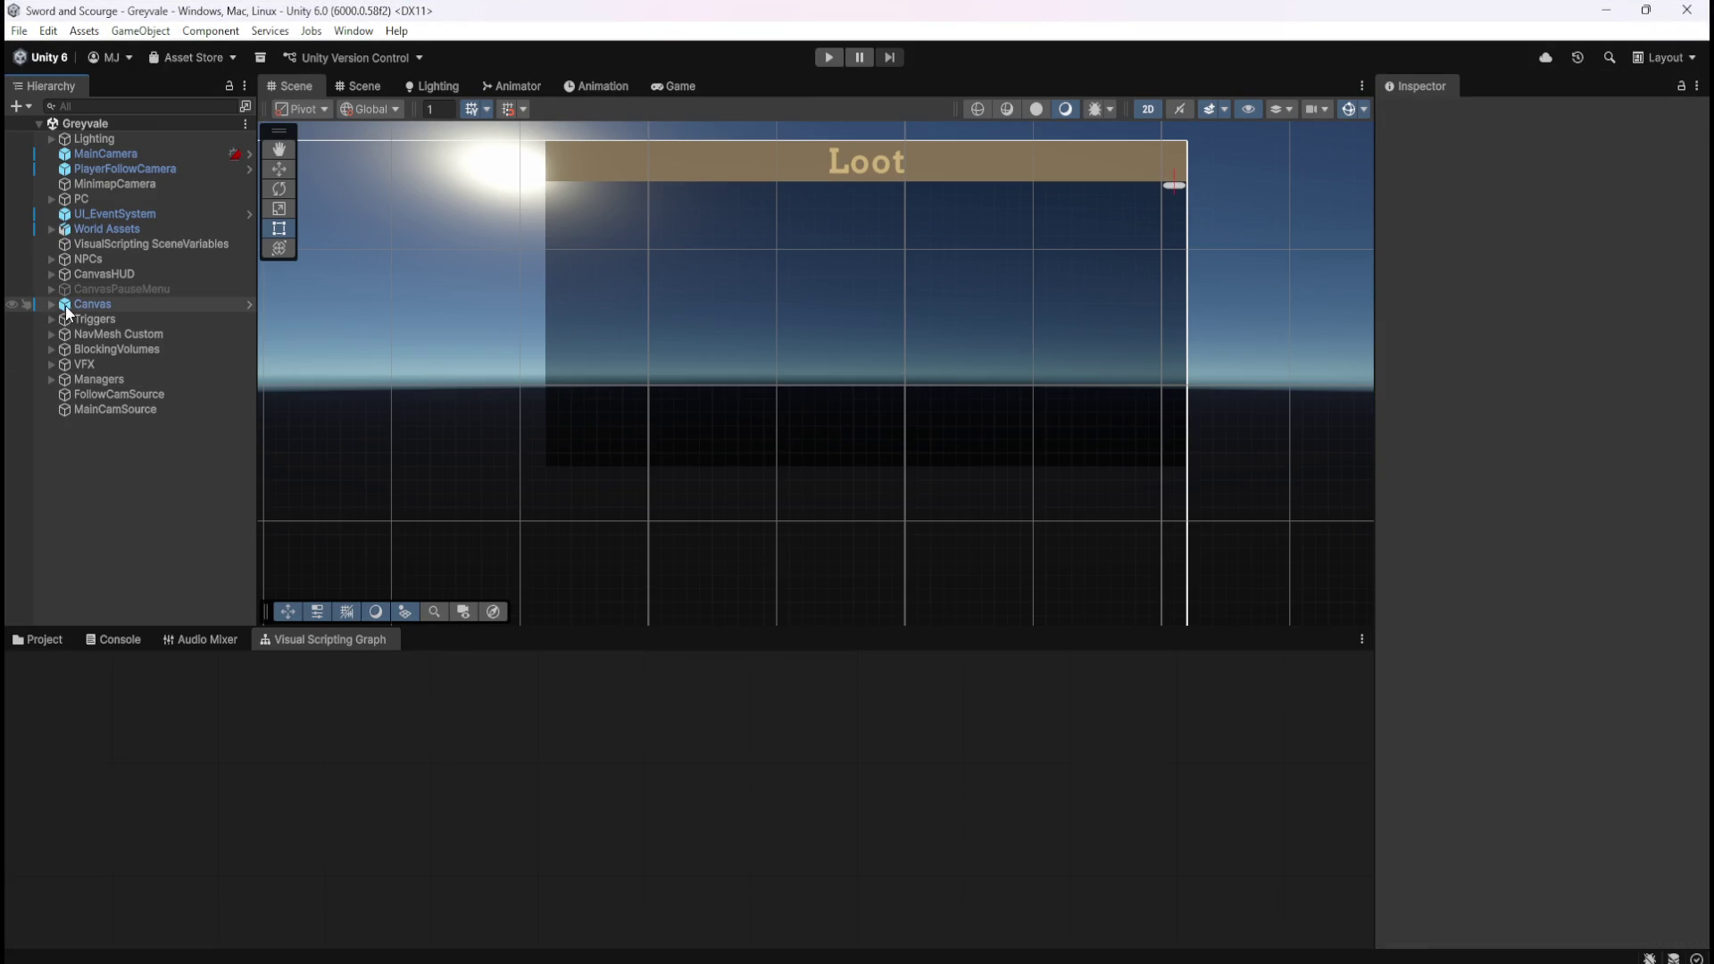
click(50, 274)
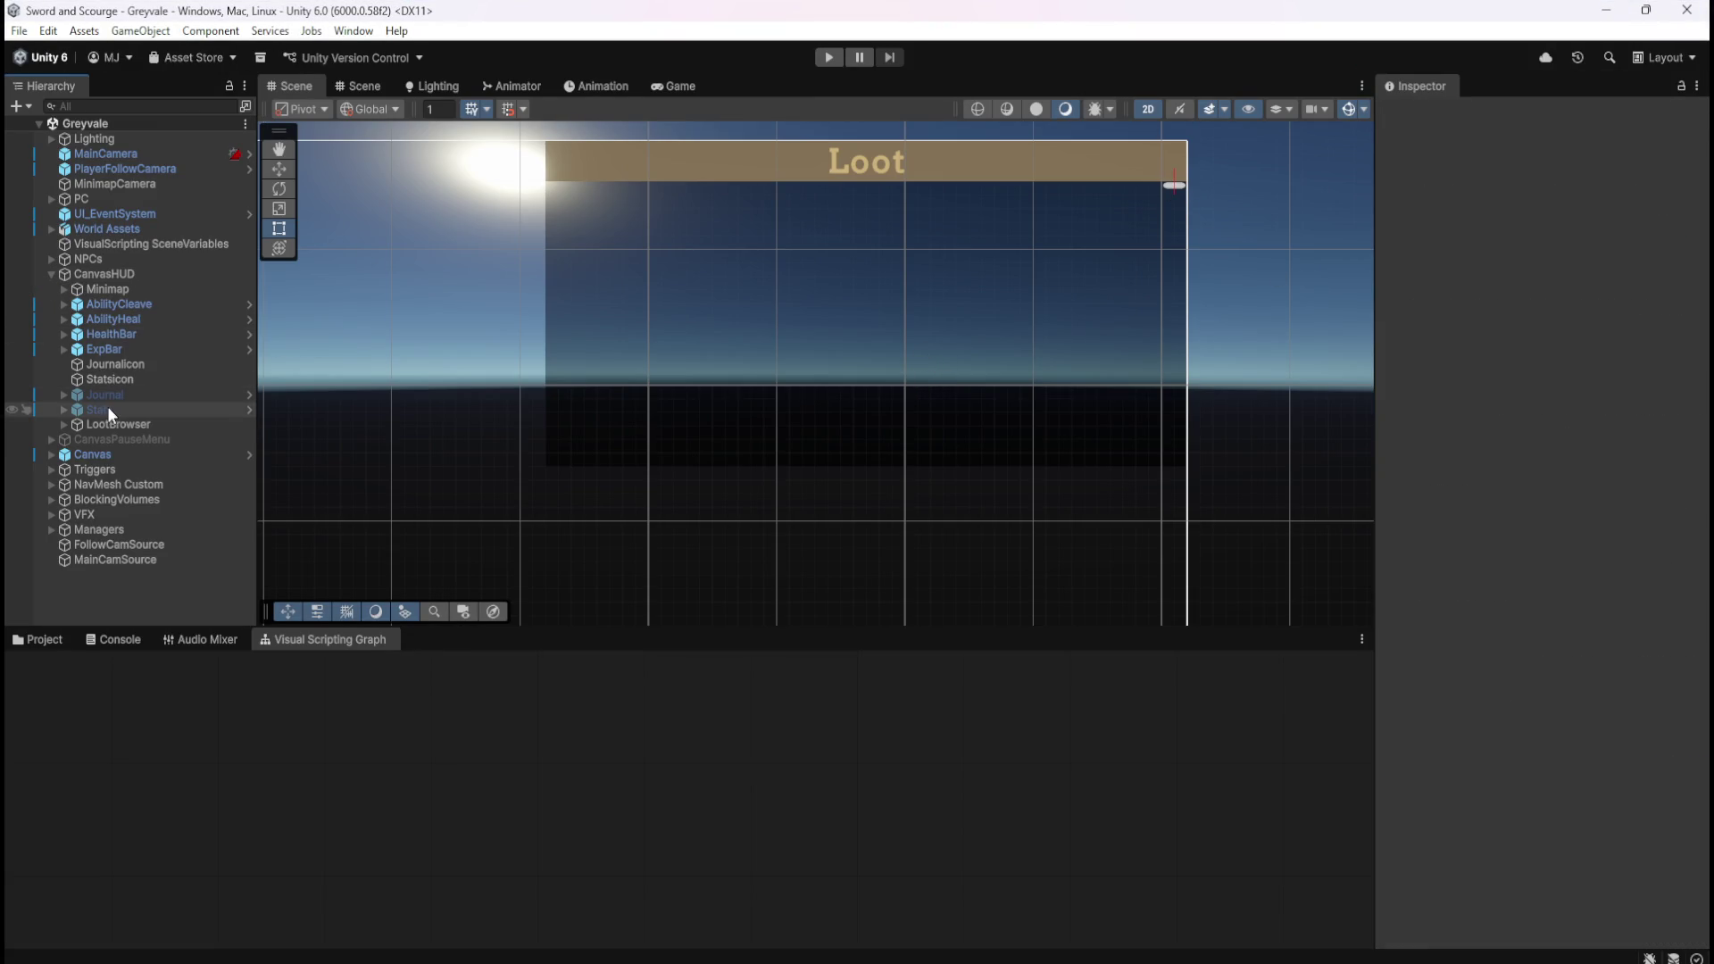
click(64, 425)
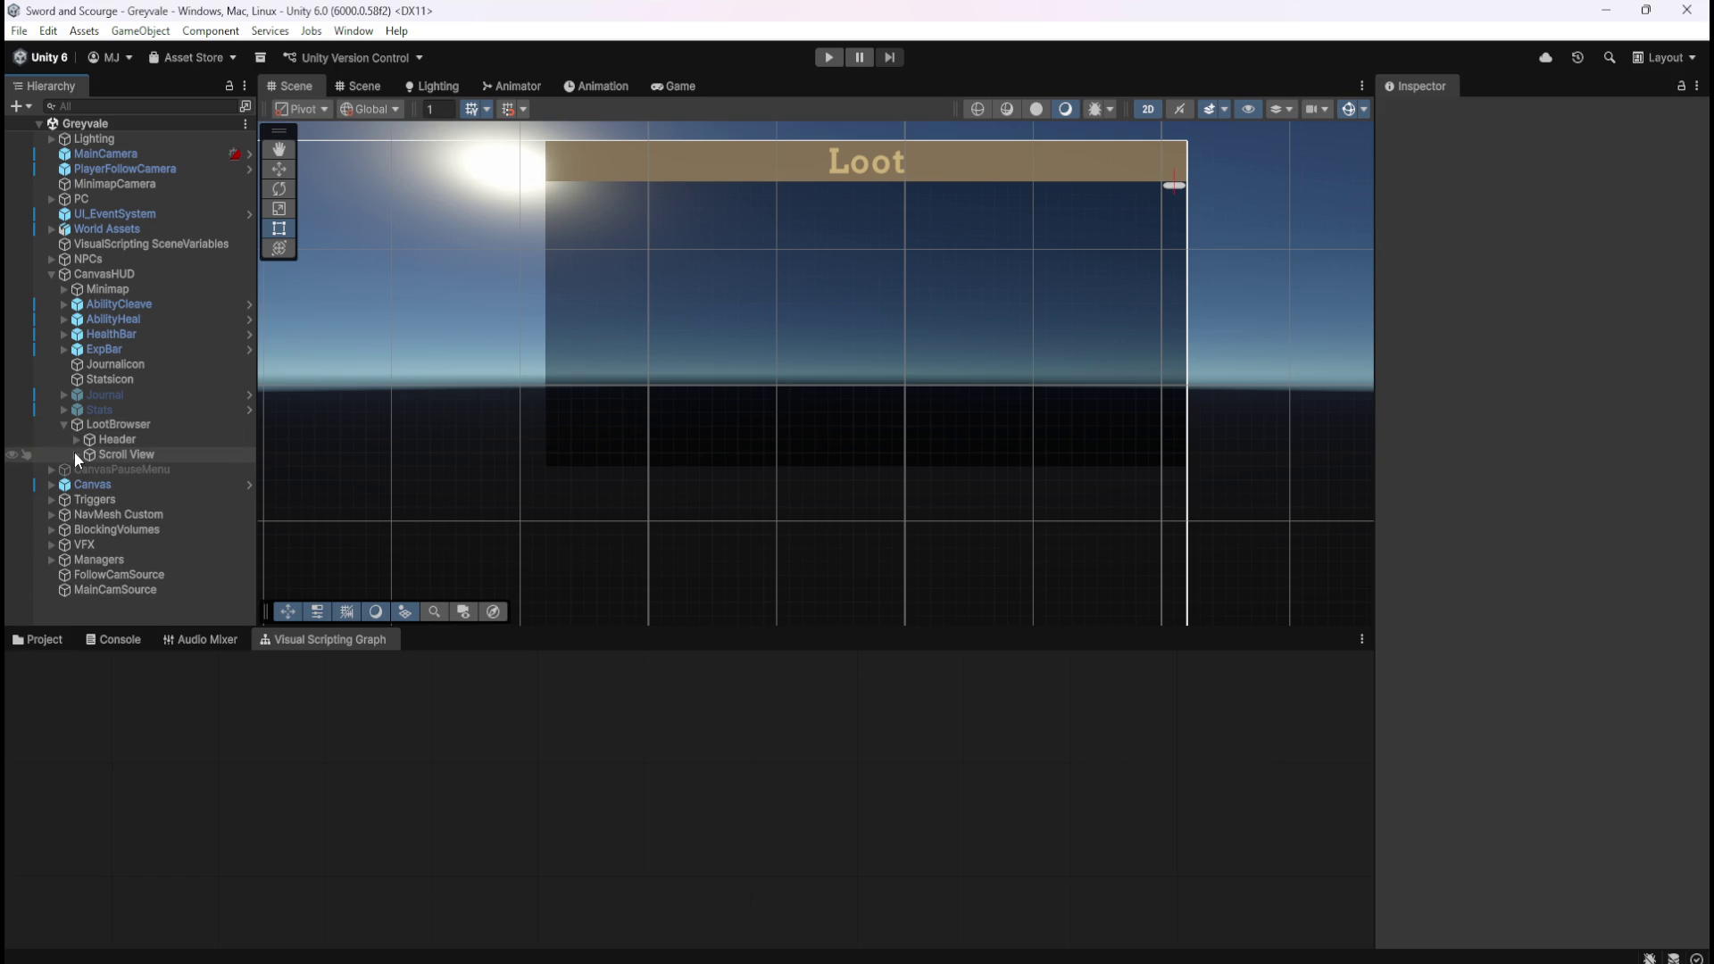
click(76, 455)
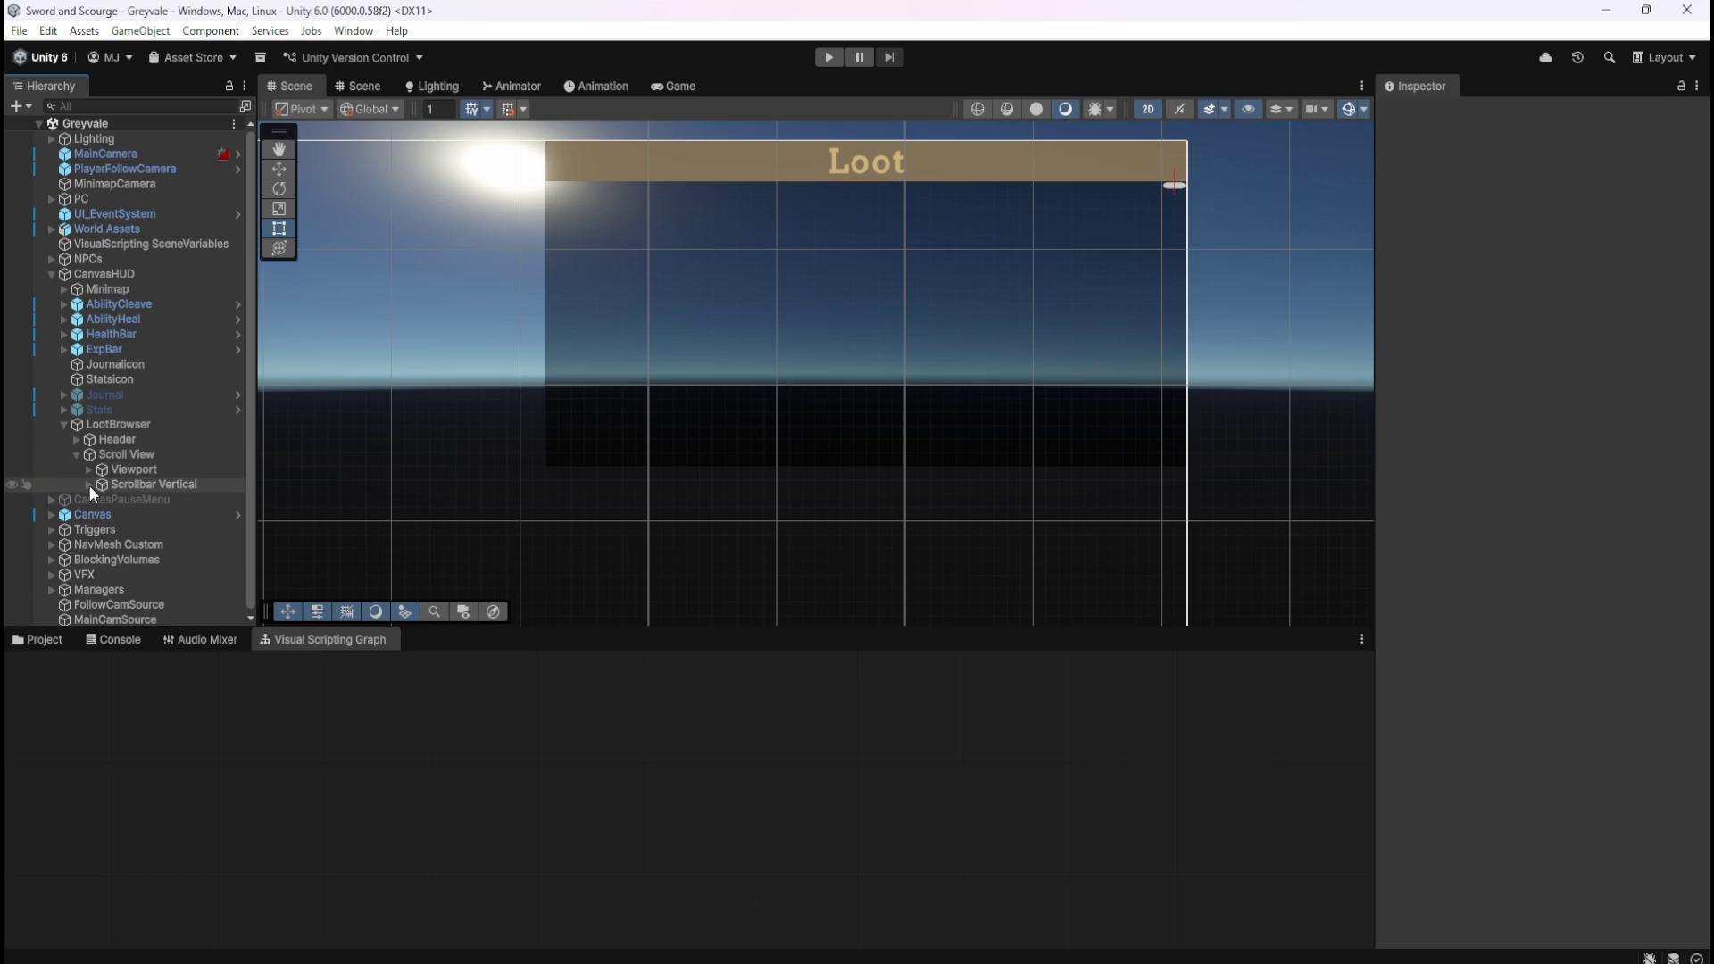
click(89, 485)
click(89, 471)
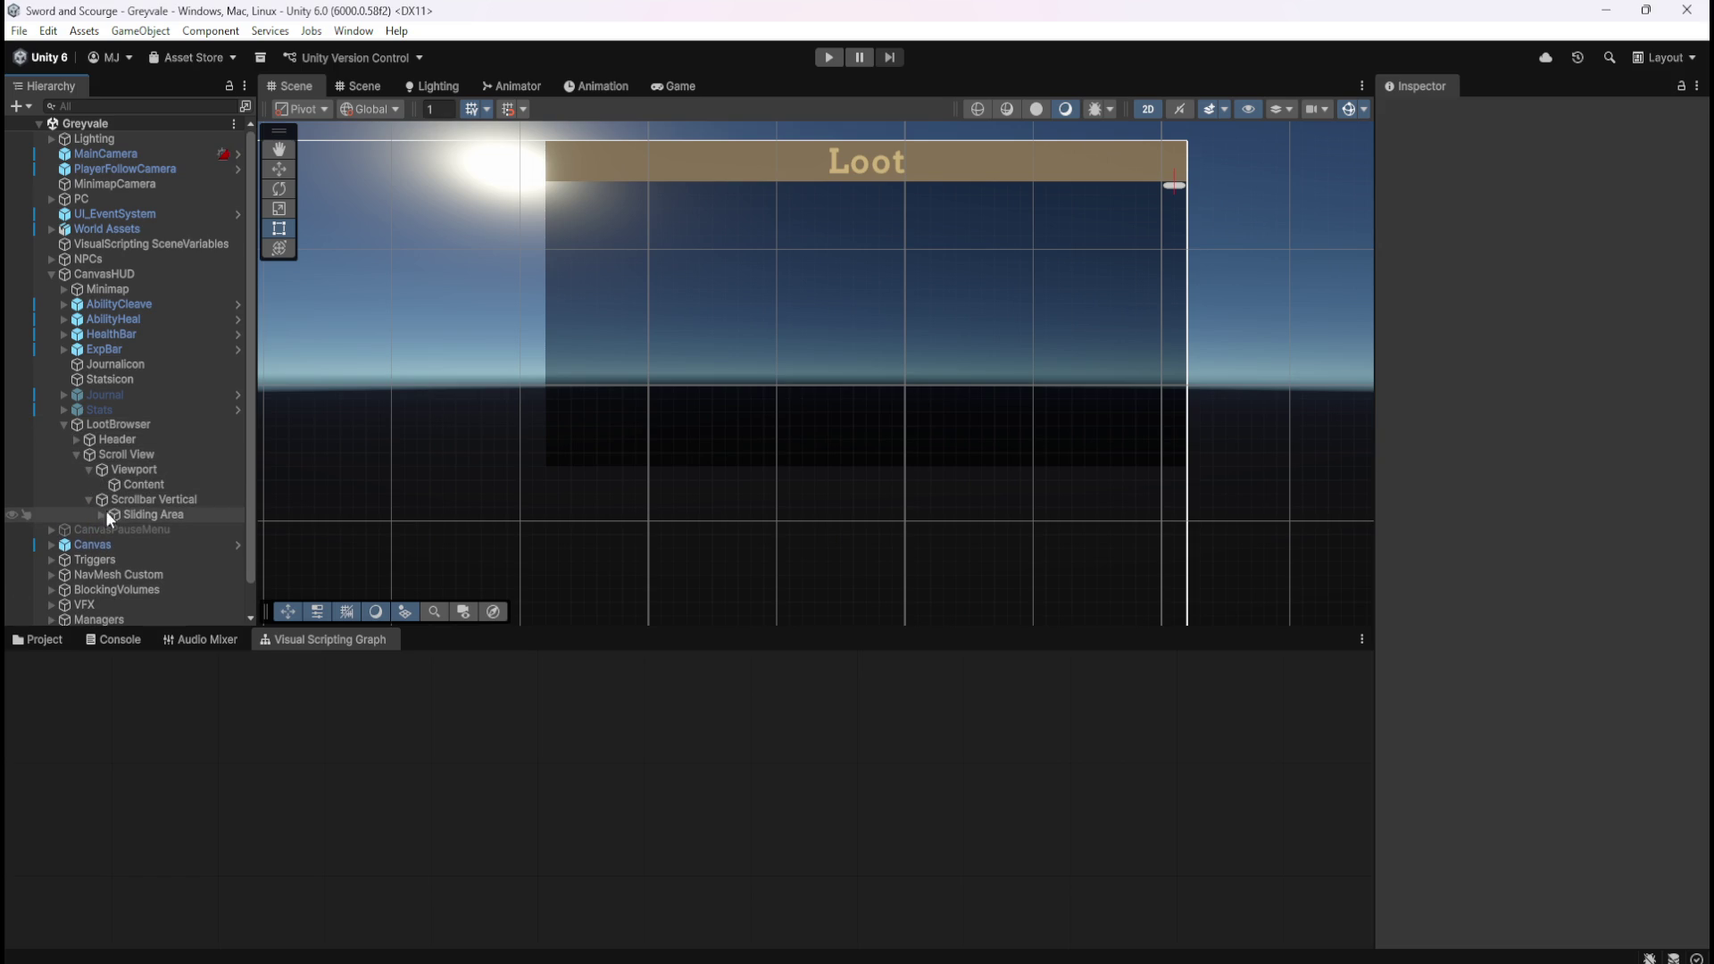
click(101, 515)
Inspect the Sliding Area and Scrollbar Vertical settings in the Inspector.
click(159, 517)
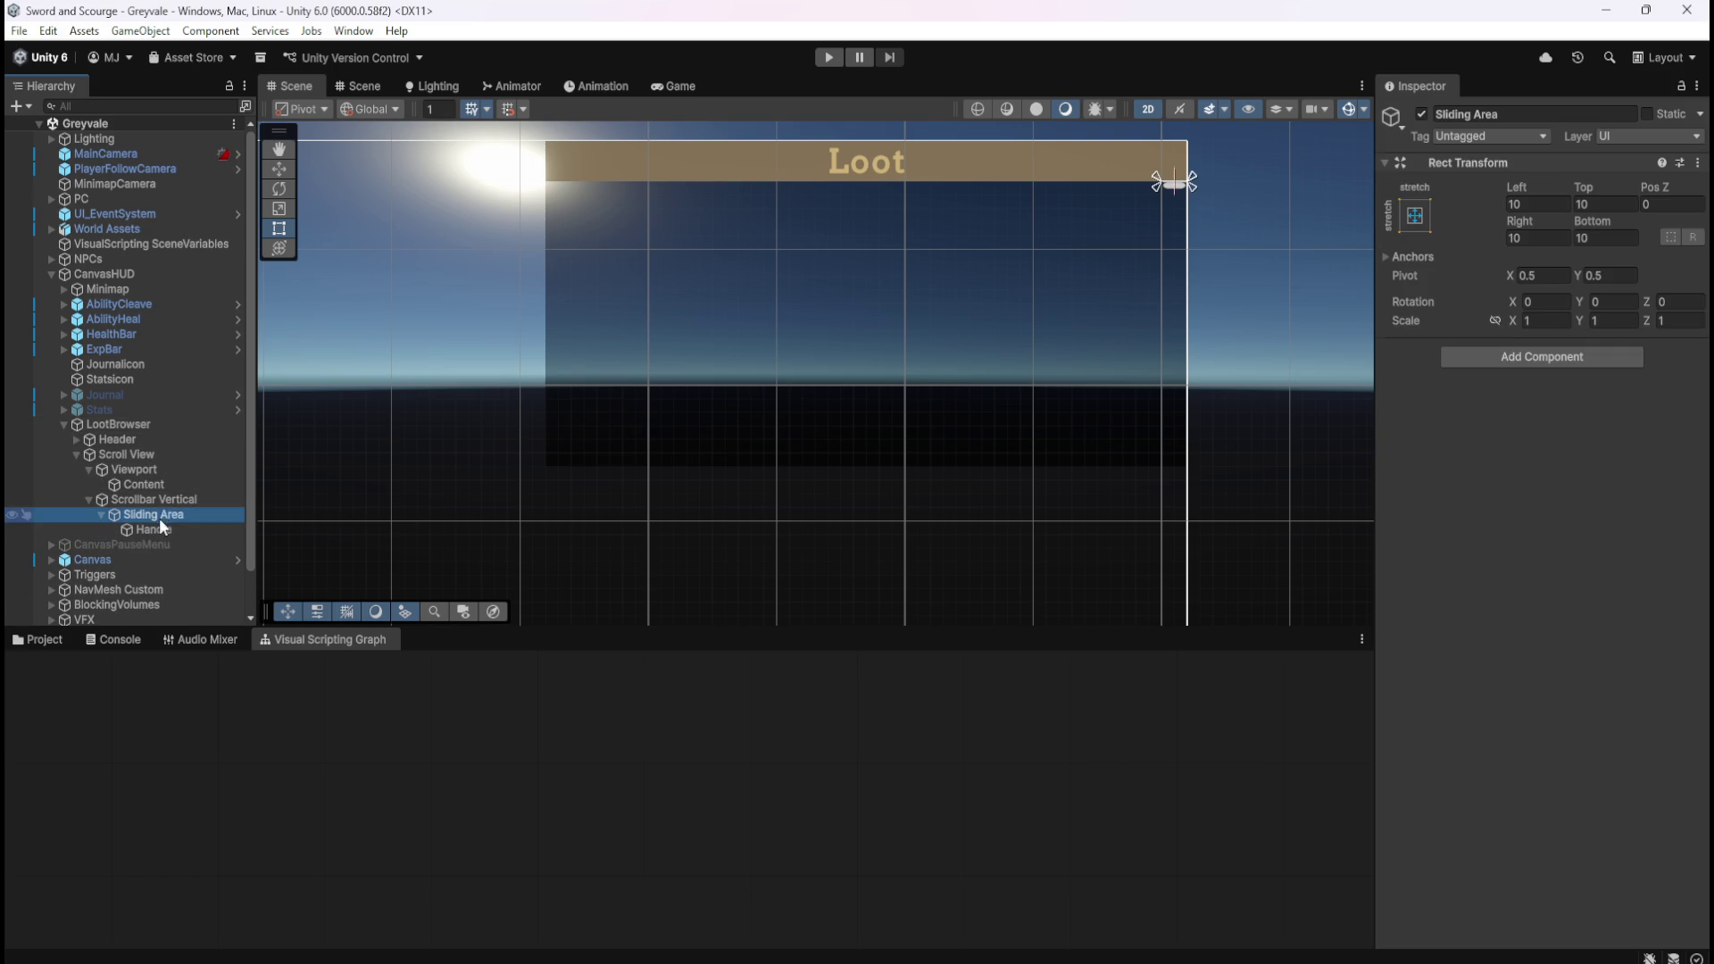
click(173, 501)
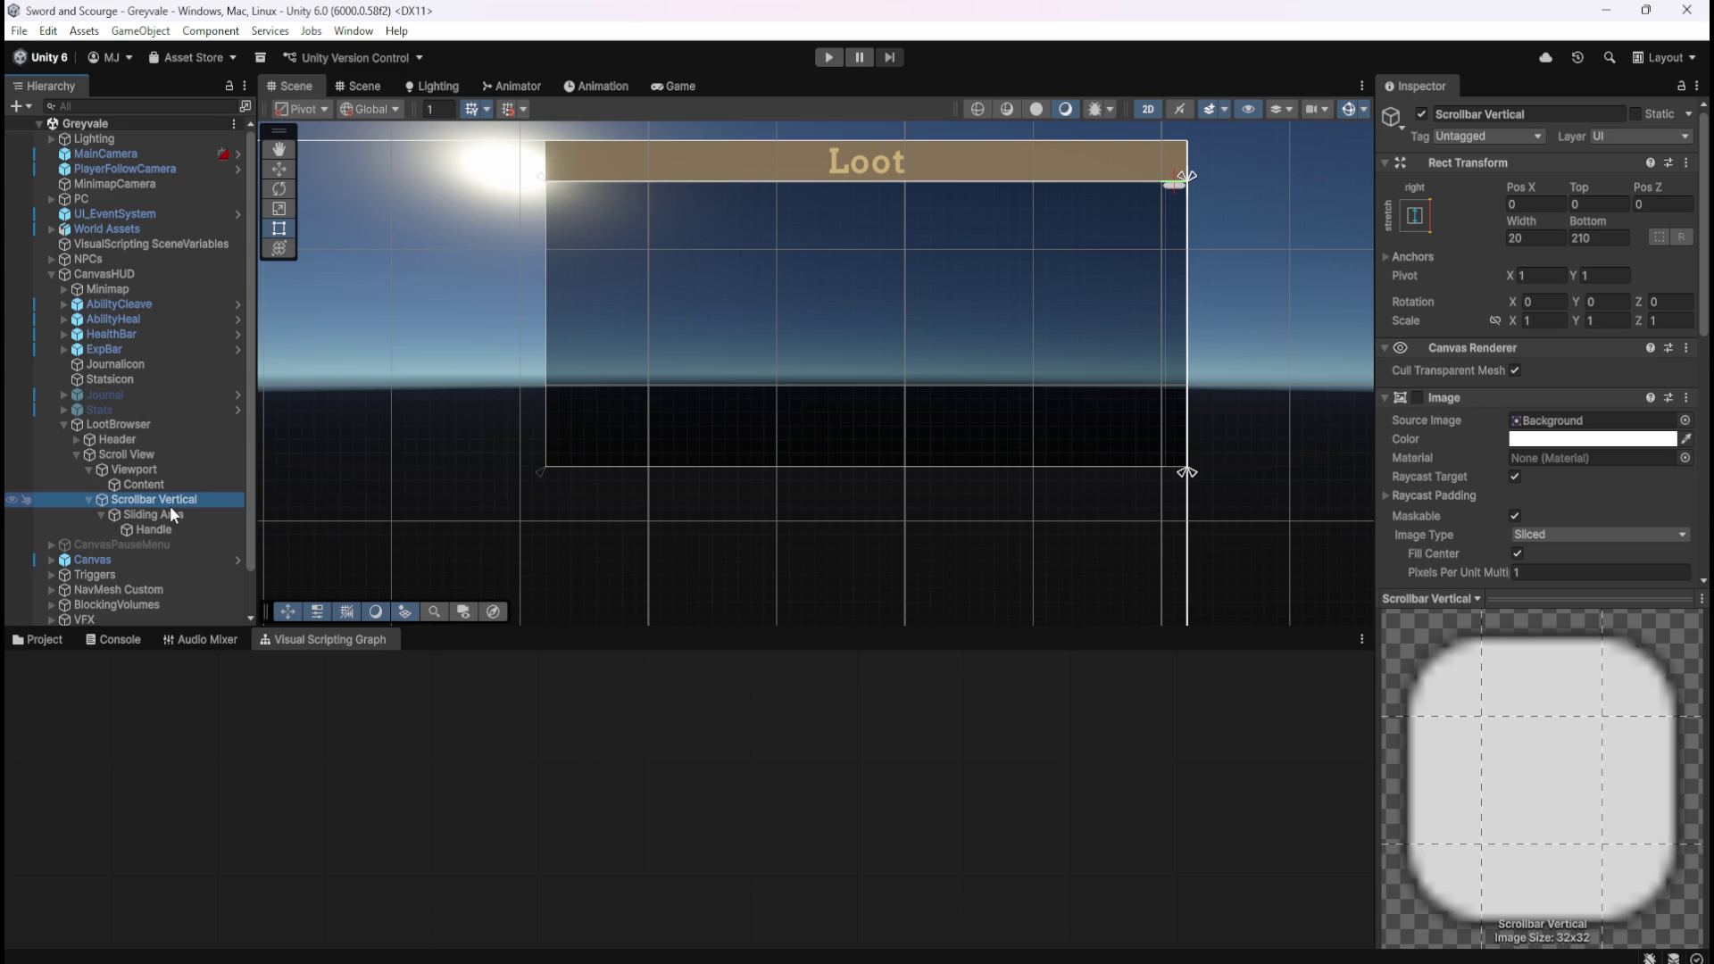
click(166, 514)
click(170, 500)
scroll(1584, 436, down, 10)
scroll(1457, 416, up, 5)
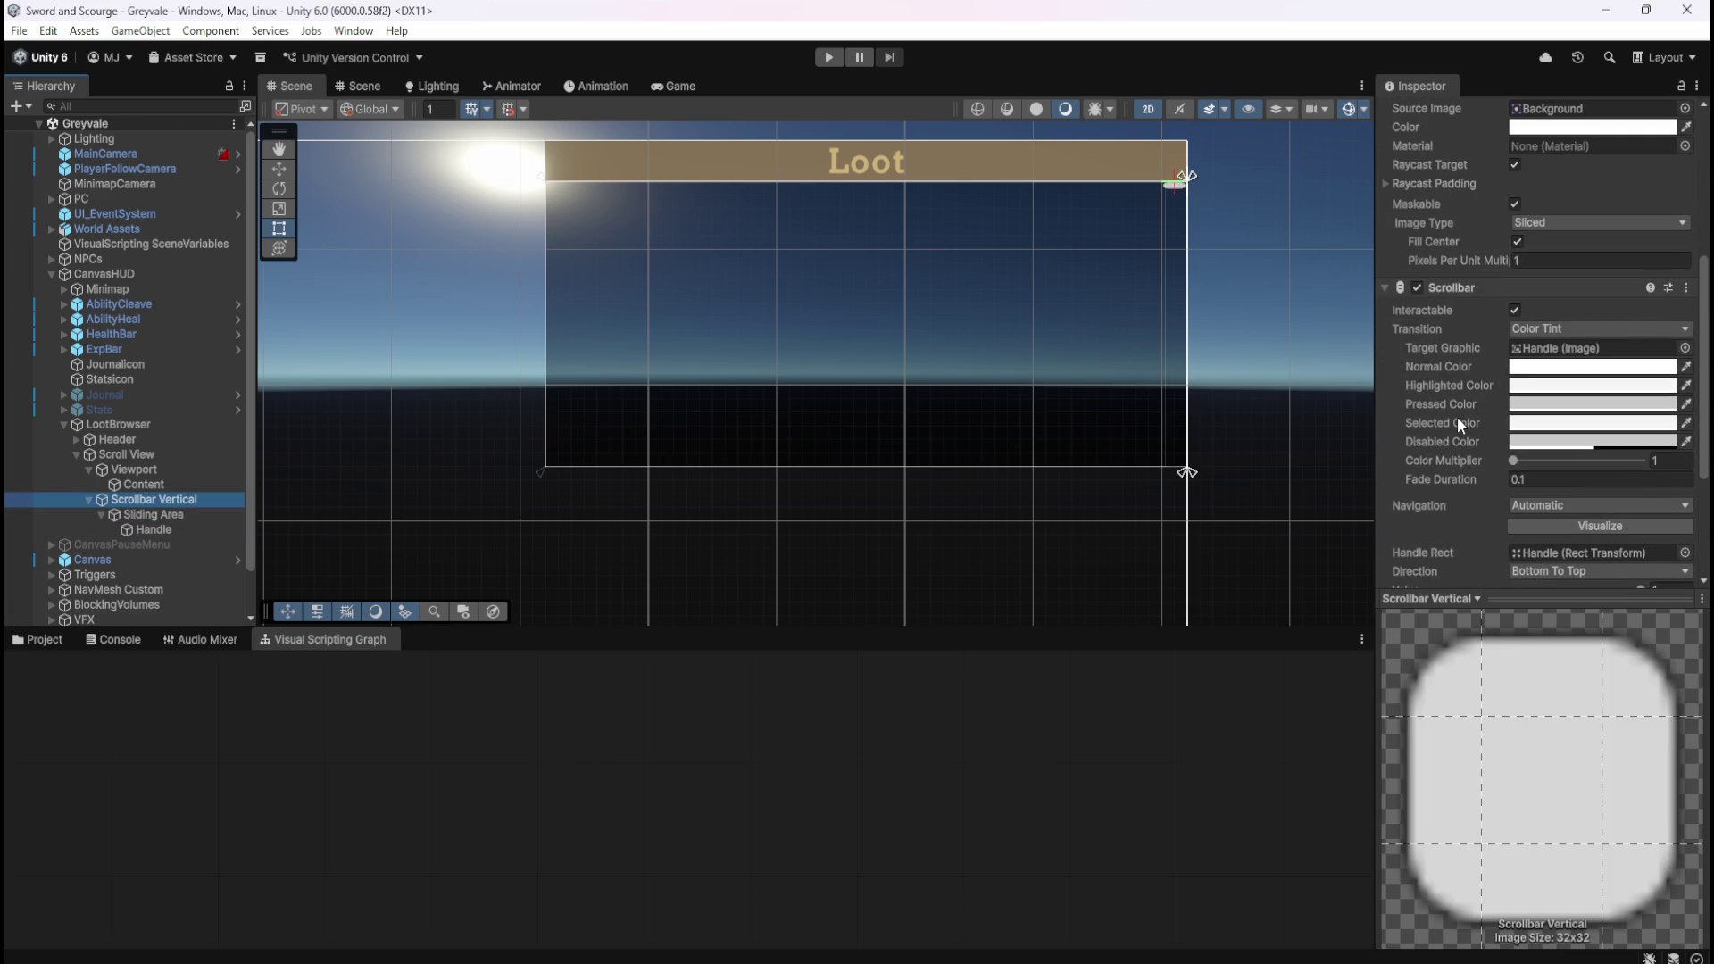
scroll(1188, 174, up, 8)
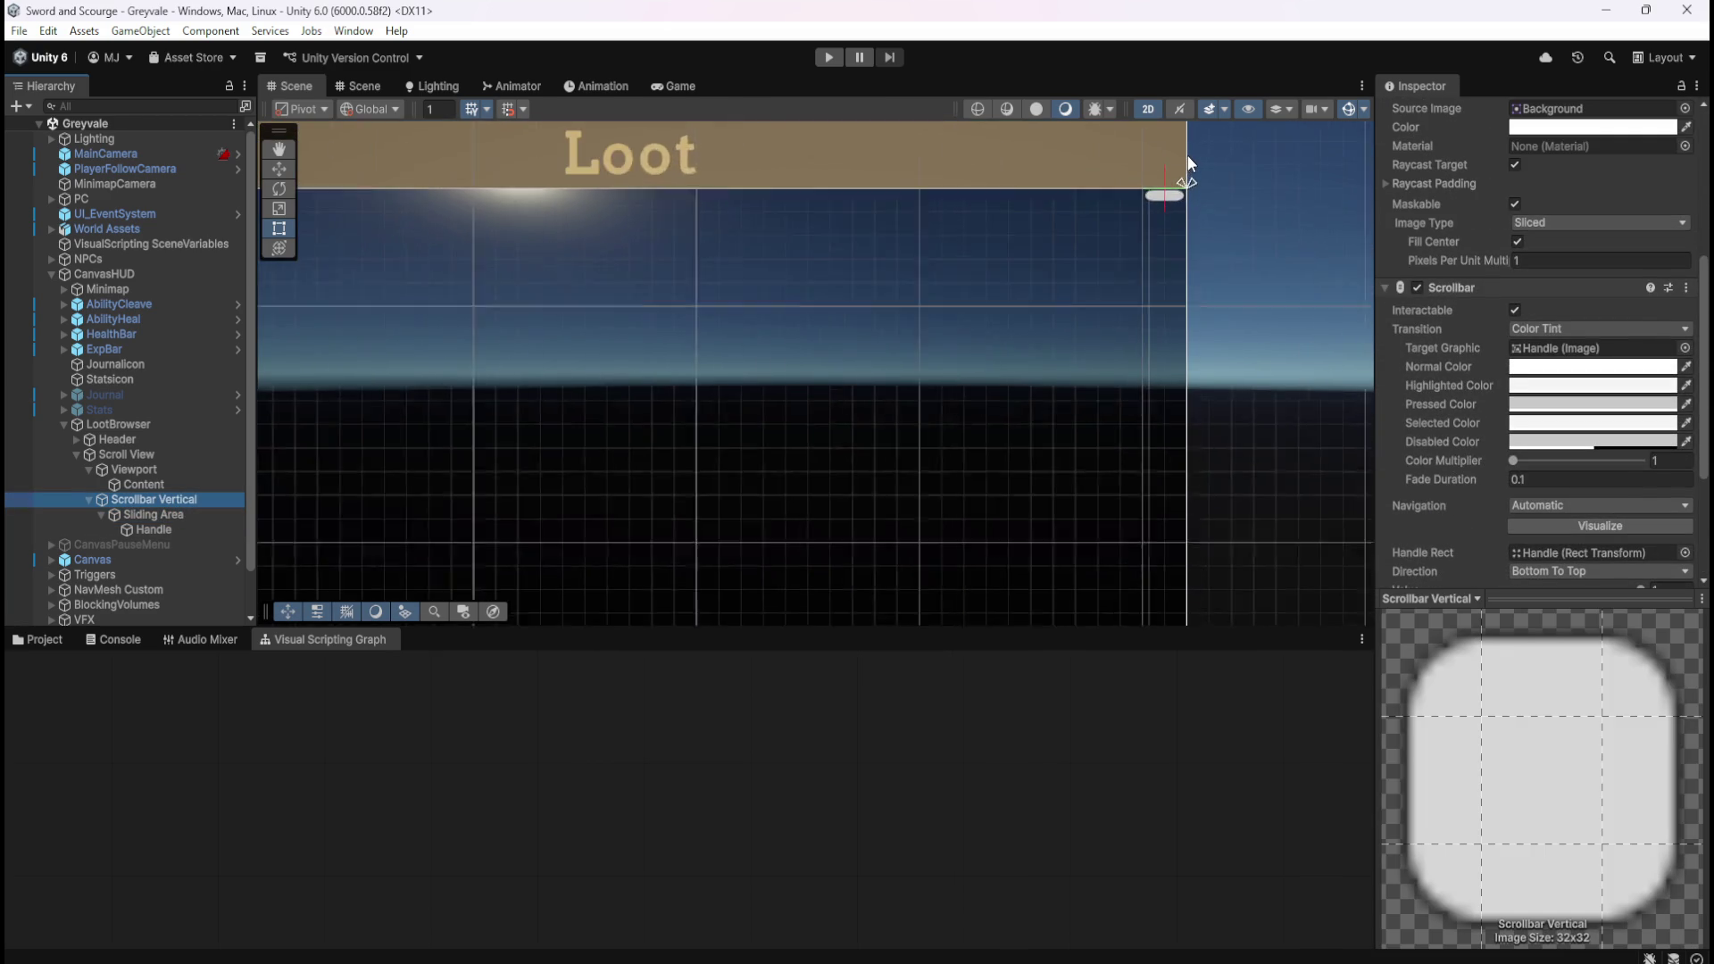
scroll(1176, 168, down, 4)
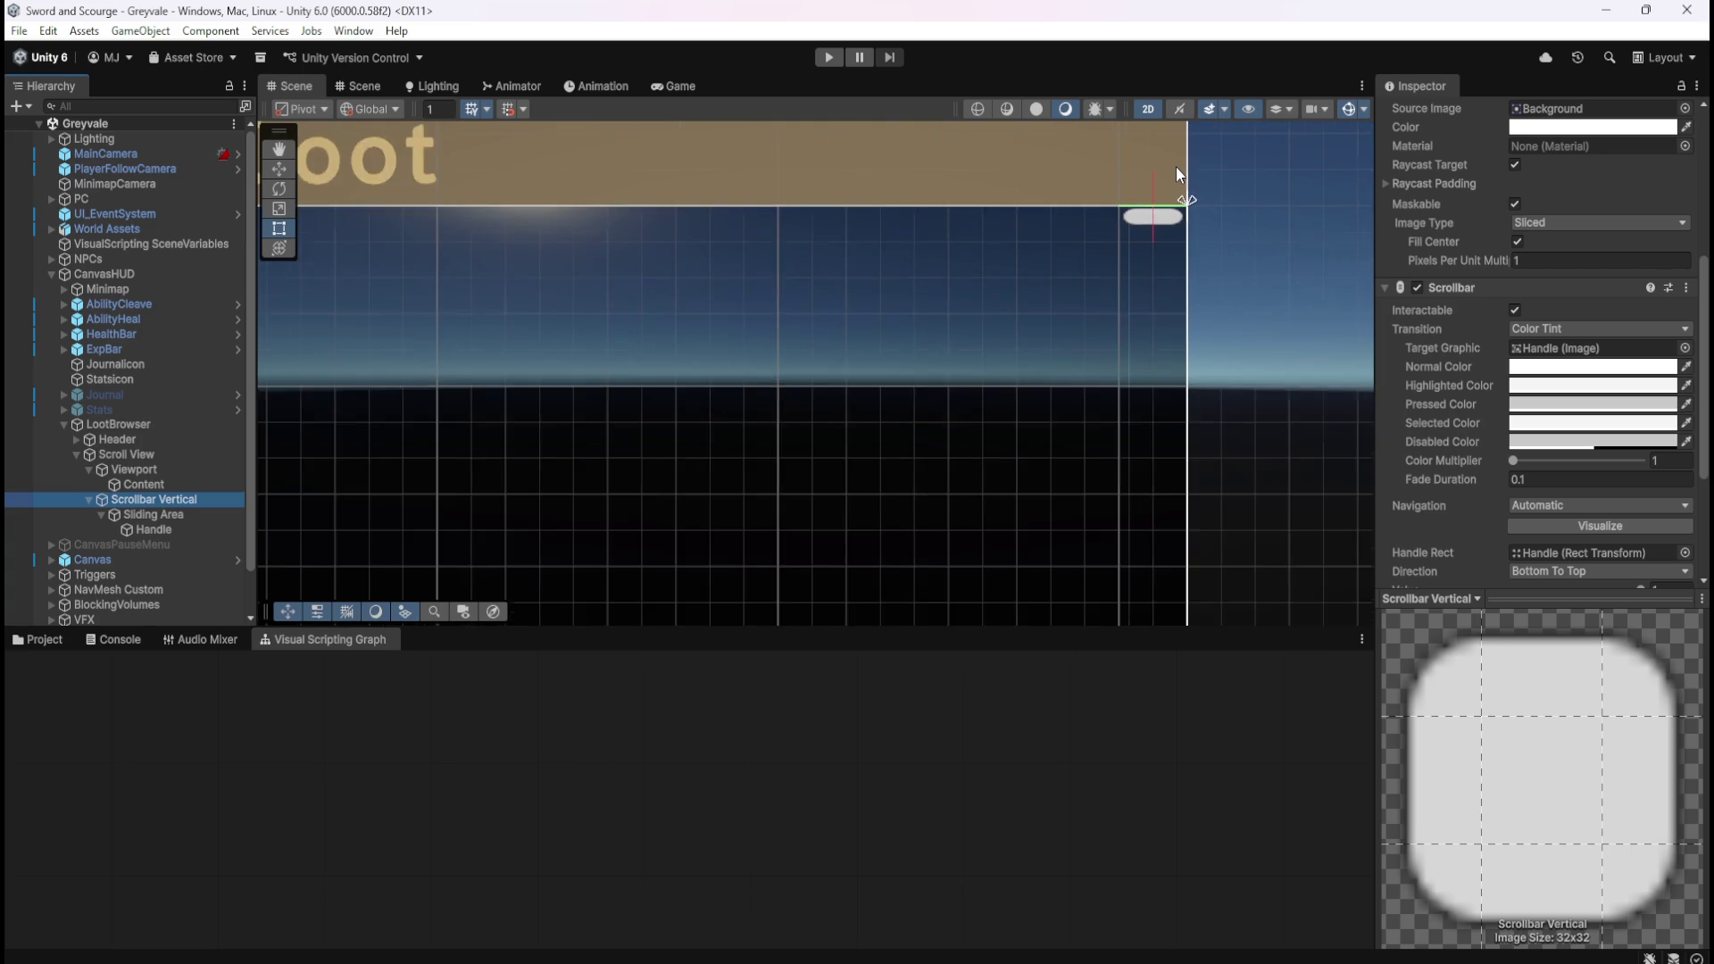
scroll(1226, 191, down, 4)
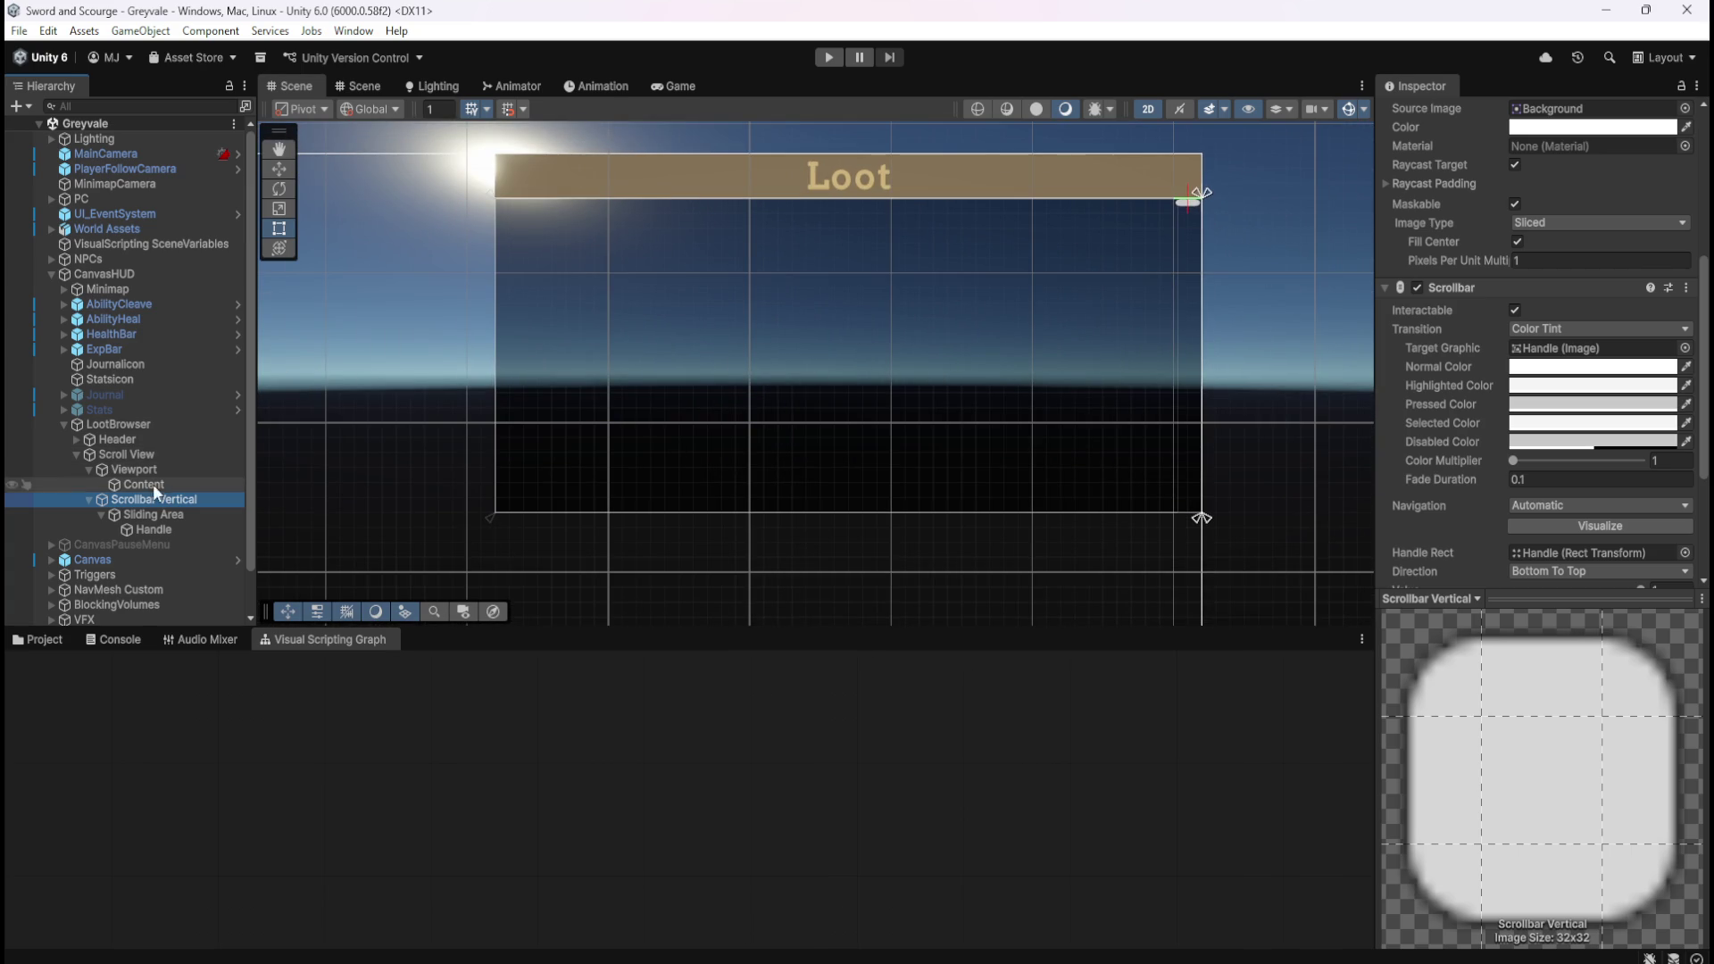
Select Scroll View and review its Scroll Rect linking Scrollbar Vertical with auto-hide and -3 spacing.
click(168, 458)
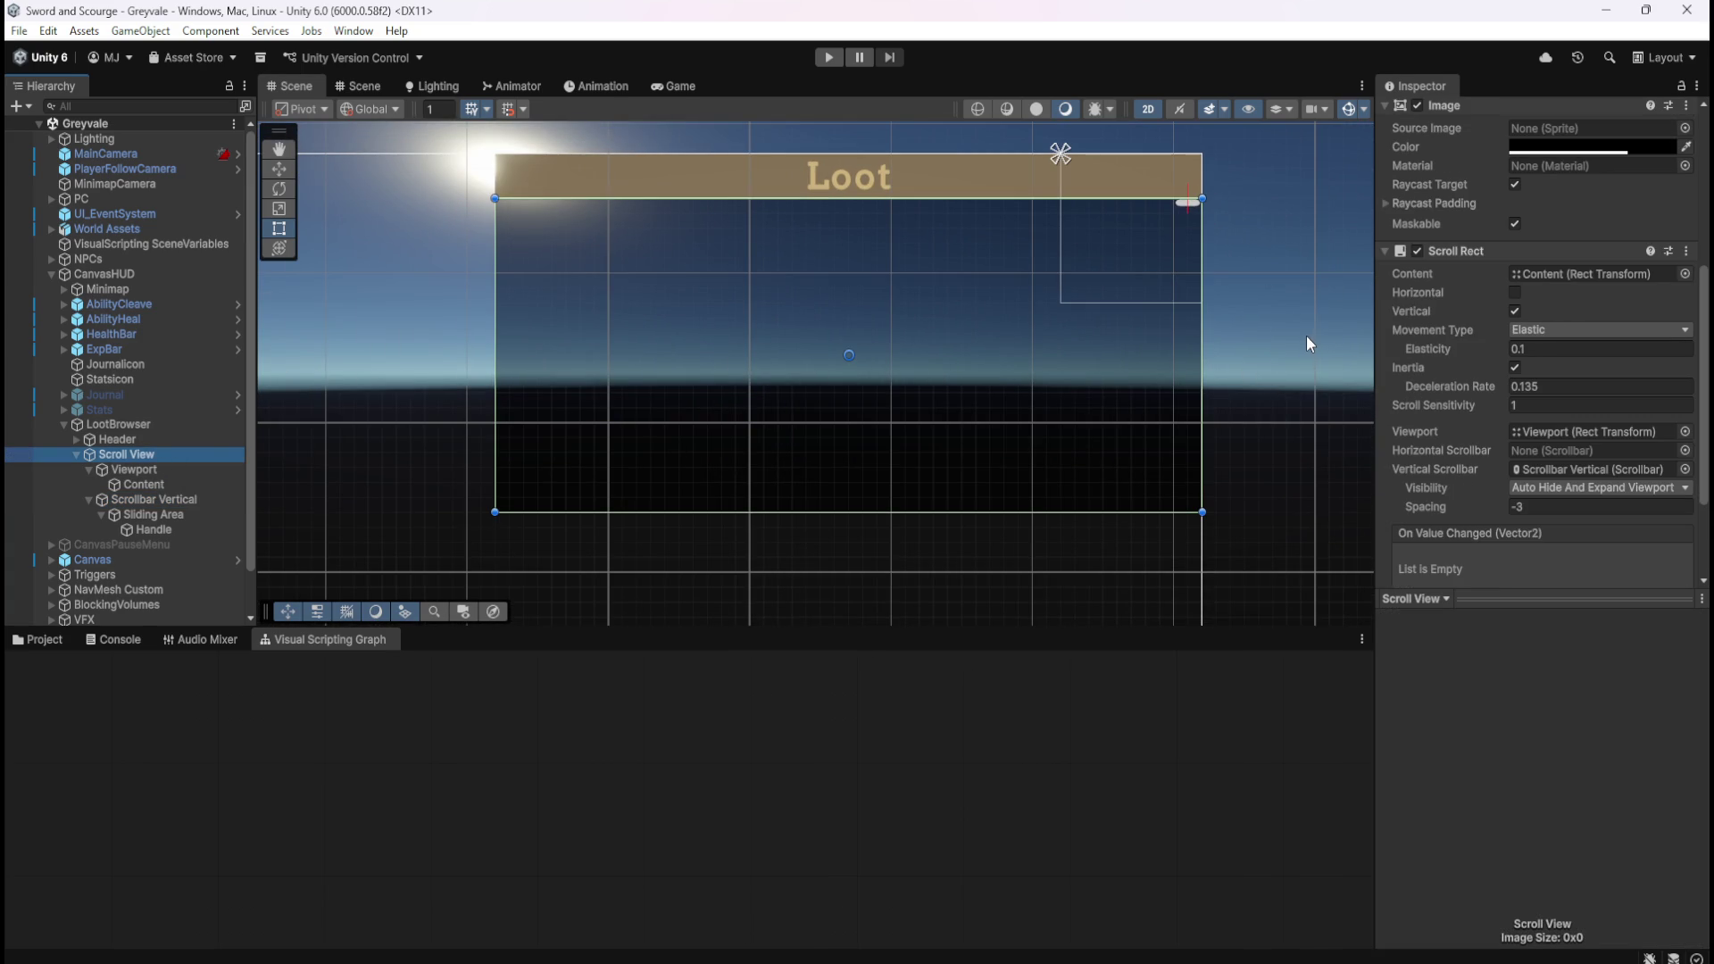
scroll(1464, 382, down, 3)
scroll(1495, 391, up, 2)
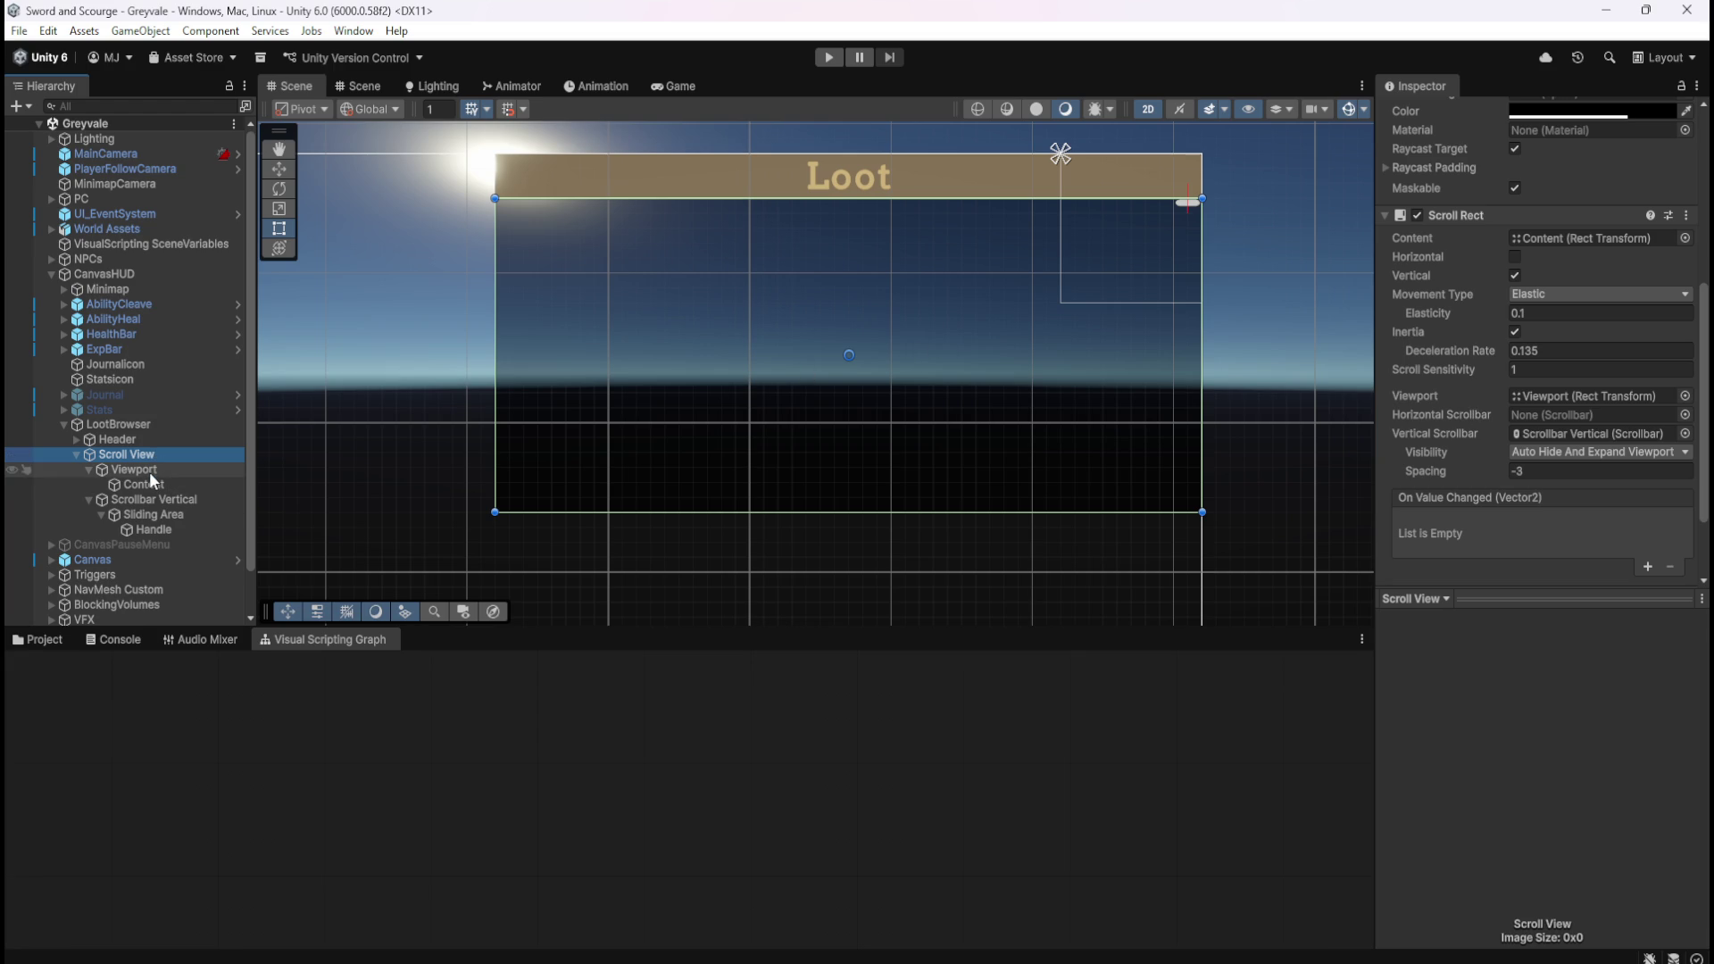
scroll(1446, 438, up, 5)
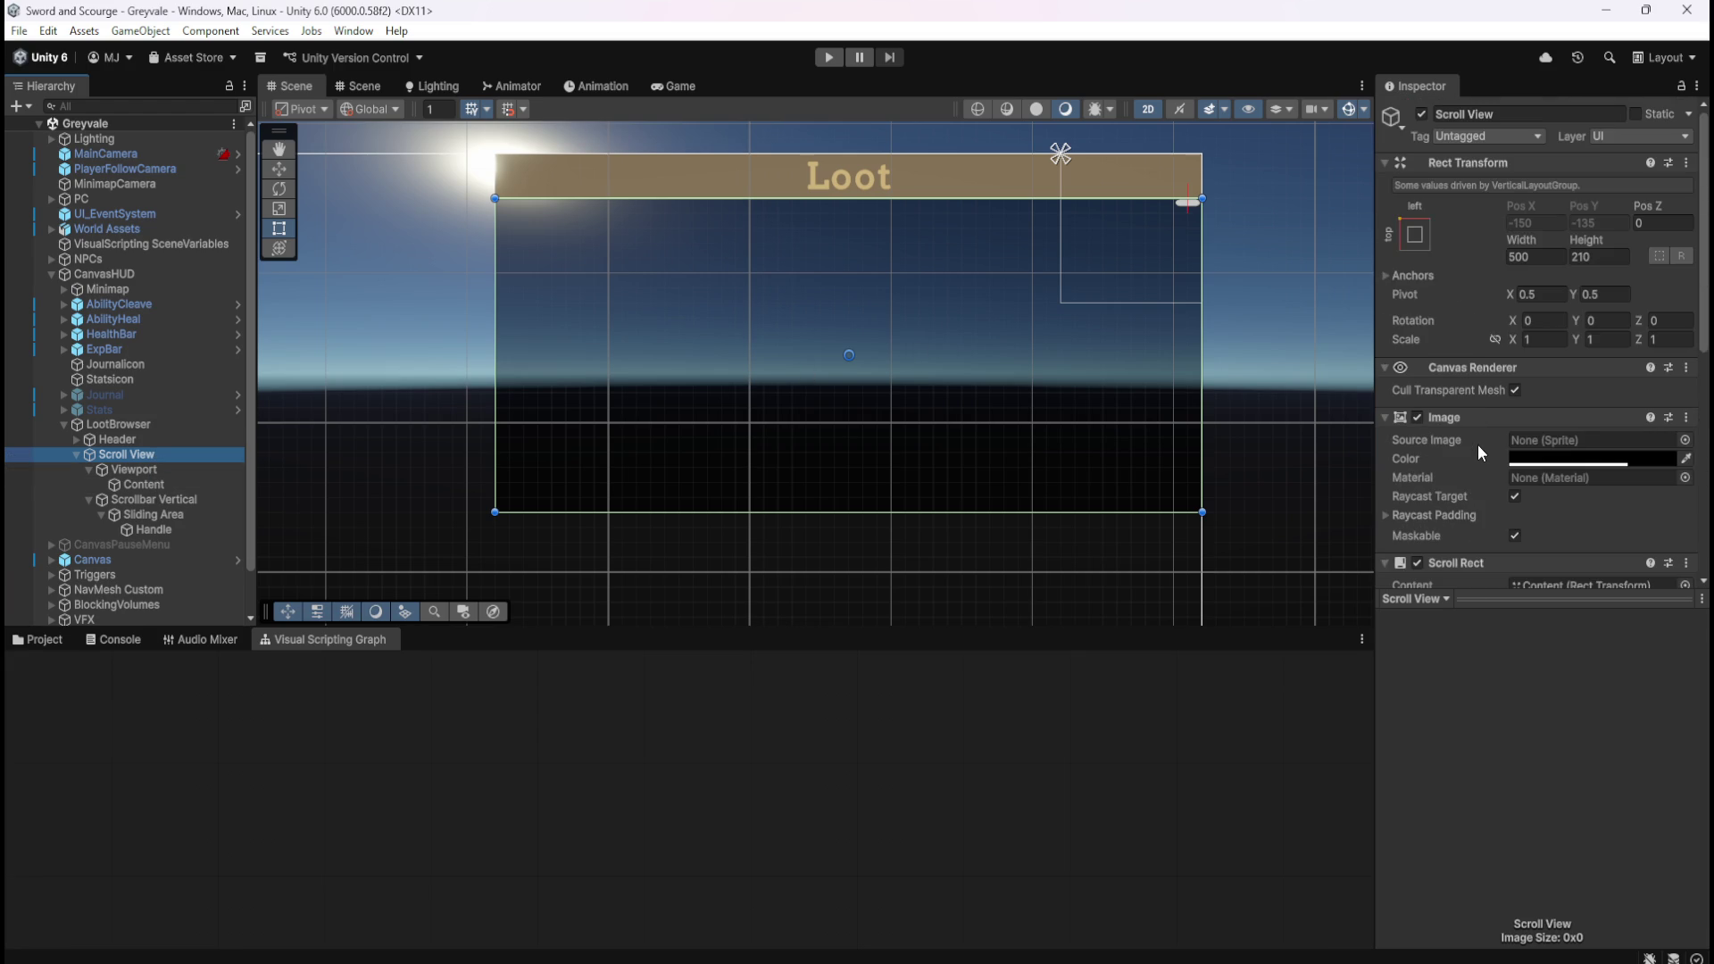
Try stretching the Sliding Area further down, then undo the change.
click(148, 468)
click(147, 500)
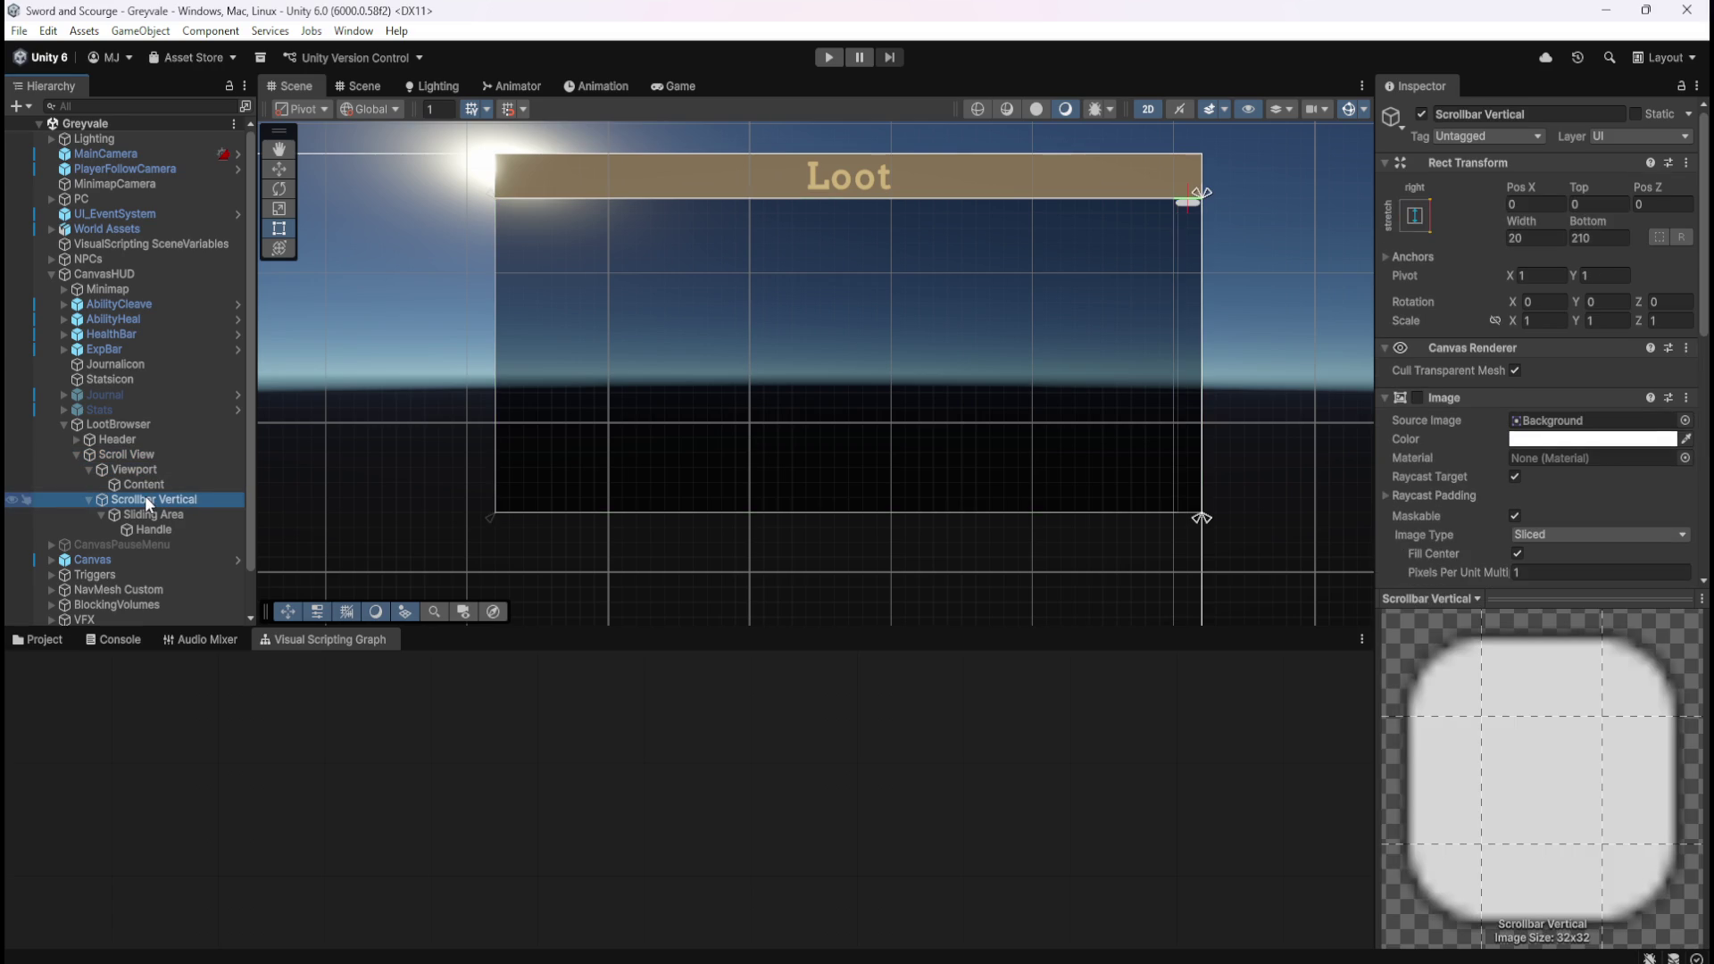
click(158, 517)
click(174, 502)
click(184, 517)
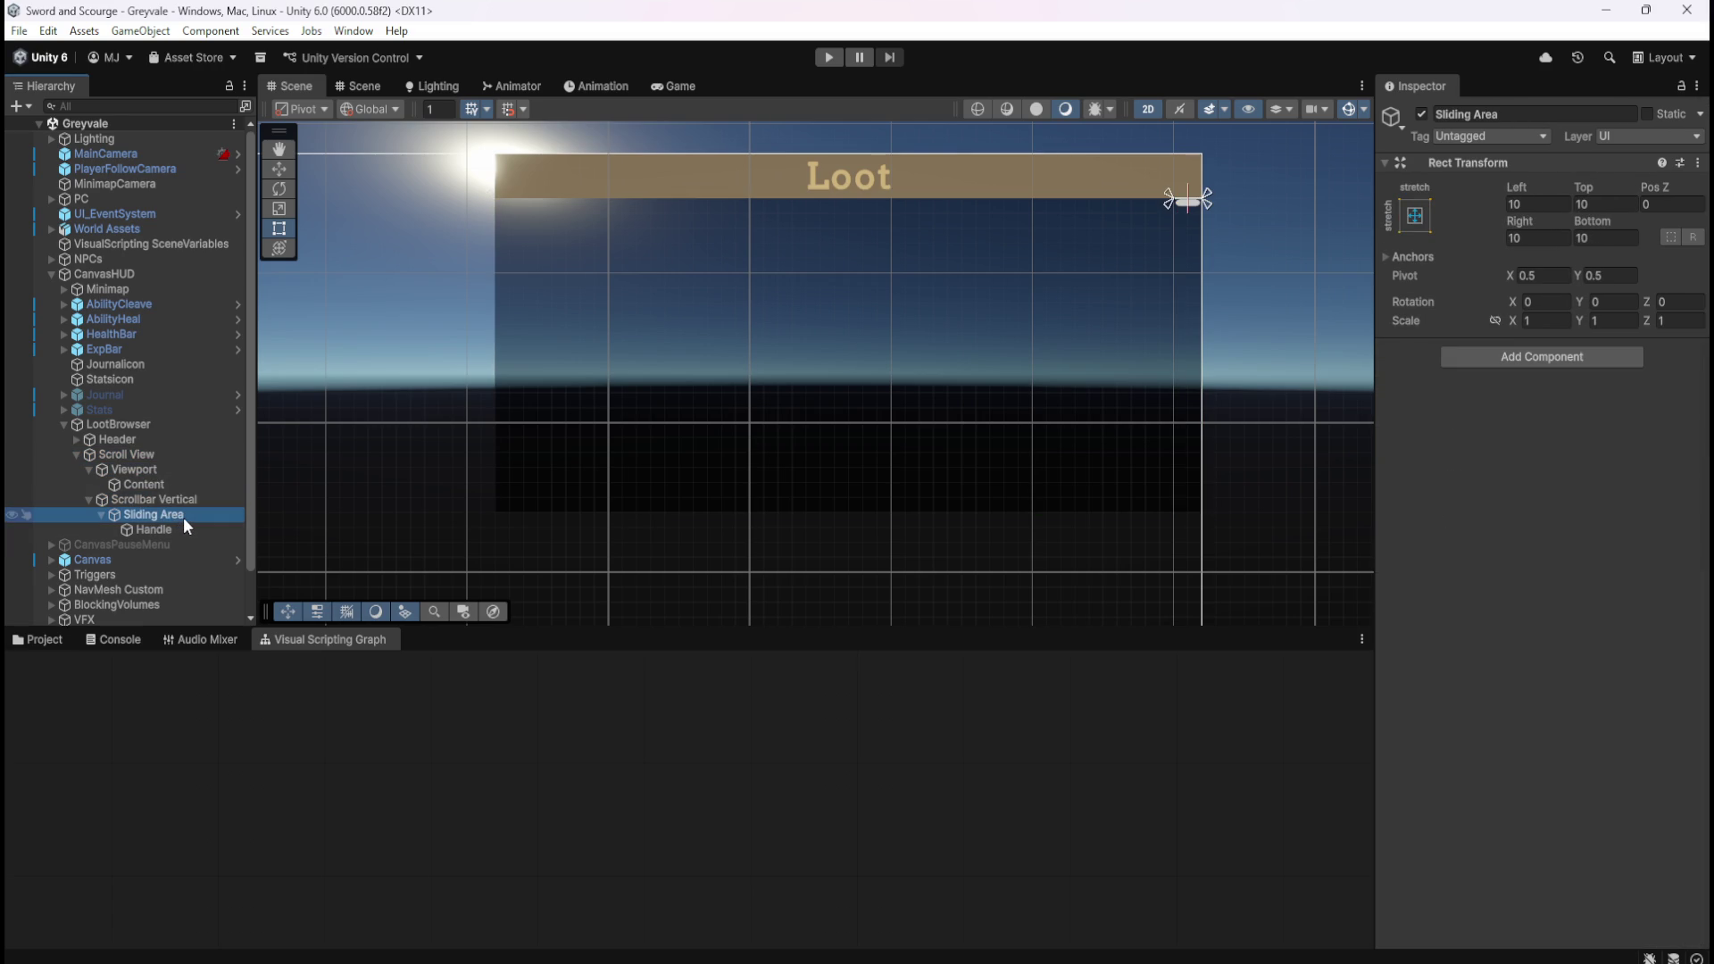
mouse_move(1589, 223)
mouse_down()
mouse_move(1674, 236)
mouse_move(1359, 206)
mouse_move(595, 212)
mouse_move(288, 265)
mouse_move(1626, 285)
mouse_move(1078, 271)
mouse_move(872, 336)
mouse_move(651, 308)
mouse_up()
key(ctrl+z)
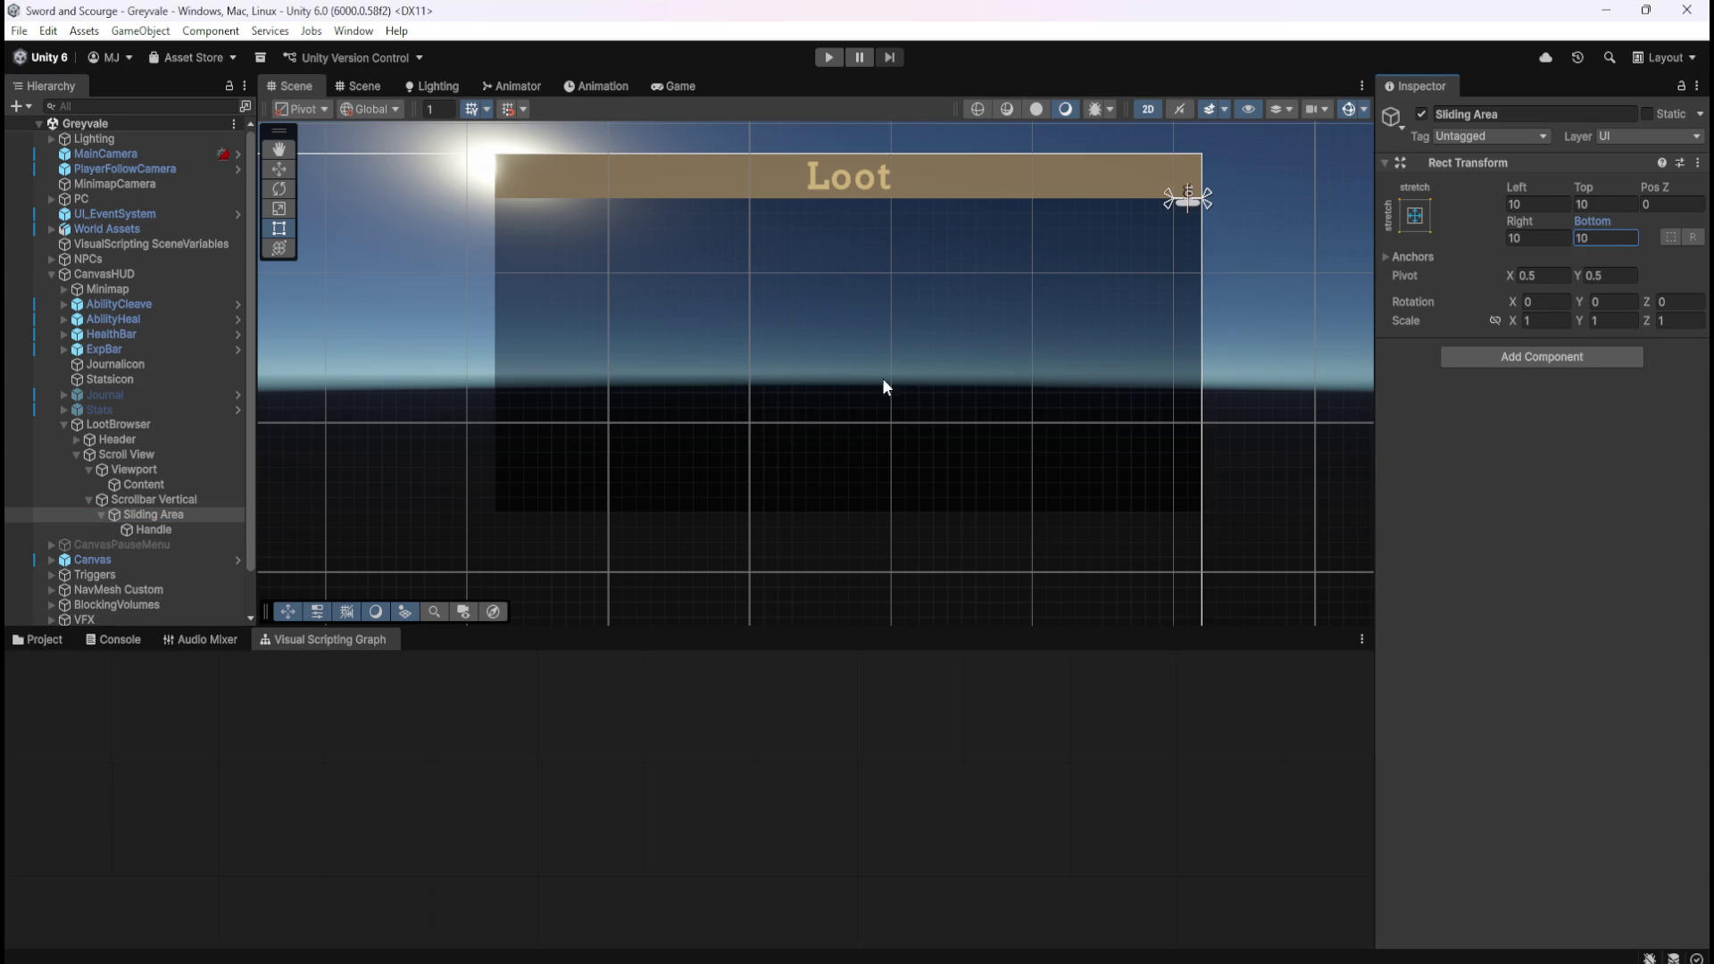
Set Scrollbar Vertical's Rect Transform Bottom to 0 so it spans the full scroll view.
click(168, 526)
click(184, 516)
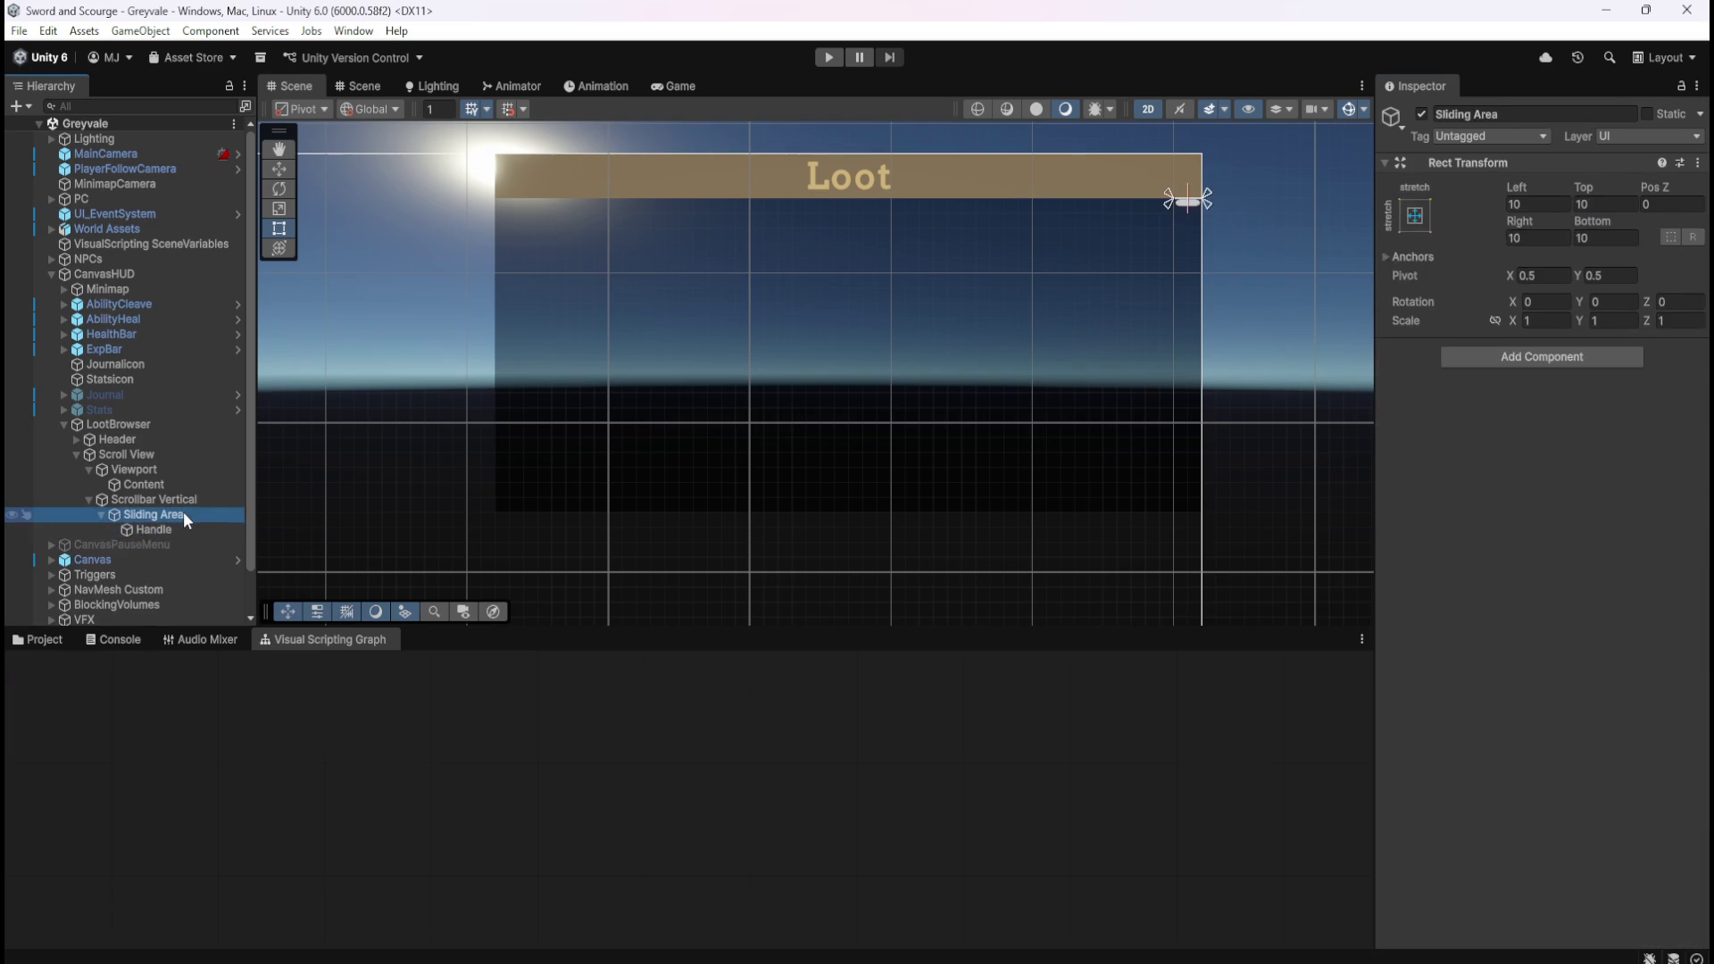
click(175, 500)
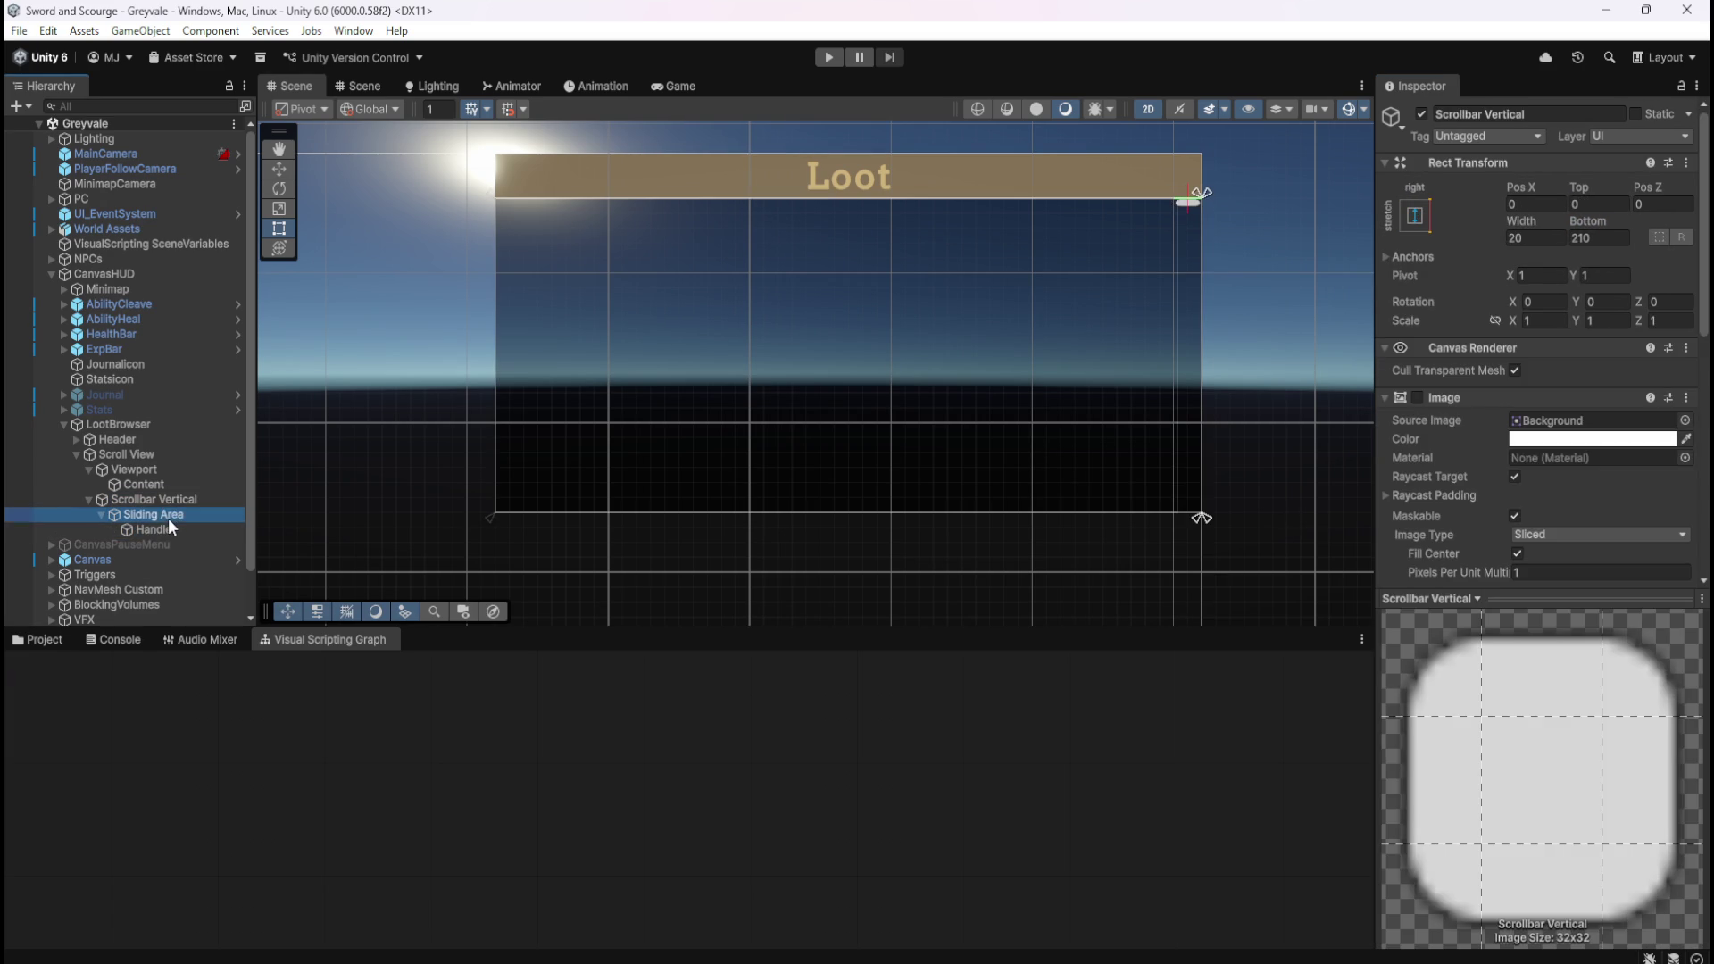
click(154, 515)
click(1635, 238)
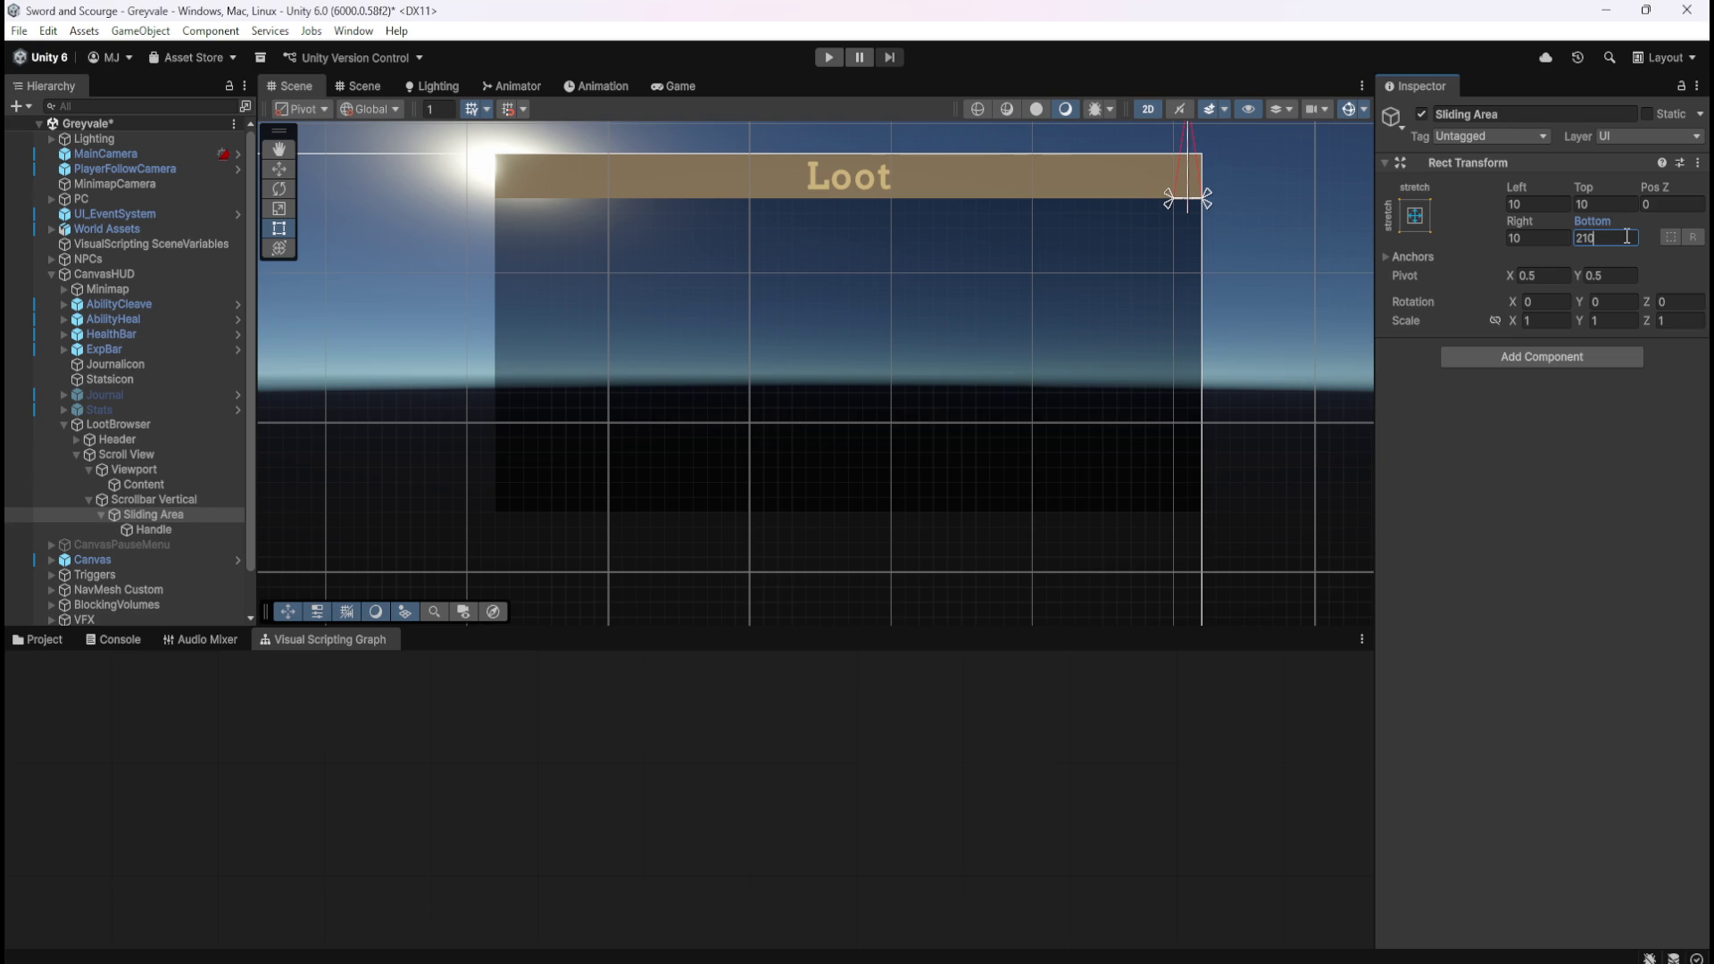
text(10)
click(180, 500)
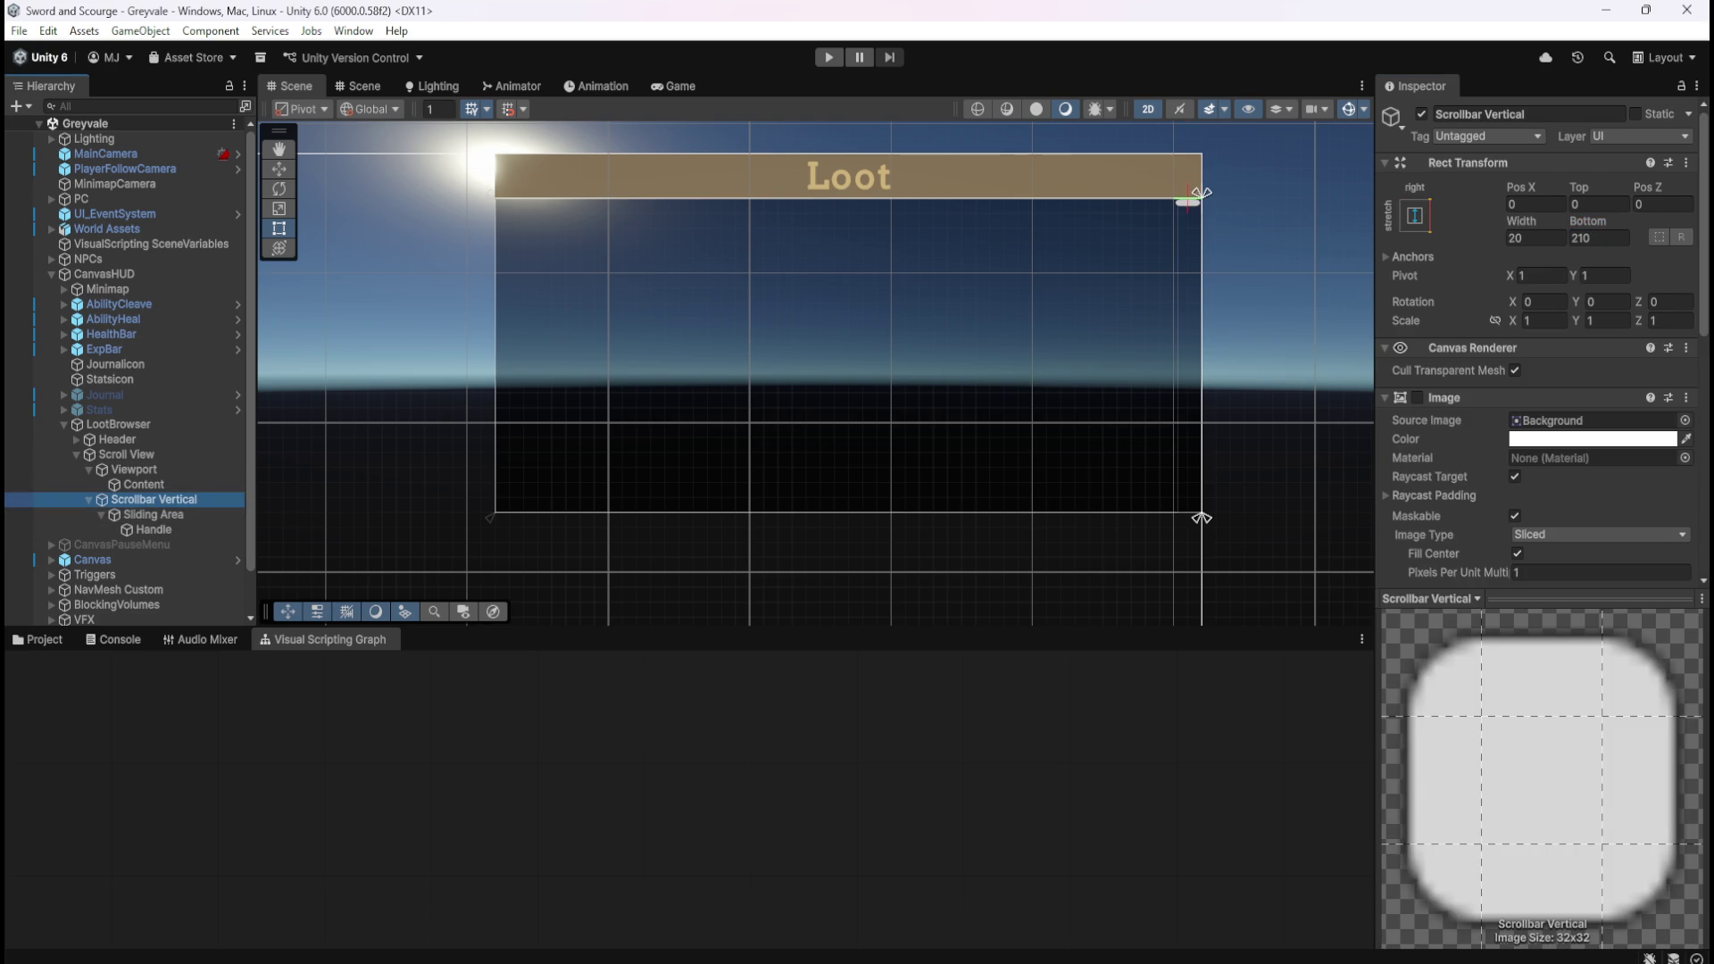
drag(1597, 230, 1313, 233)
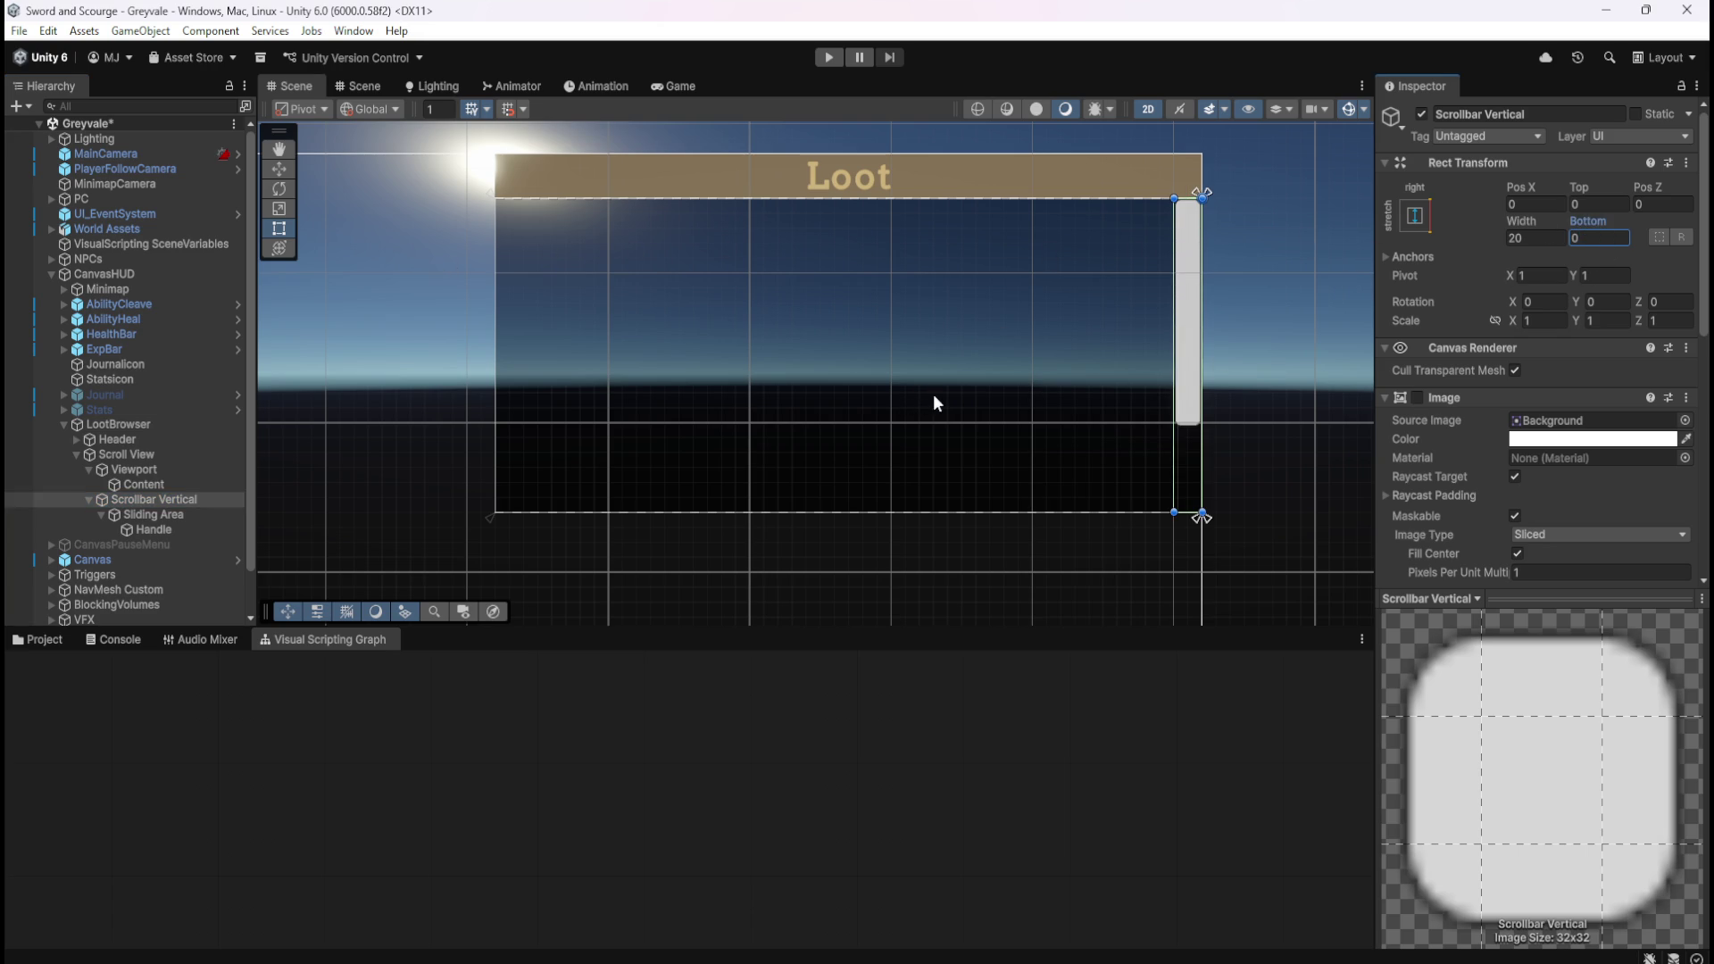
Start the game and run the character toward the village gate.
click(830, 58)
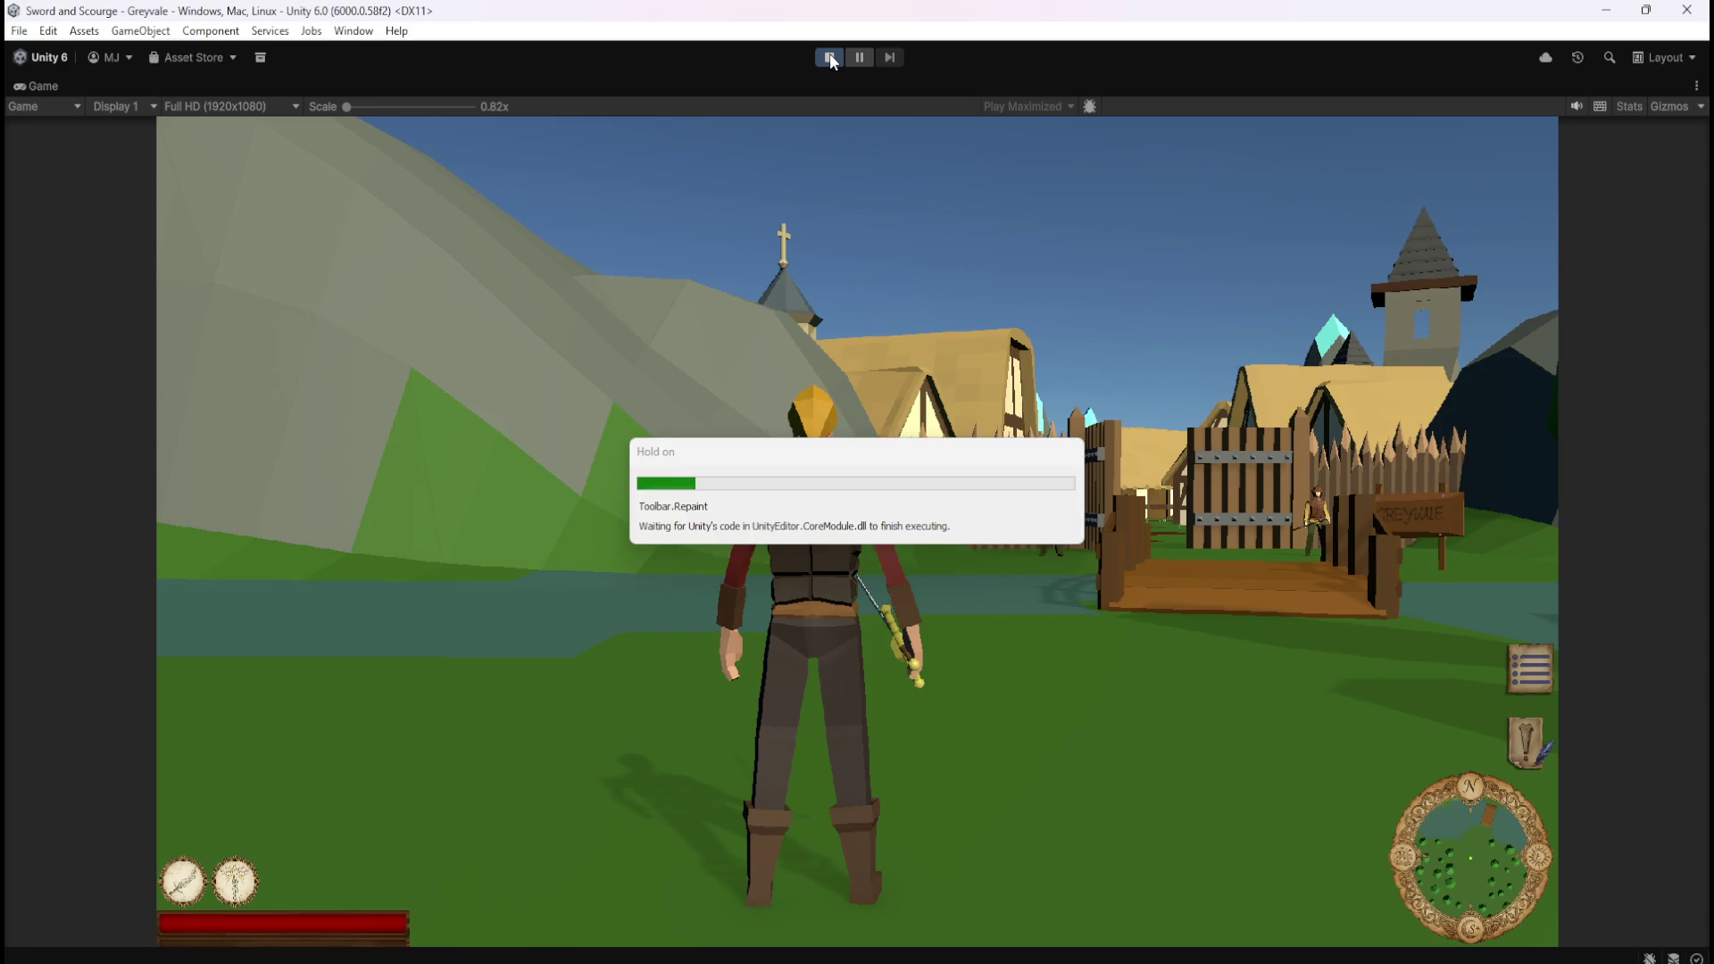
key(w)
key(w)
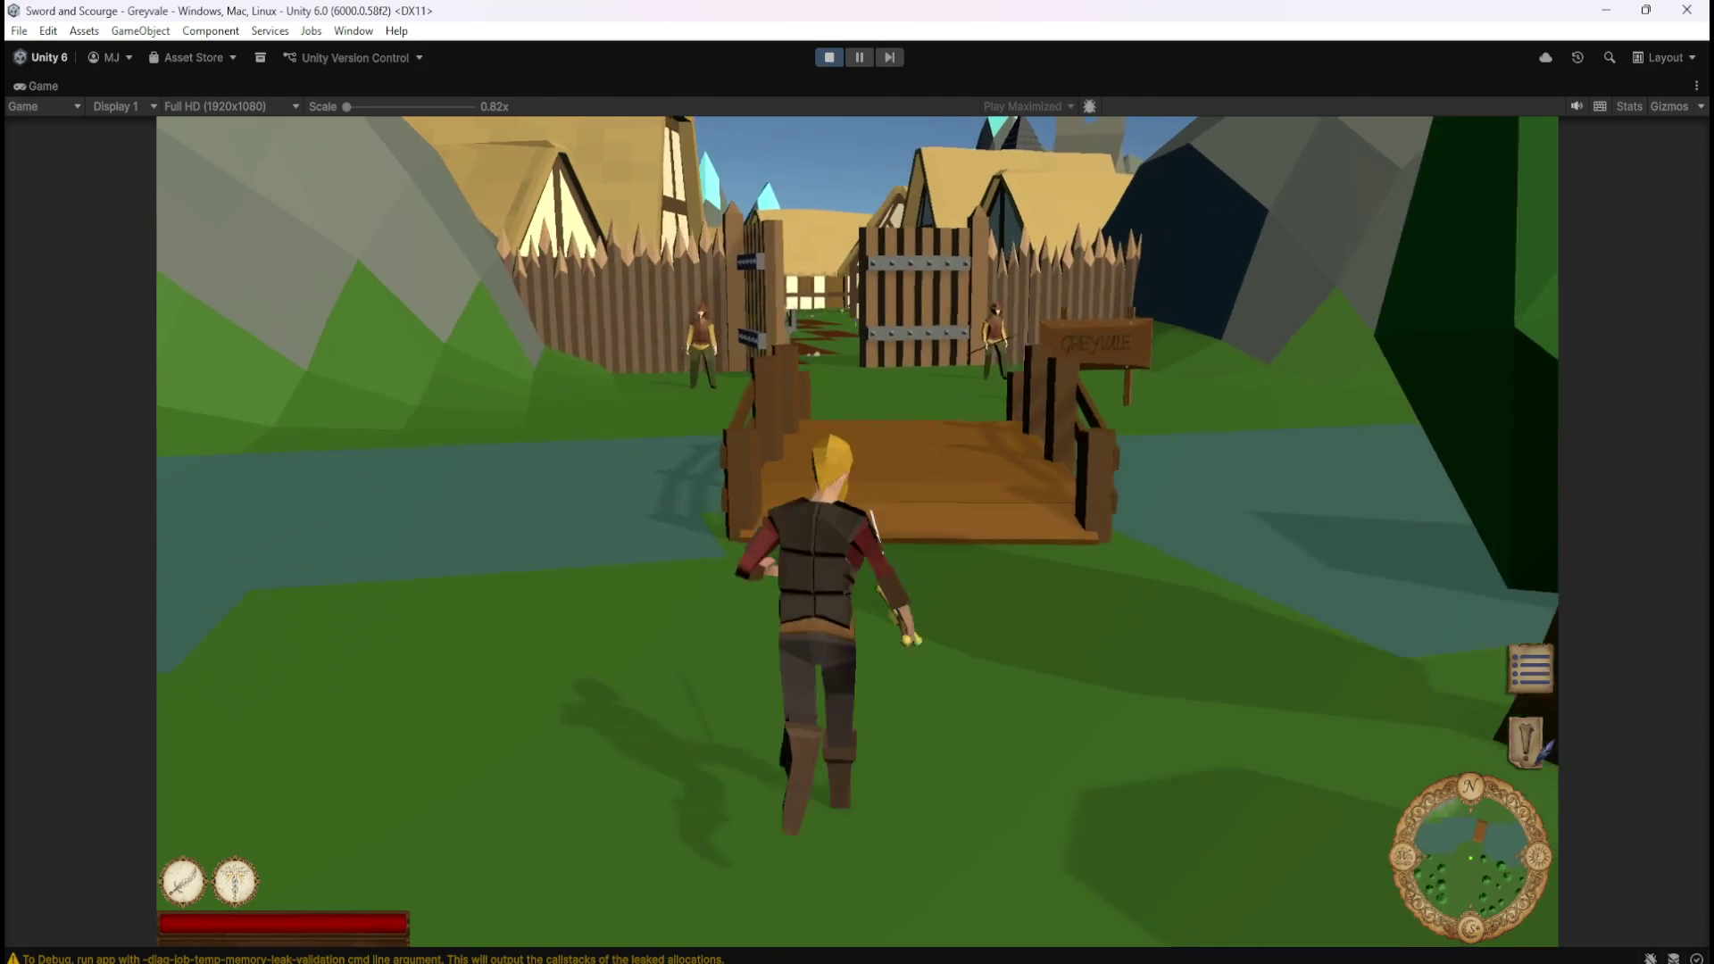
Run the character through the village, past the well, and into the graveyard.
key(w)
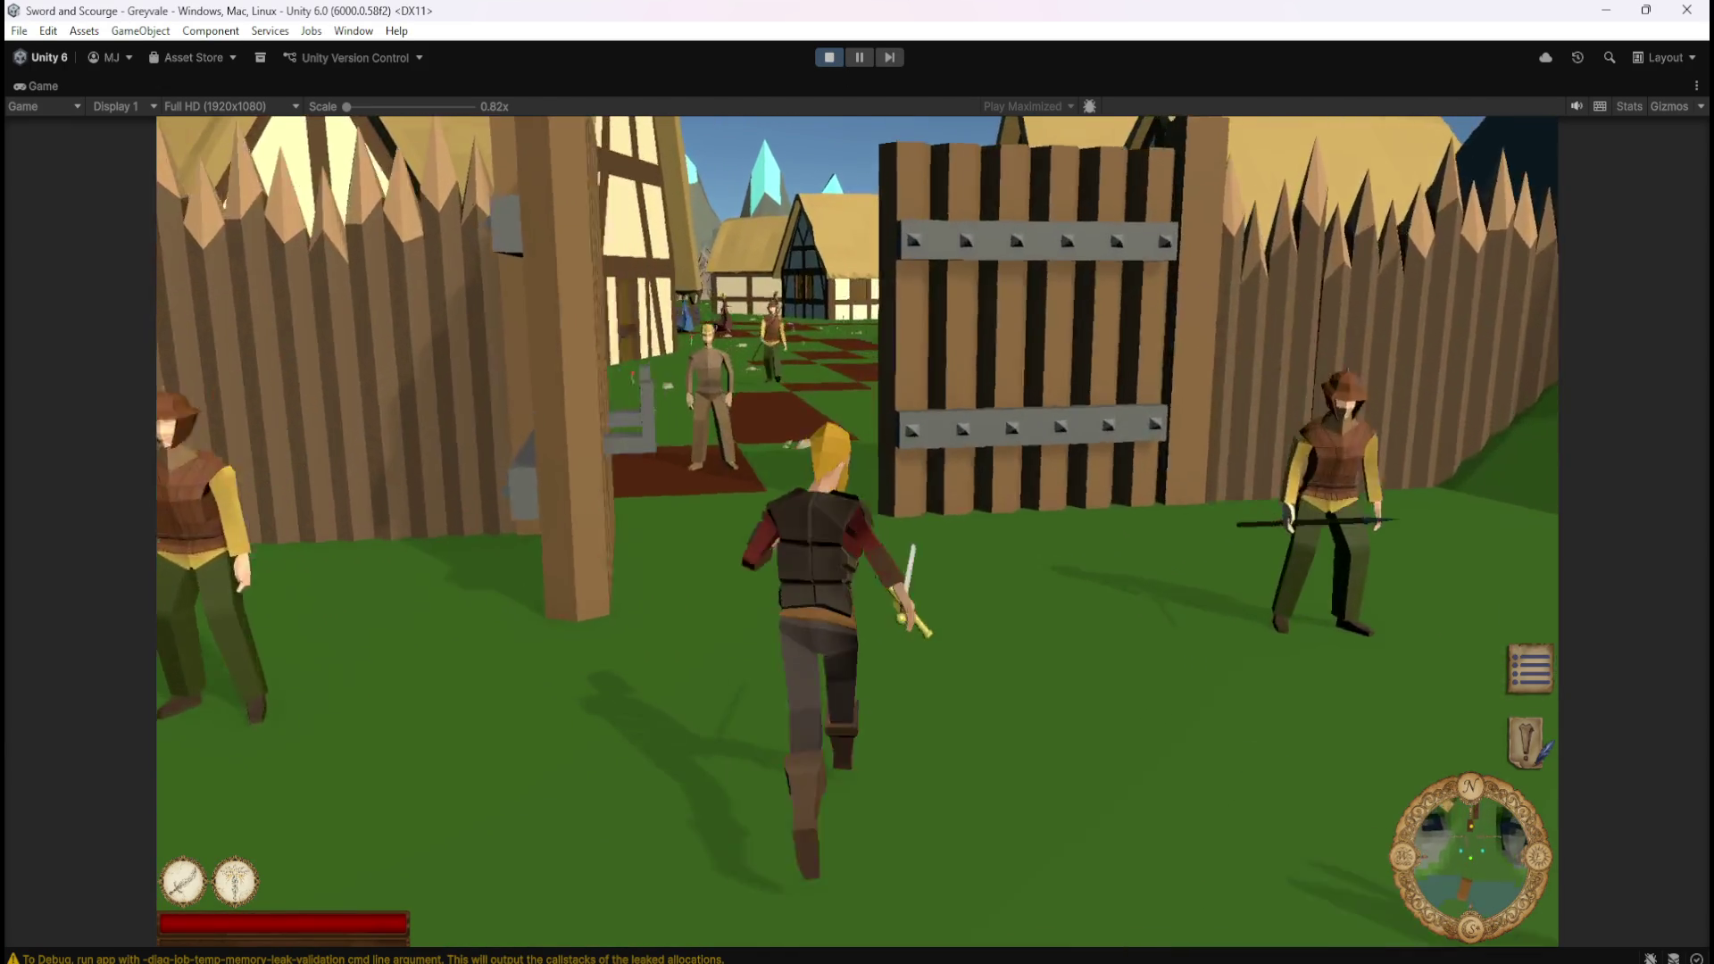
key(1)
key(w)
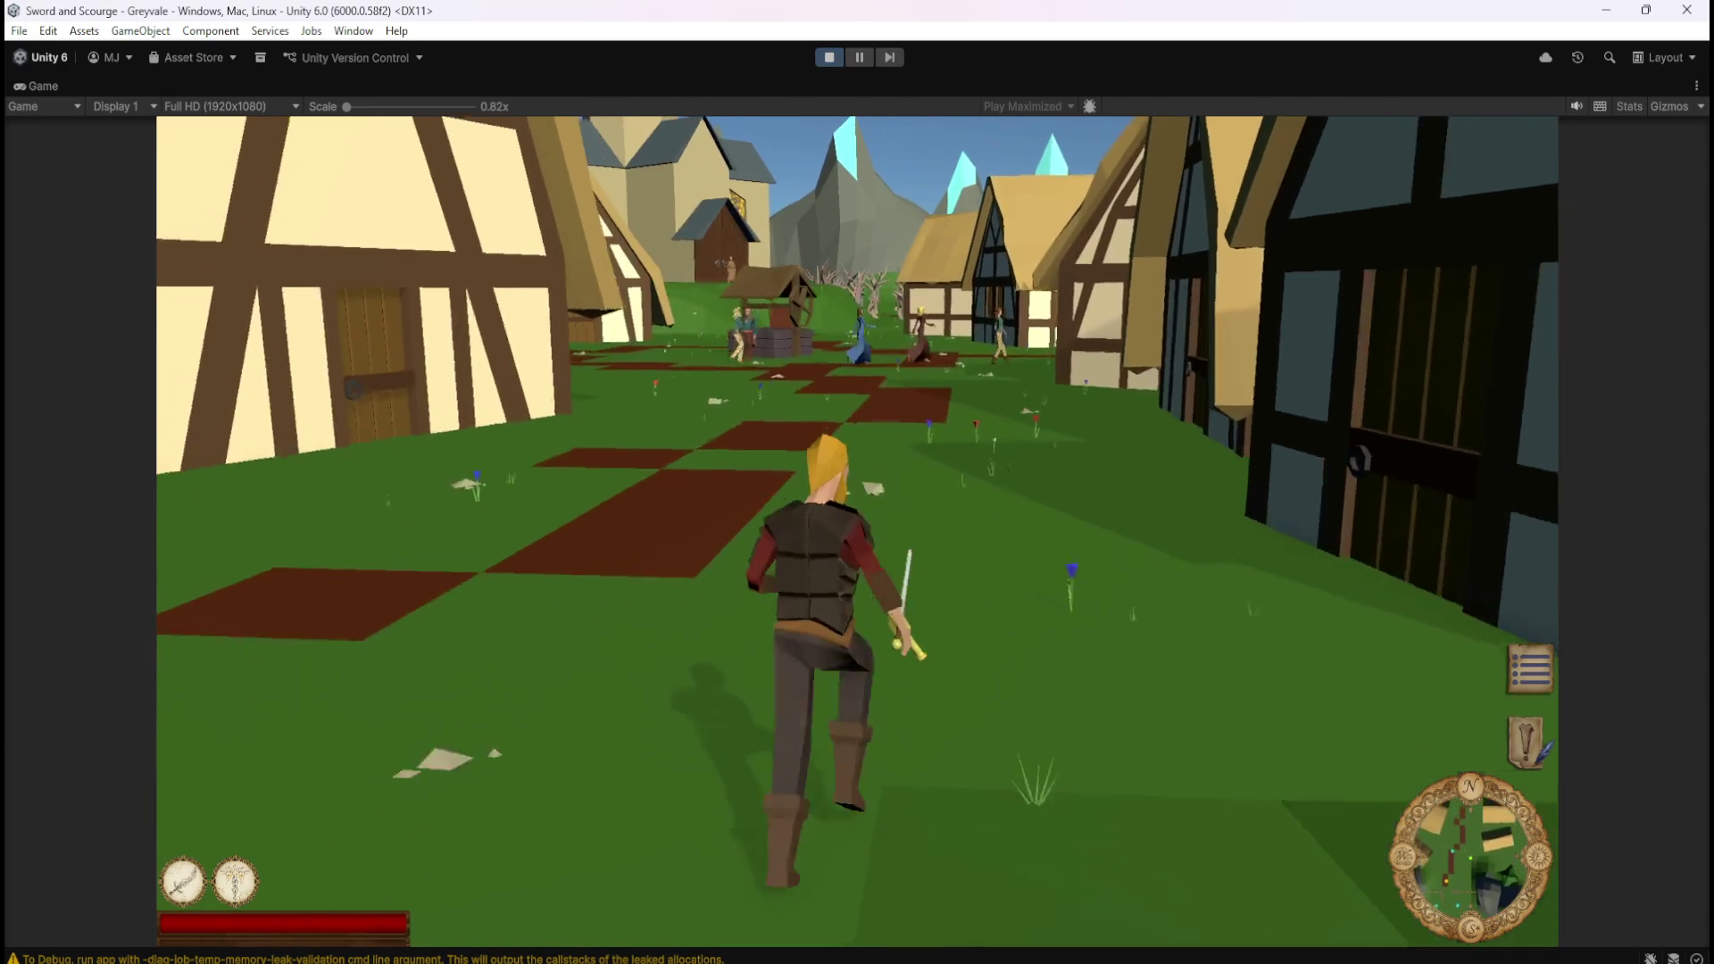
key(w)
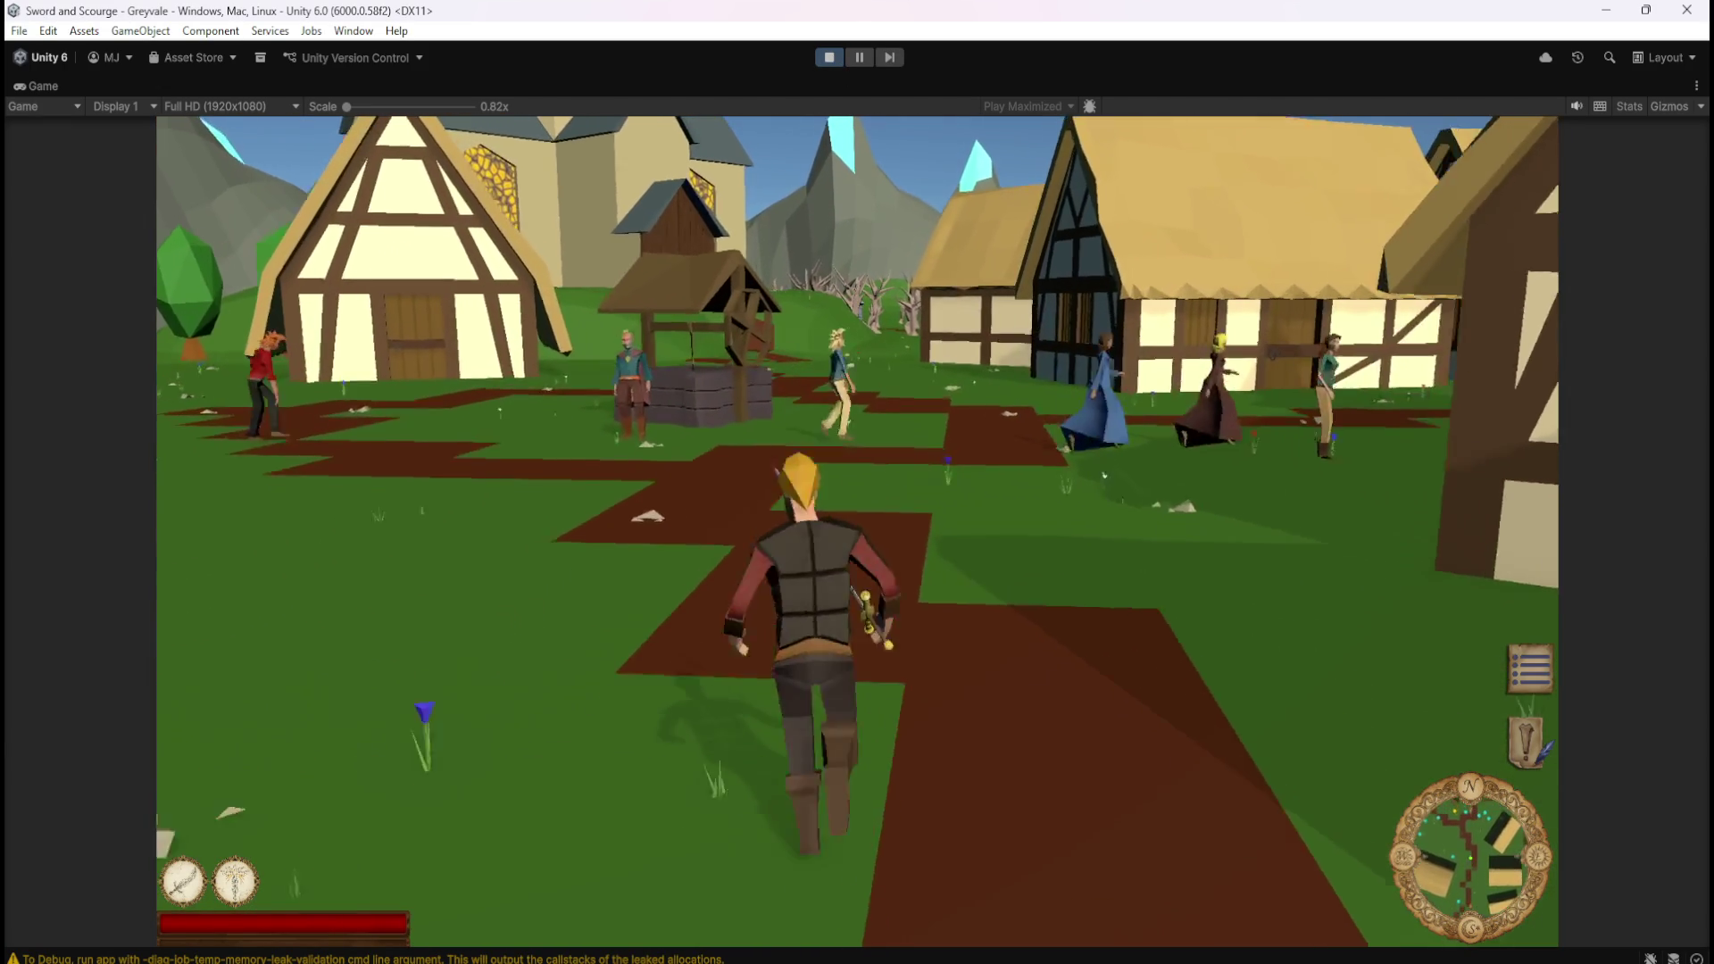
key(w)
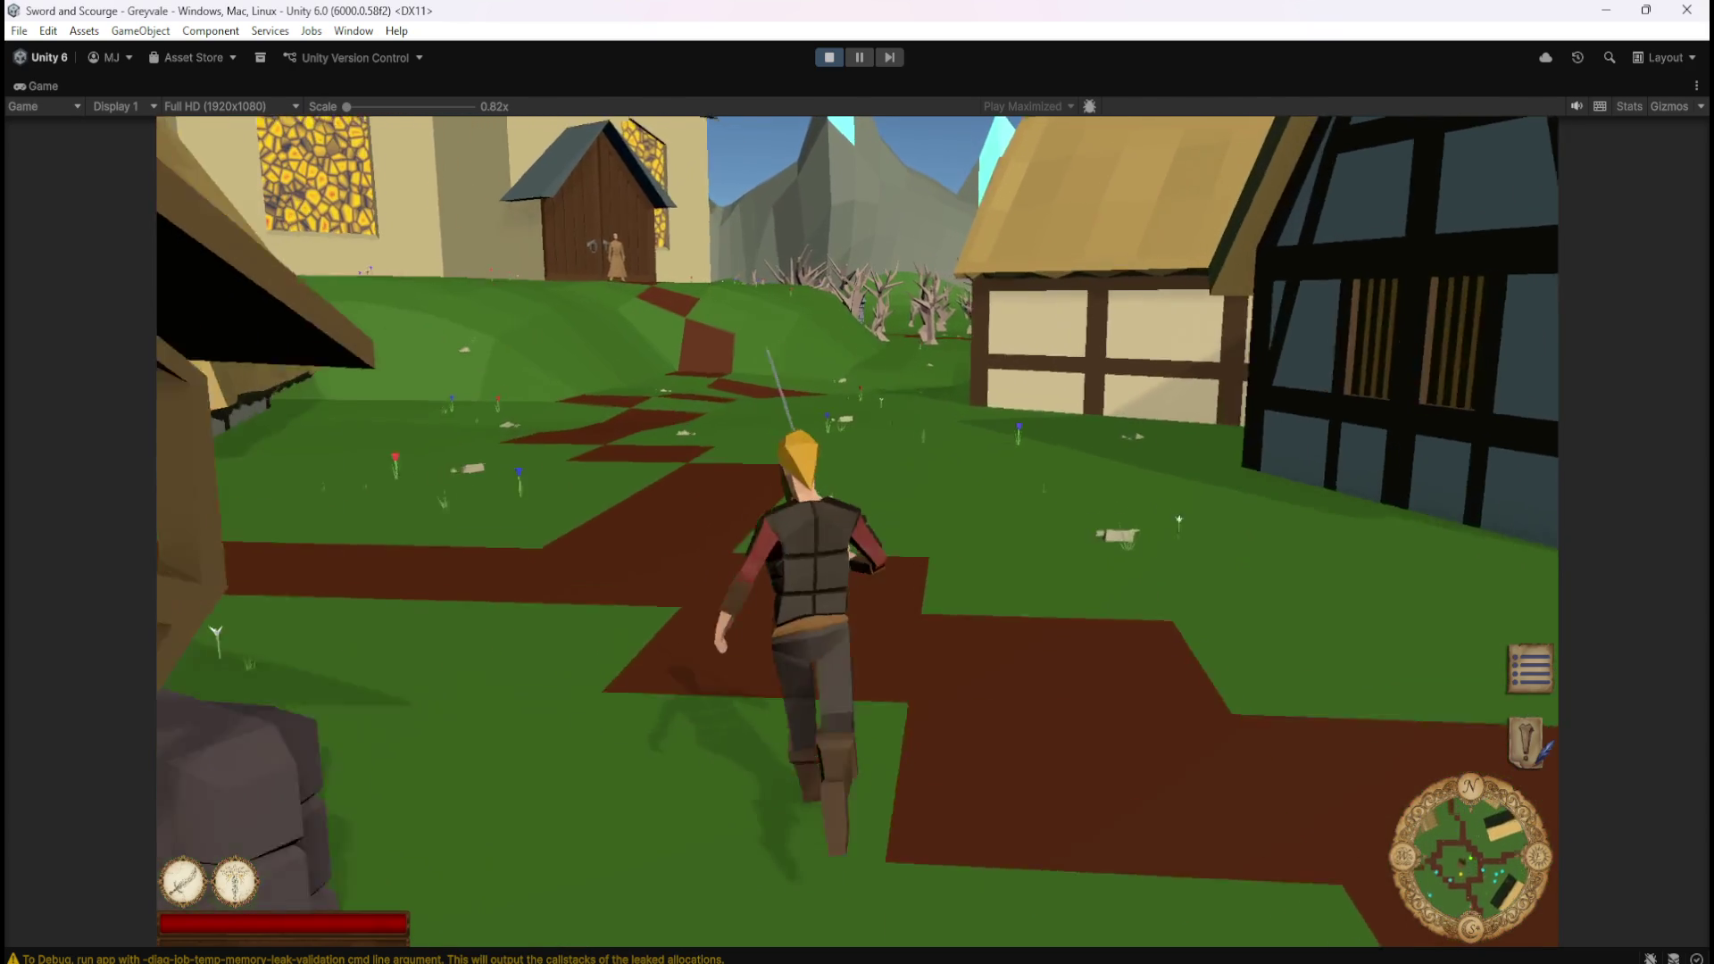
key(w)
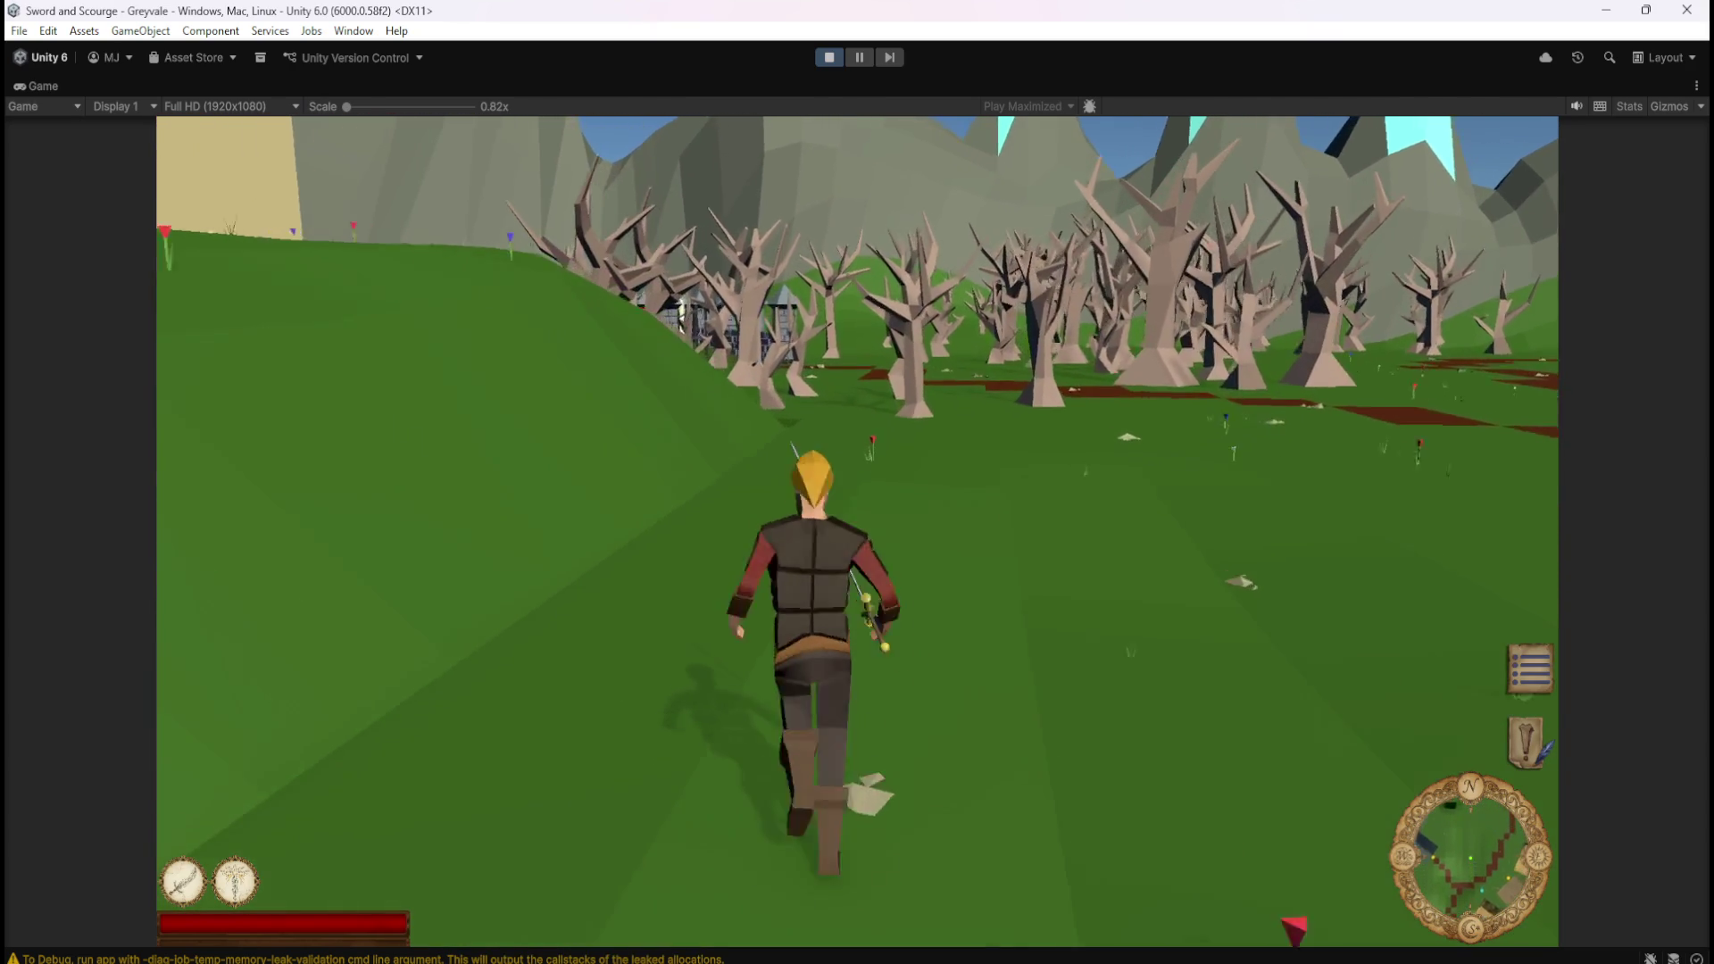
key(w)
key(w)
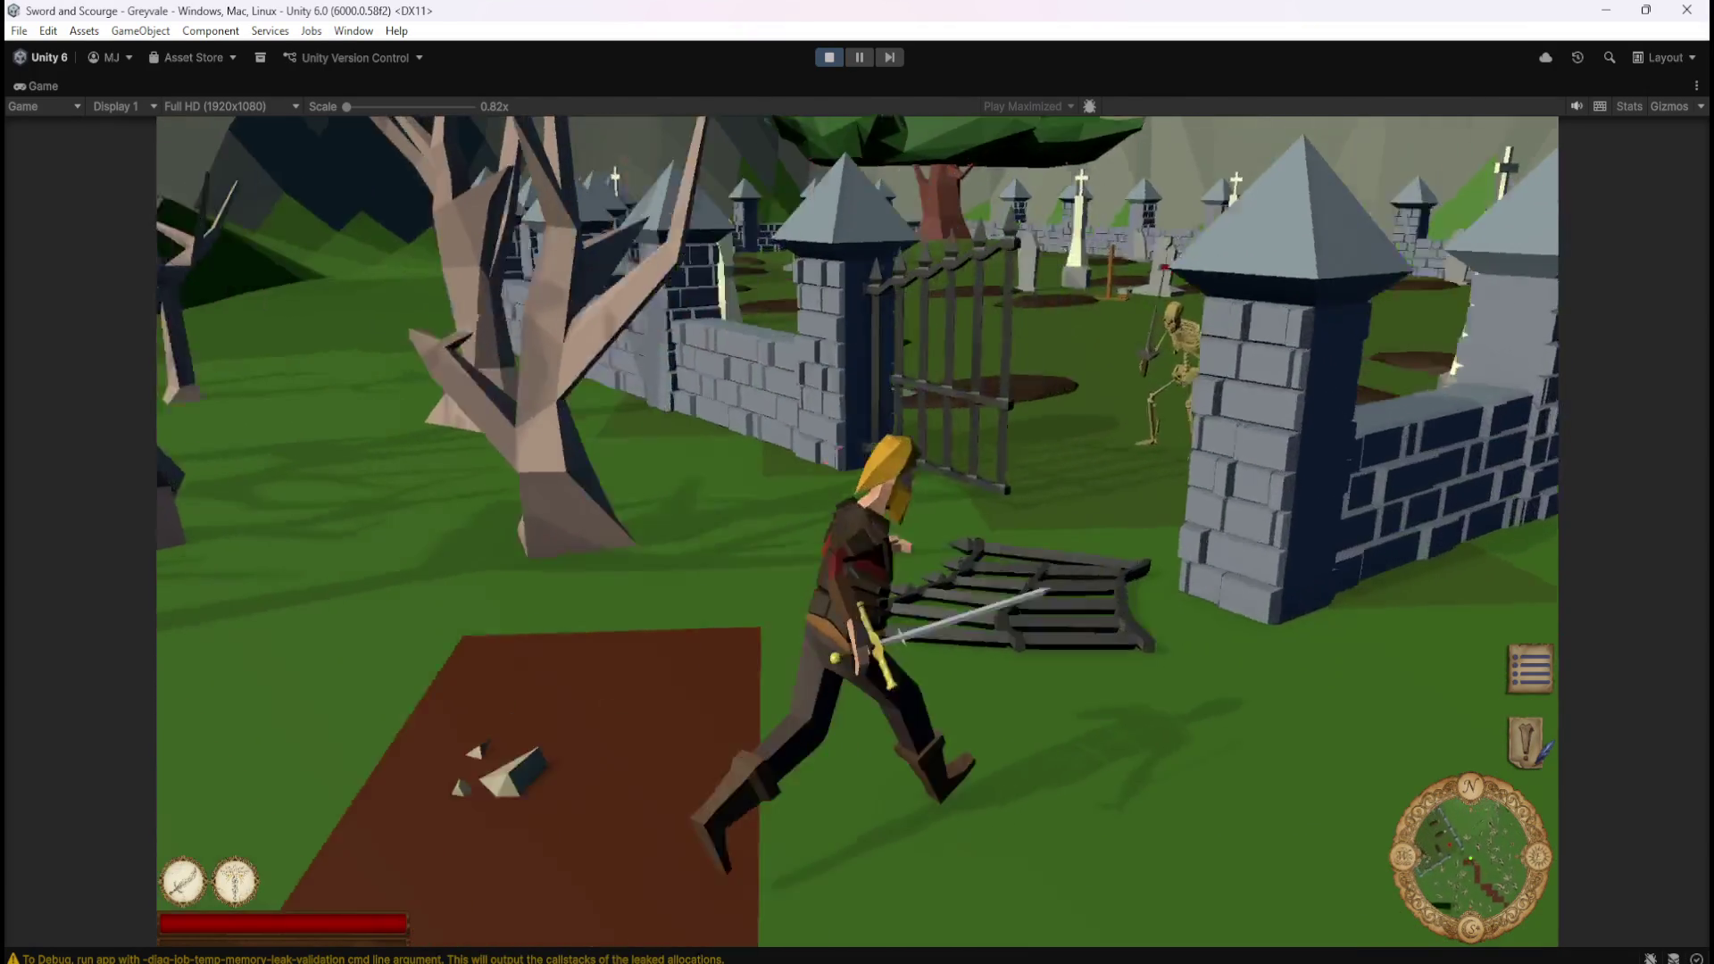
key(w)
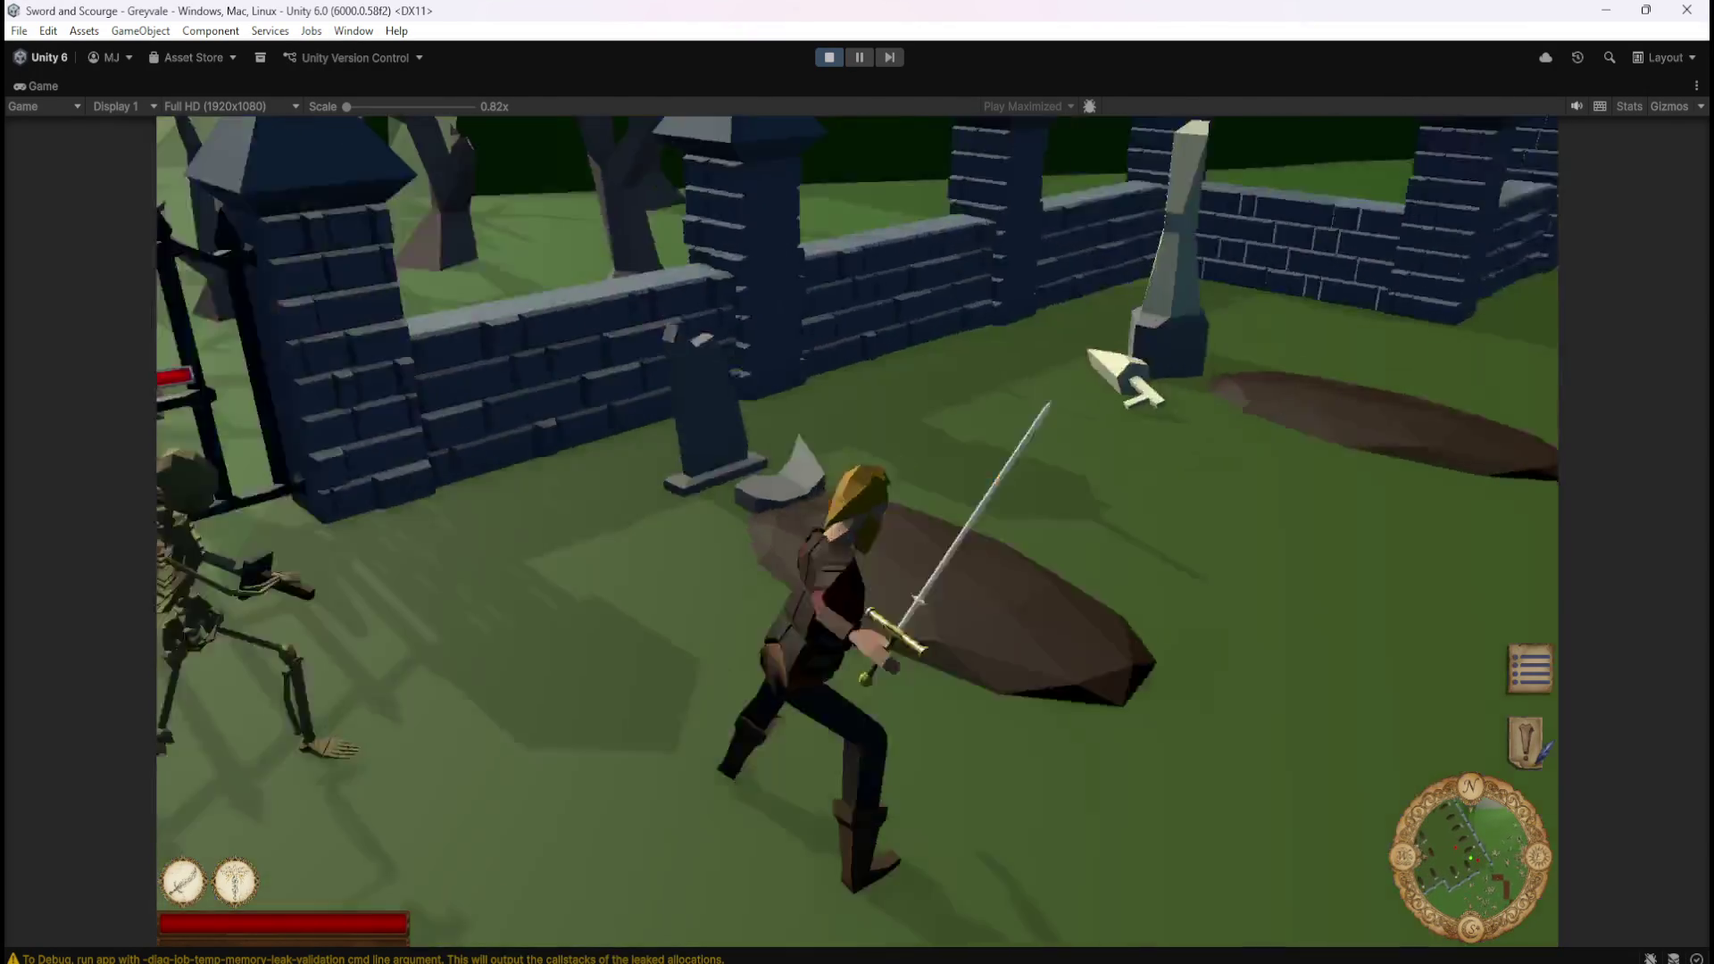
key(w)
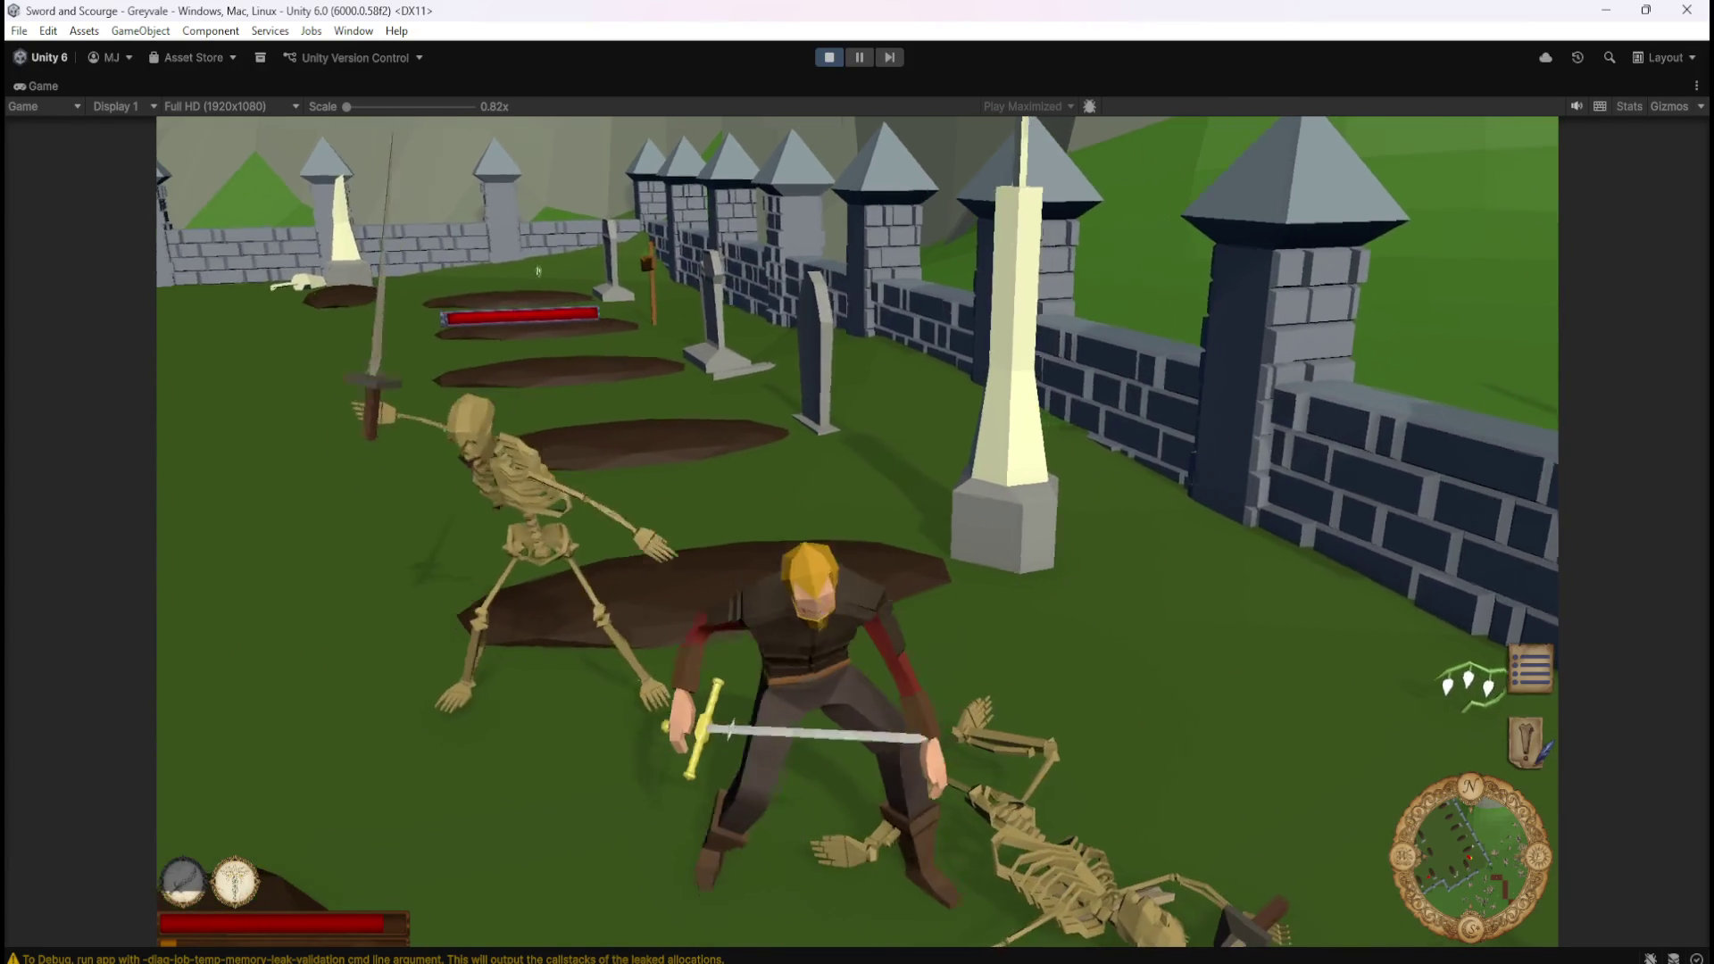
key(e)
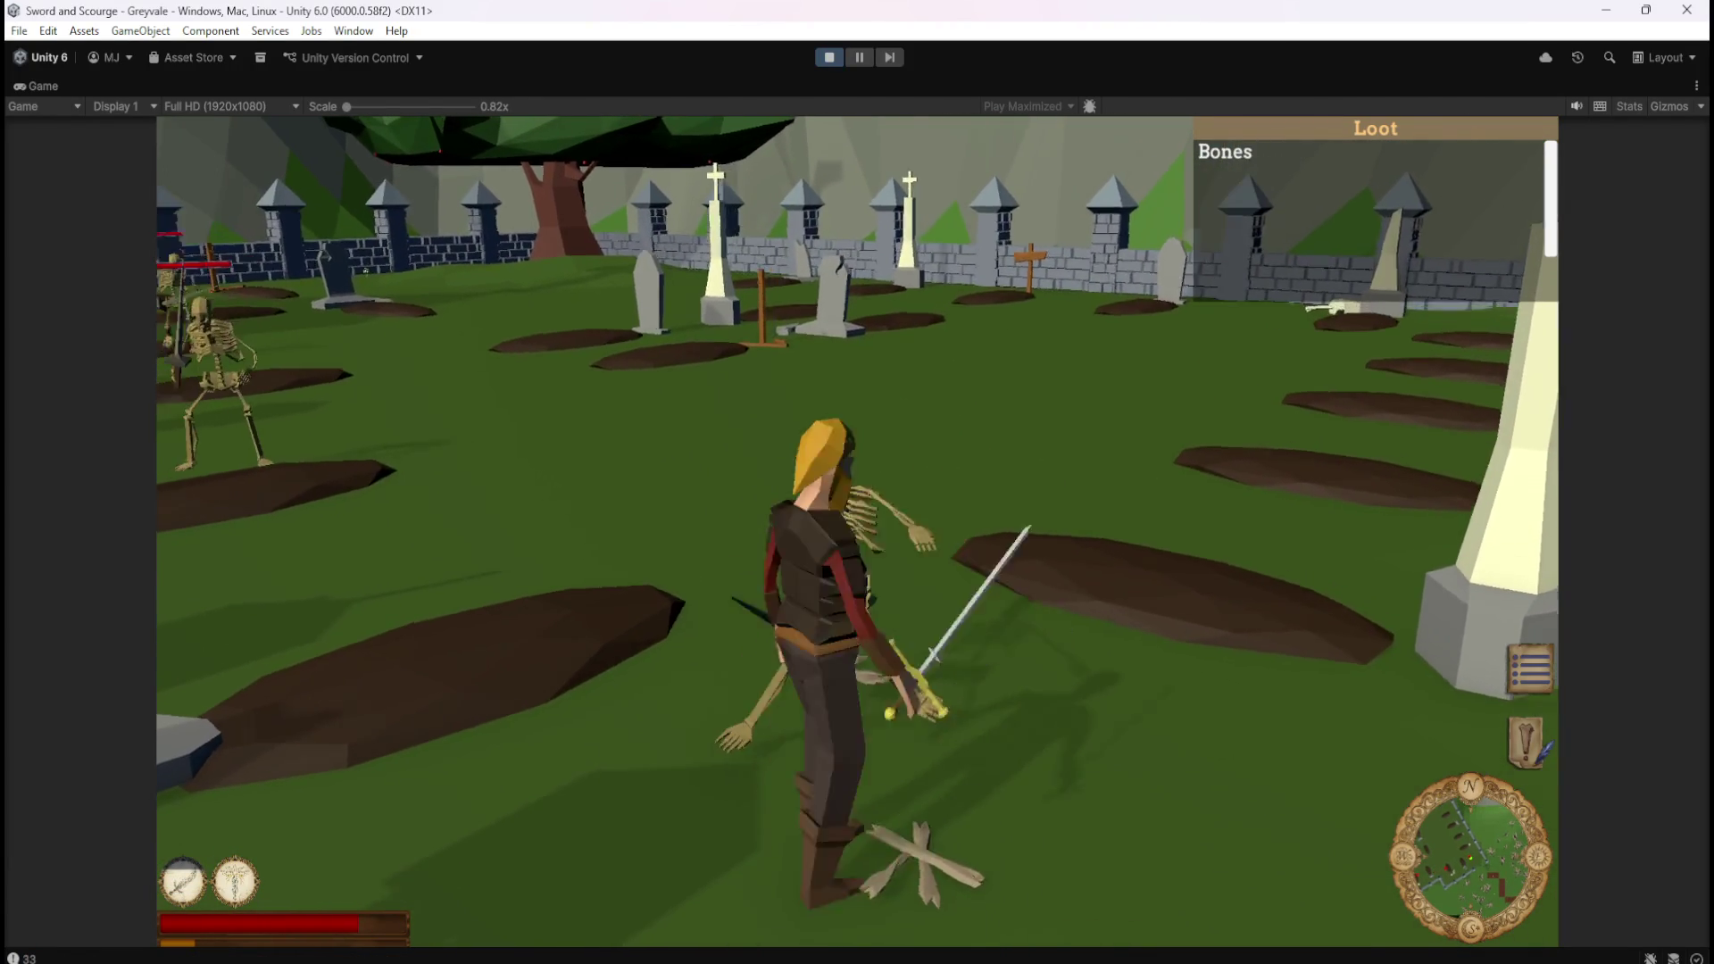
Head toward the attacking skeletons and loot the fallen one's remains.
key(a)
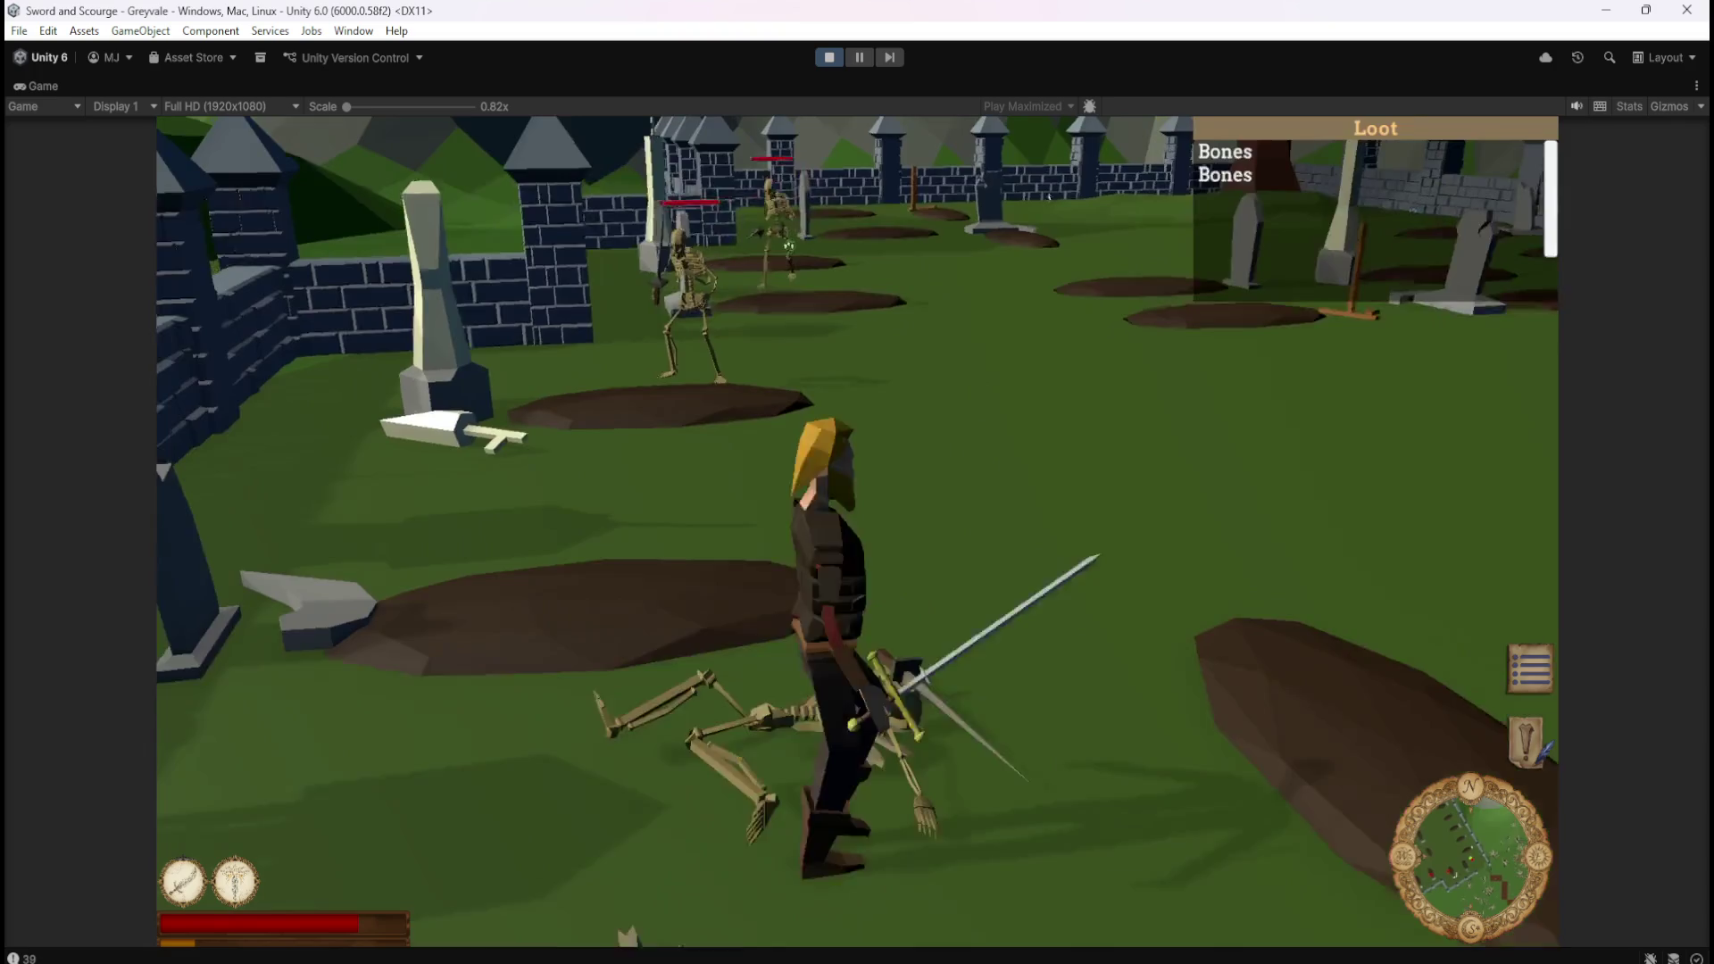
key(s)
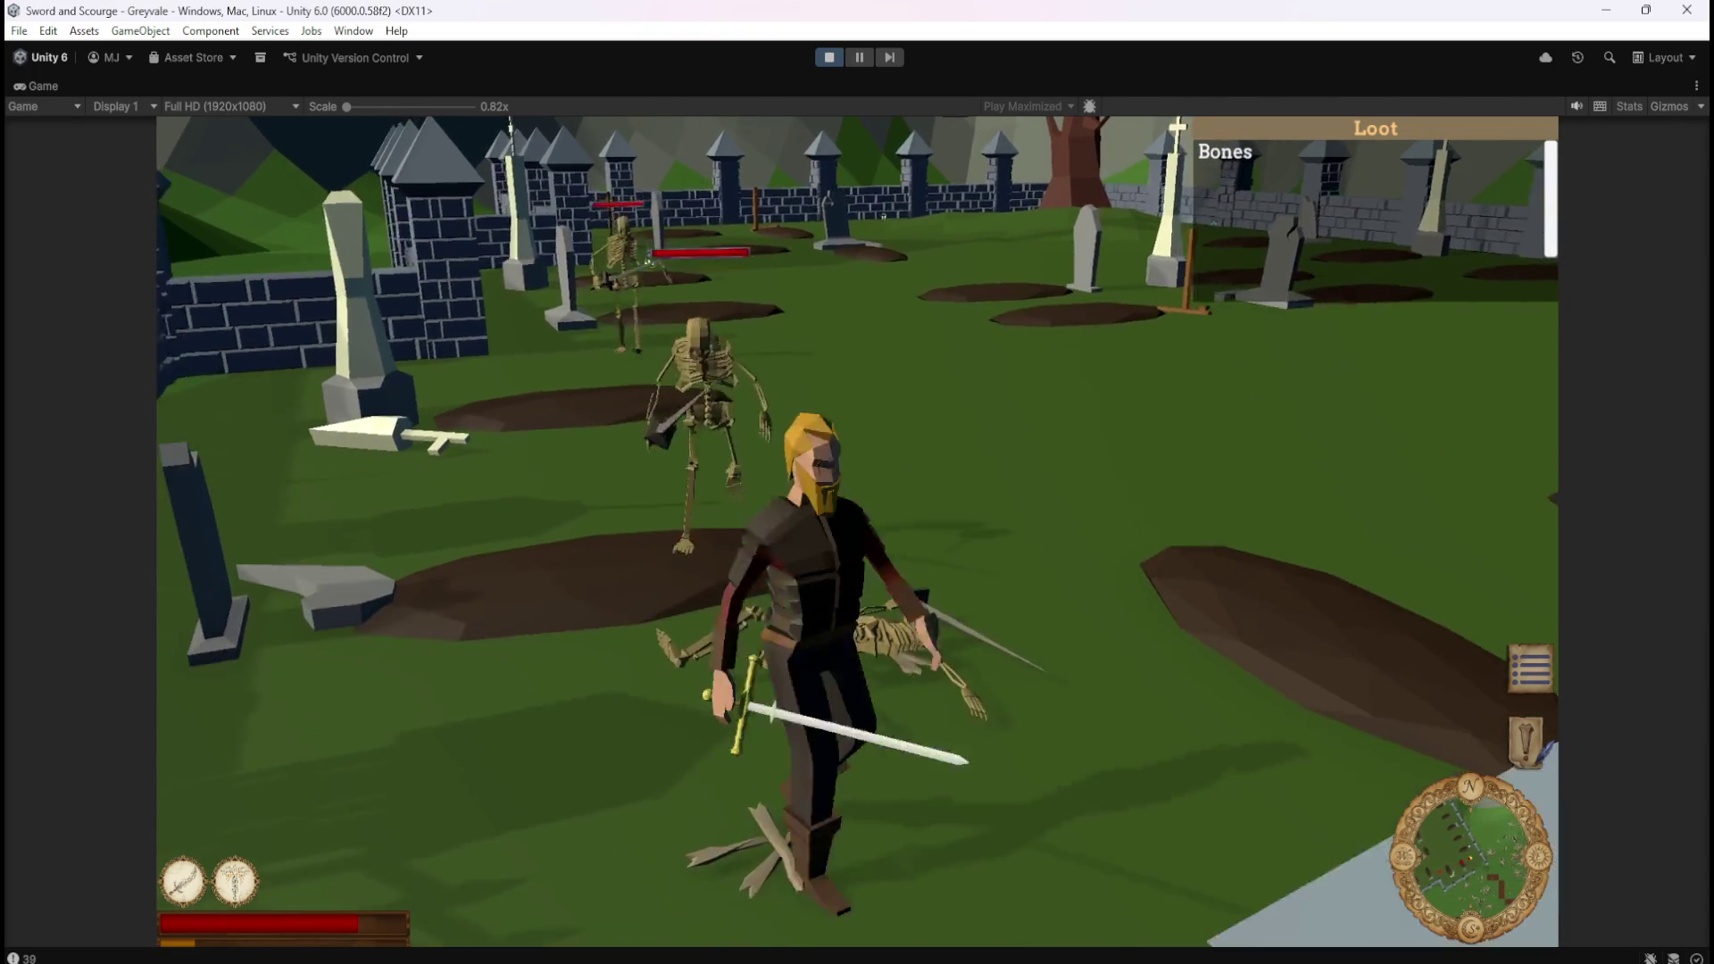
key(w)
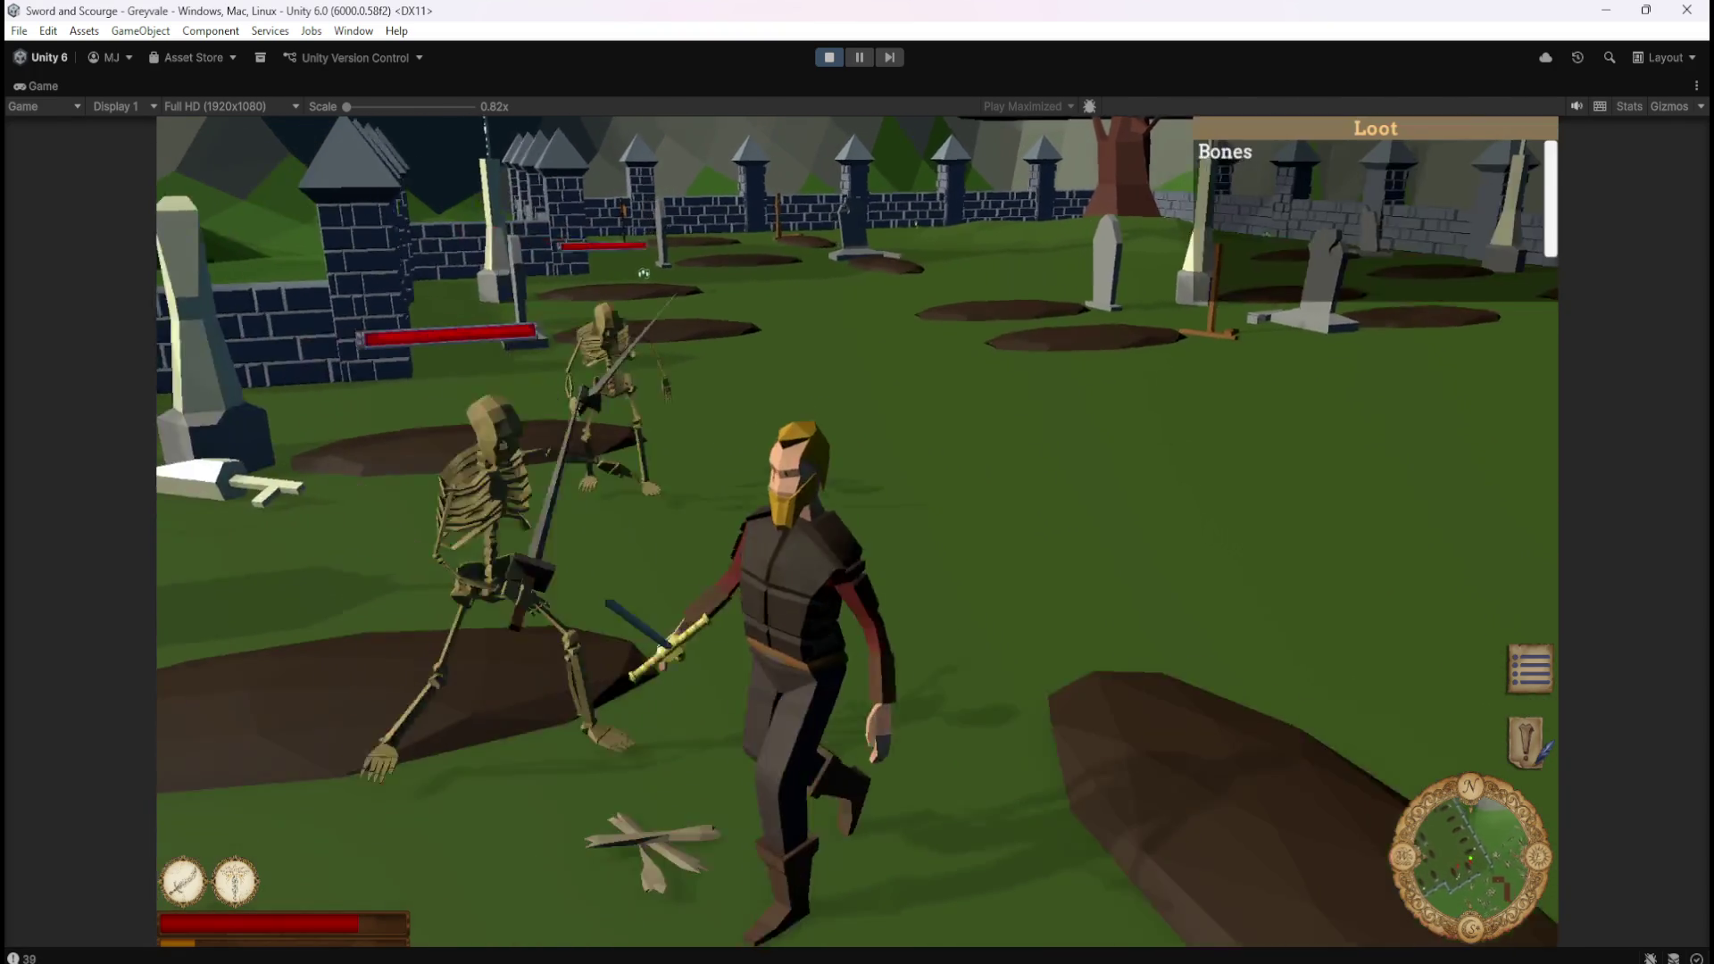
key(w)
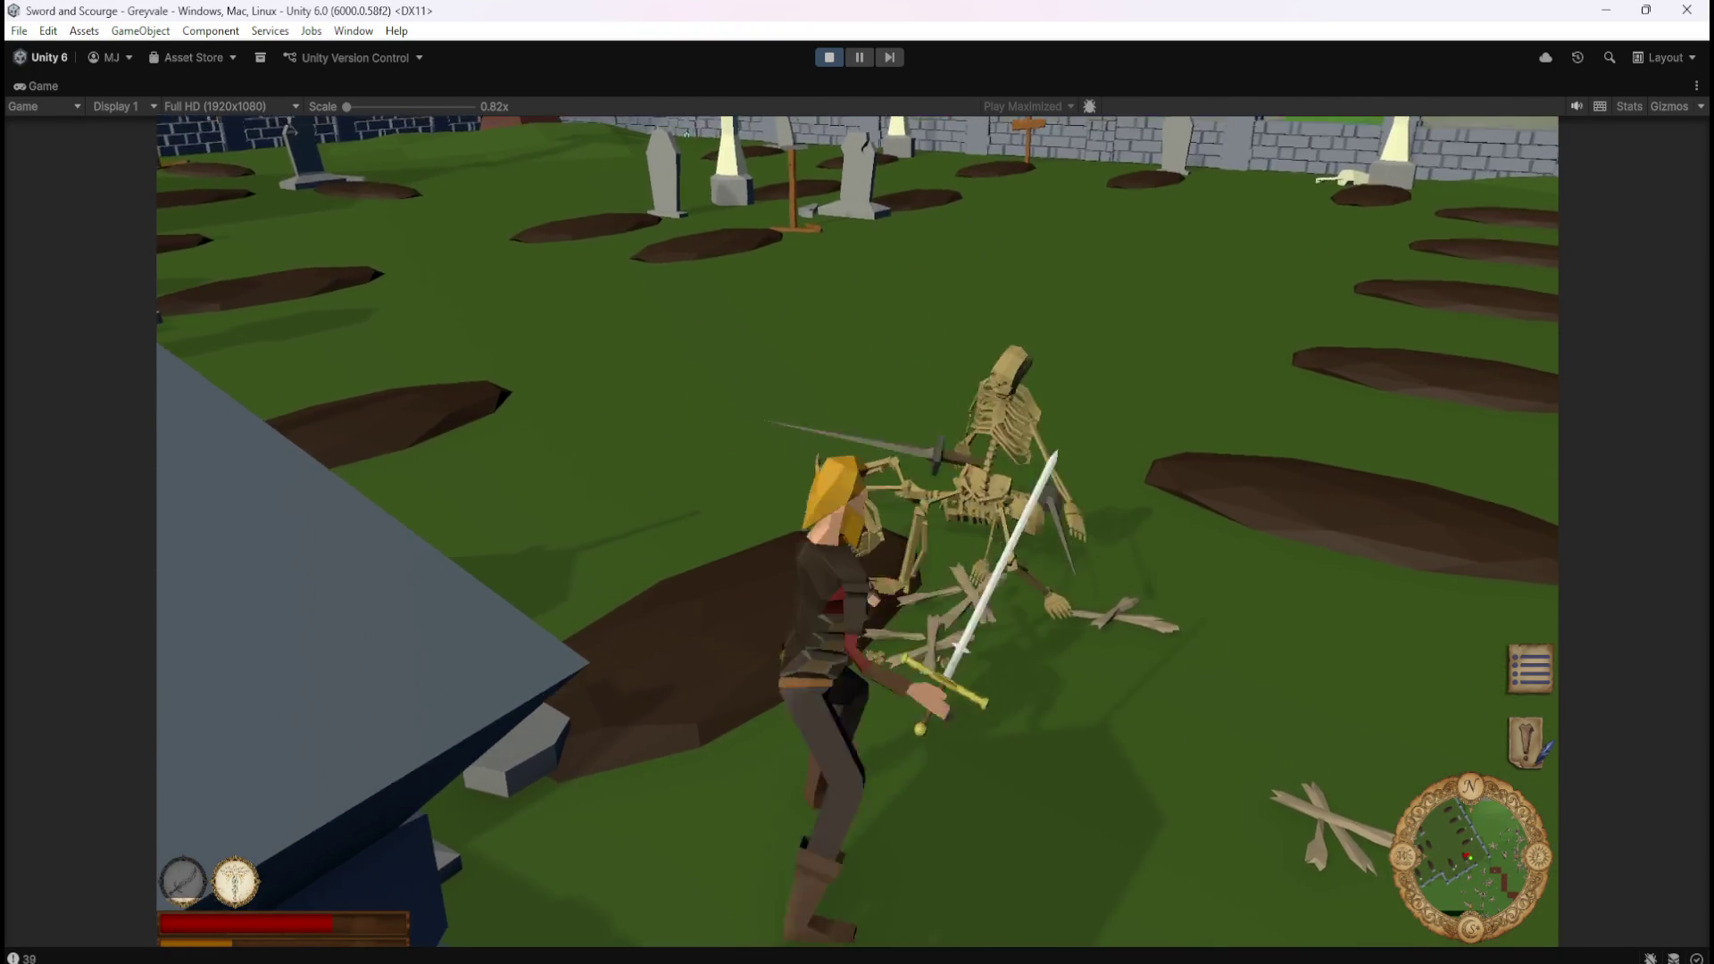
key(e)
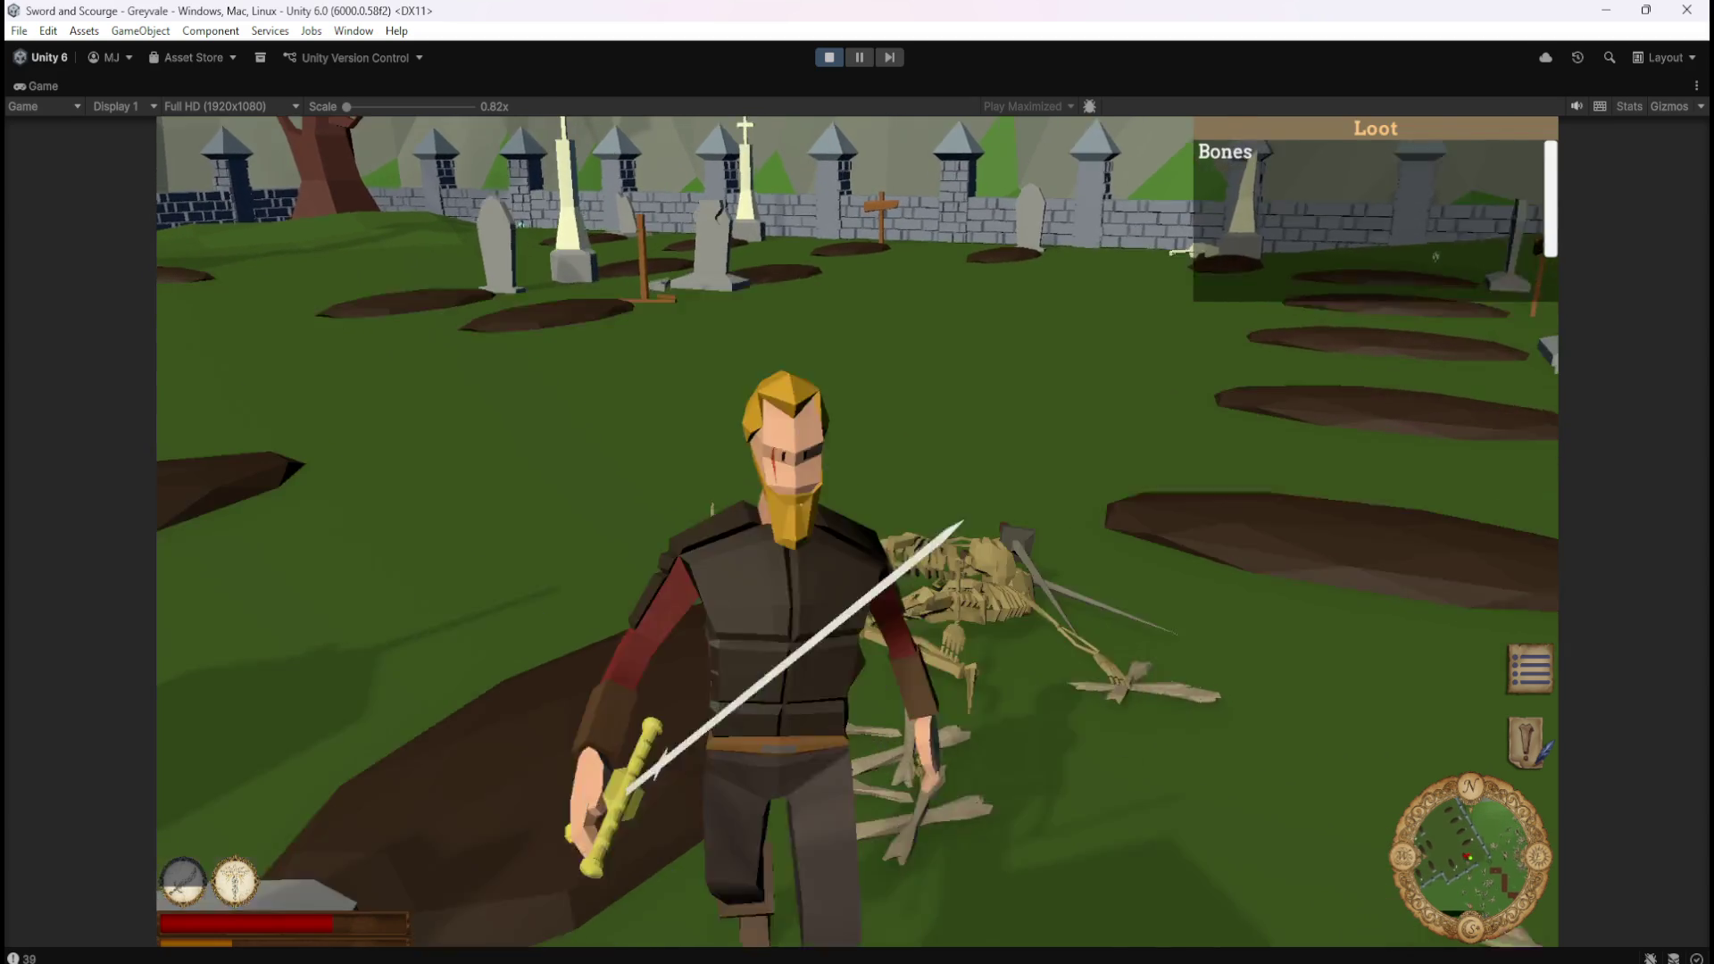
Walk the character around the graveyard past the pile of bones.
key(w)
key(s)
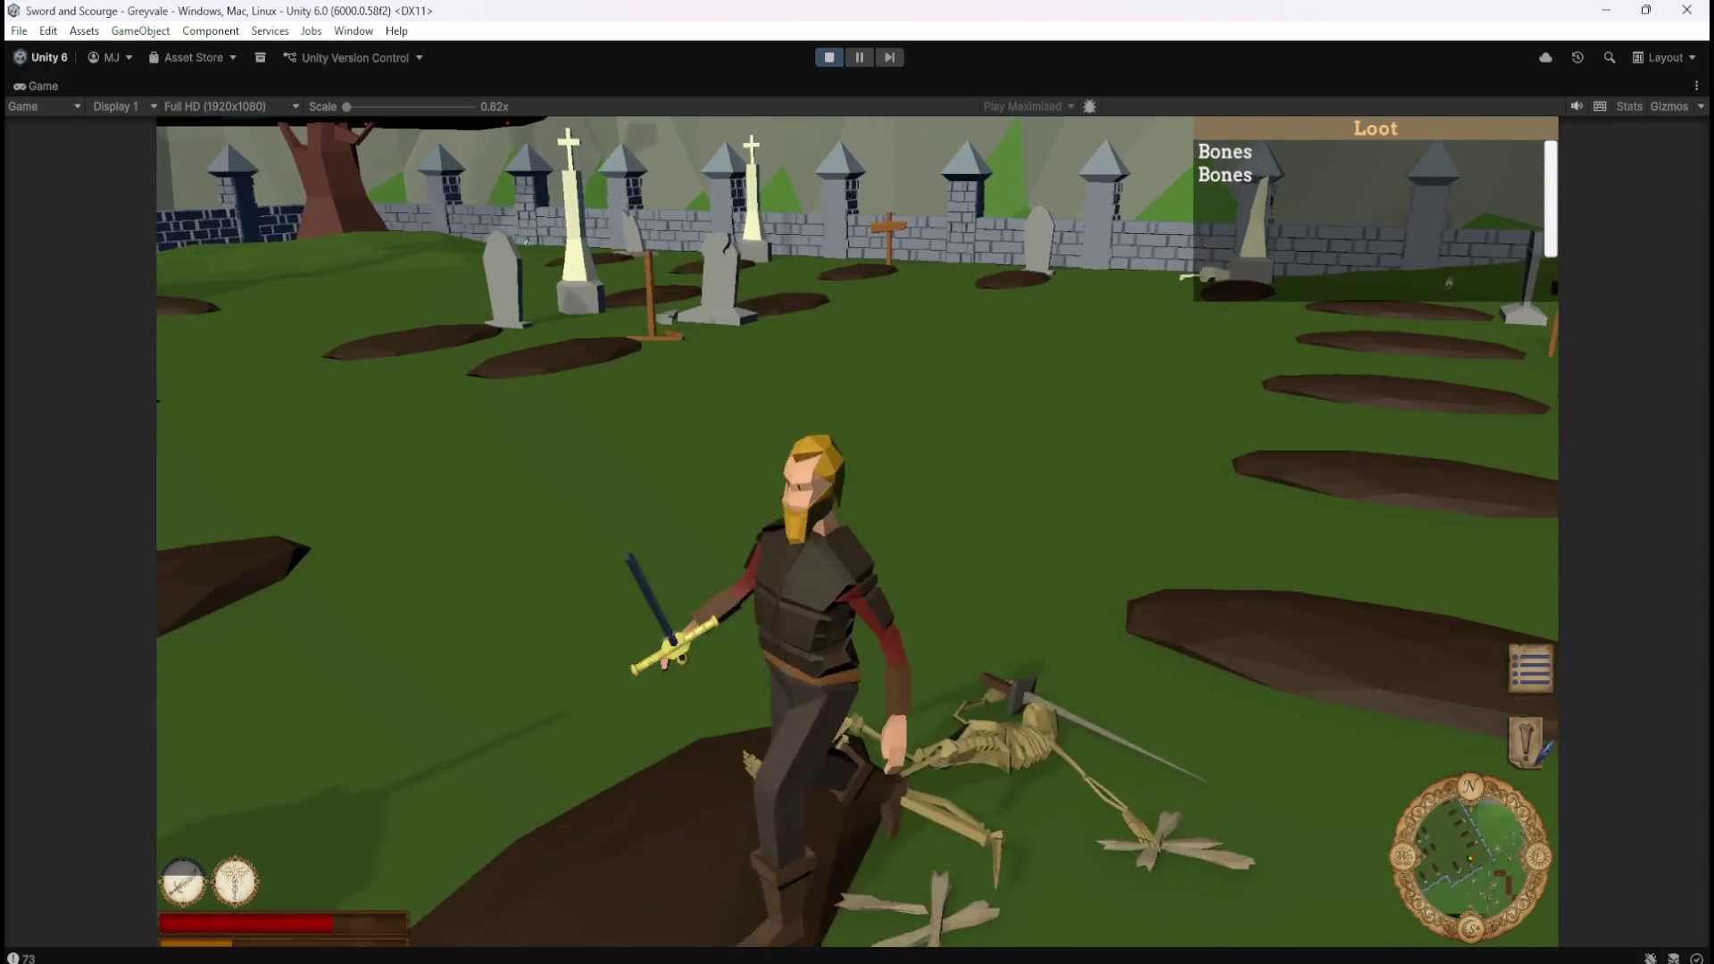
key(d)
key(s)
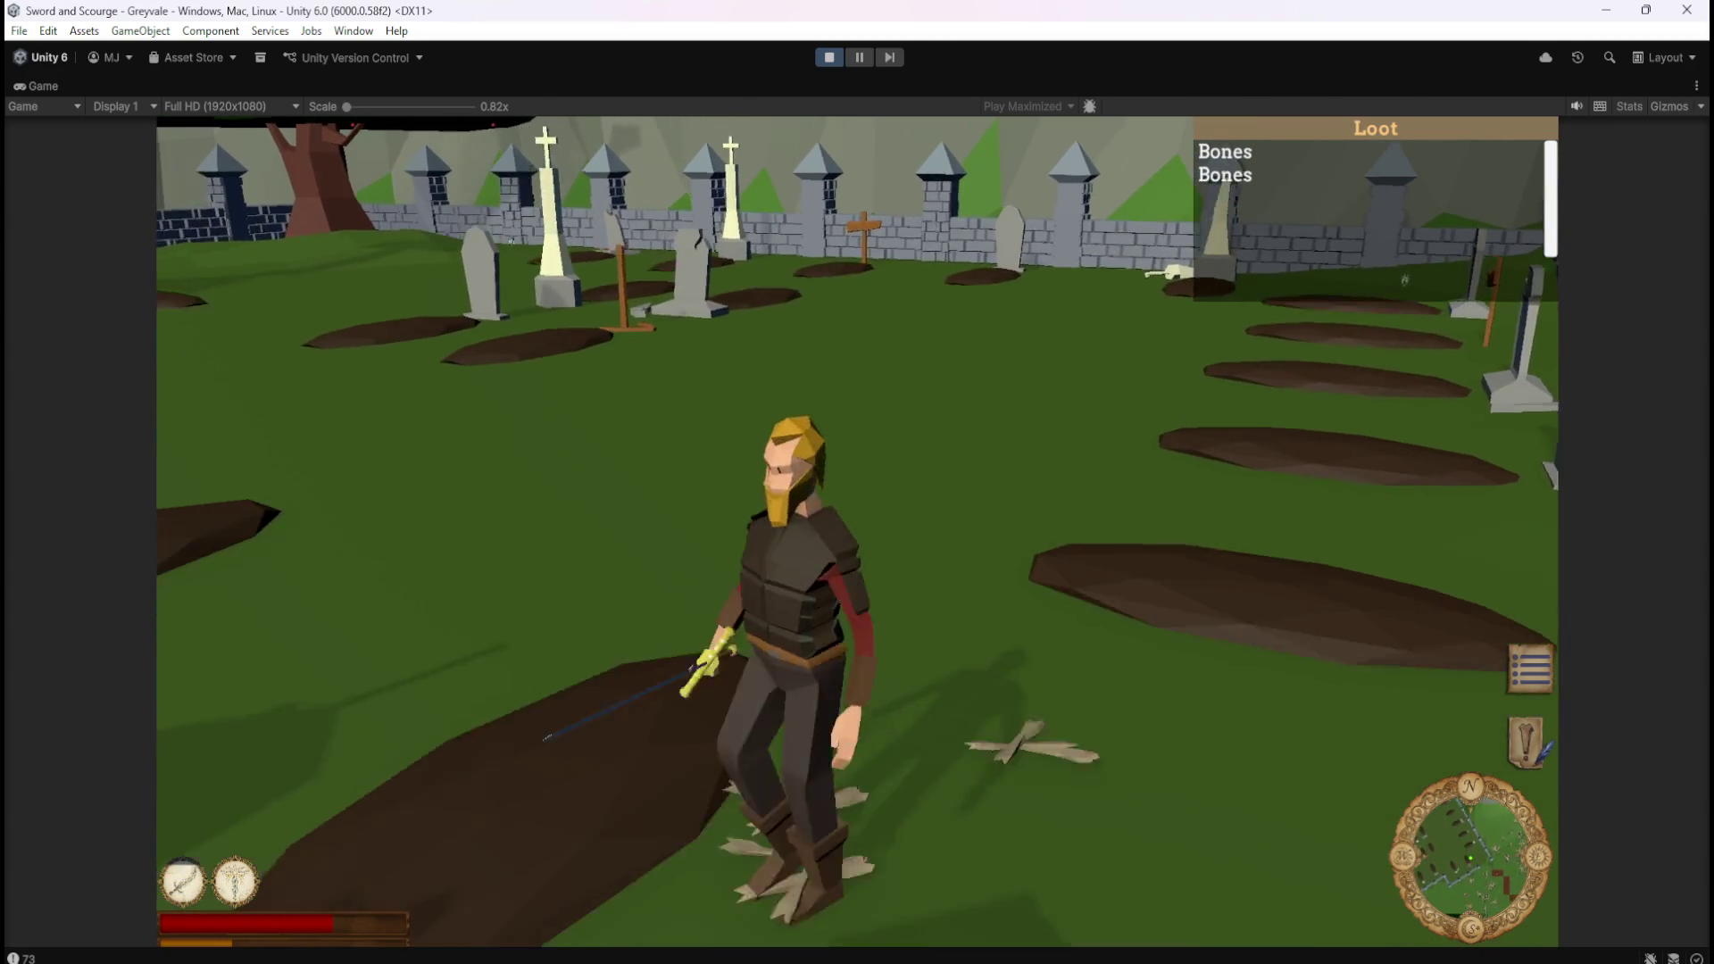
key(a)
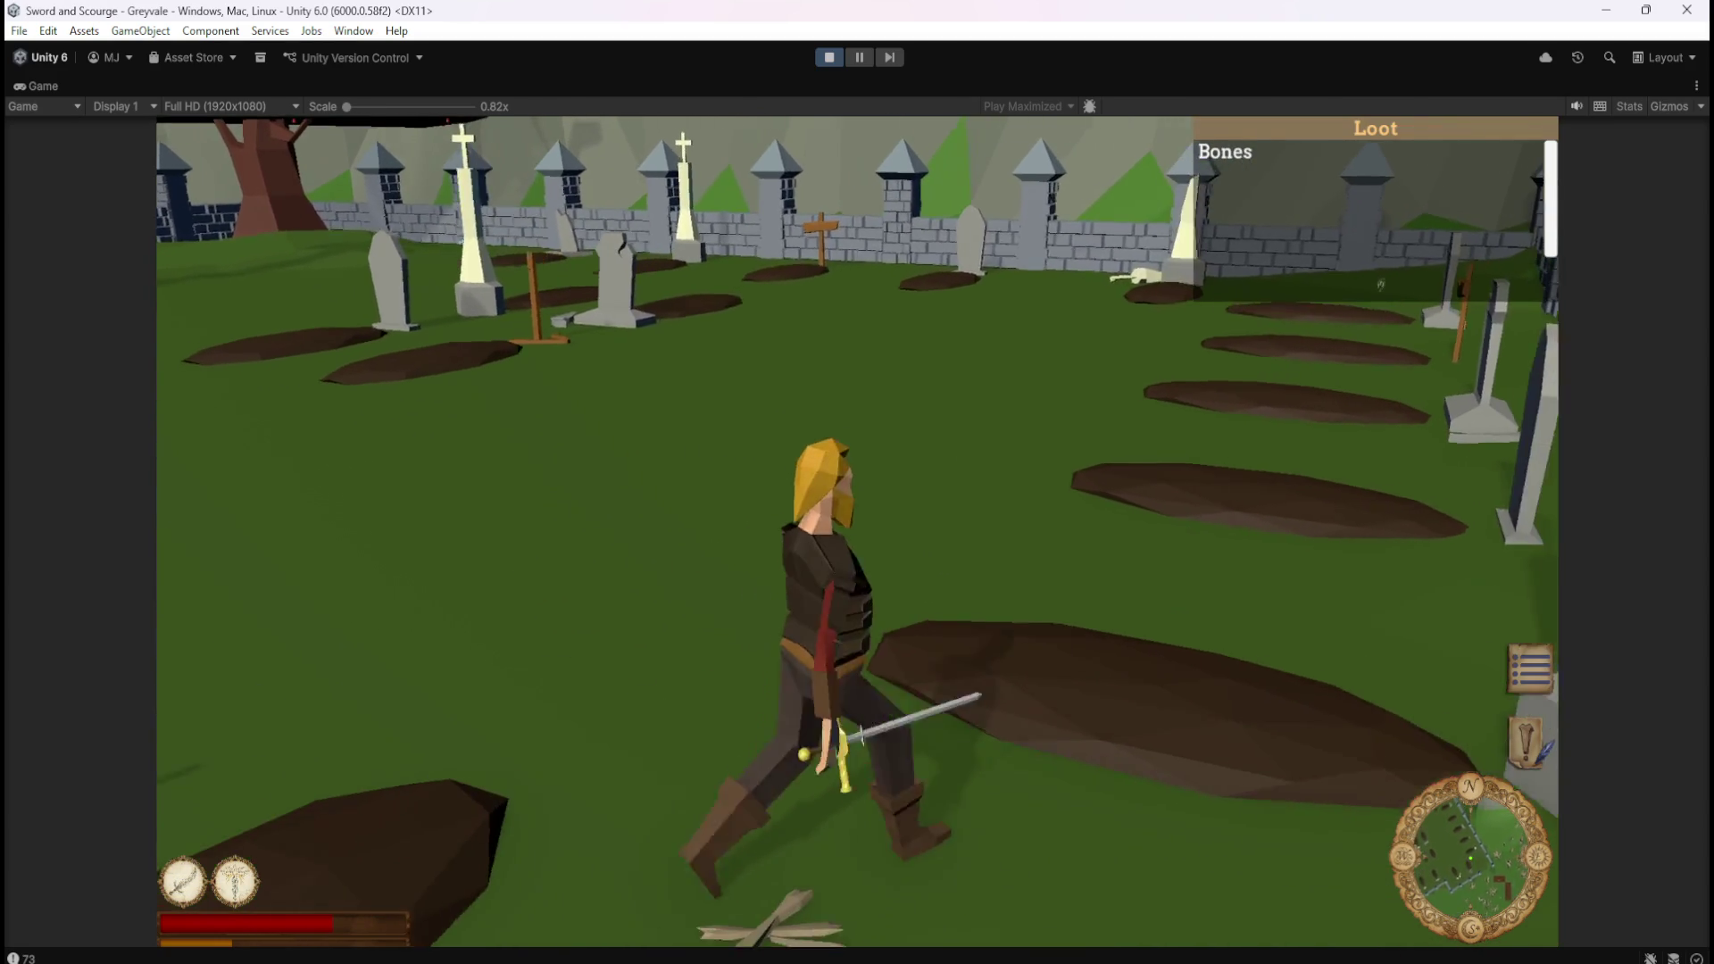
key(s)
key(a)
key(w)
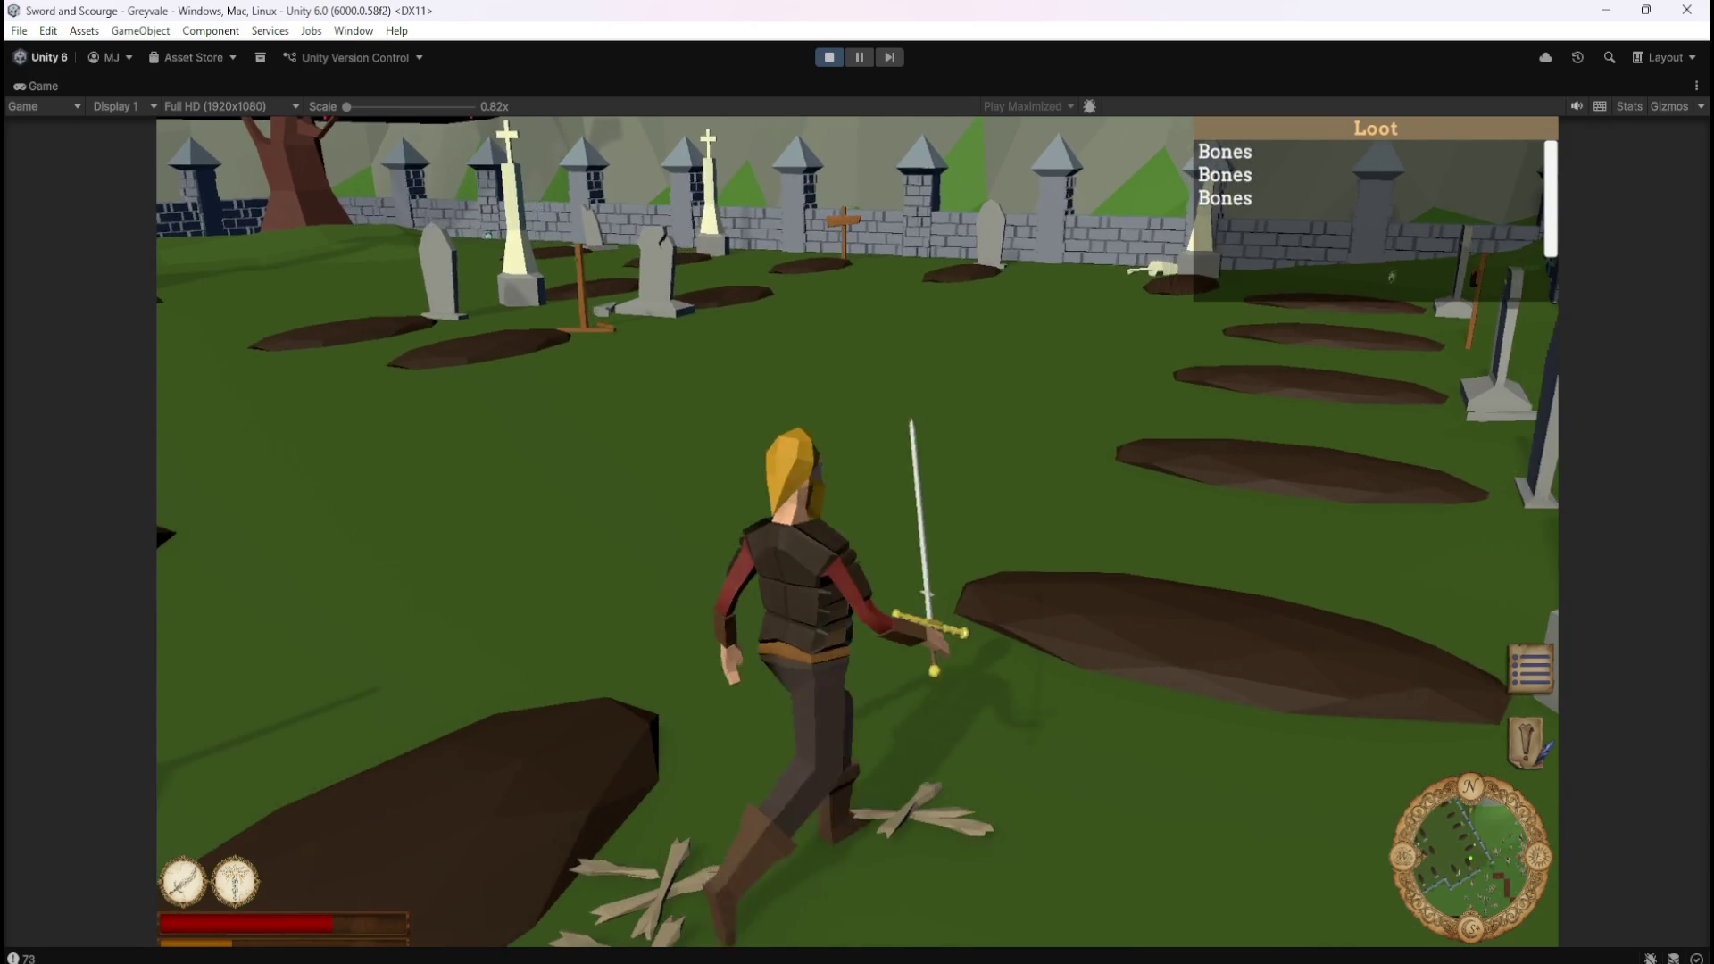
key(a)
key(s)
key(d)
key(a)
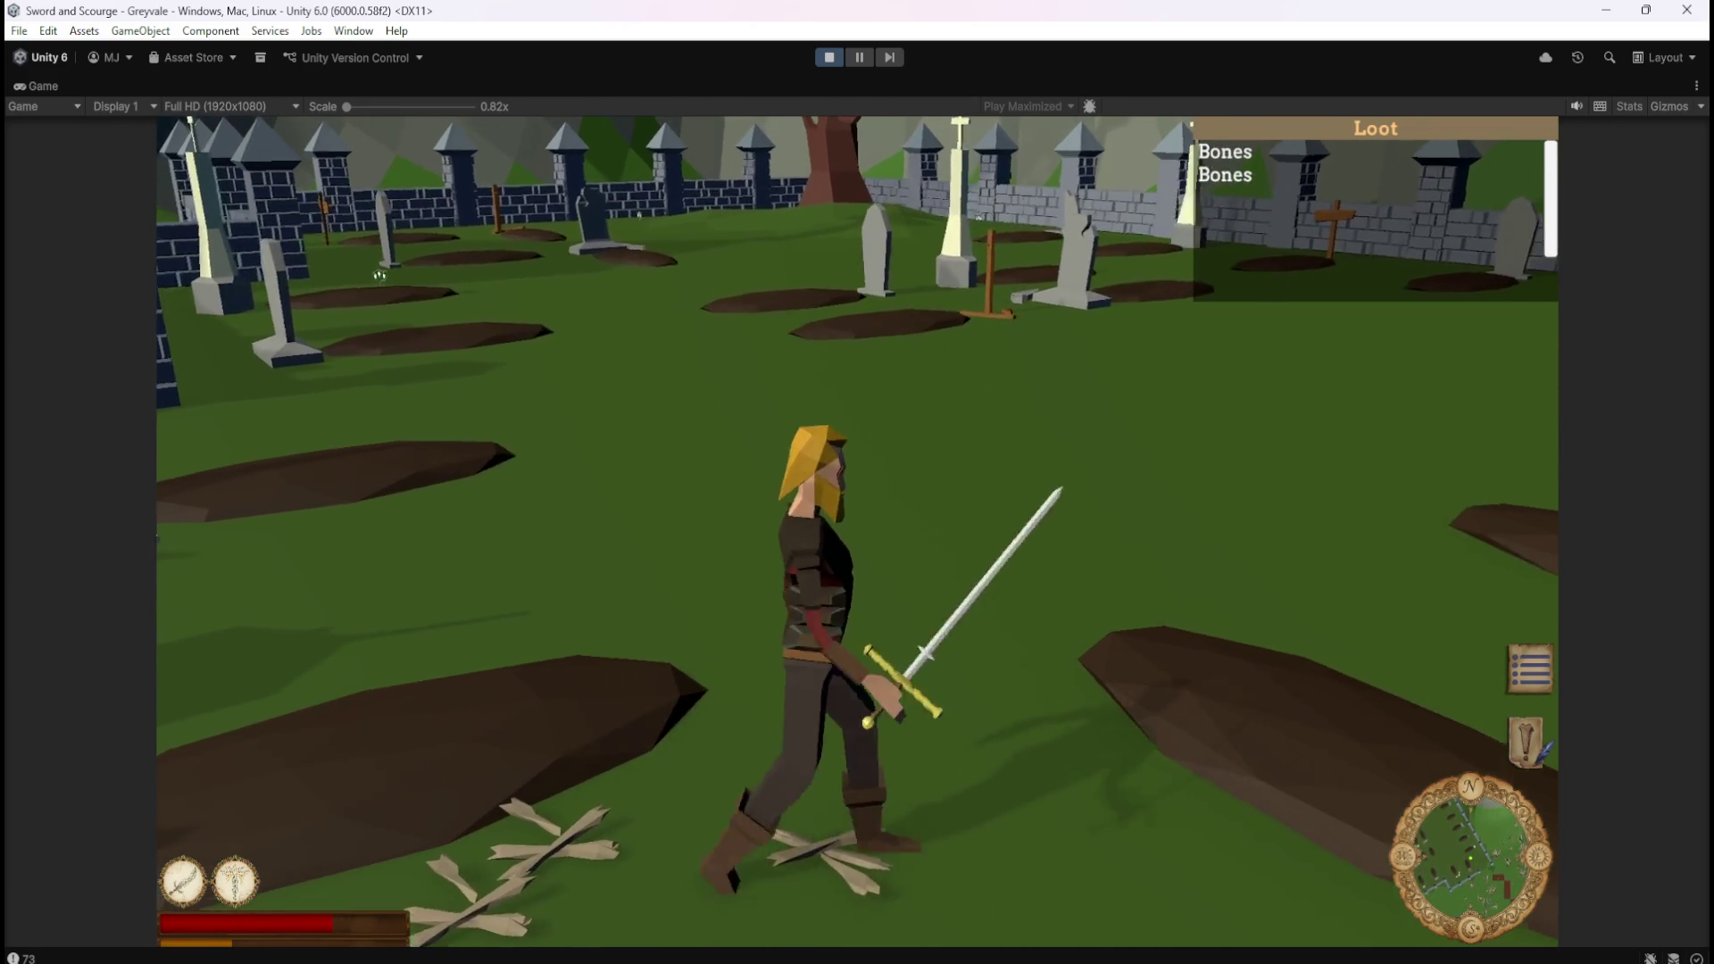
key(a)
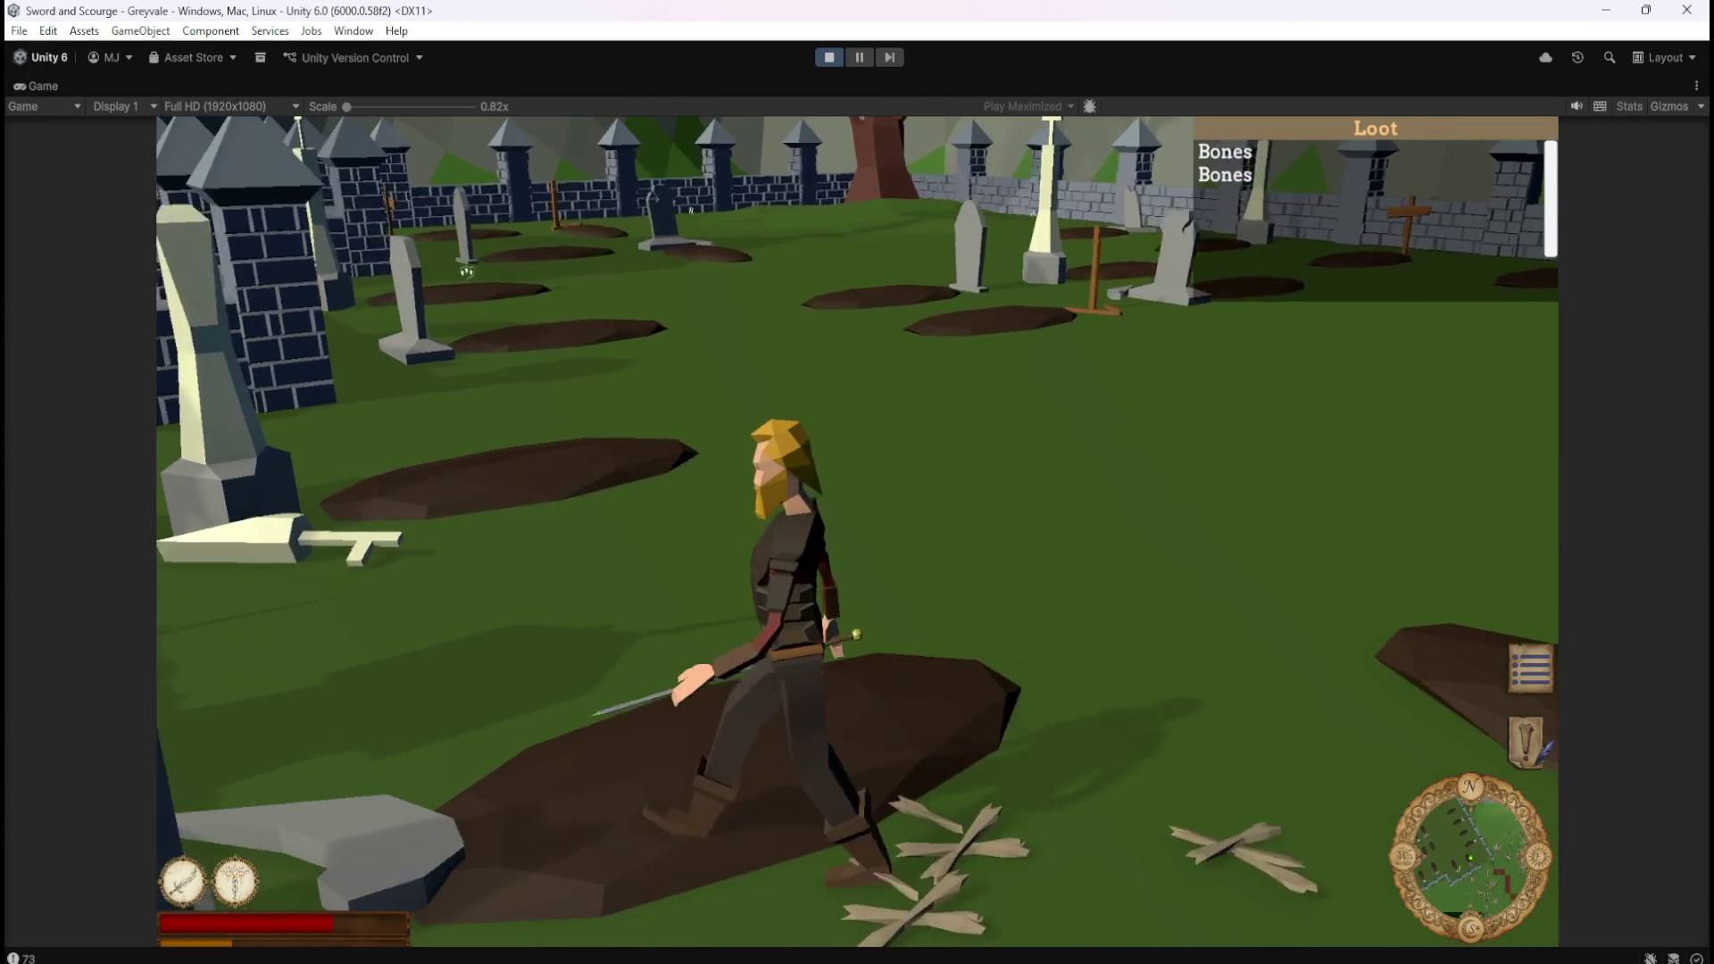
key(s)
key(w)
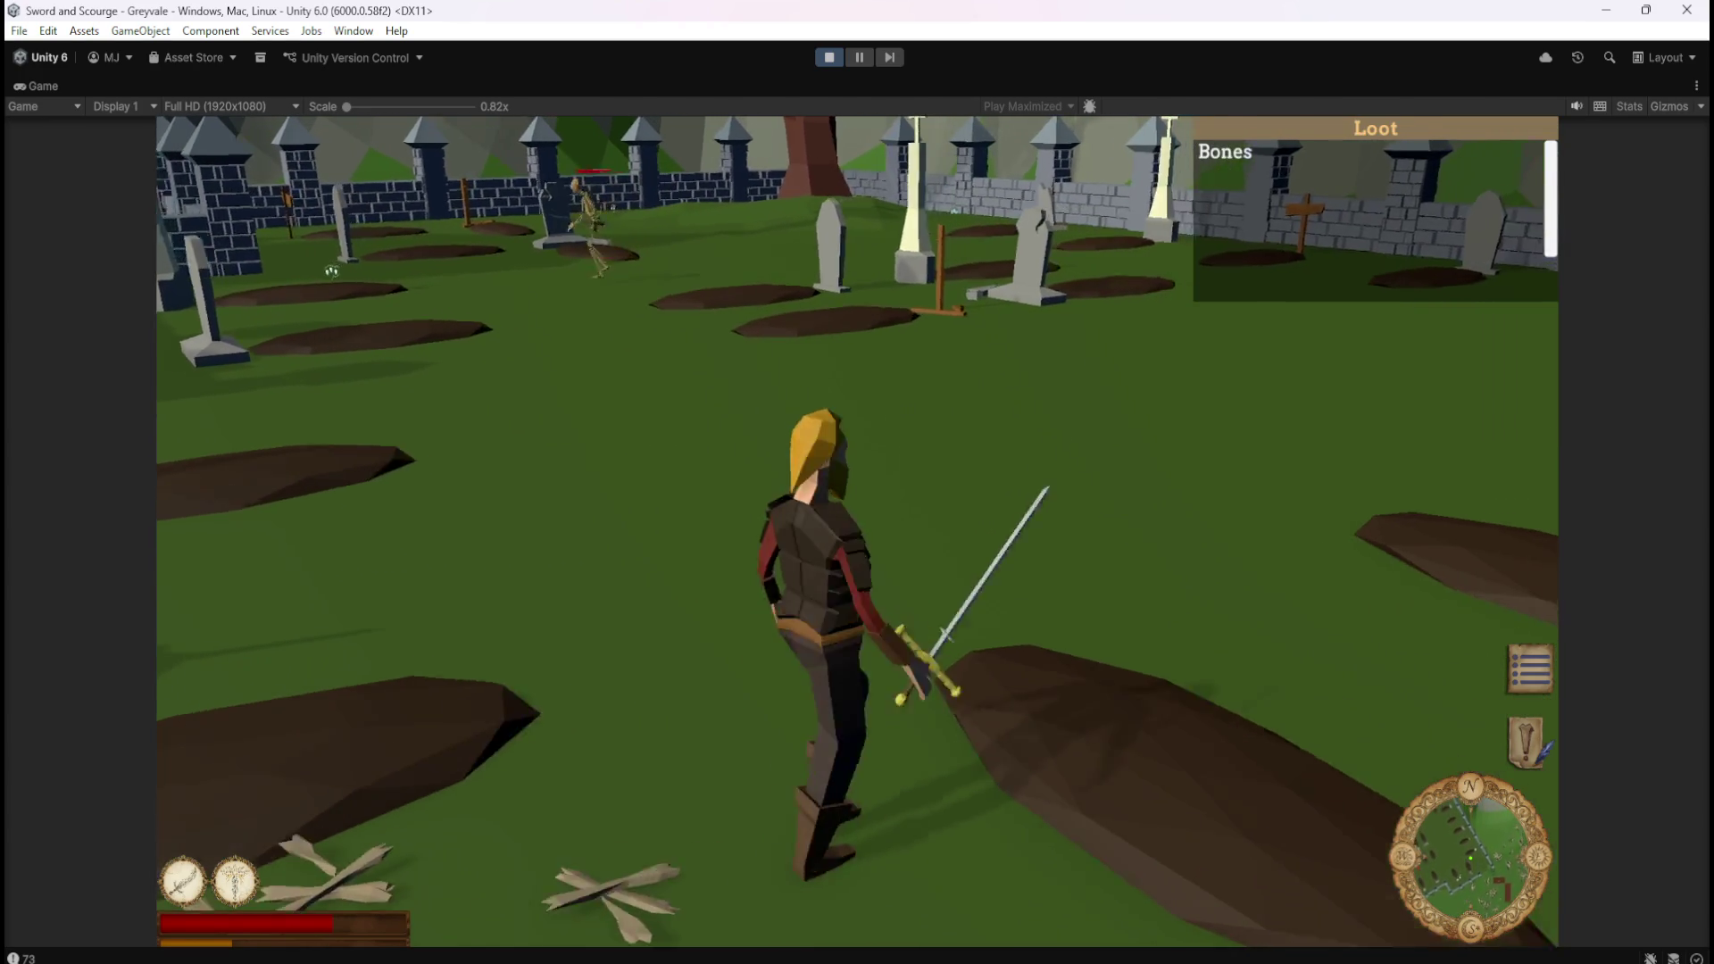
key(a)
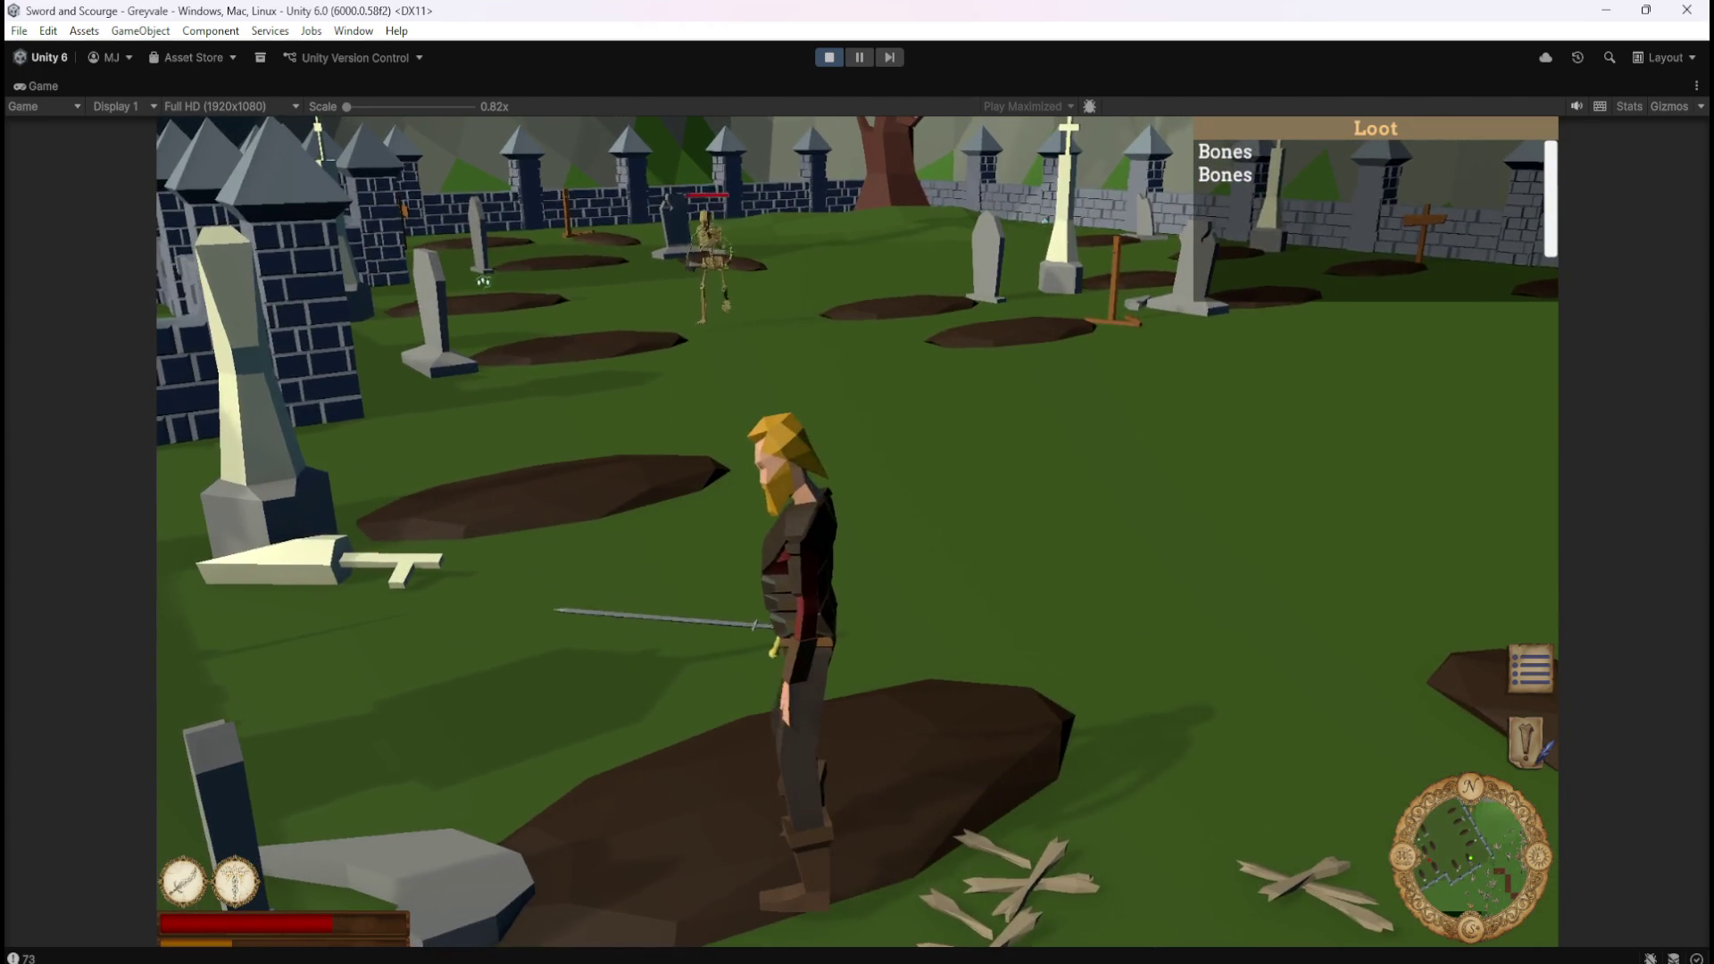
key(a)
Fight another skeleton with the sword and move over its dropped loot.
key(d)
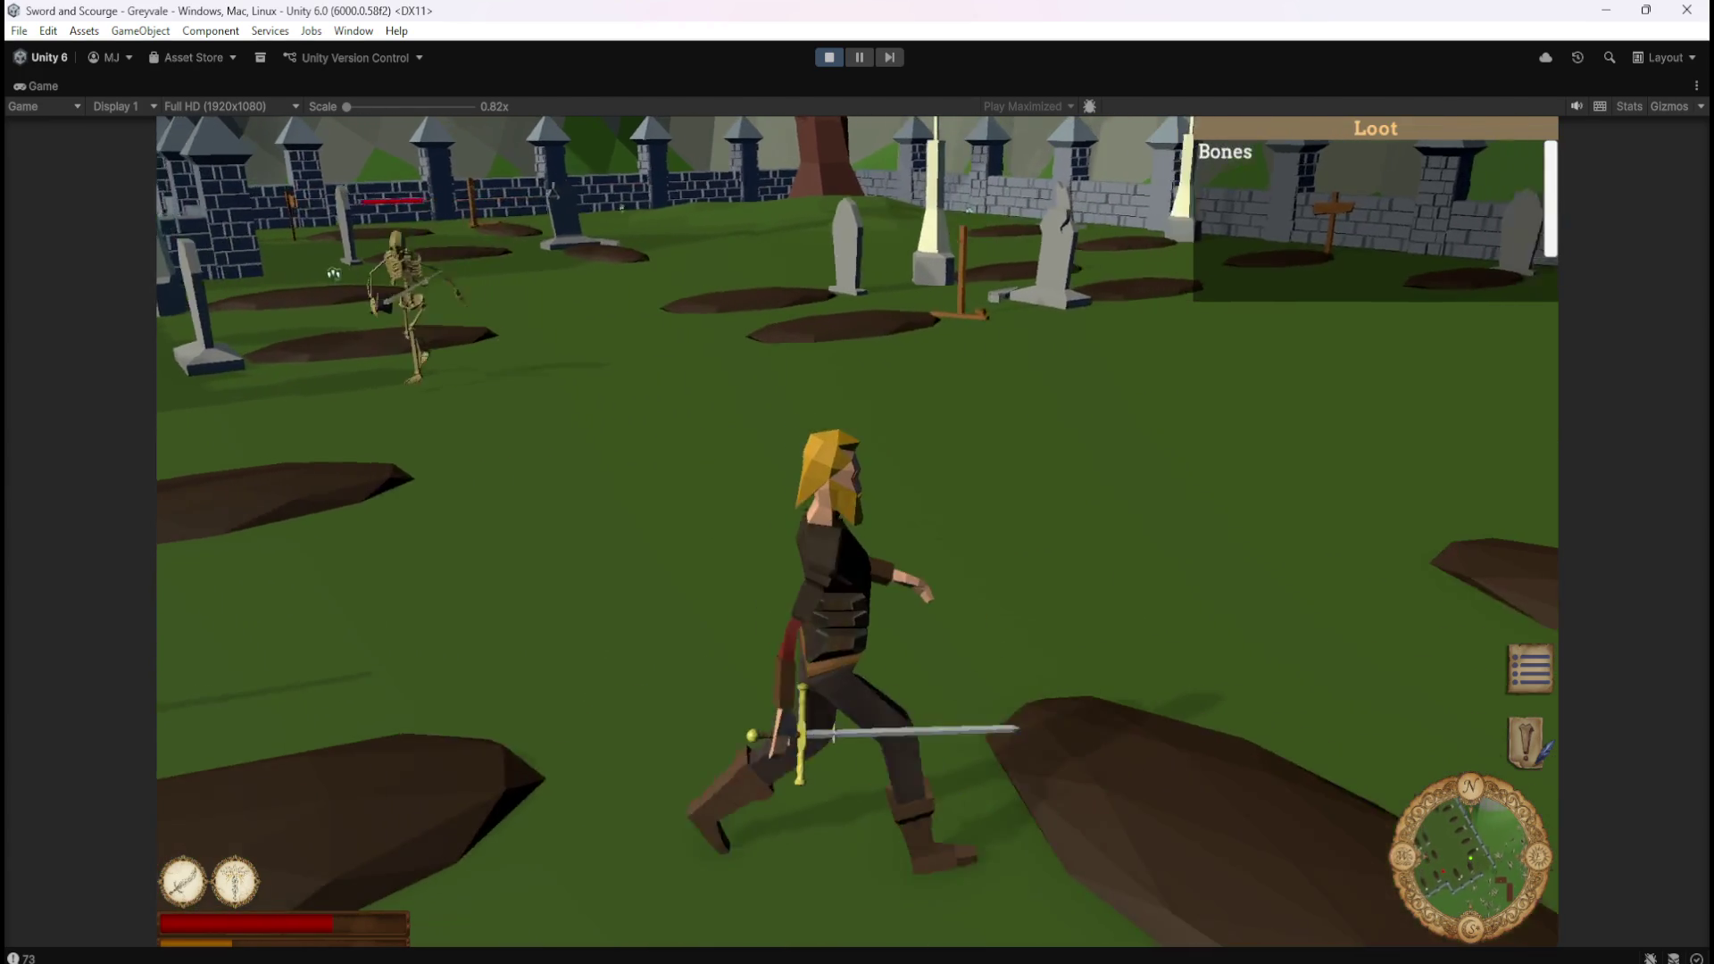
key(s)
key(a)
key(d)
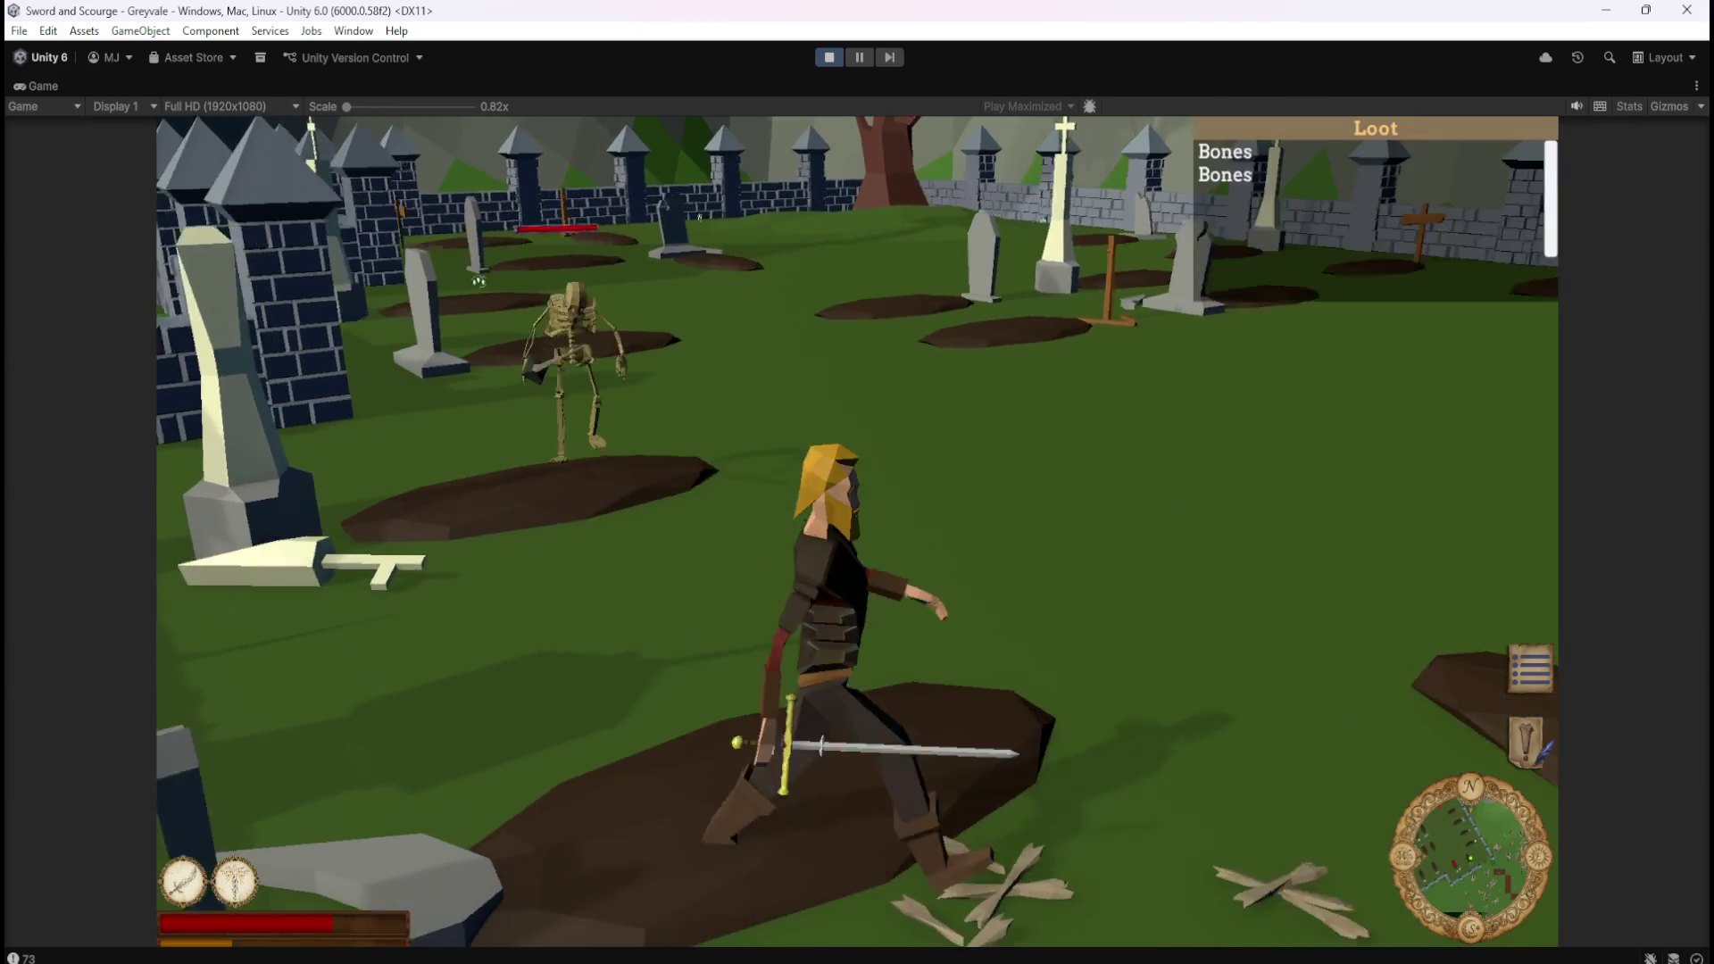
key(s)
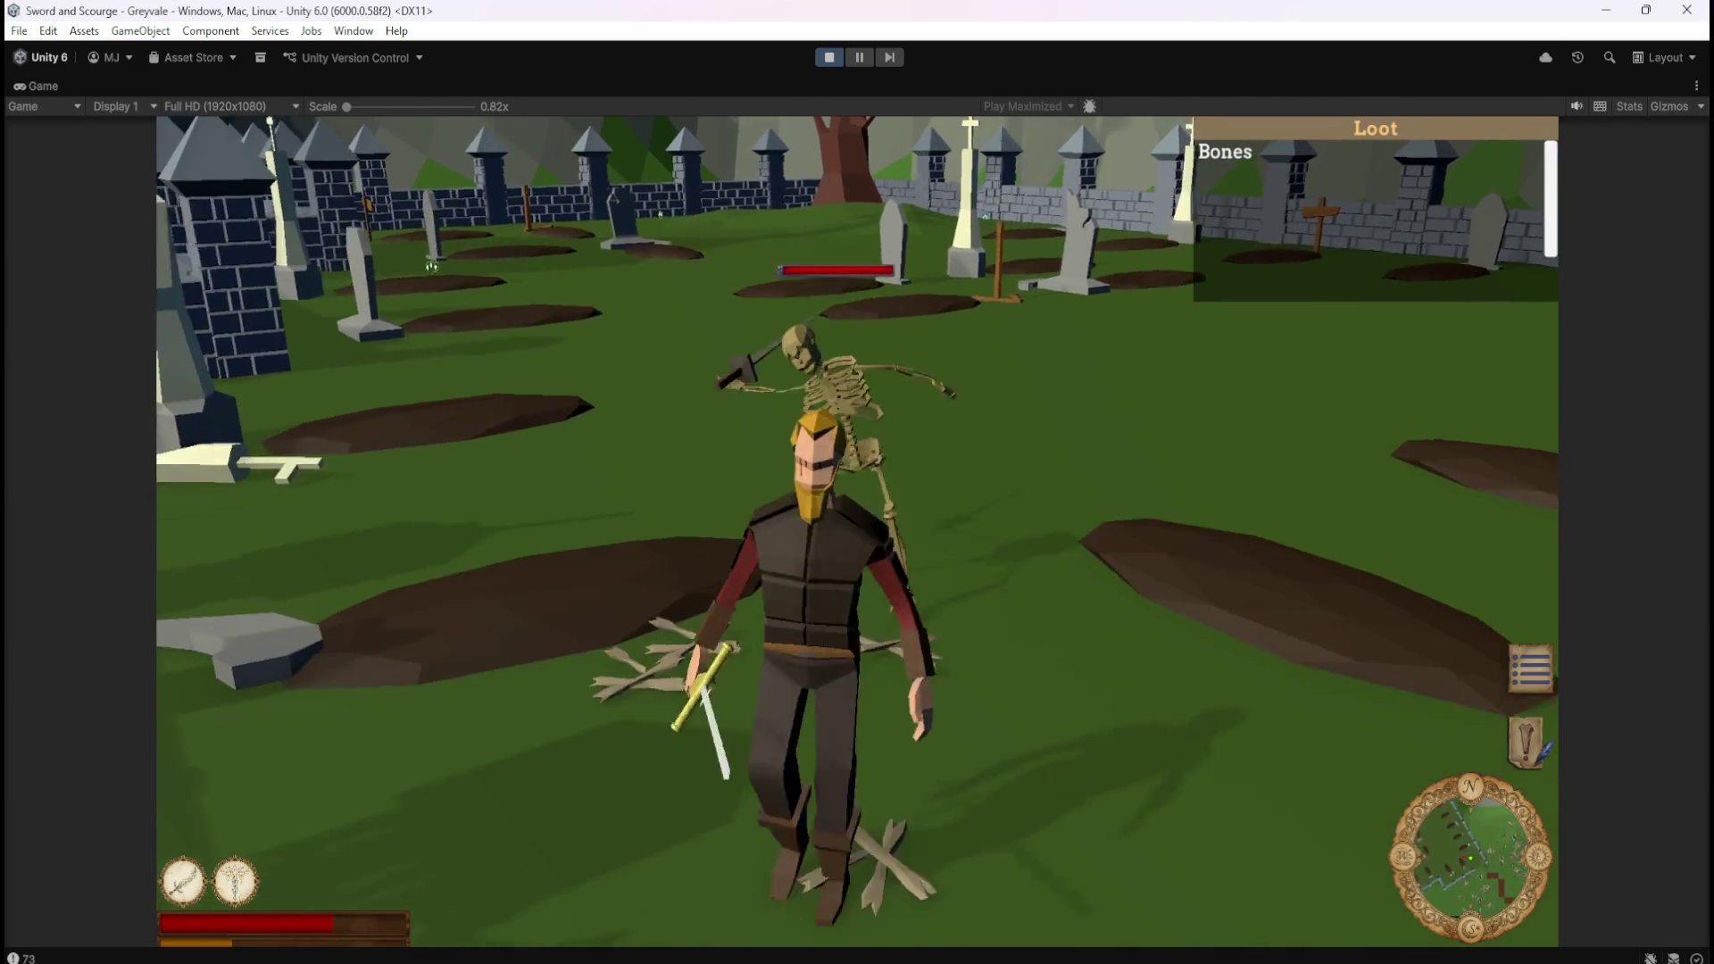
key(w)
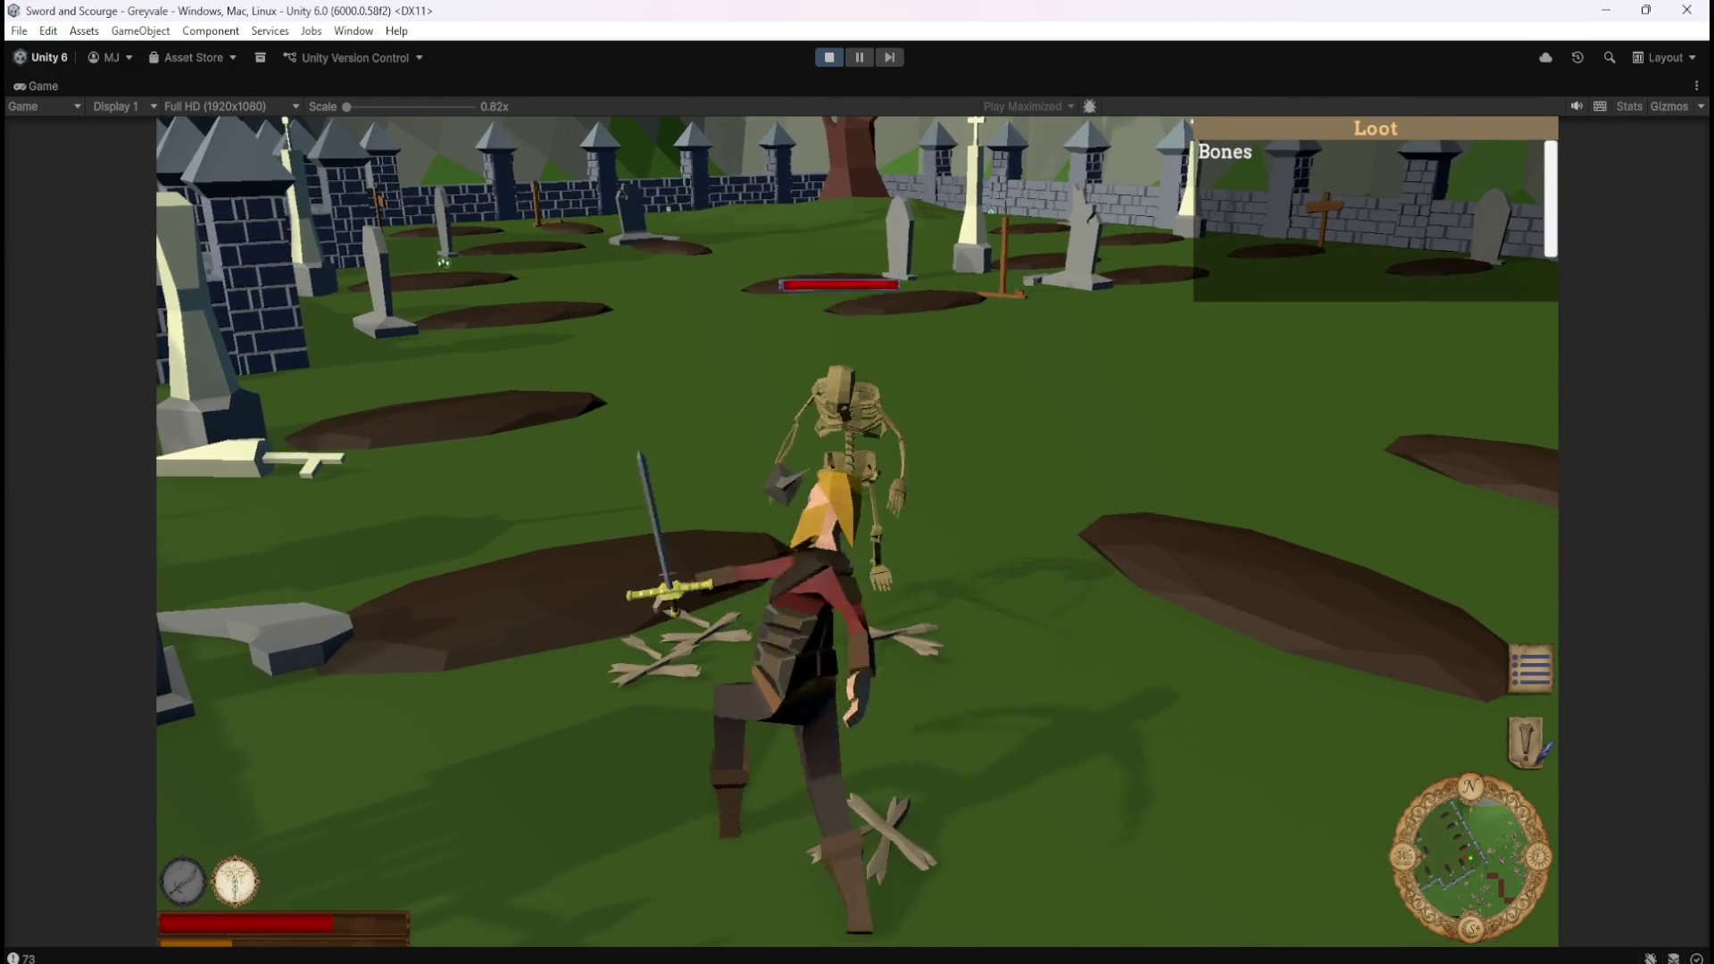
key(w)
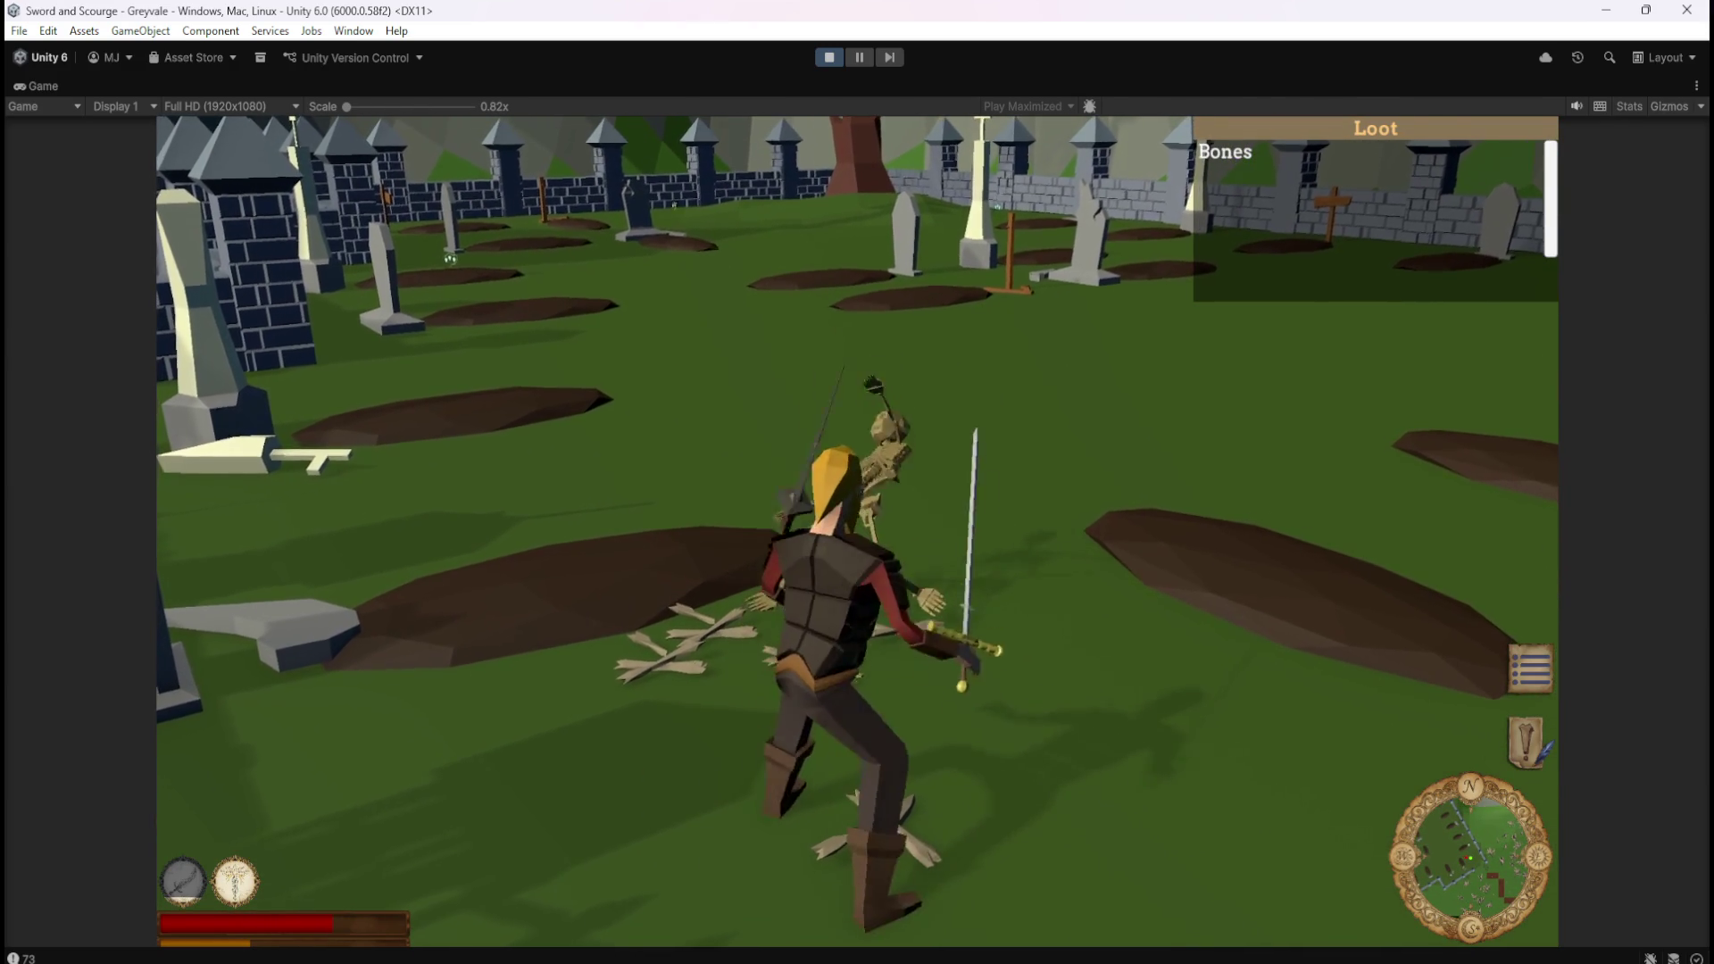
key(a)
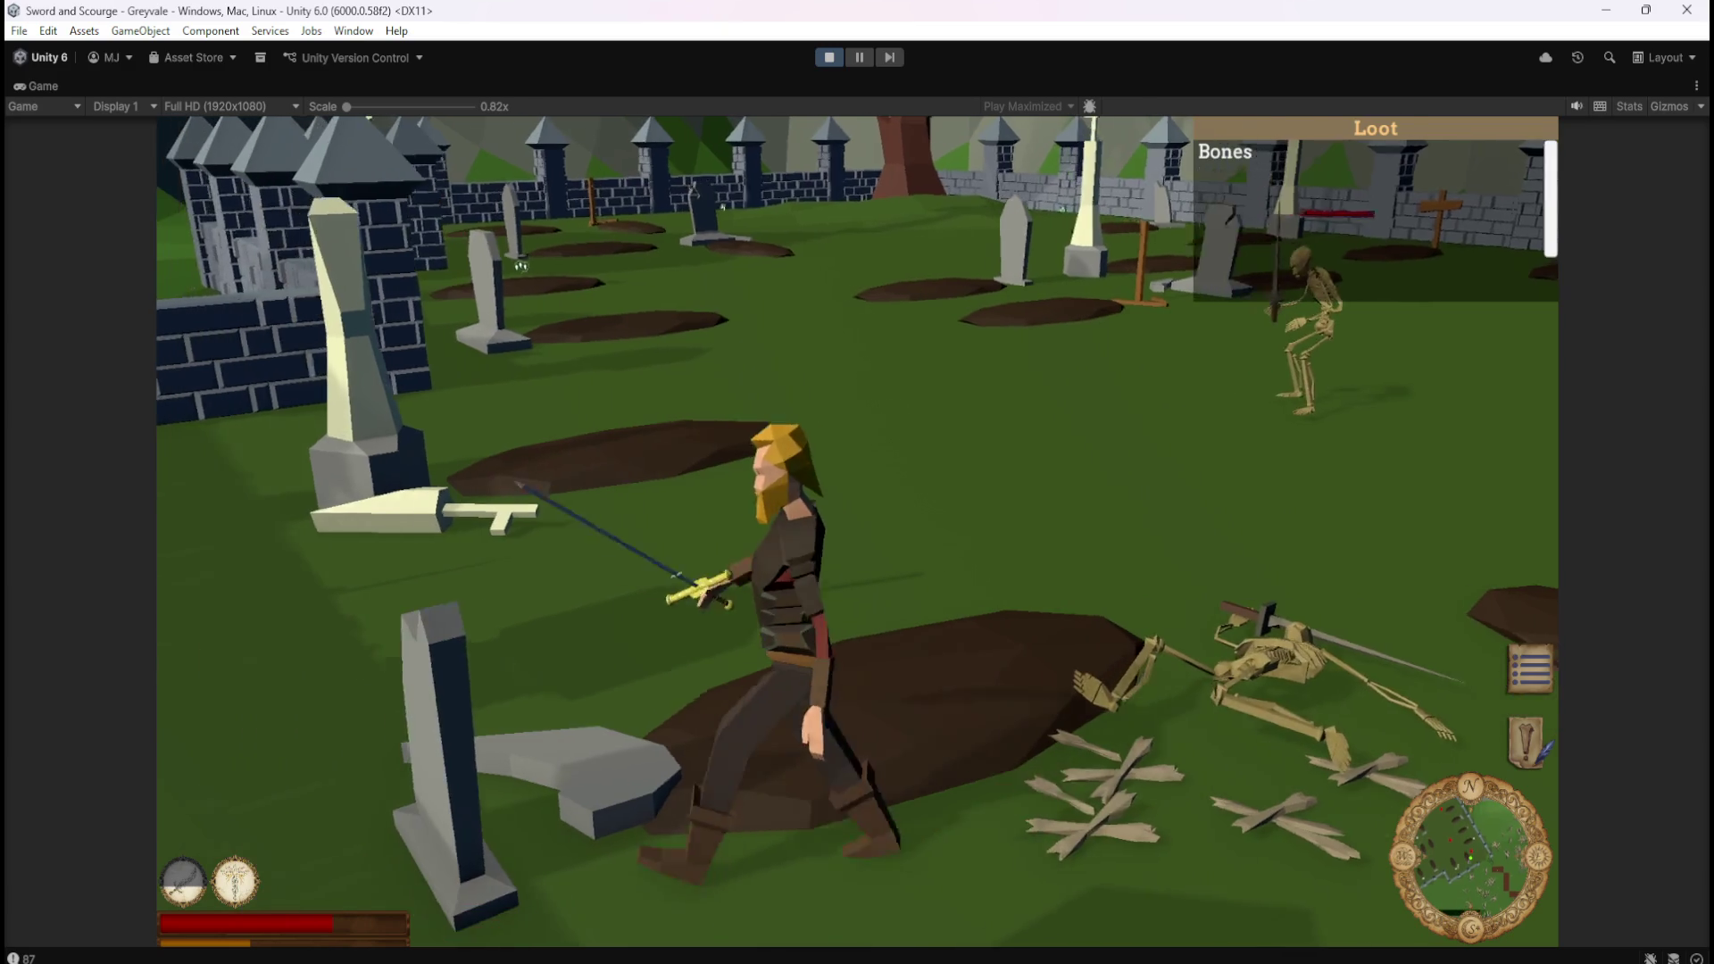
key(d)
key(d)
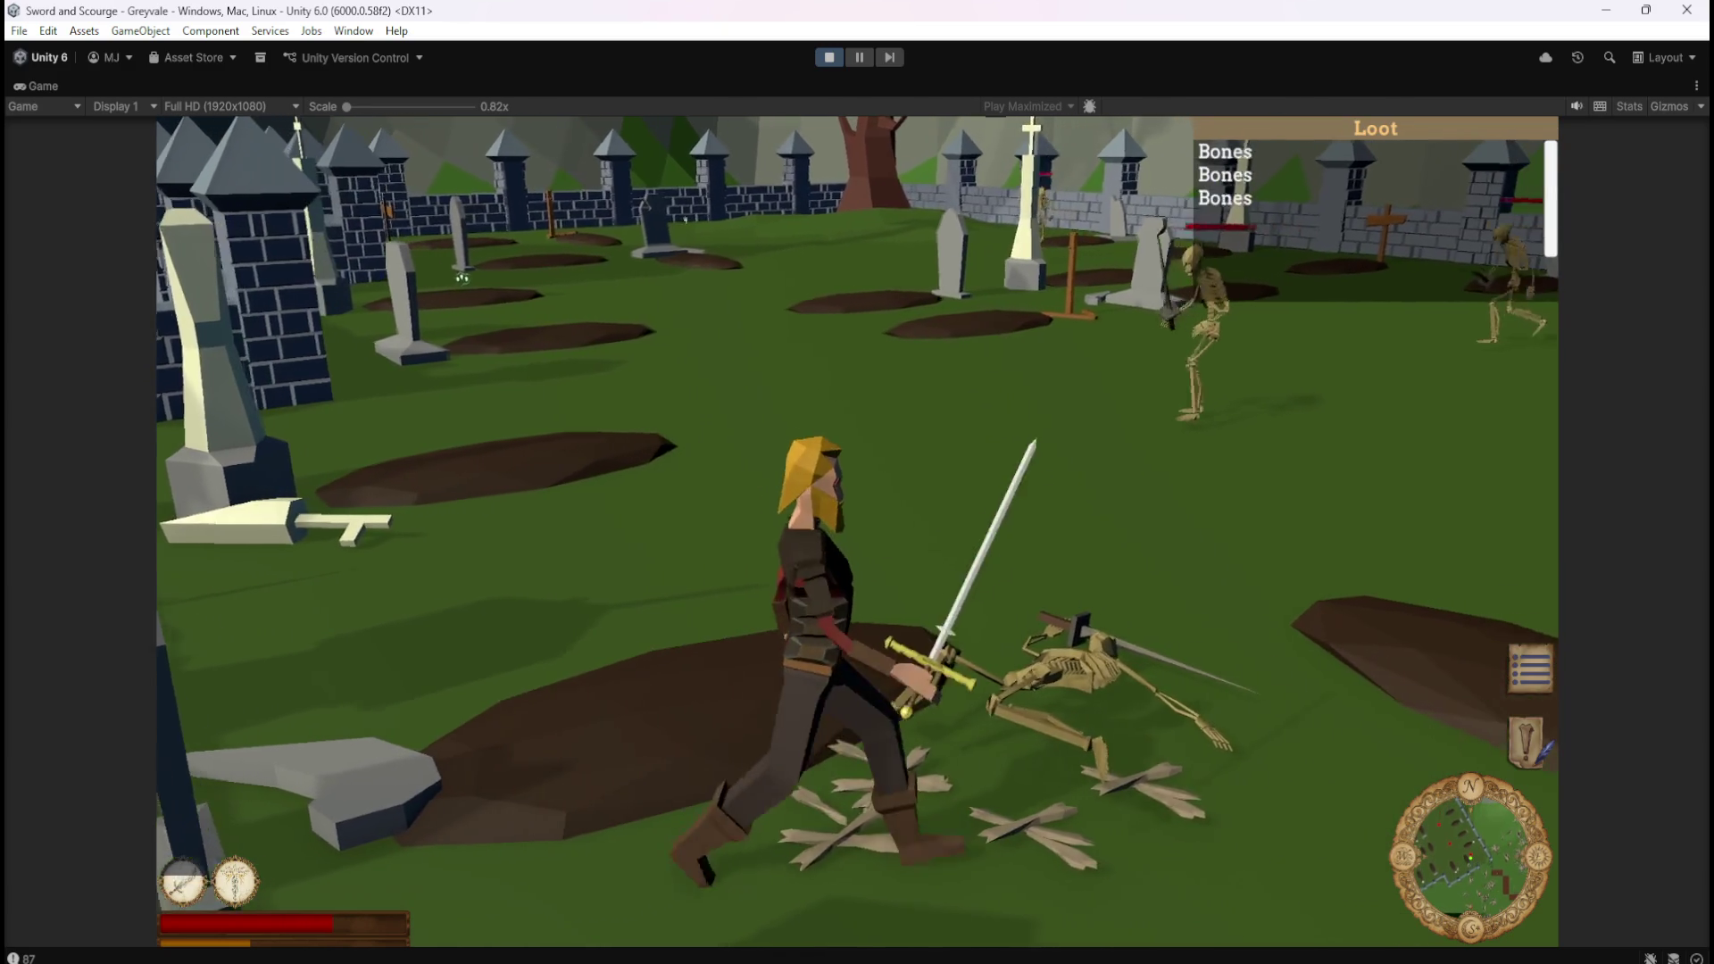
key(s)
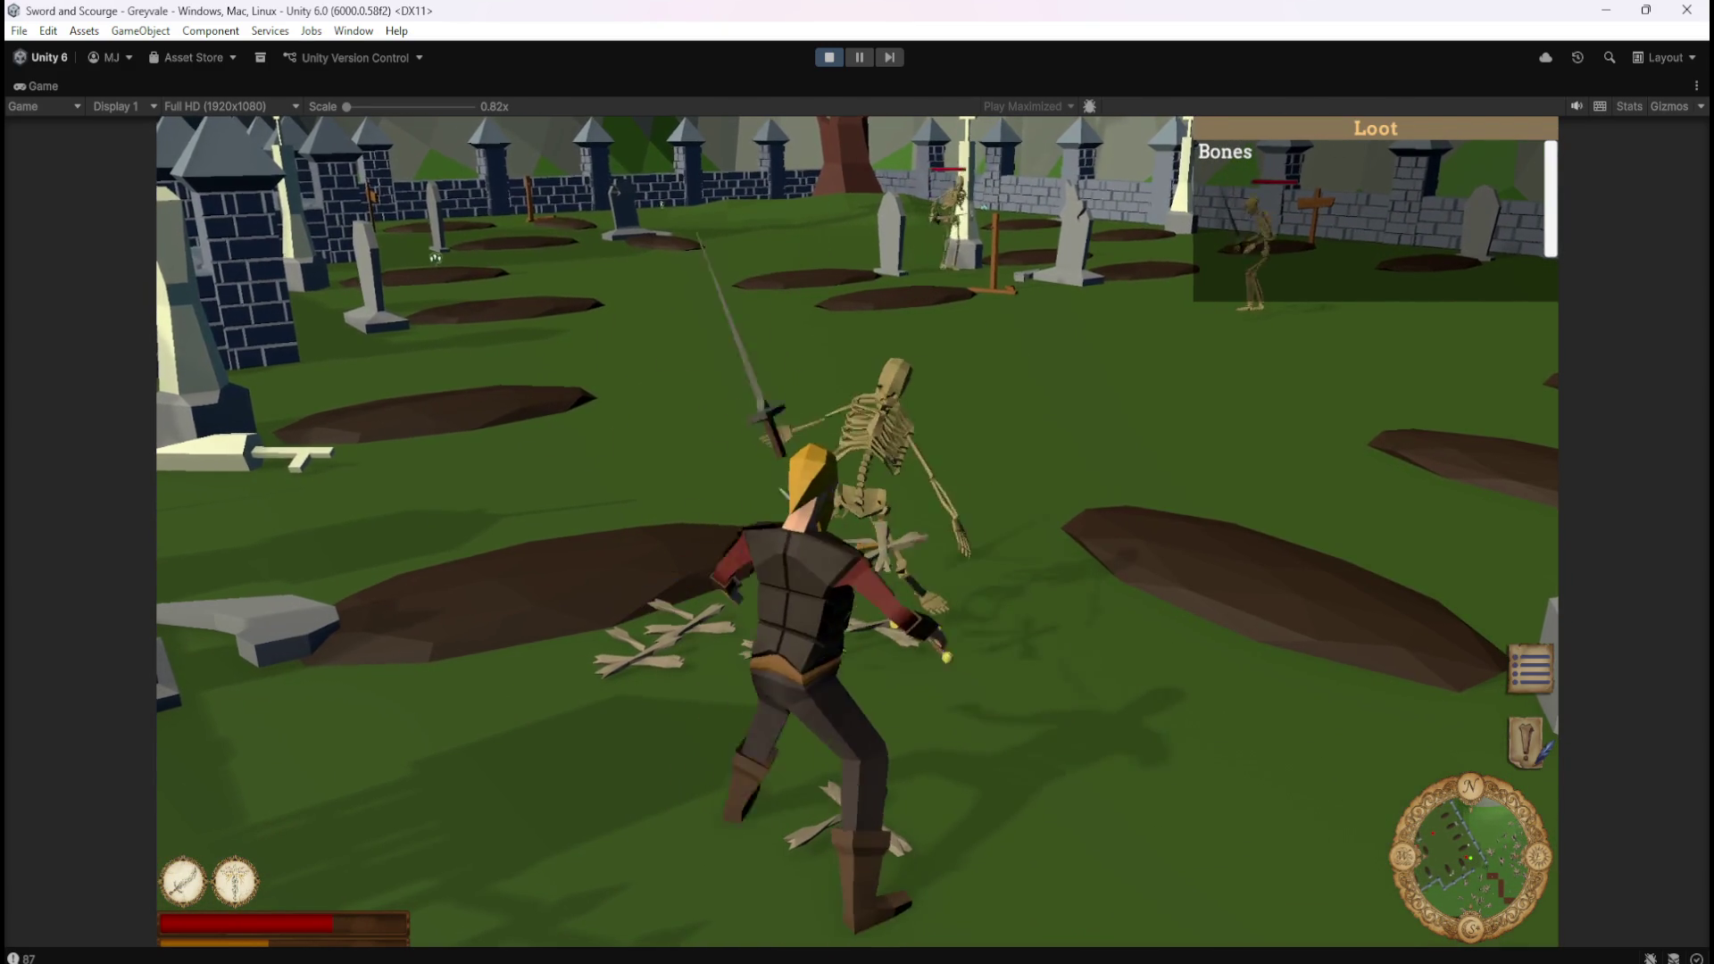
Walk on and off the loot pile repeatedly to collect more Bones, Emerald and Topaz.
key(s)
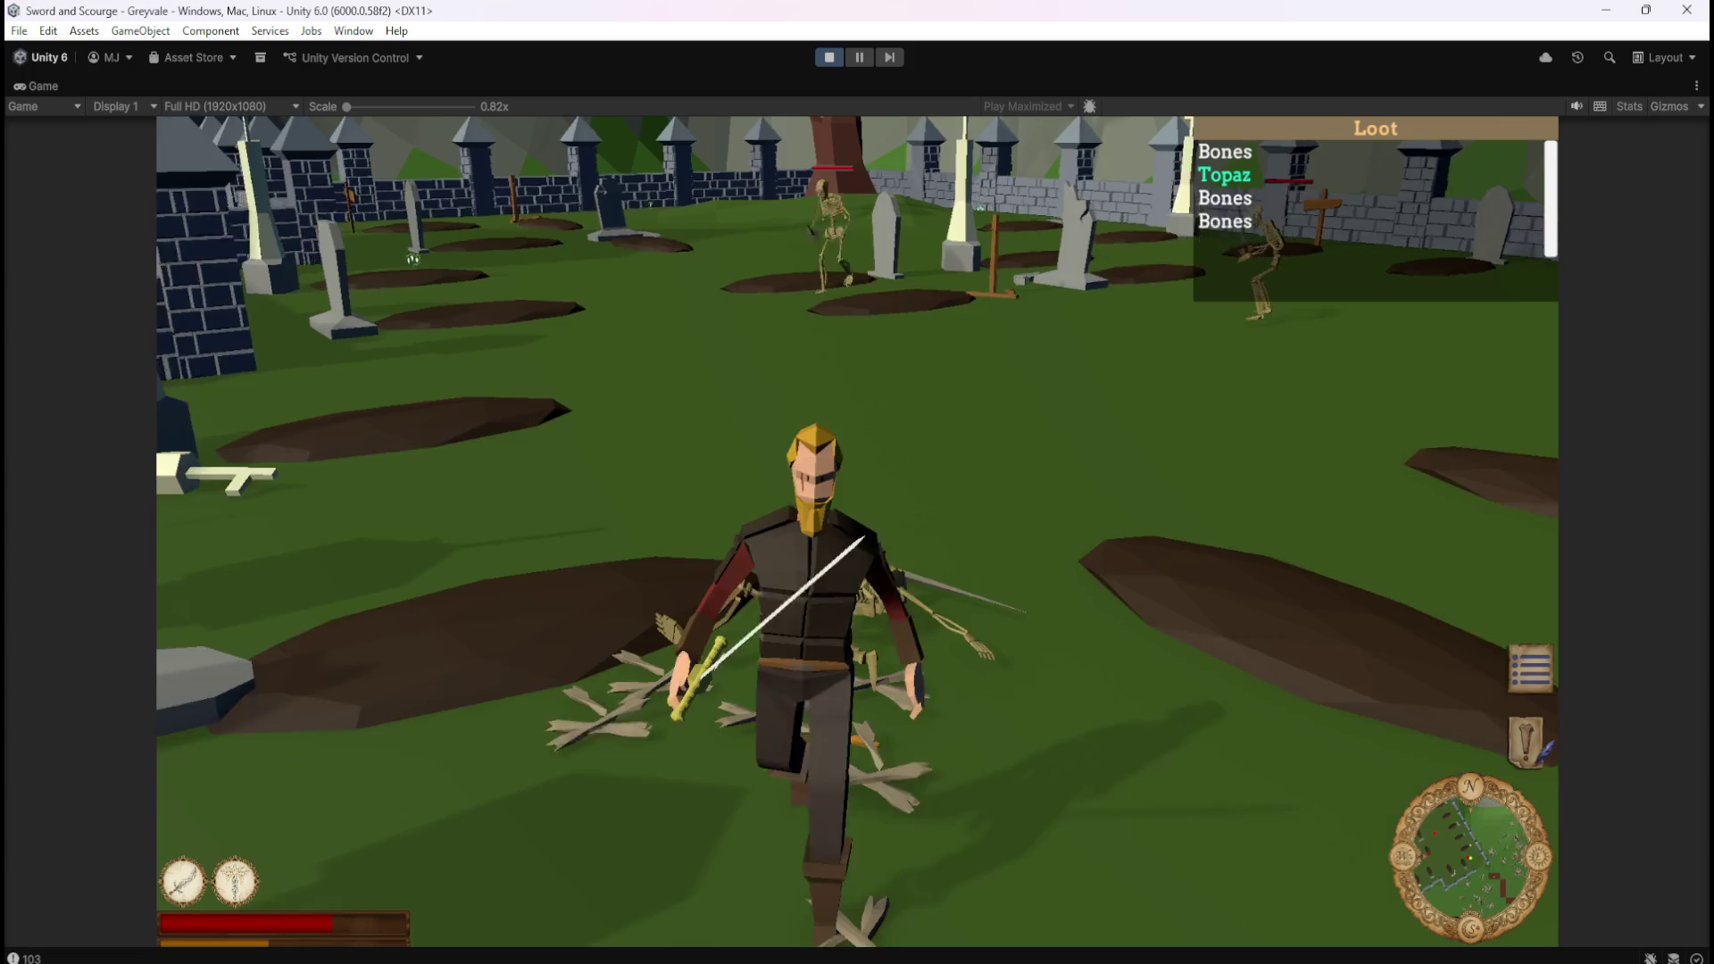
key(w)
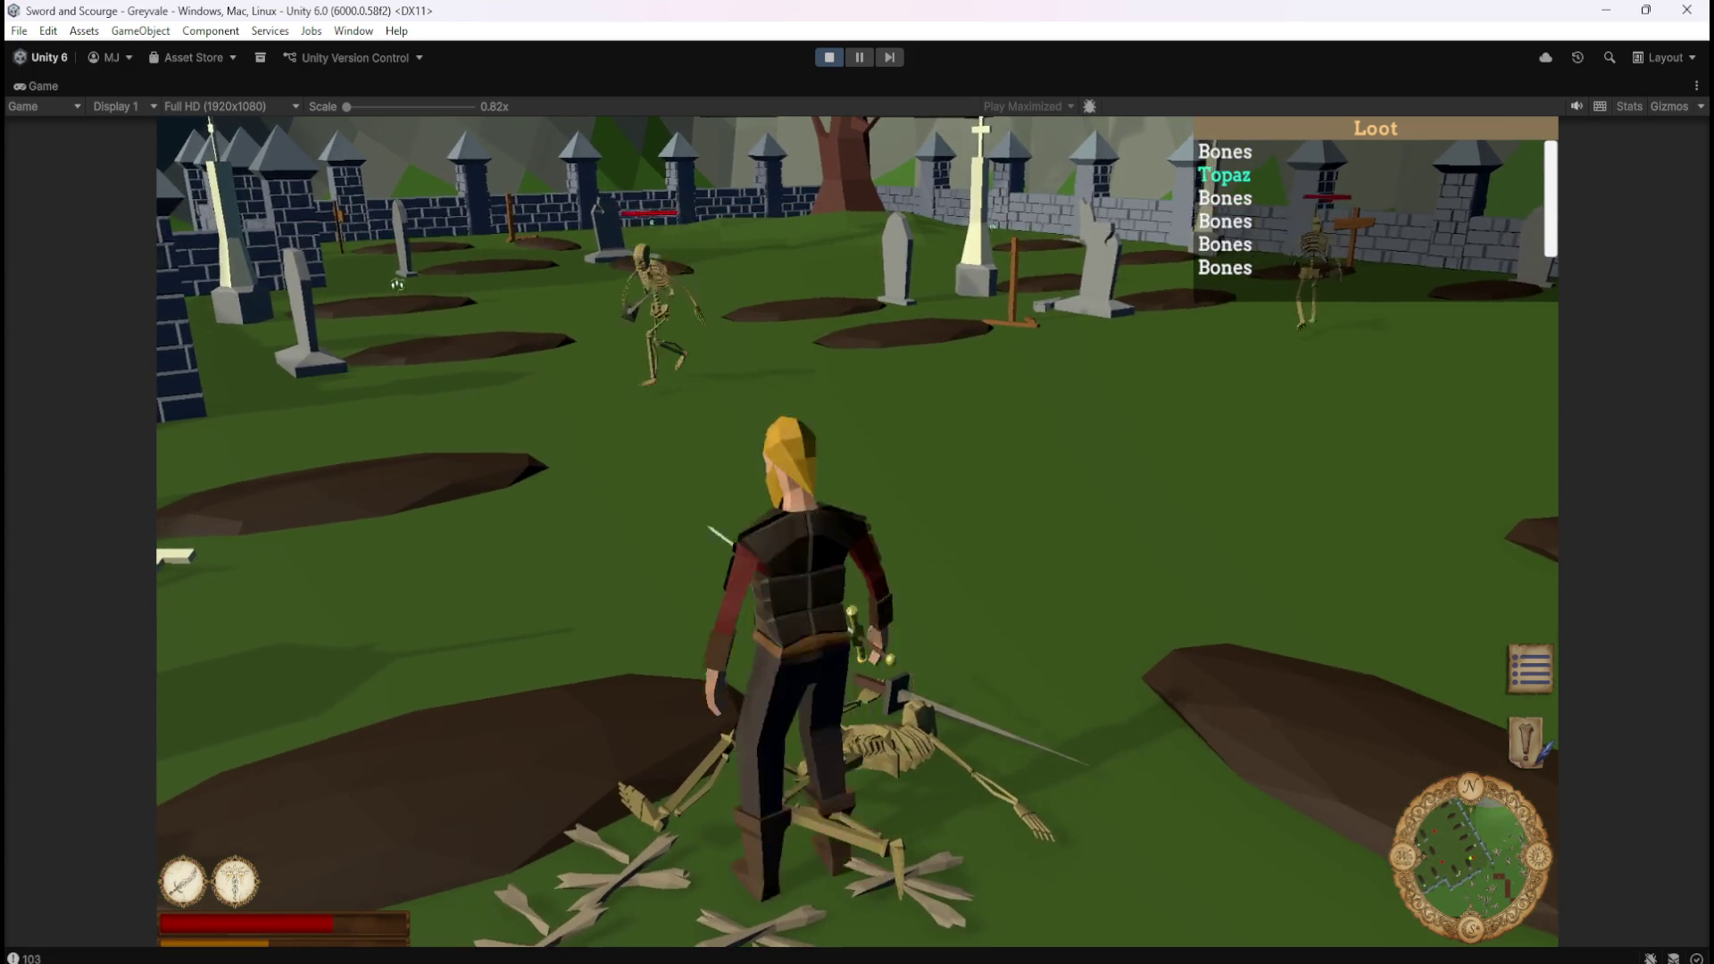
key(s)
key(w)
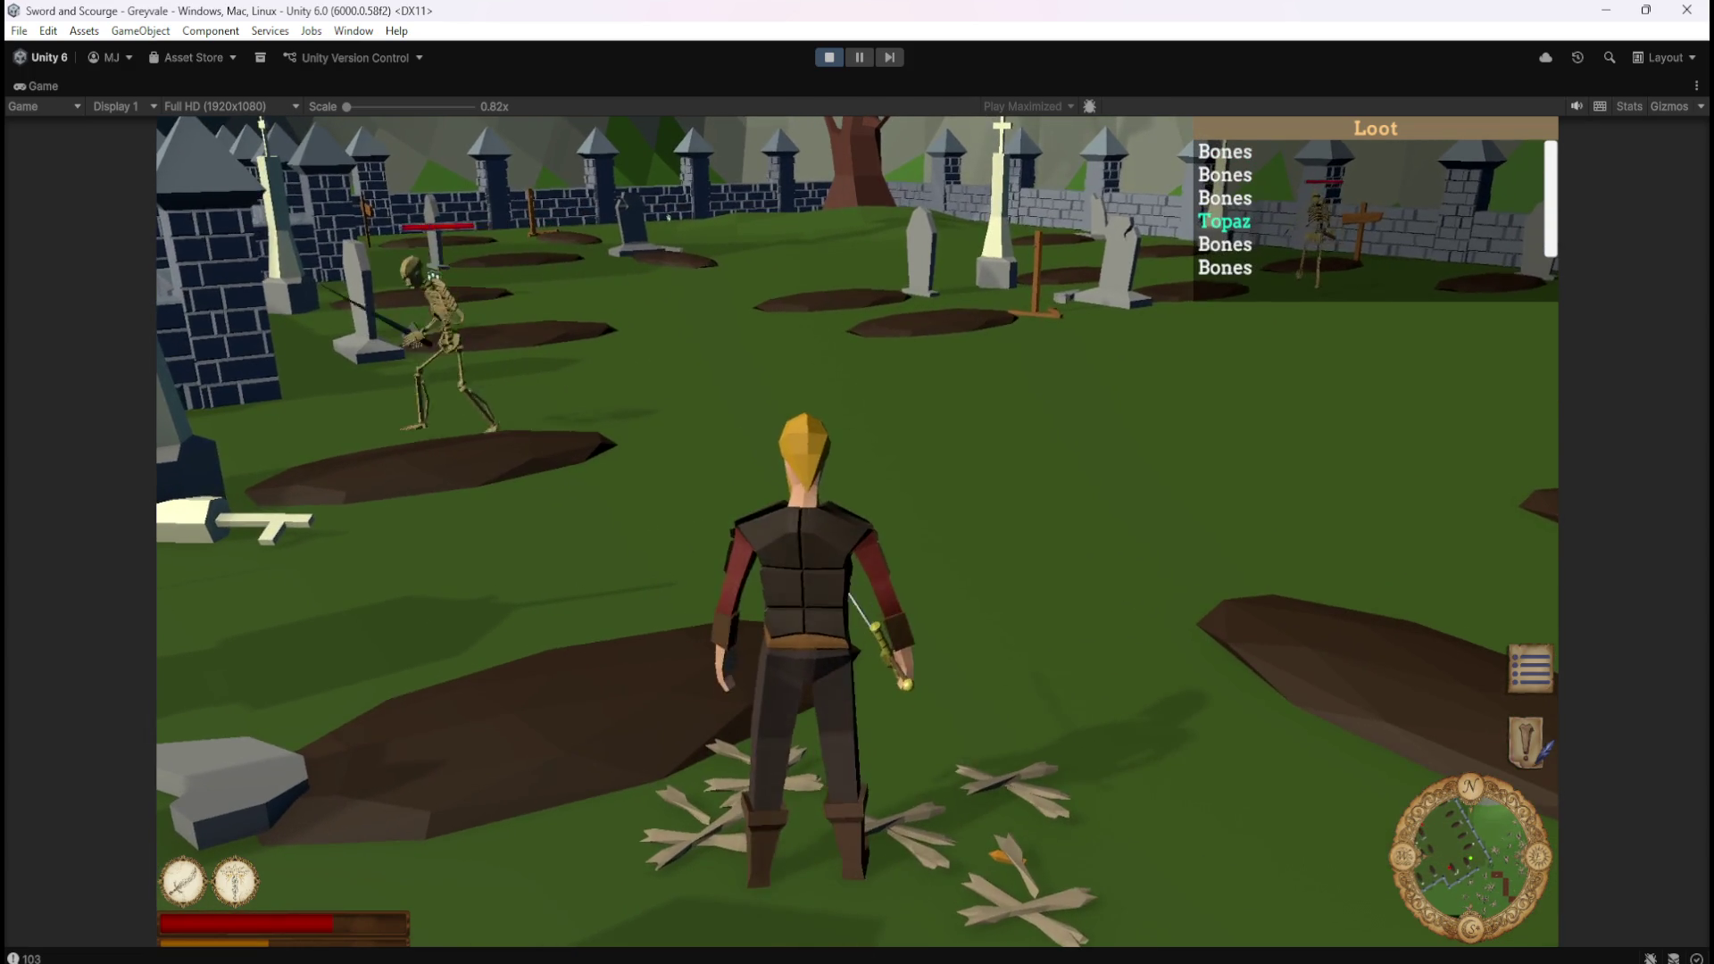
key(s)
key(w)
key(w)
key(a)
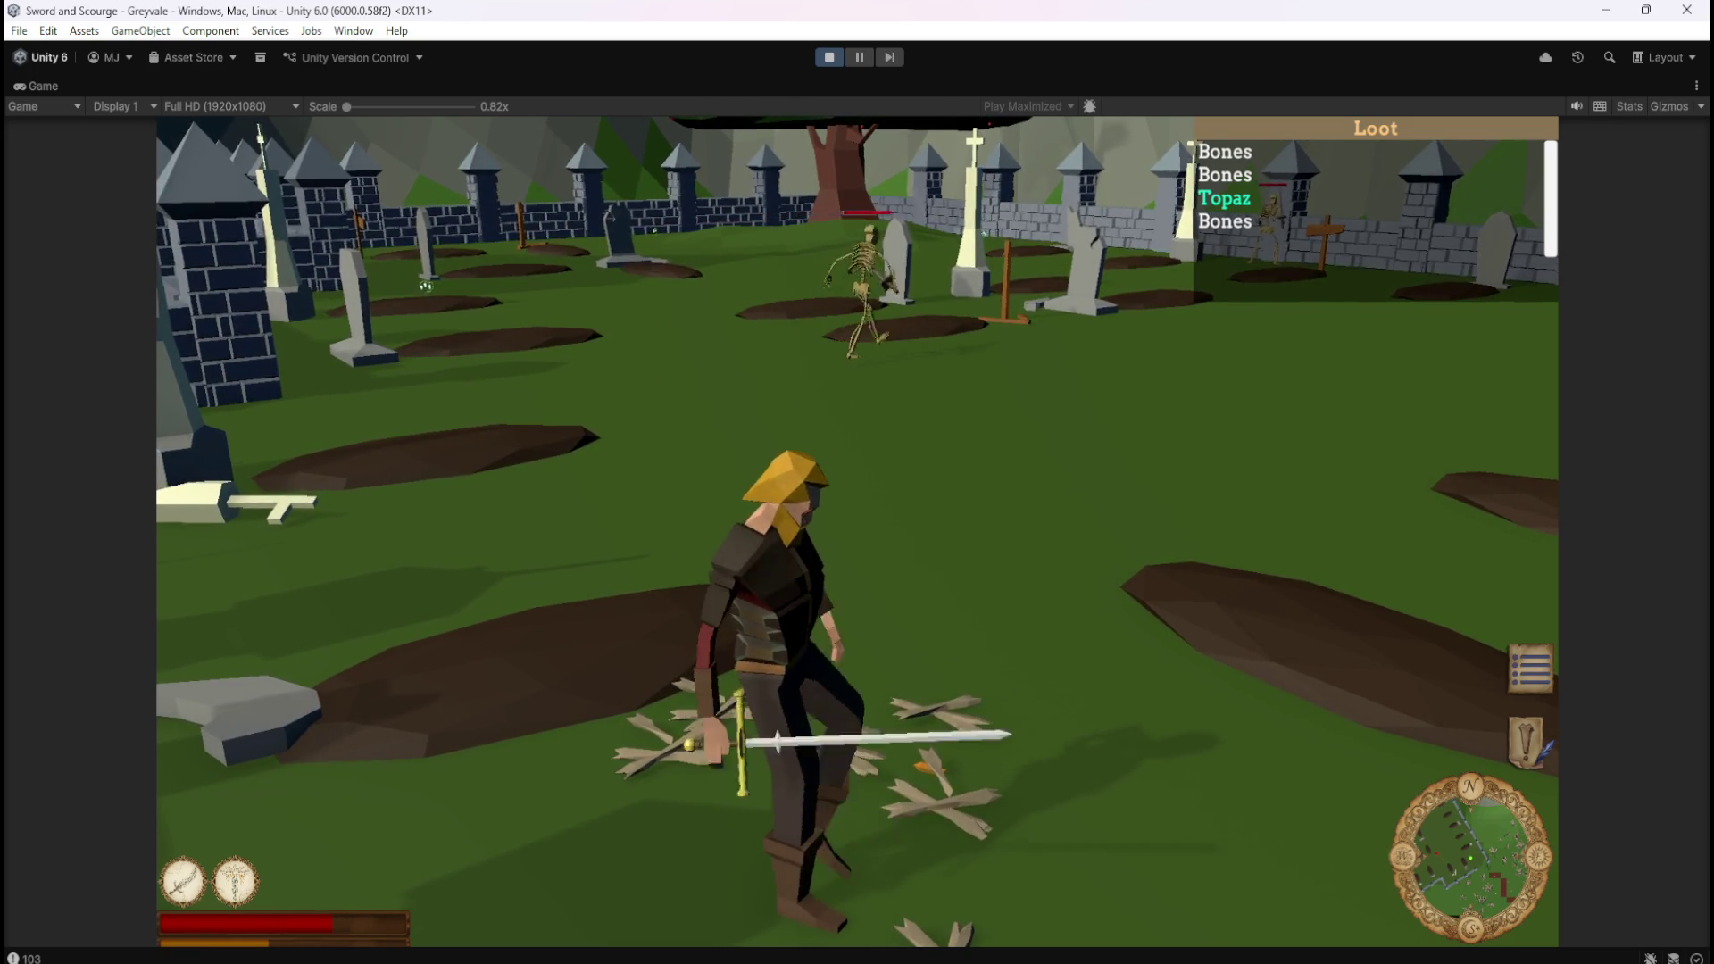
key(w)
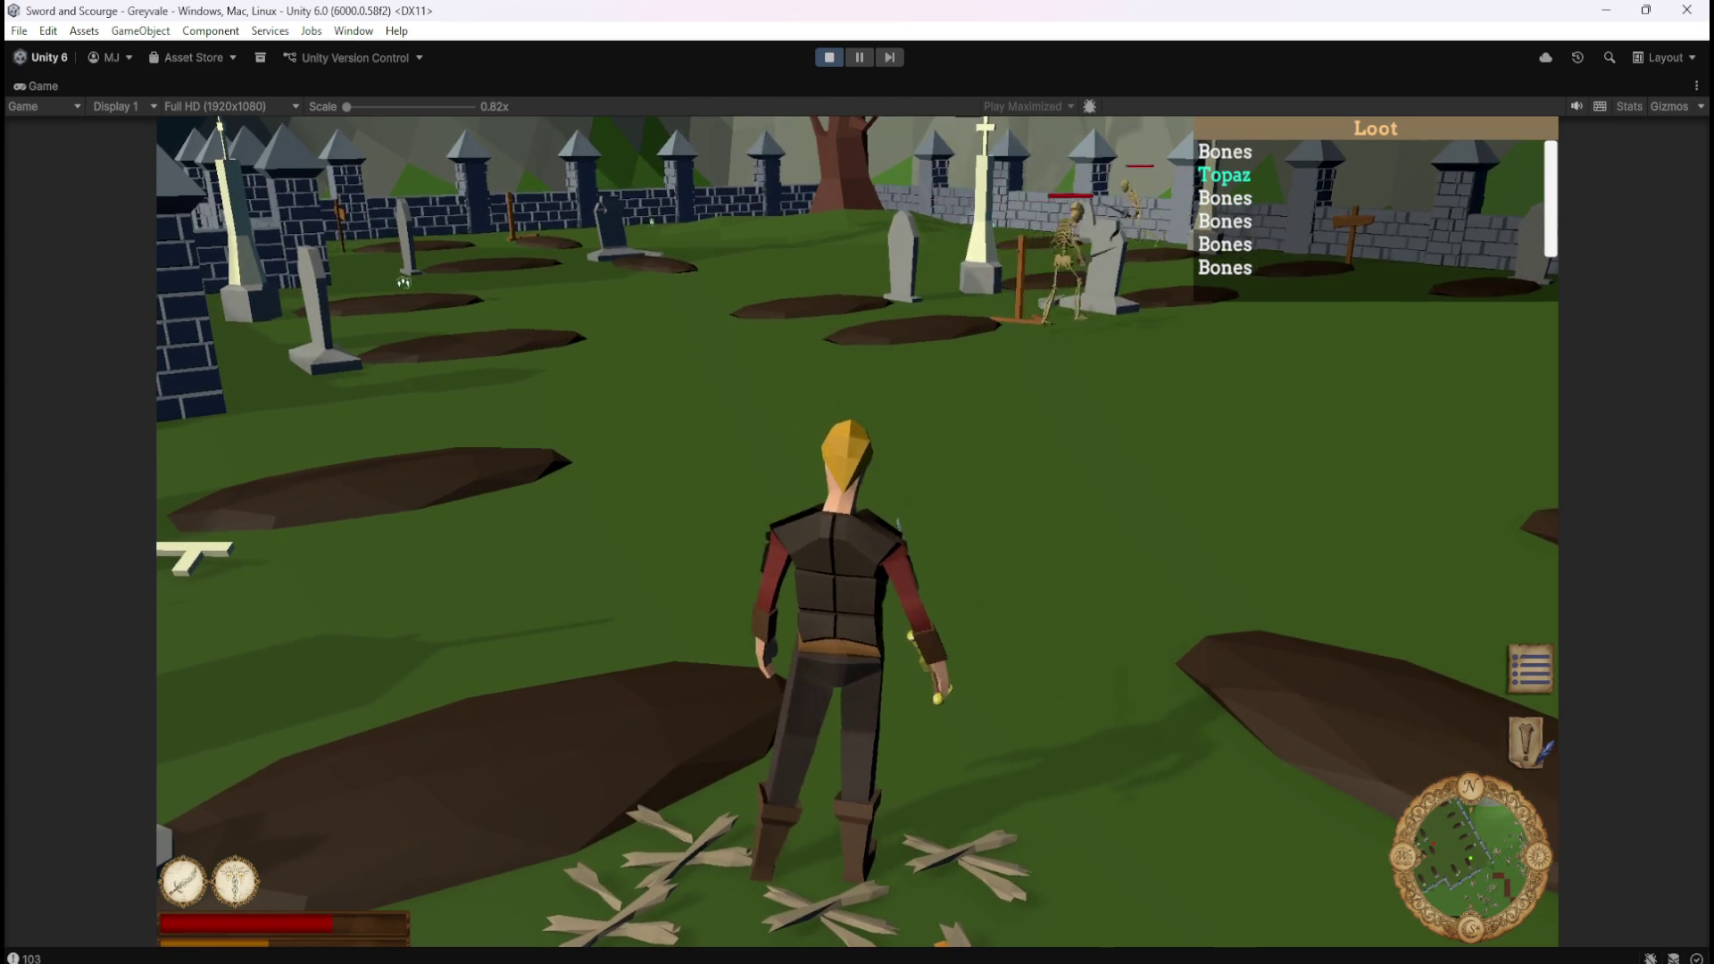
key(s)
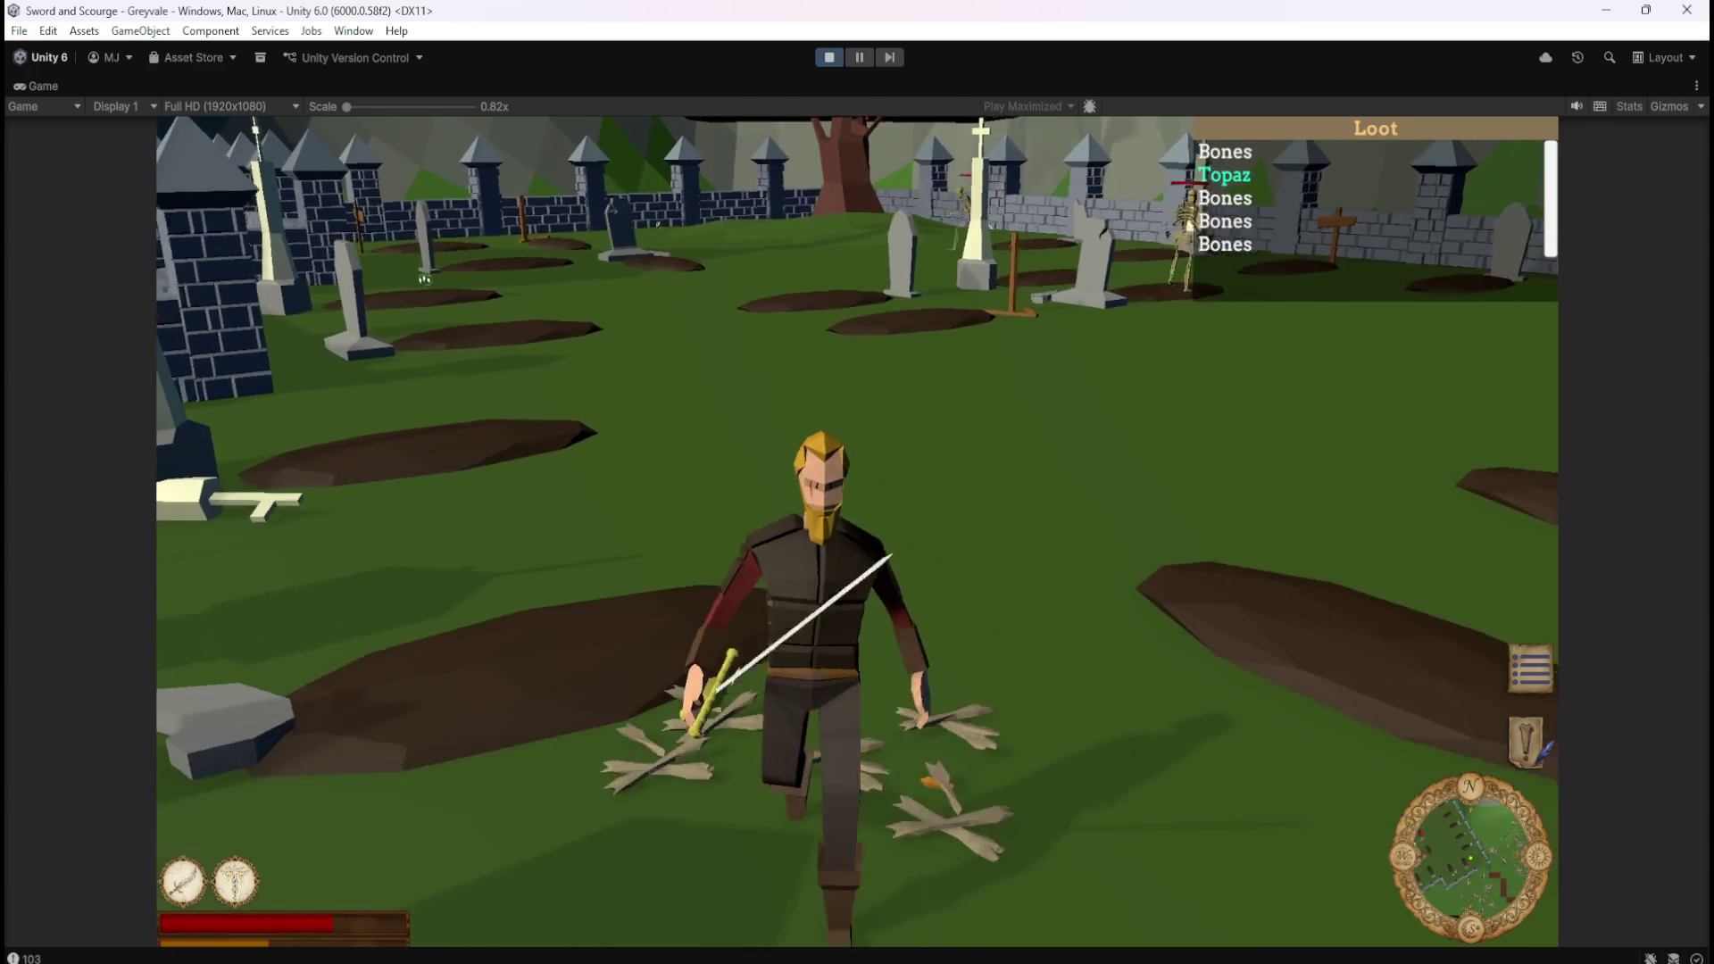
key(w)
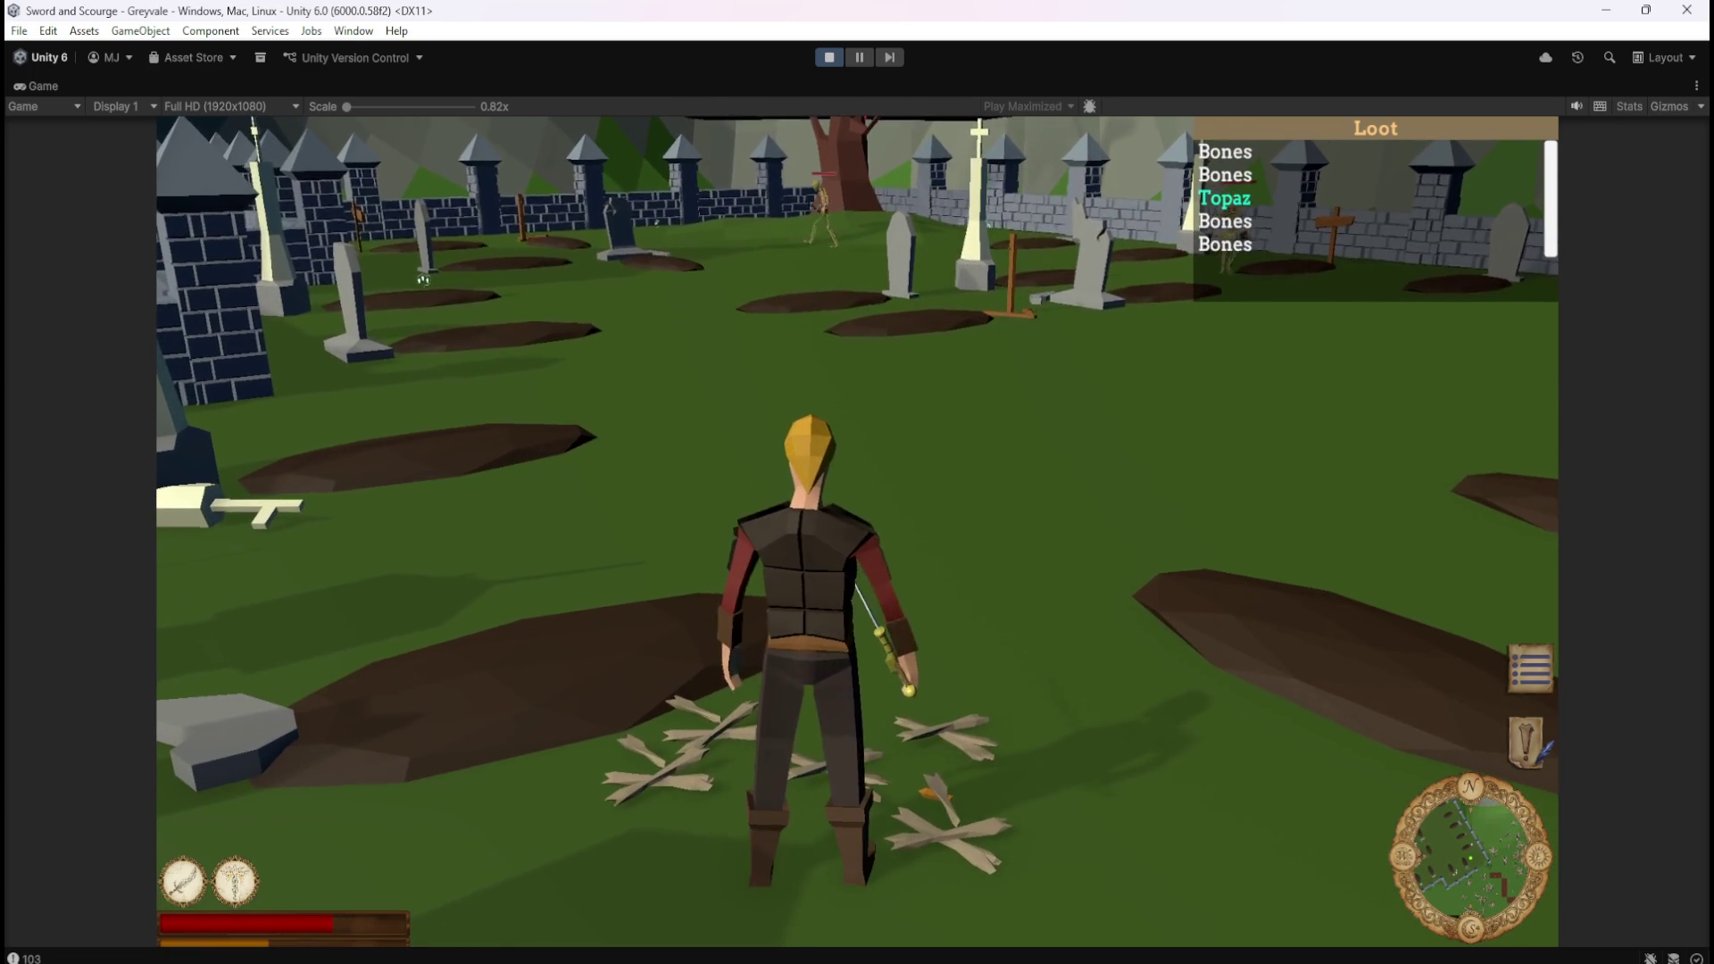
key(s)
key(w)
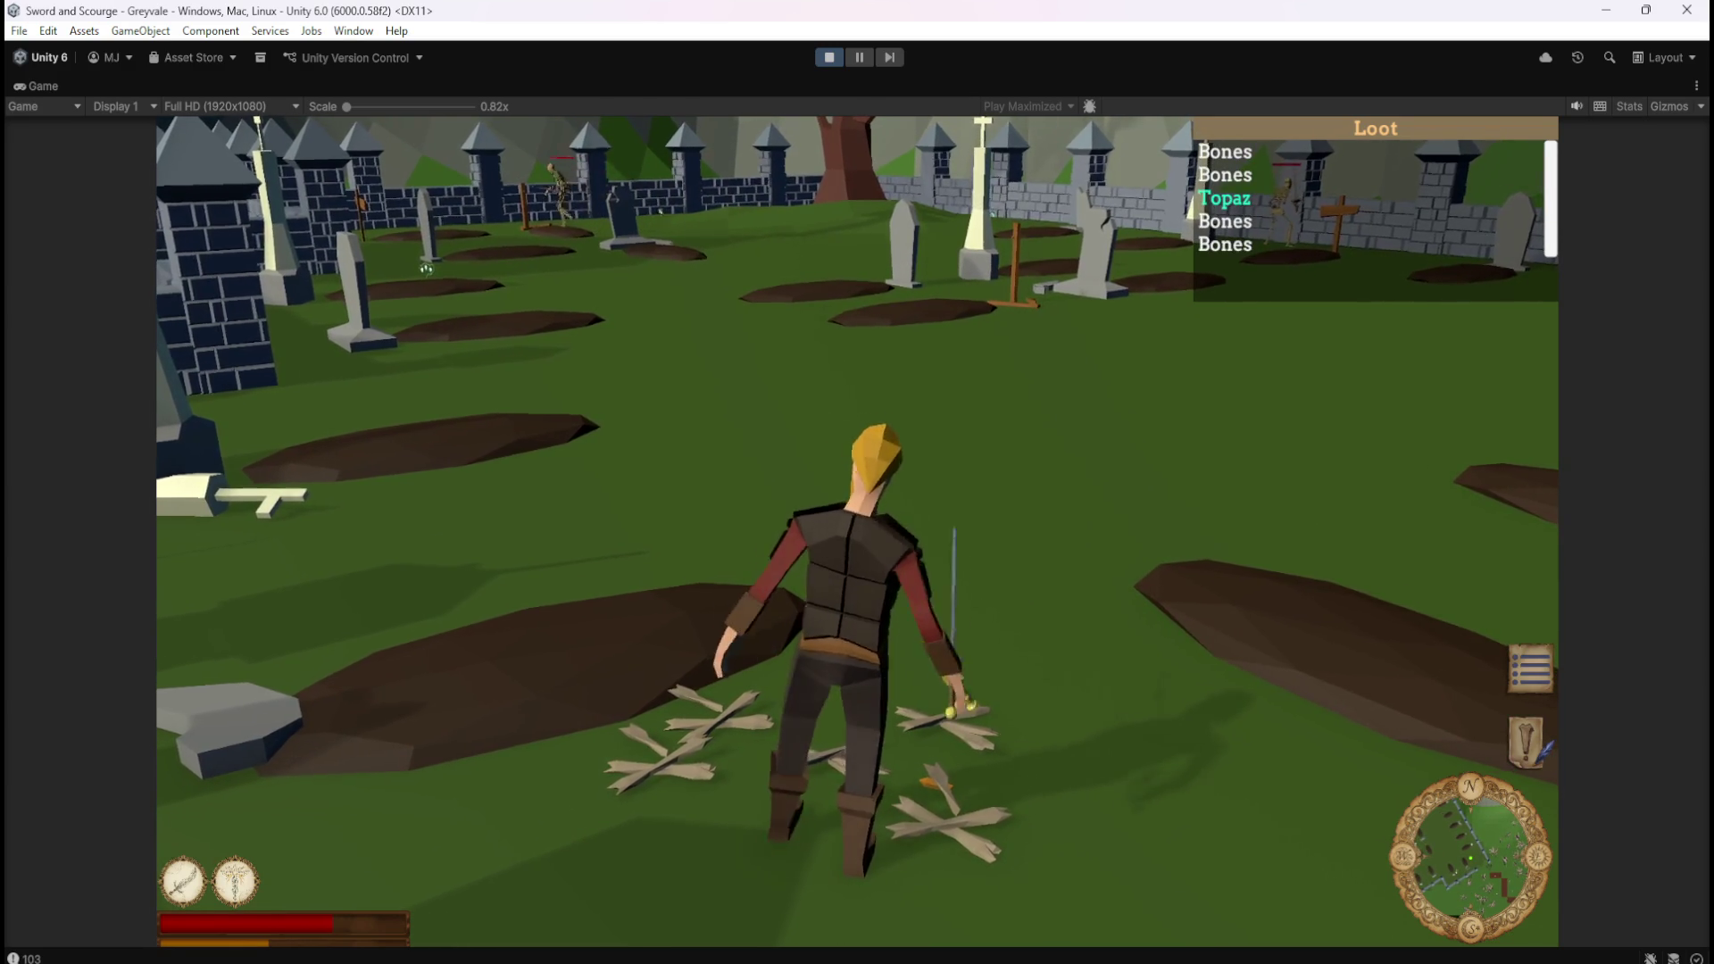
key(a)
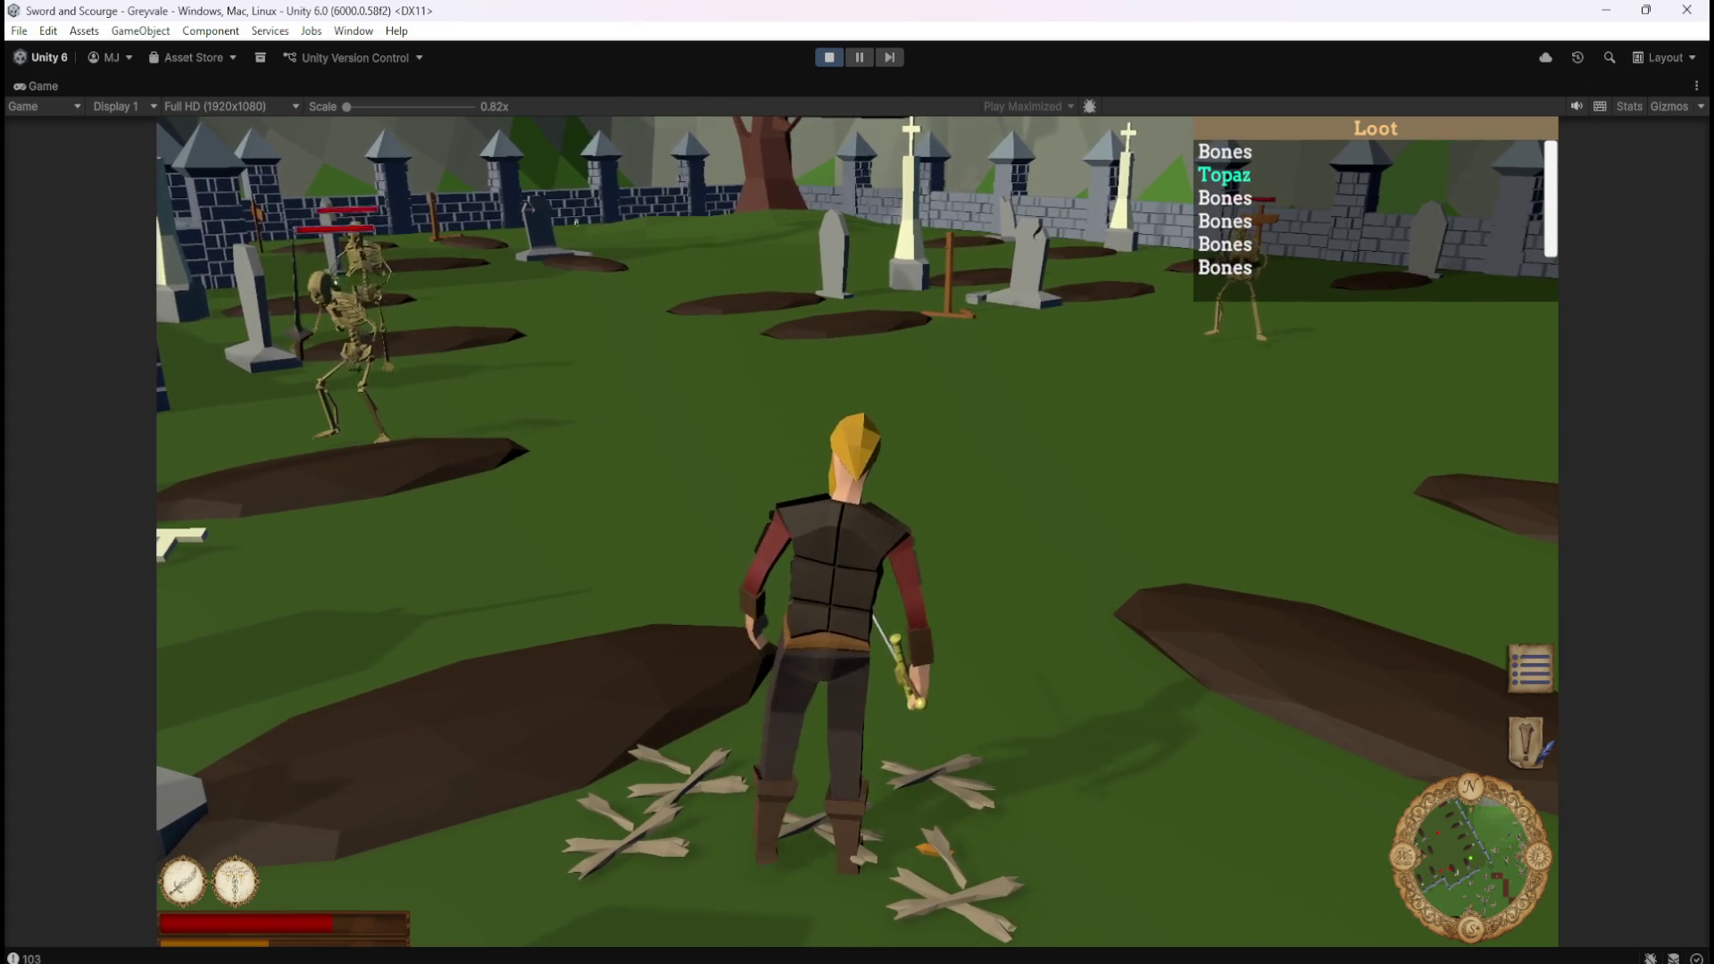
key(s)
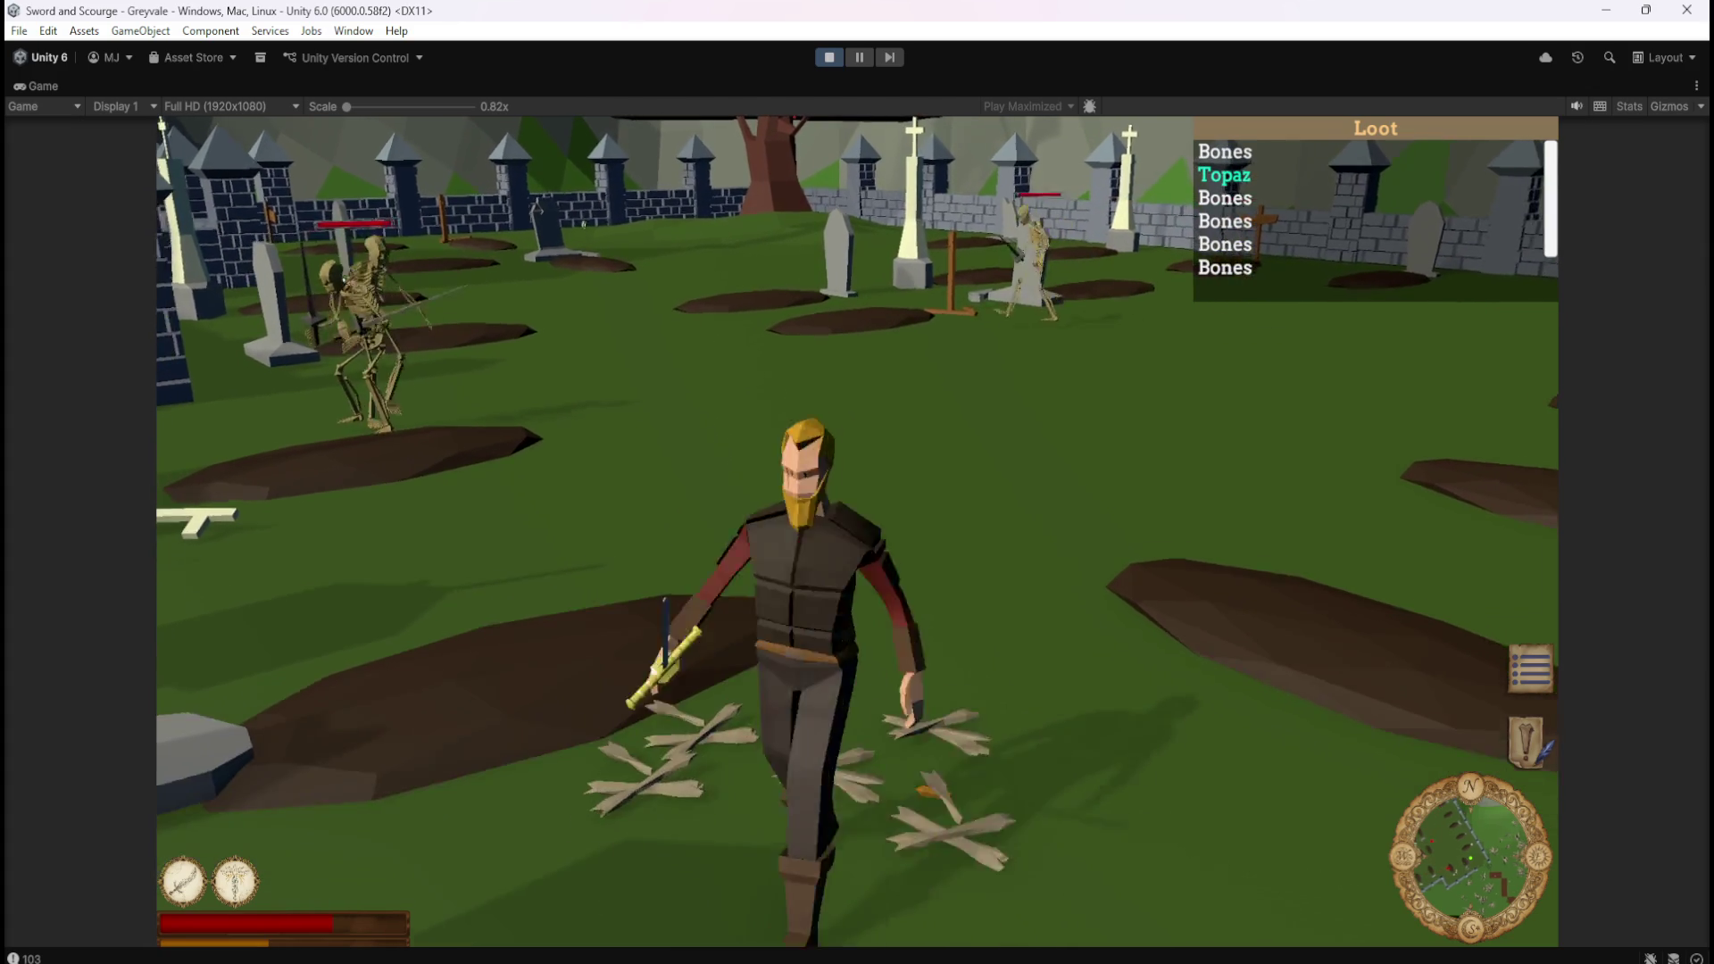
key(w)
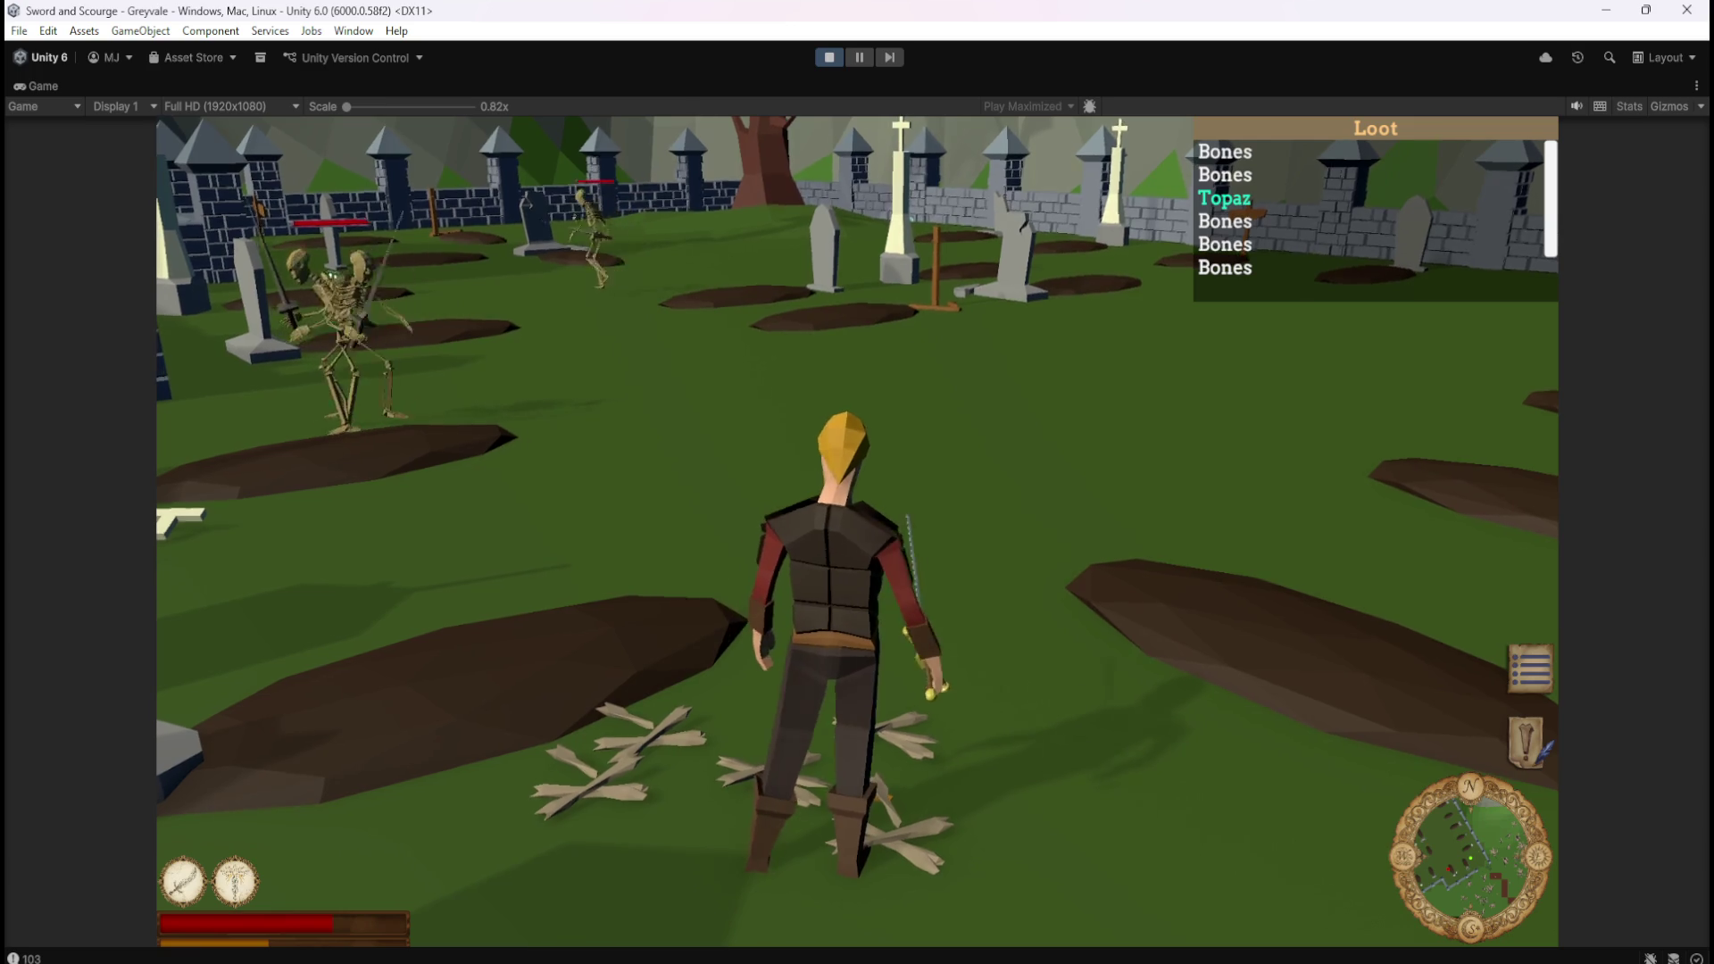
key(a)
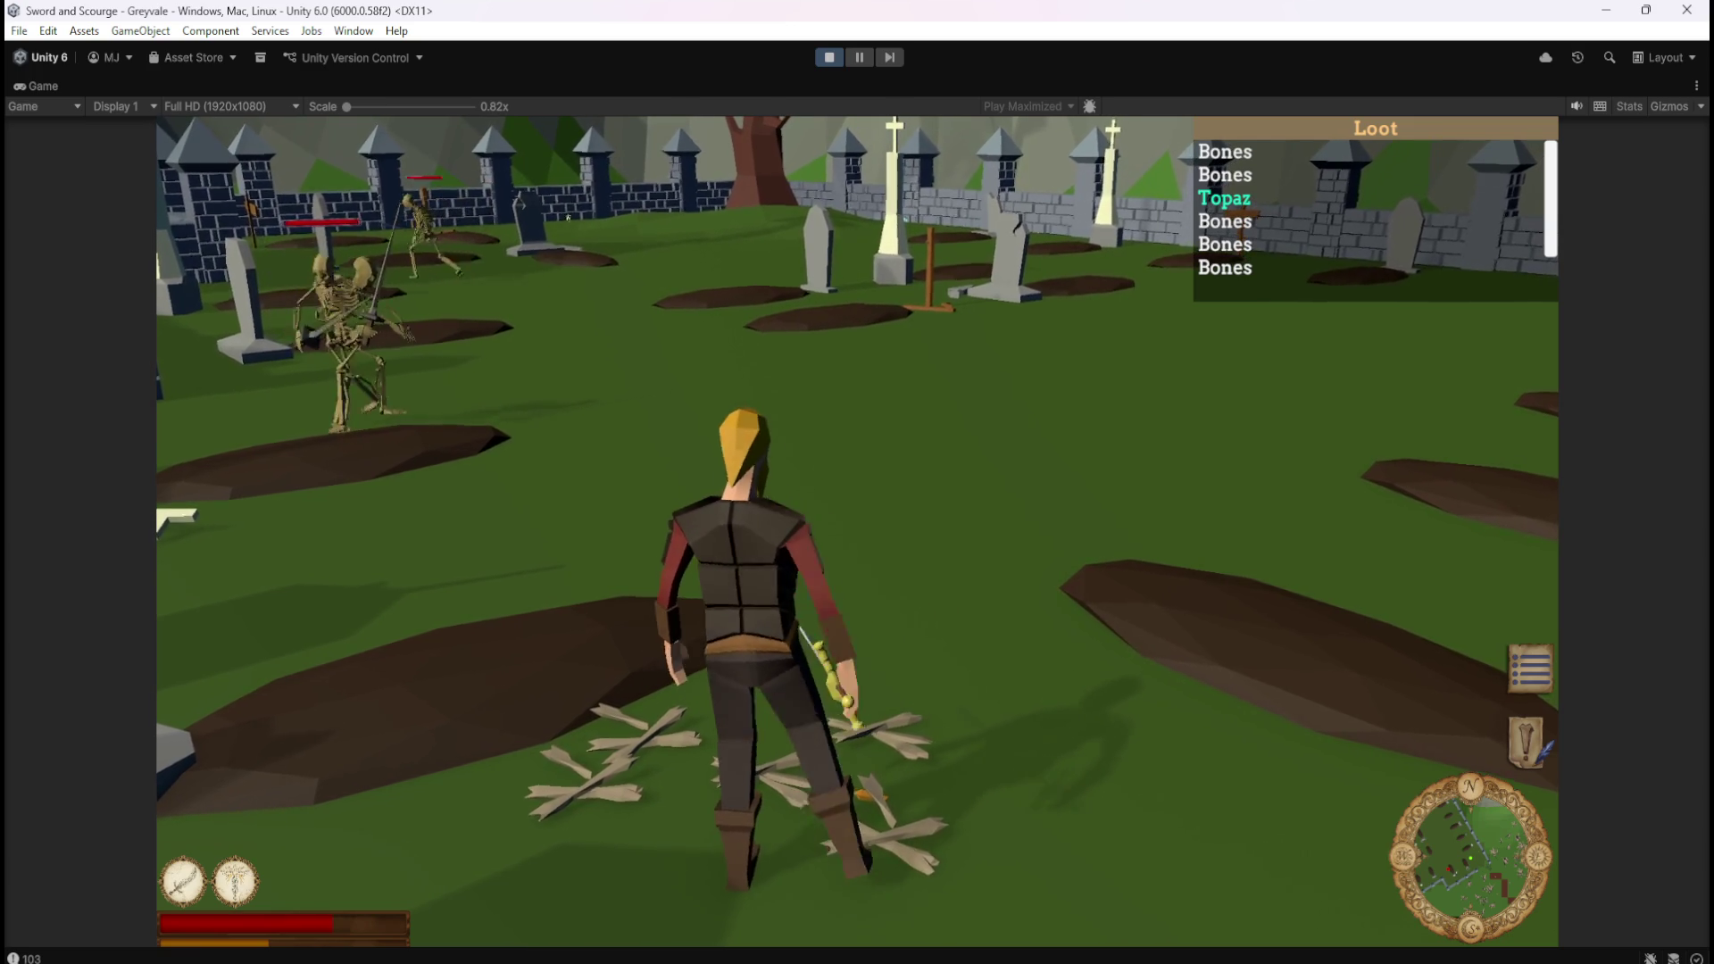
key(a)
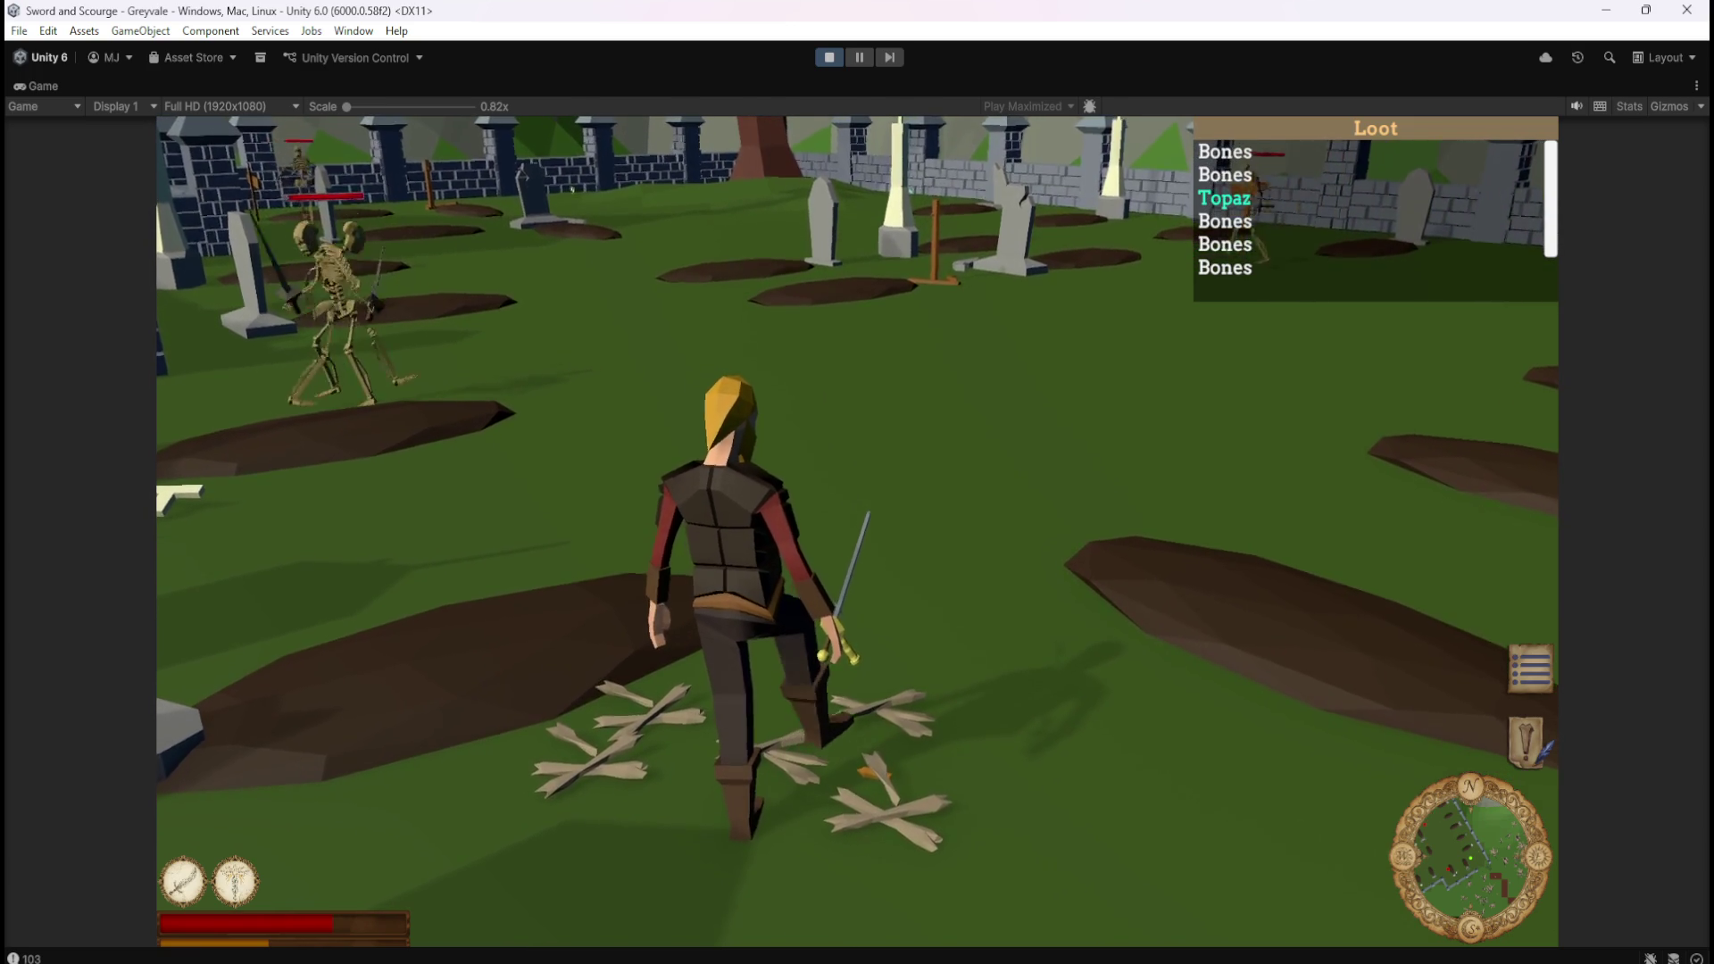
Orbit toward a skeleton, swing the sword at it, then pause and exit Play mode.
drag(1071, 316, 1191, 316)
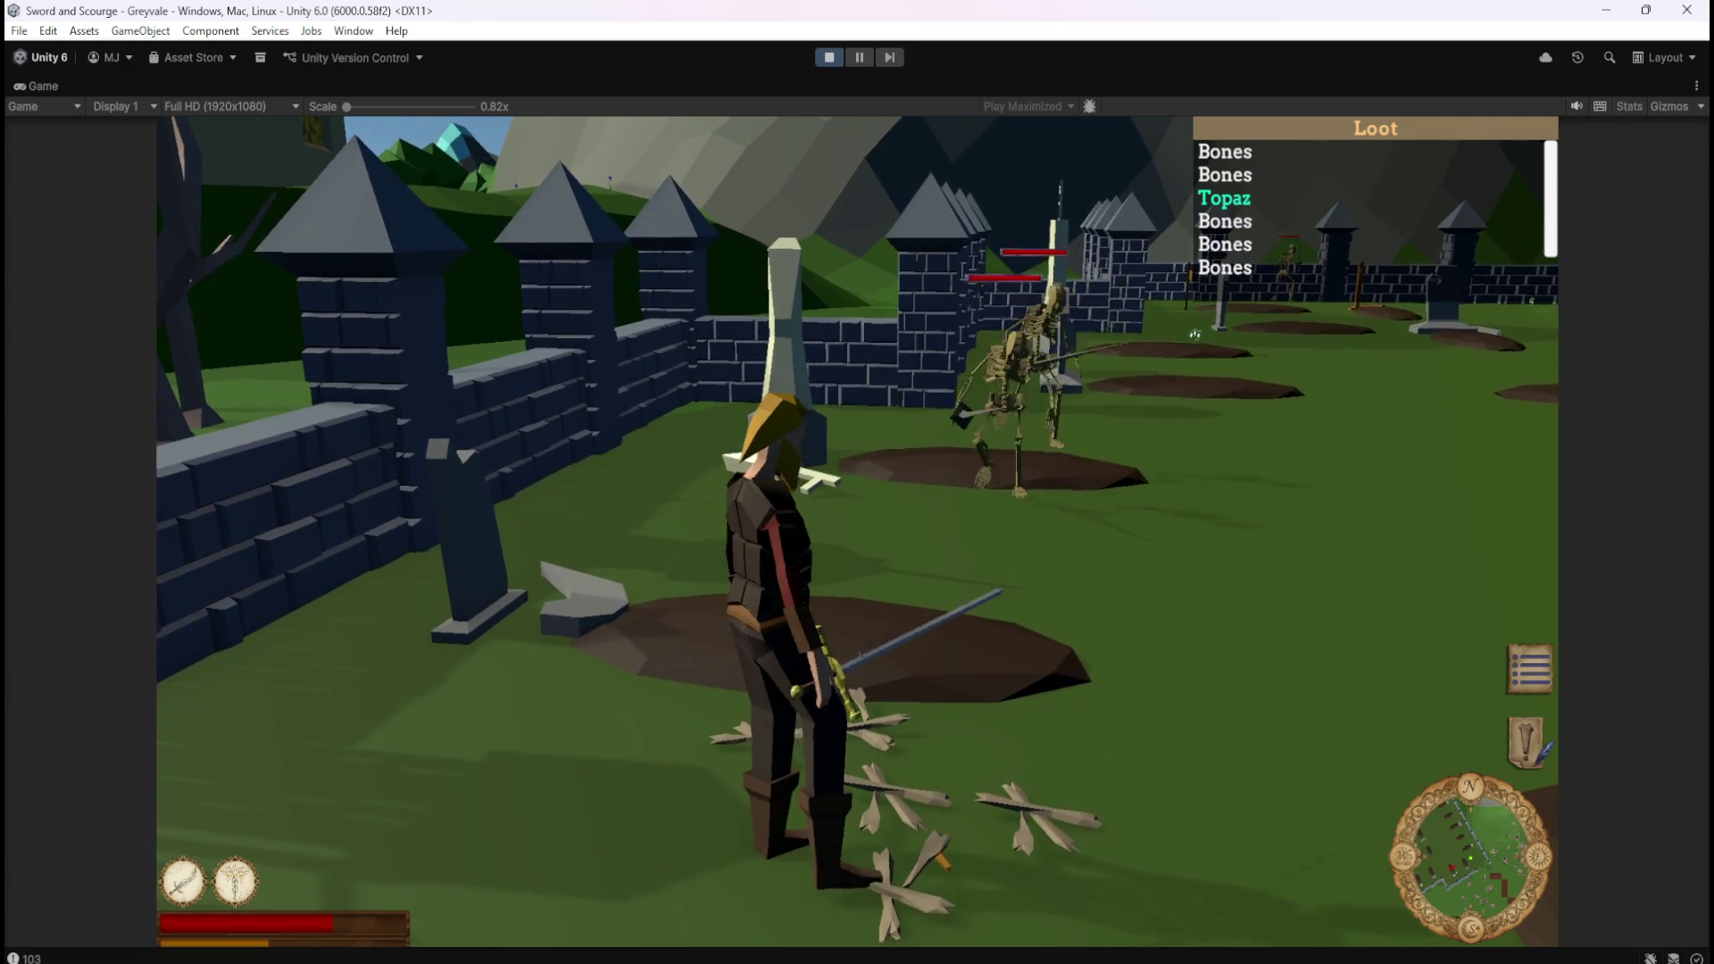
click(1193, 336)
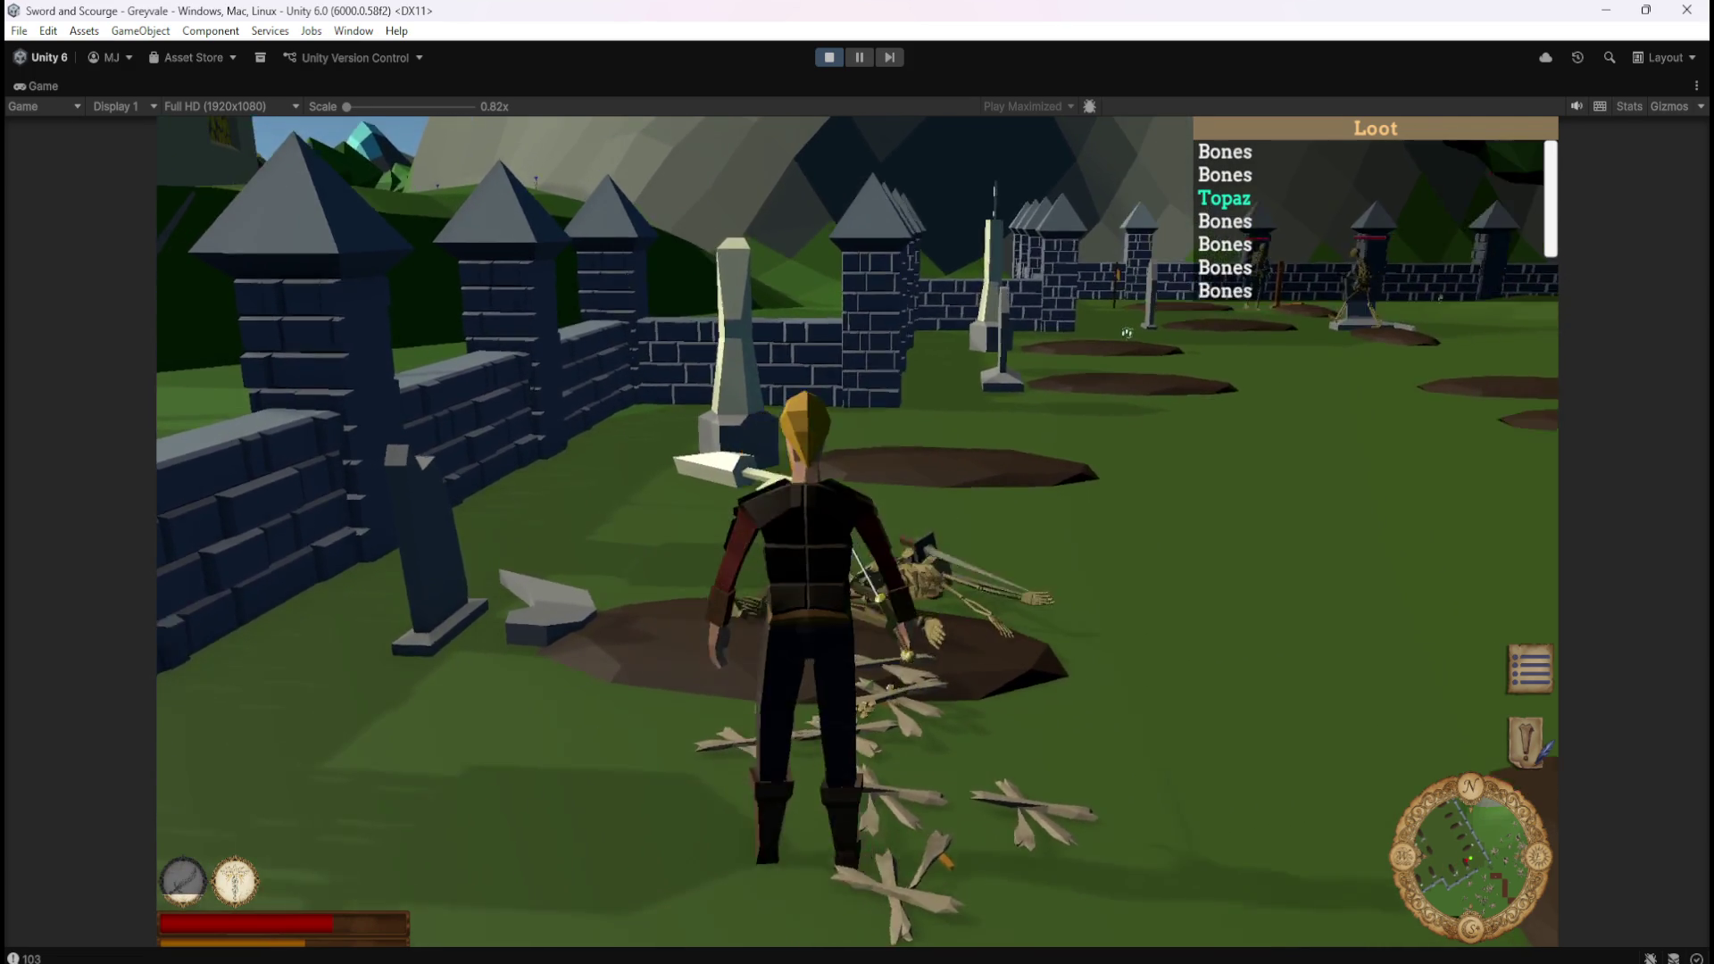
key(Left)
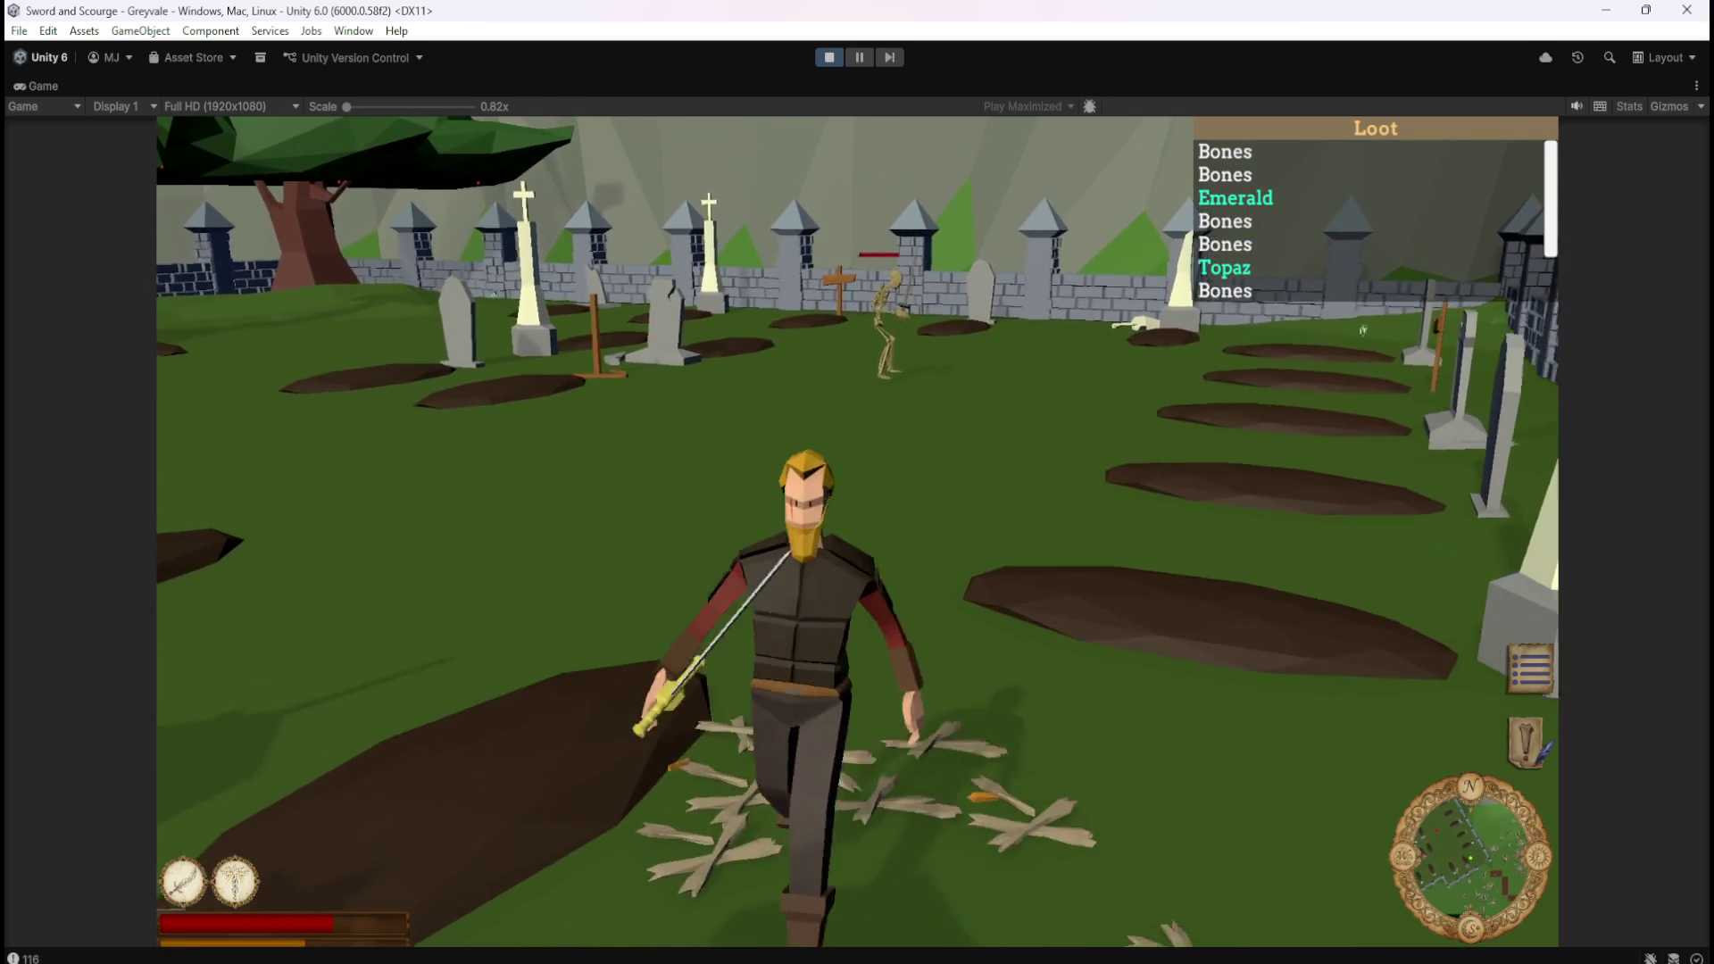
key(Escape)
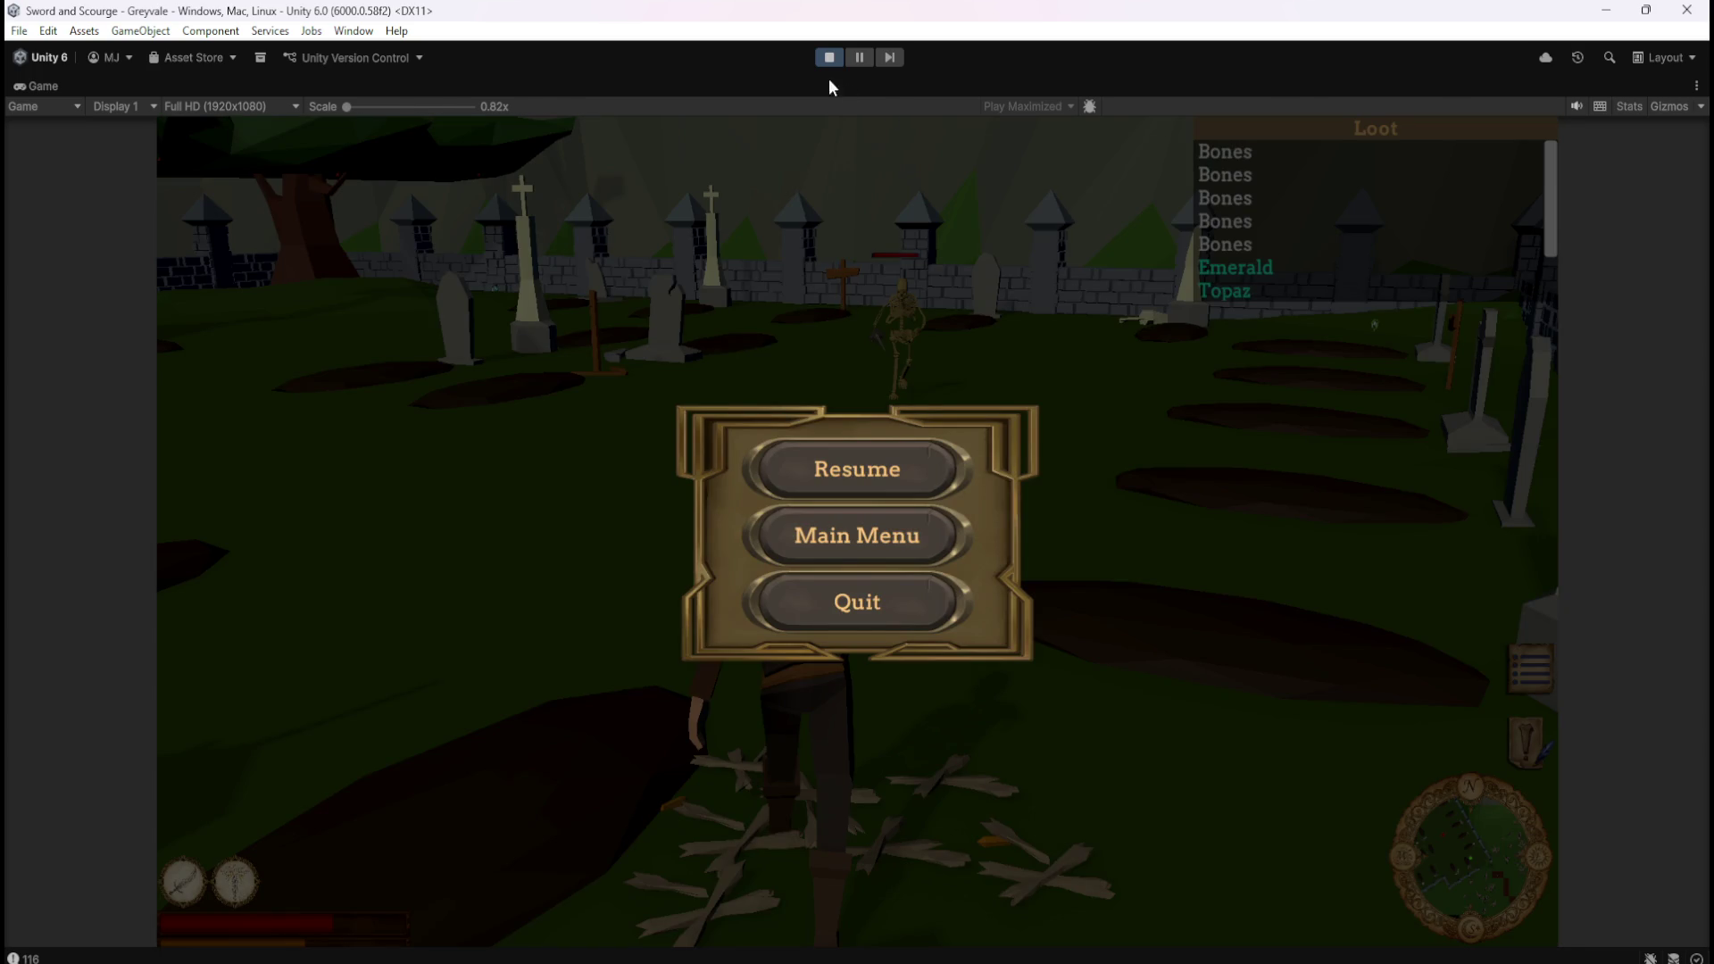
click(817, 56)
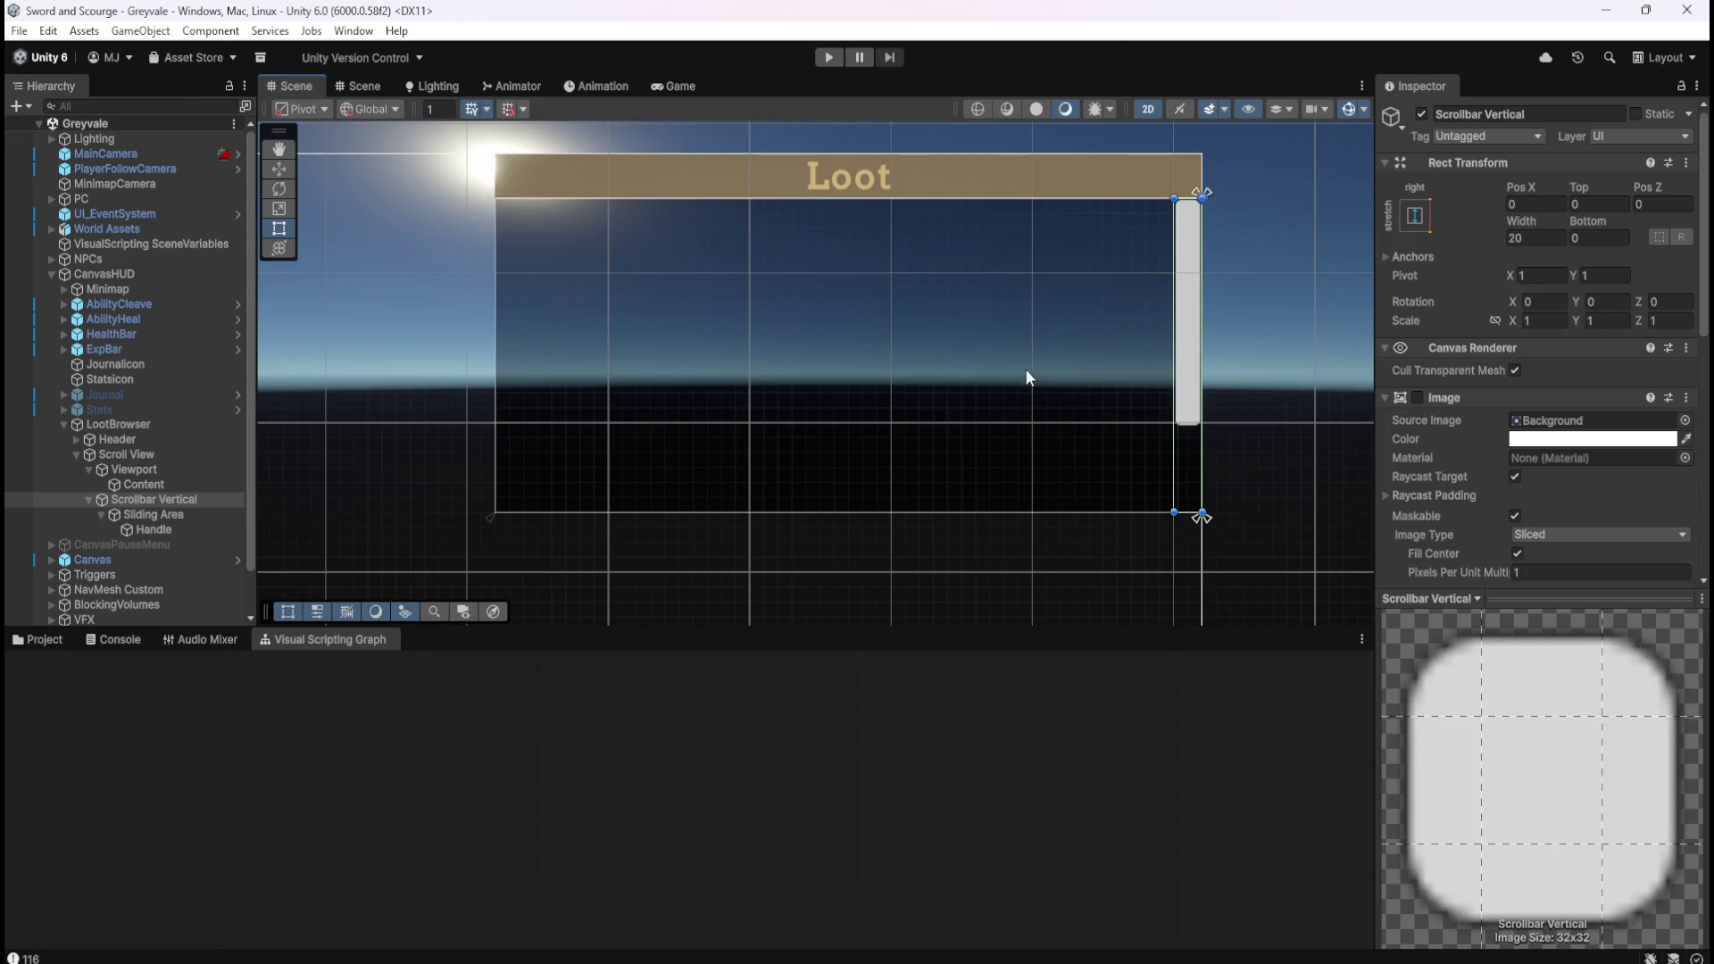
Open the LootManager object's script graph from the Managers group and maximize it.
scroll(1058, 357, down, 3)
scroll(1064, 361, down, 5)
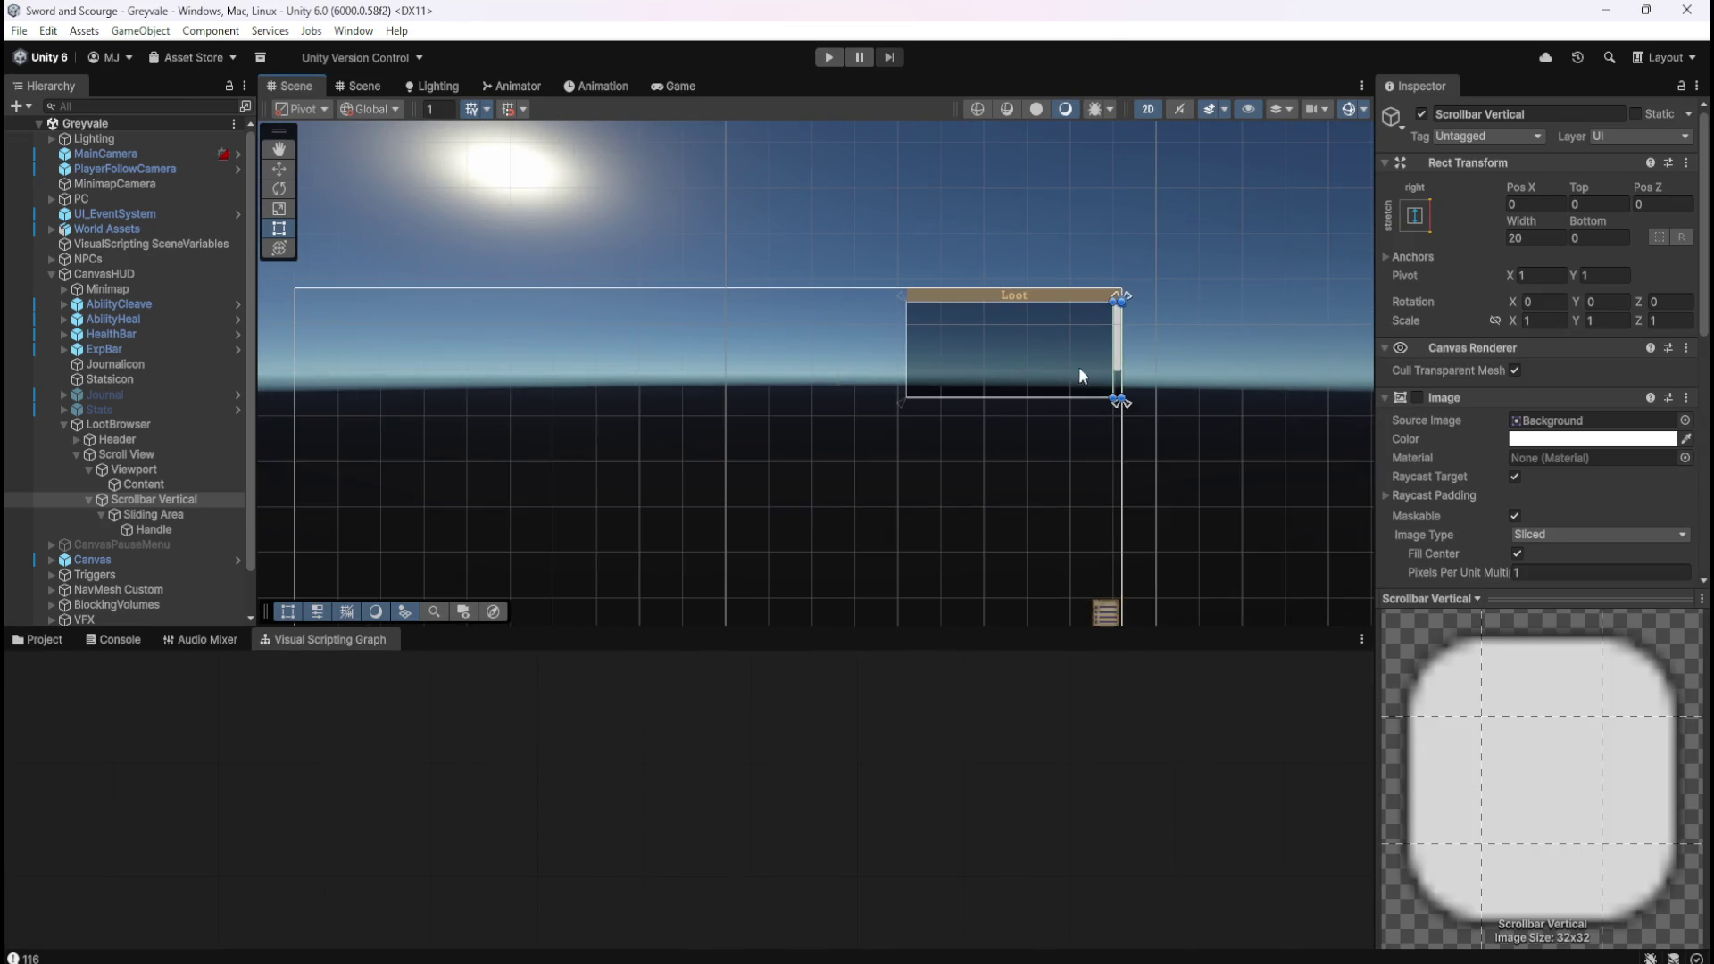
scroll(1022, 448, down, 4)
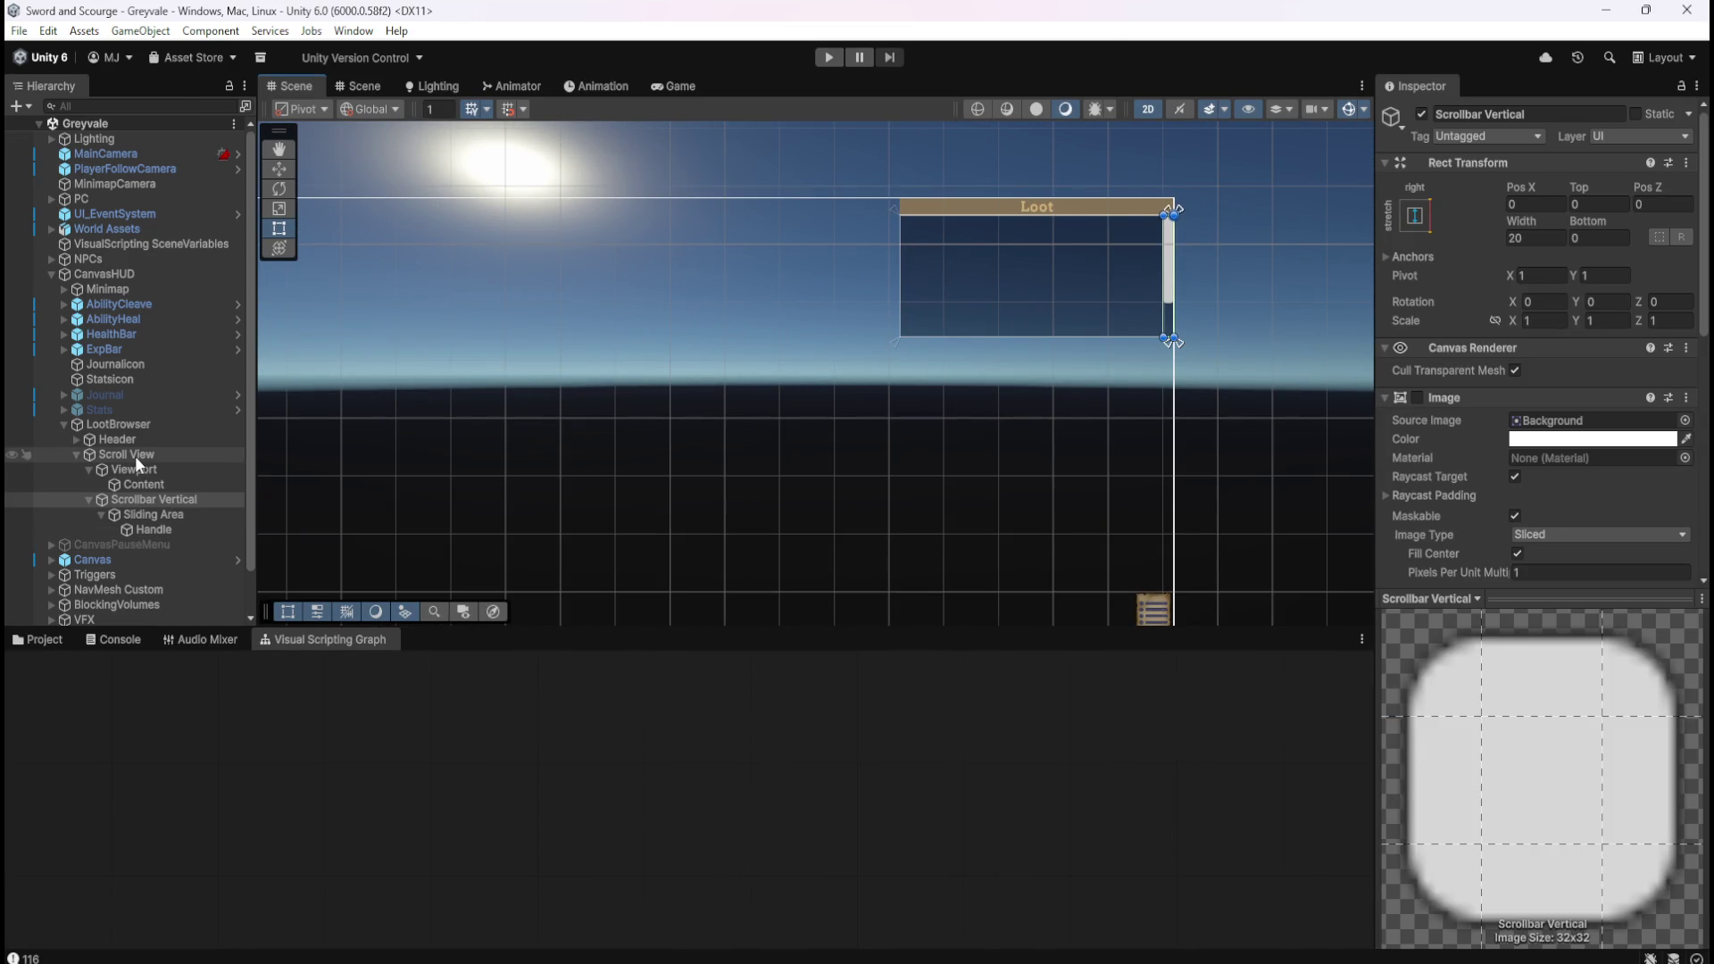
scroll(136, 455, down, 2)
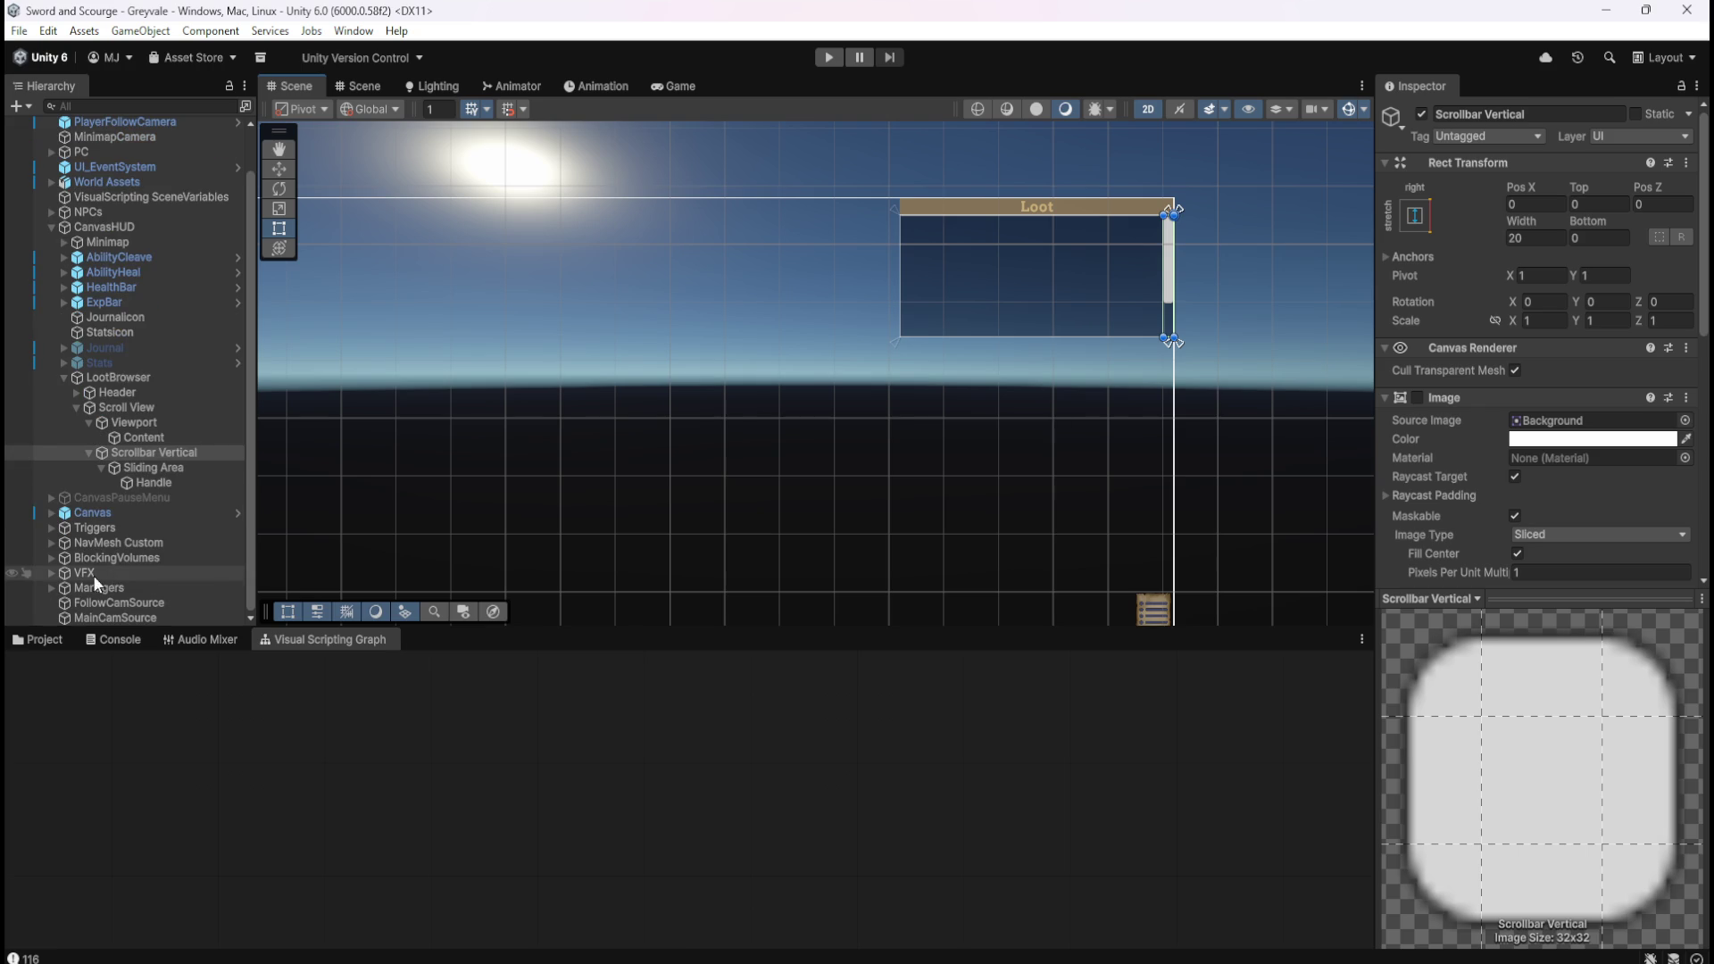
click(50, 586)
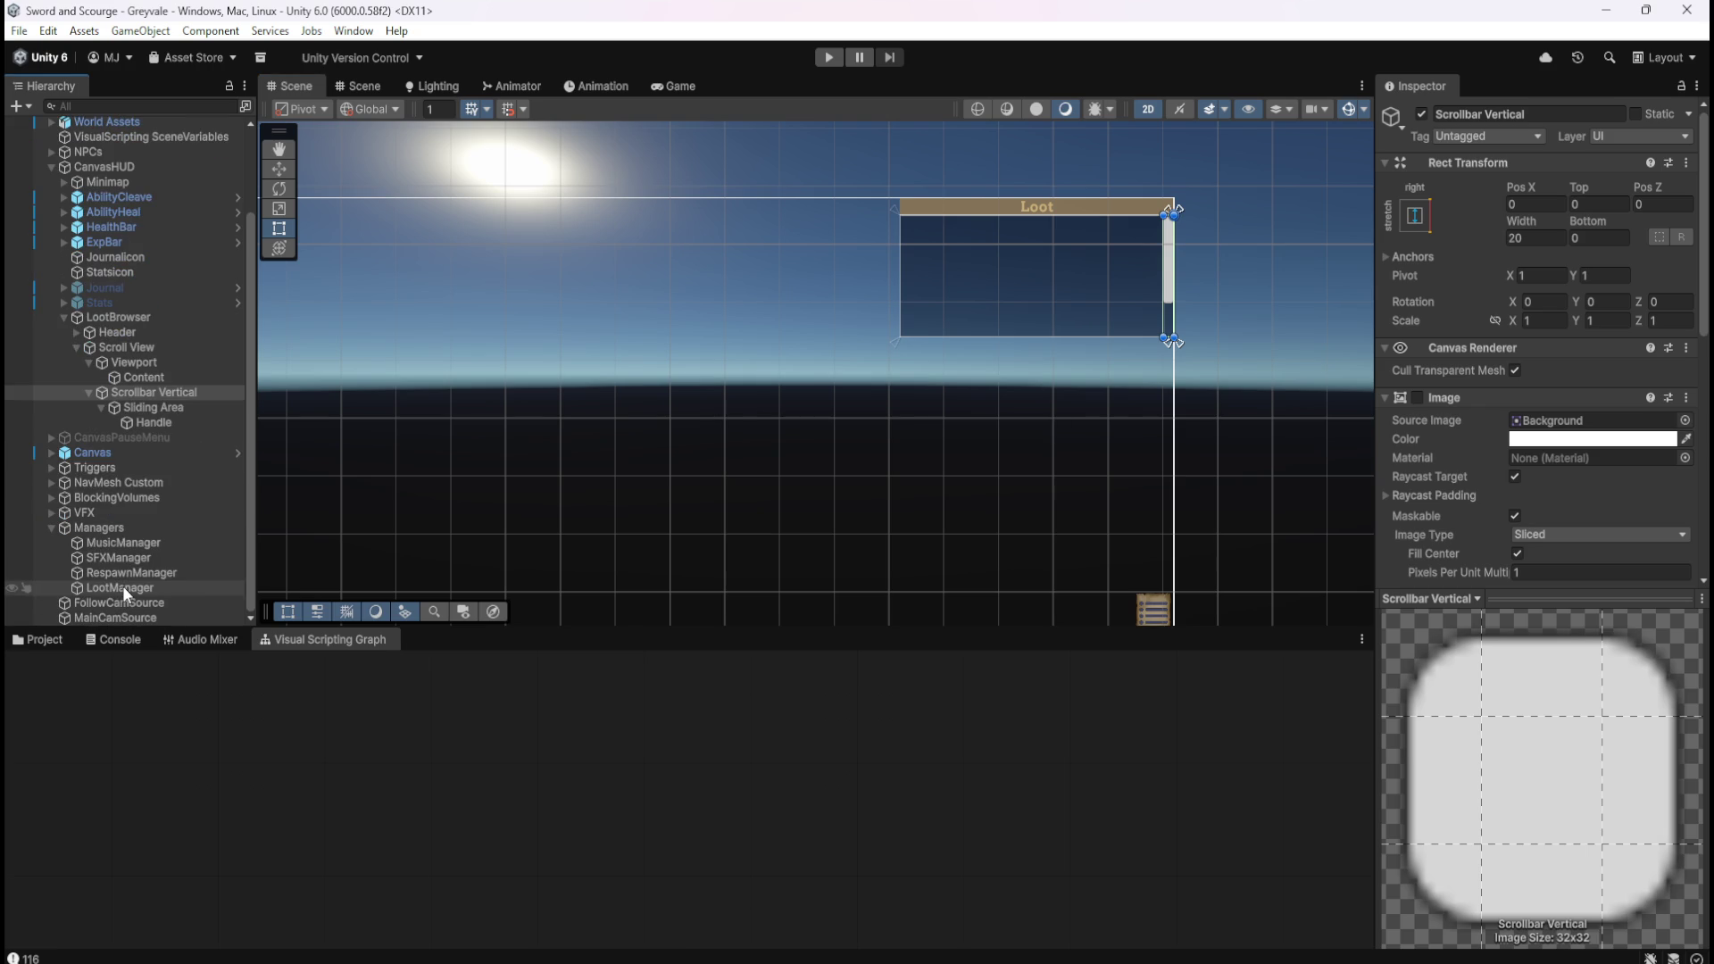
click(121, 585)
click(897, 786)
key(shift+space)
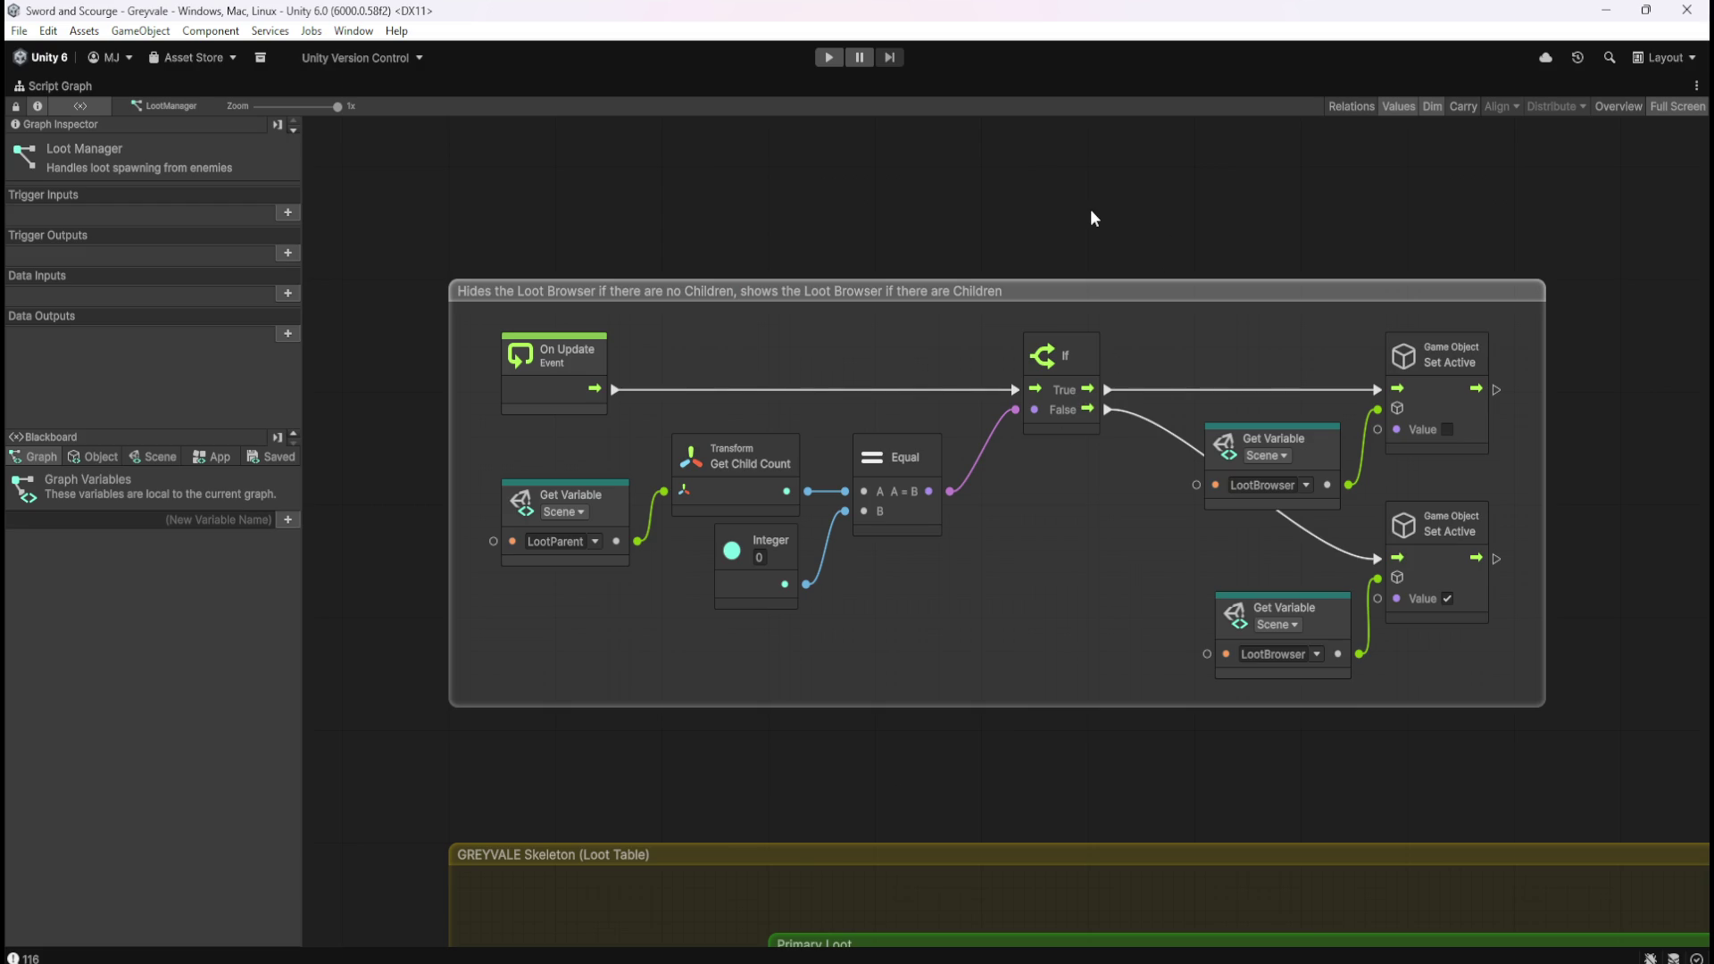
Review the GREYVALE Skeleton (Loot Table) group in the graph, then restore the layout.
scroll(1090, 209, down, 5)
mouse_move(1312, 293)
mouse_down()
mouse_move(757, 271)
mouse_move(795, 296)
mouse_up()
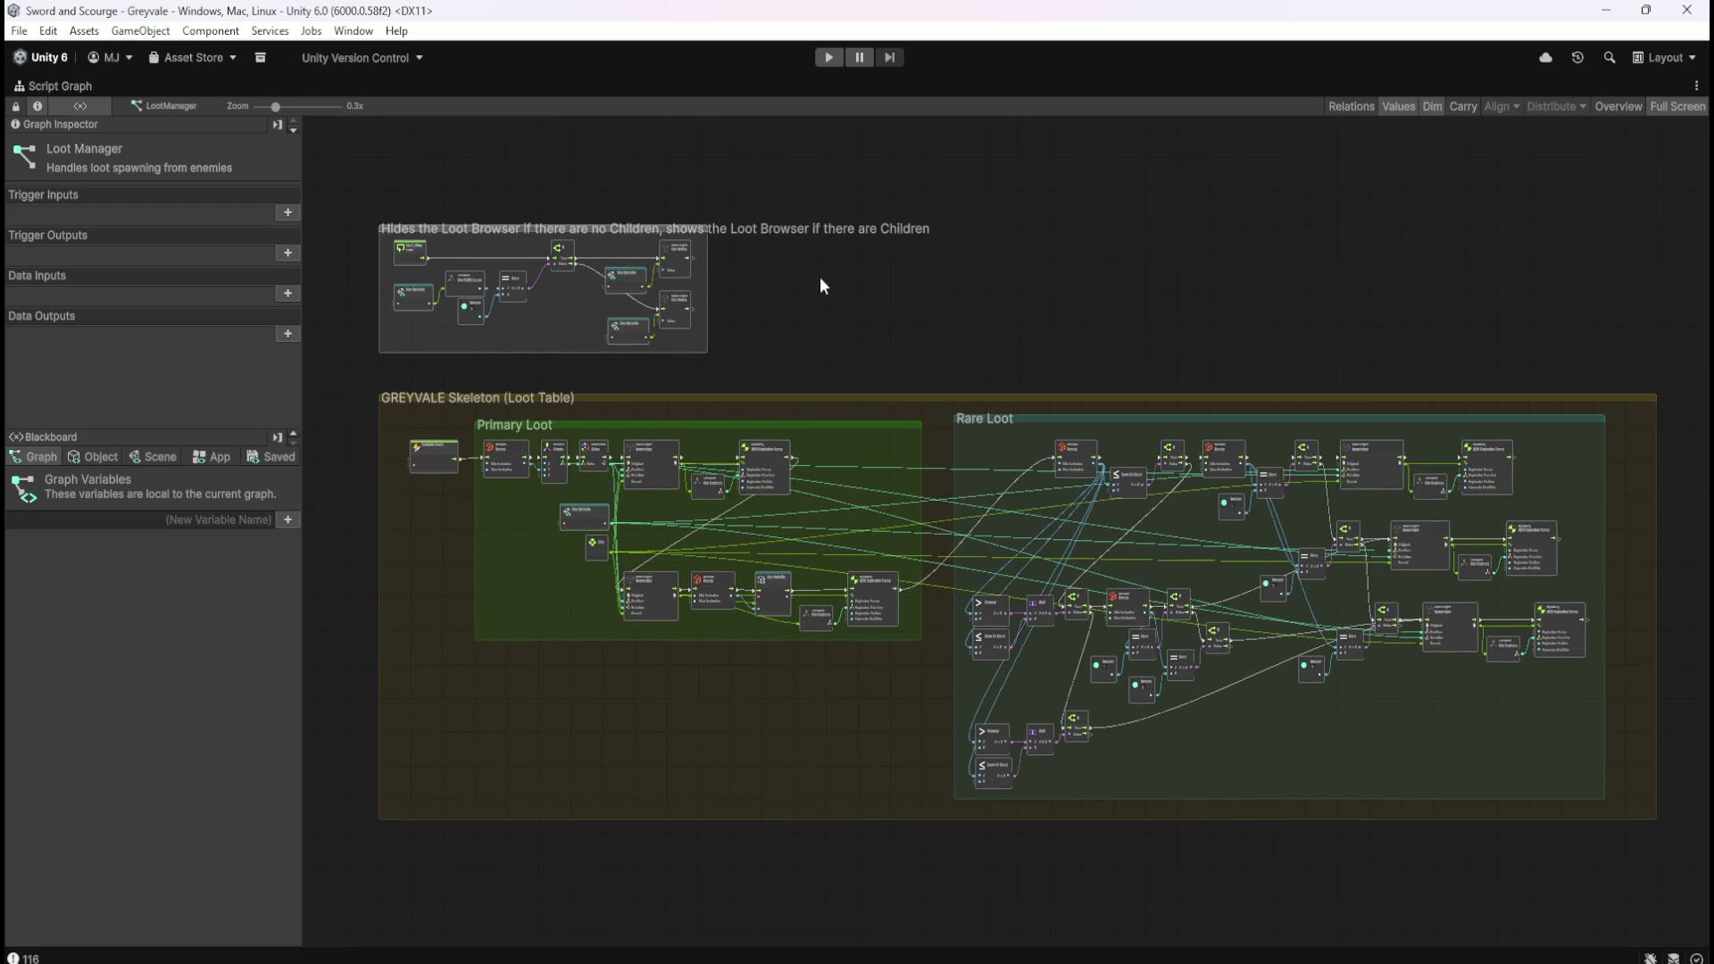
key(shift+space)
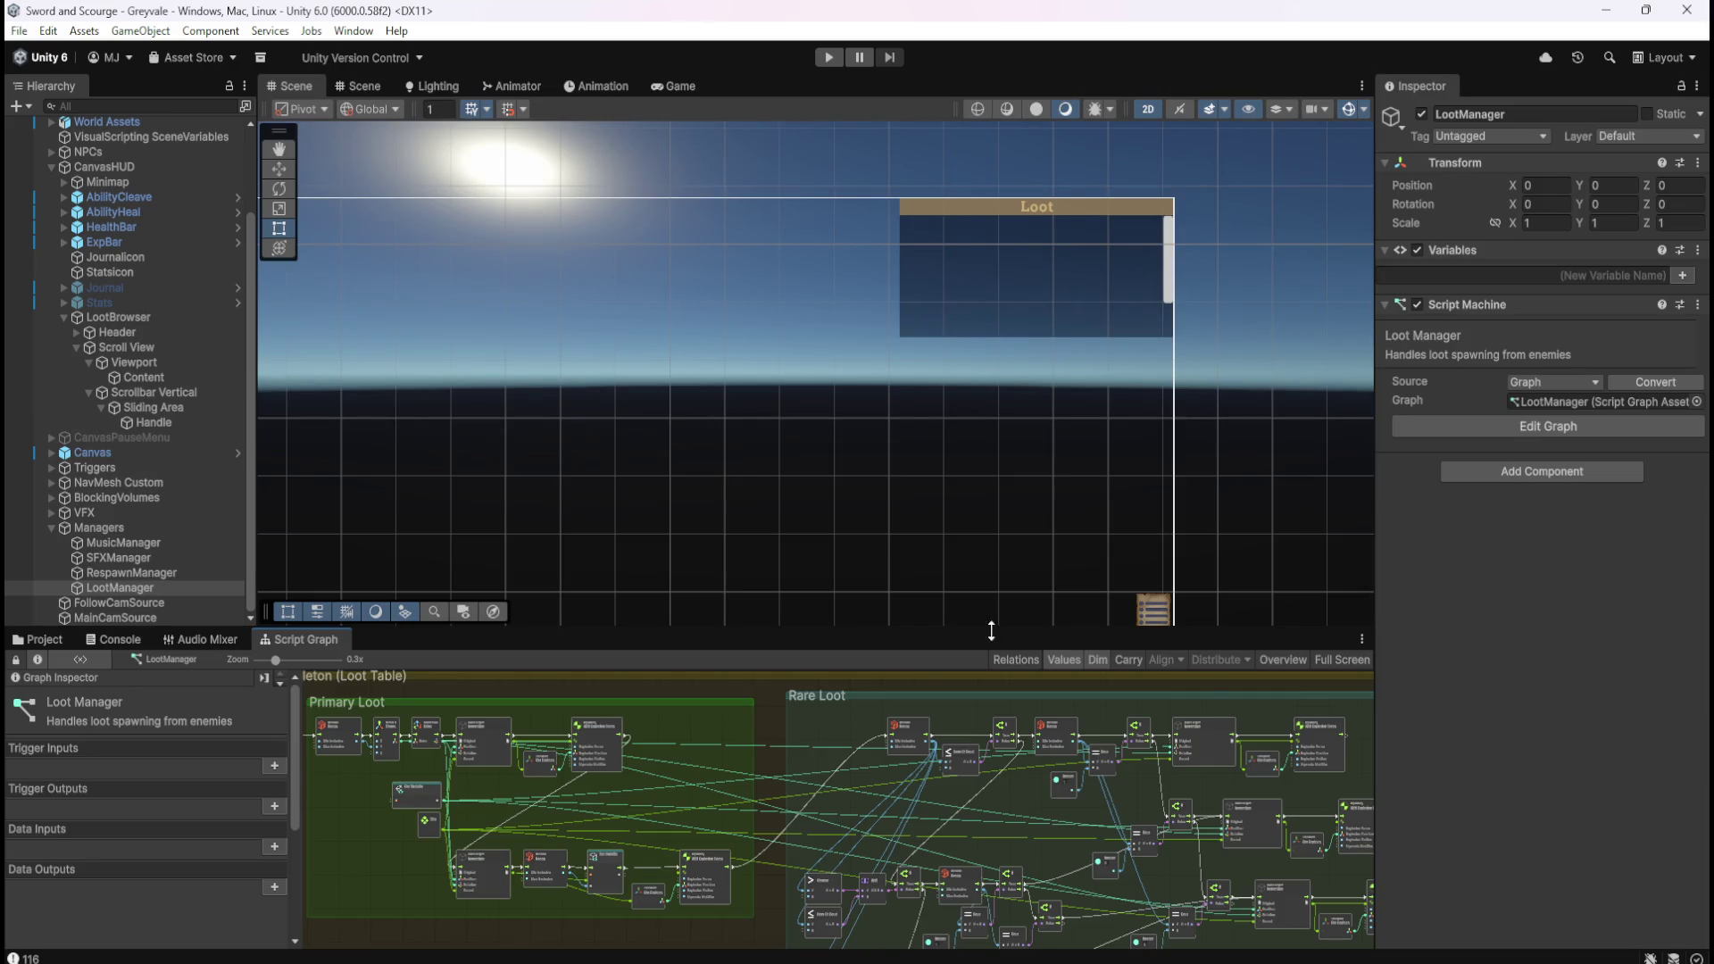
key(shift+space)
scroll(458, 203, up, 5)
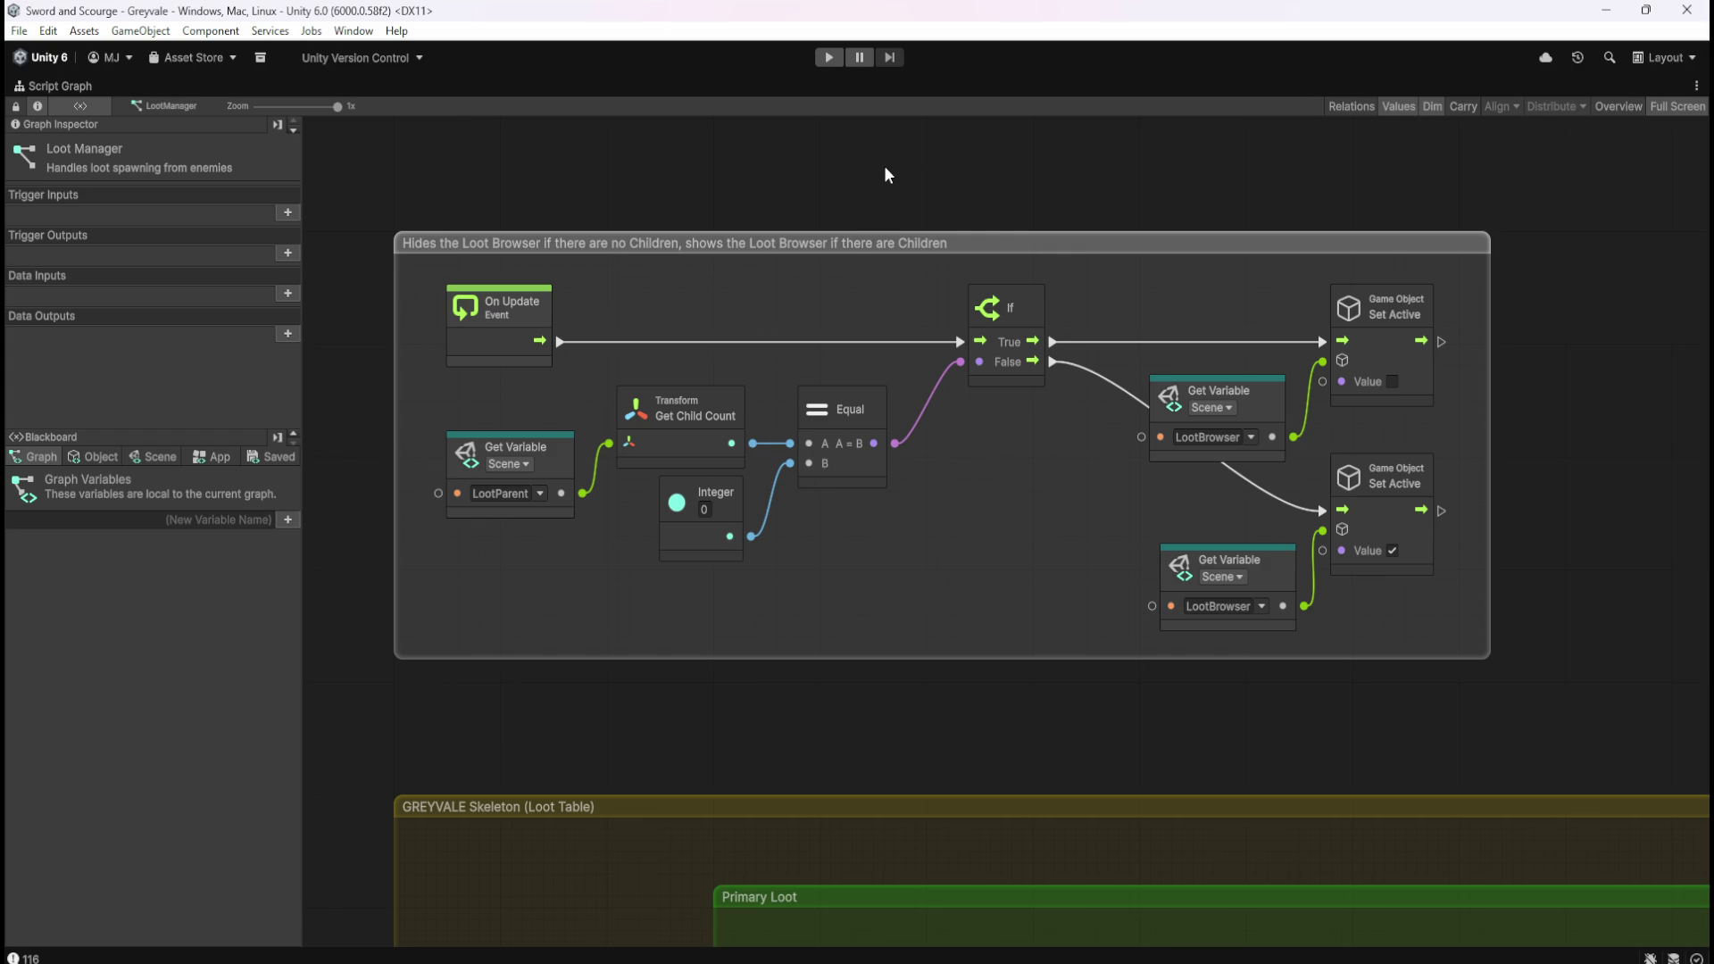
scroll(660, 281, down, 5)
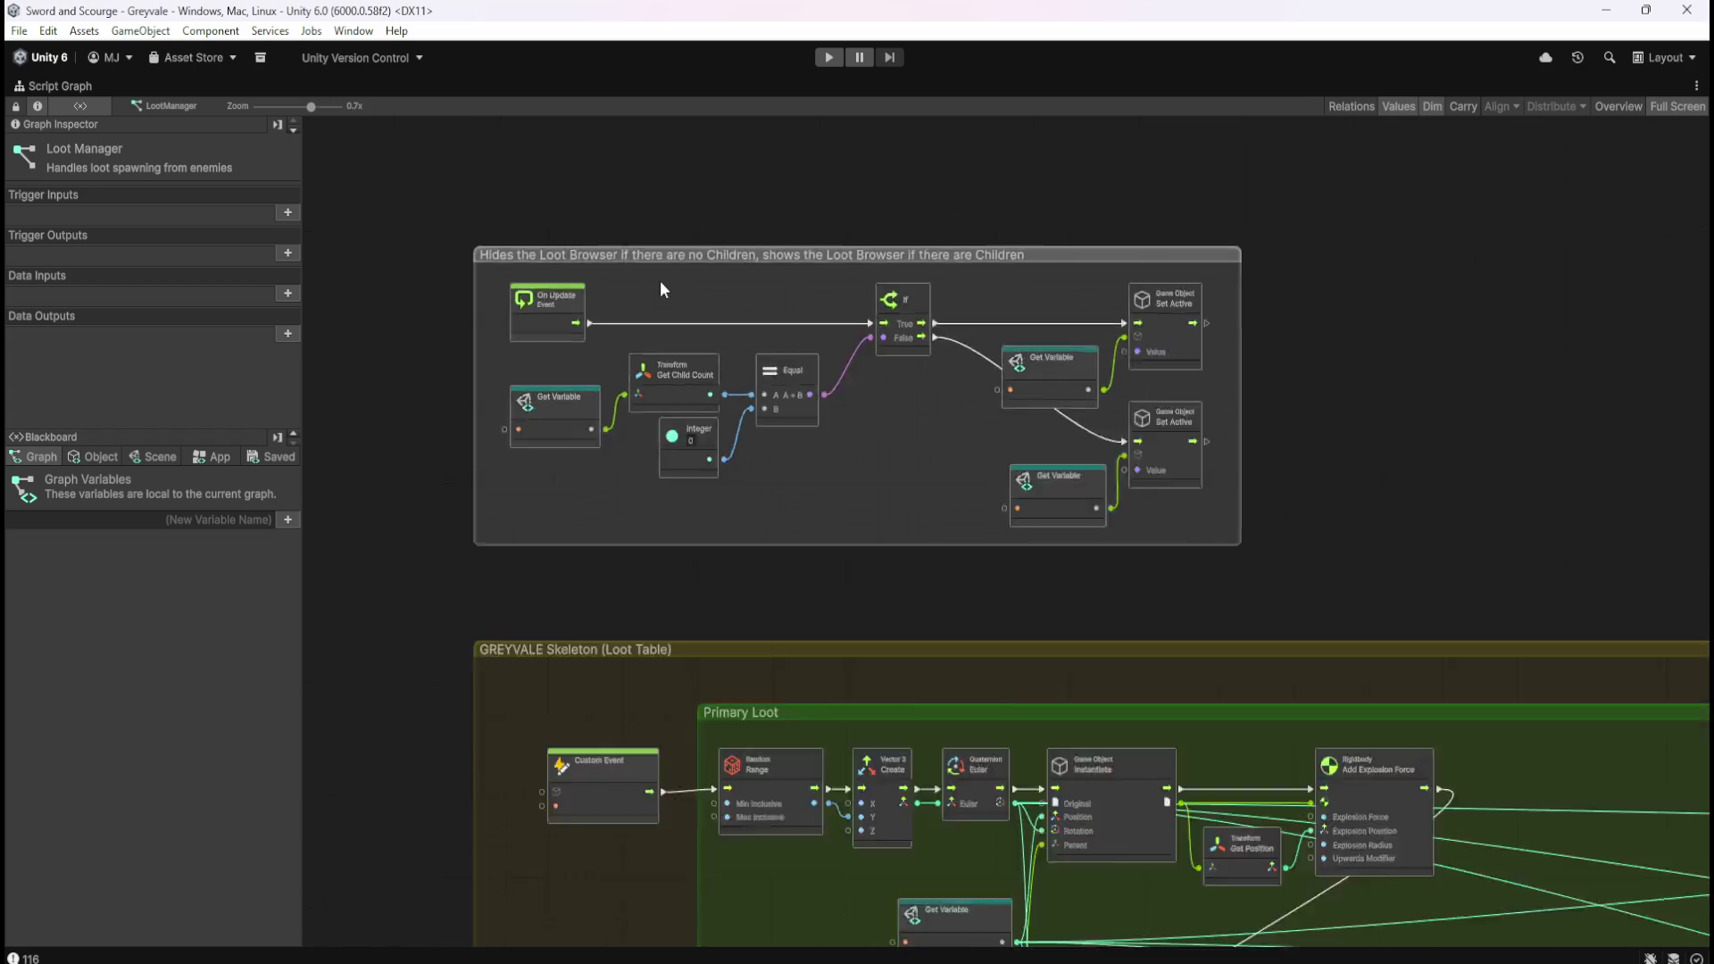
scroll(1240, 407, up, 3)
scroll(1375, 502, down, 3)
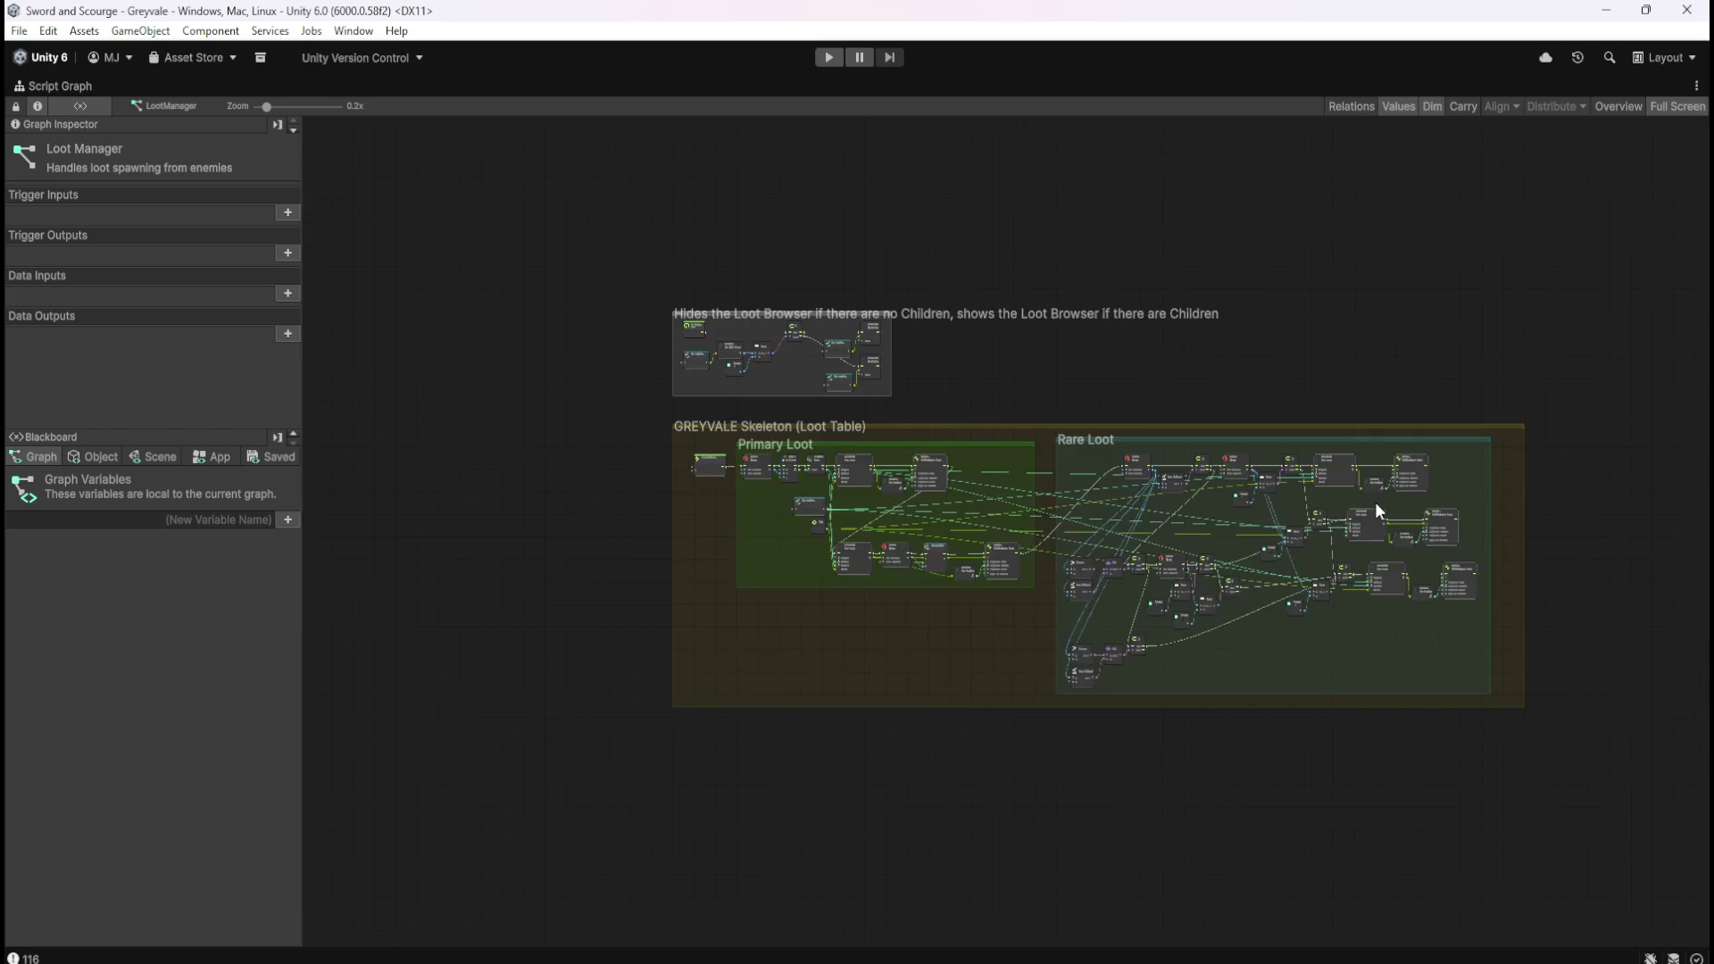
scroll(725, 282, up, 3)
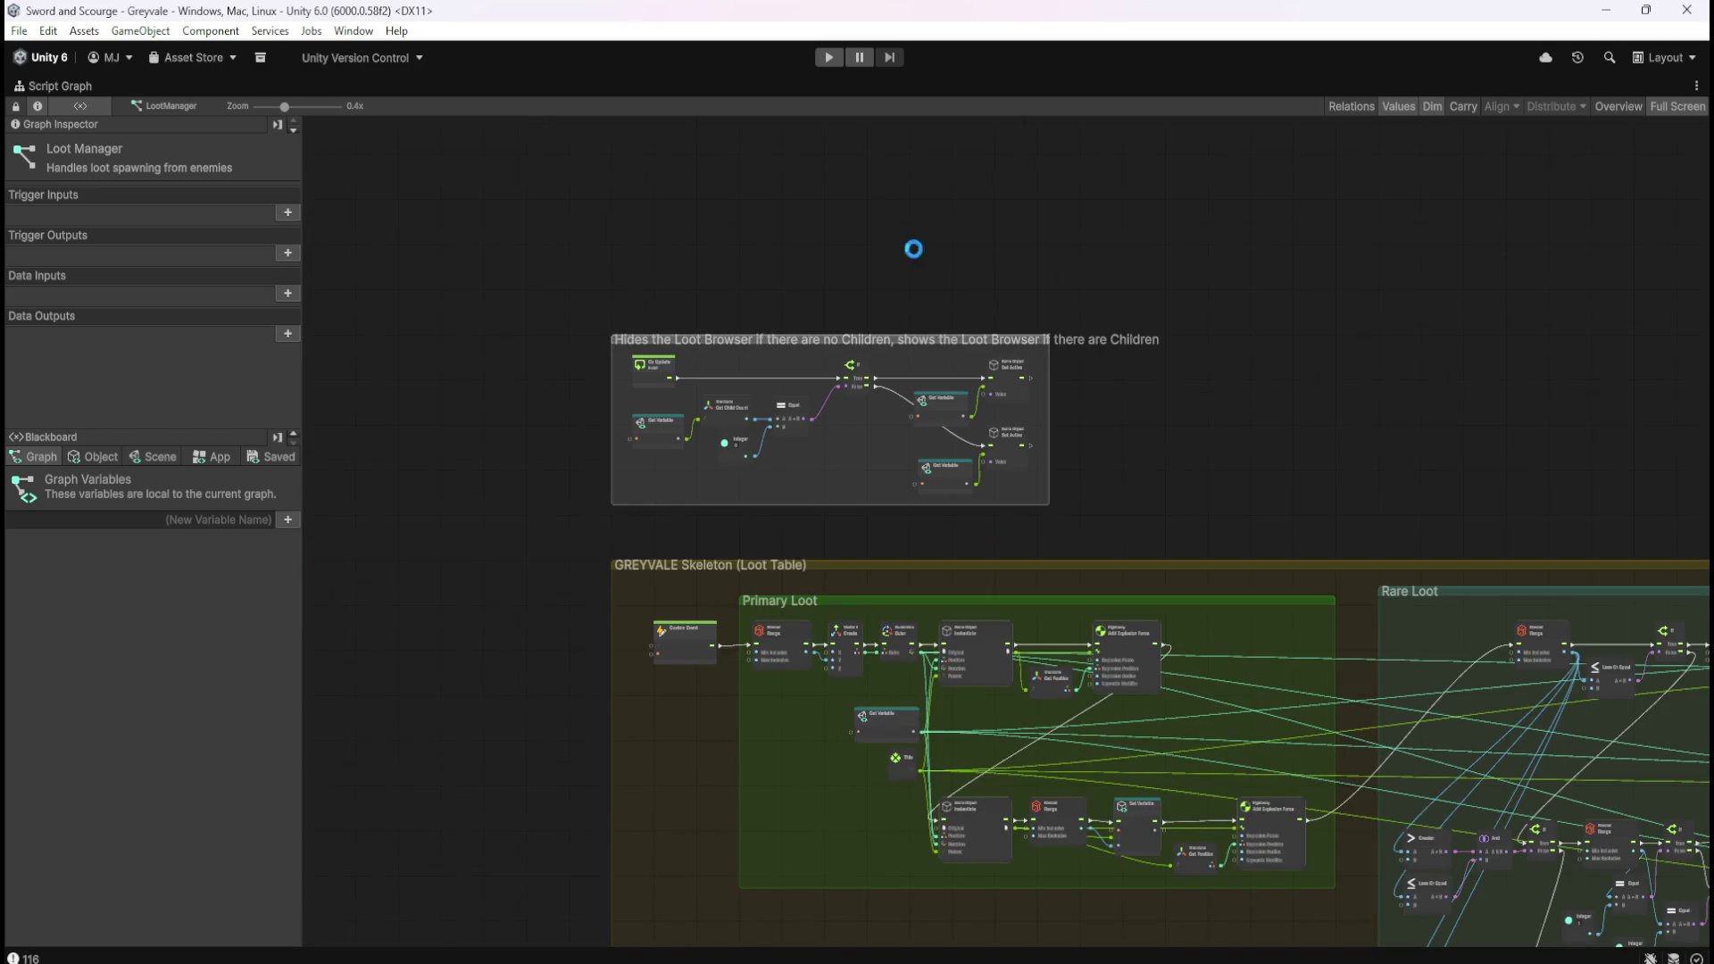
key(shift+space)
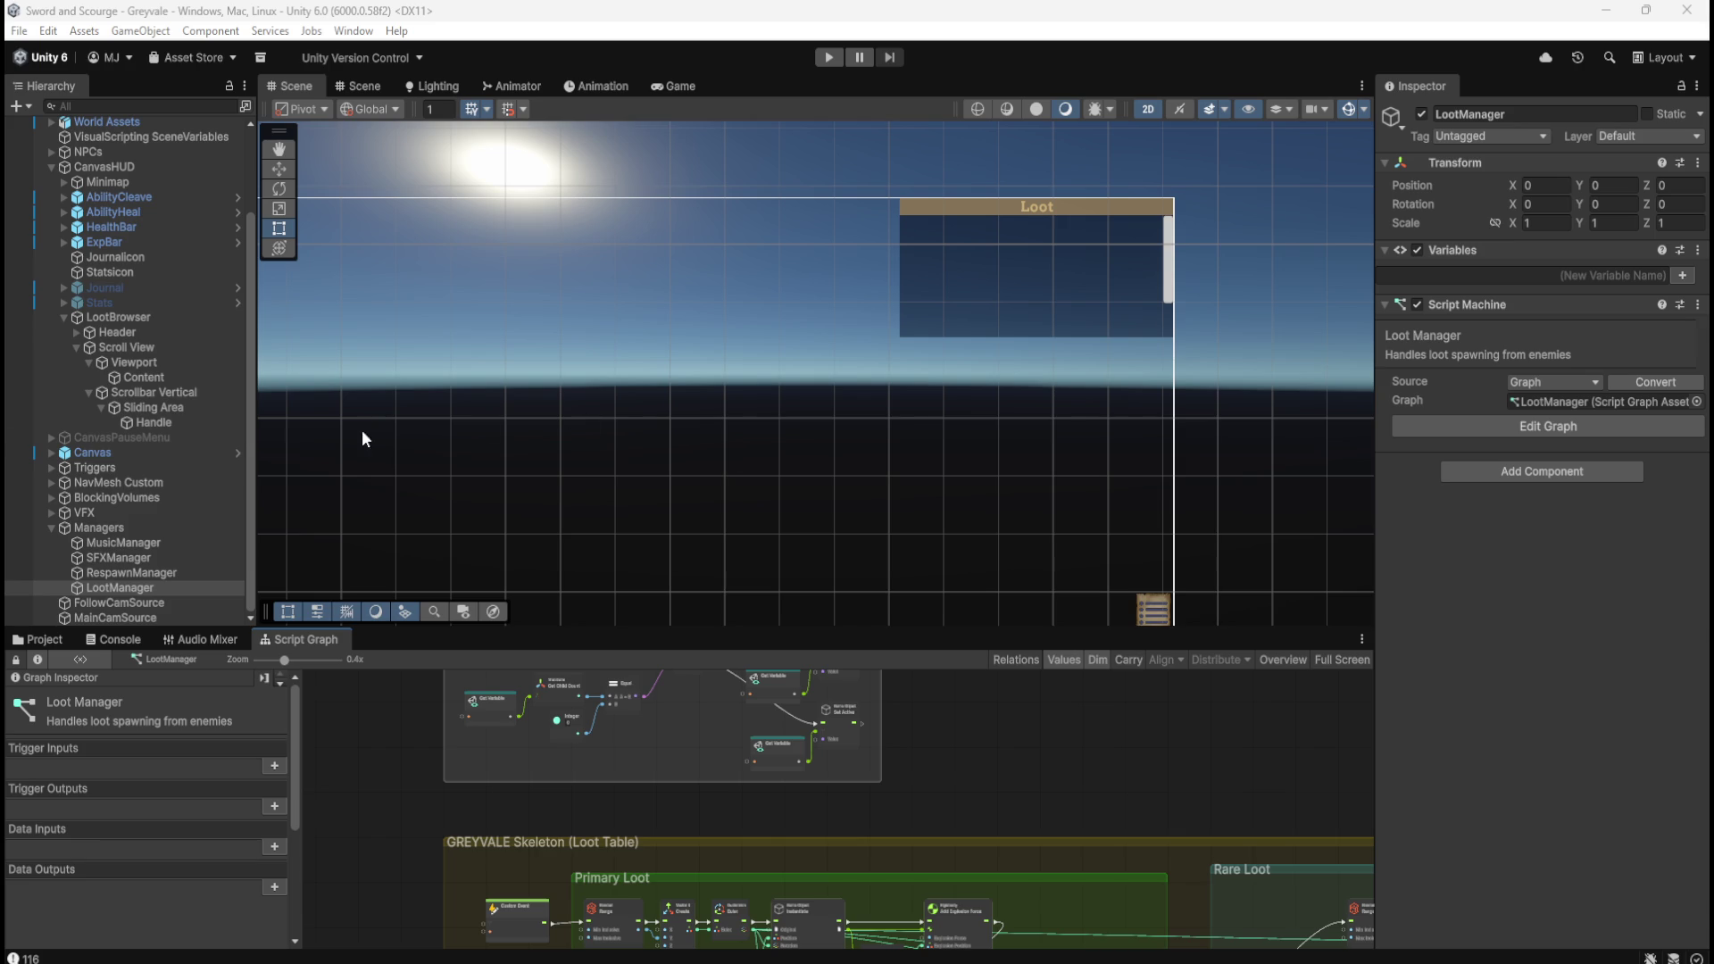
Inspect the Scrollbar Vertical, its Sliding Area and its Handle settings.
click(115, 393)
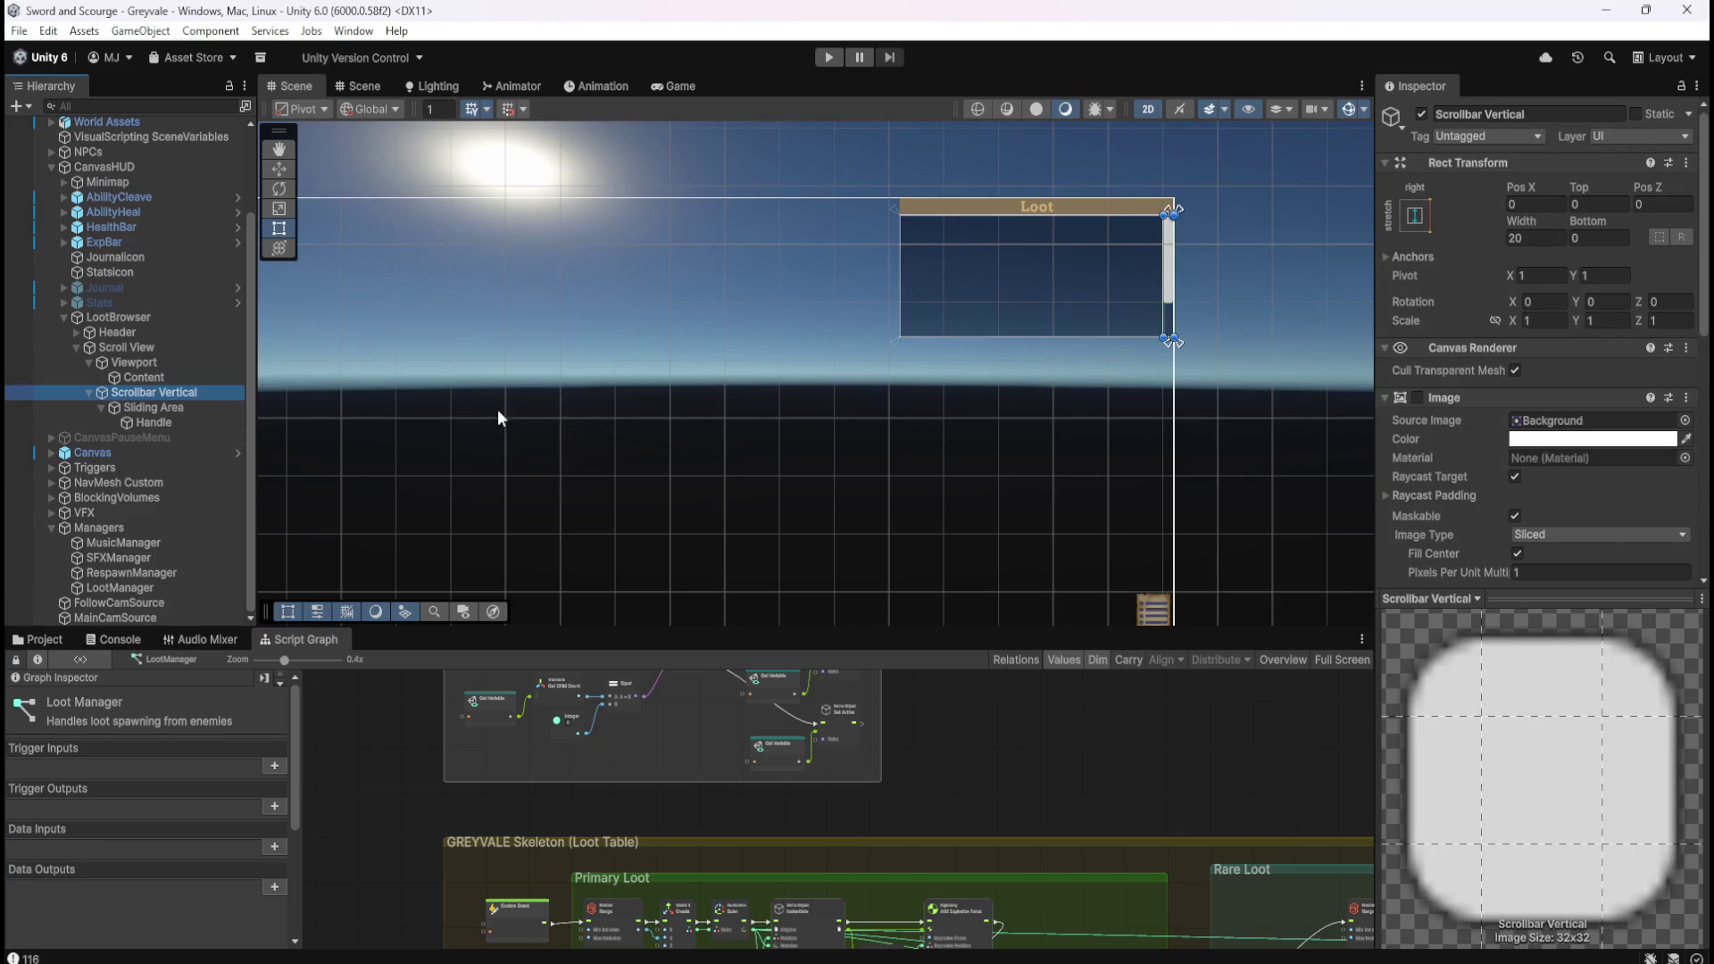
click(174, 408)
click(163, 424)
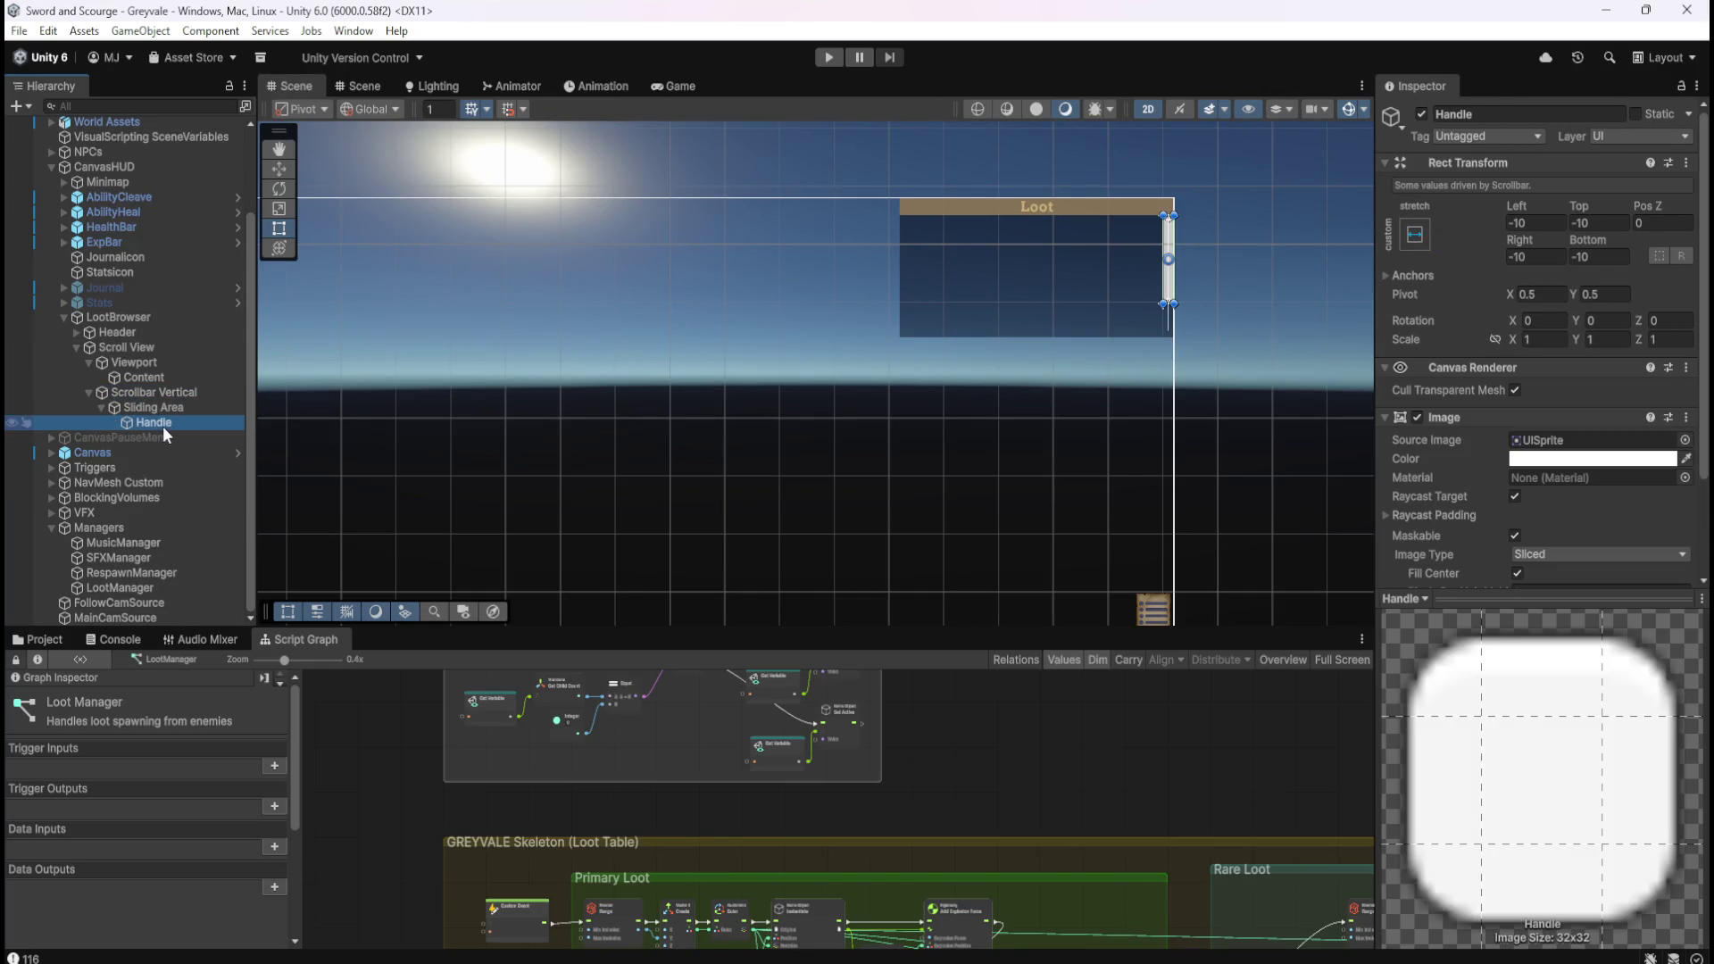
scroll(1502, 499, down, 3)
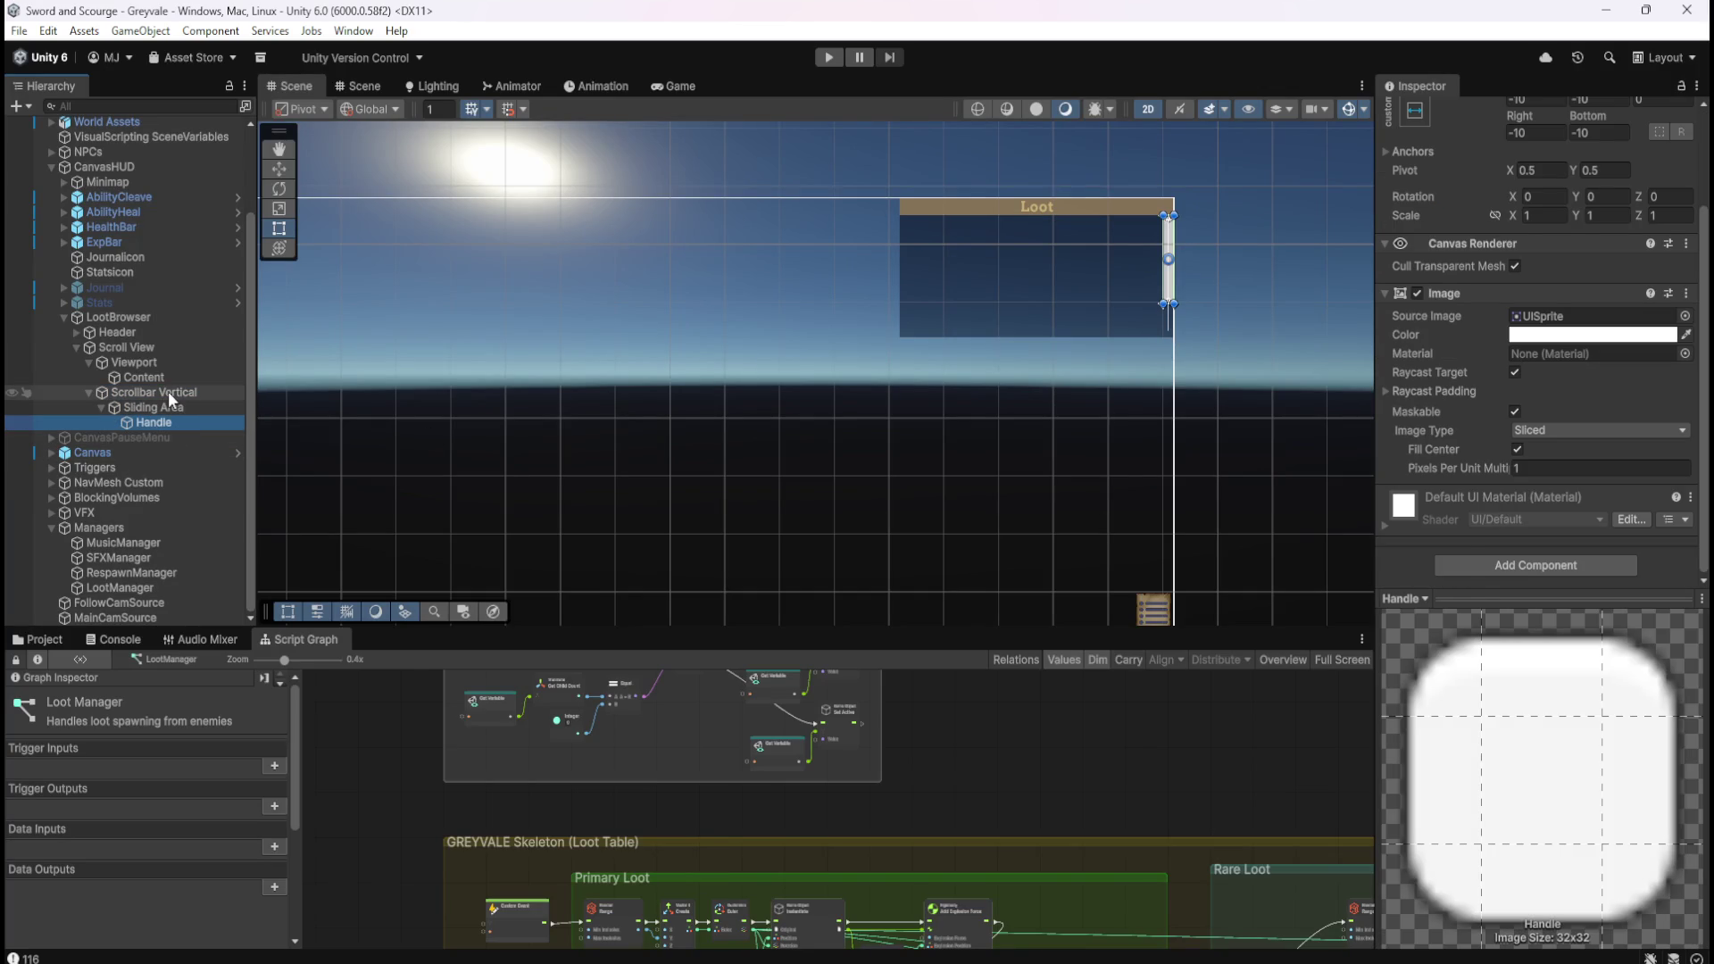
click(168, 391)
scroll(1433, 463, down, 3)
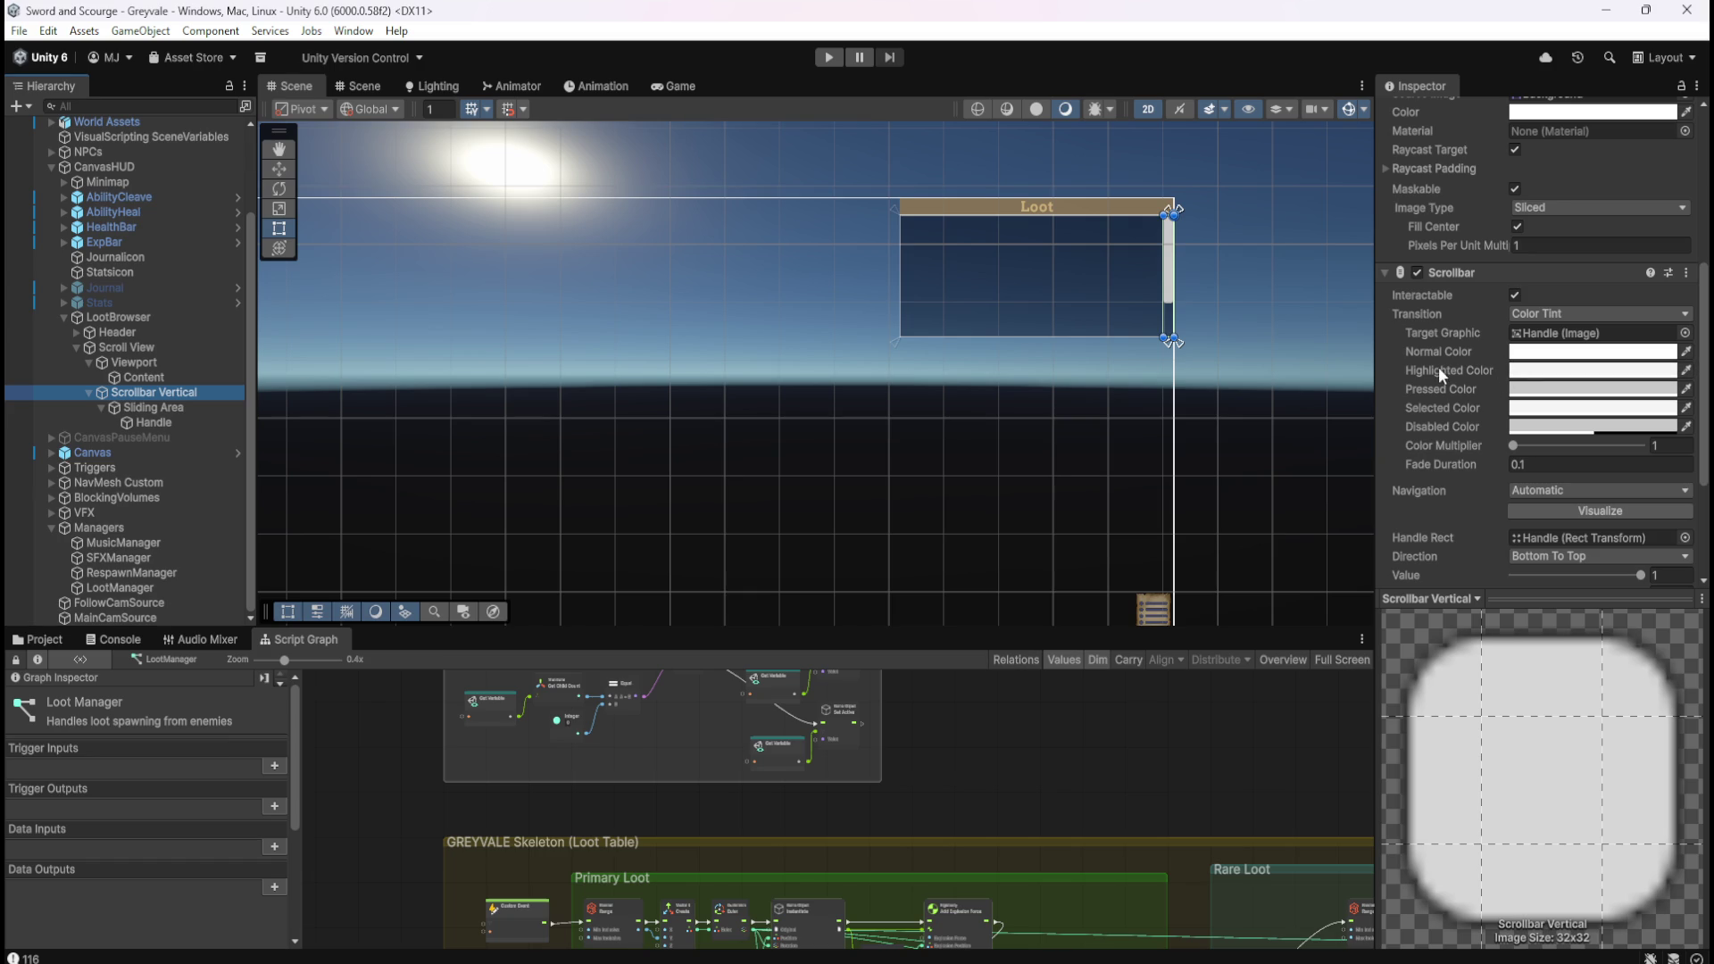
Check the Scroll View, Viewport mask and Content layout settings, then reselect Scrollbar Vertical.
click(175, 346)
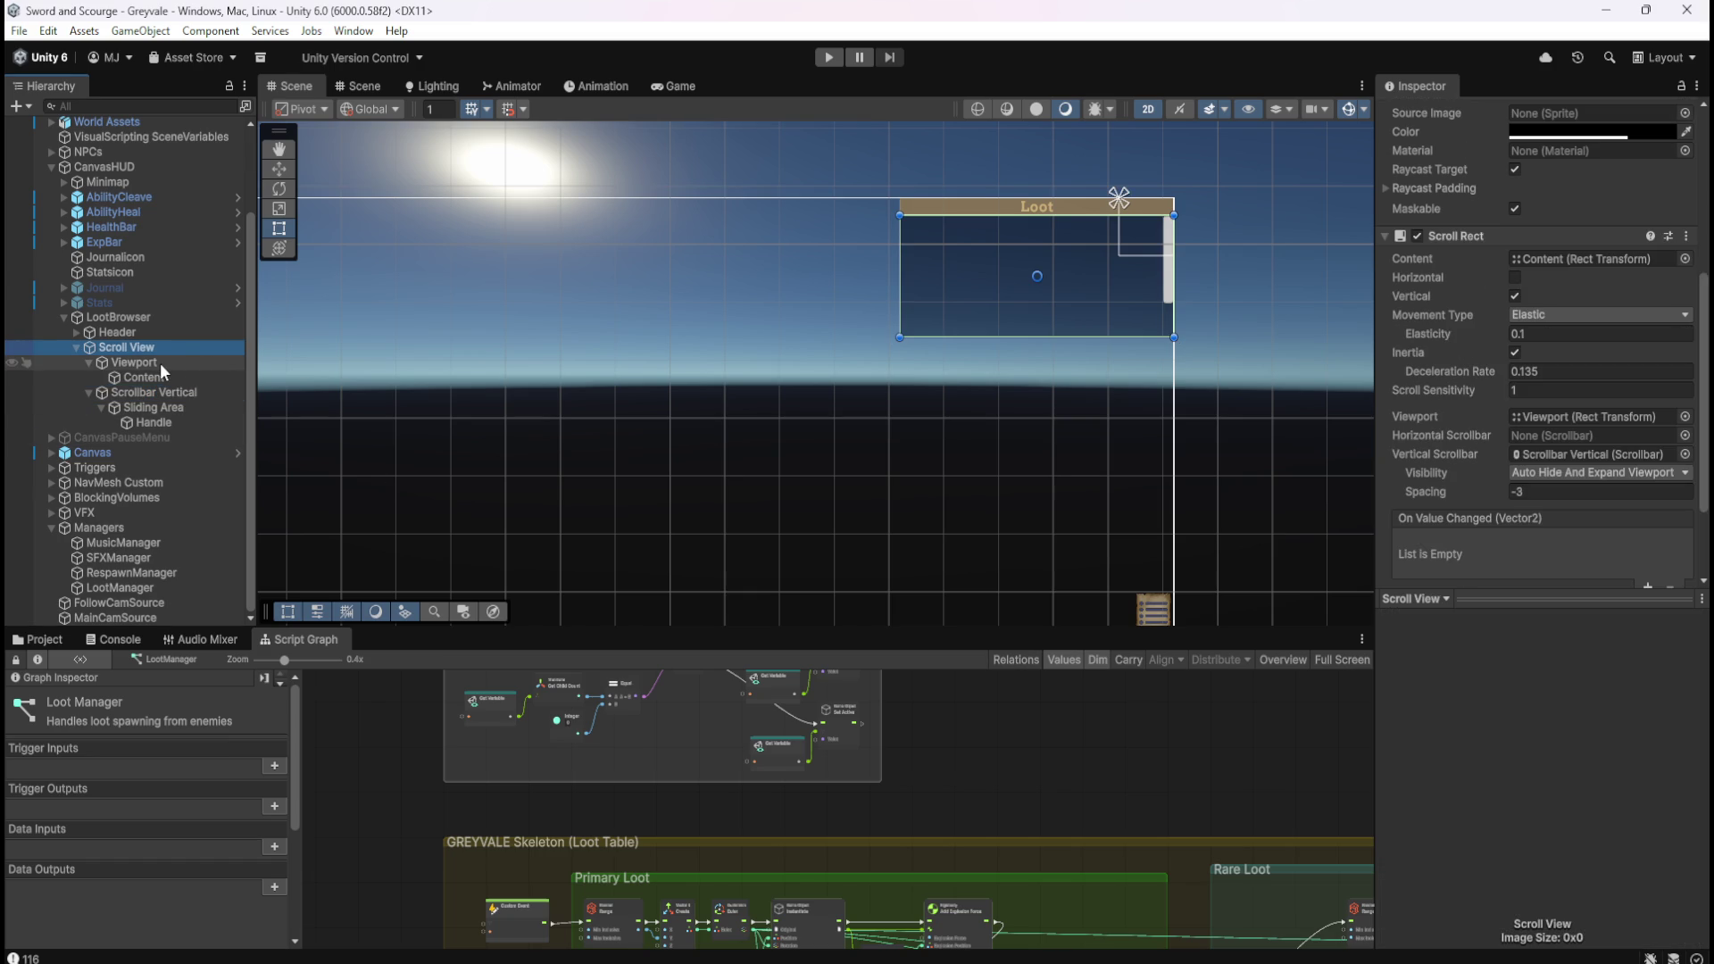
click(158, 364)
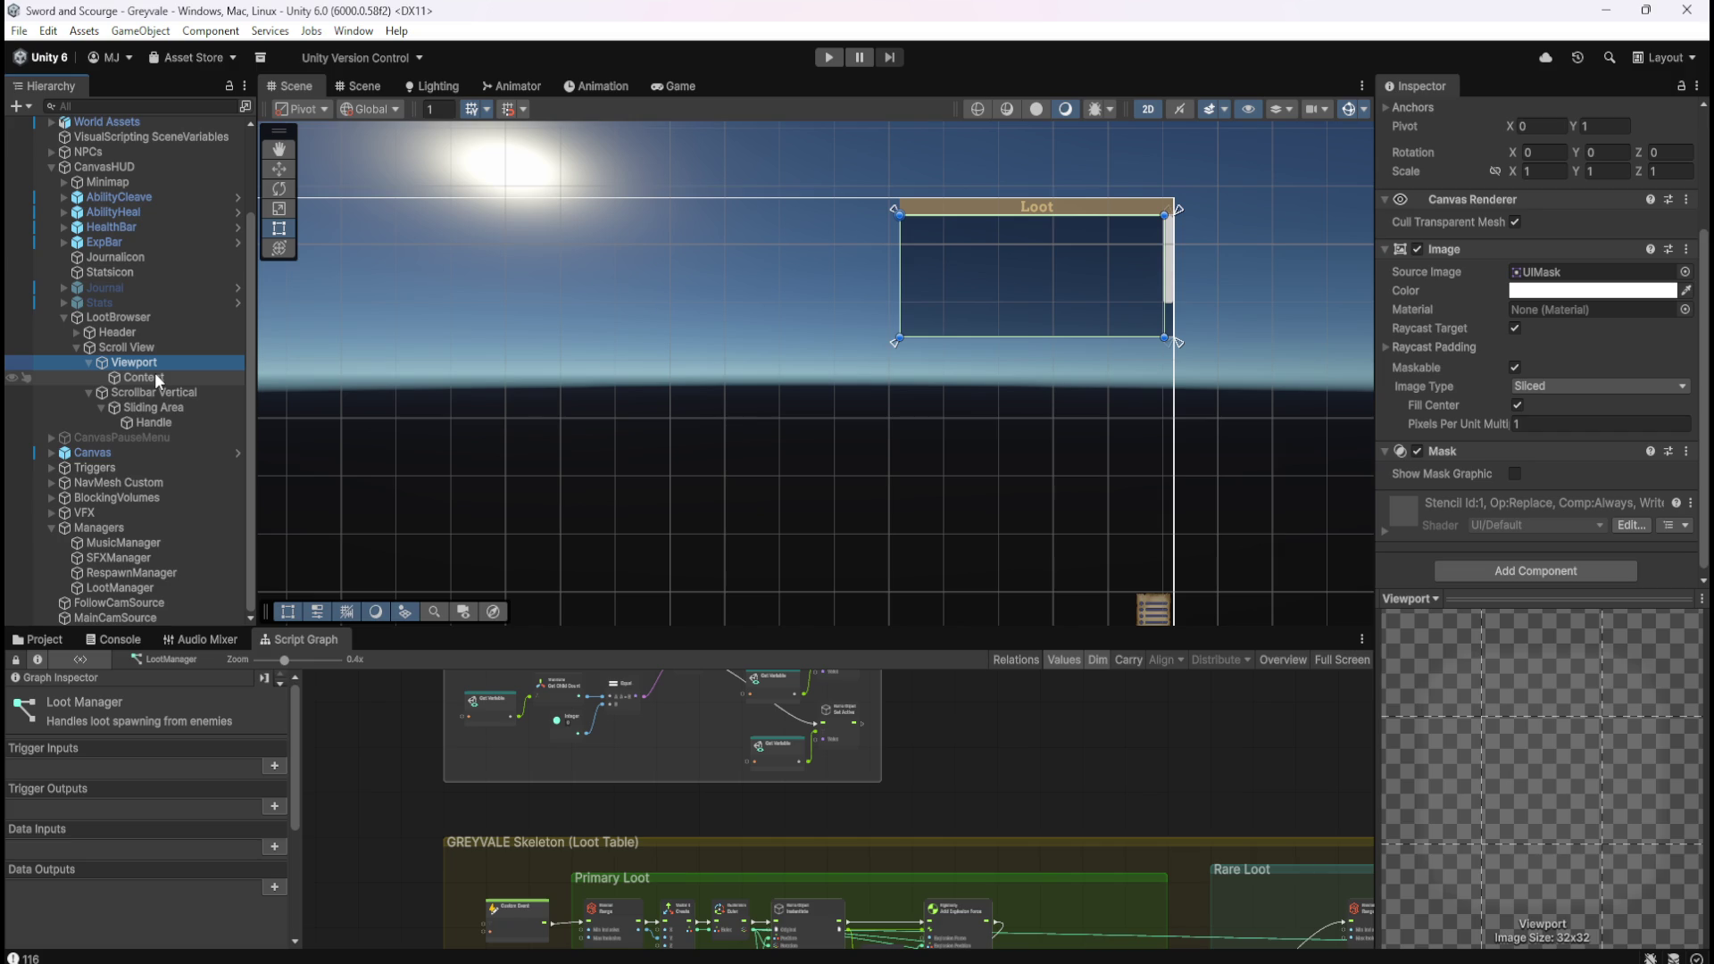
click(154, 372)
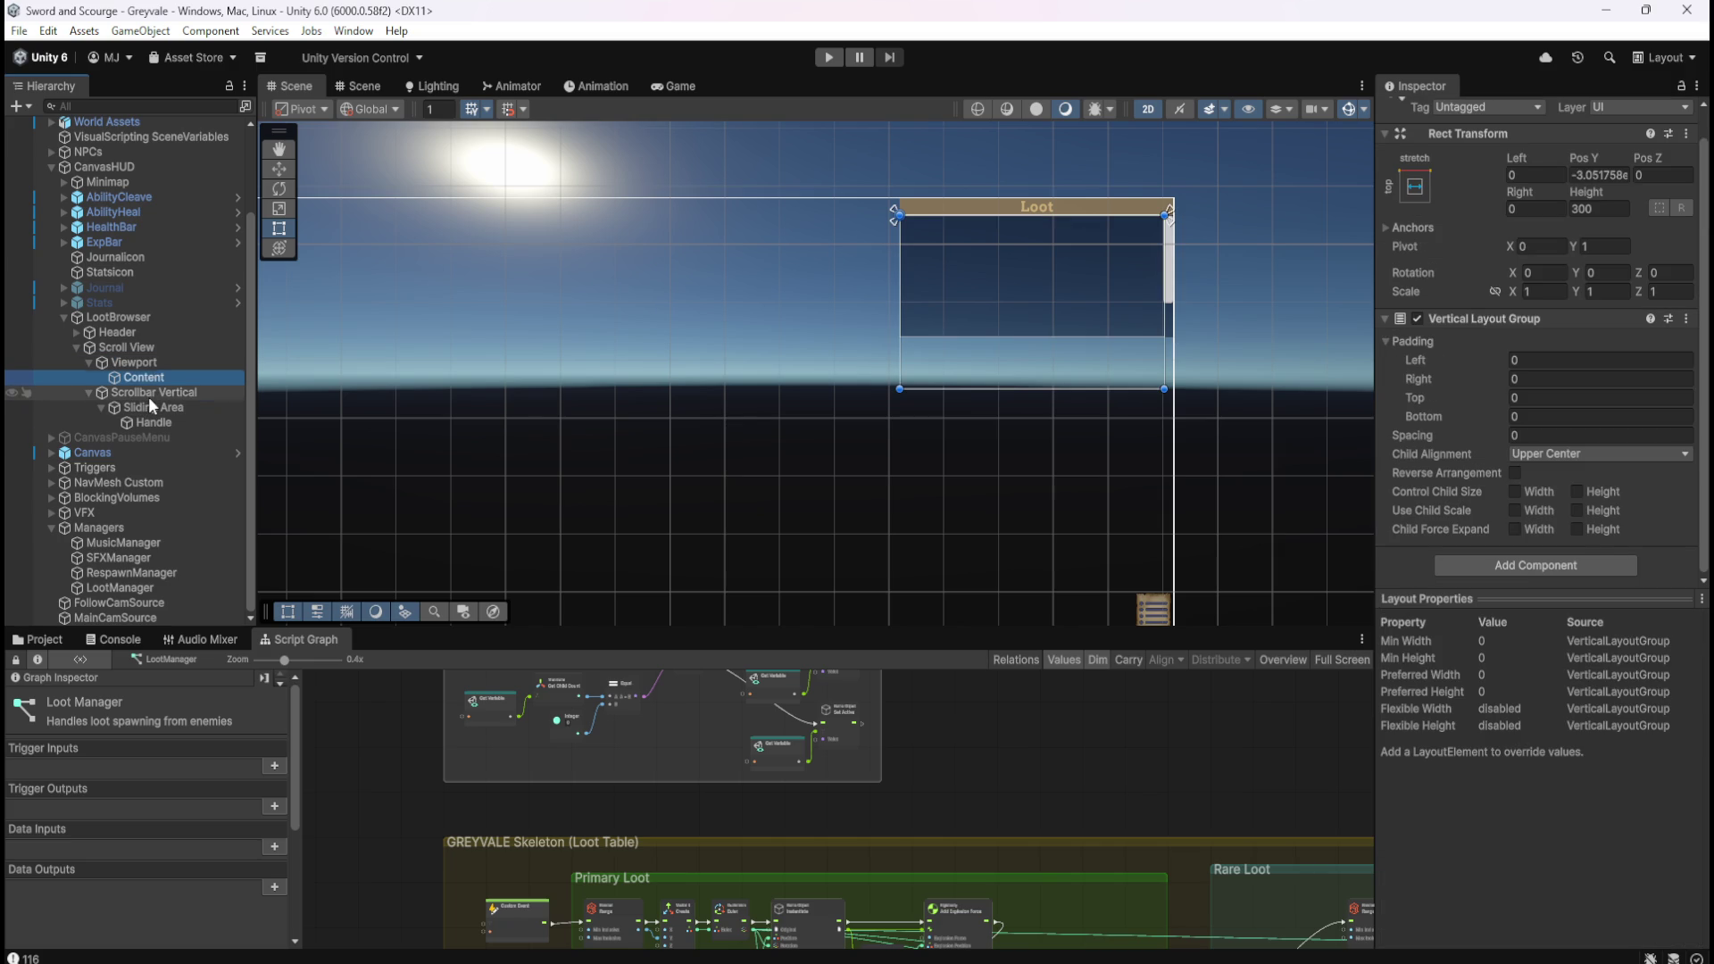
click(148, 397)
scroll(1480, 429, down, 5)
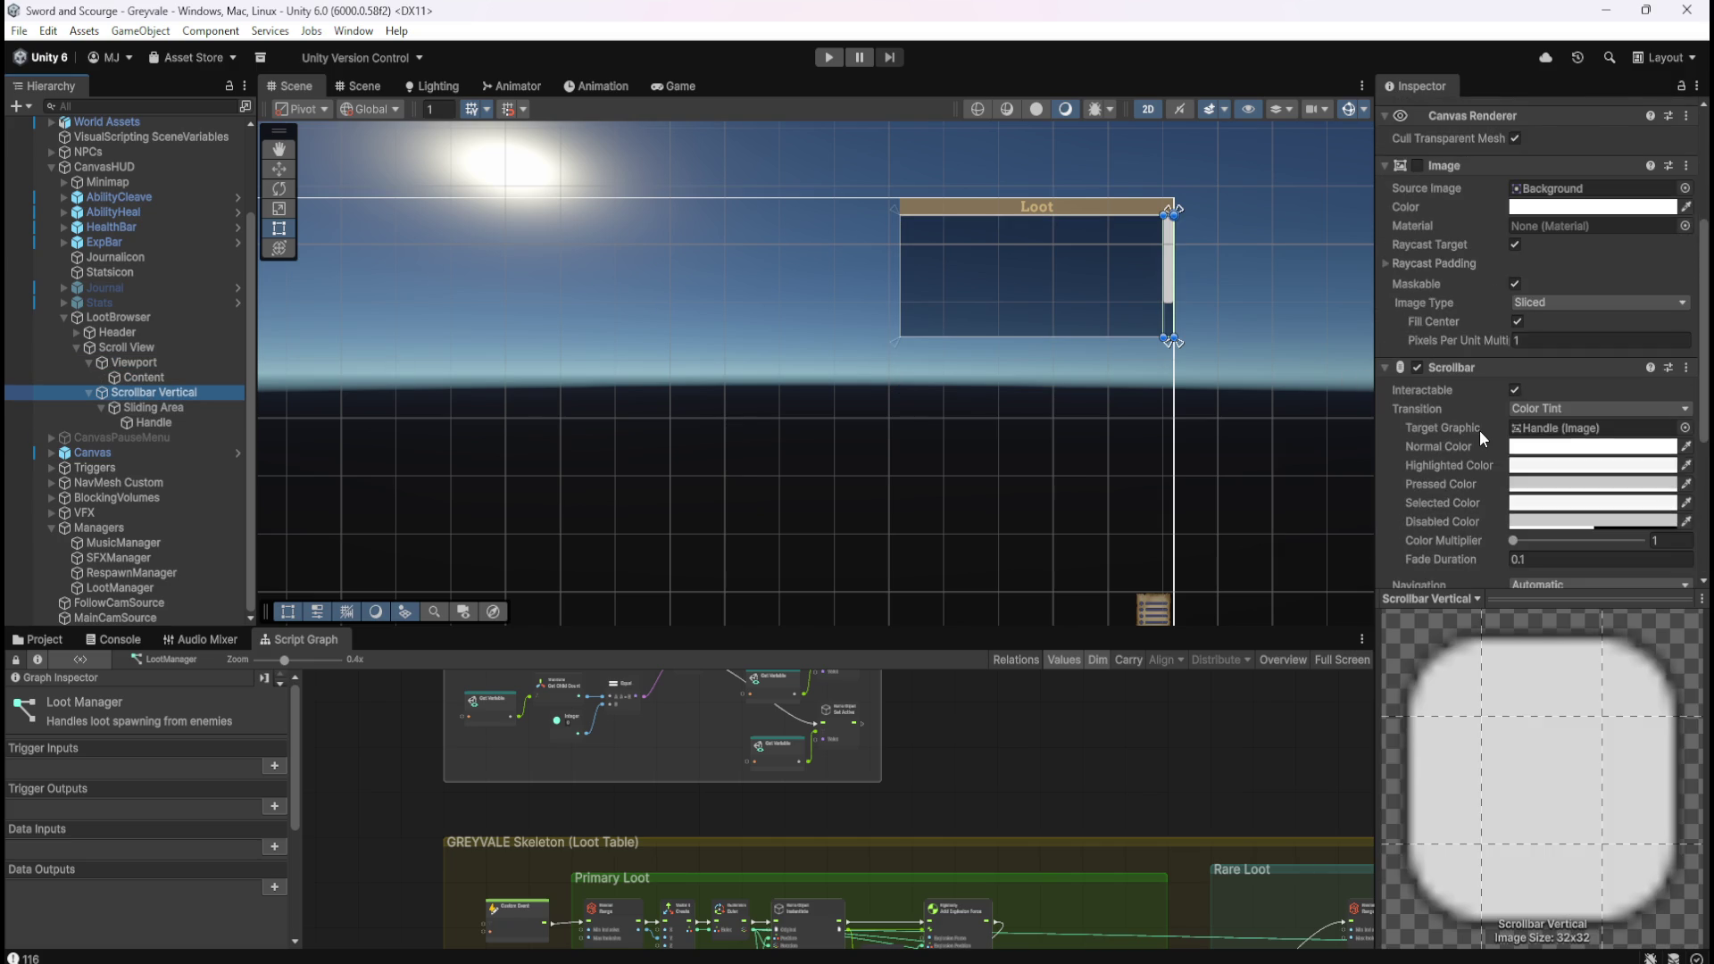
scroll(1480, 428, up, 3)
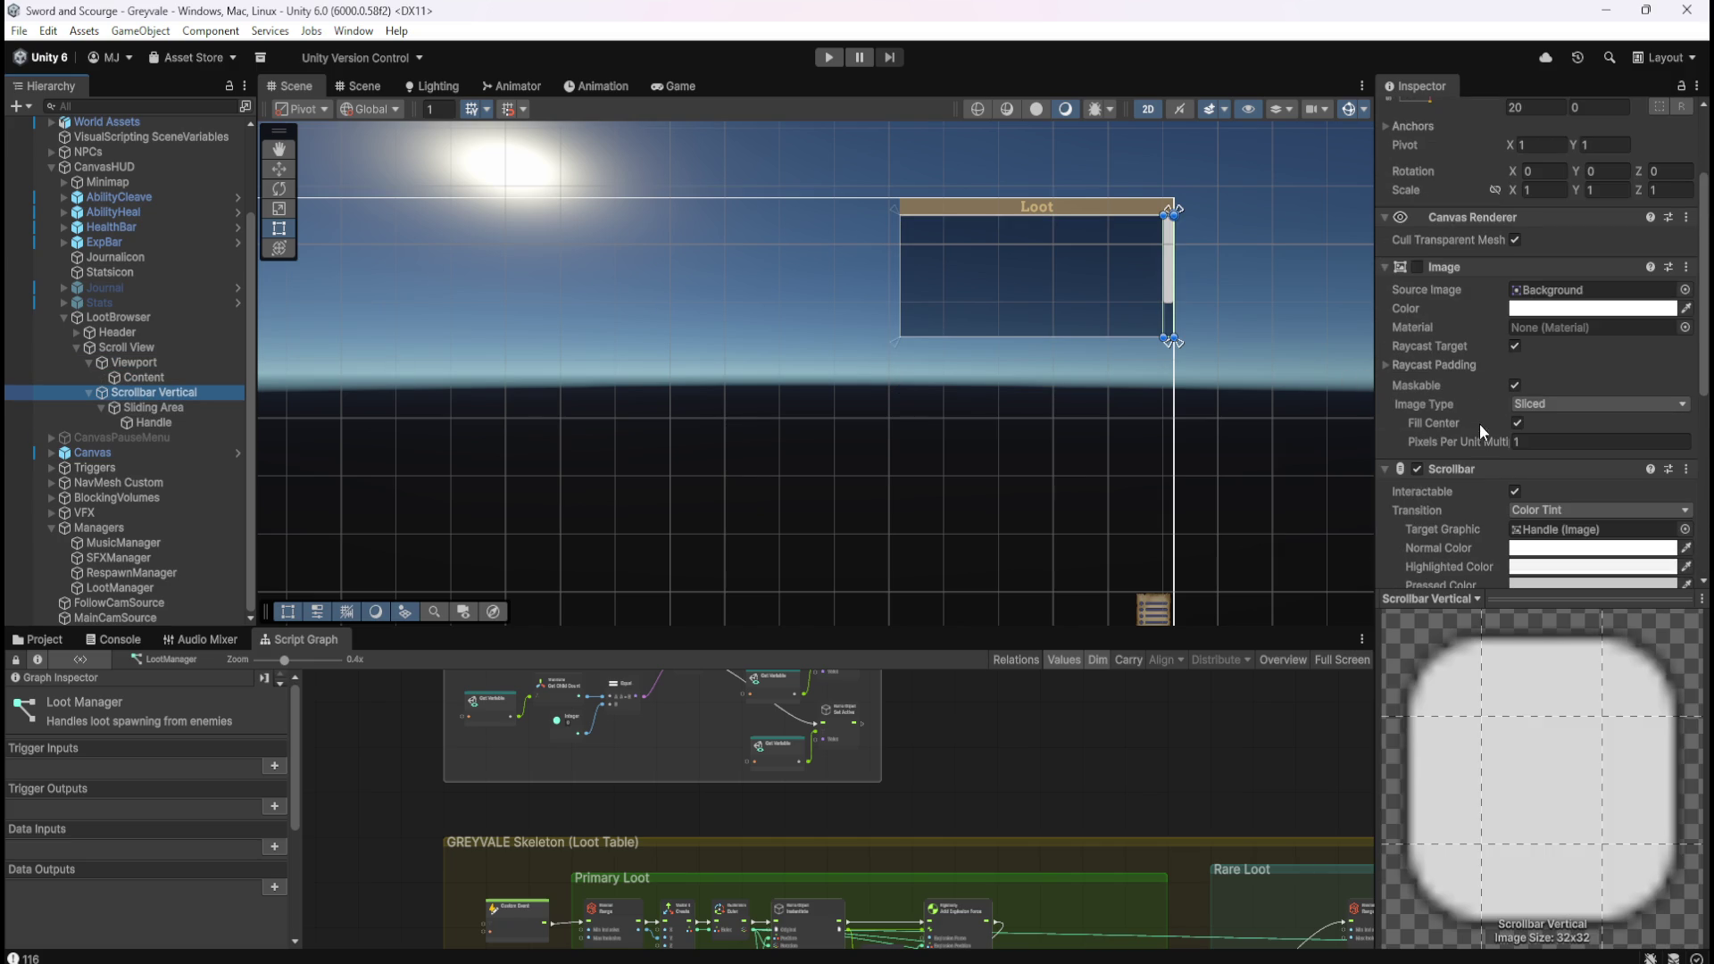
click(1417, 268)
click(1418, 268)
click(1418, 268)
click(1417, 268)
click(1418, 268)
click(1418, 268)
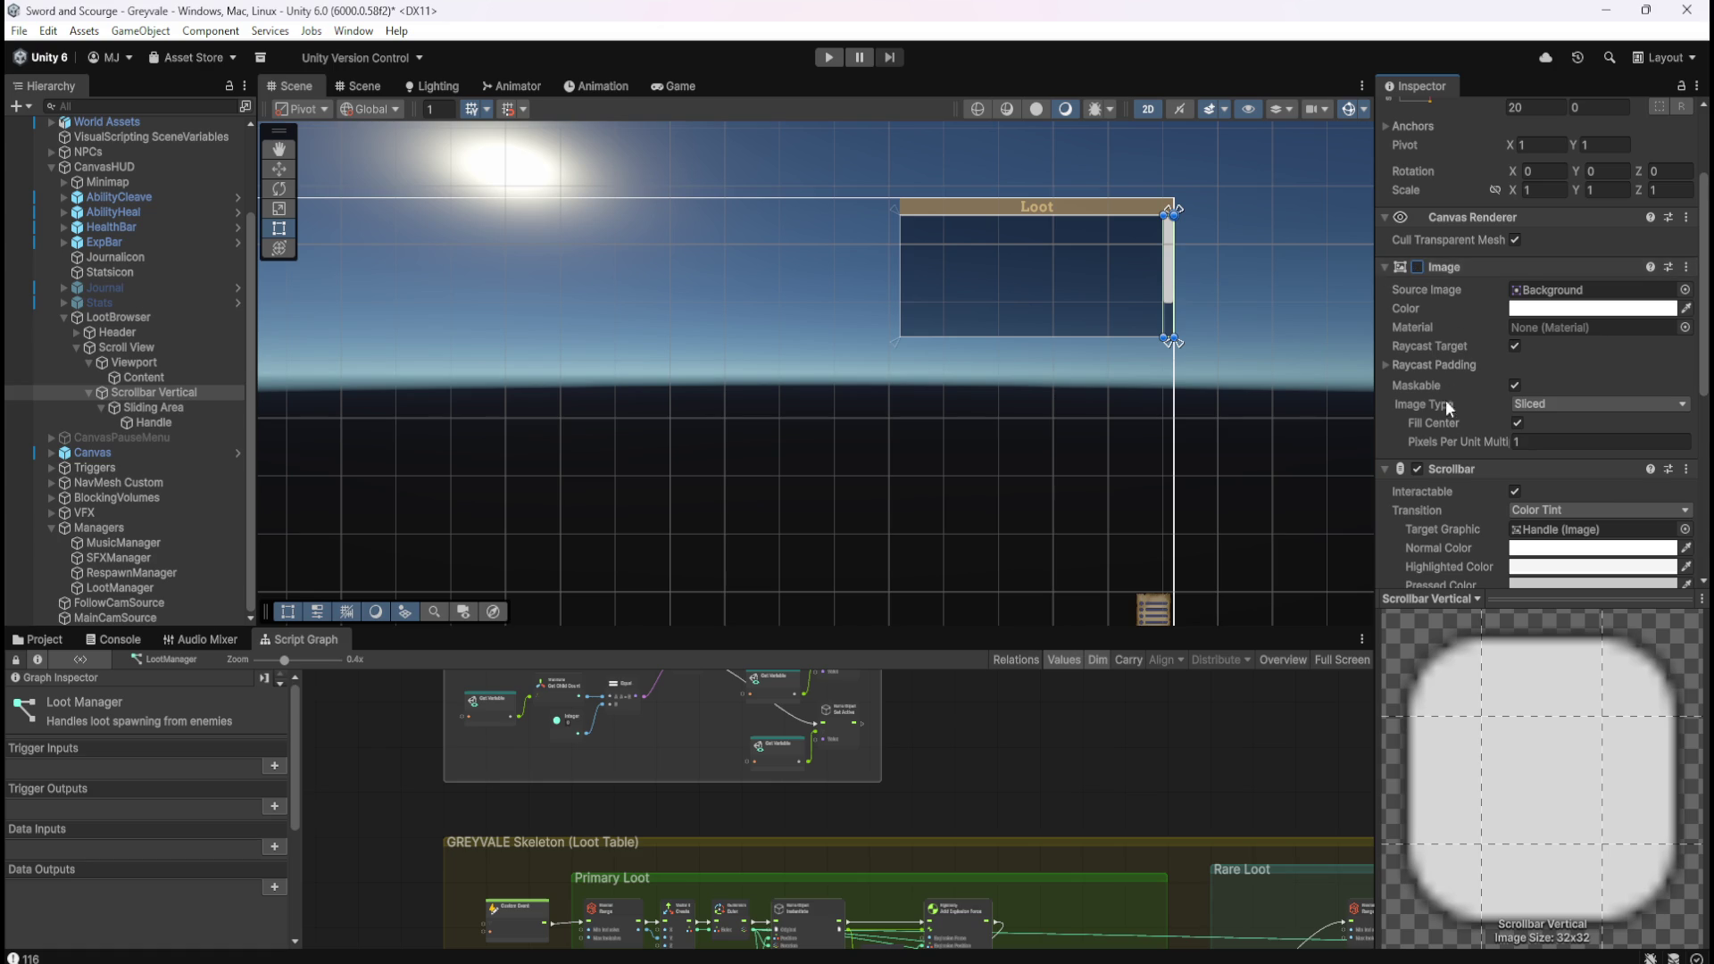
scroll(1449, 384, down, 3)
click(1419, 368)
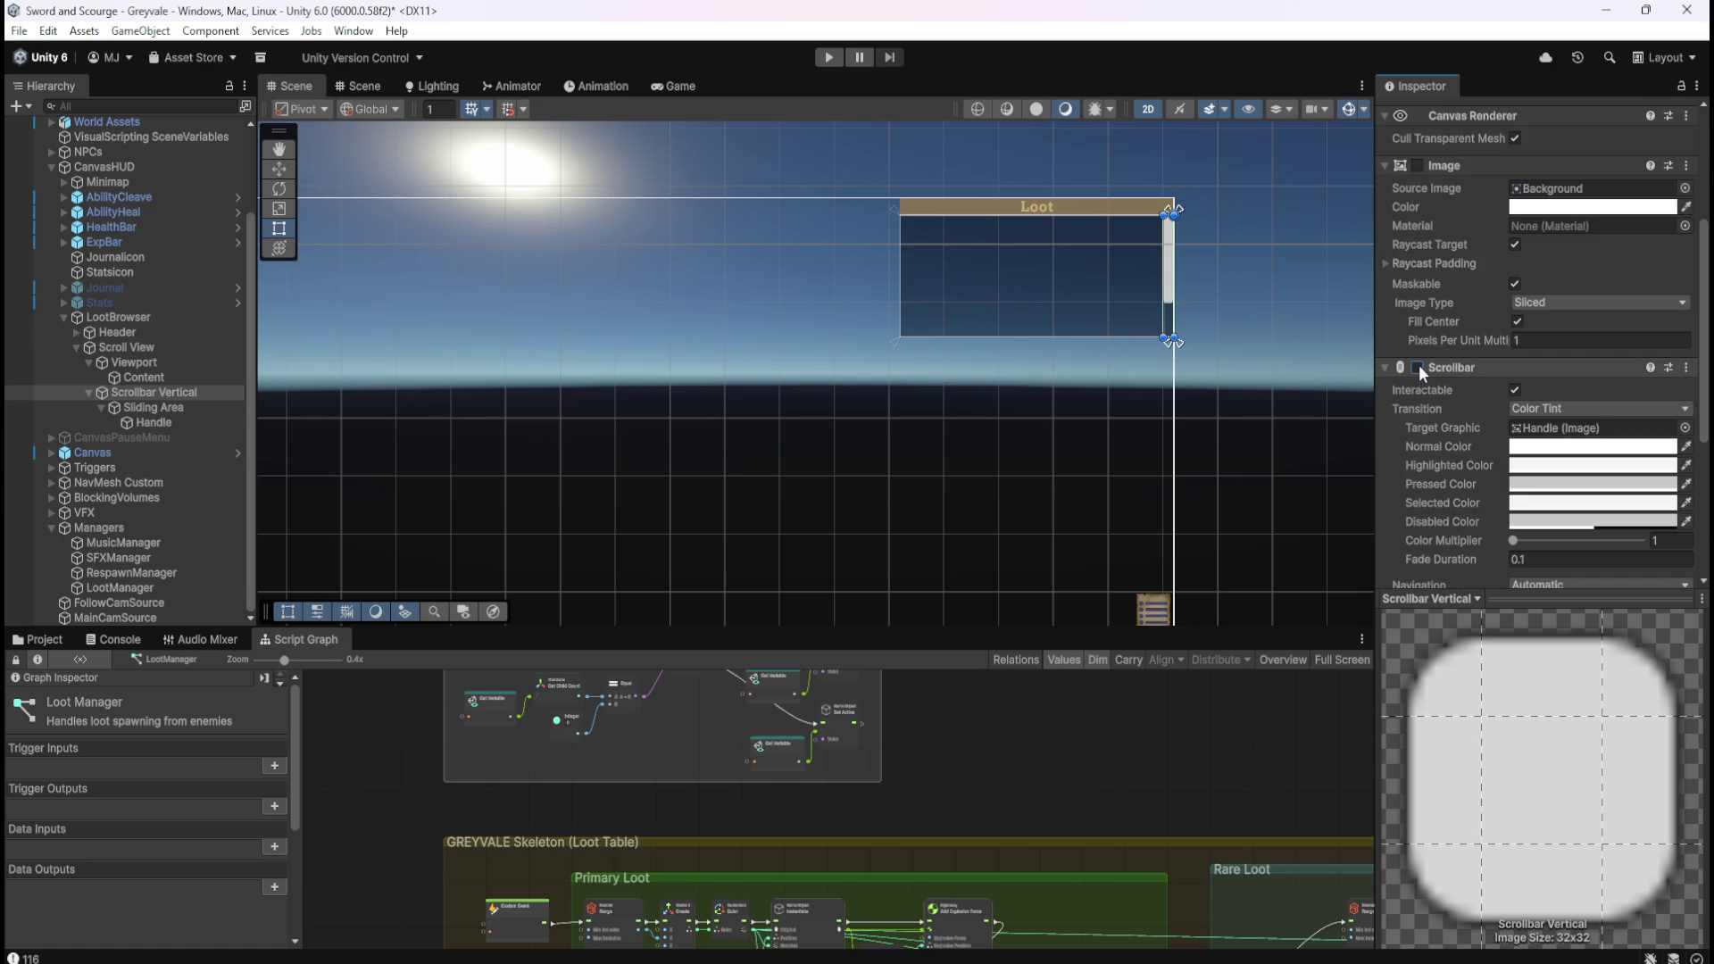
click(1418, 368)
scroll(1450, 436, down, 1)
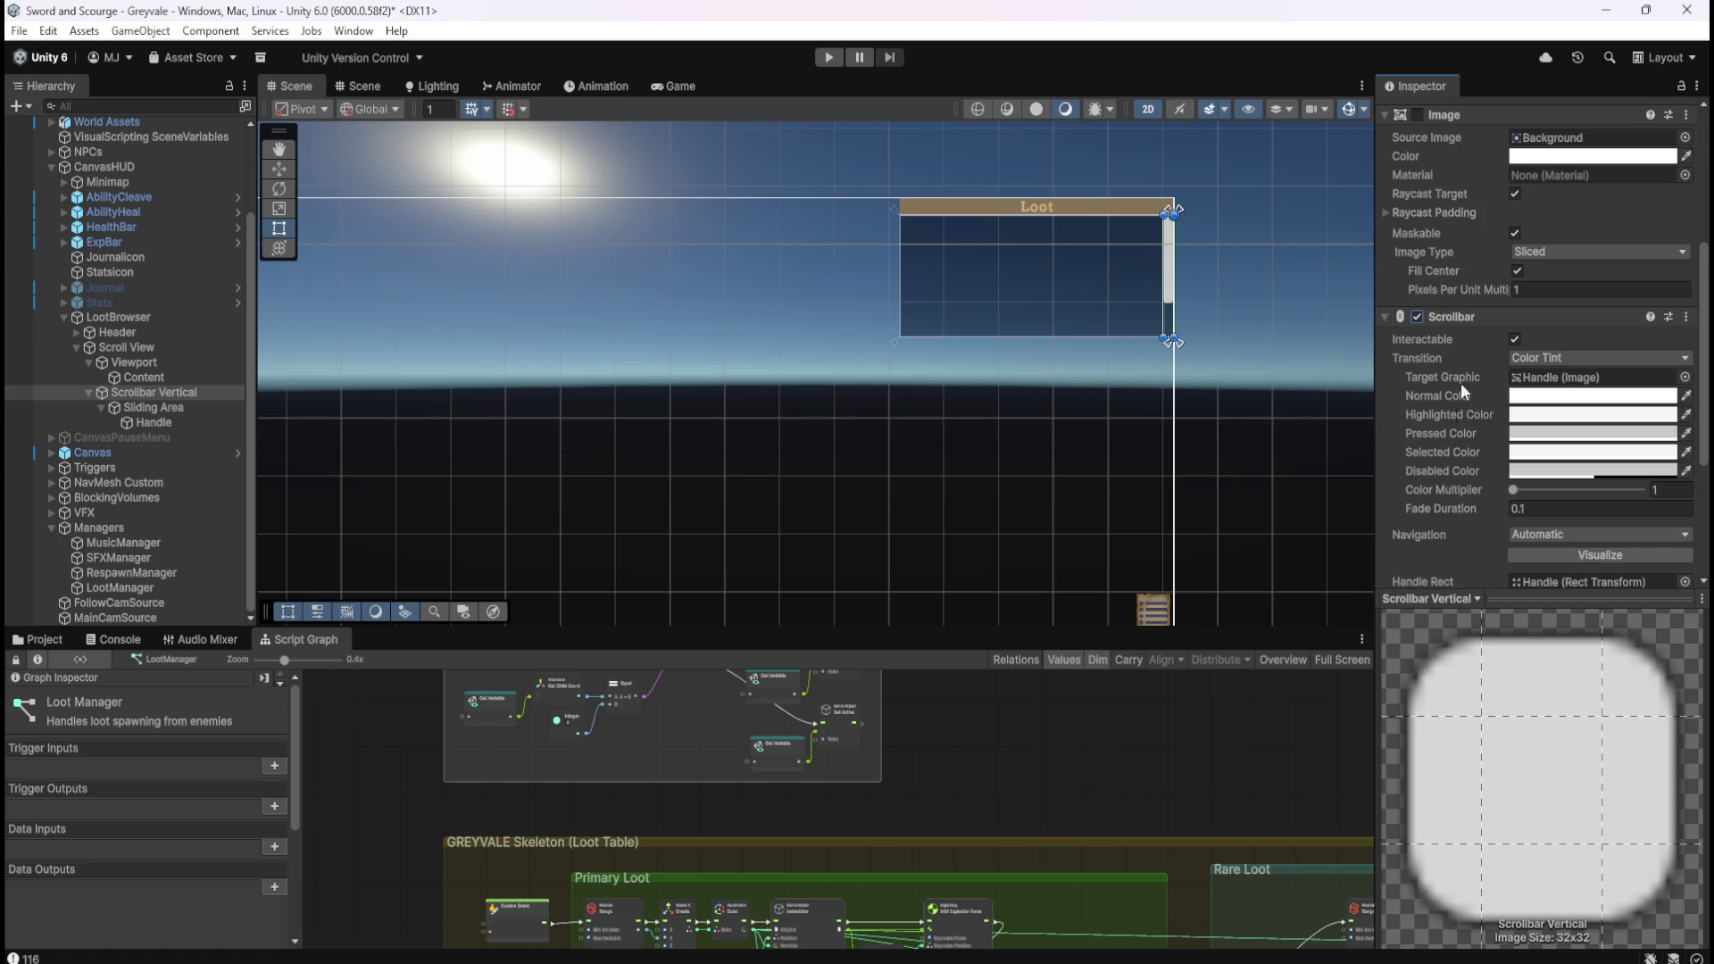
click(1515, 340)
click(1515, 341)
scroll(1448, 394, down, 3)
scroll(1446, 398, down, 1)
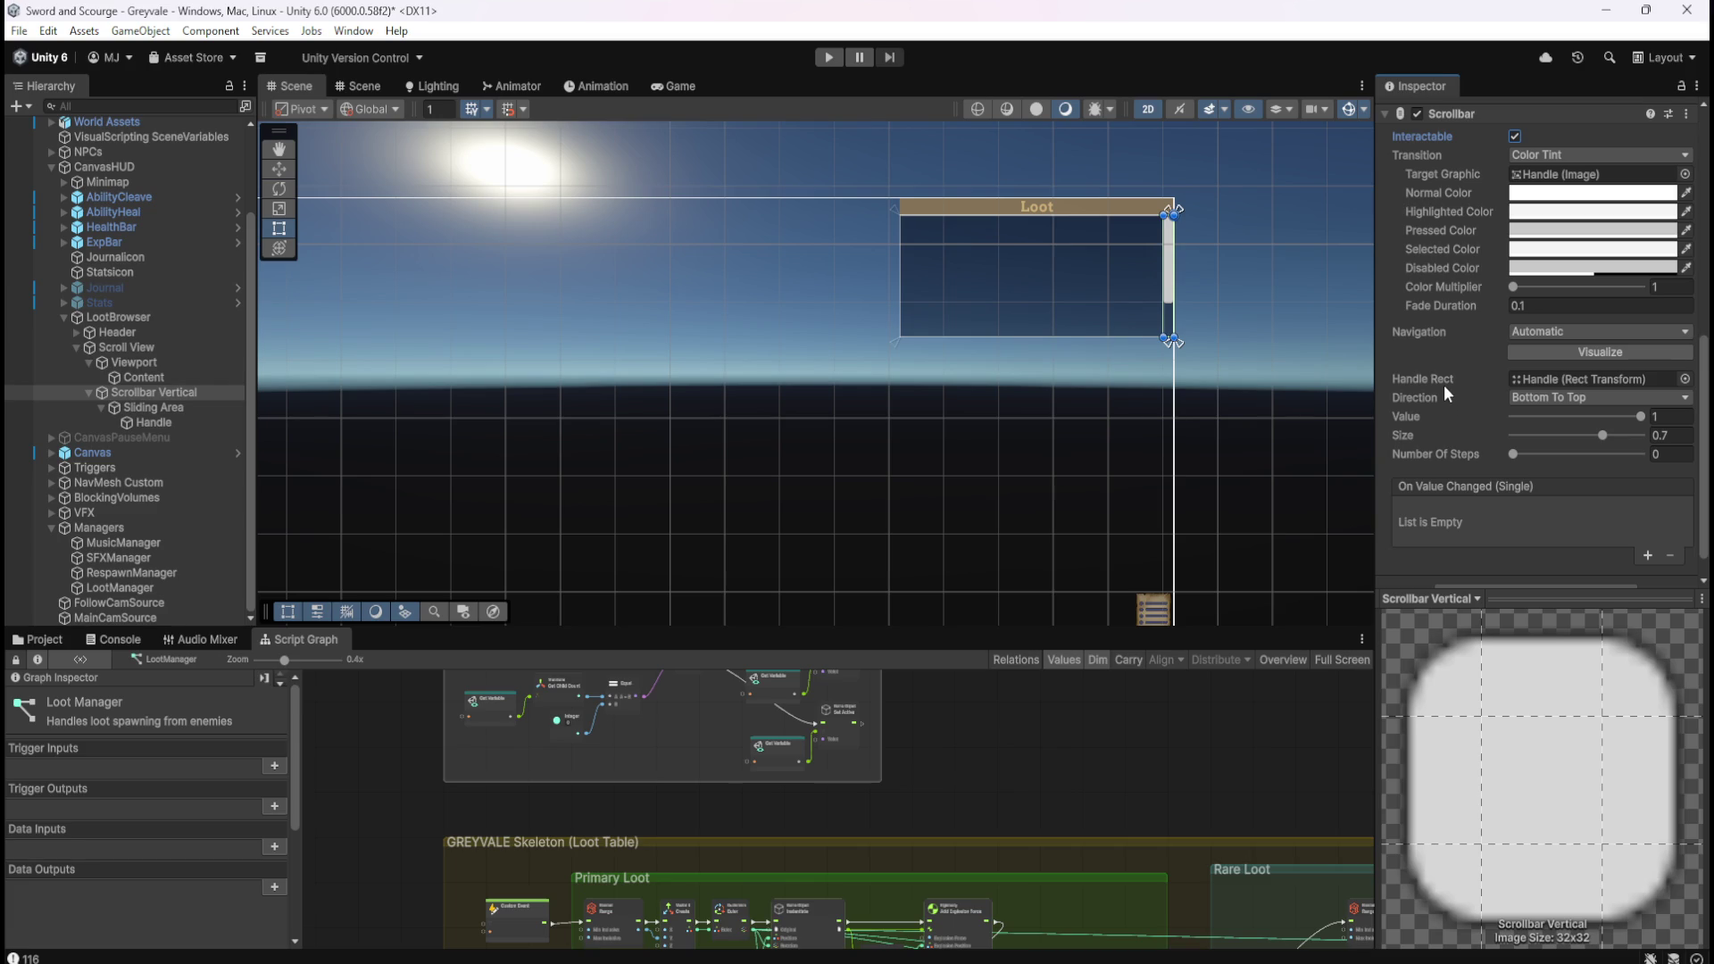
Give the Scrollbar Handle Rect Handle, Bottom To Top direction, 0 steps, Value 1 and Size 1.
mouse_move(1515, 456)
mouse_down()
mouse_move(1598, 455)
mouse_move(1497, 460)
mouse_up()
mouse_move(1638, 416)
mouse_down()
mouse_move(1591, 420)
mouse_move(1677, 433)
mouse_up()
scroll(1450, 486, up, 2)
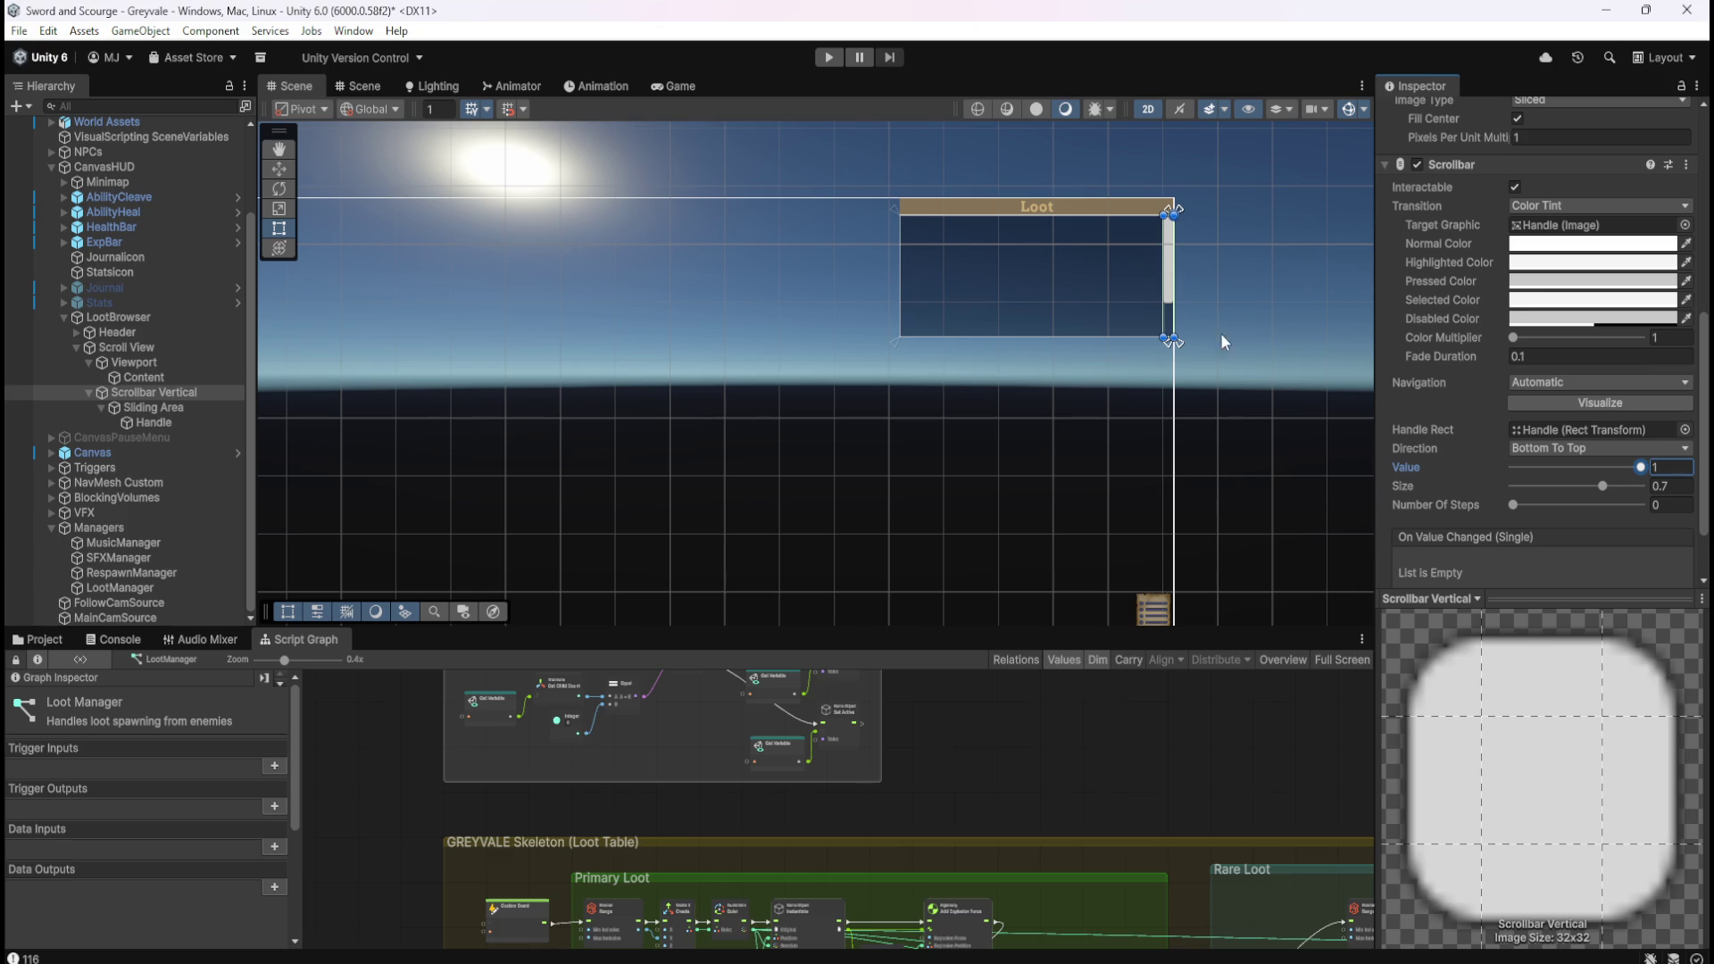
mouse_move(1641, 468)
mouse_down()
mouse_move(1501, 478)
mouse_move(1654, 475)
mouse_move(1449, 471)
mouse_move(1684, 474)
mouse_move(1459, 464)
mouse_move(1666, 478)
mouse_move(1511, 474)
mouse_move(1651, 484)
mouse_up()
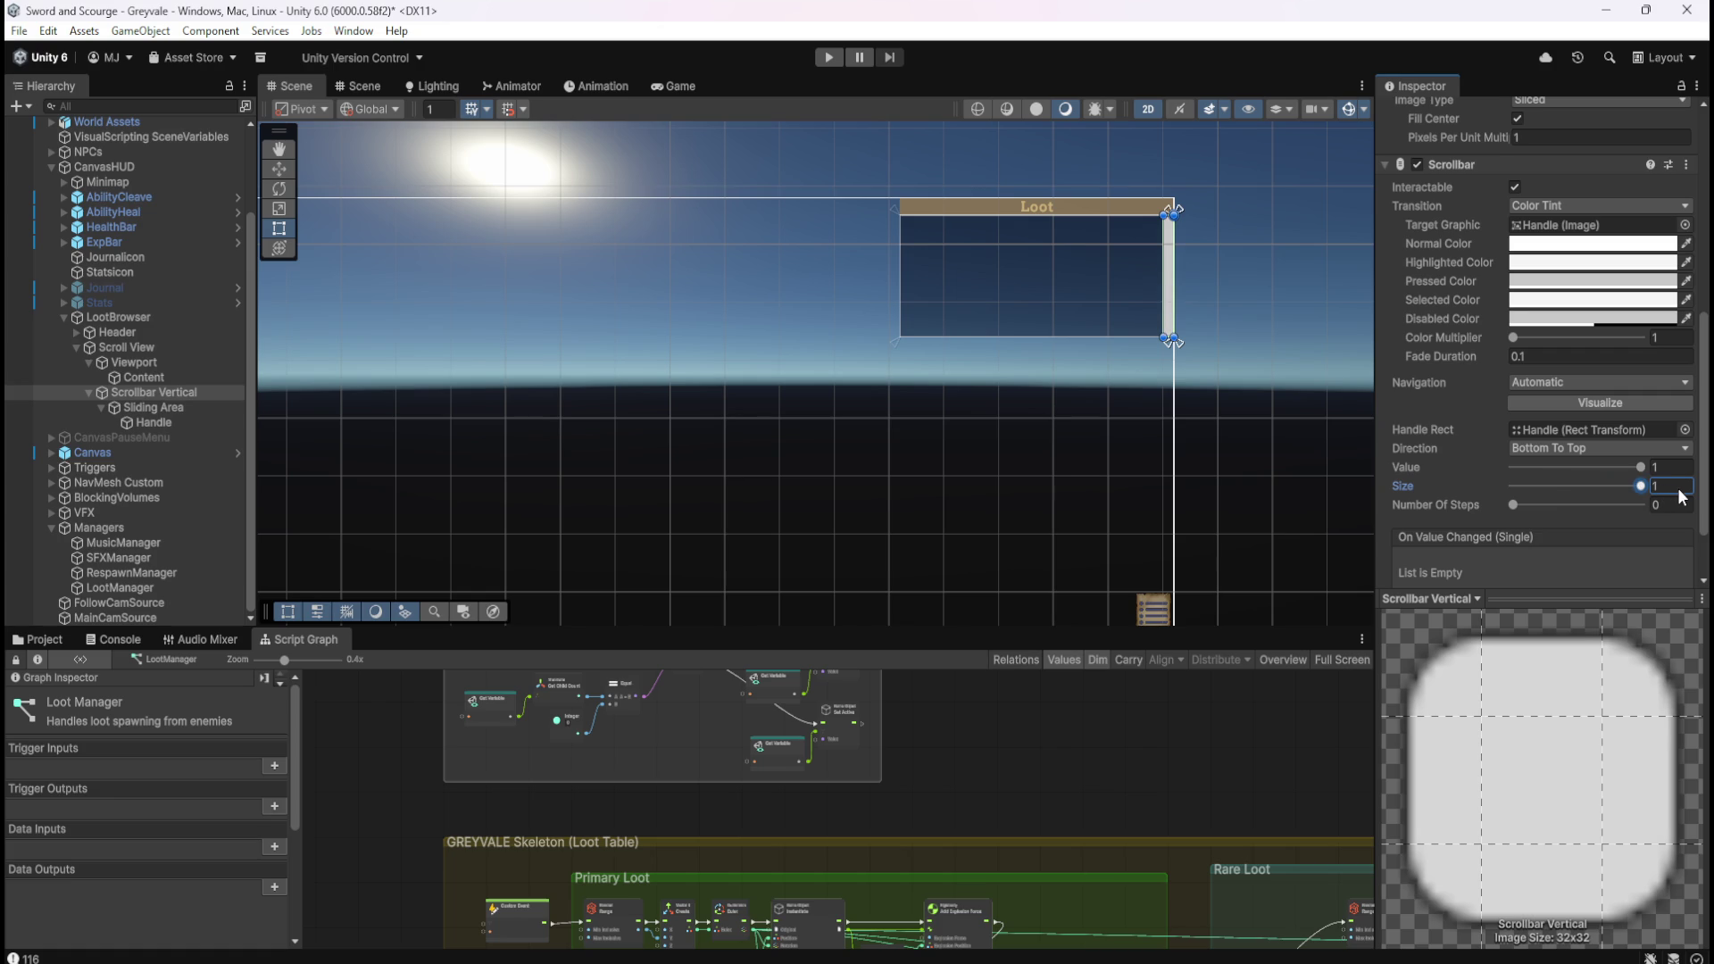
Set the scrollbar Size to 0.7 with Value 1, then save the scene.
mouse_move(1641, 487)
mouse_down()
mouse_move(1491, 489)
mouse_move(1647, 487)
mouse_up()
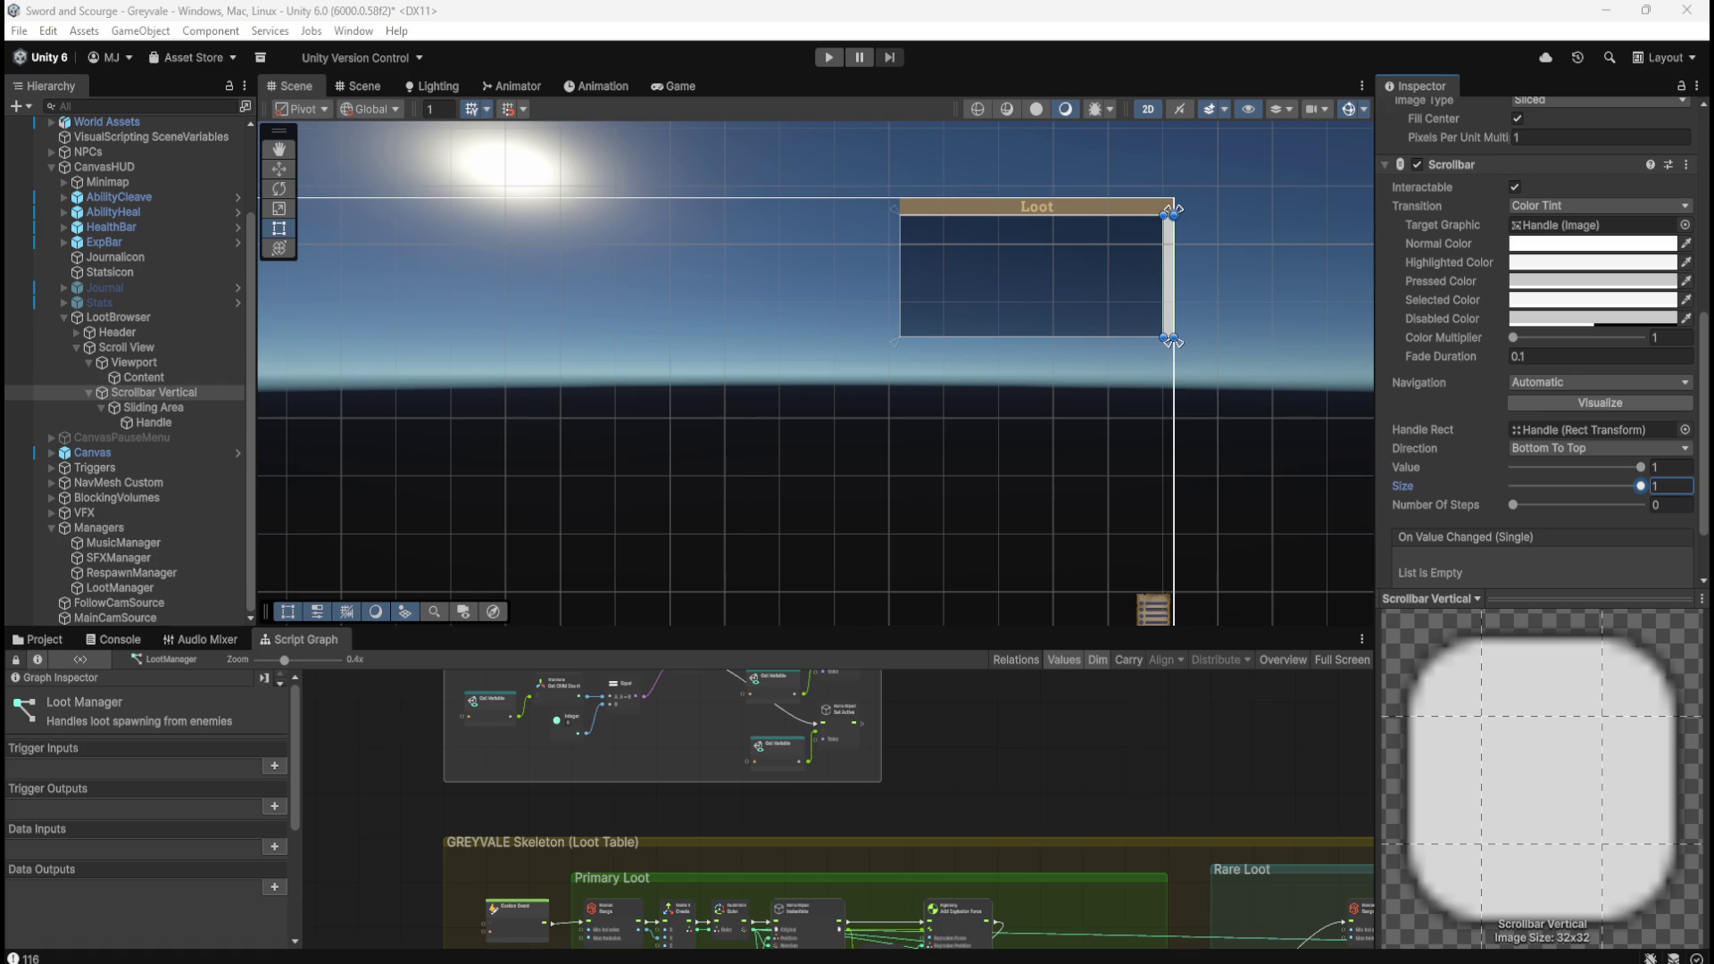
text(0.7)
drag(1641, 467, 1475, 483)
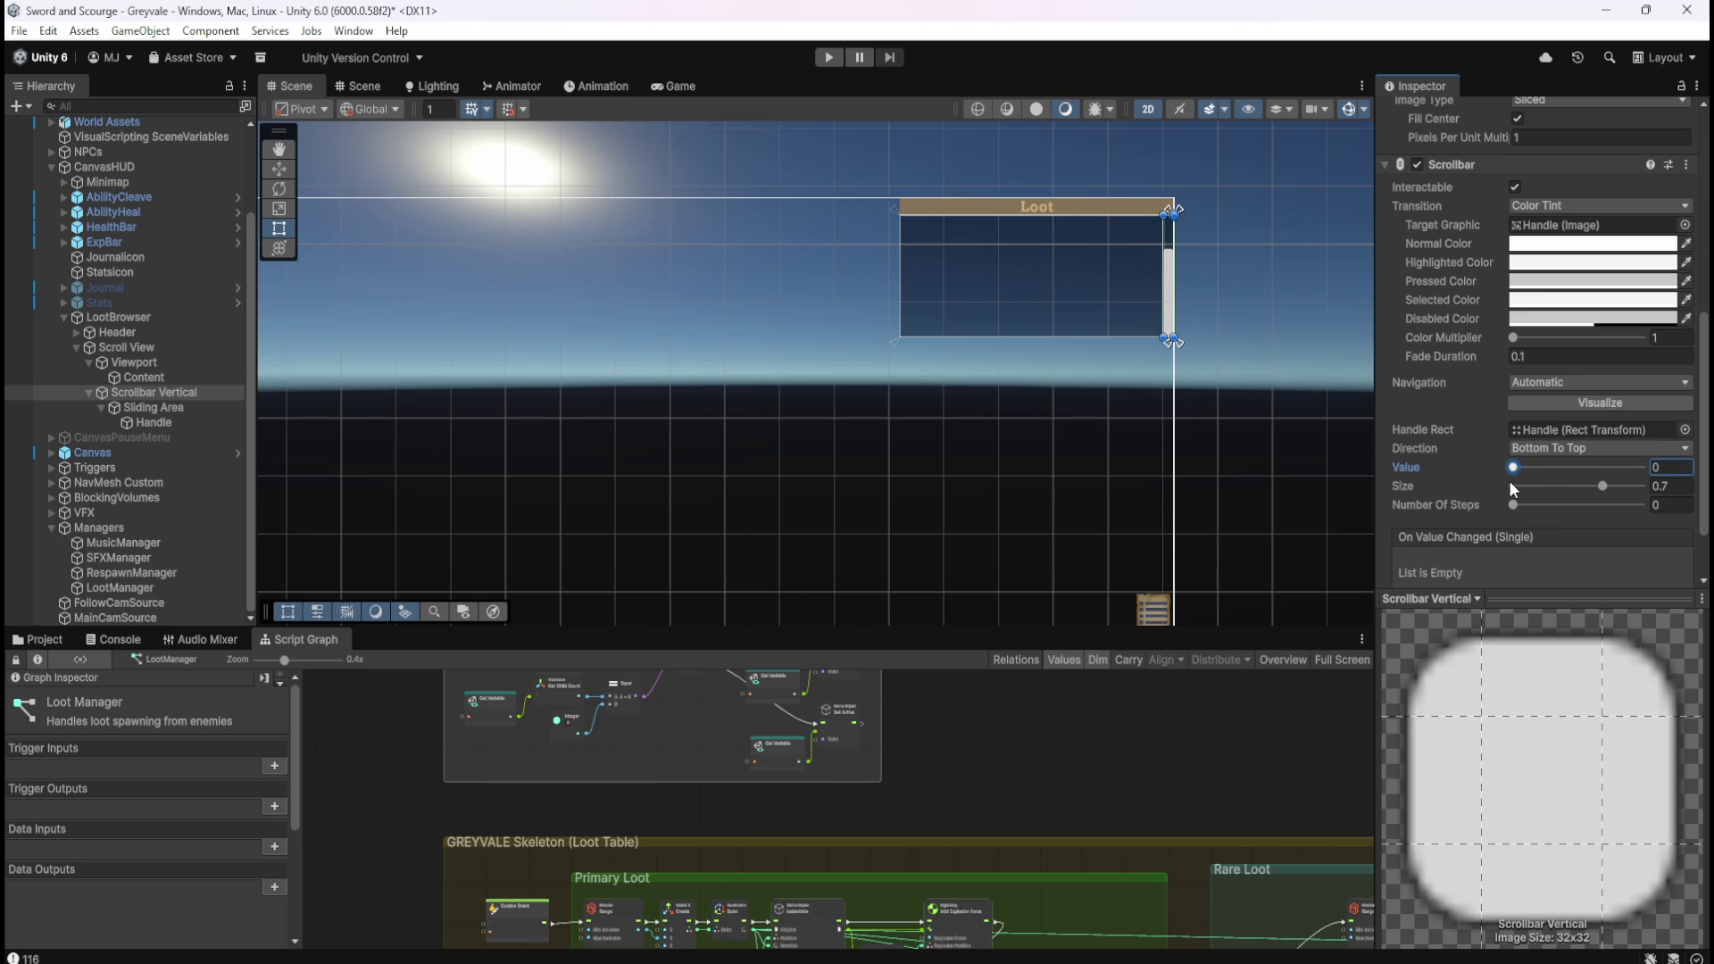
drag(1514, 484, 1663, 482)
click(1011, 770)
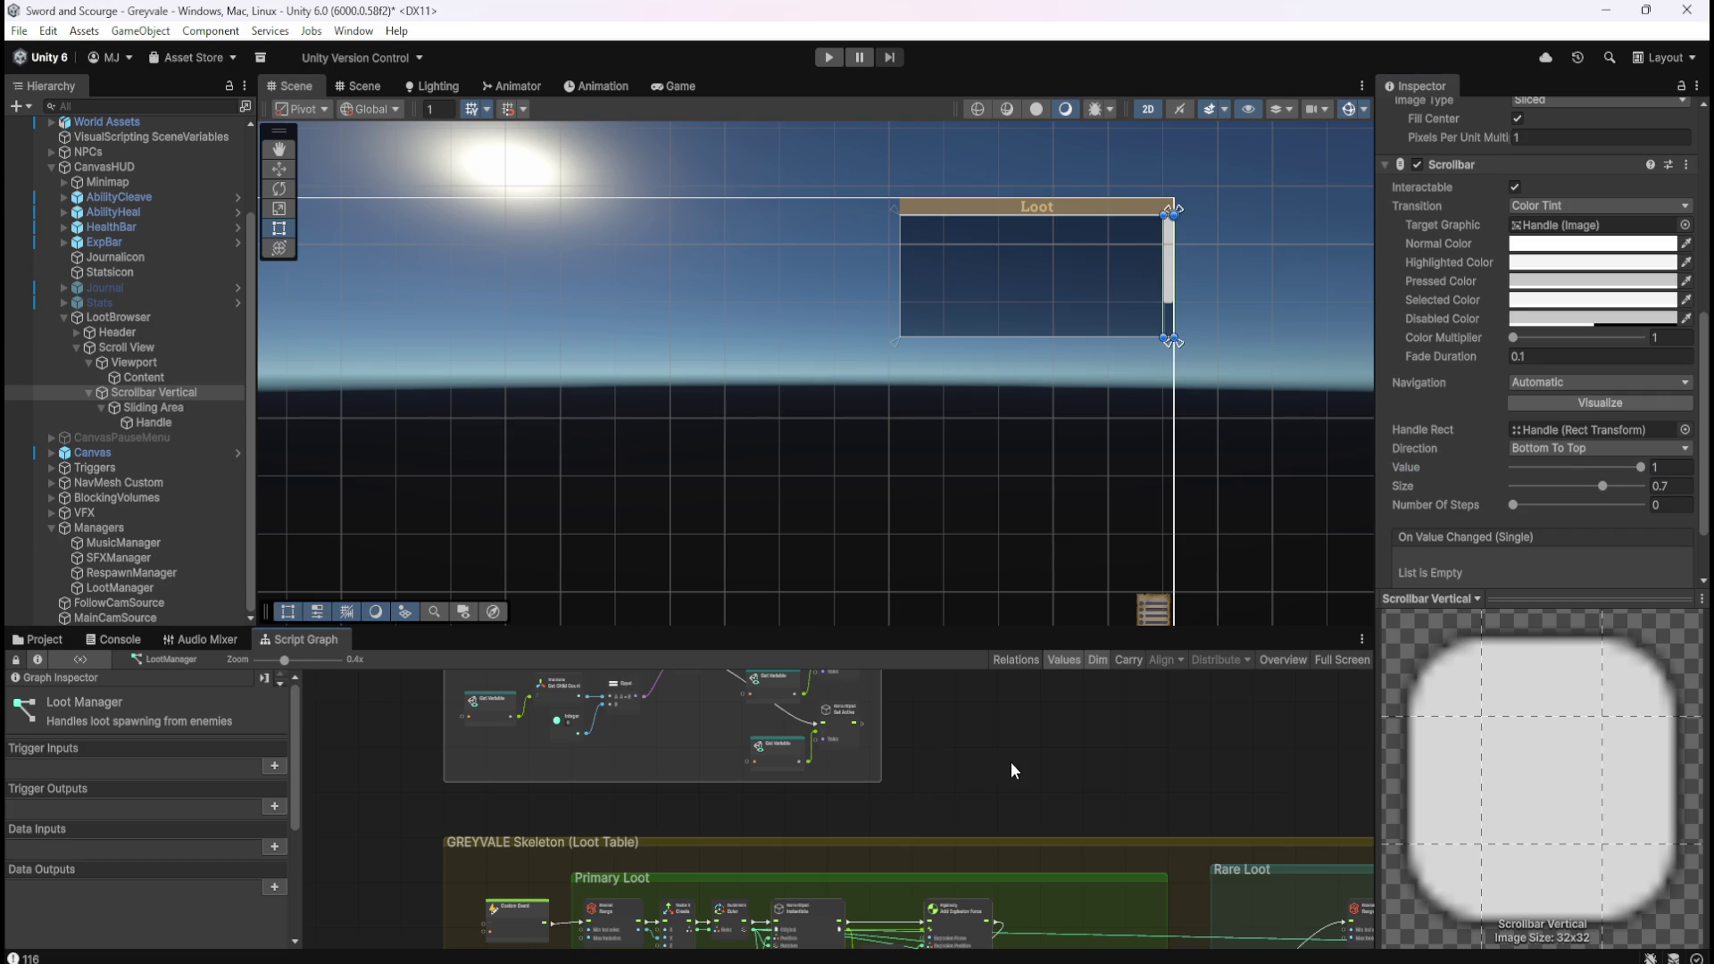
key(ctrl+s)
Centre the Loot Browser group and list the Blackboard's Scene variables, LootParent and LootBrowser.
key(shift+space)
scroll(873, 301, up, 5)
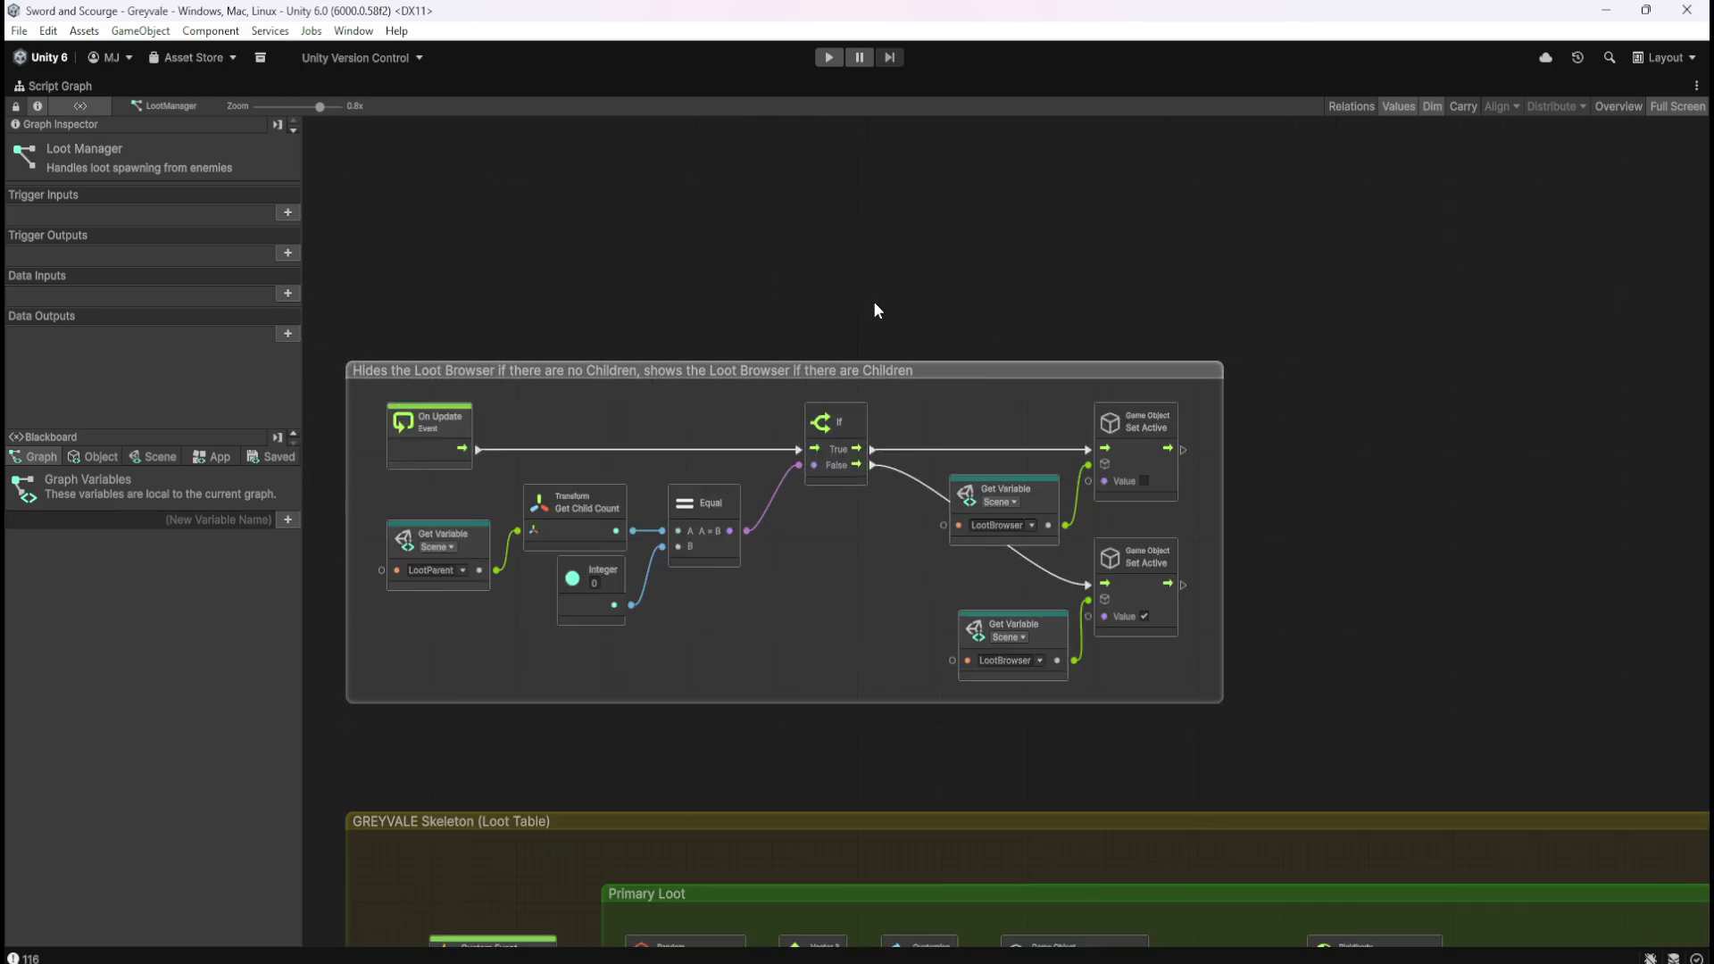
drag(926, 281, 1010, 308)
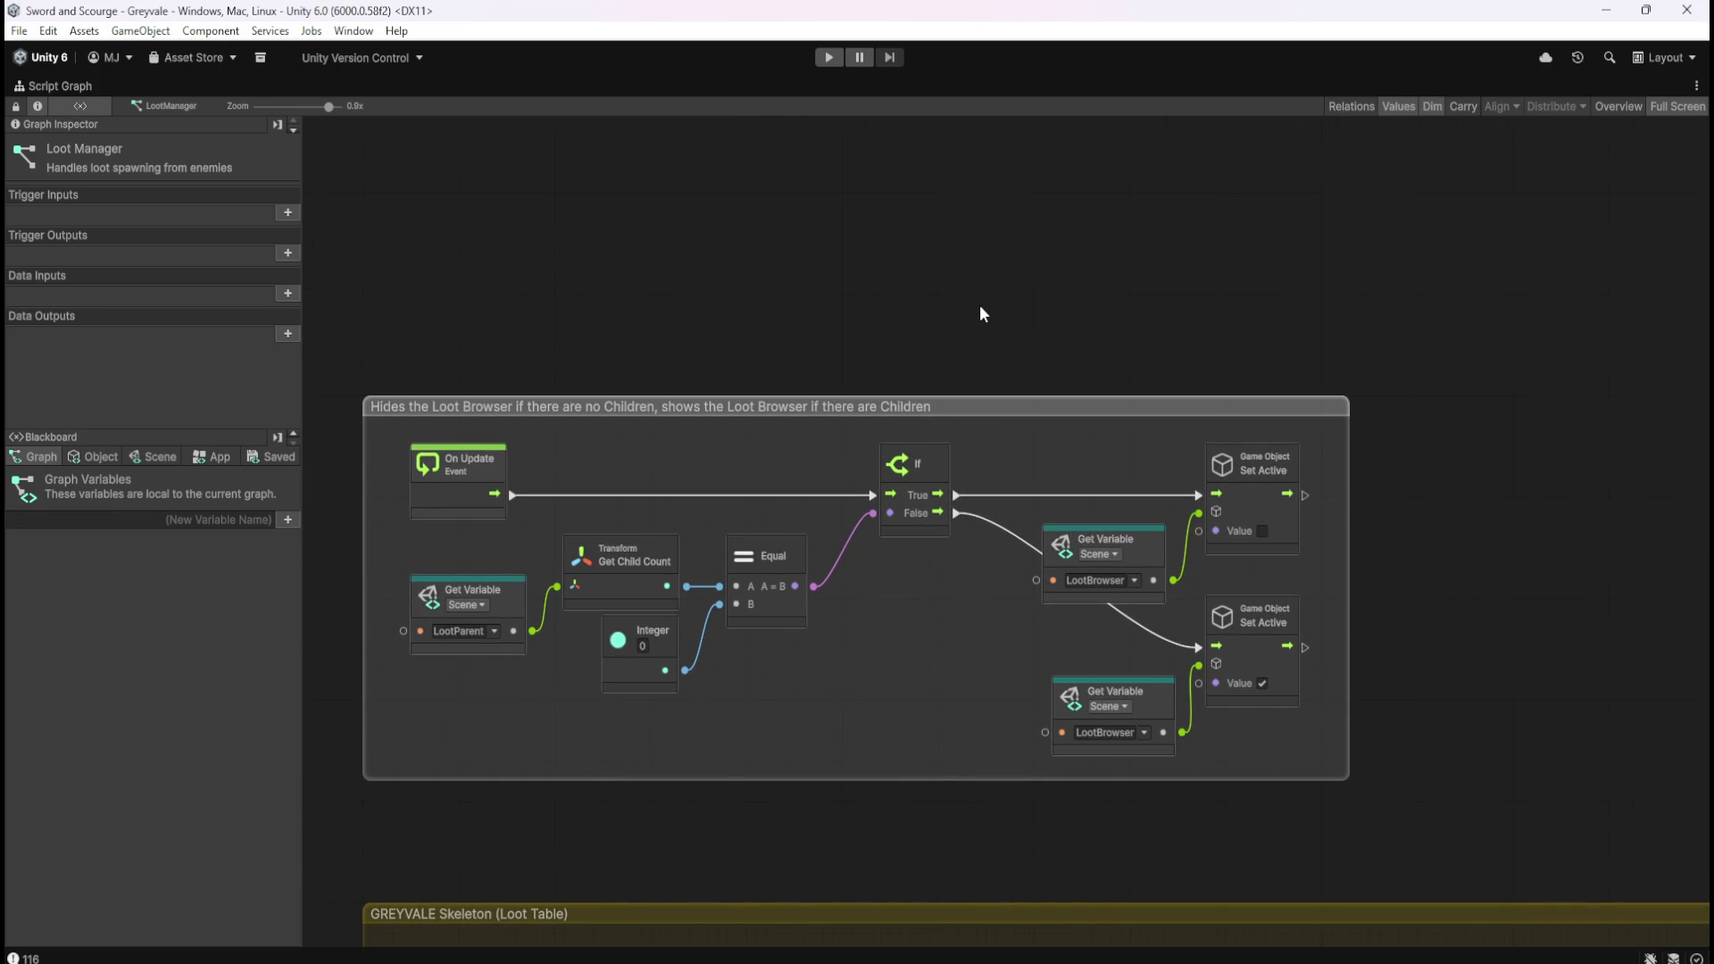
click(1155, 556)
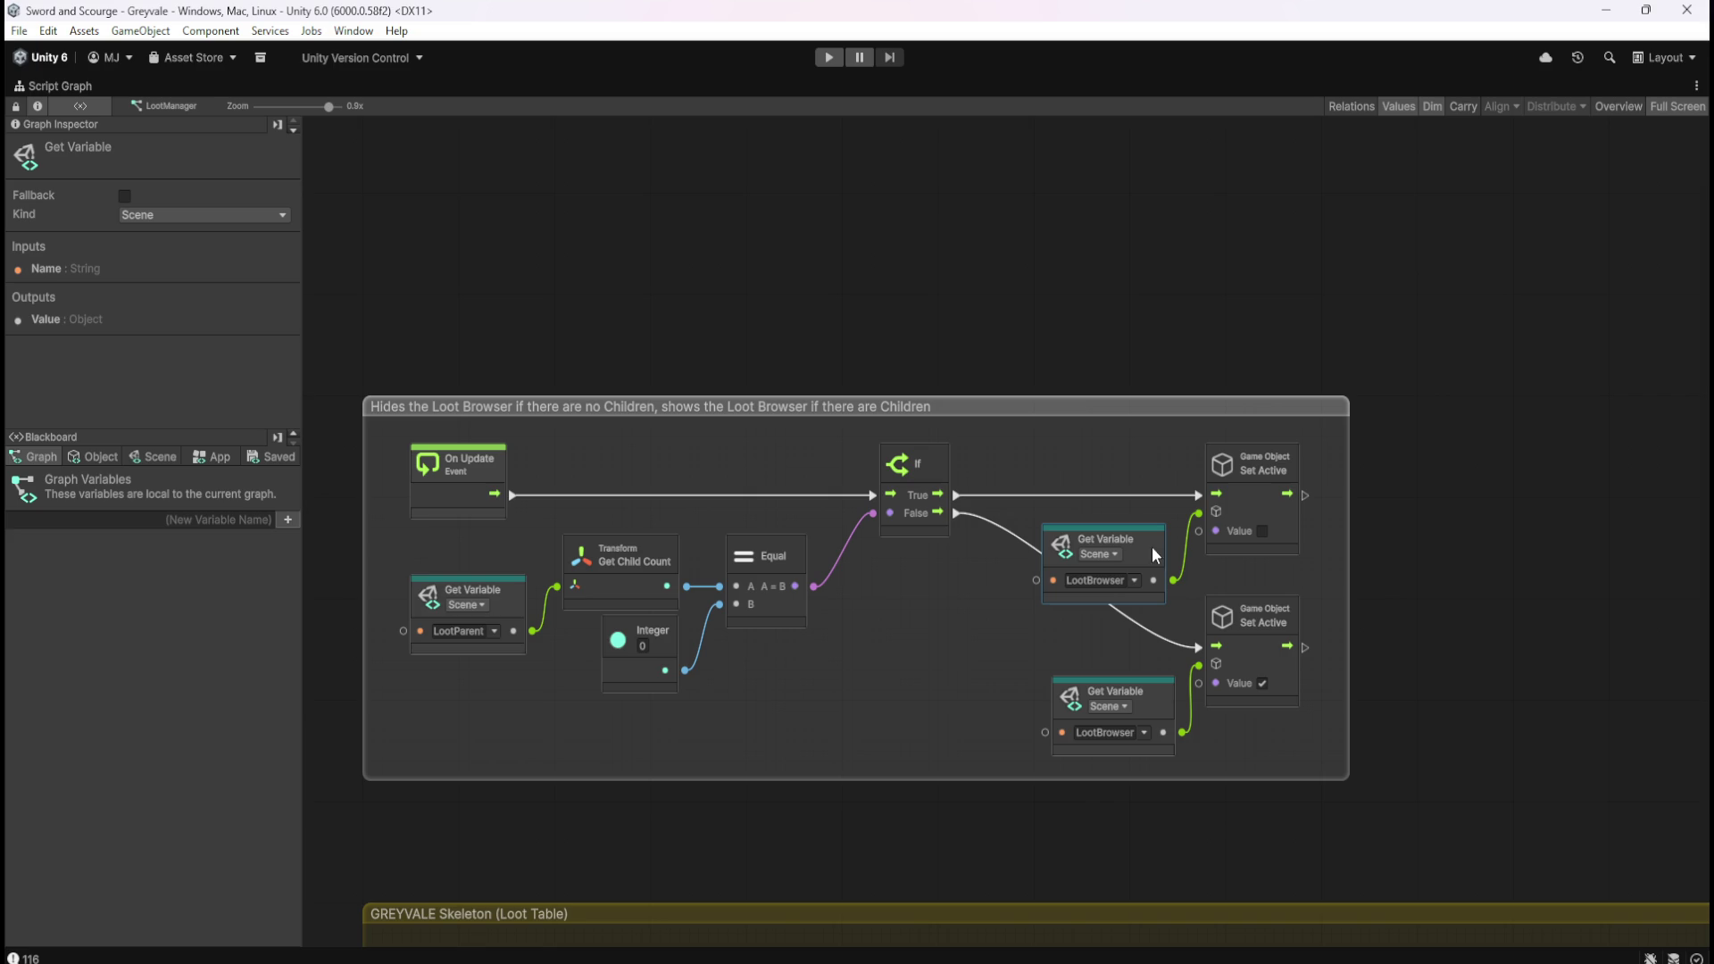
click(156, 461)
drag(296, 488, 314, 925)
key(shift+space)
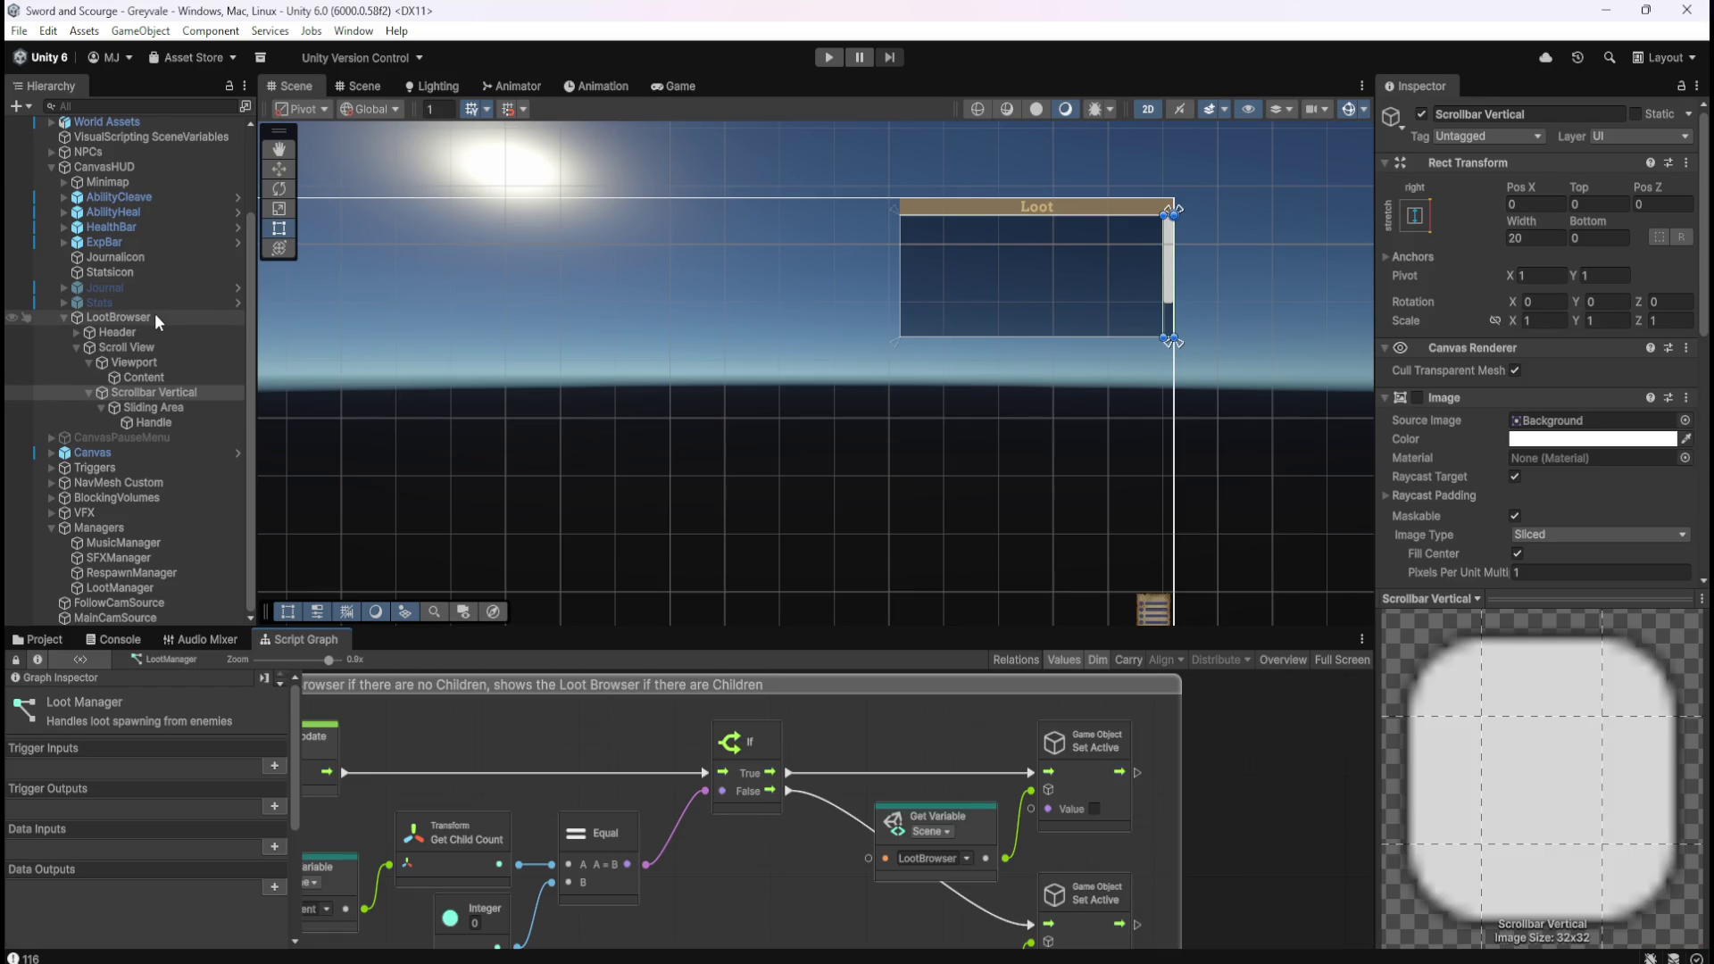
Browse LootManager nodes from the LootBrowser output without adding any, then select the LootBrowser object.
key(shift+space)
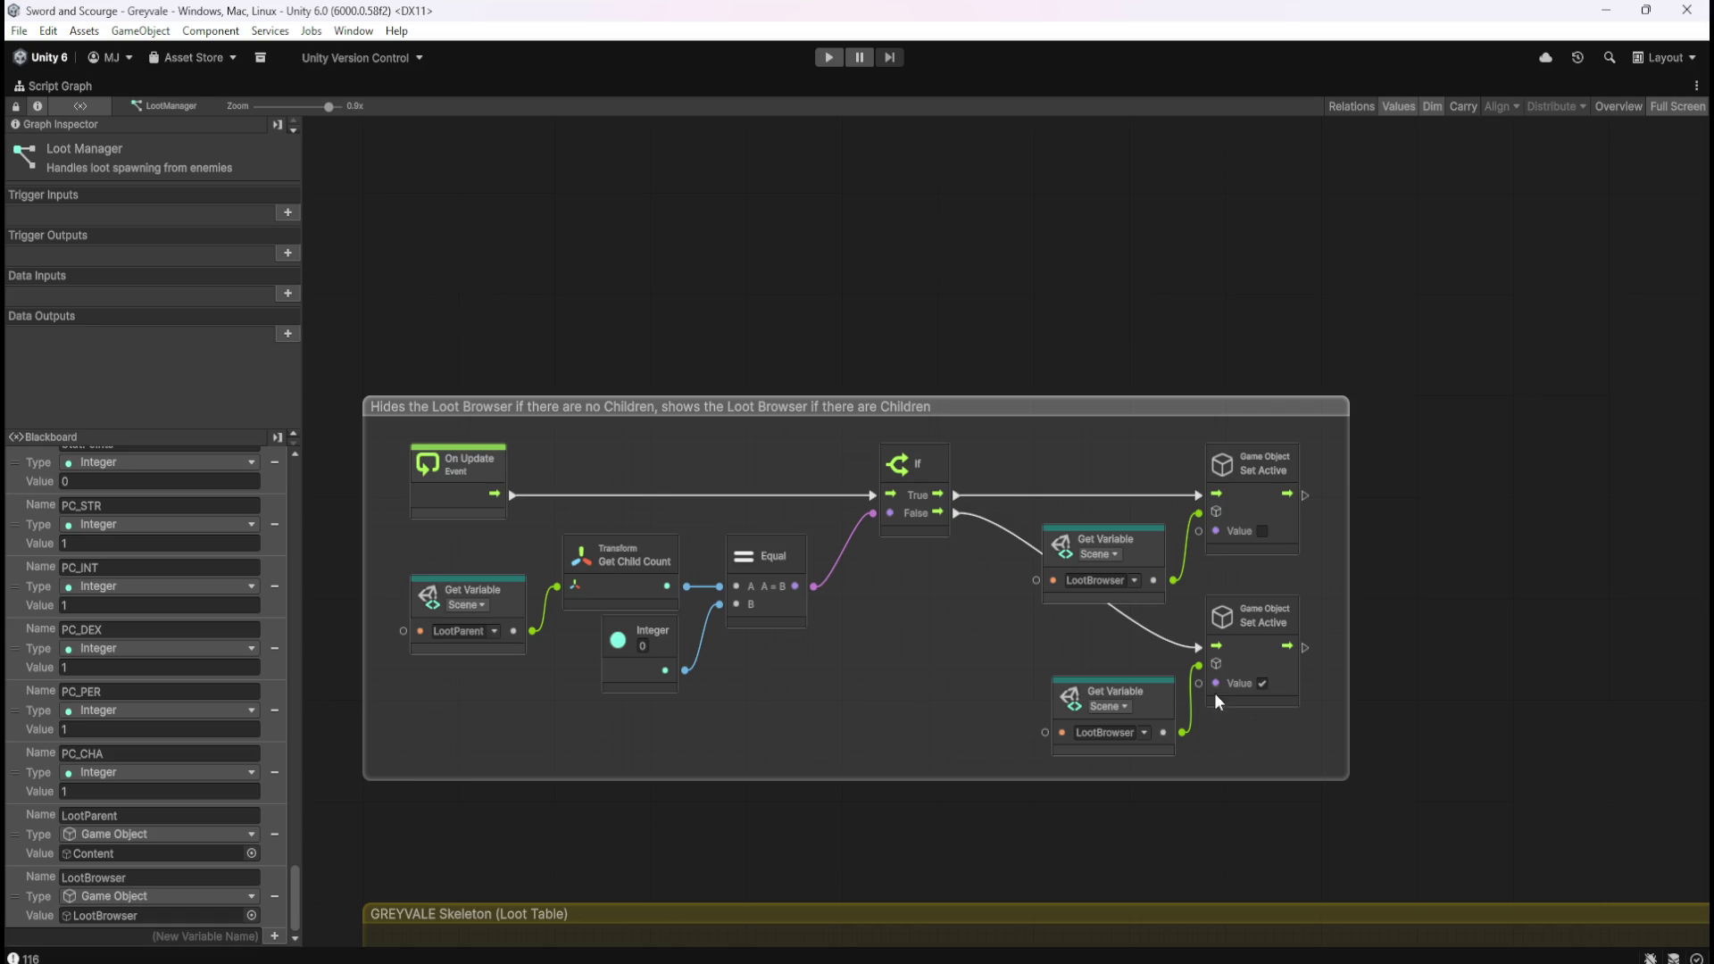
drag(1090, 291, 1144, 334)
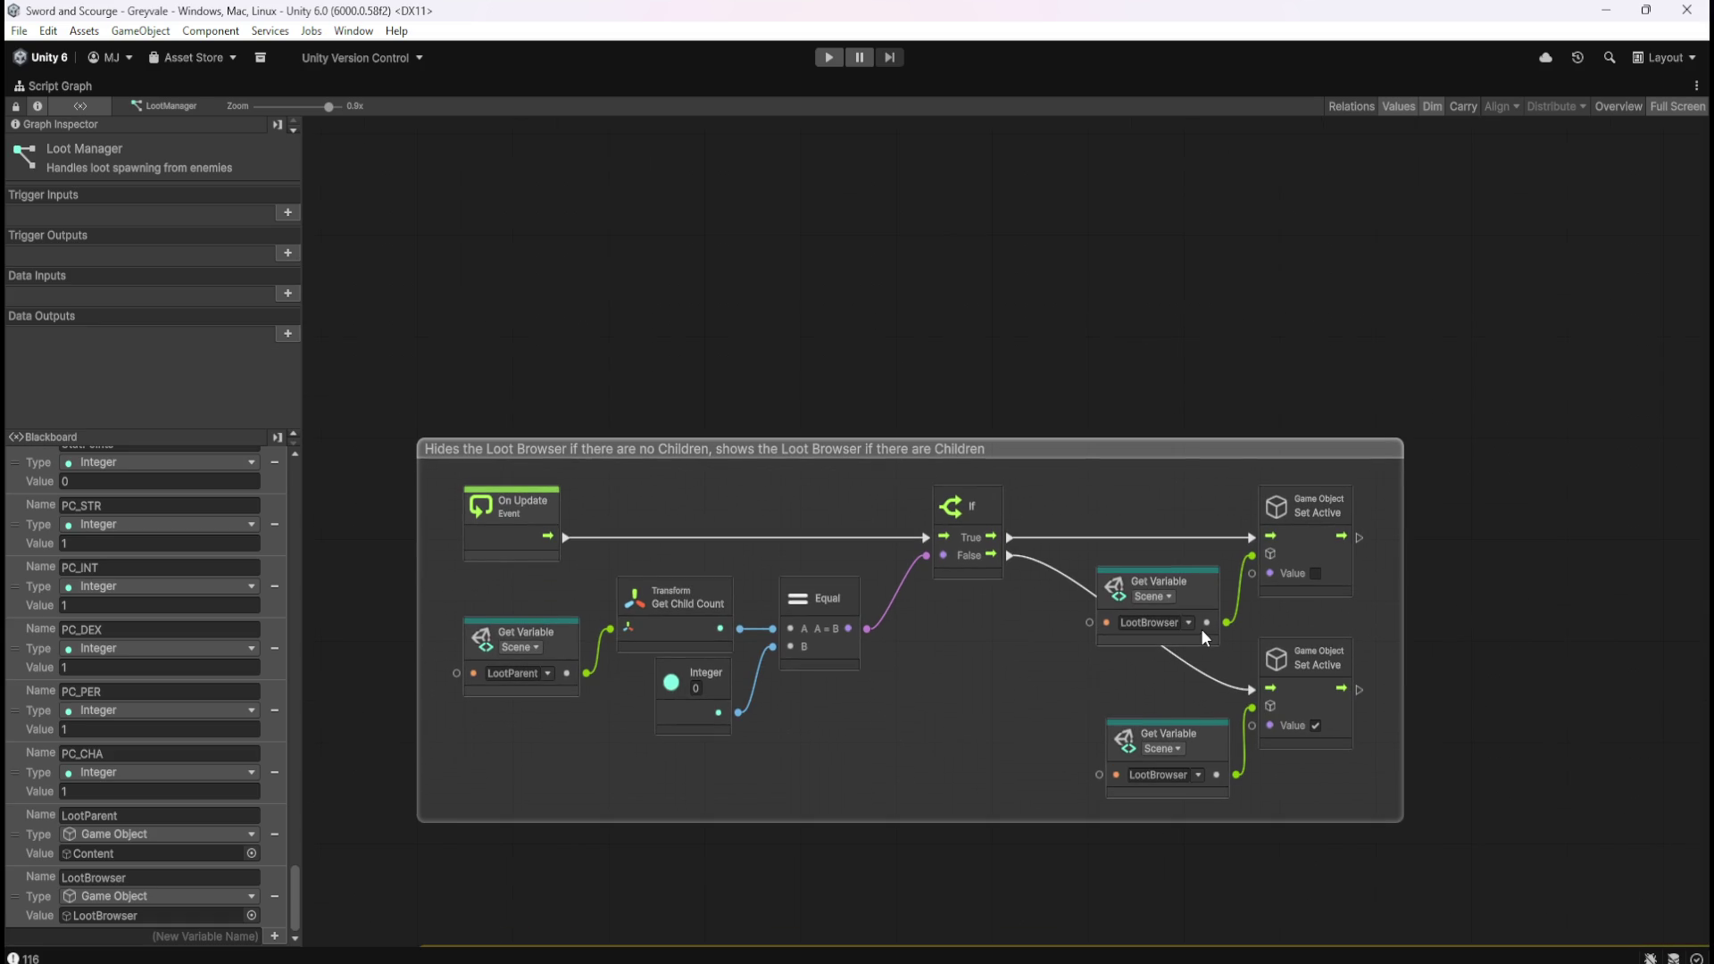
drag(1225, 624, 1433, 259)
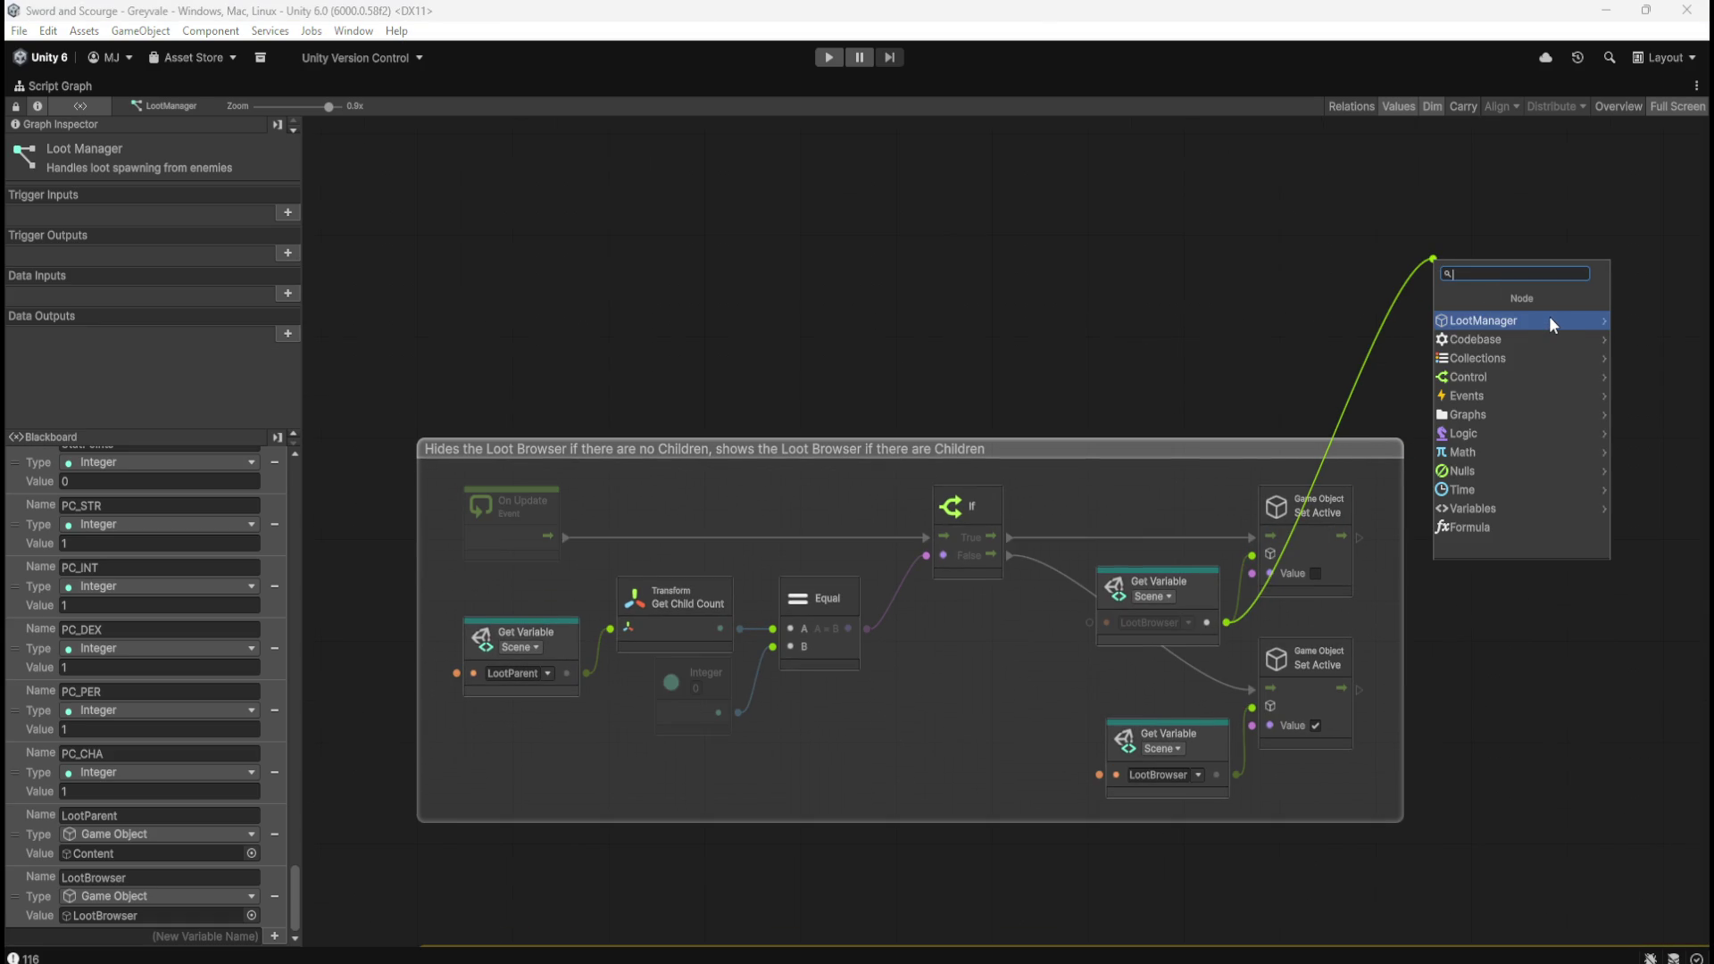
click(1550, 320)
key(Escape)
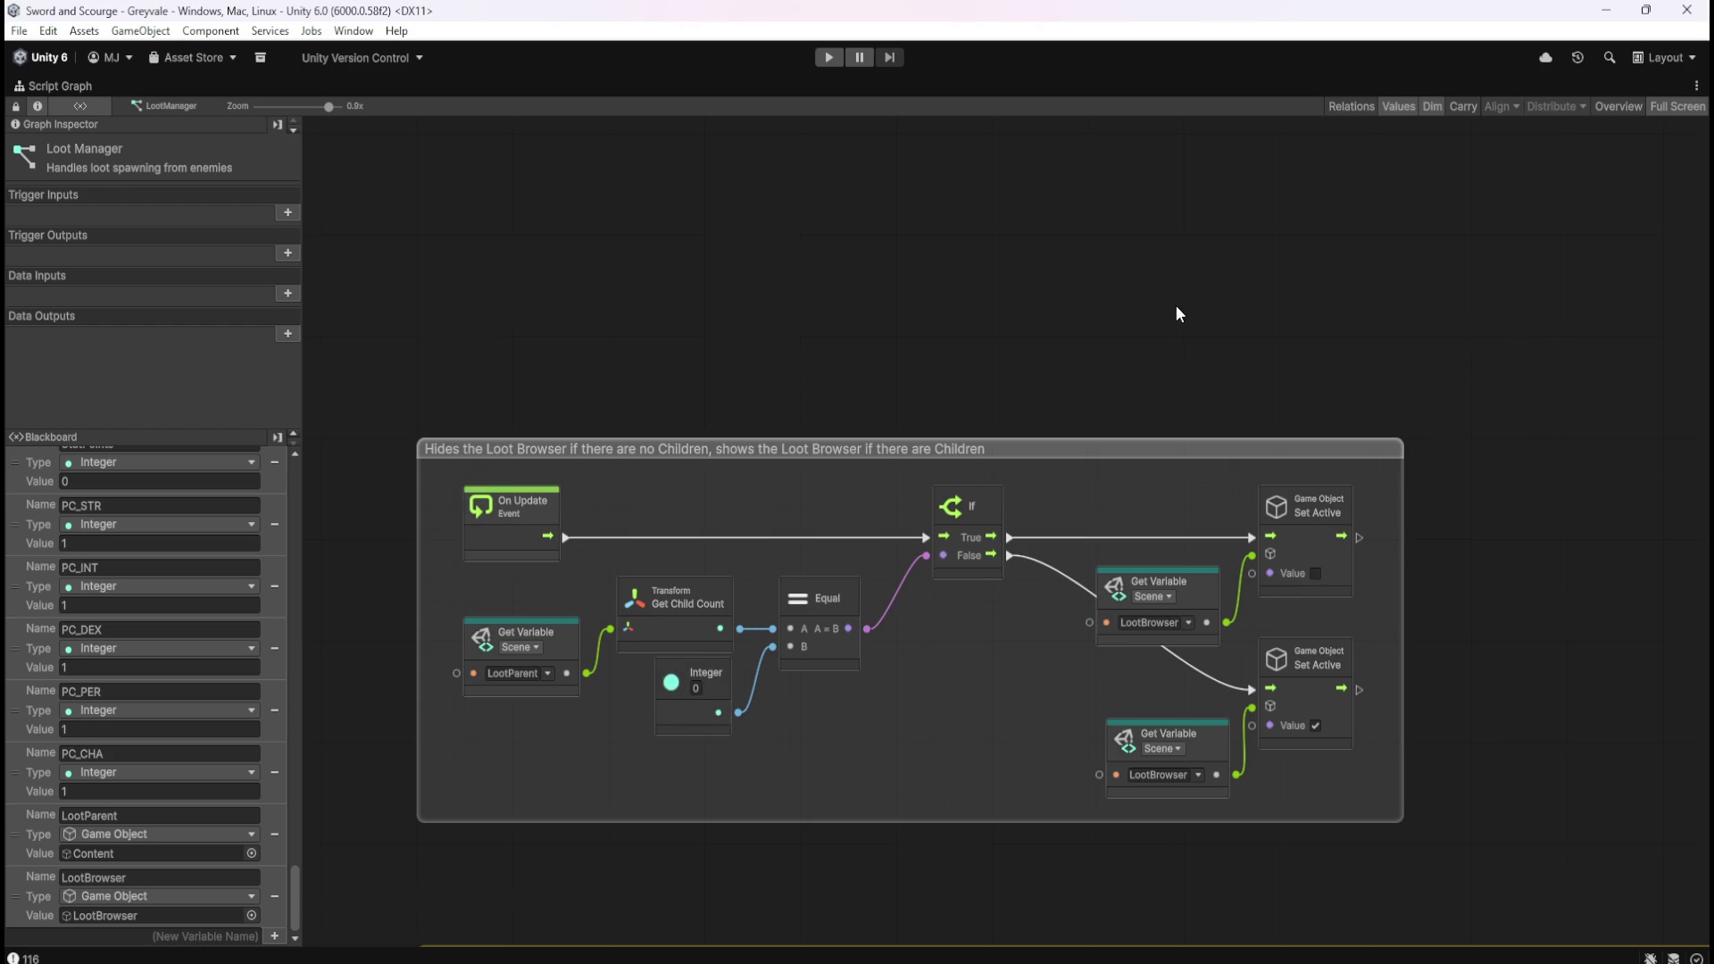
key(shift+space)
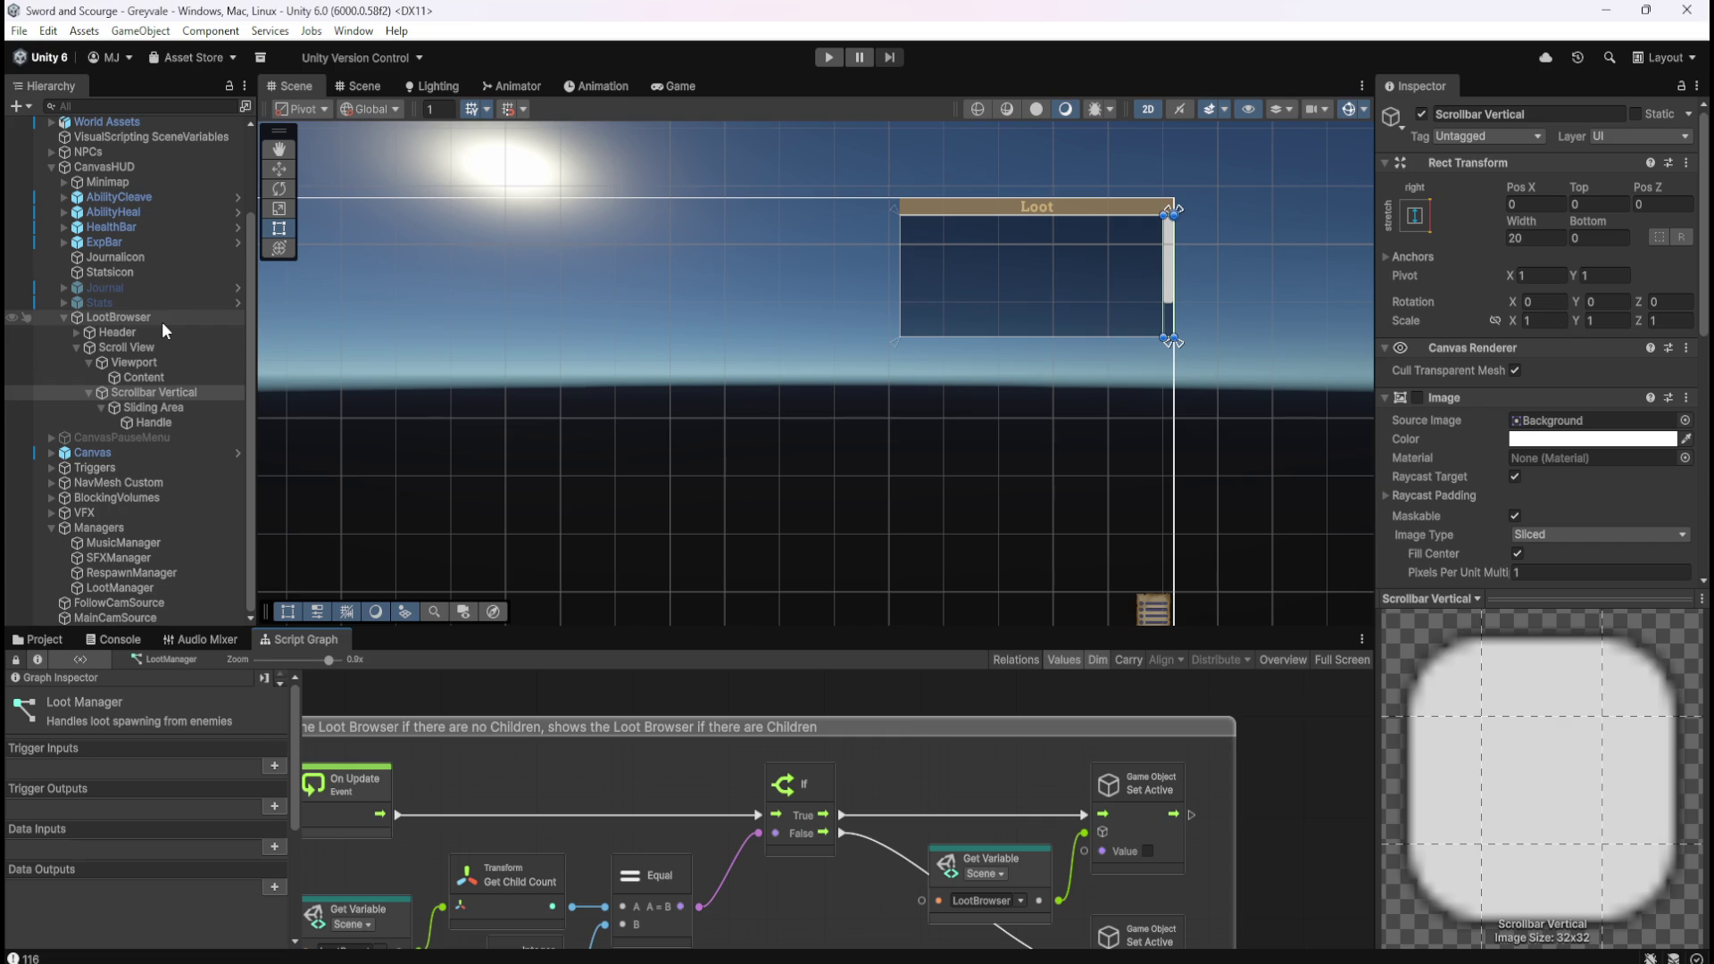
click(162, 322)
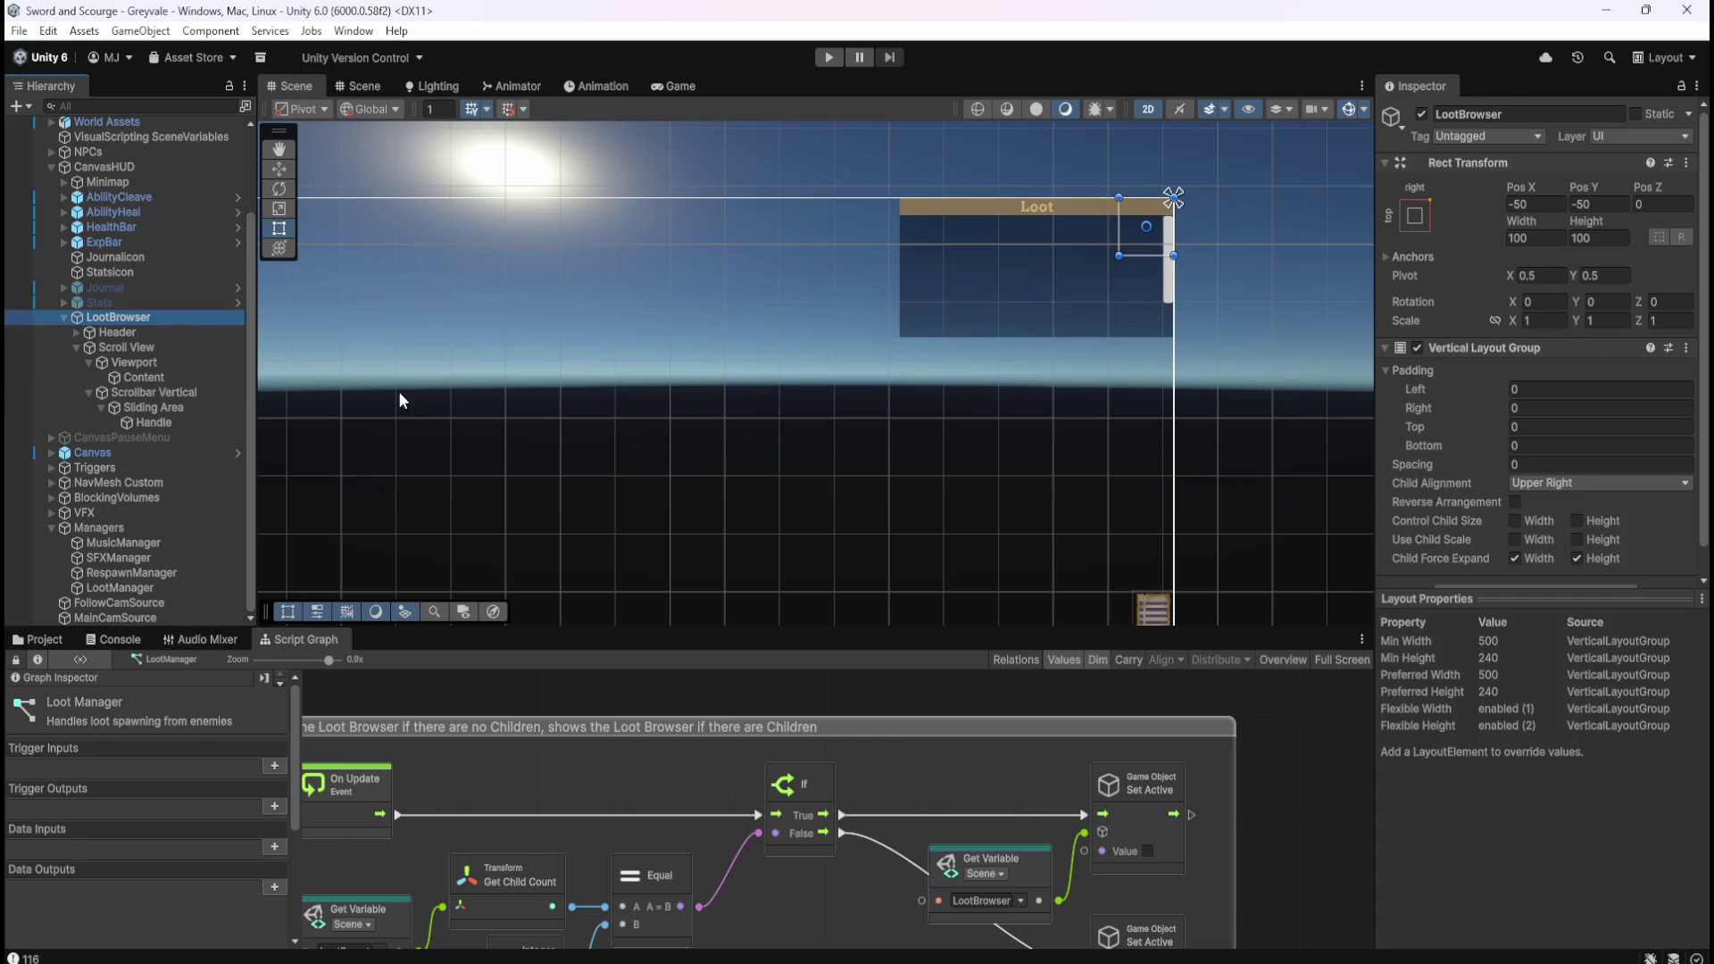
scroll(1425, 524, down, 1)
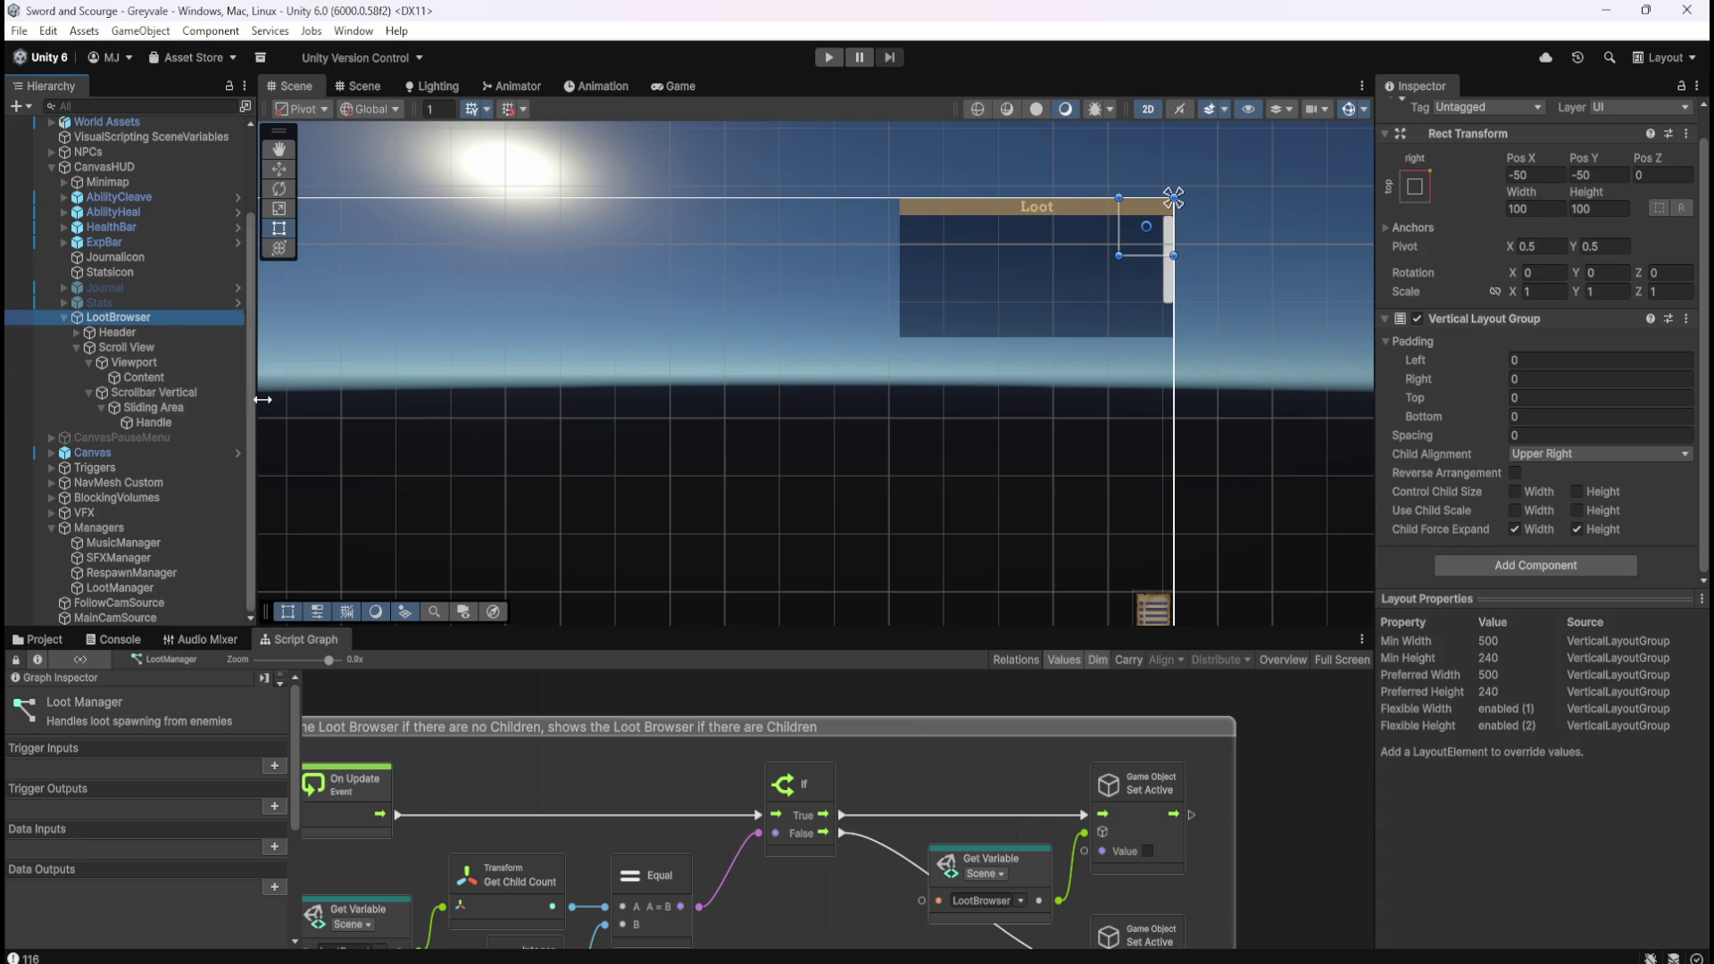
key(shift+space)
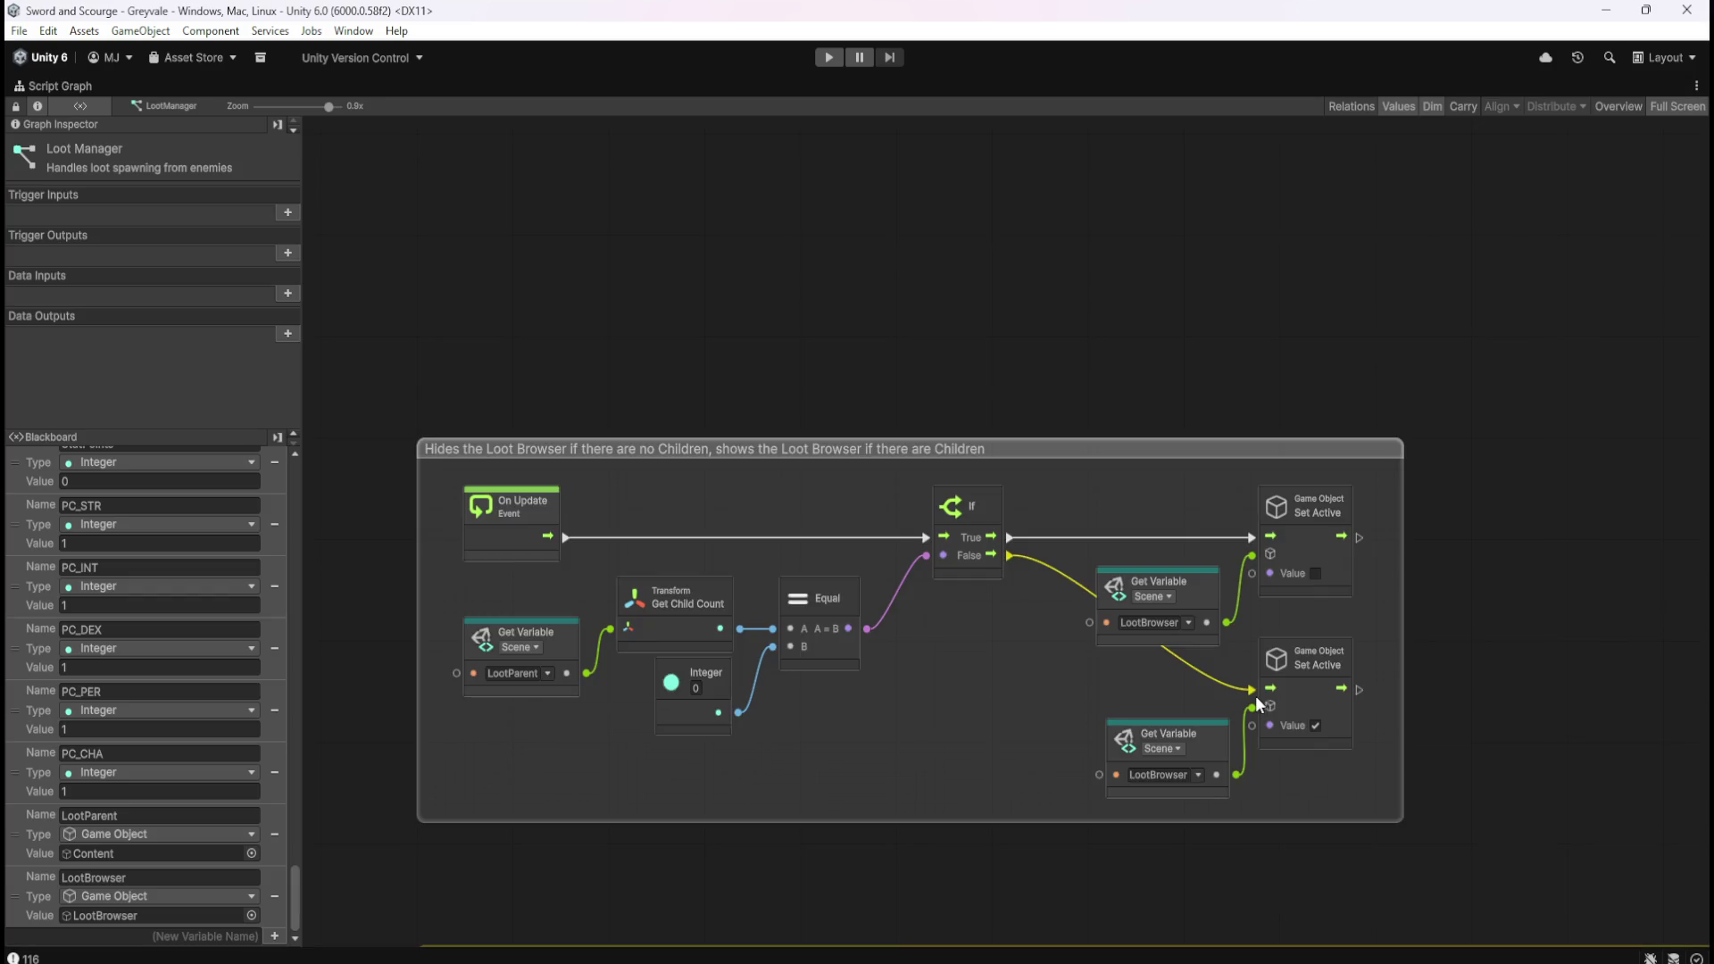
drag(1487, 699, 964, 548)
drag(840, 516, 1127, 493)
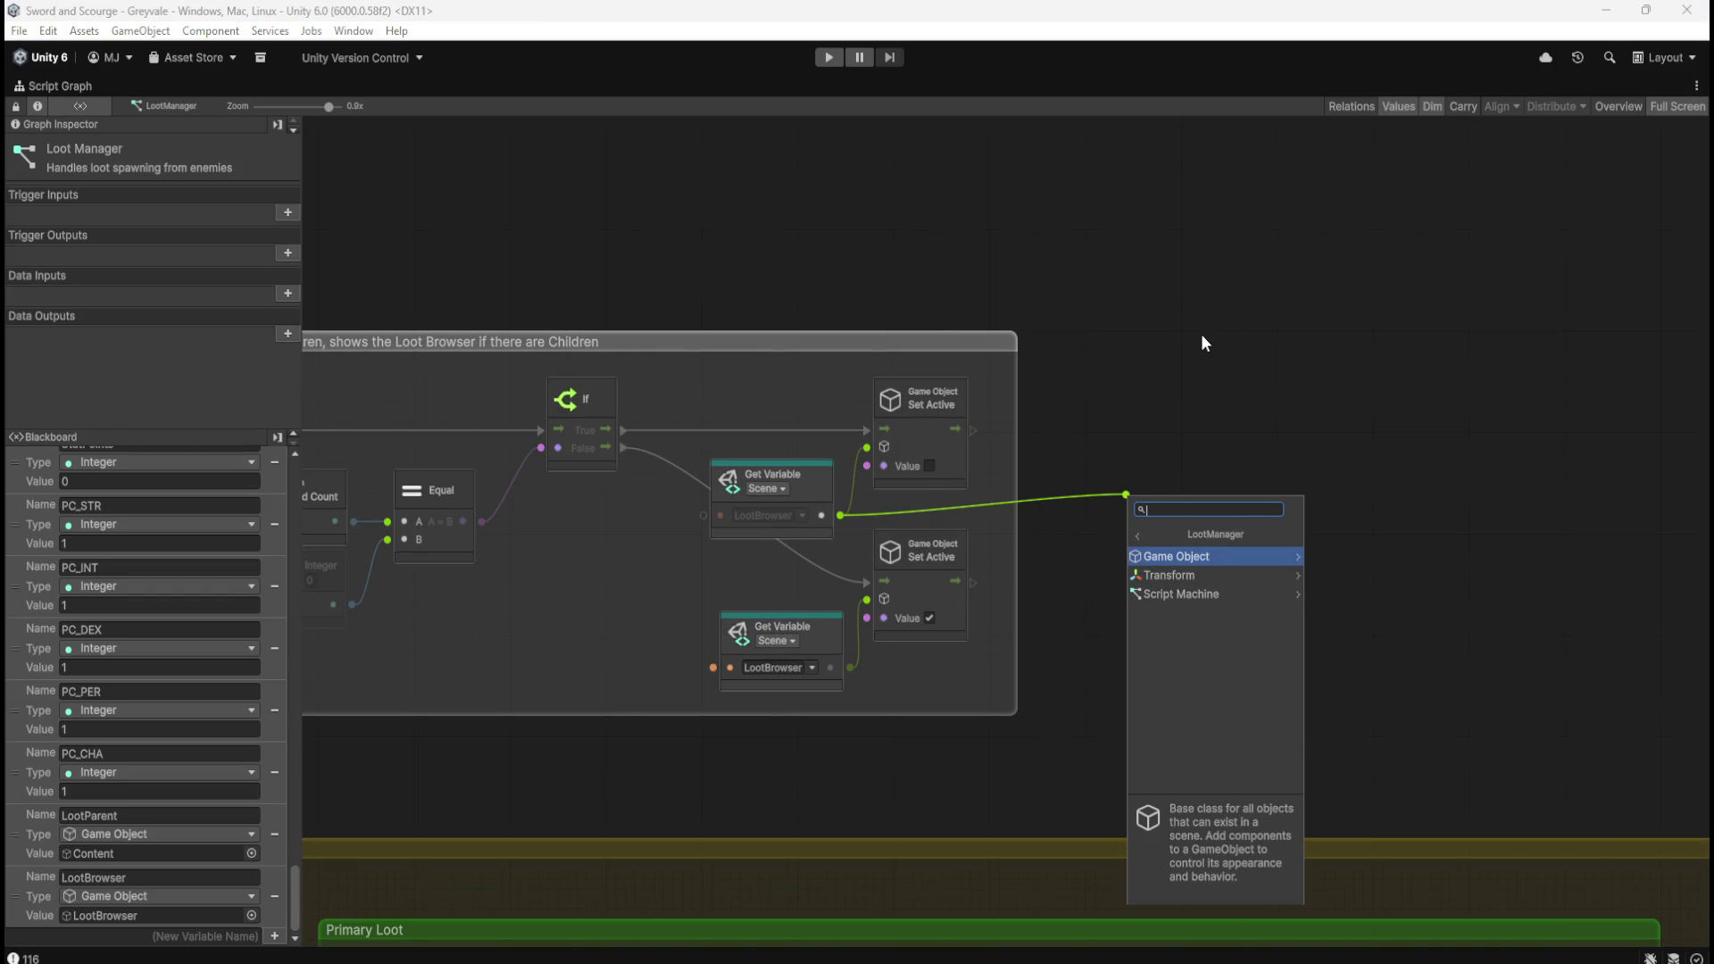
key(Escape)
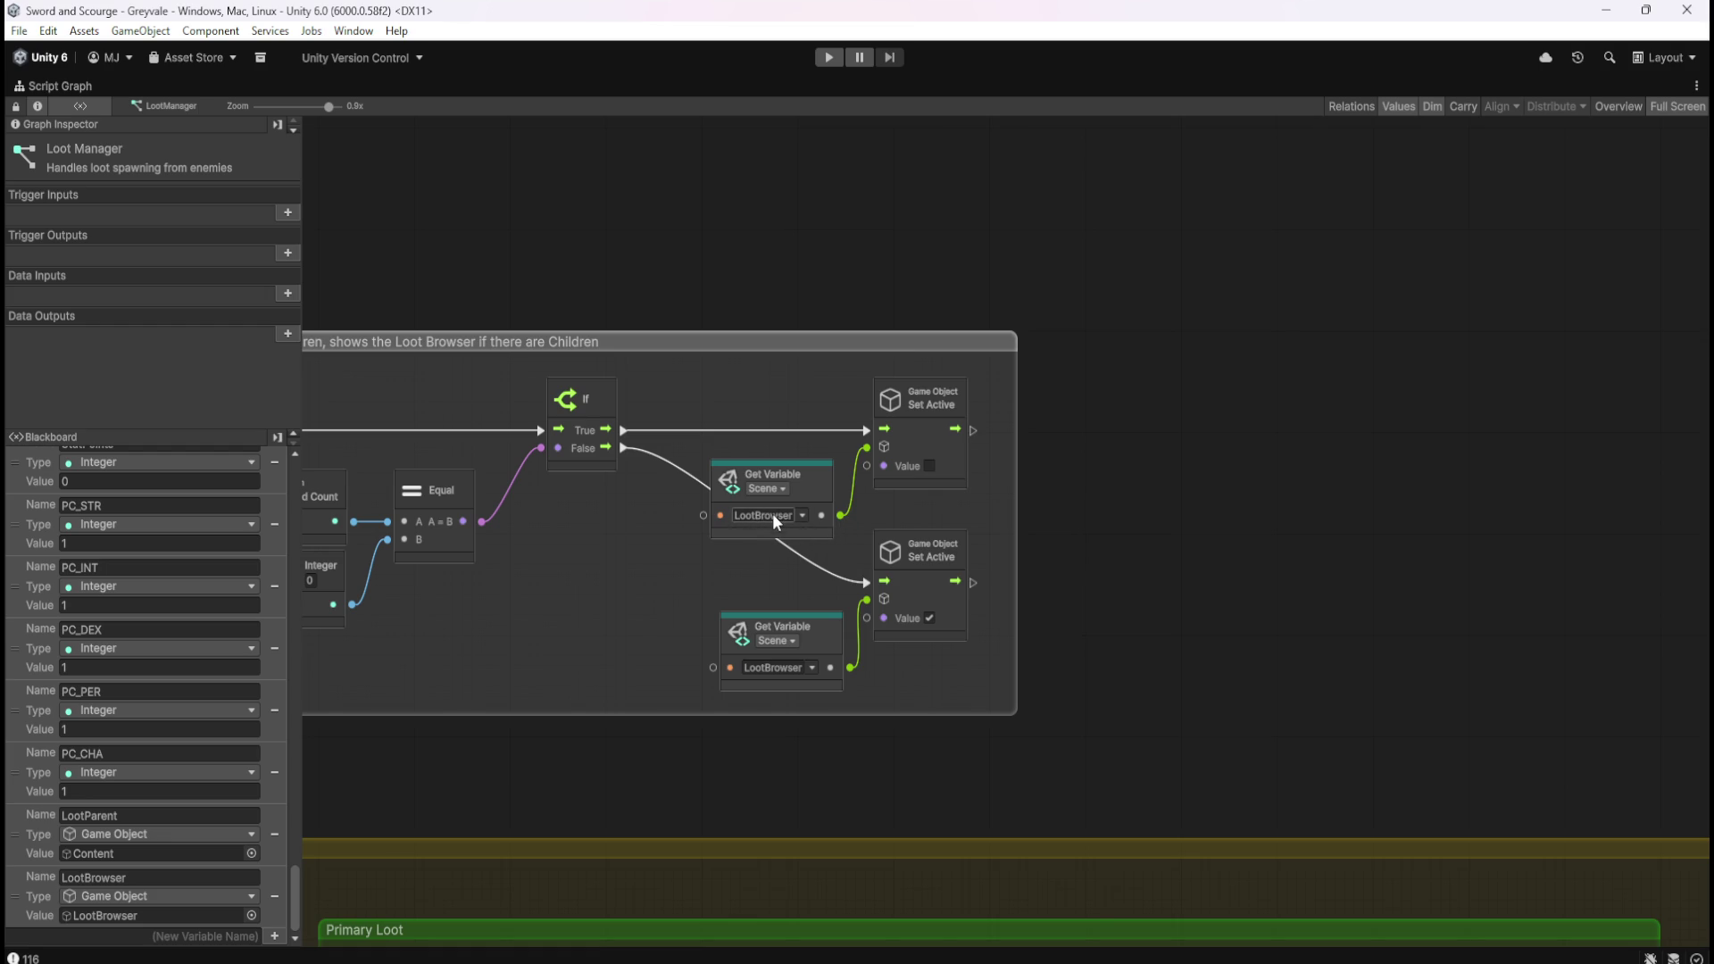
drag(839, 516, 1212, 486)
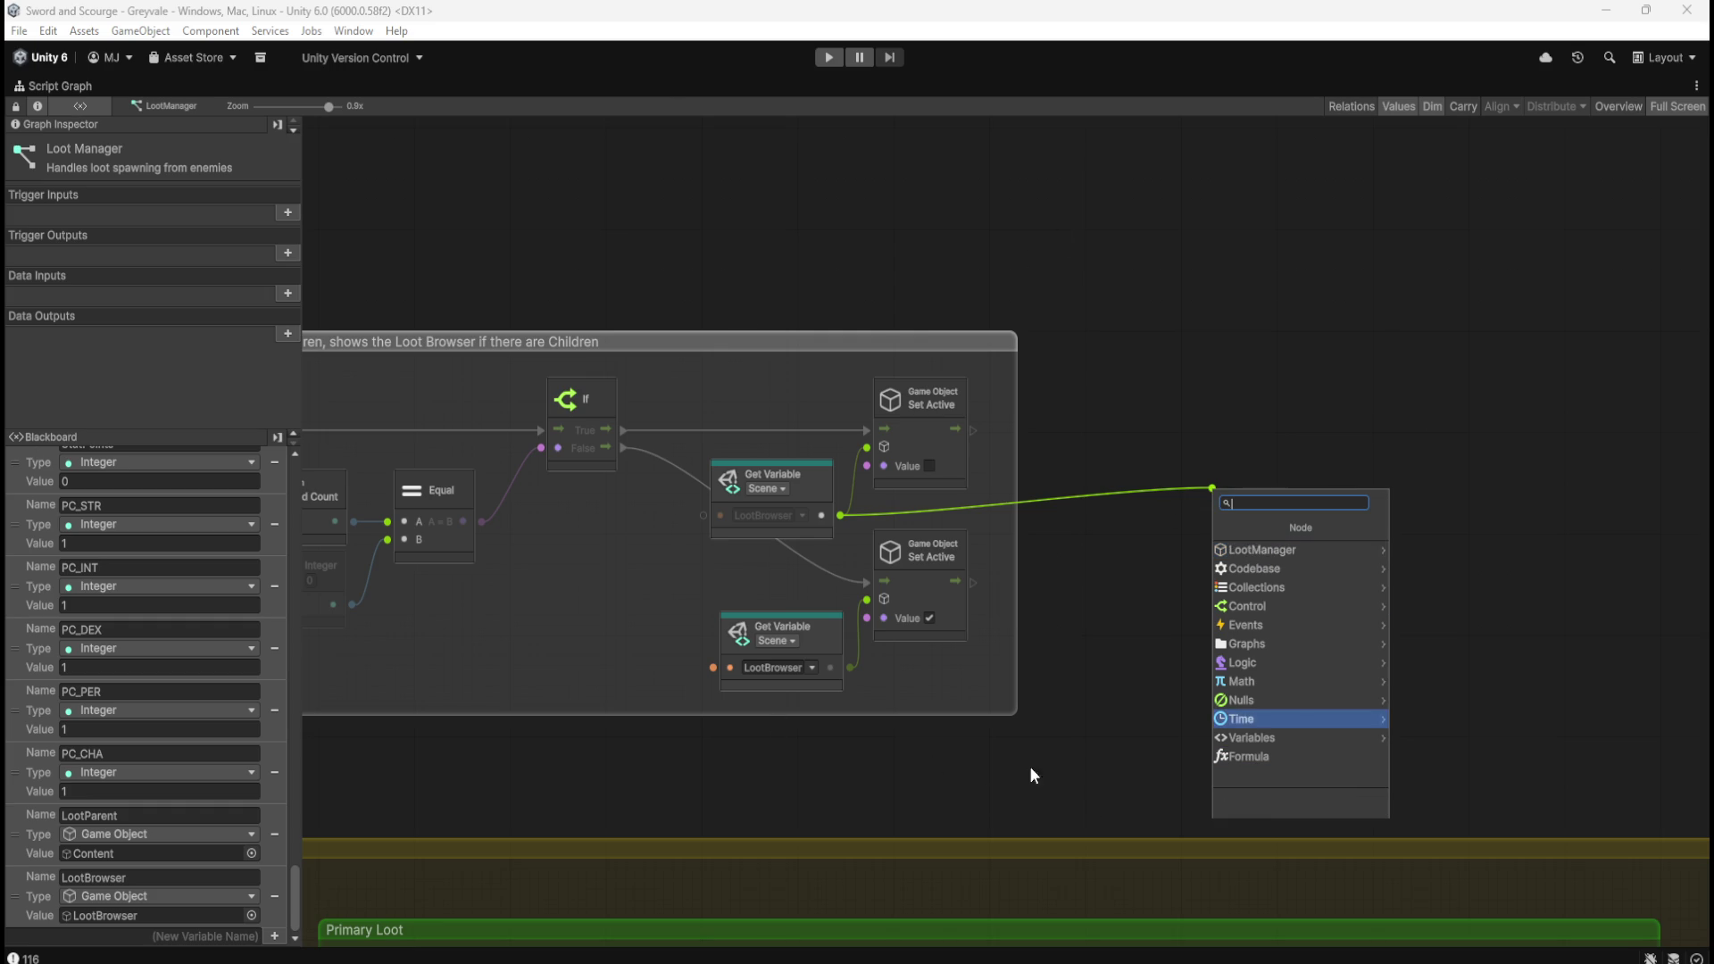
click(1323, 549)
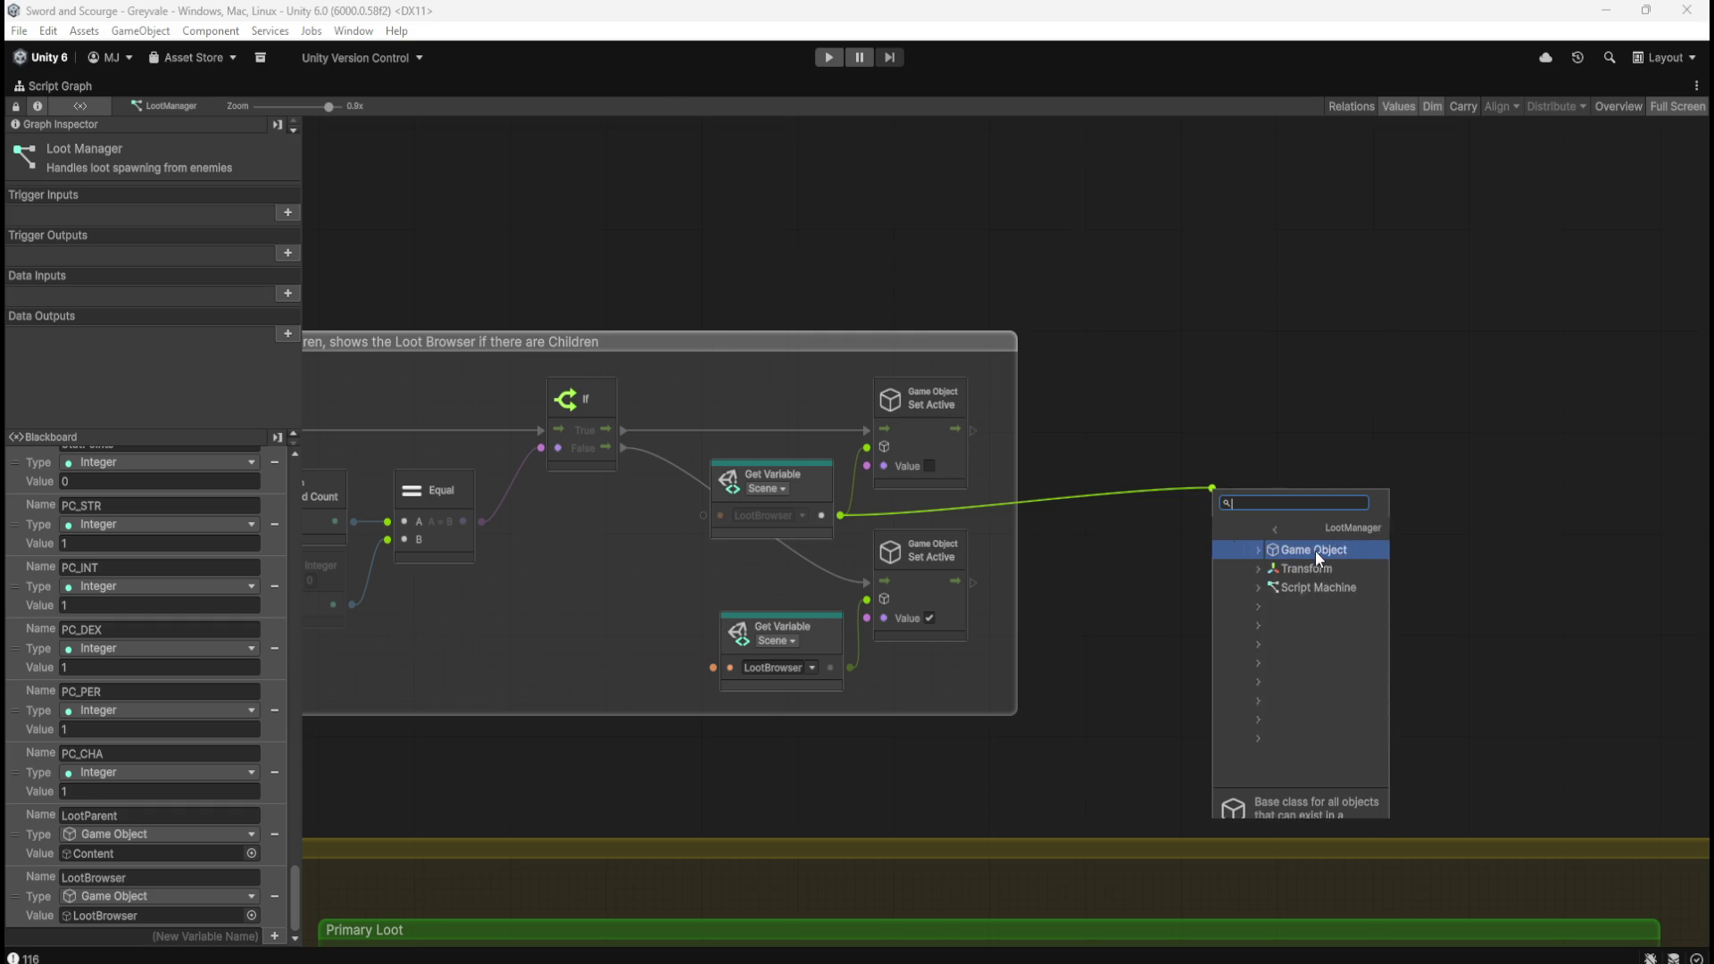
click(1317, 552)
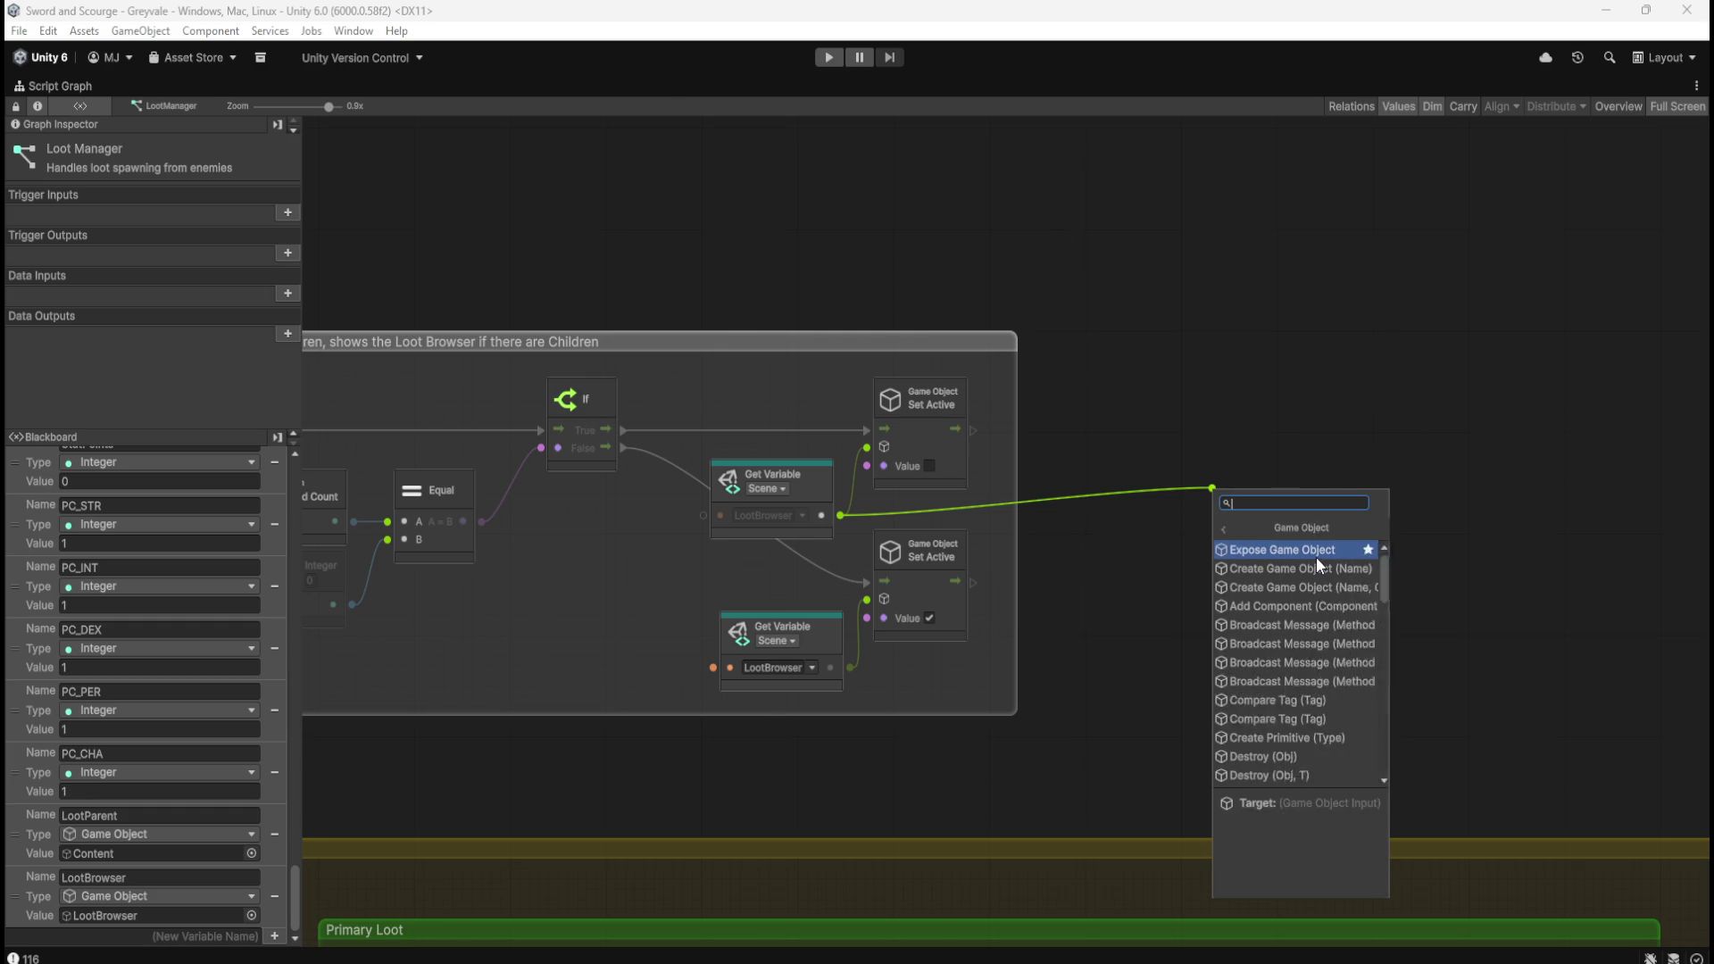
key(Escape)
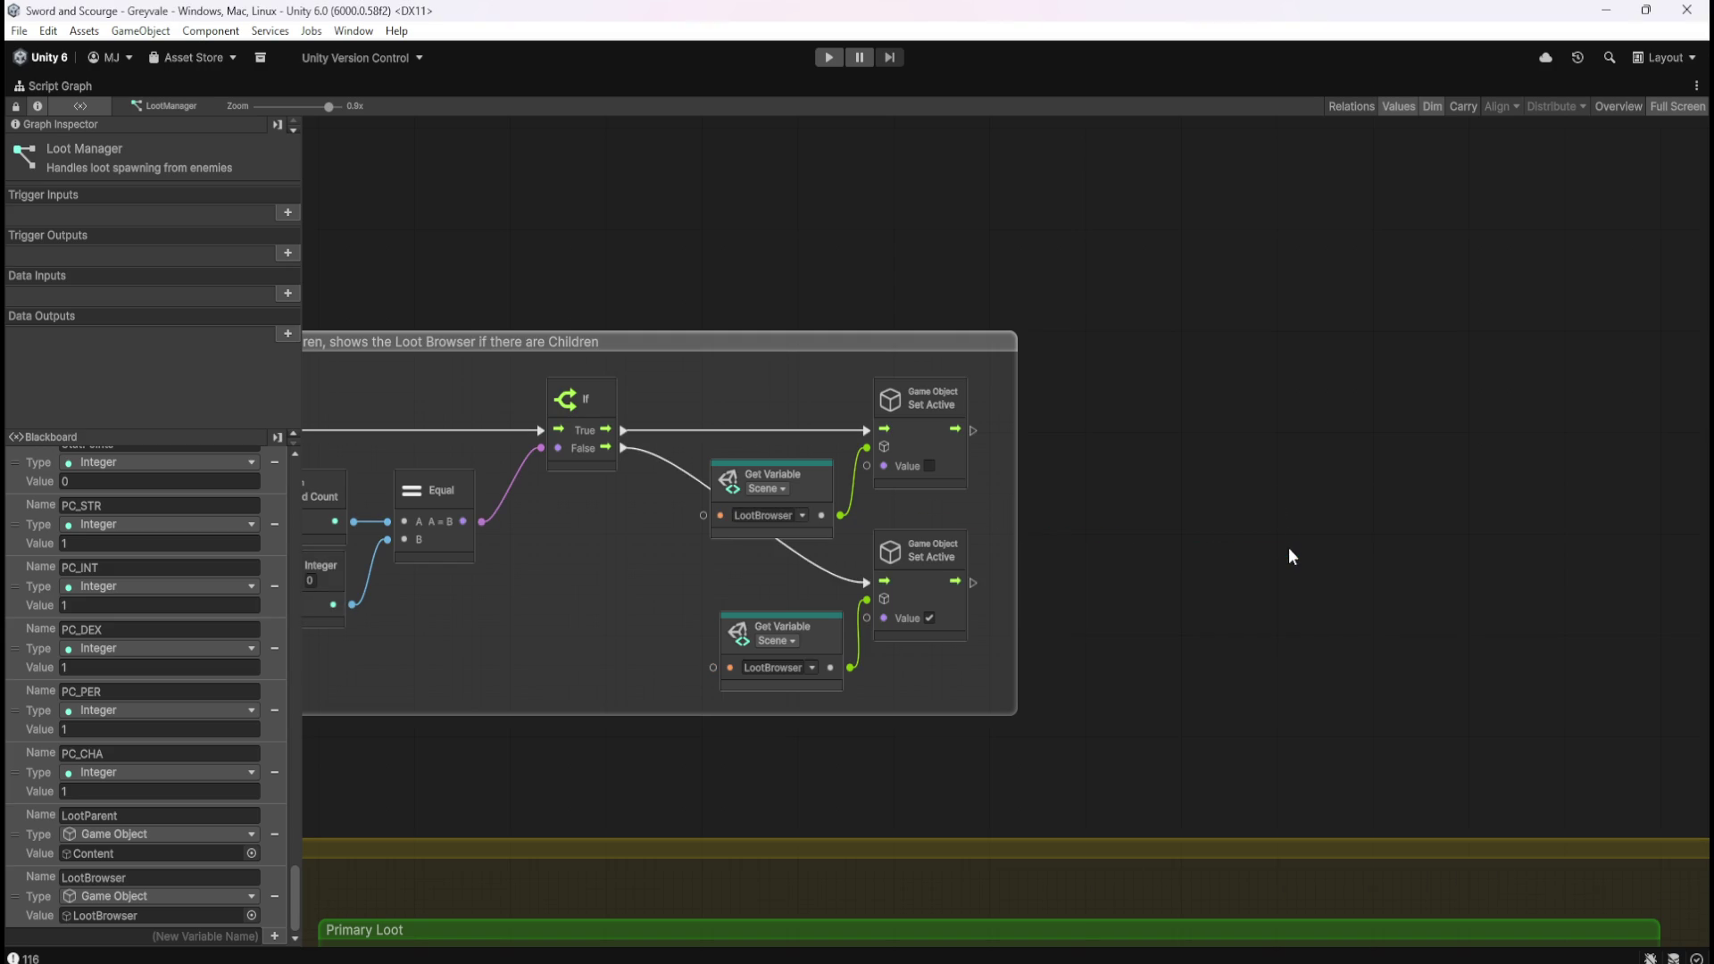
scroll(1200, 473, left, 5)
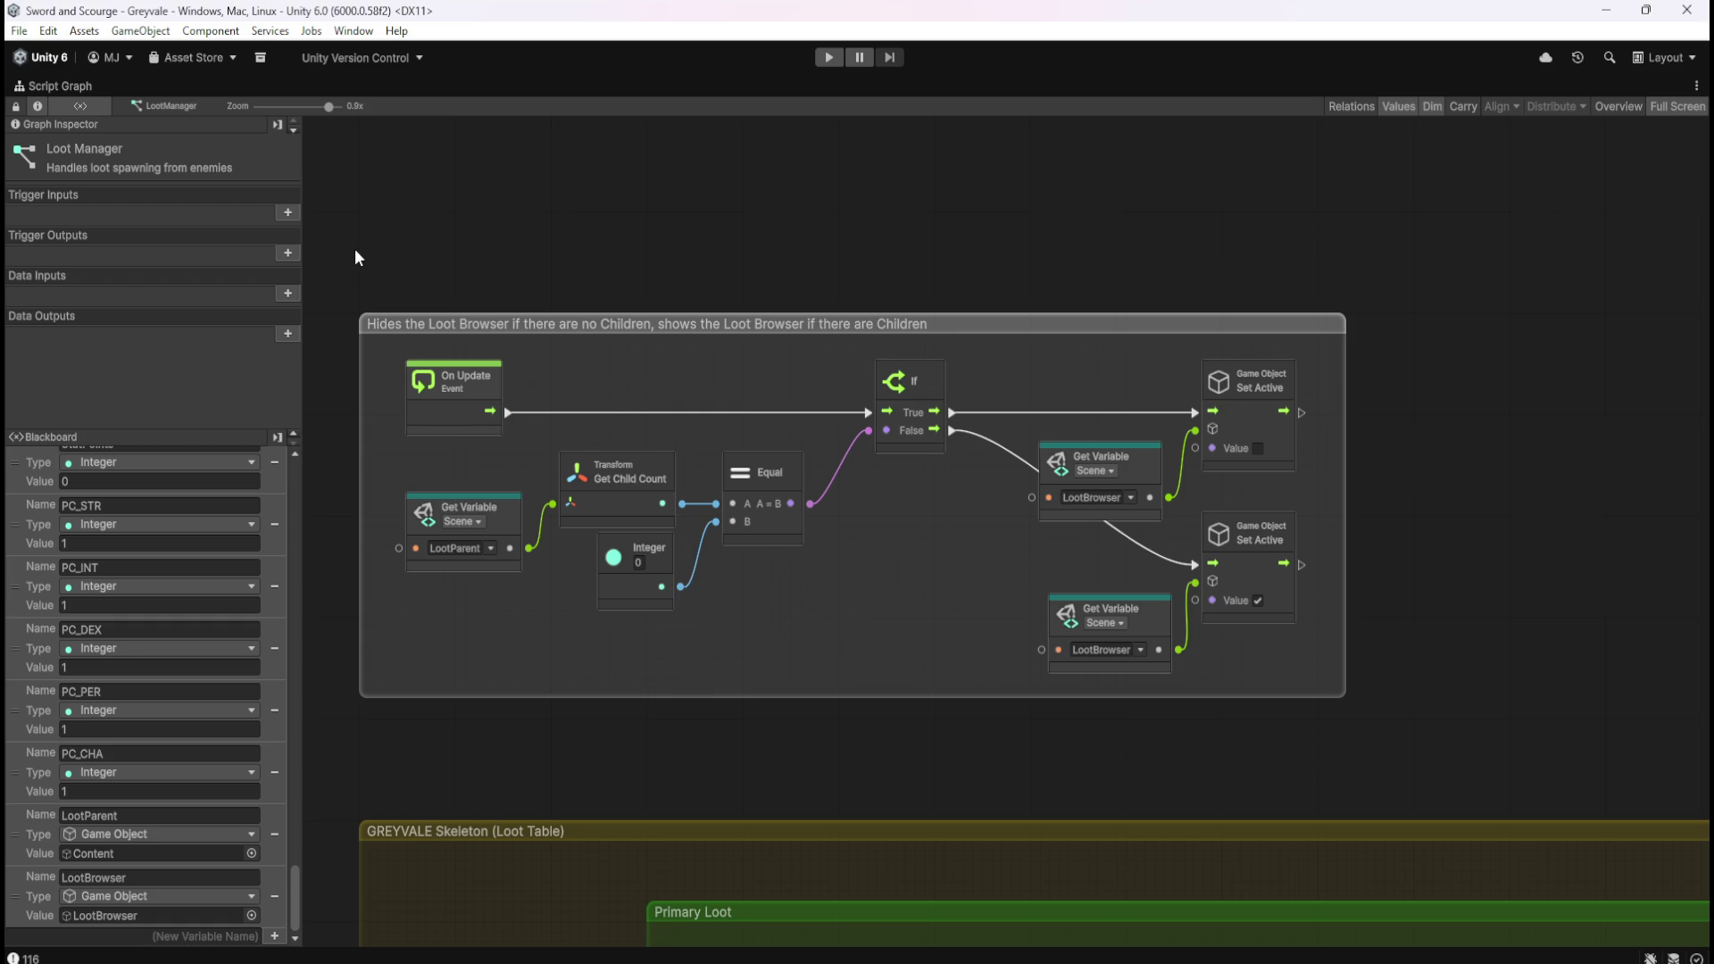
mouse_move(340, 253)
mouse_down()
mouse_move(1454, 491)
mouse_move(1470, 730)
mouse_move(1396, 750)
mouse_up()
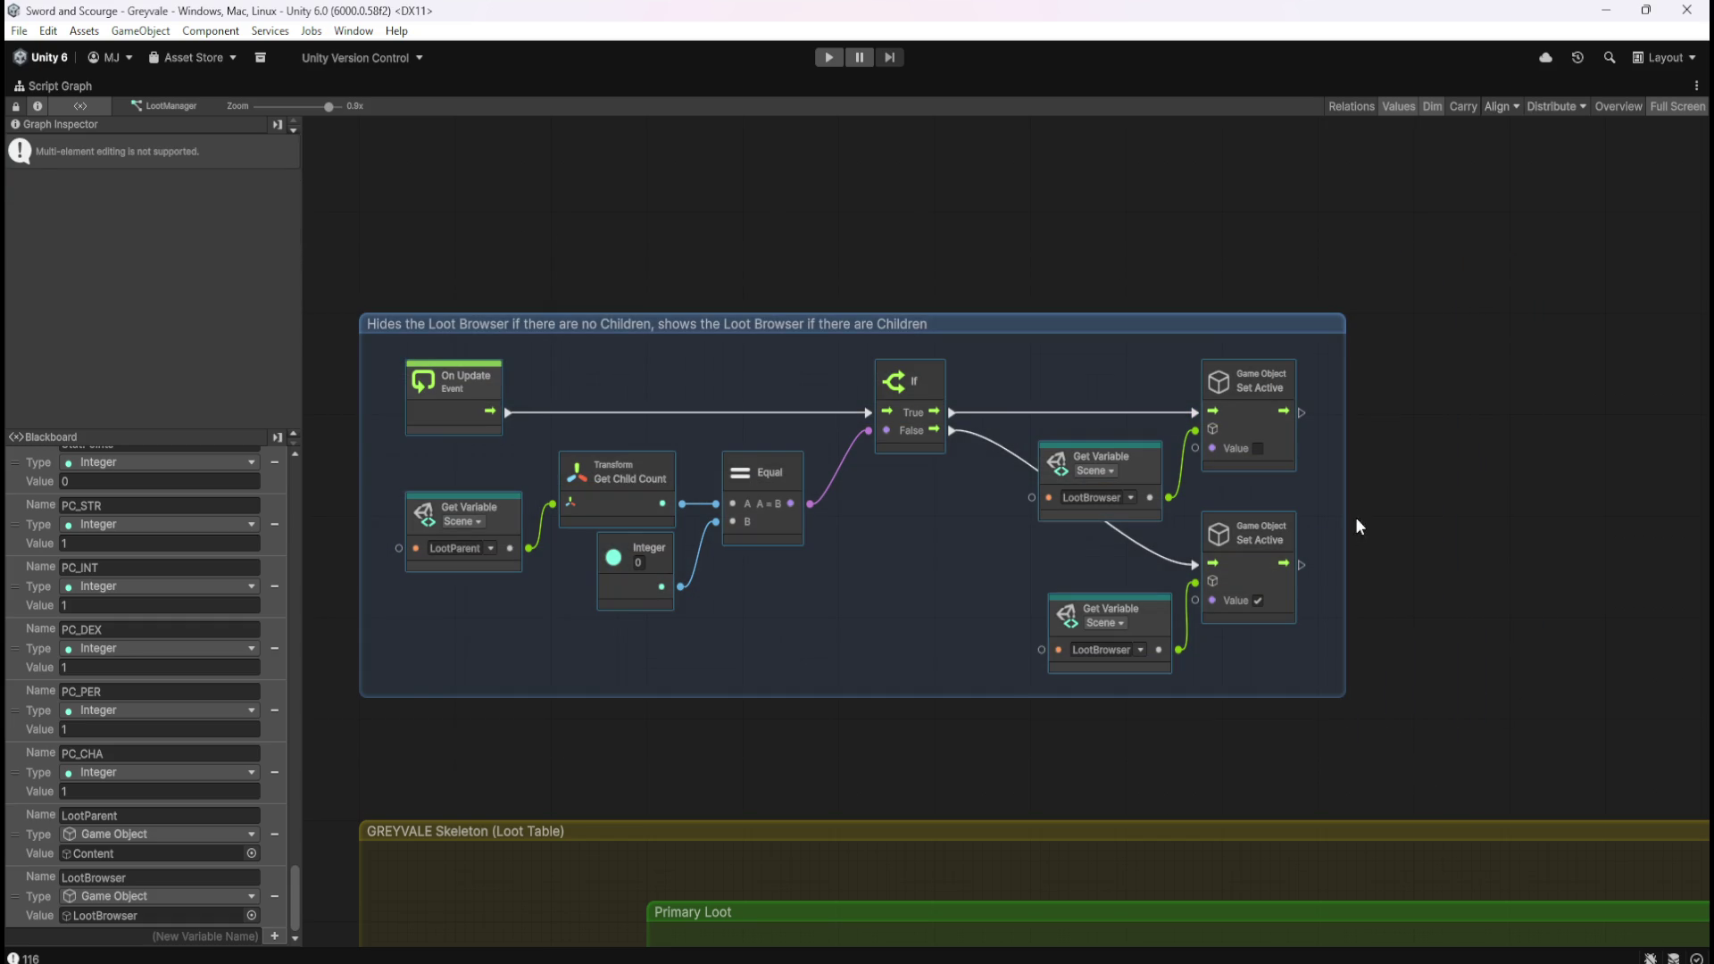
click(1409, 445)
scroll(1407, 450, down, 8)
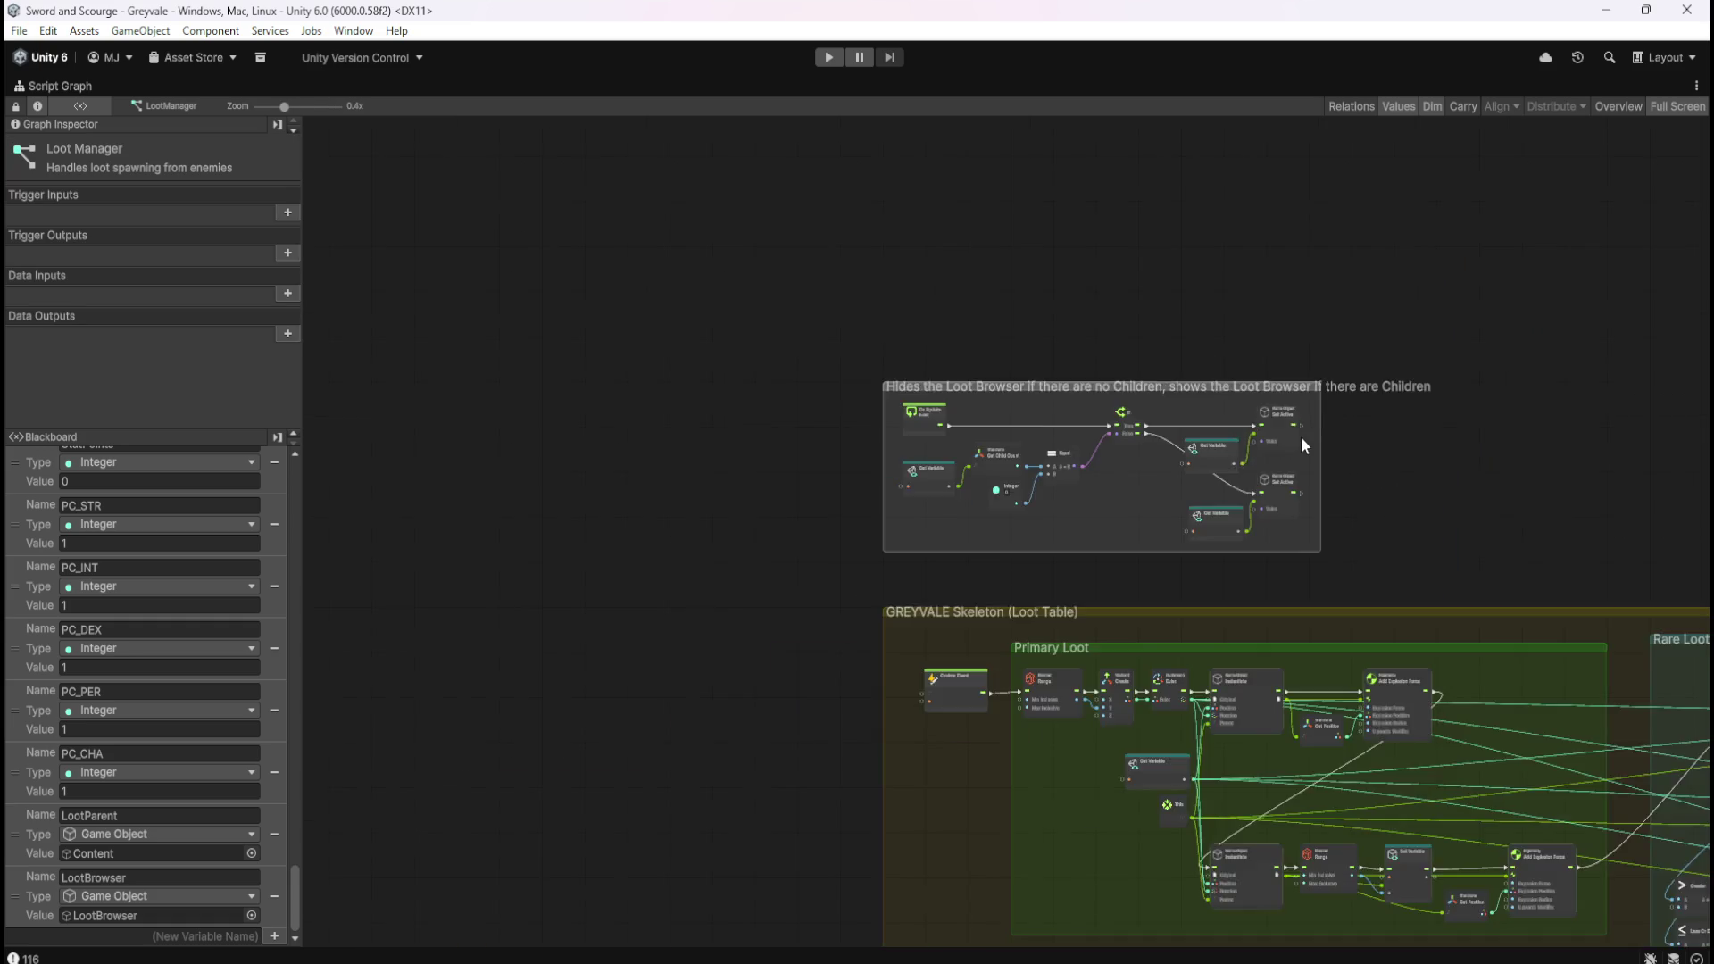
drag(1409, 459, 1248, 420)
scroll(1320, 464, up, 4)
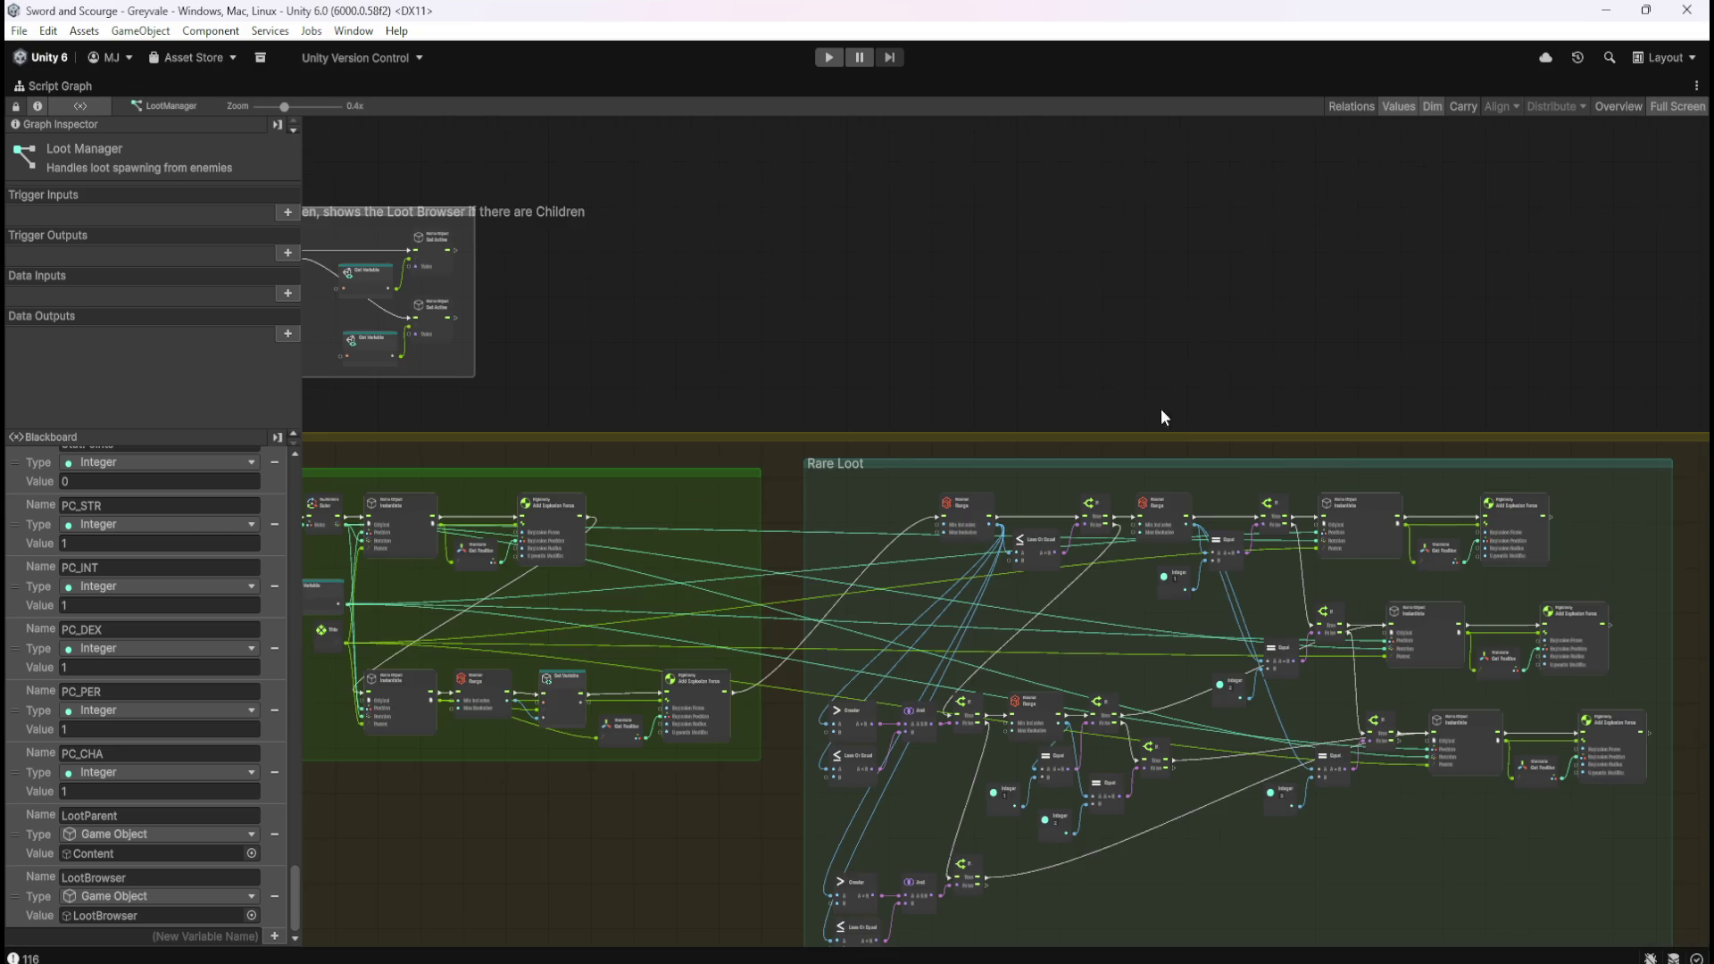
drag(964, 267, 1408, 420)
scroll(581, 407, up, 4)
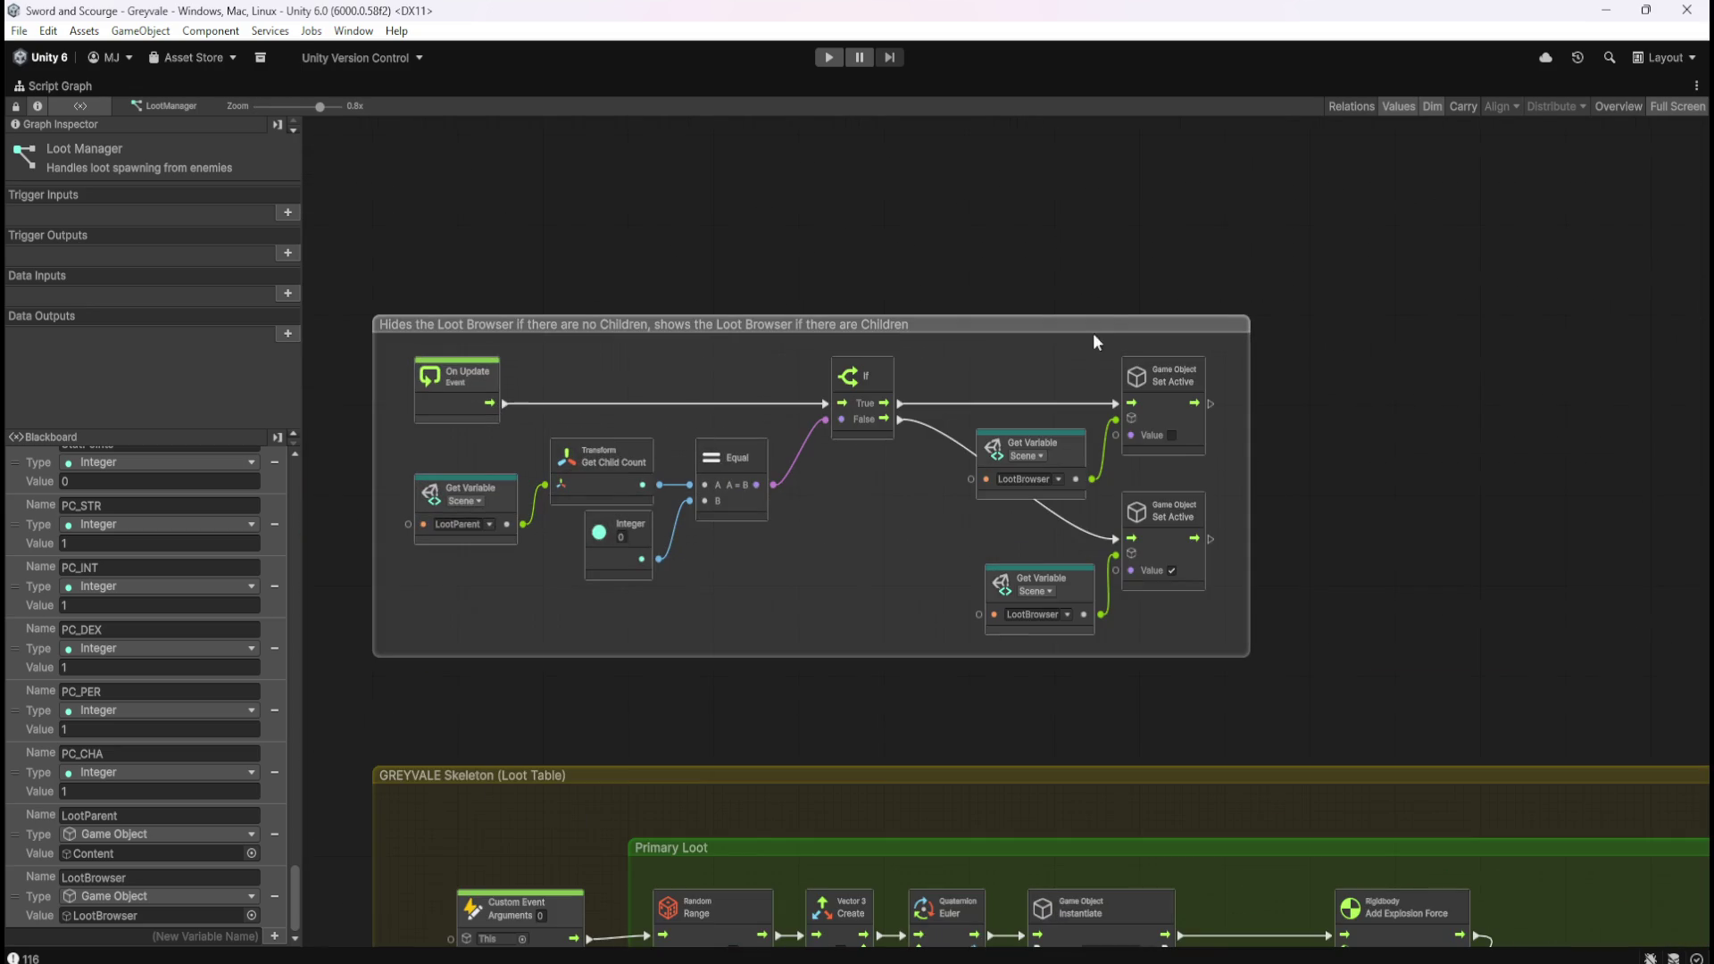
key(shift+space)
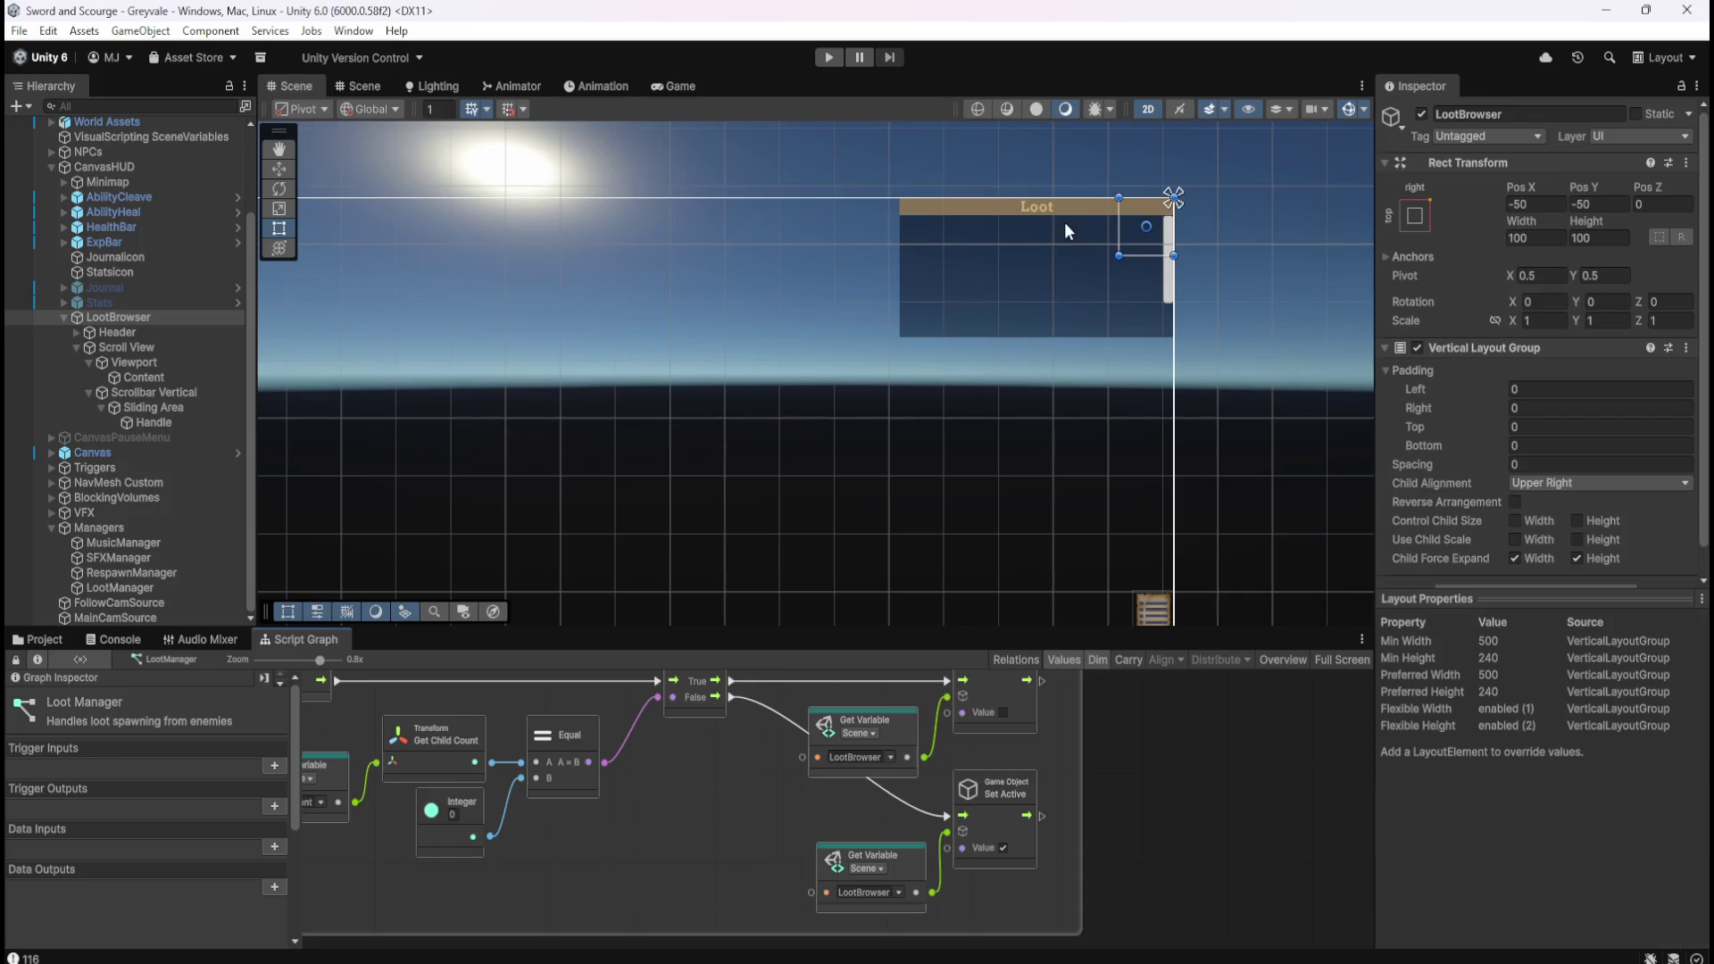
Select LootBrowser and add a Script Machine component via an Add Component search for 'script'.
click(161, 330)
click(182, 318)
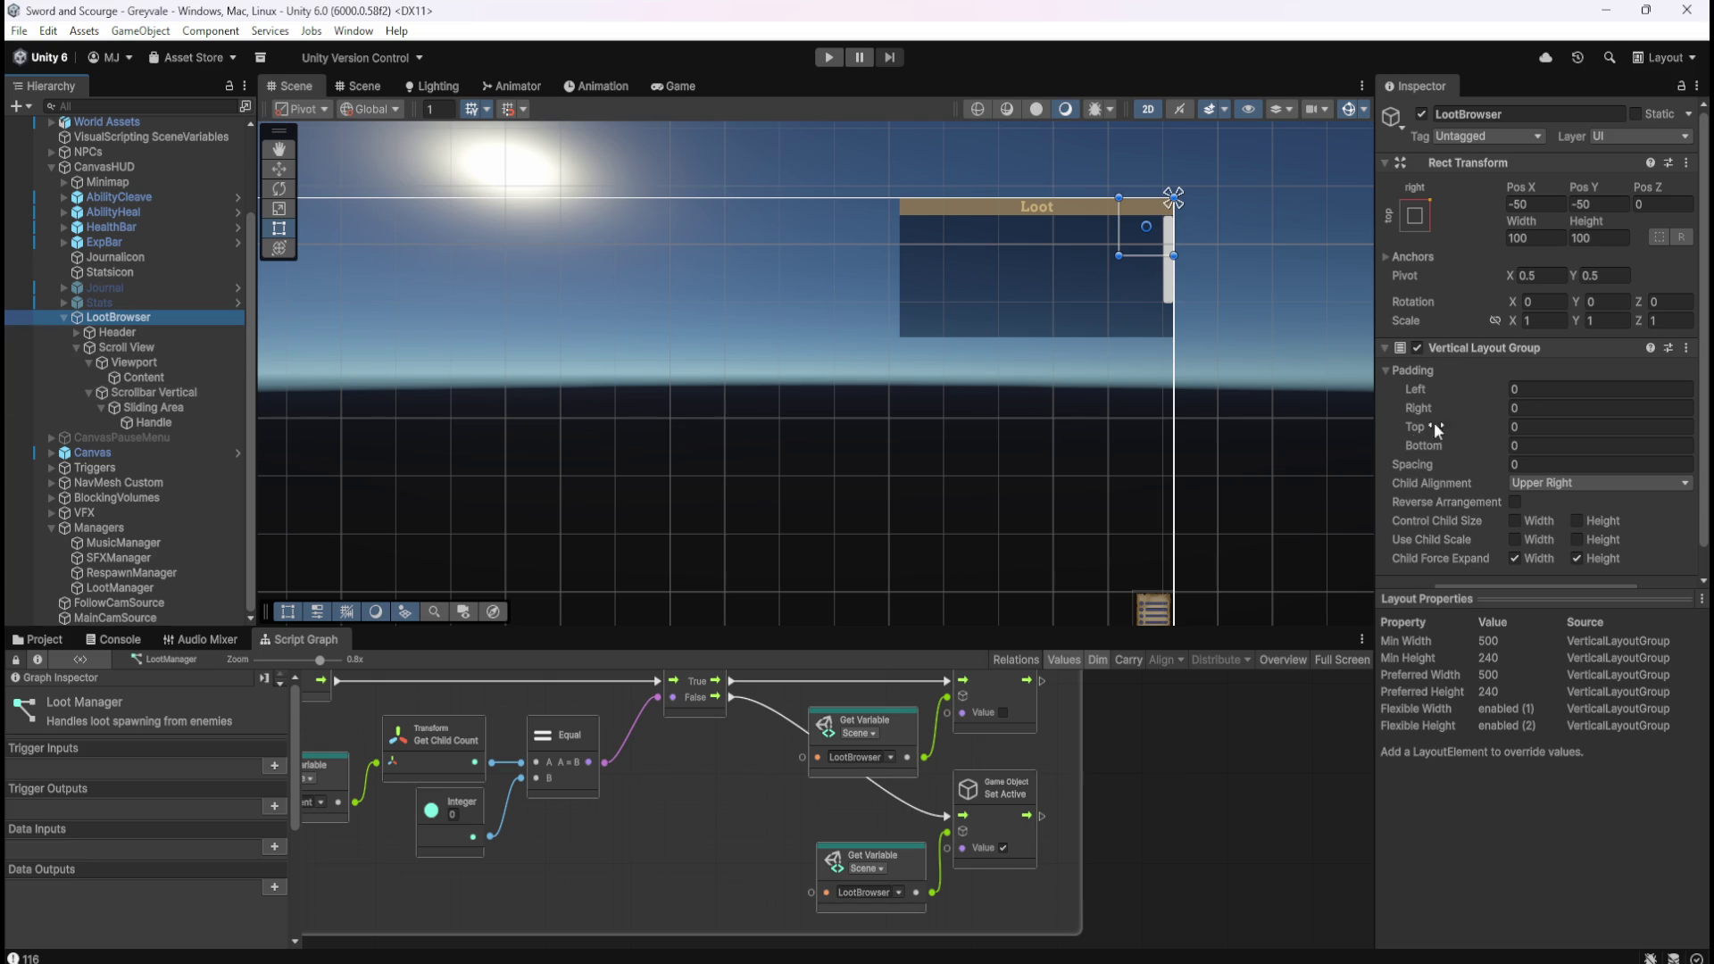
scroll(1487, 506, down, 1)
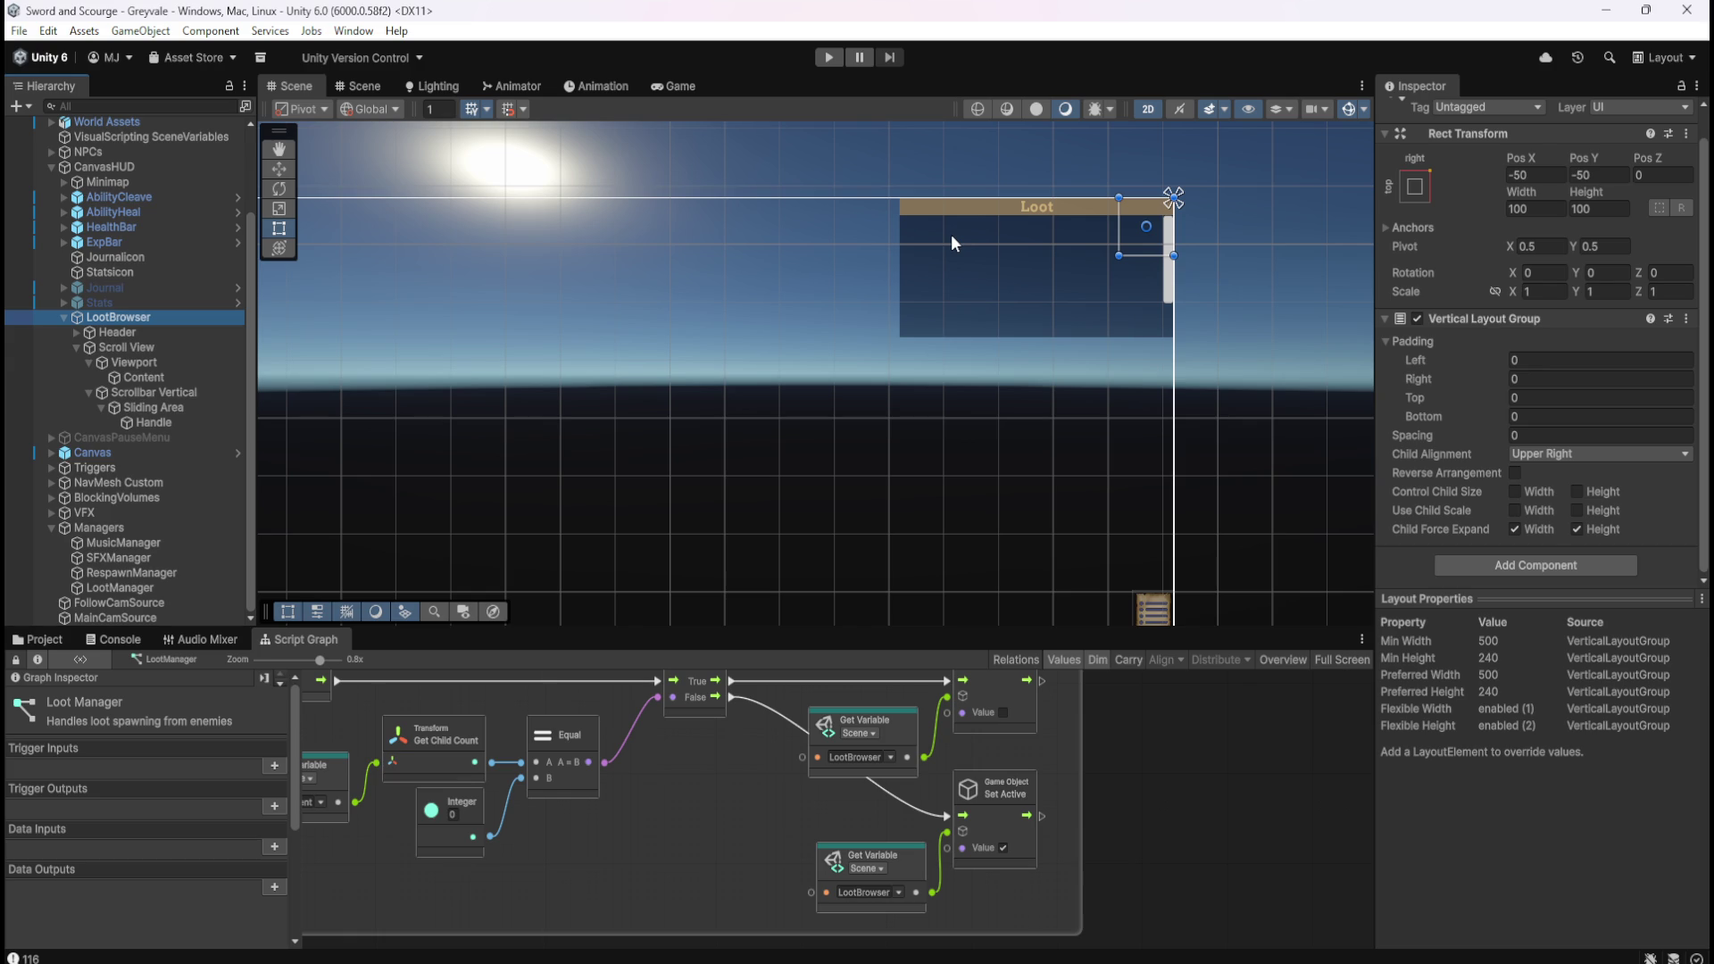
click(170, 332)
click(178, 320)
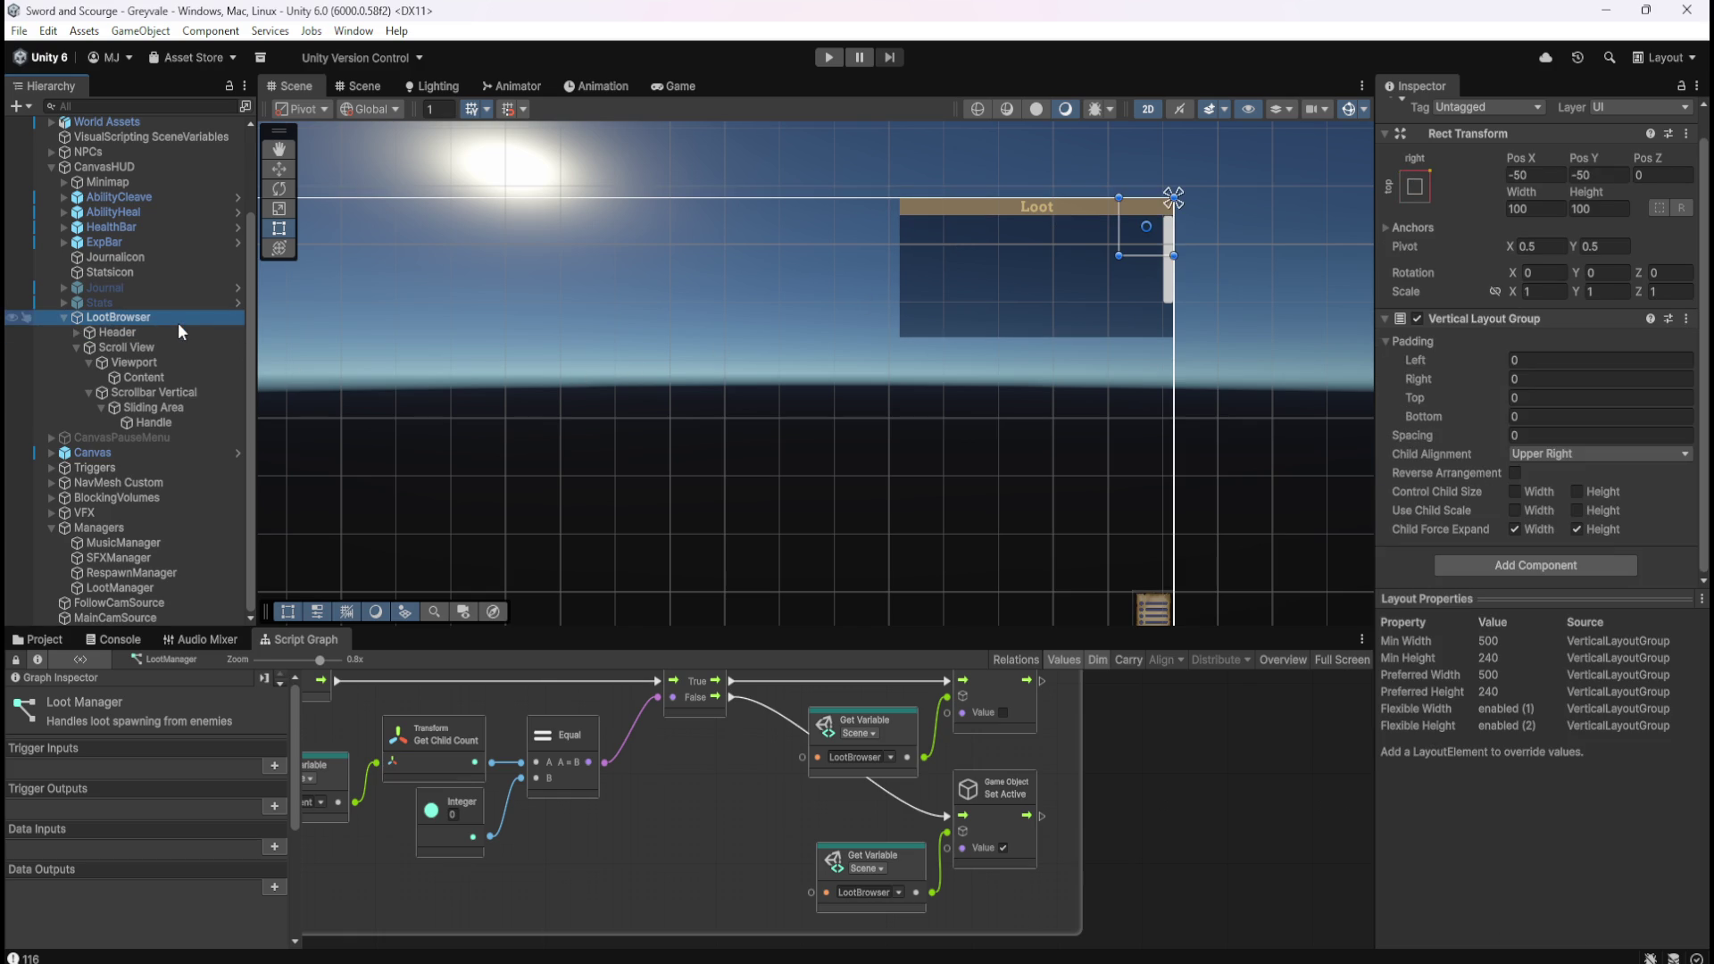
click(1489, 565)
text(script)
key(Return)
scroll(1498, 548, down, 3)
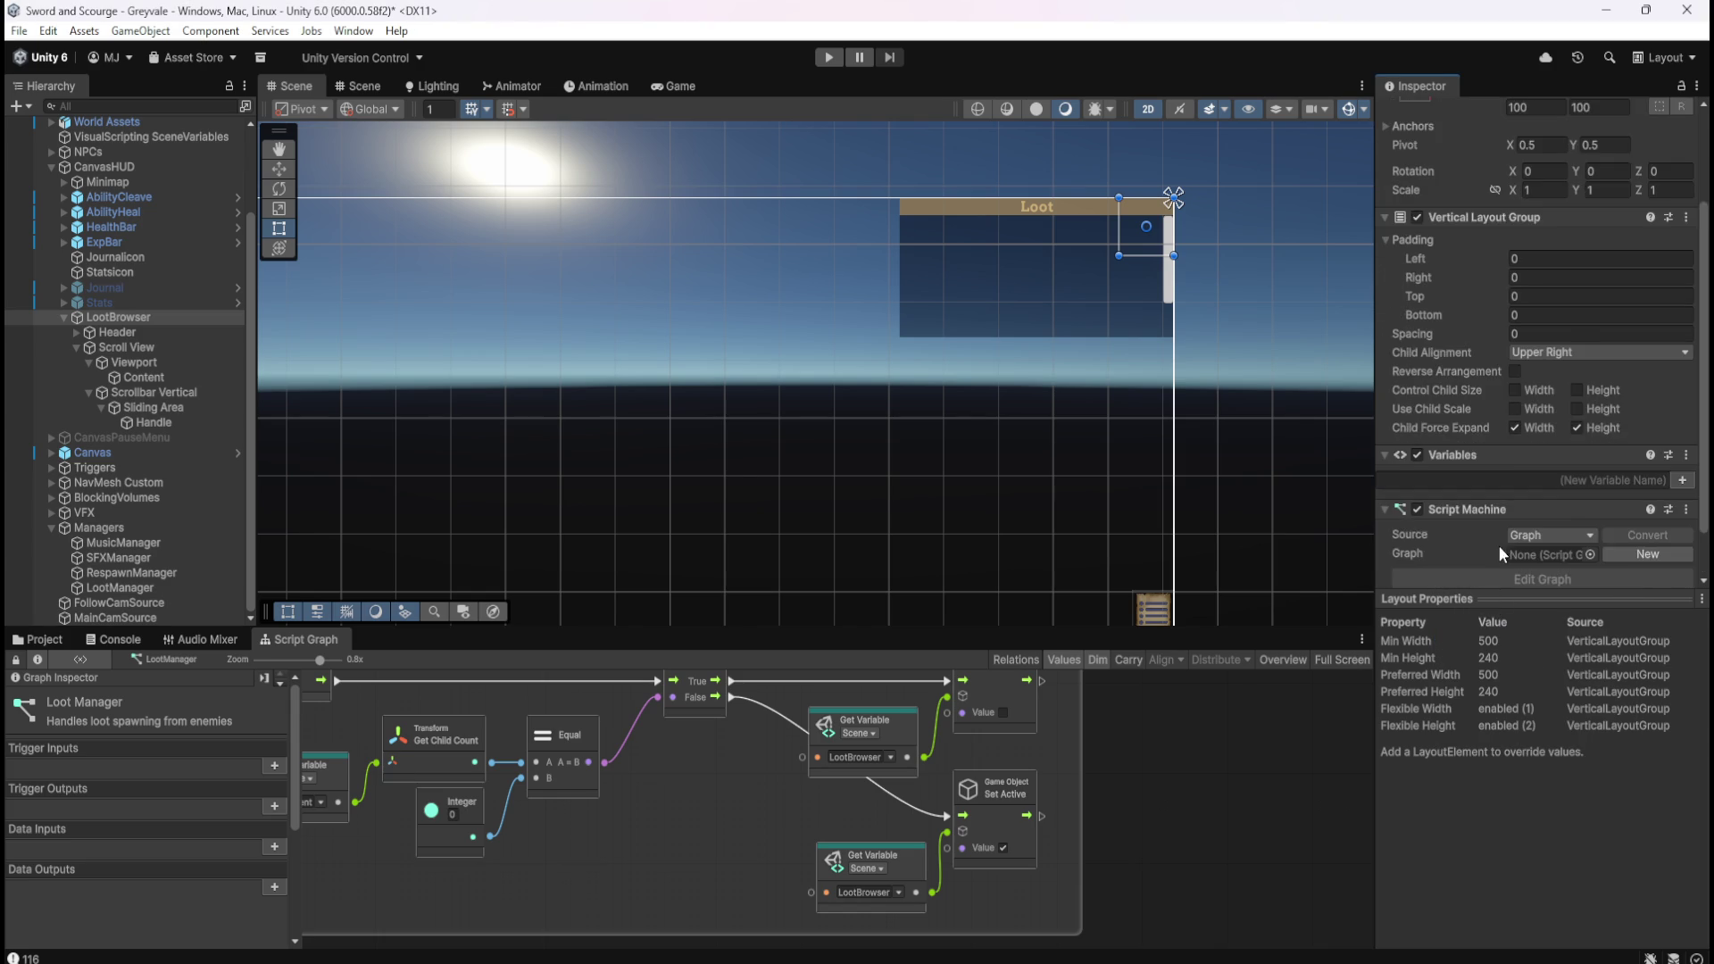
scroll(1495, 545, down, 1)
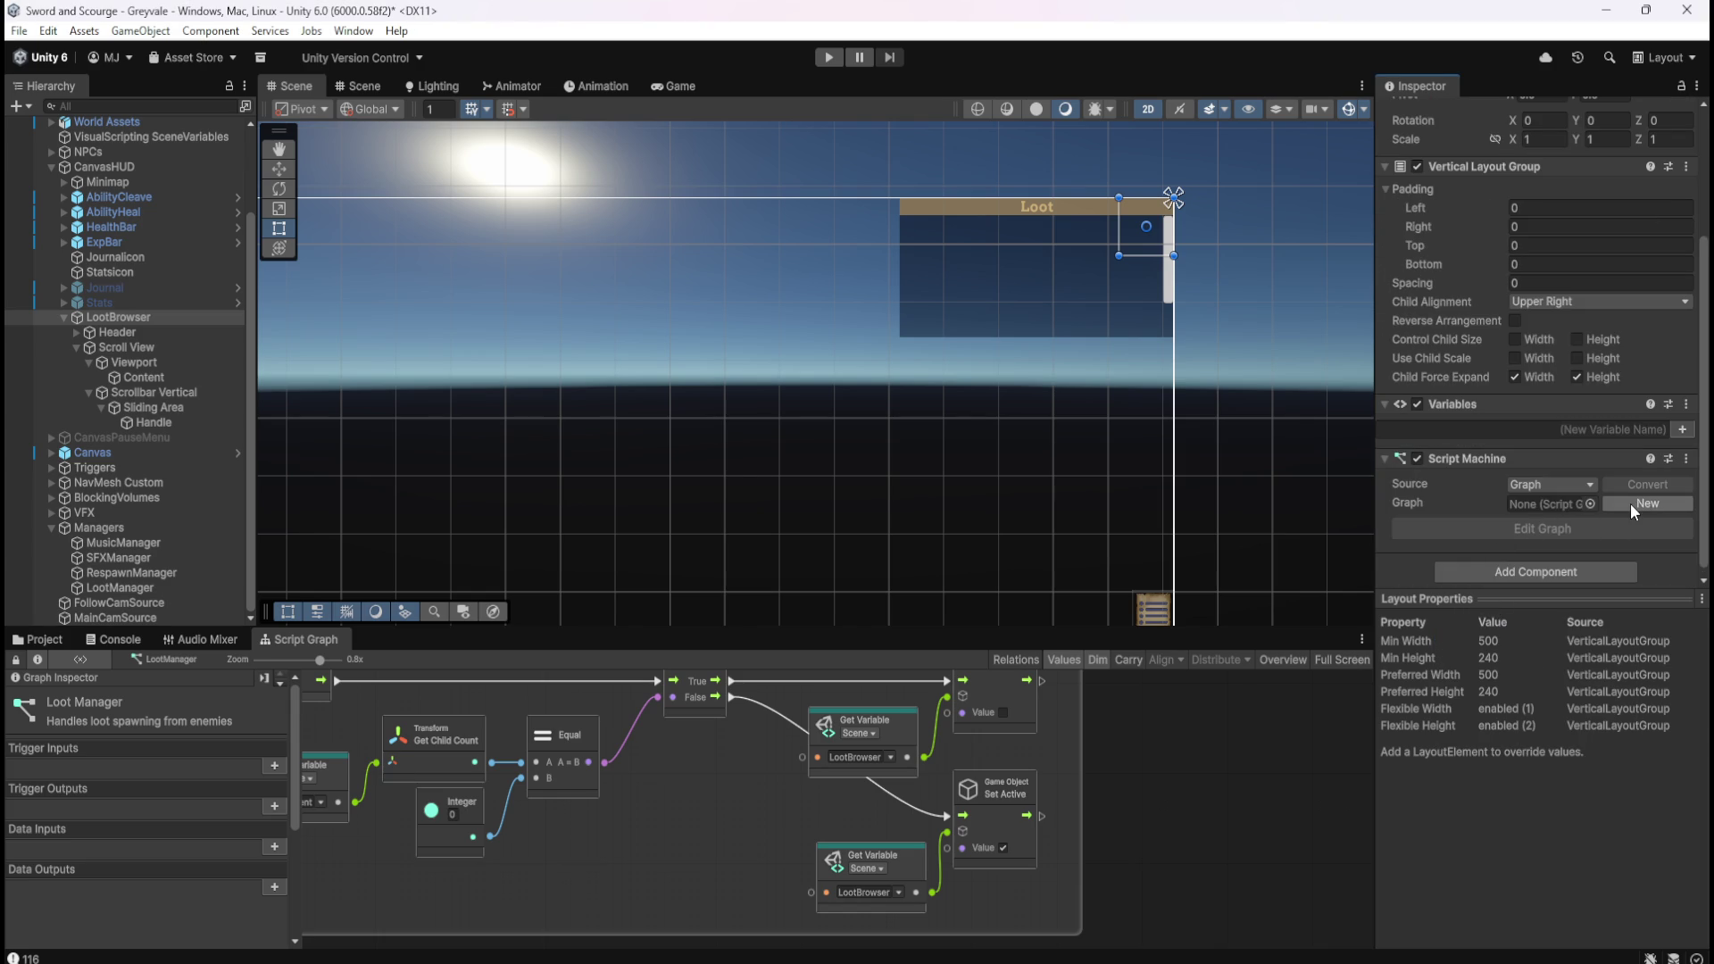